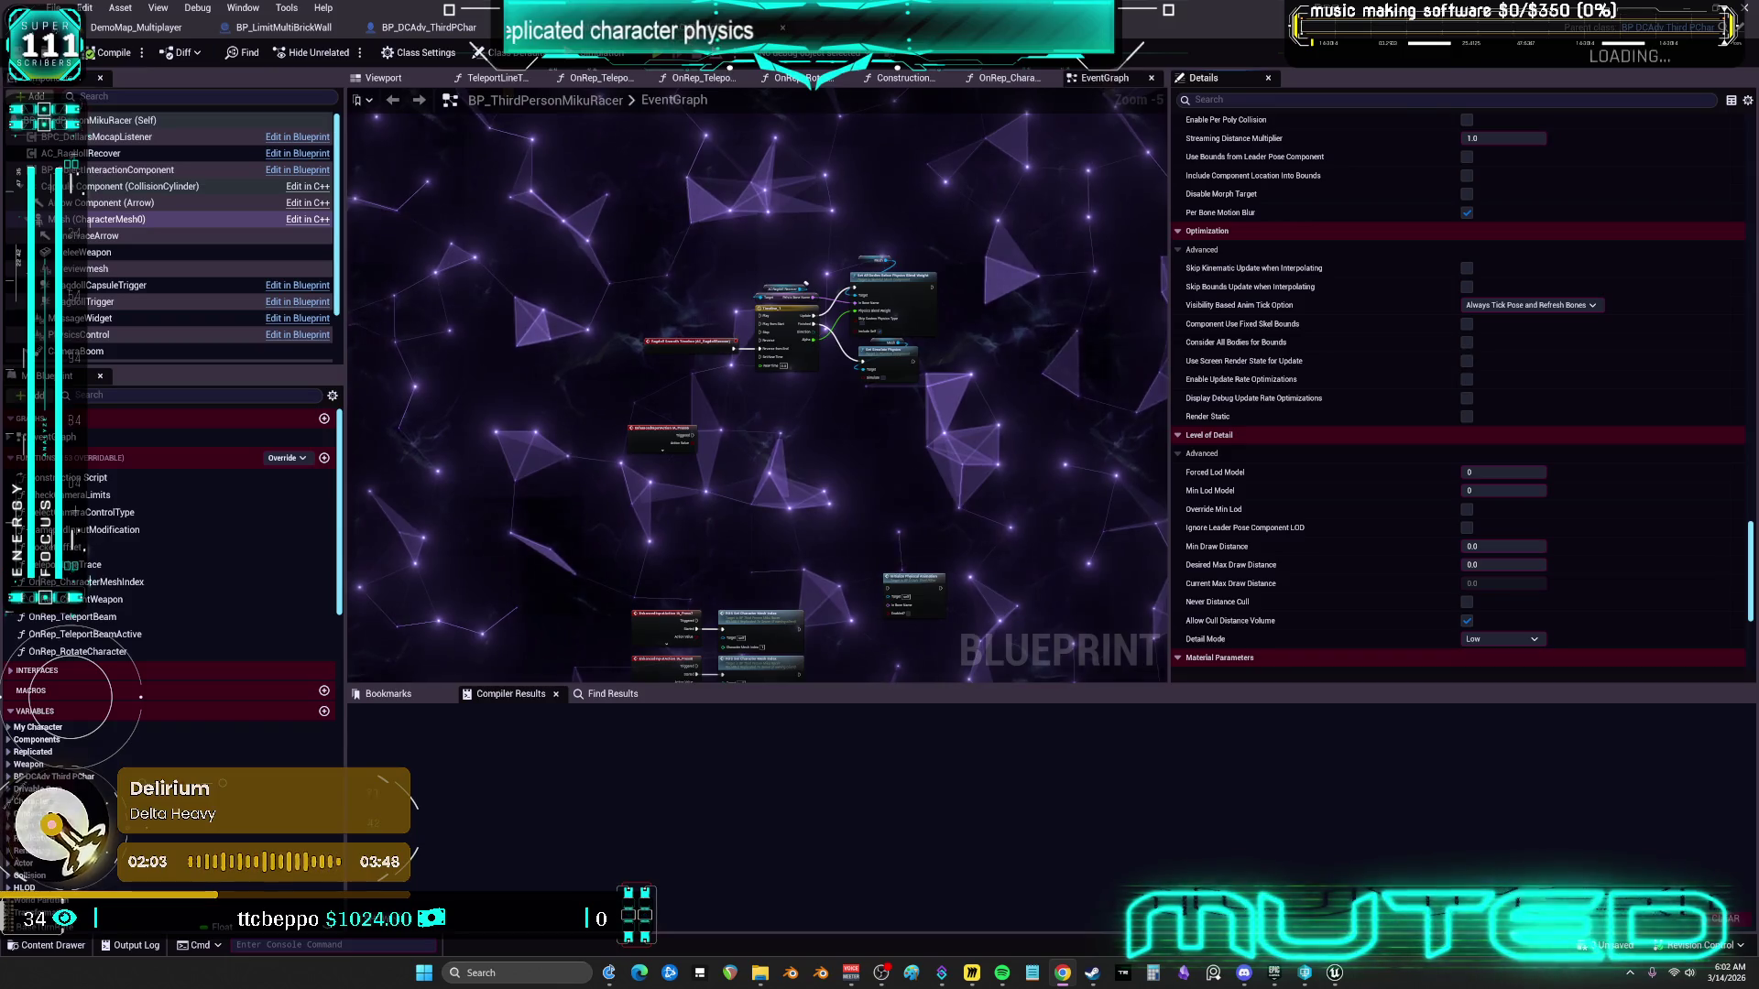
Open AC_RagdollRecover's RagdollBeginNodes graph and pan to MC Ragdoll Begin, Set Movement Mode and Set Timer
left_click(679, 26)
scroll(1197, 440, "down", 1)
left_click_drag(1197, 440, 711, 412)
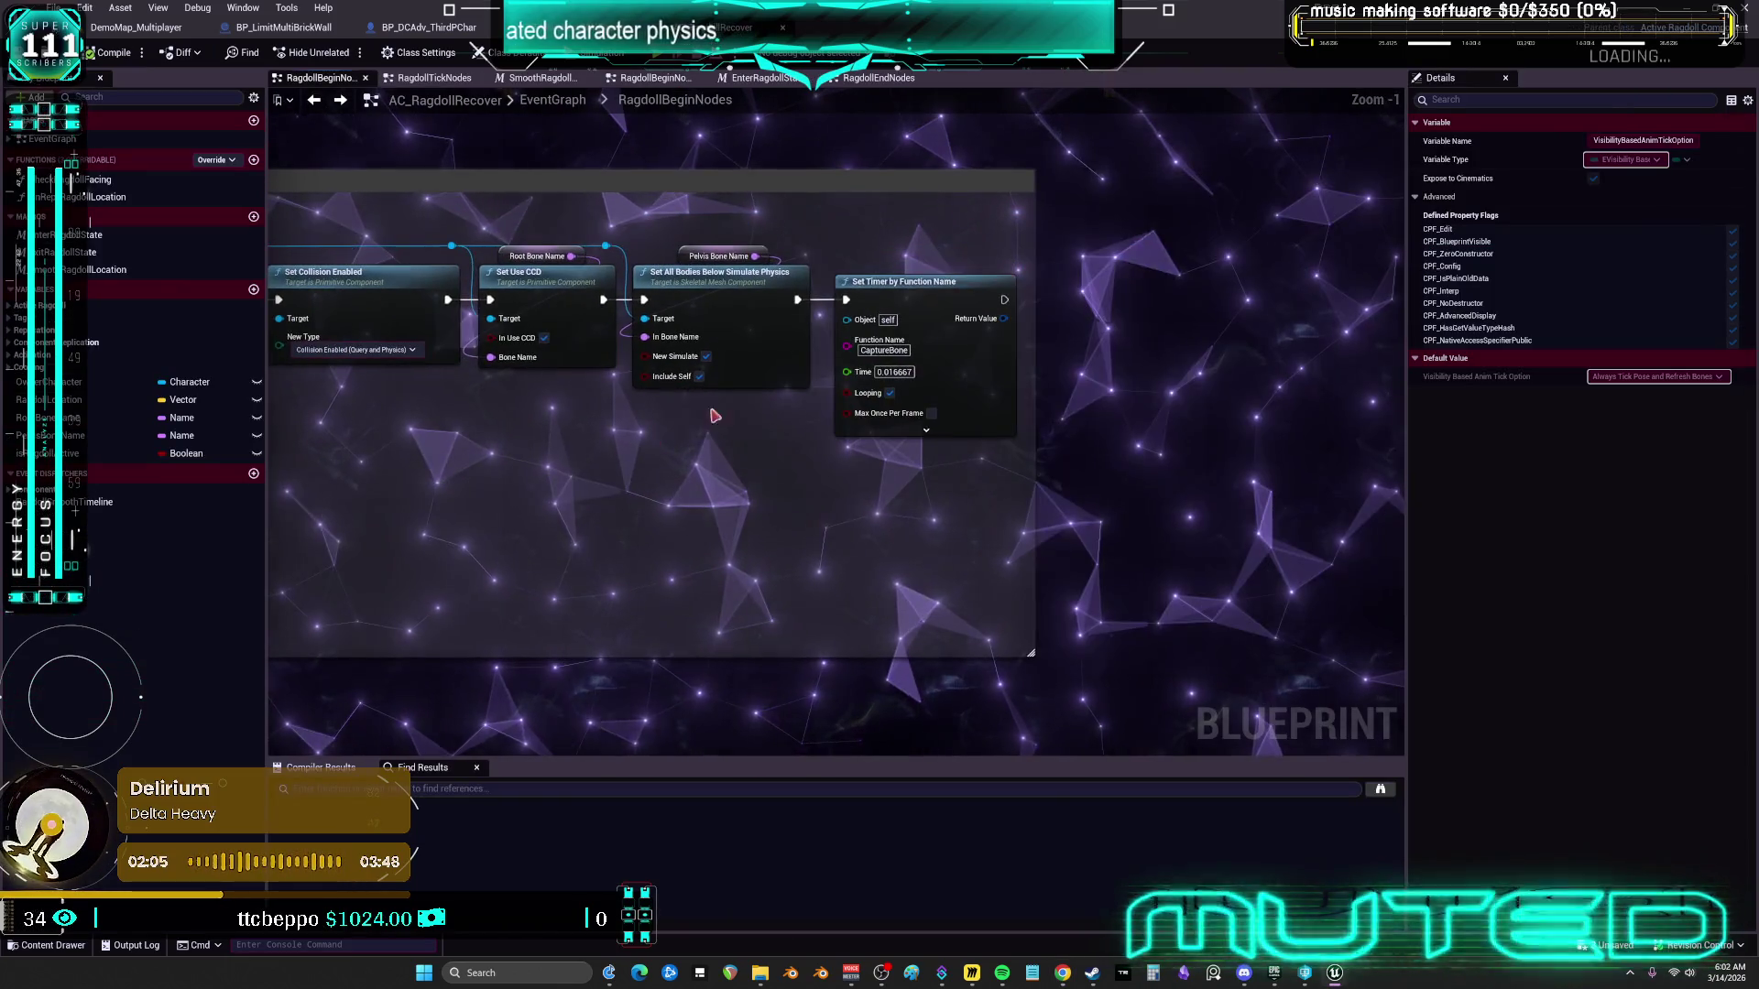
left_click_drag(574, 465, 826, 474)
left_click_drag(705, 436, 1051, 471)
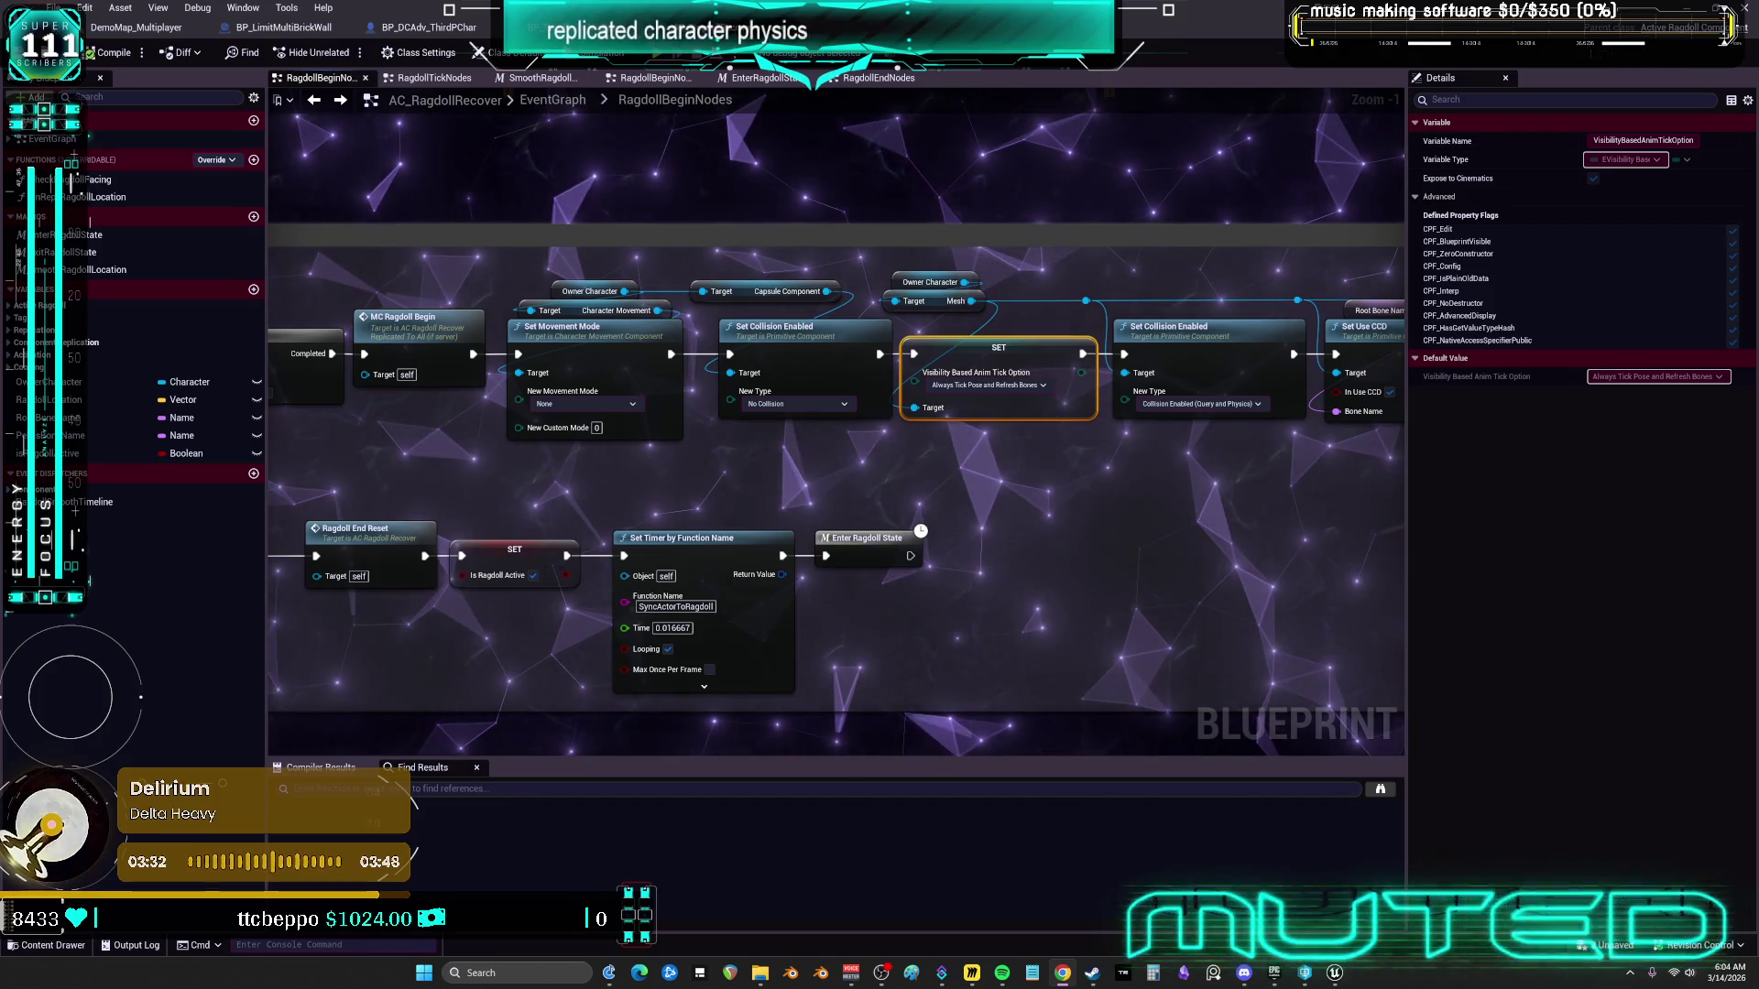
Check BP_DCAdv_ThirdPChar's CharacterPhysics graph and AC_RagdollRecover, then return to the DemoMap_Multiplayer level editor
key("XF86AudioLowerVolume")
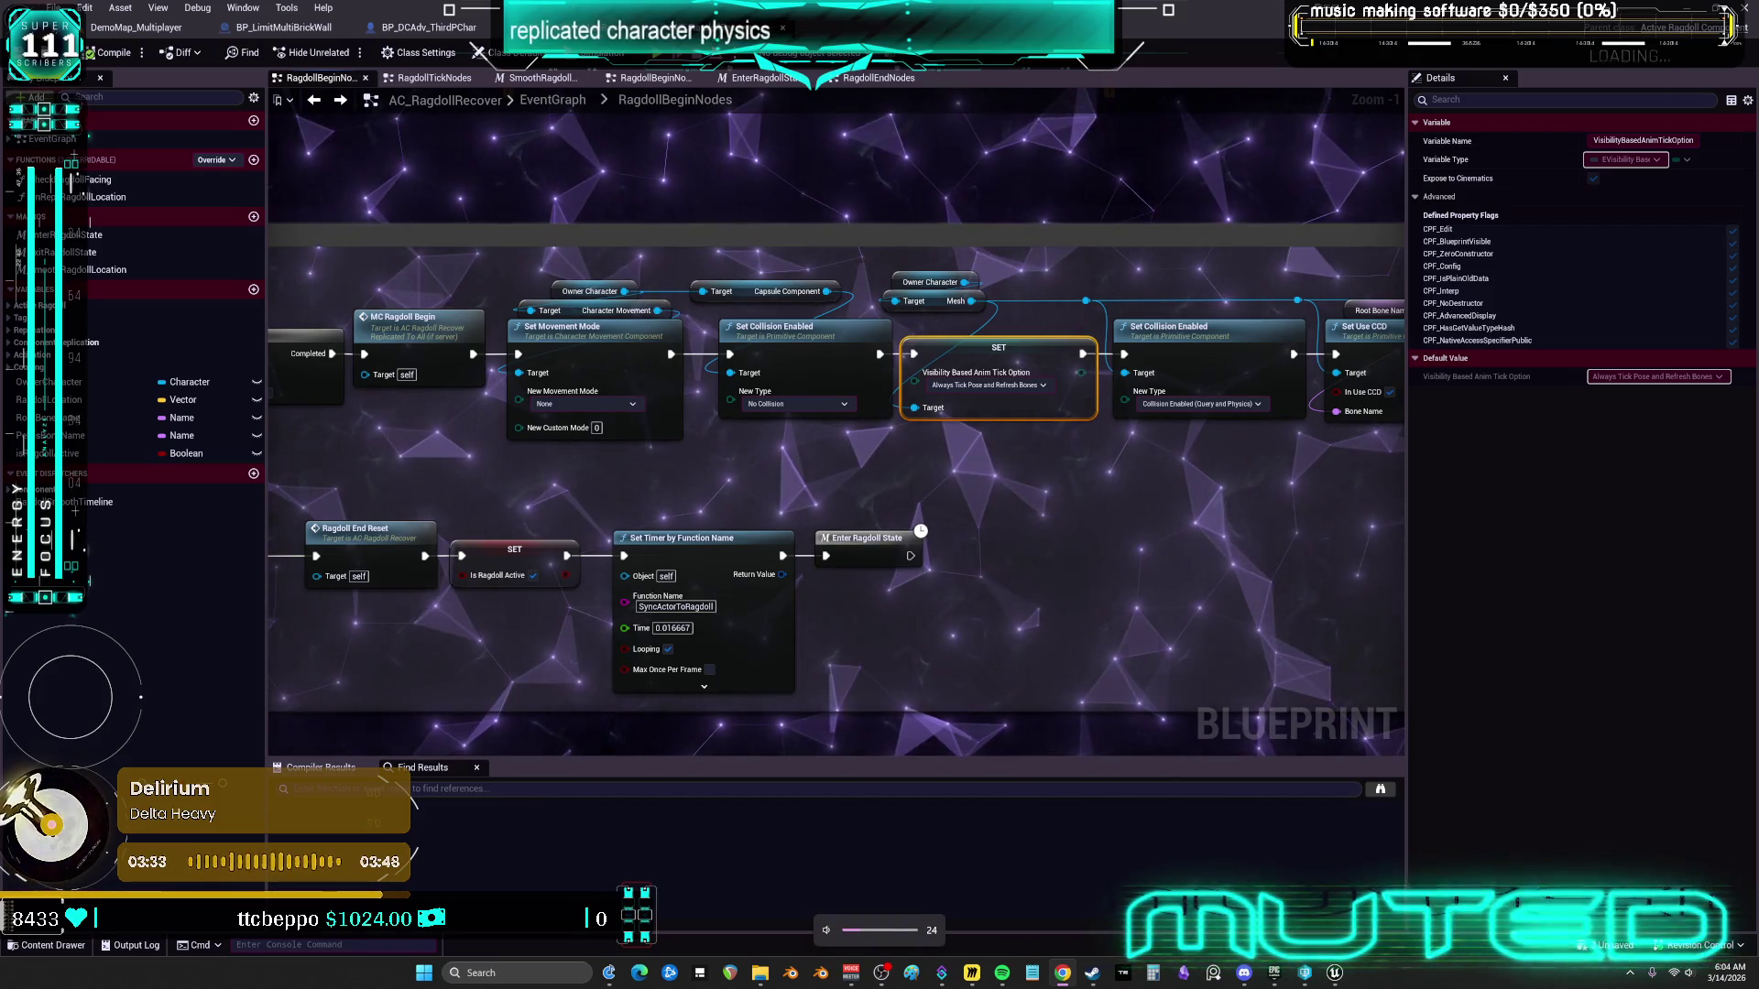
left_click(136, 27)
left_click(771, 478)
left_click(448, 28)
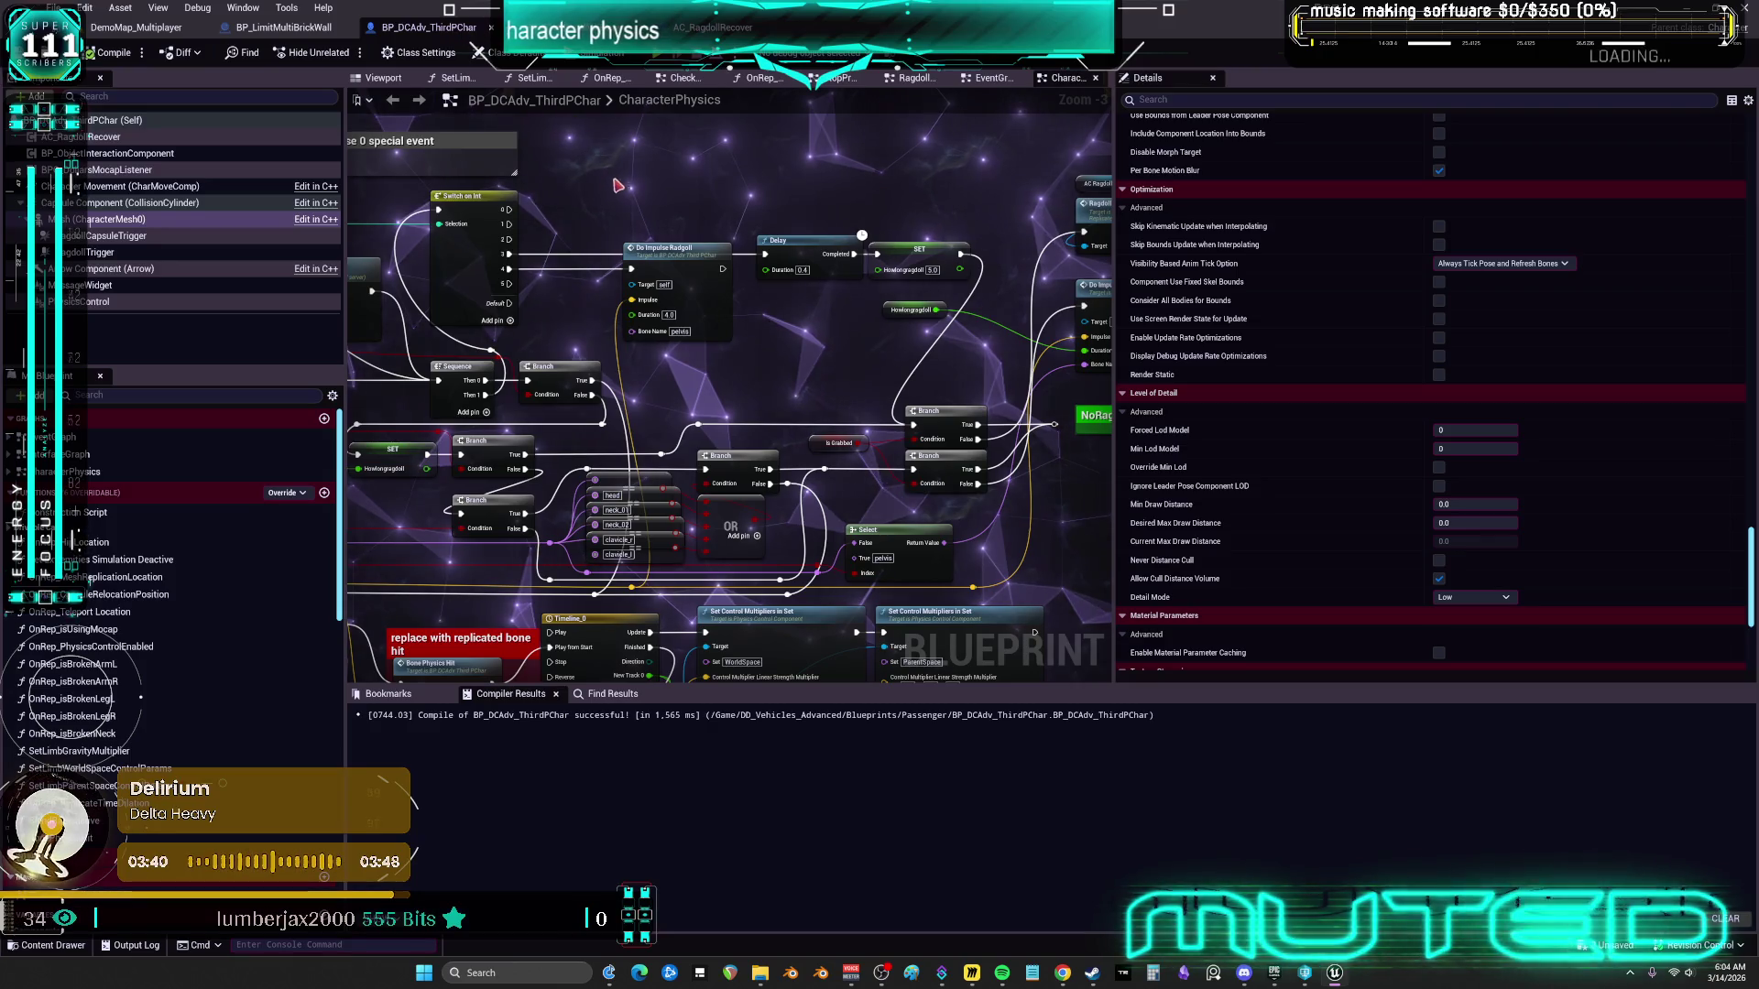
left_click(713, 26)
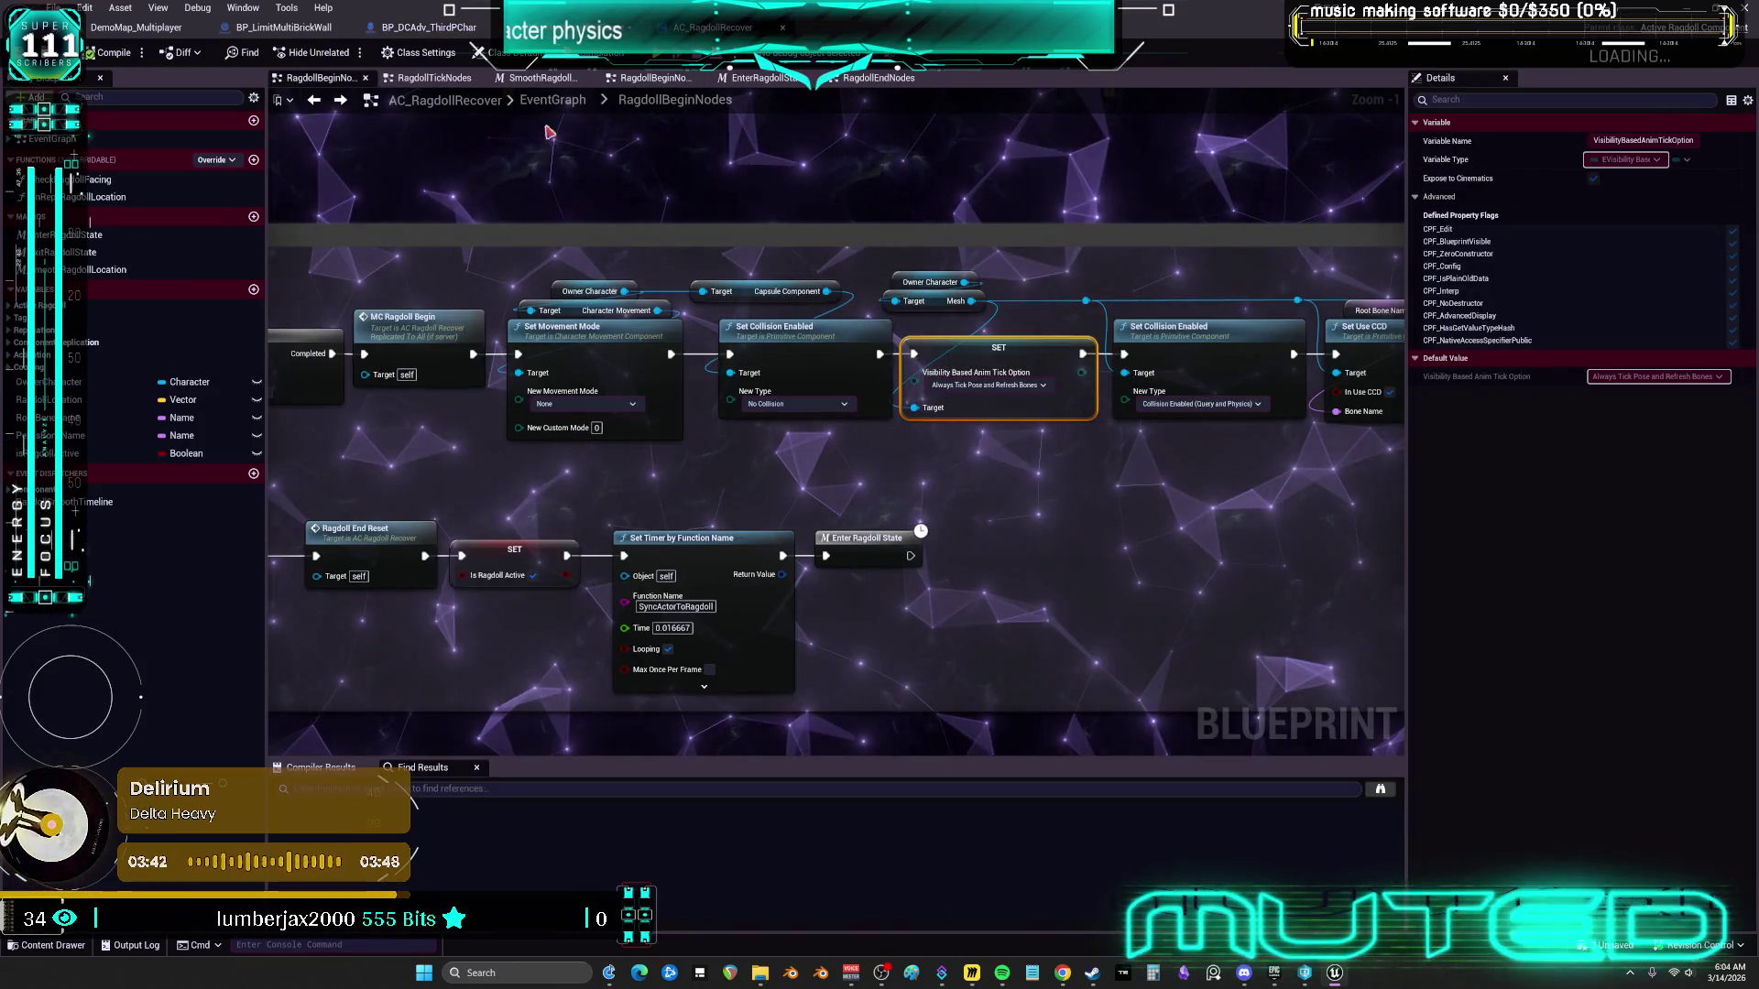
left_click(135, 26)
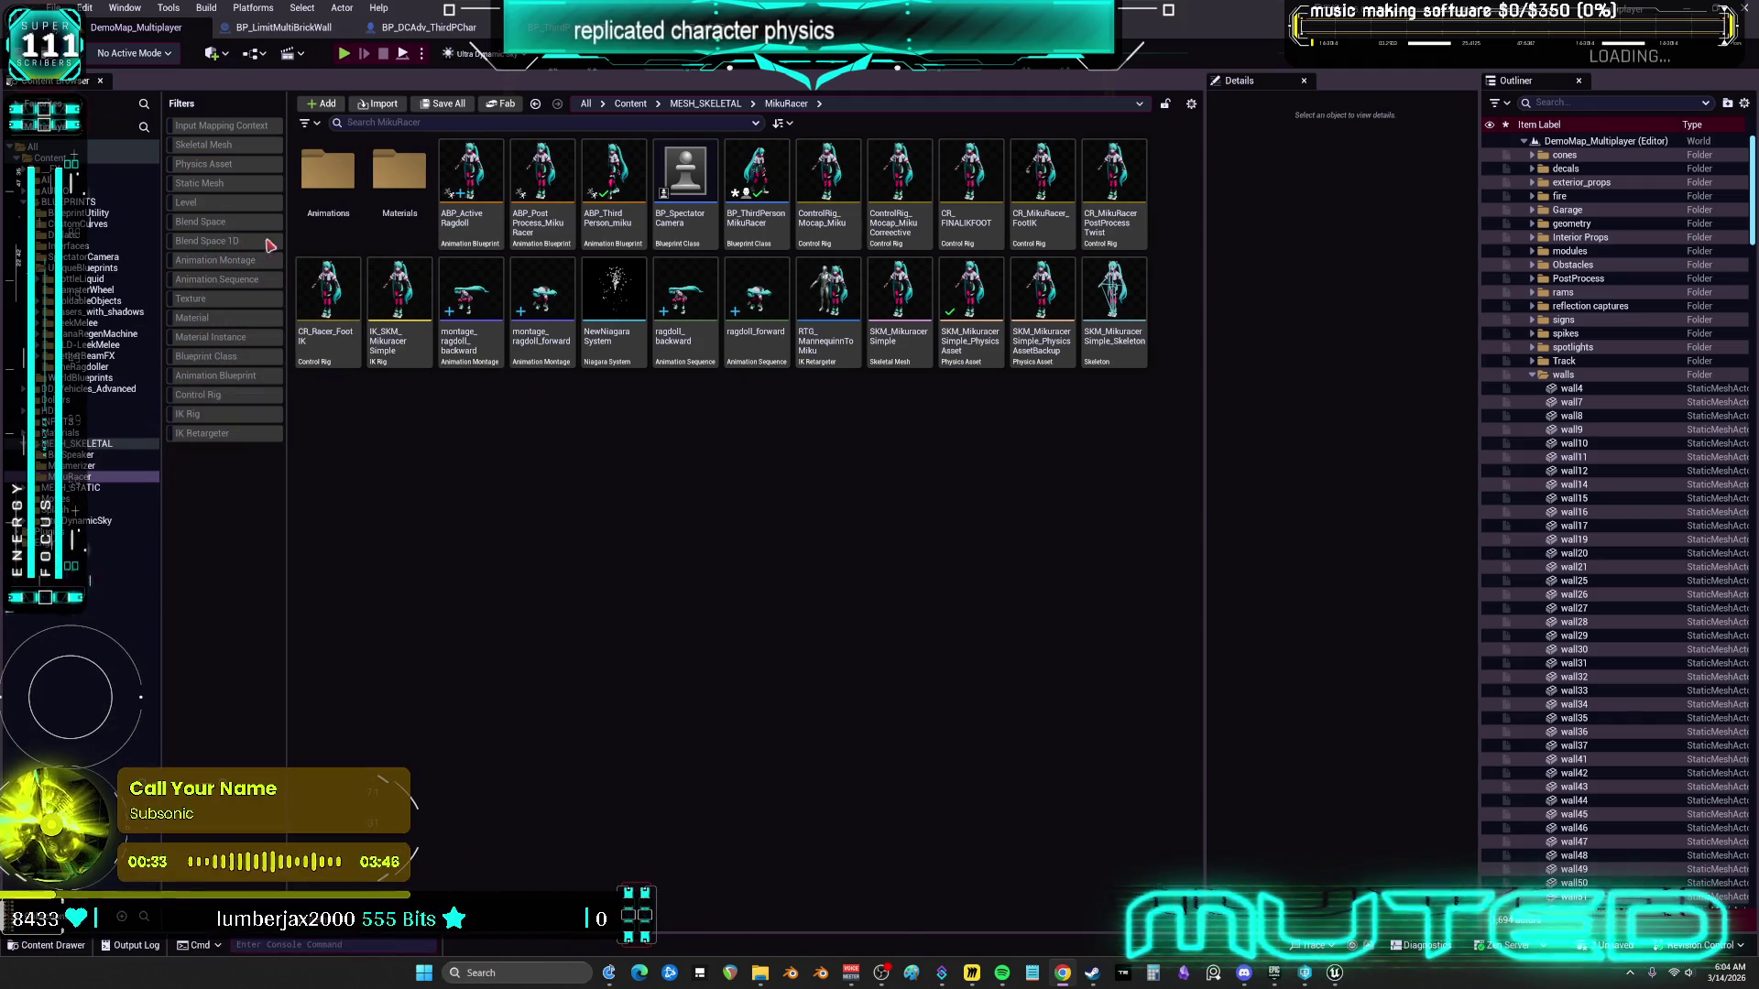
Open BP_LimitMultiBrickWall's event graph and compile it
left_click(284, 26)
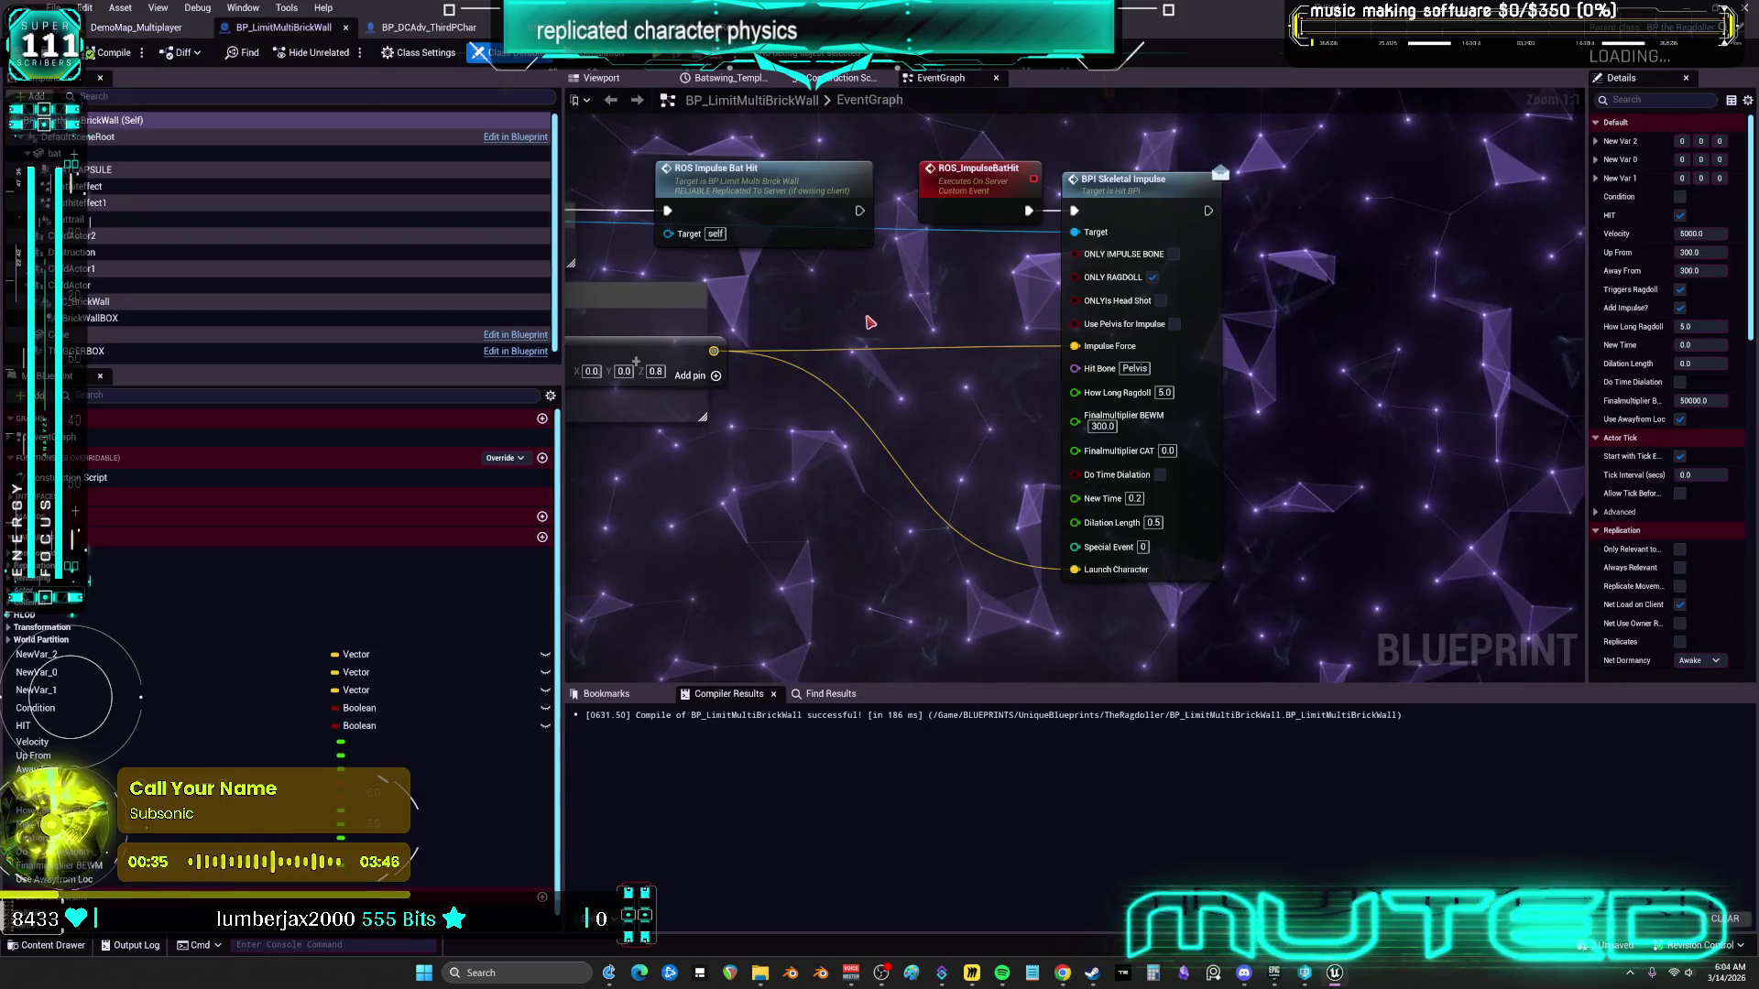
left_click_drag(821, 227, 1055, 238)
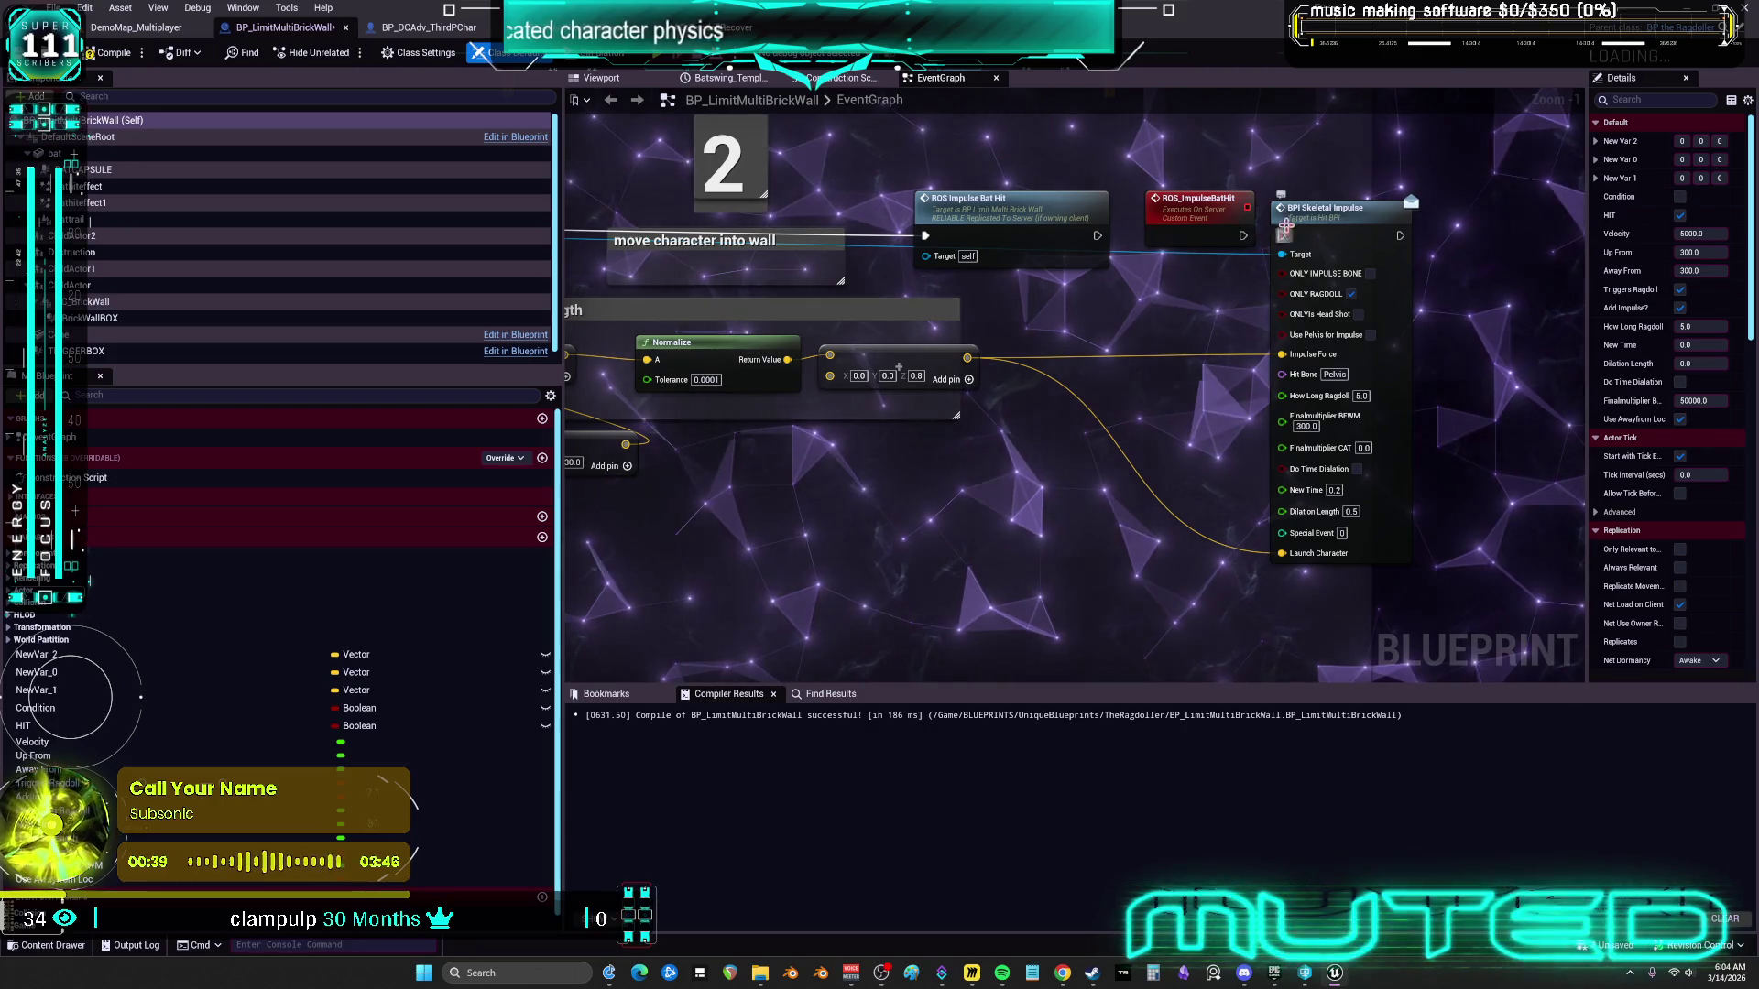
left_click(114, 53)
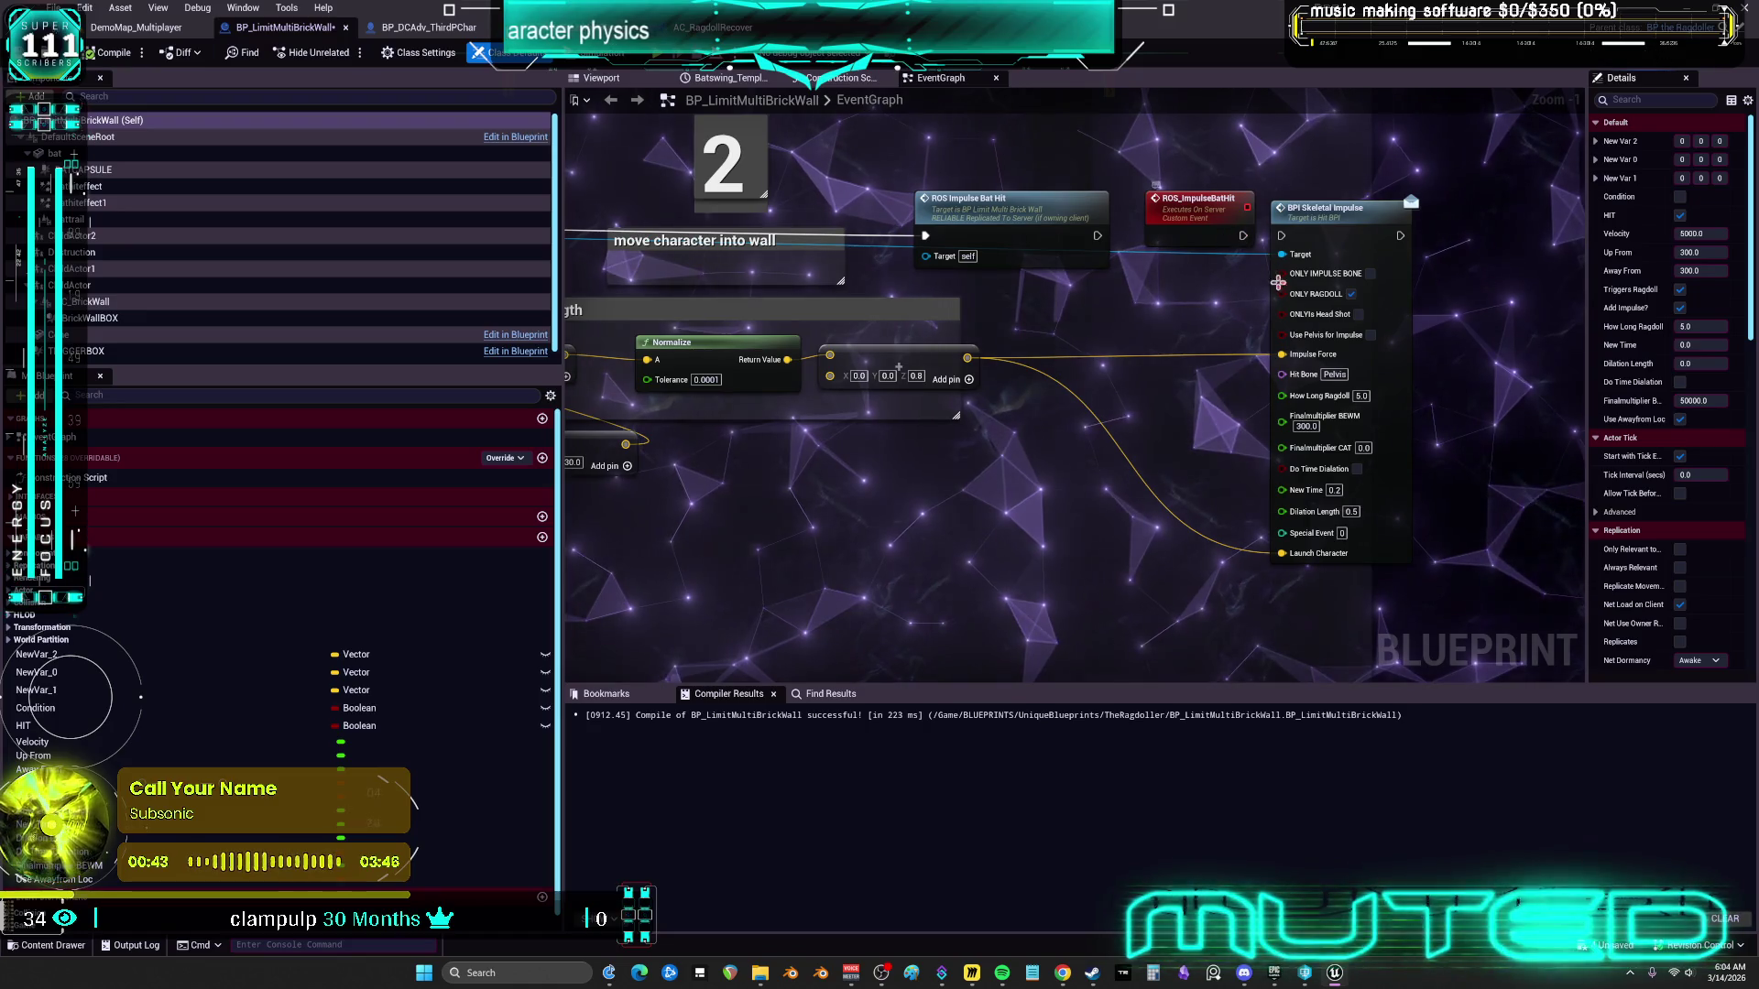
Wire ROS_ImpulseBatHit's execution into BPI Skeletal Impulse, then return to the level editor's Content Browser
scroll(815, 233, "down", 3)
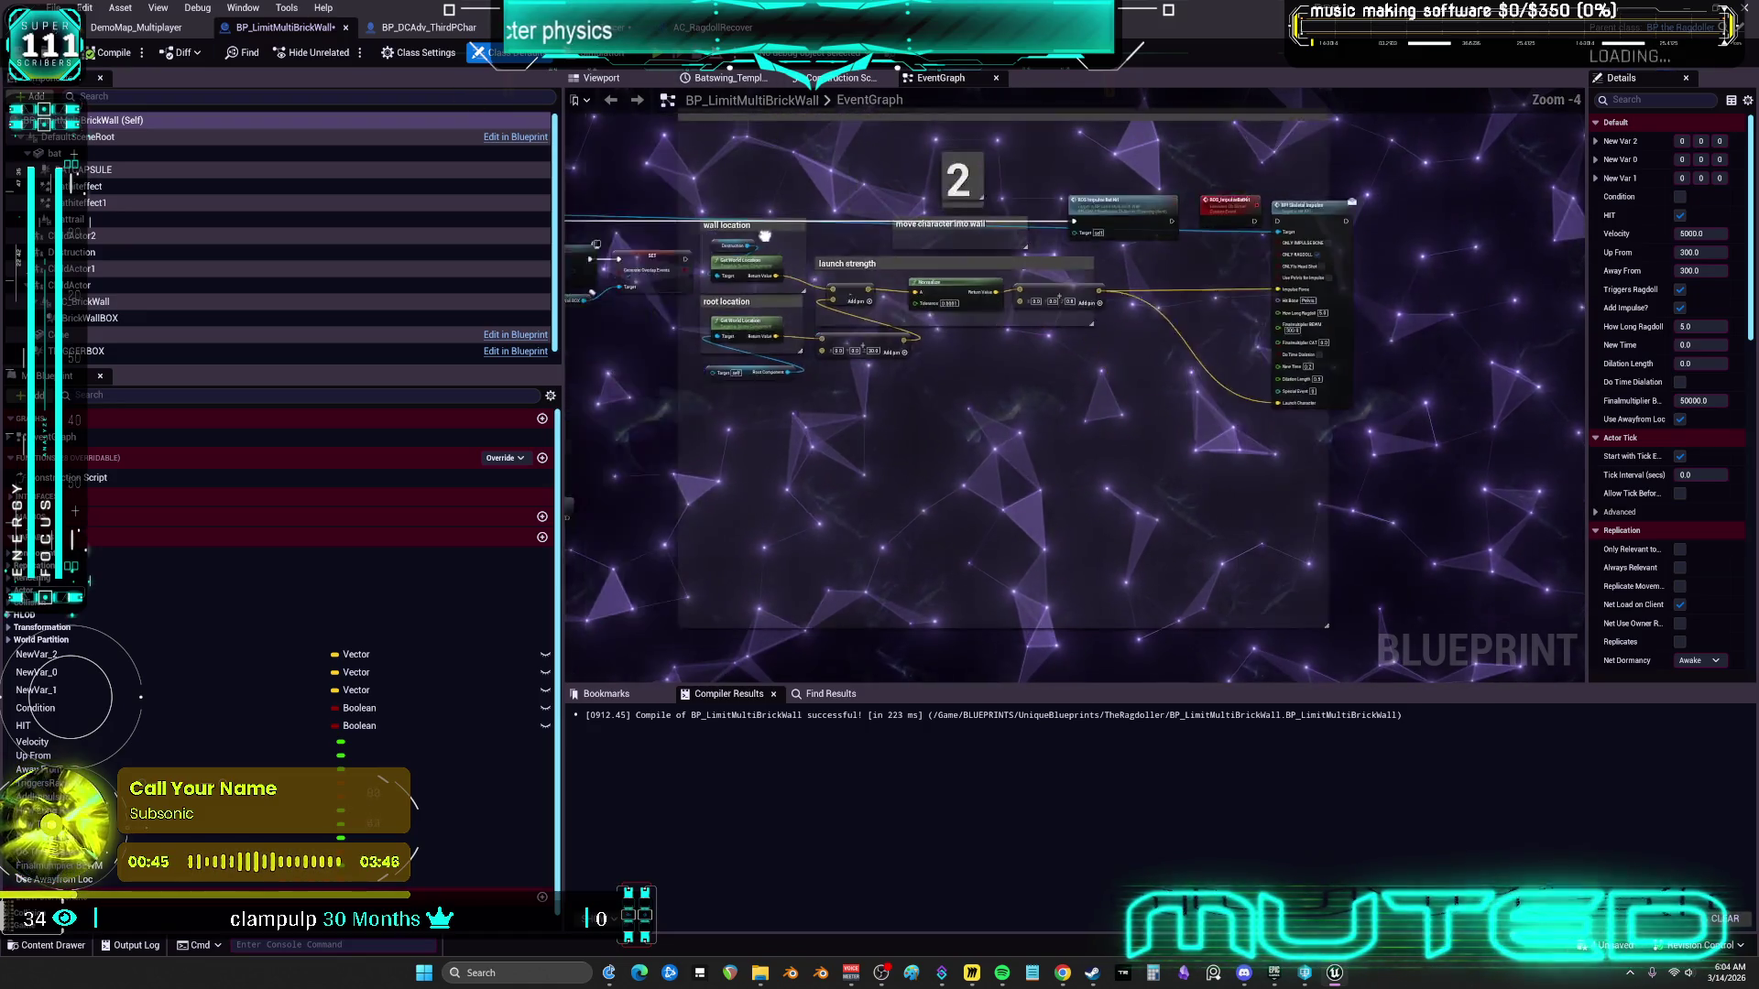
scroll(1110, 298, "up", 4)
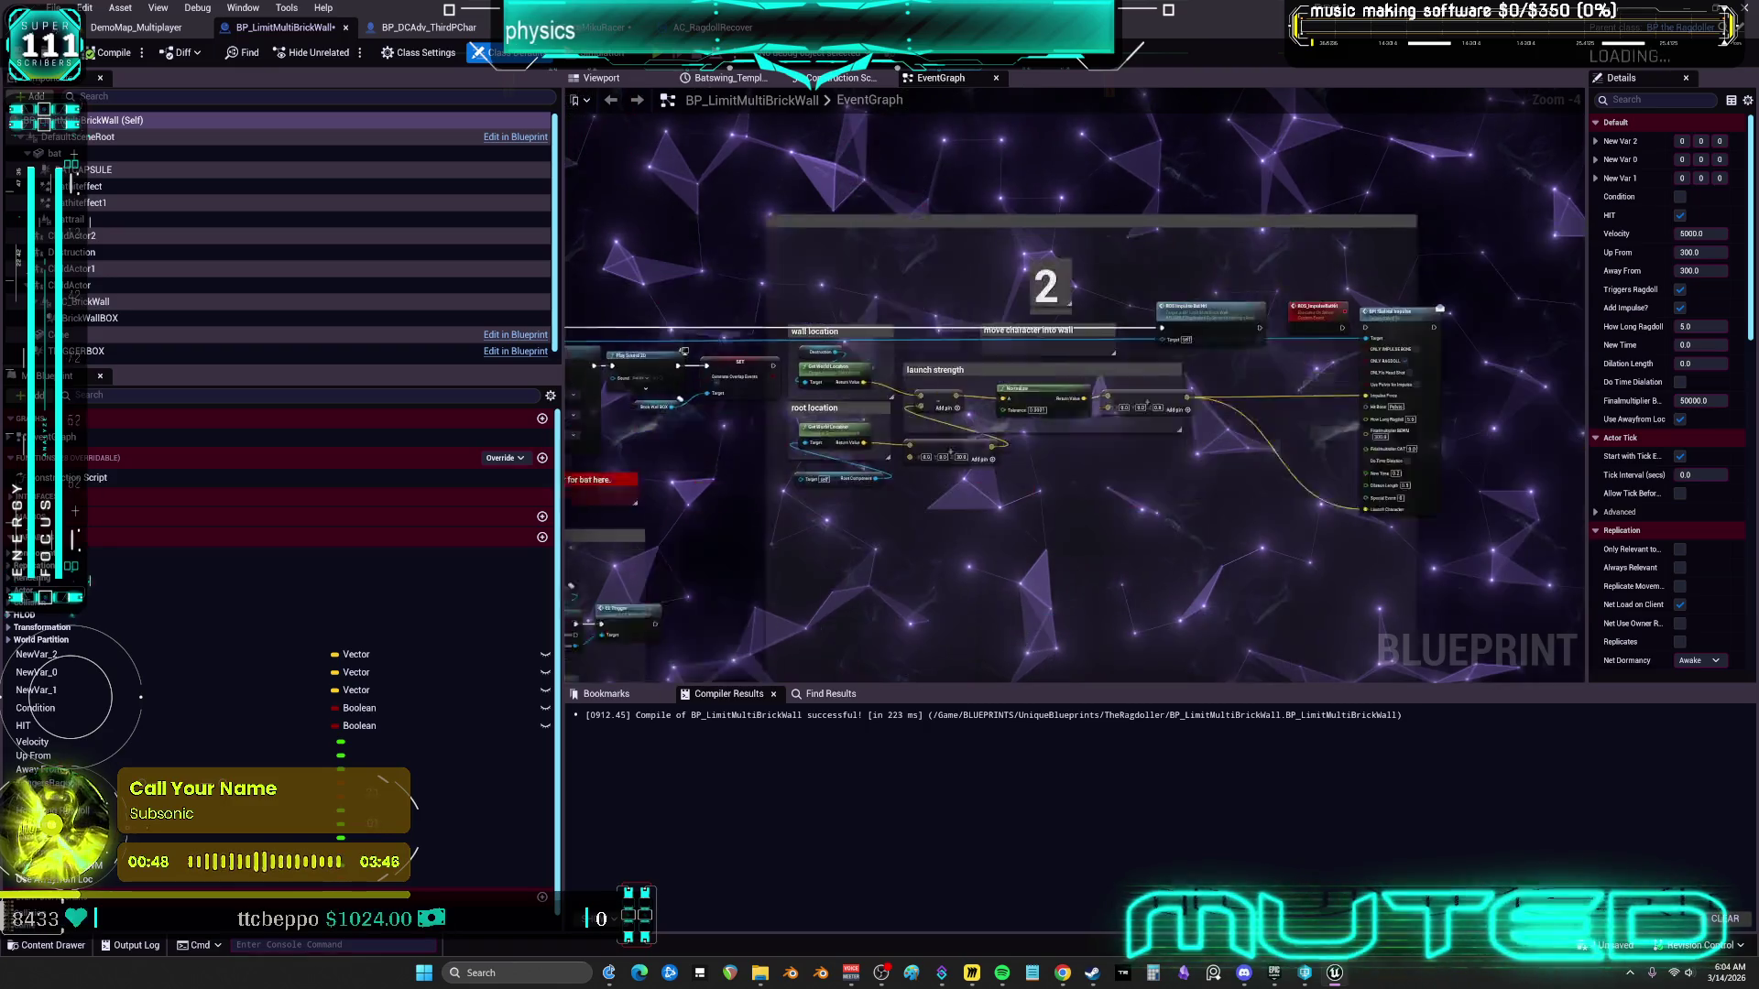
left_click_drag(1144, 290, 935, 269)
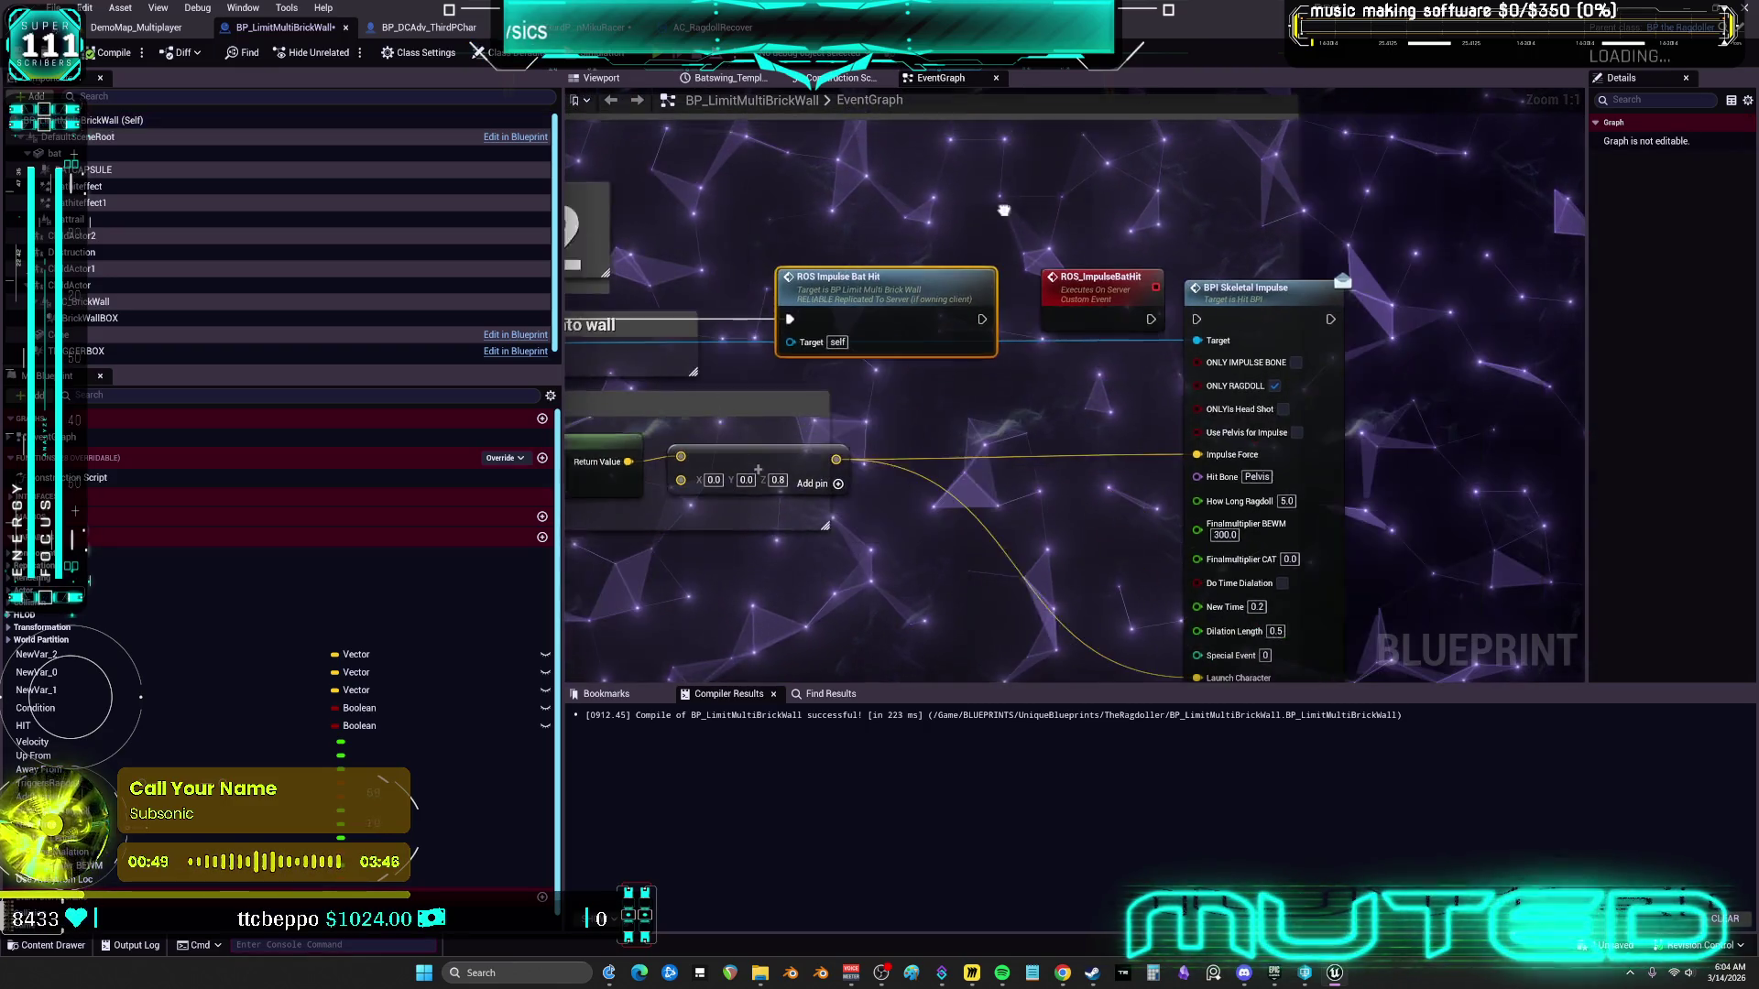
double_click(890, 291)
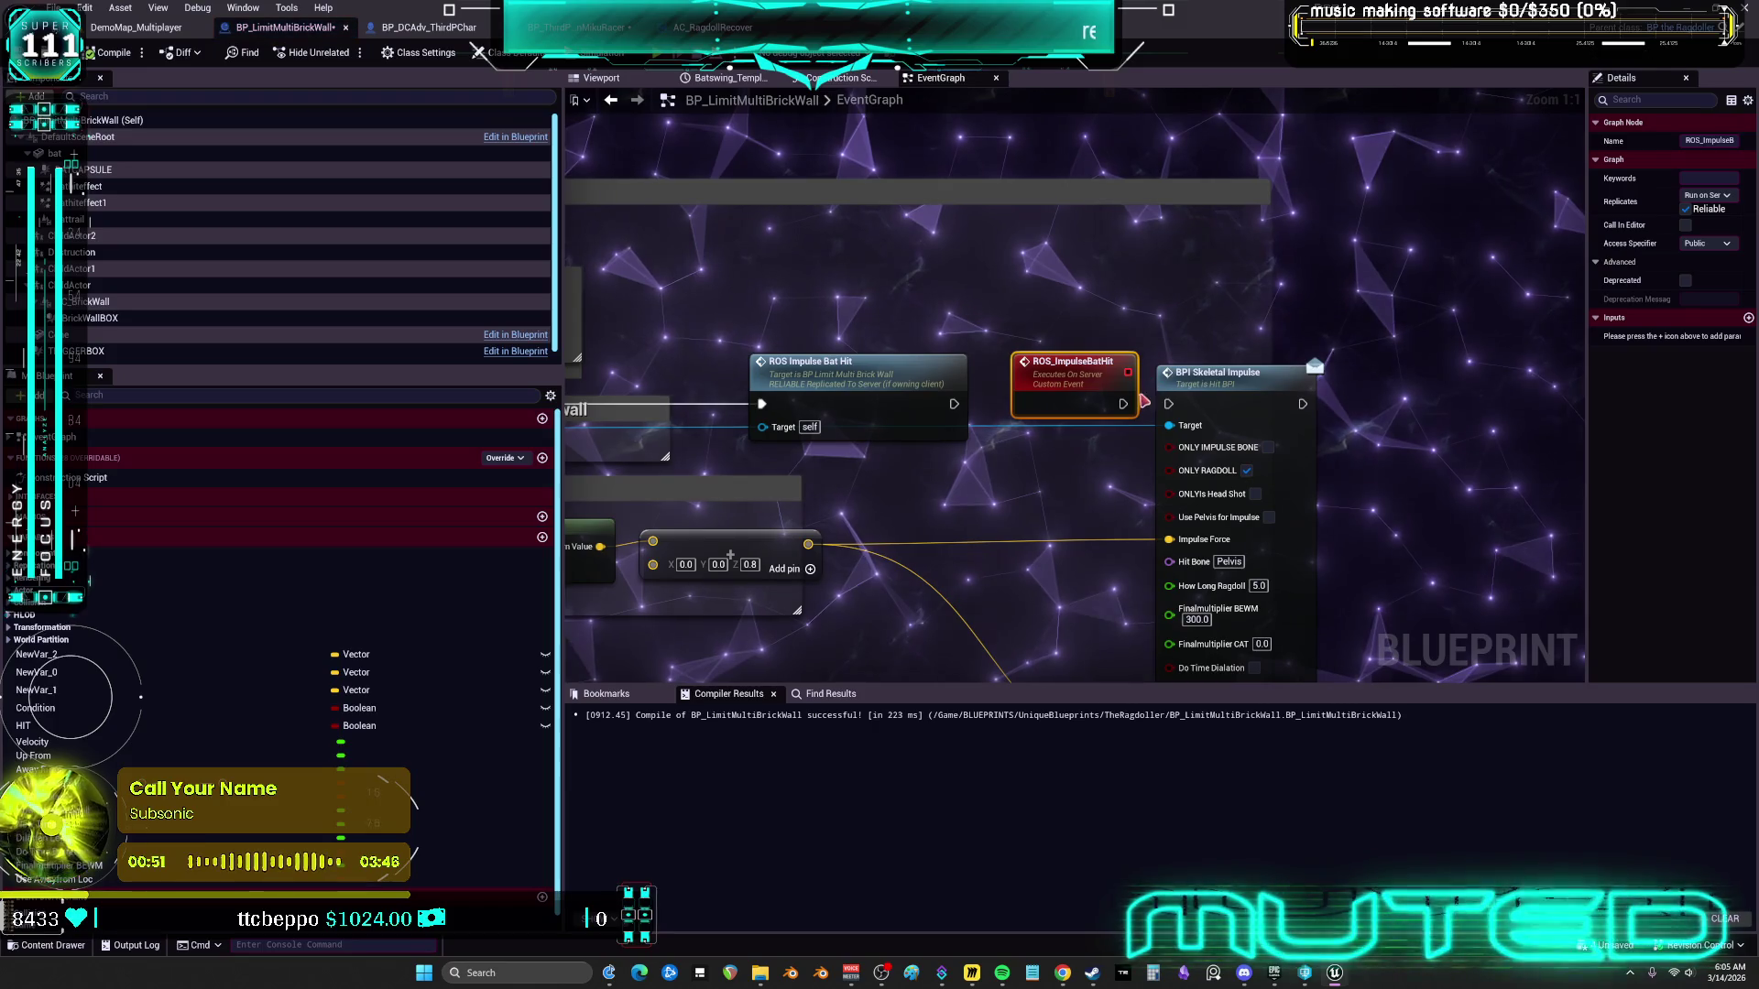
left_click_drag(1122, 402, 1169, 404)
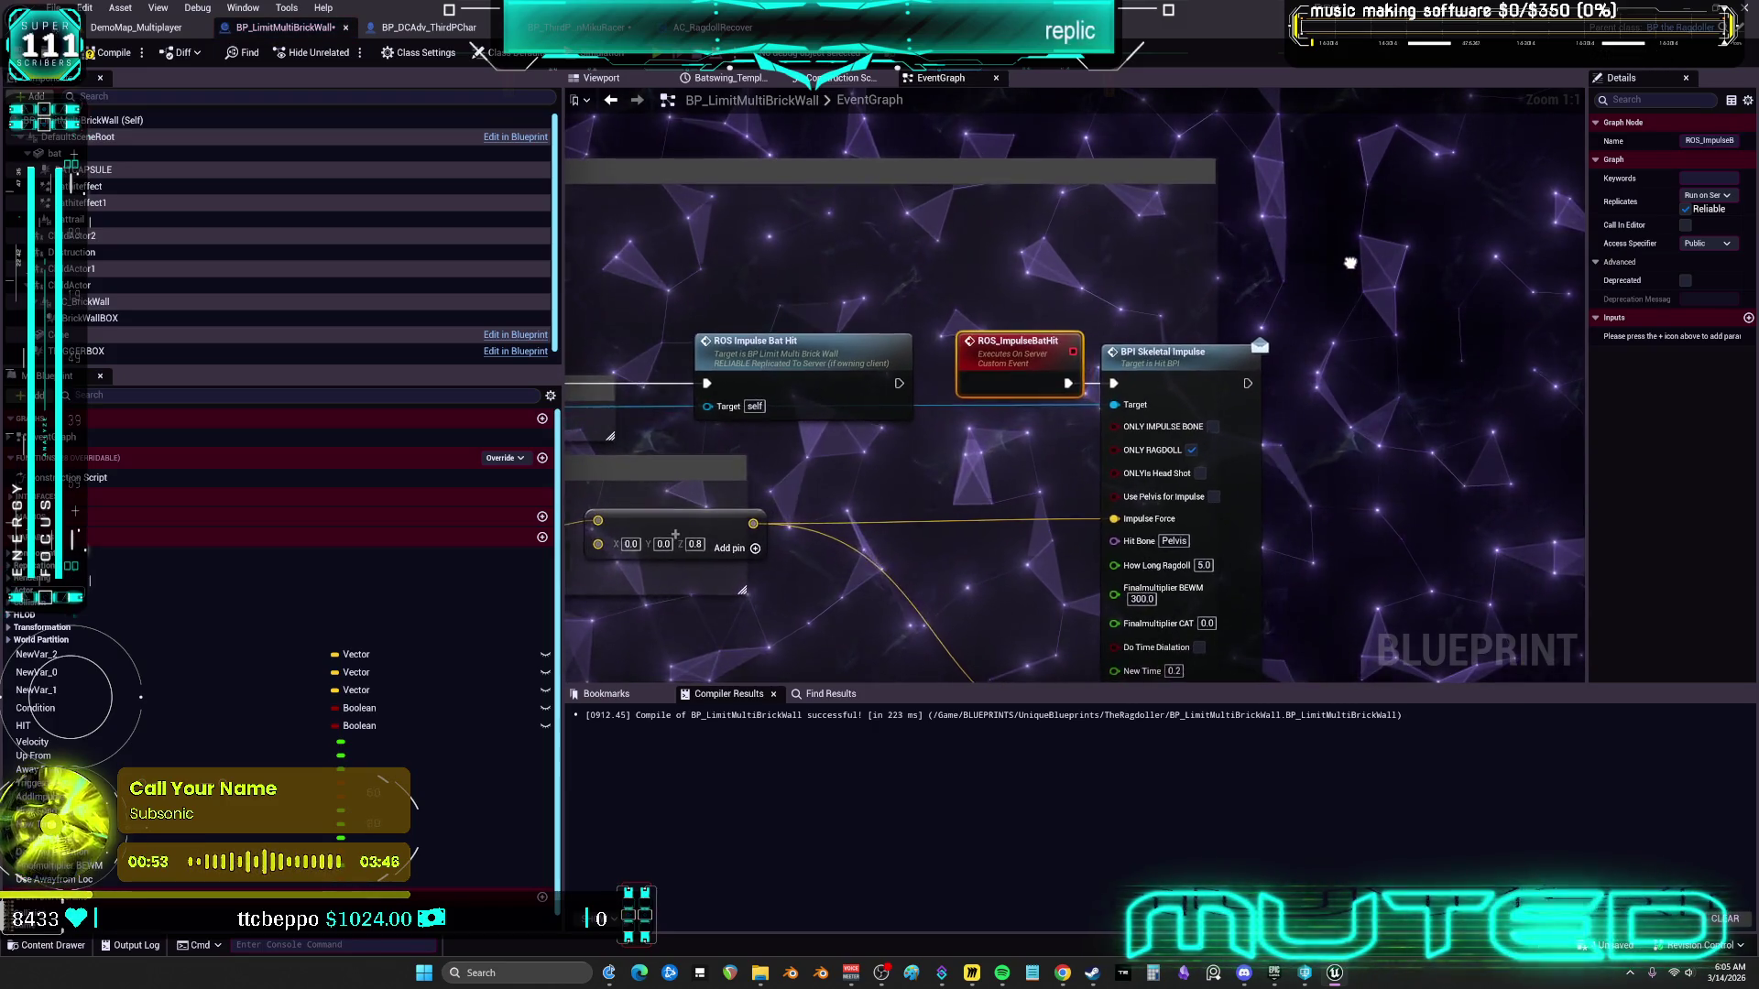
left_click_drag(1344, 265, 1333, 264)
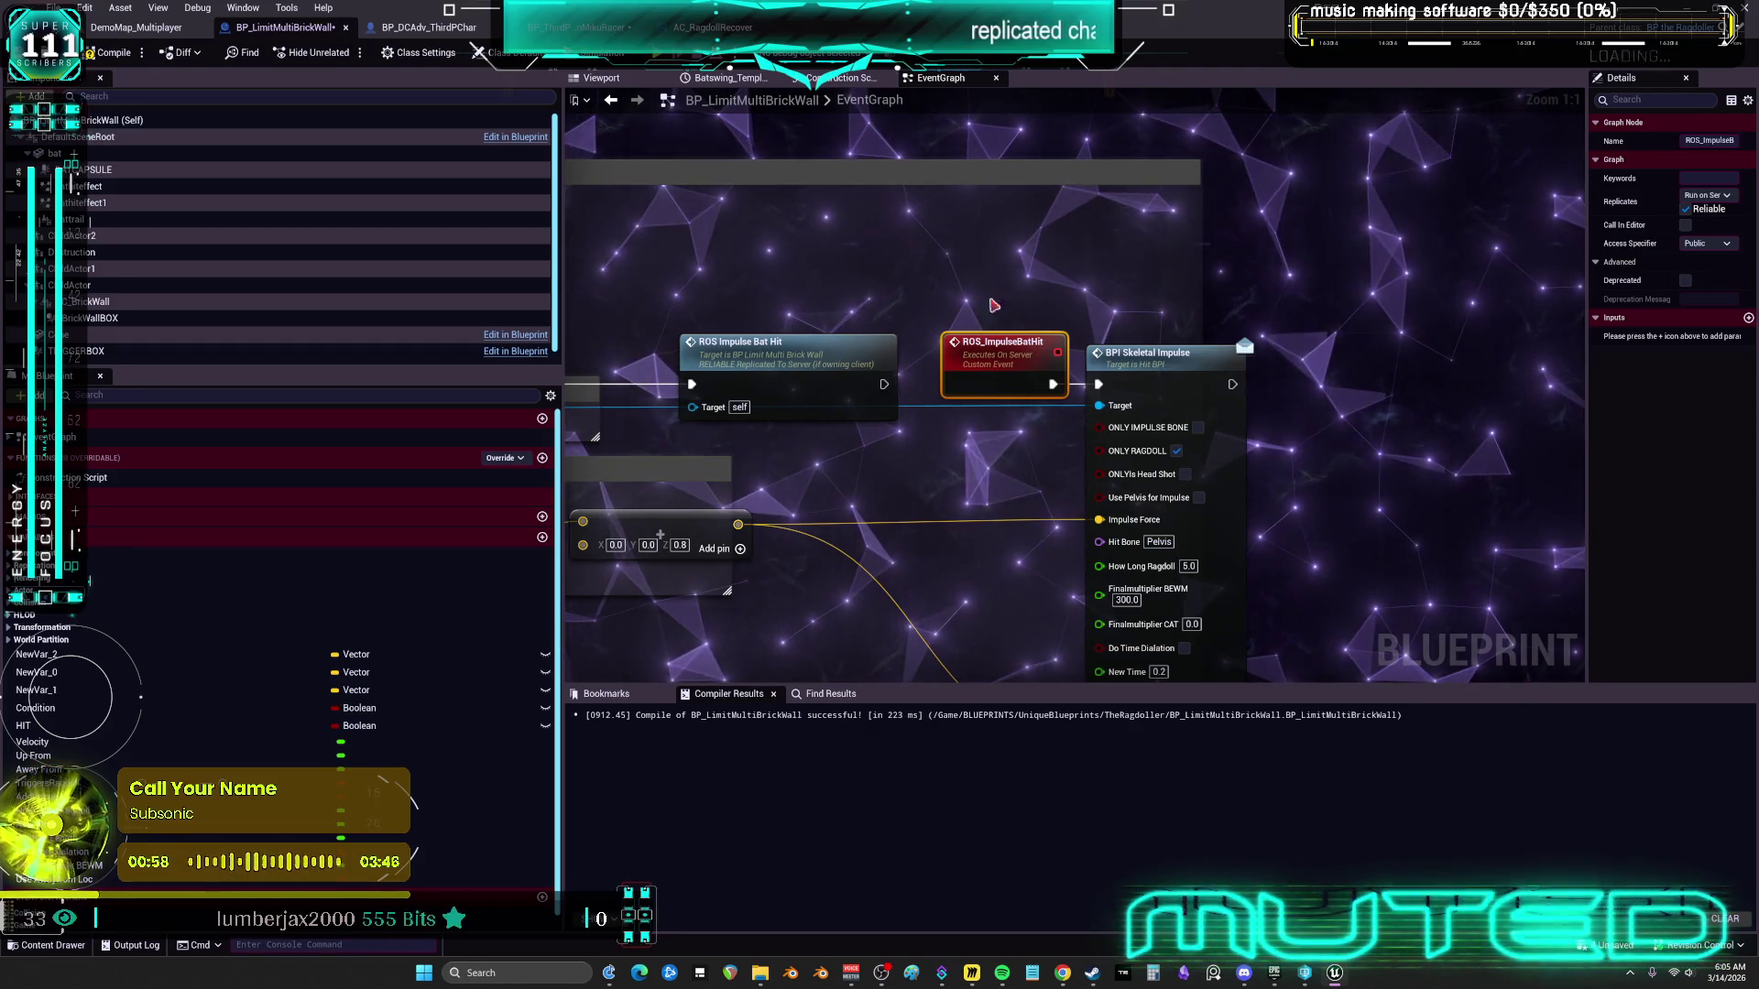
left_click(136, 26)
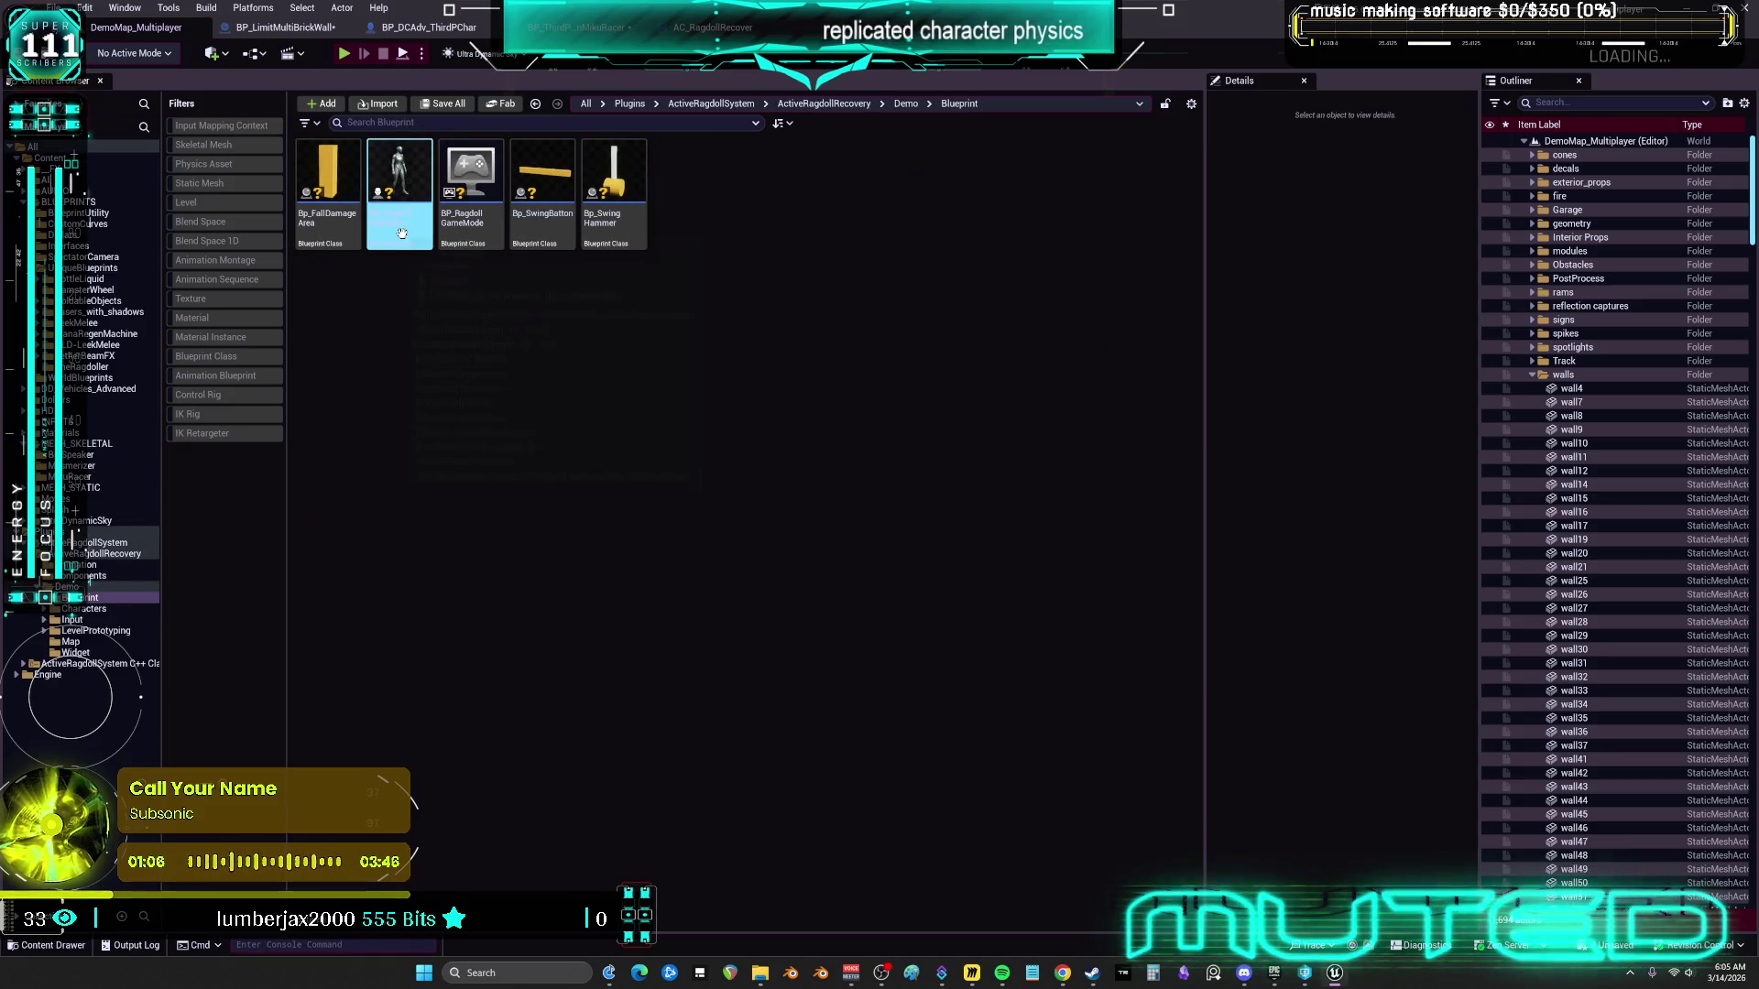
Inspect Bp_SwingHammer's overlap-to-Ragdoll Begin EventGraph, then switch back to the BP_LimitMultiBrickWall editor
double_click(600, 241)
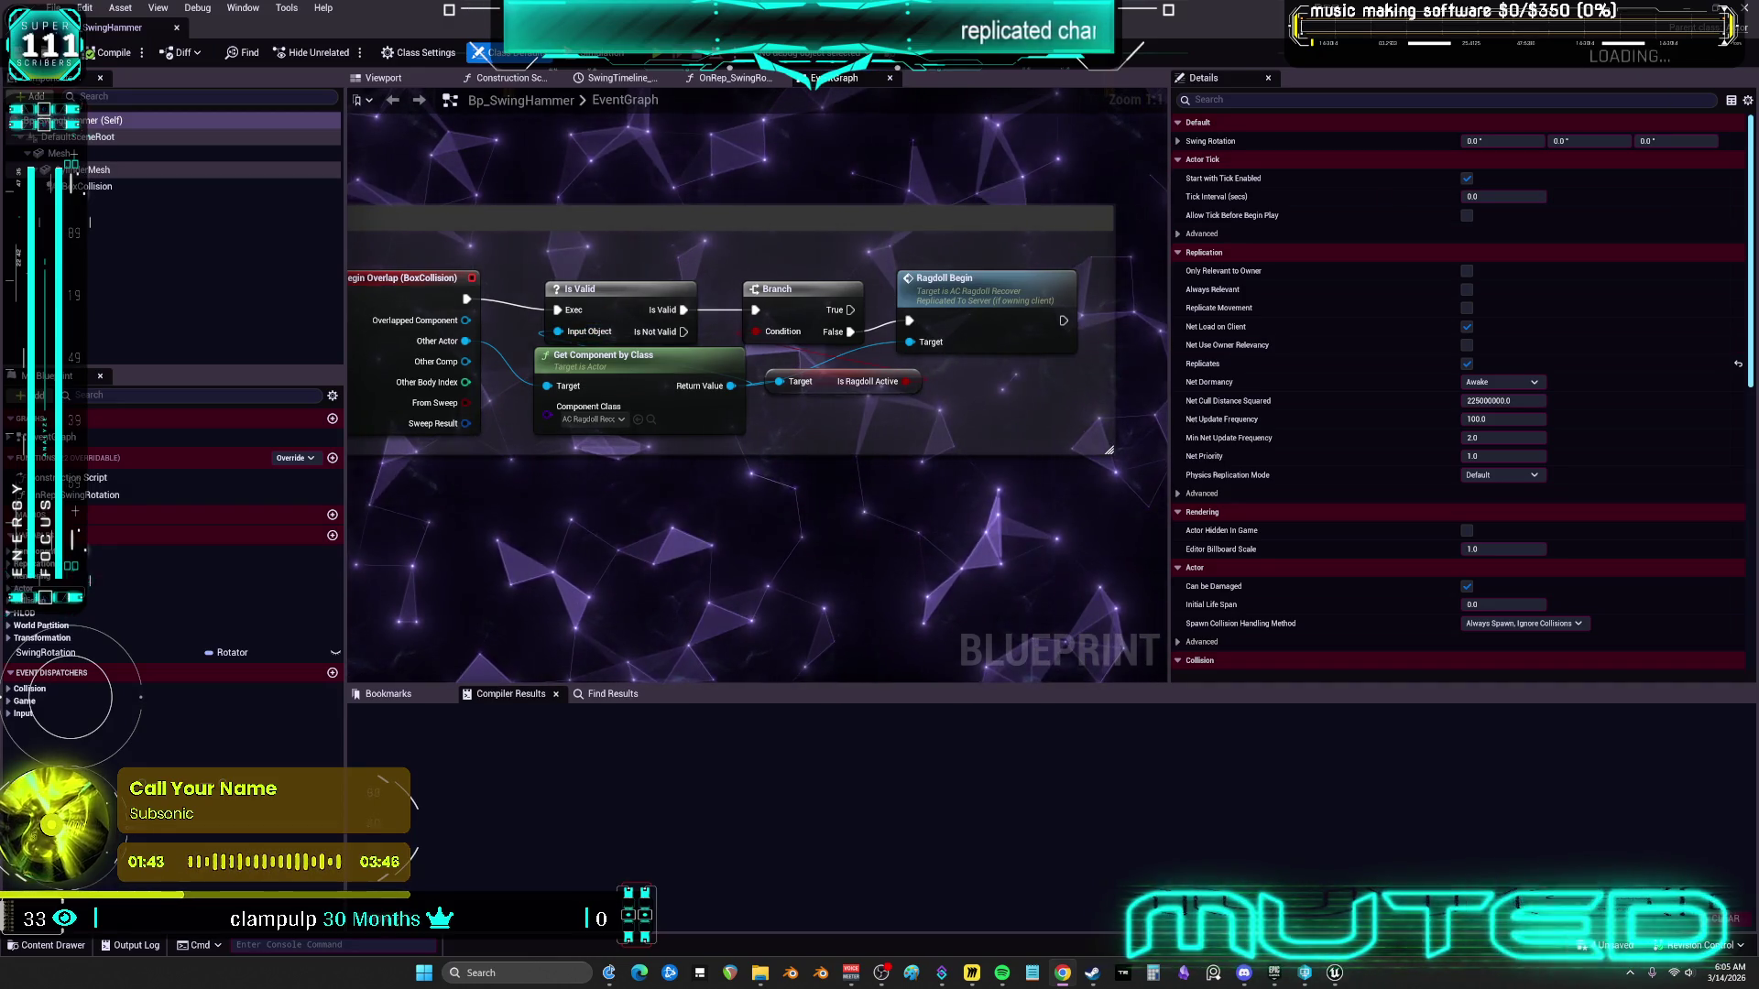
key("alt+Tab")
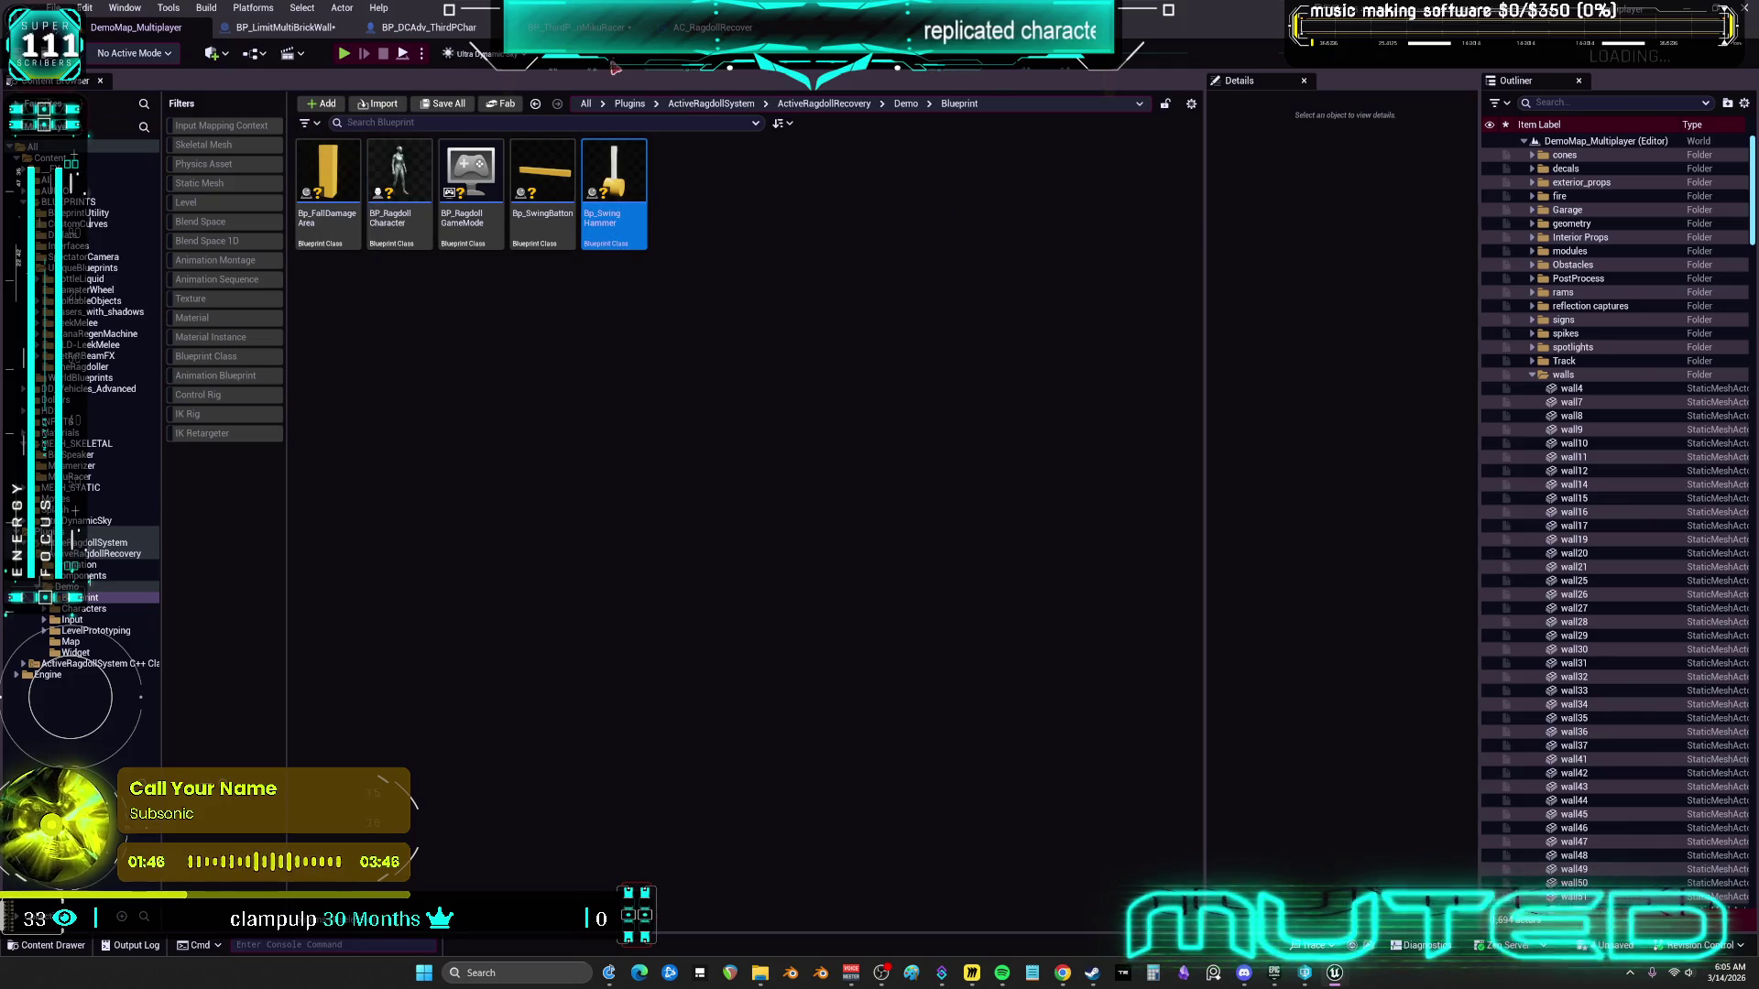
left_click(712, 27)
left_click(285, 27)
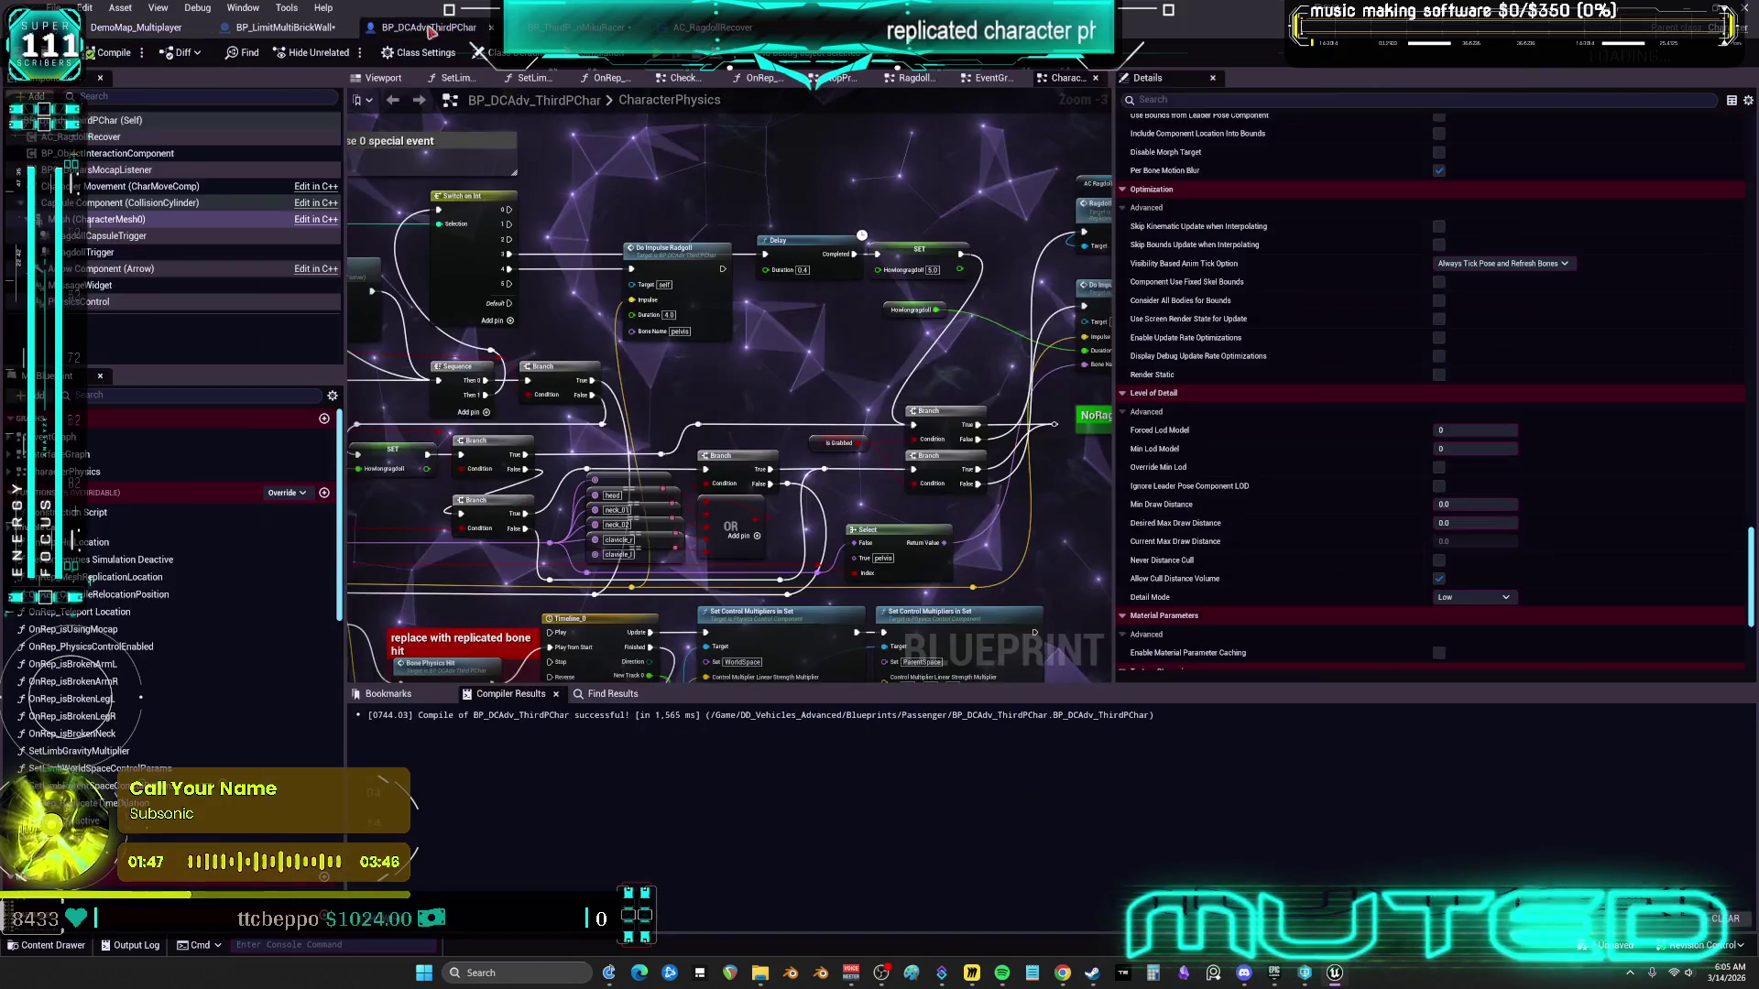
Add a Get Component by Class node off the overlap's Other Actor, set to AC Ragdoll Recover
scroll(1112, 332, "down", 3)
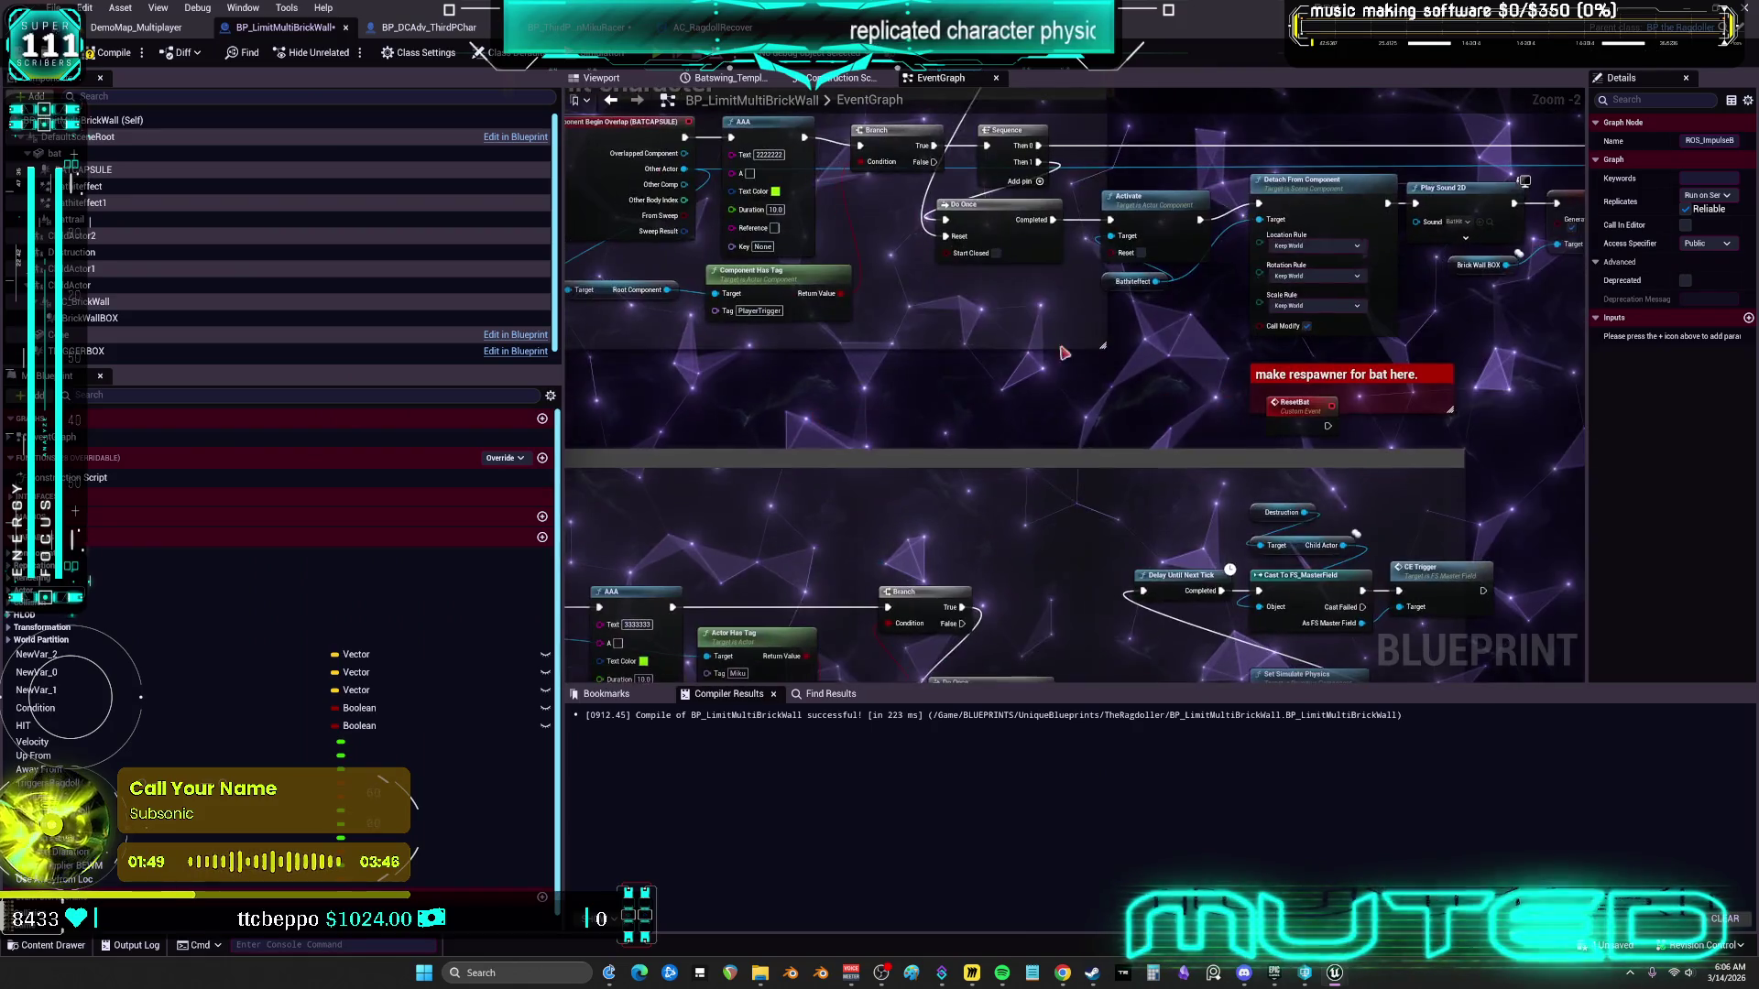
mouse_move(1112, 332)
left_mouse_down()
mouse_move(1062, 166)
mouse_move(879, 330)
mouse_move(855, 502)
mouse_move(470, 576)
left_mouse_up()
mouse_move(1106, 198)
left_mouse_down()
mouse_move(1410, 443)
mouse_move(1065, 254)
left_mouse_up()
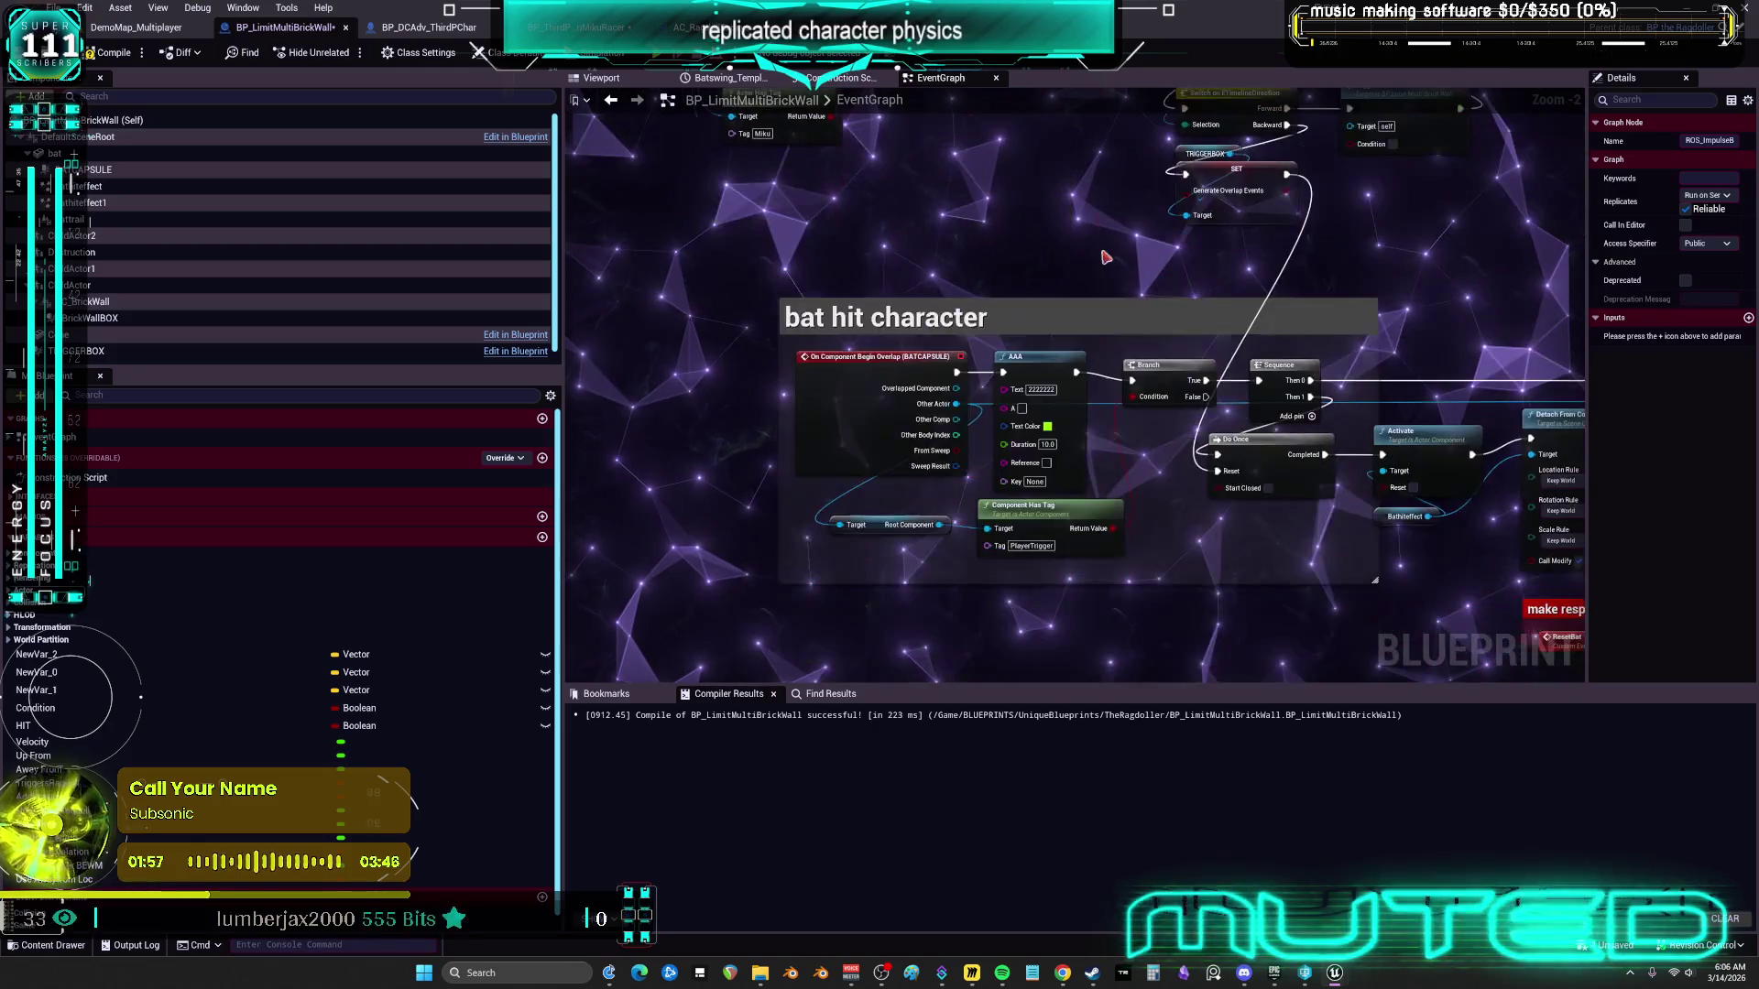
scroll(960, 250, "up", 2)
left_click_drag(960, 249, 1319, 174)
left_click_drag(1126, 197, 540, 253)
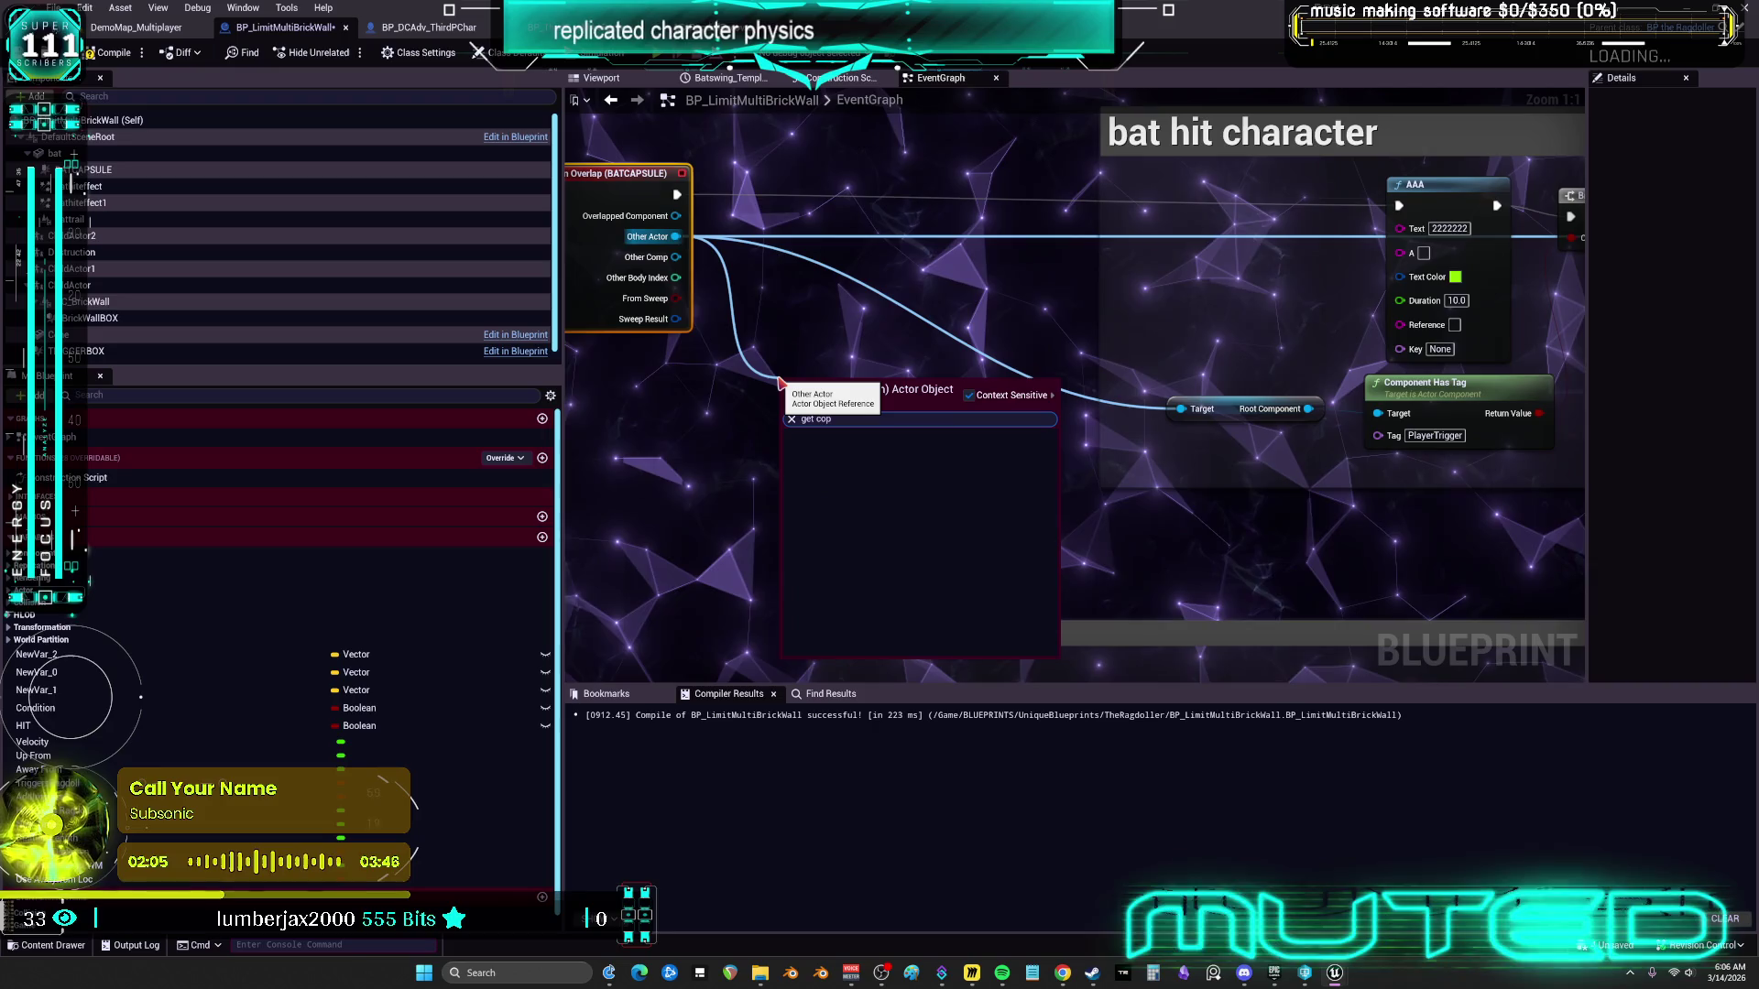
type("mpoe")
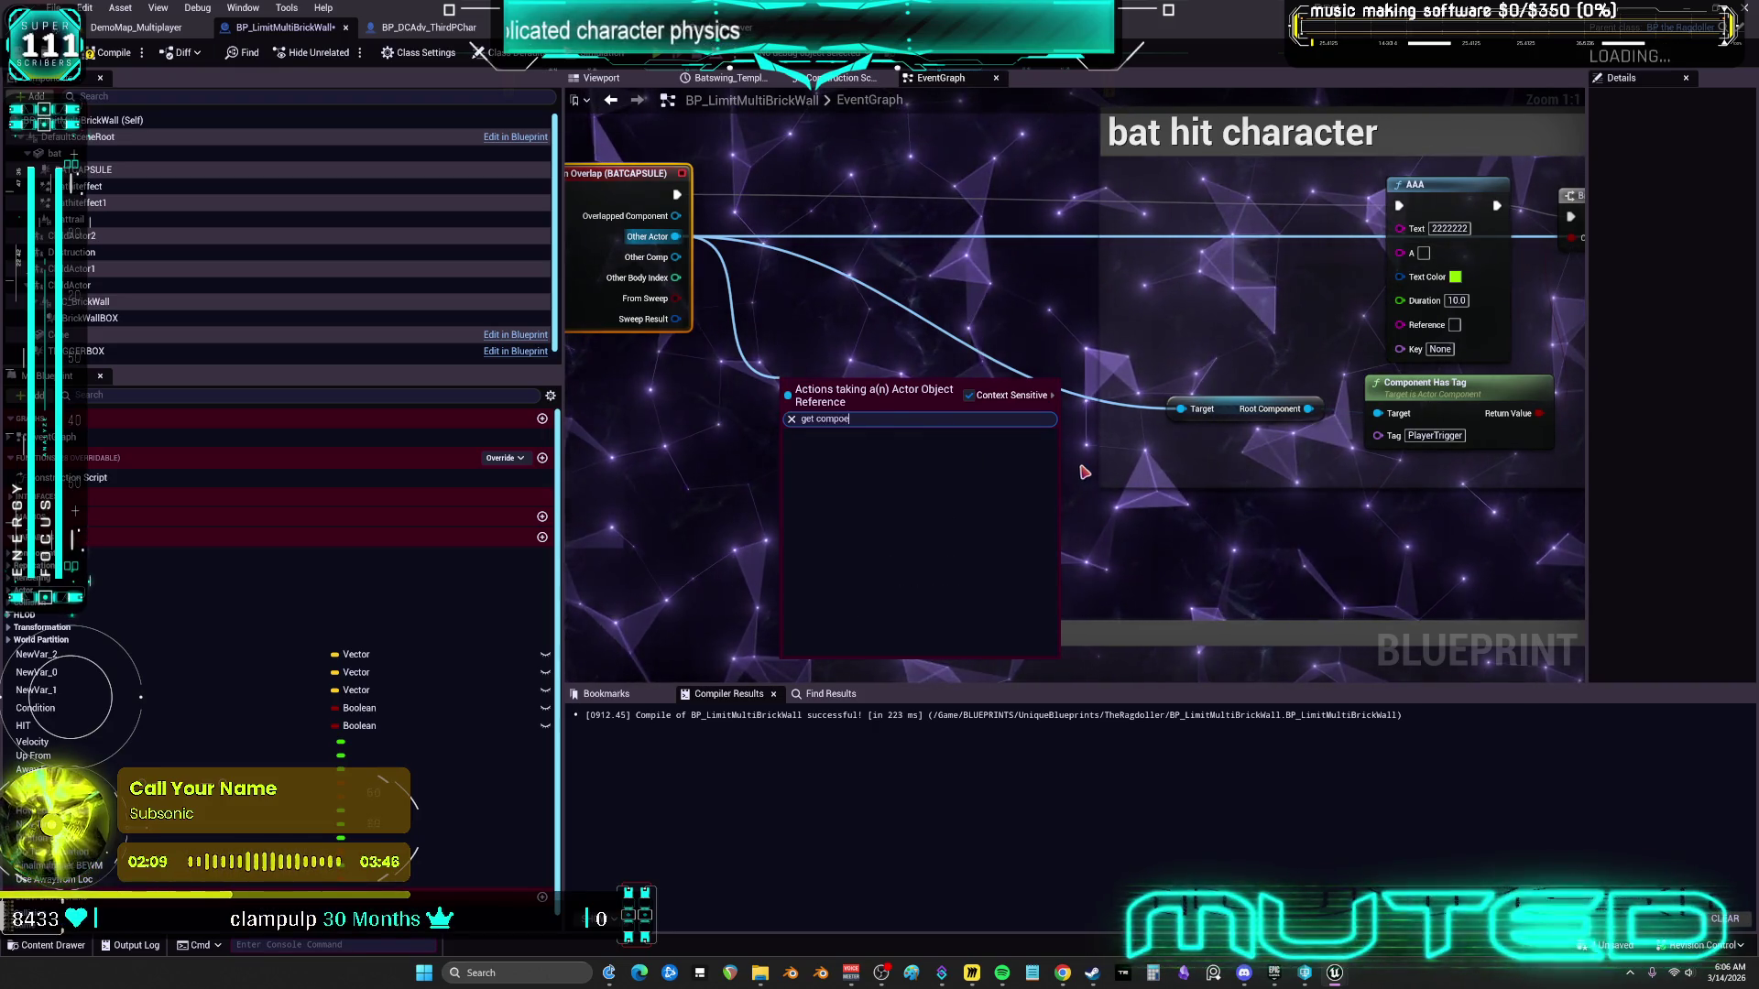
key("BackSpace")
type("by c")
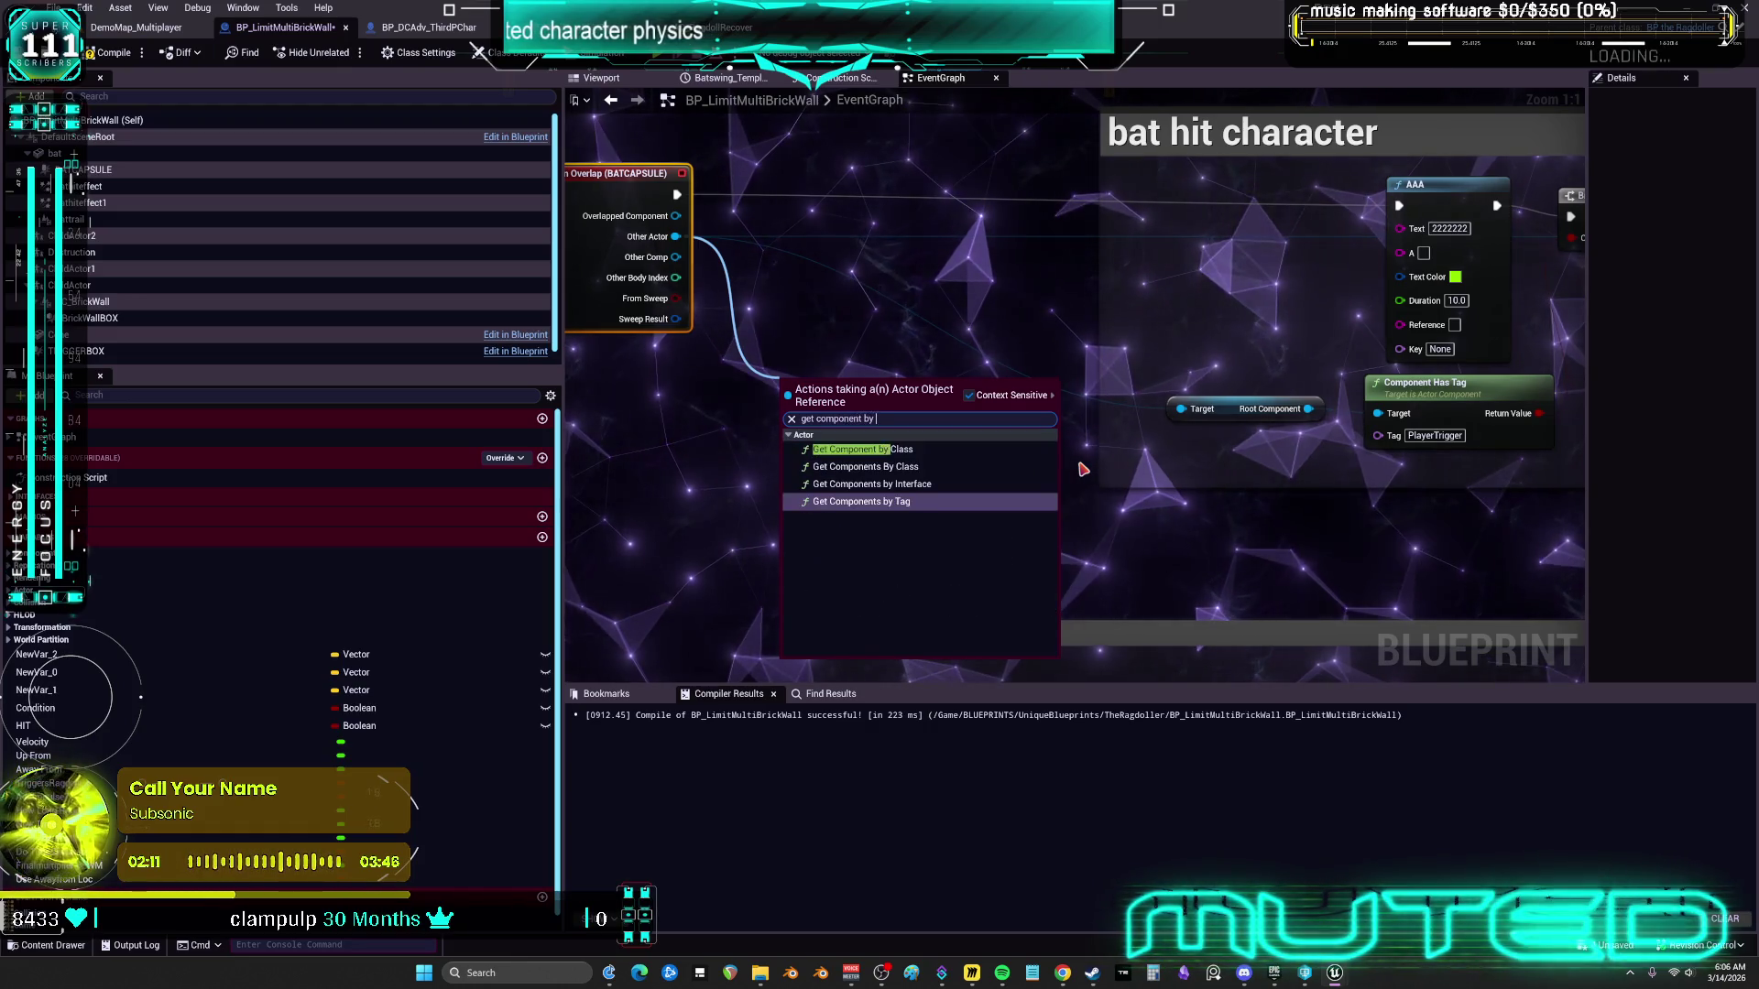
left_click(928, 451)
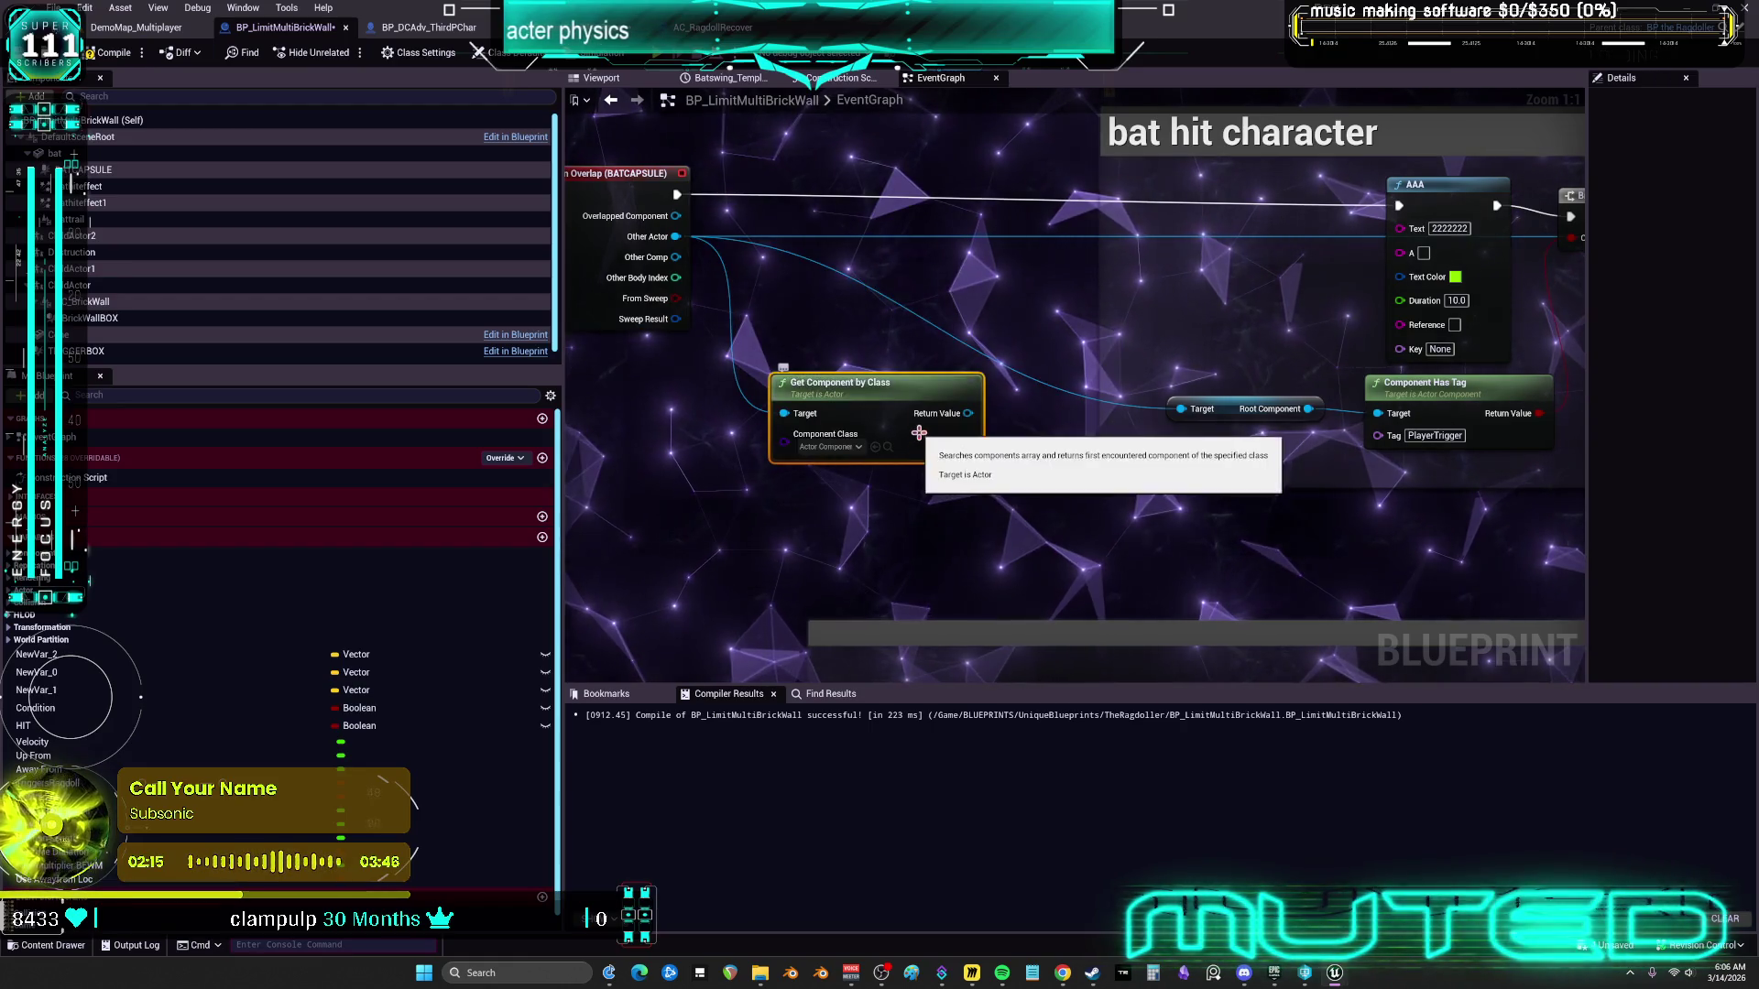
left_click(757, 471)
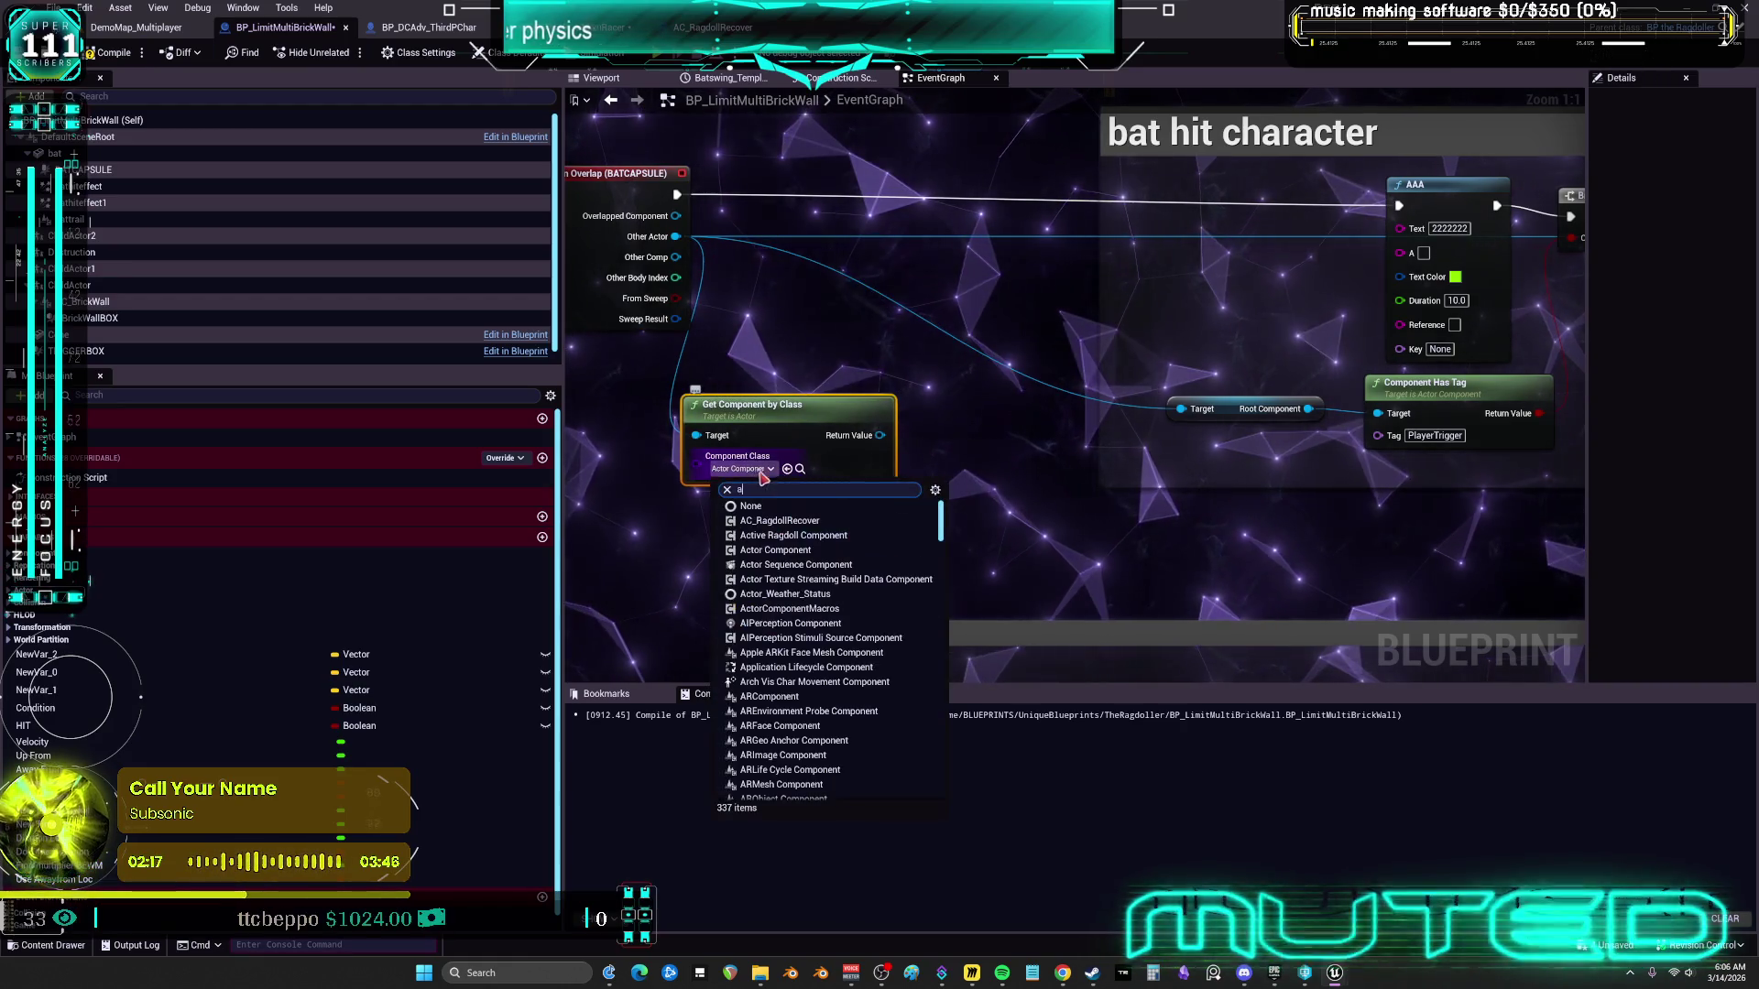
type("ac")
left_click(817, 522)
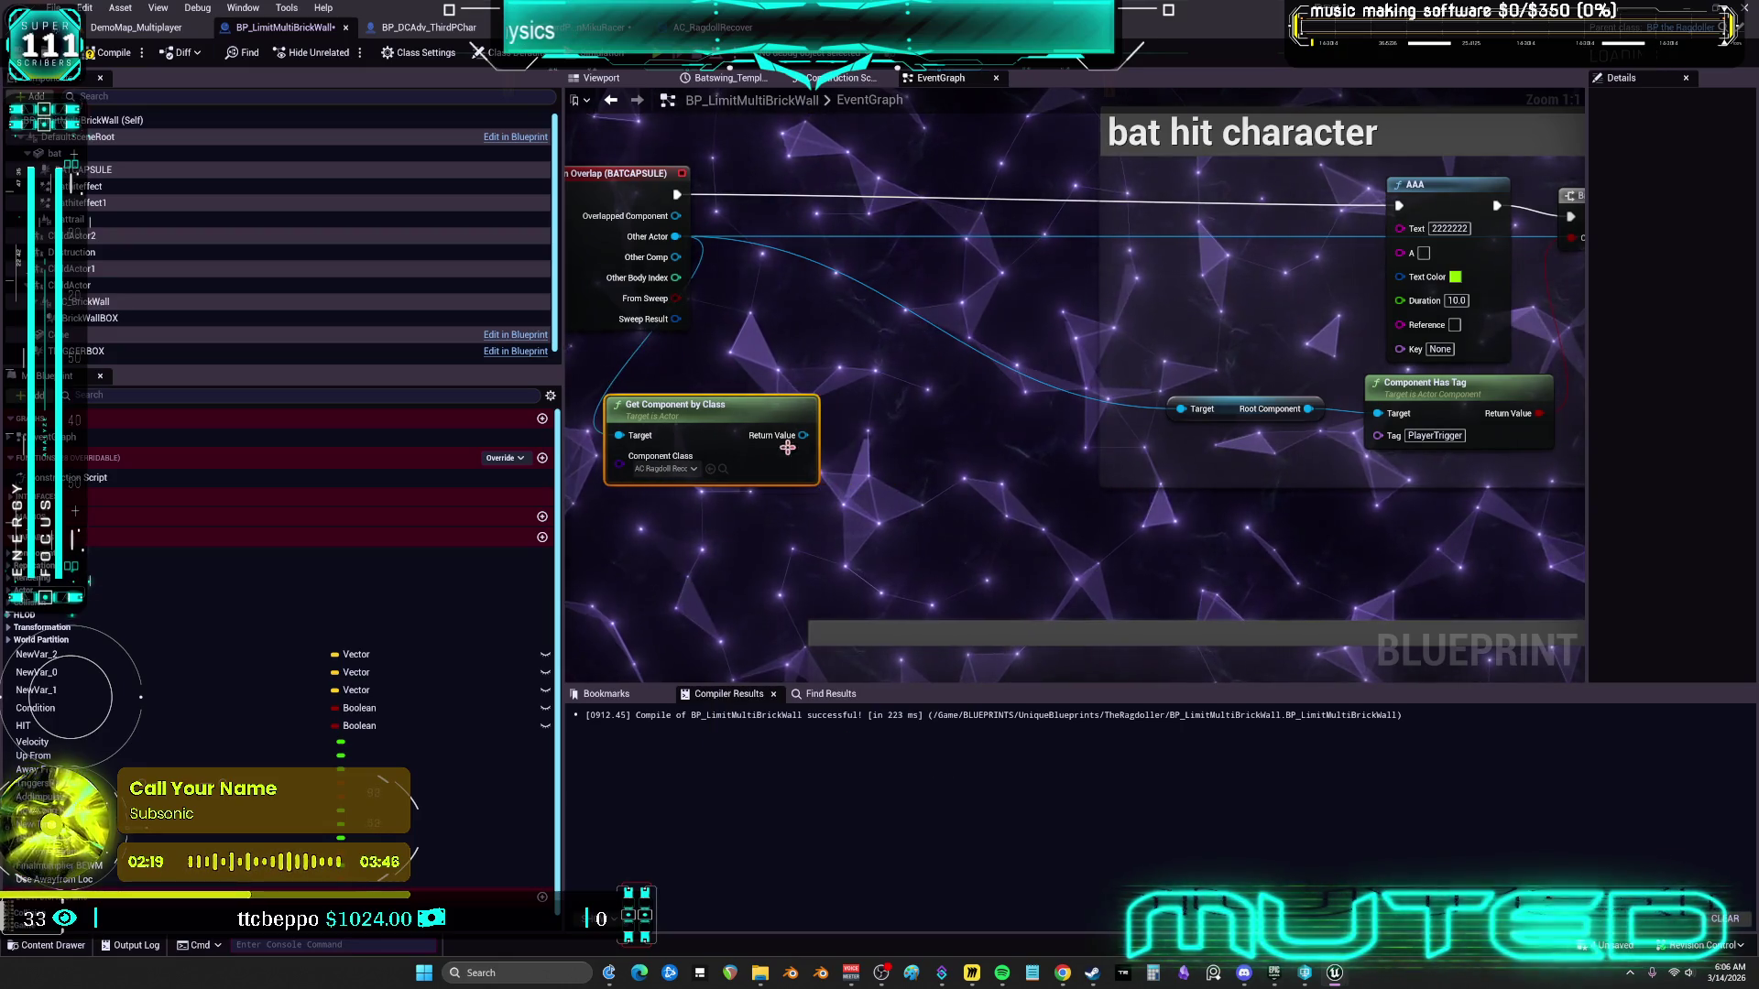
Add Is Ragdoll Active, Is Valid and Branch nodes for the ragdoll component
left_click_drag(804, 440, 877, 439)
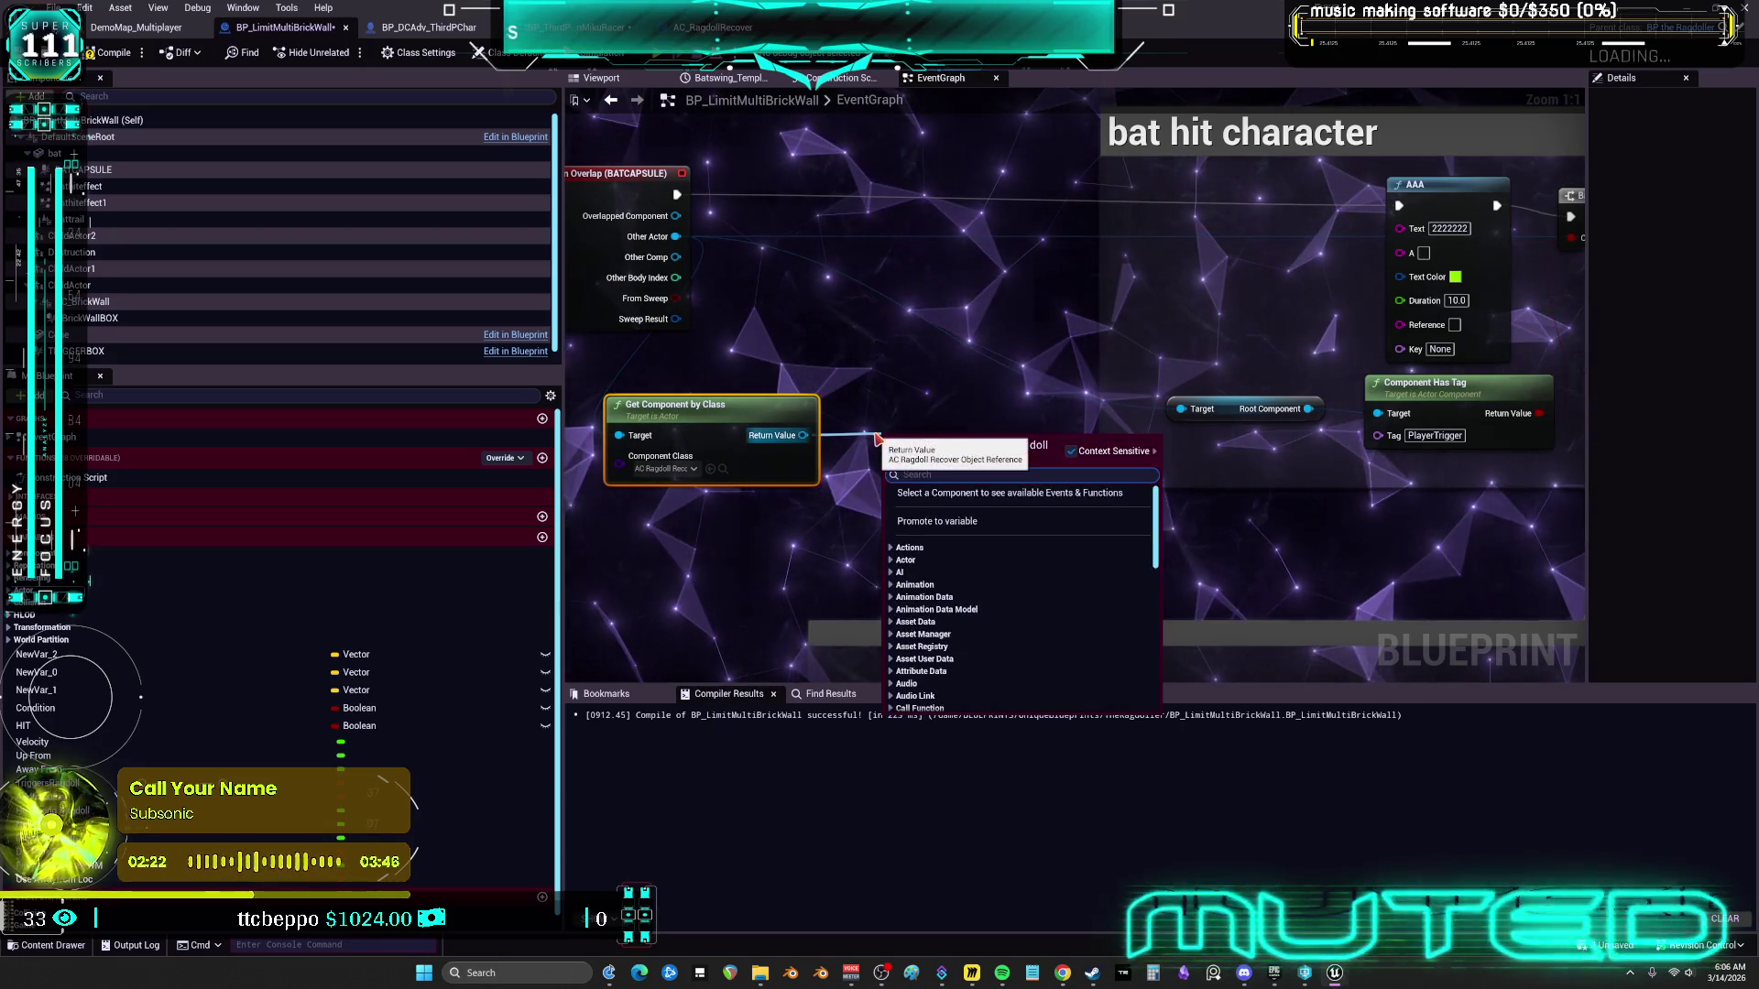
type("is ra")
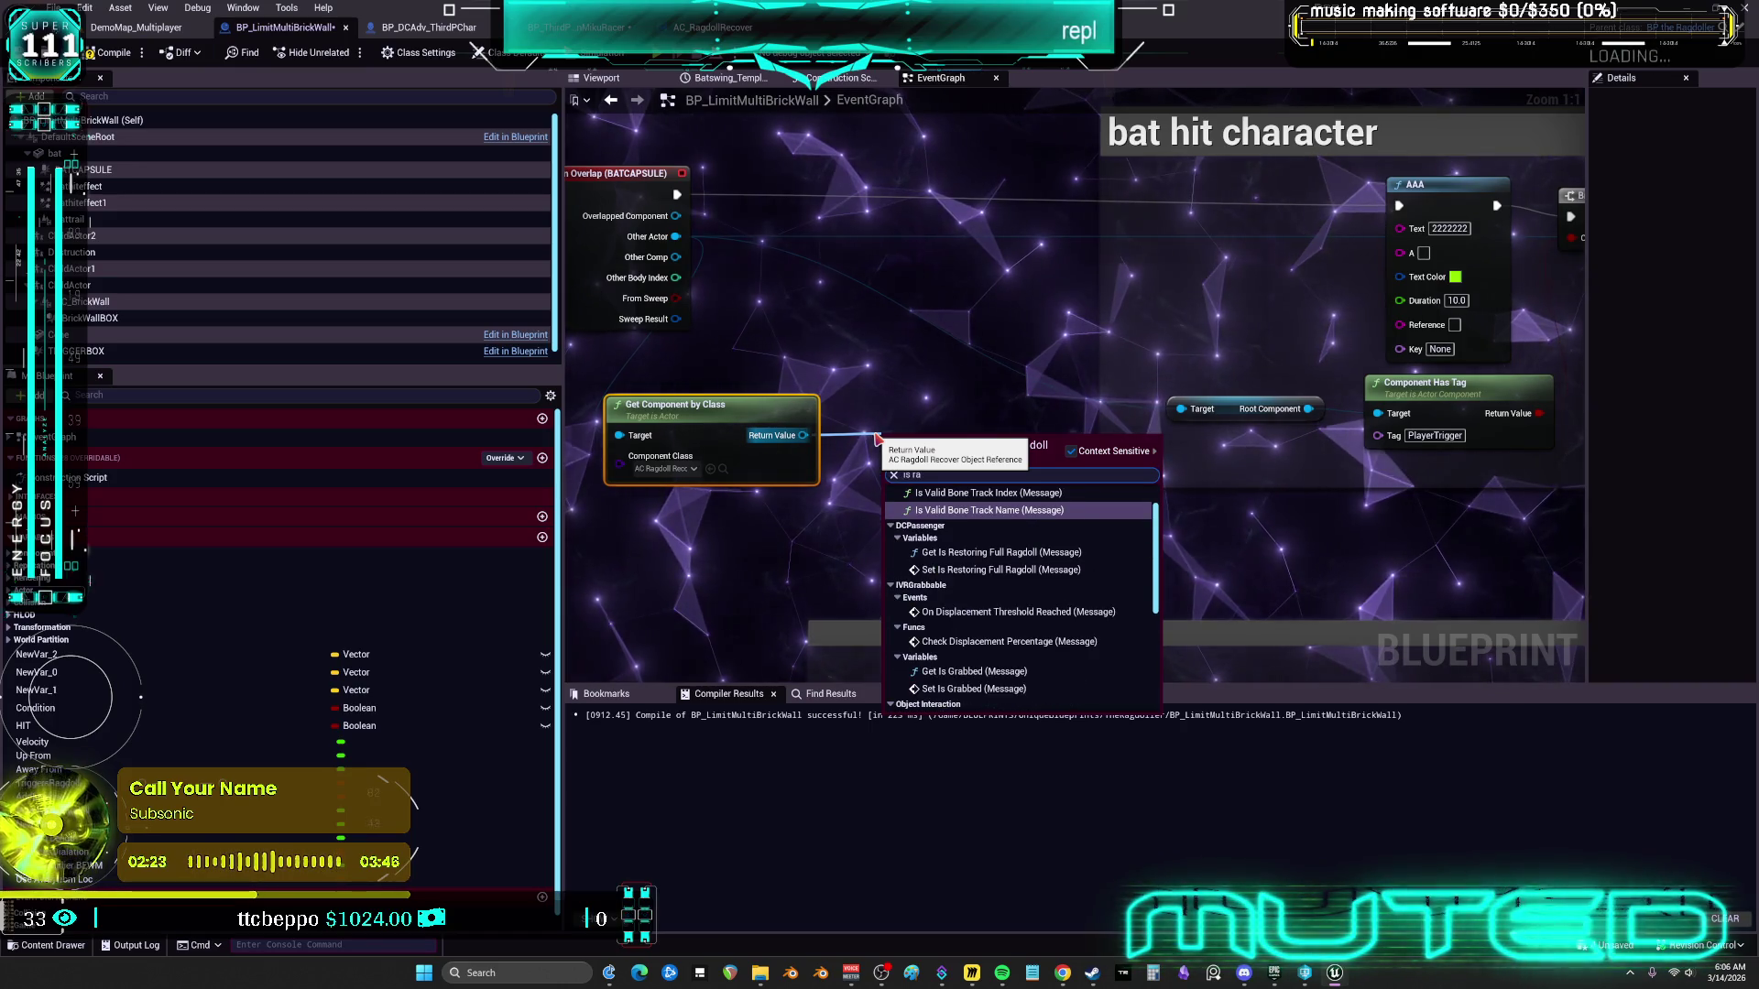
type("gdoll")
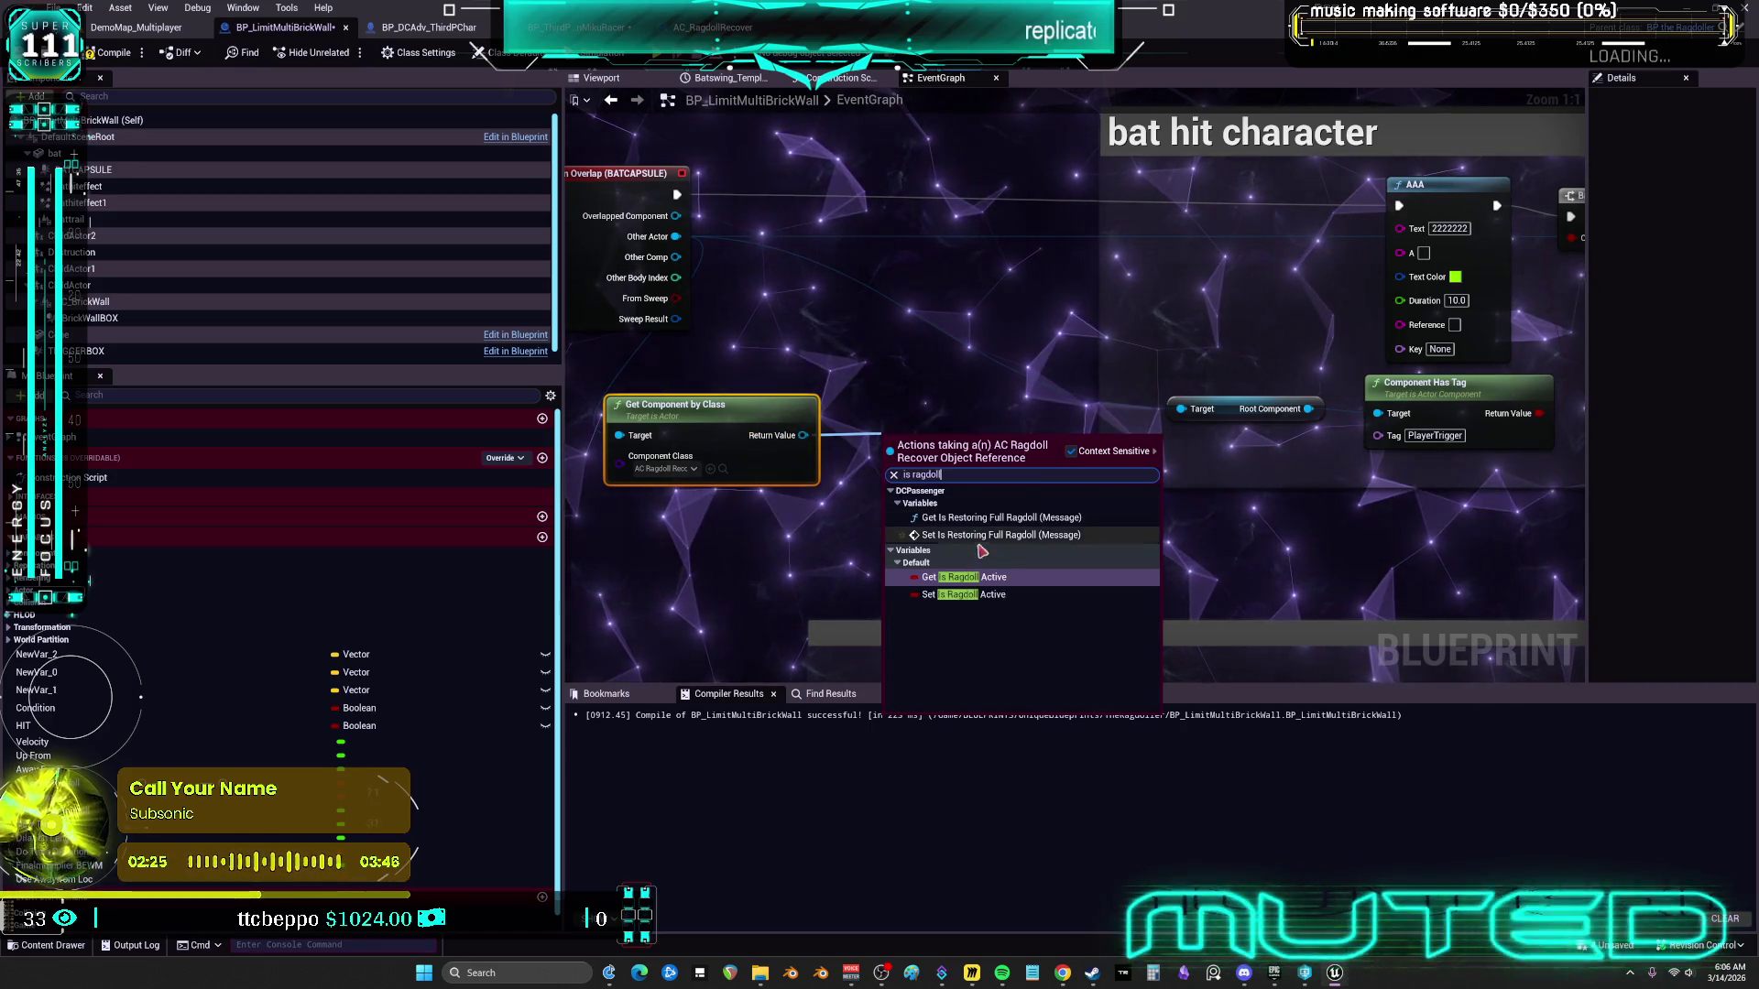
left_click(978, 578)
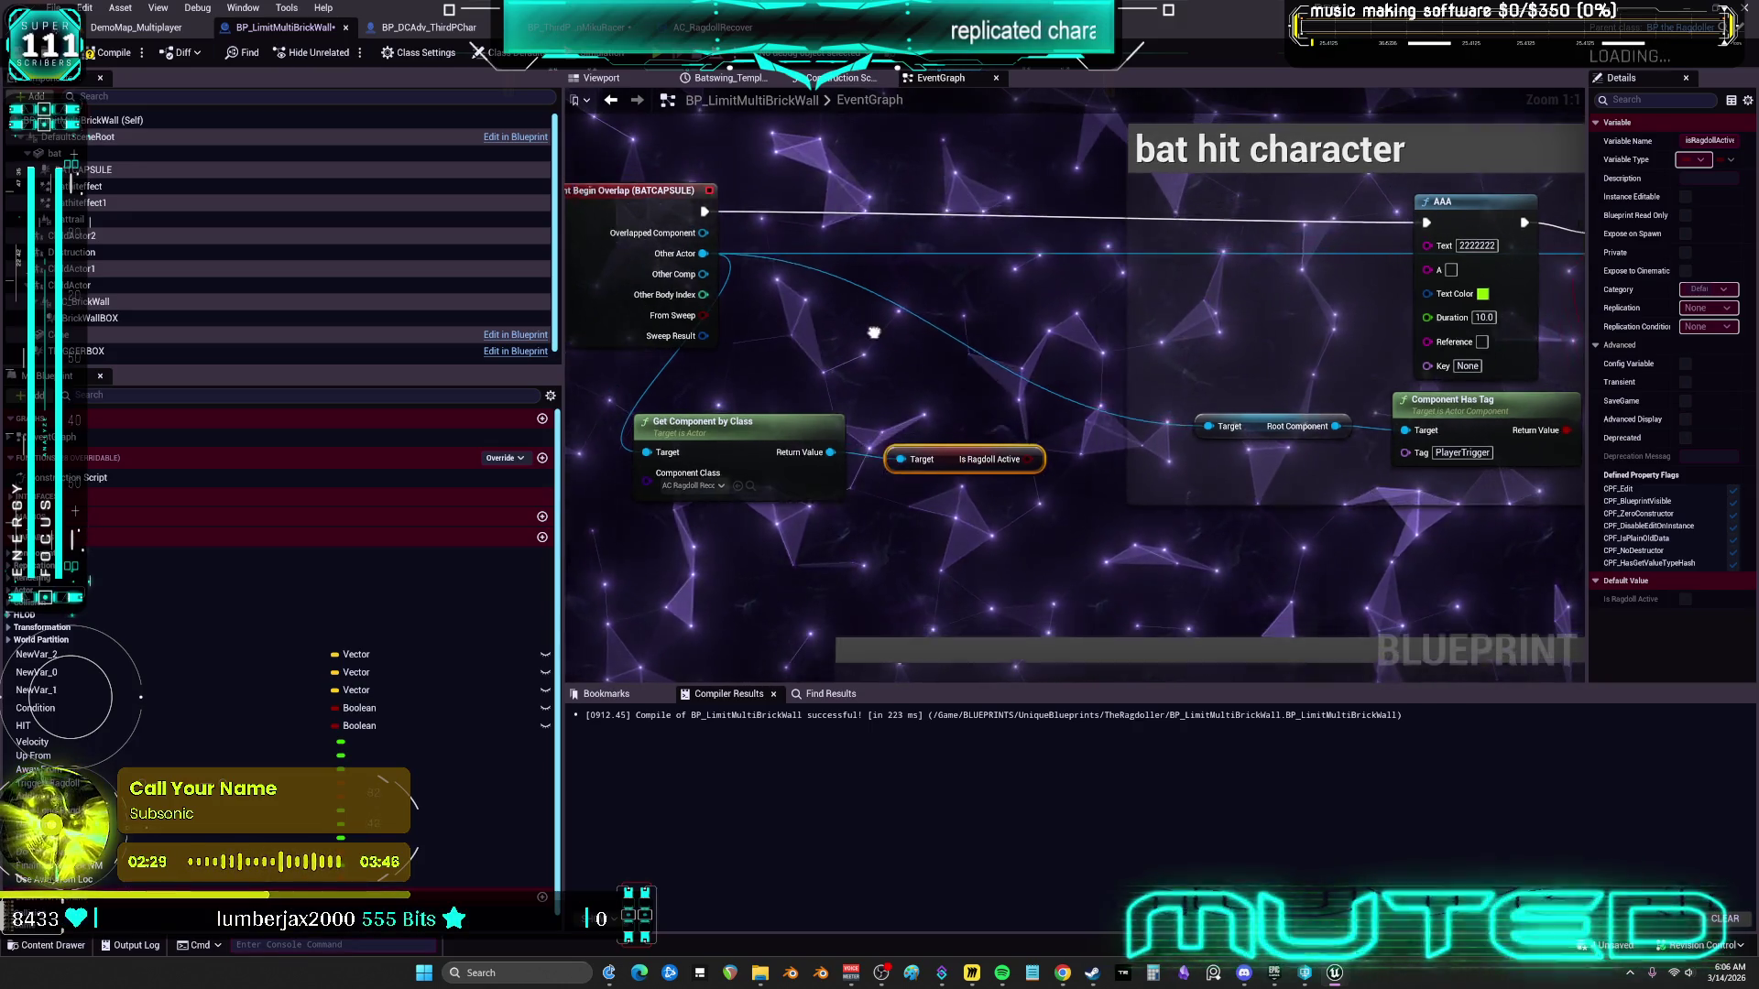
left_click_drag(822, 479, 842, 371)
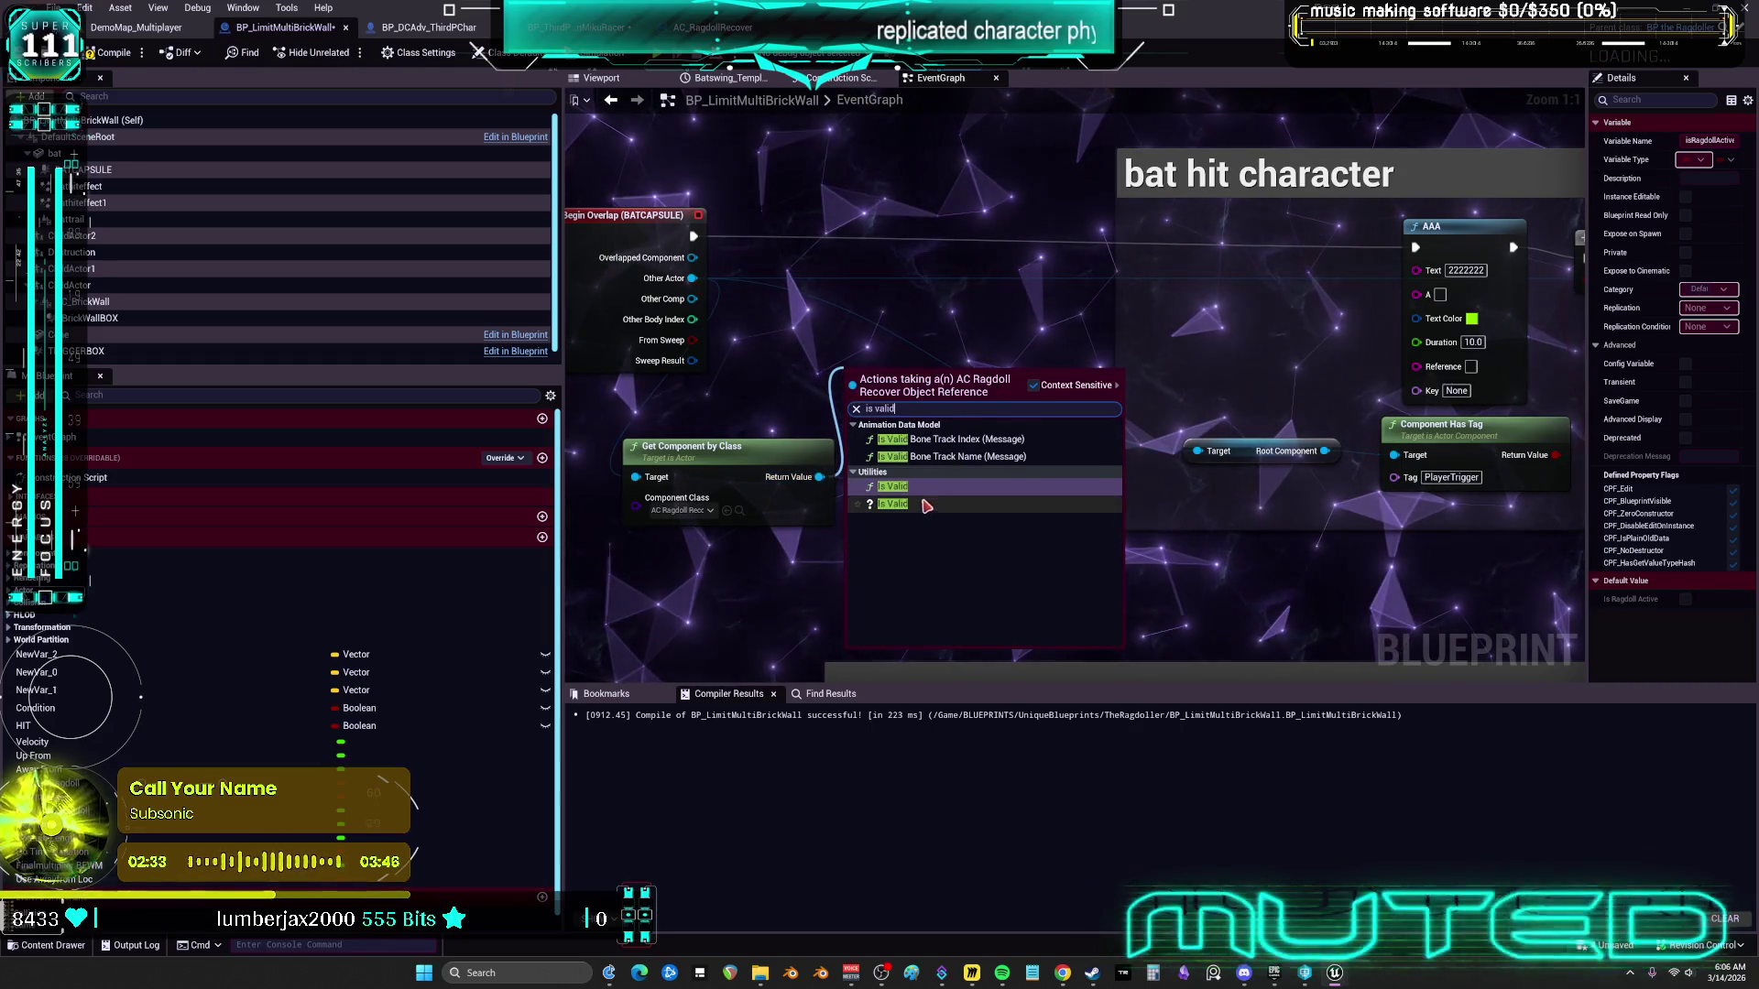
left_click(907, 504)
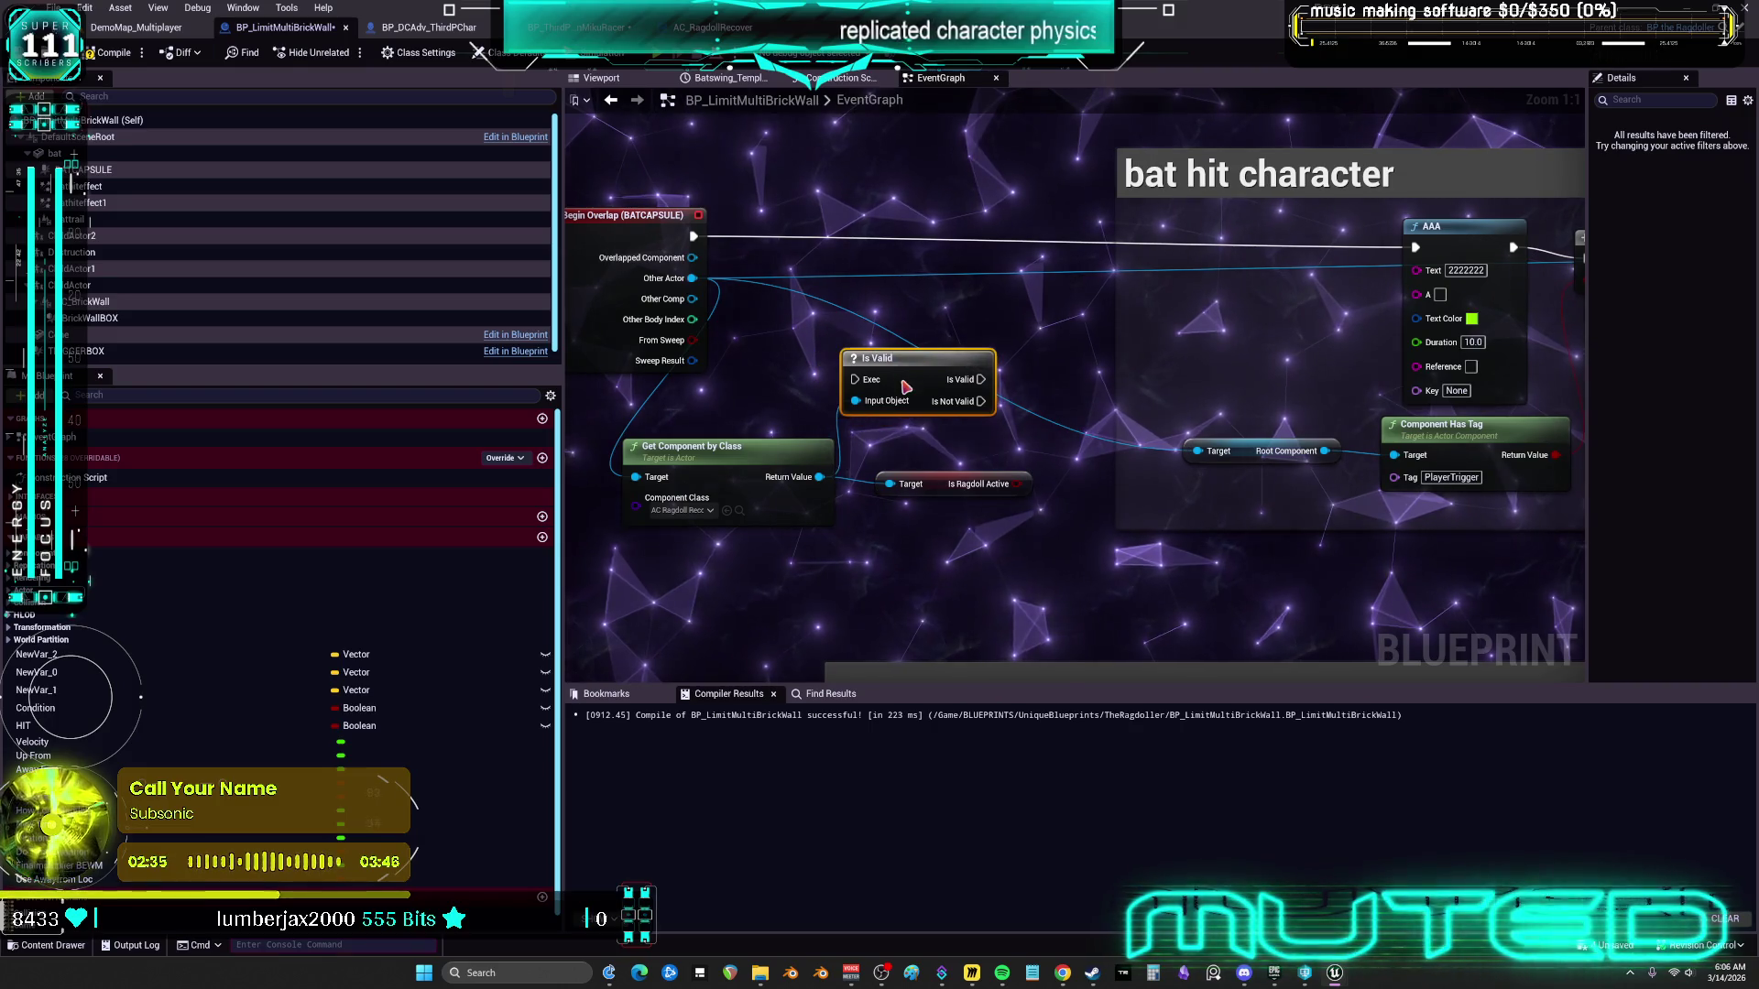
right_click(906, 387)
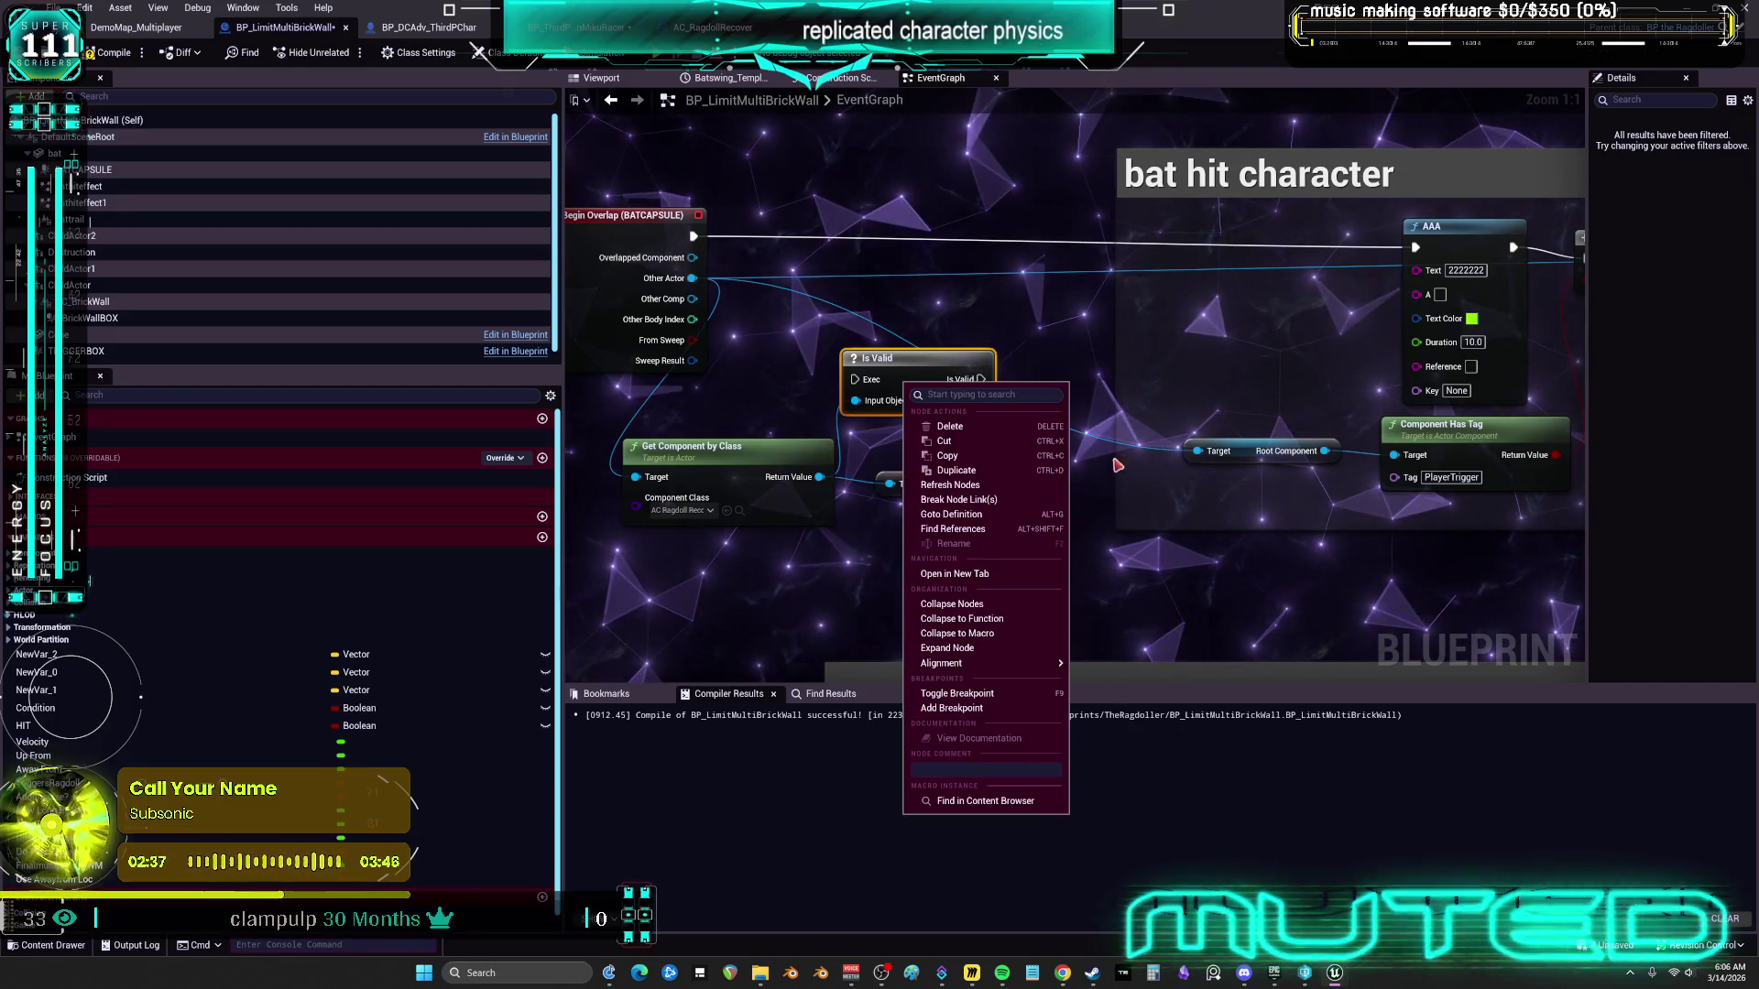
left_click_drag(916, 372, 916, 383)
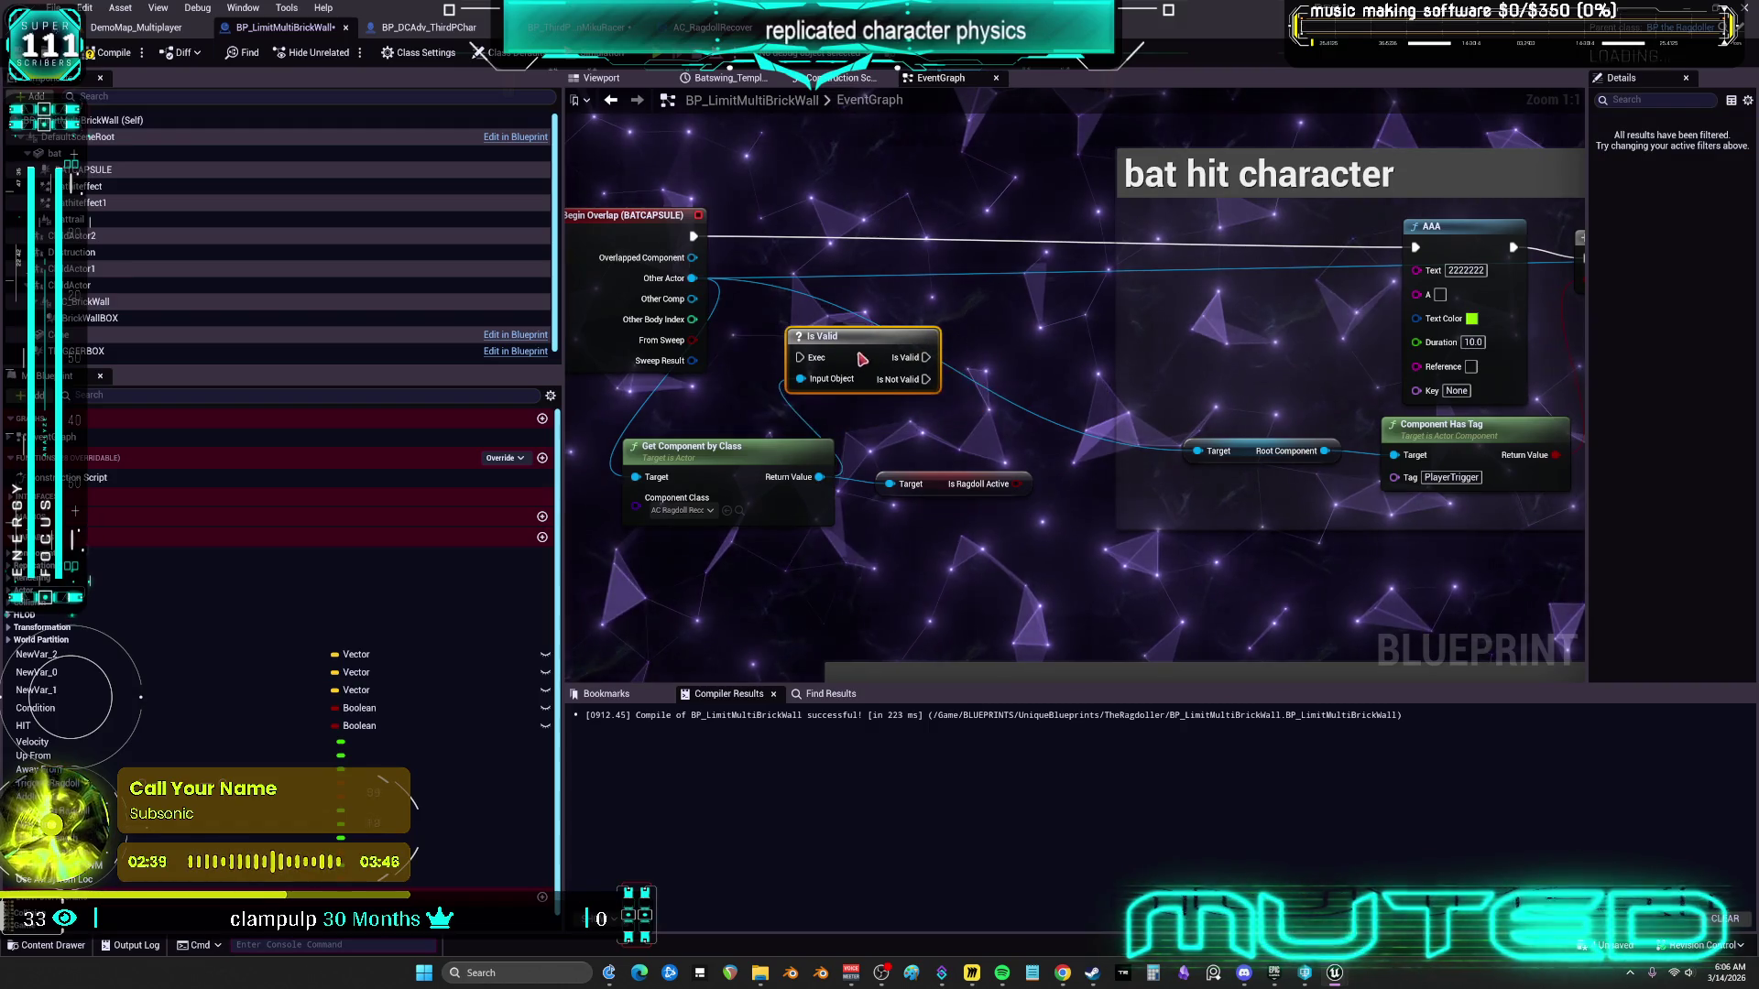
left_click(983, 382)
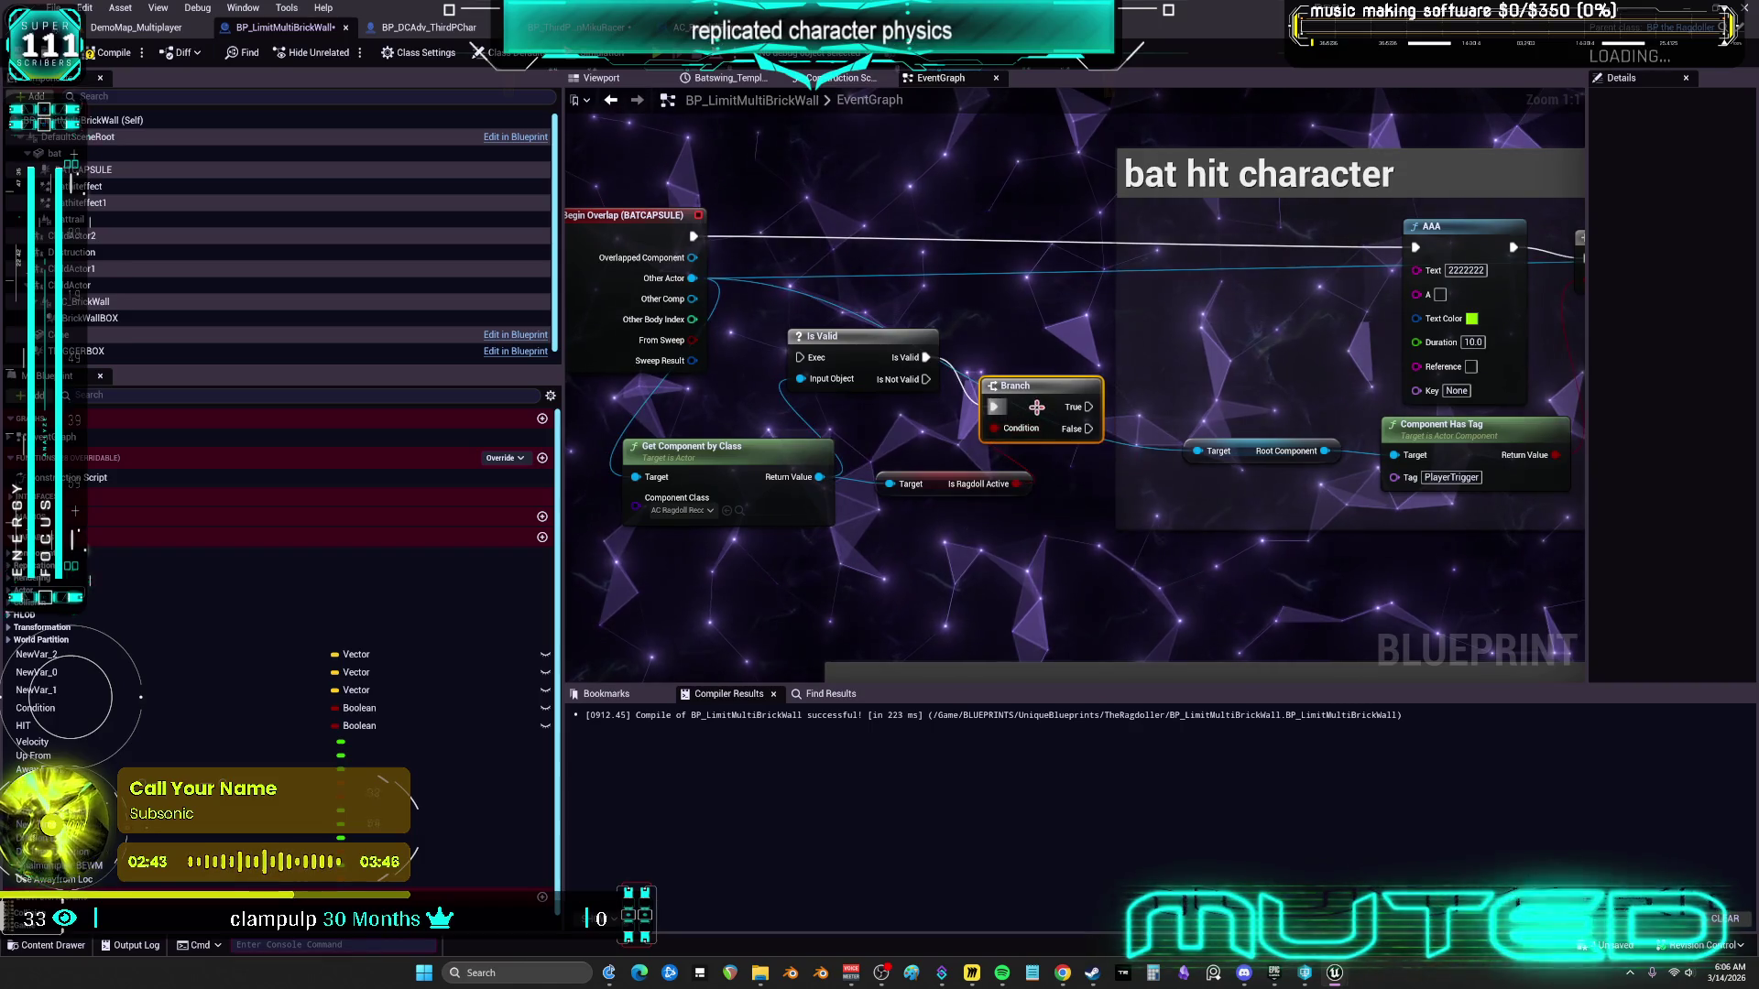
Add Ragdoll Begin, chain overlap through Is Valid and Branch into it, compile and play
left_click_drag(822, 478, 901, 542)
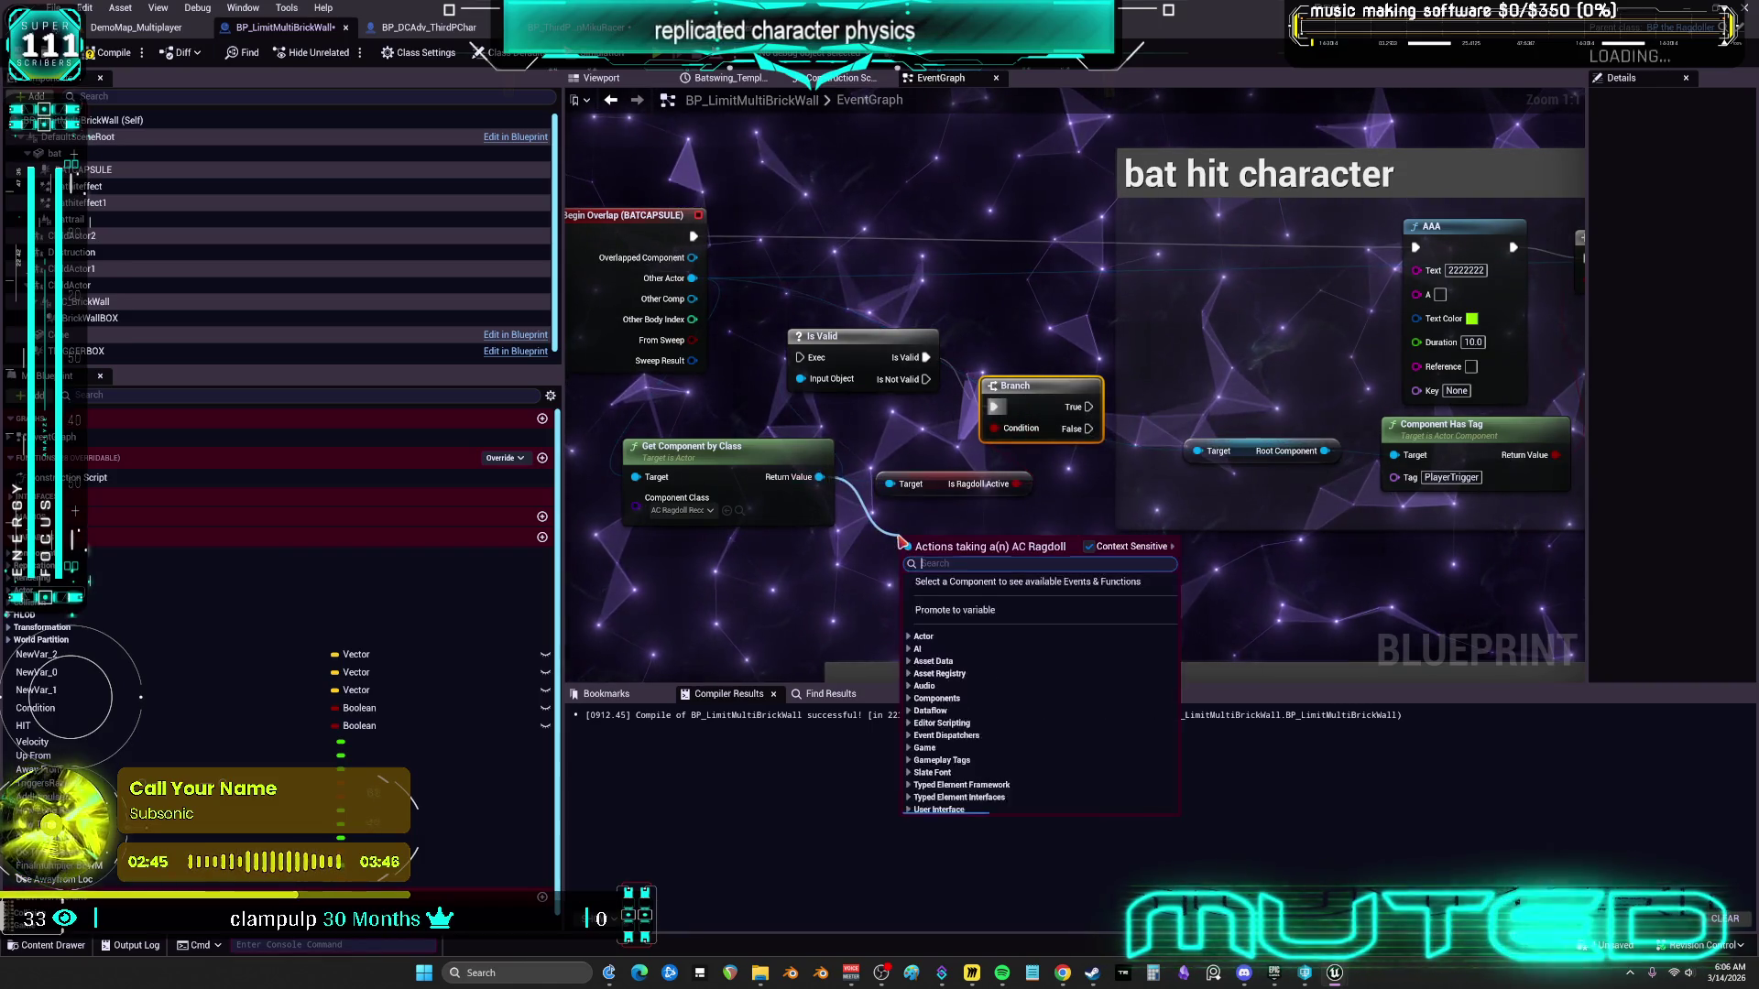
type("begin ra")
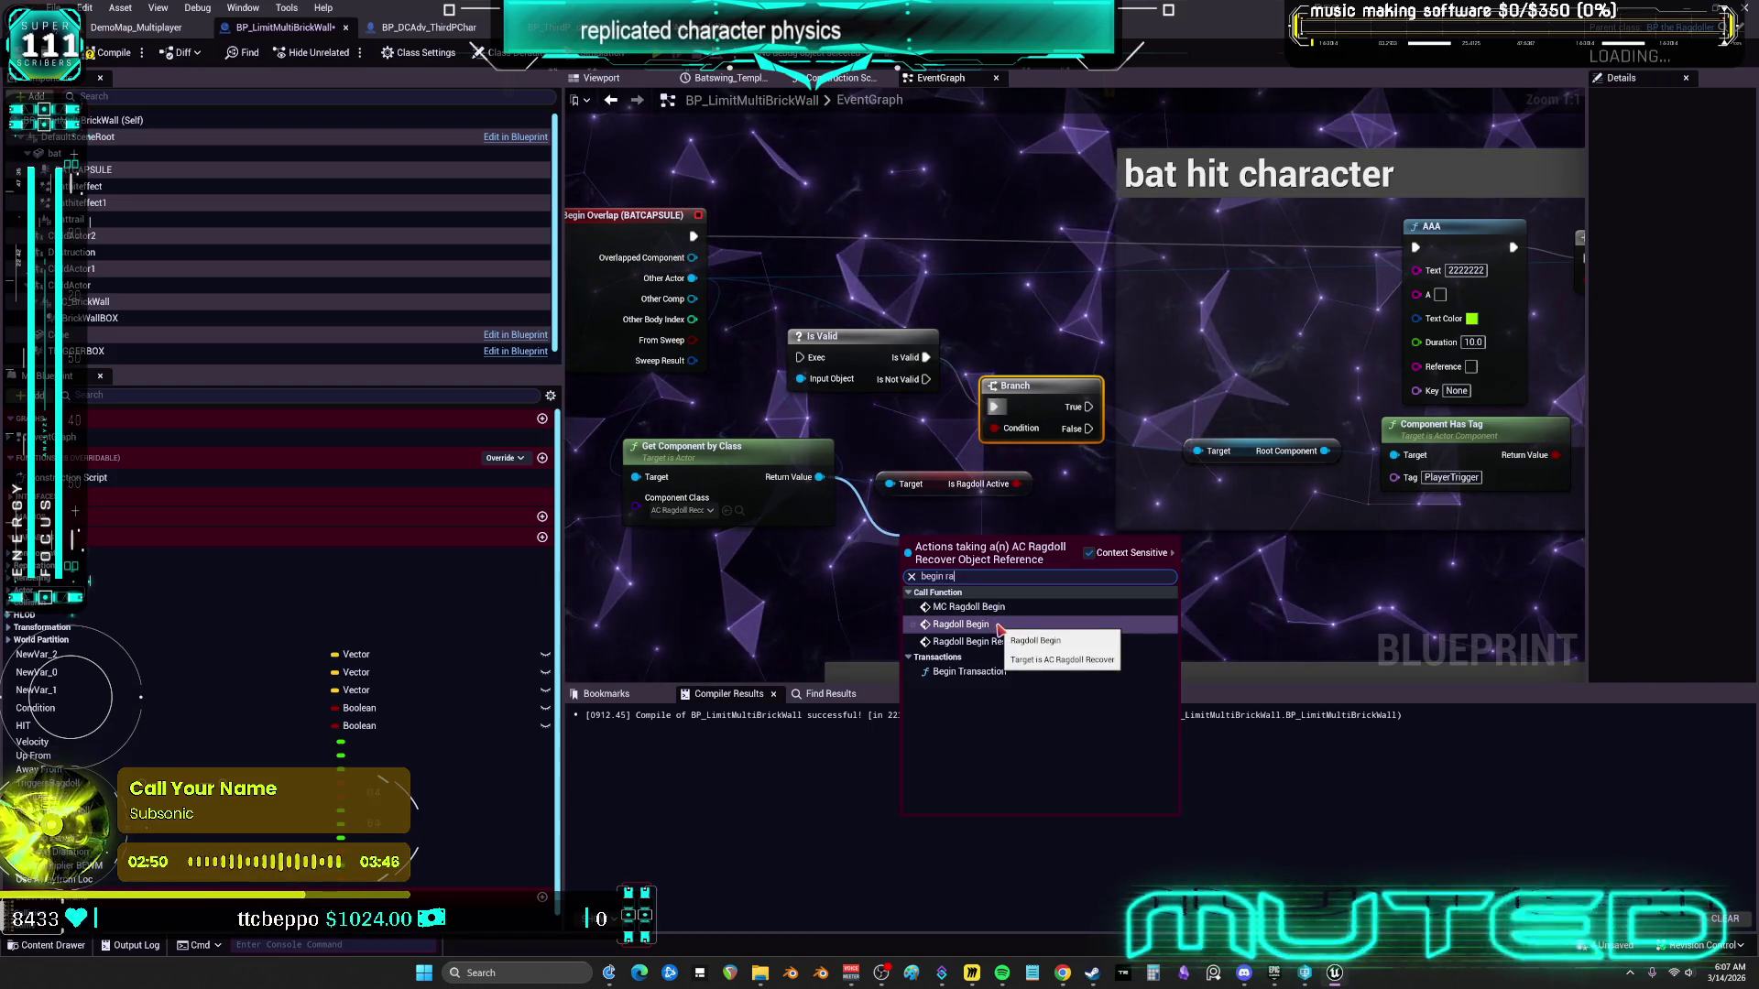
left_click(960, 625)
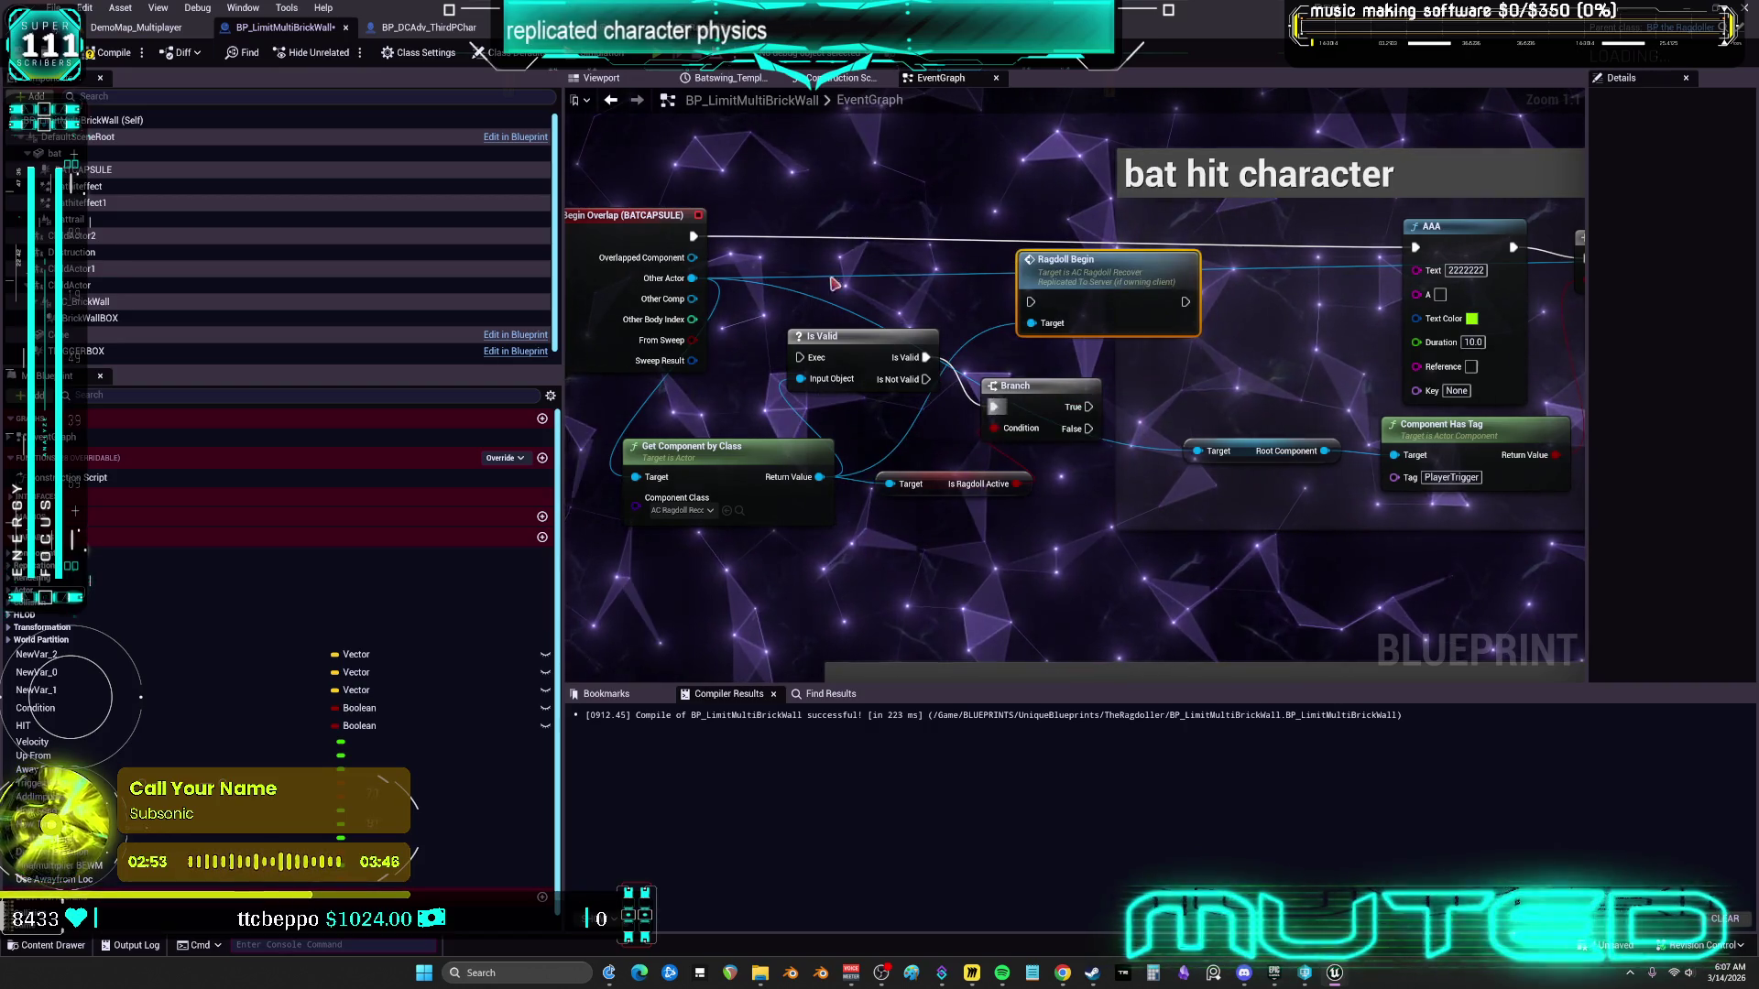
left_click_drag(807, 356, 800, 357)
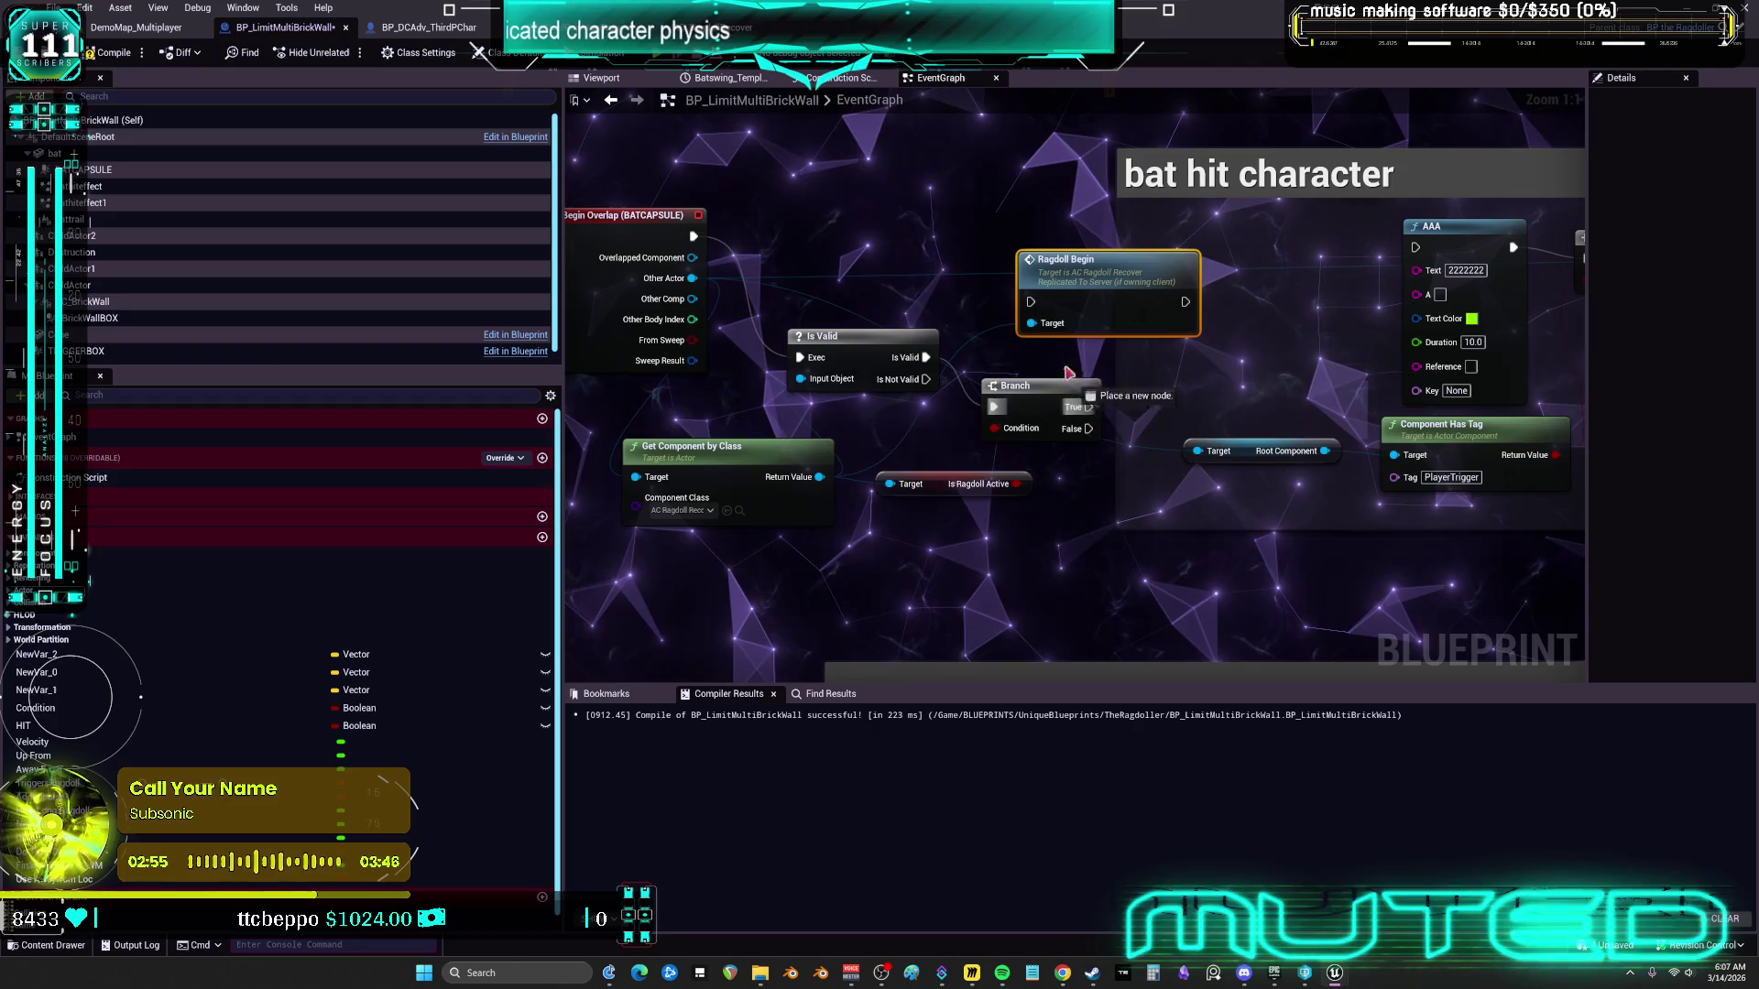
left_click_drag(1068, 372, 1032, 305)
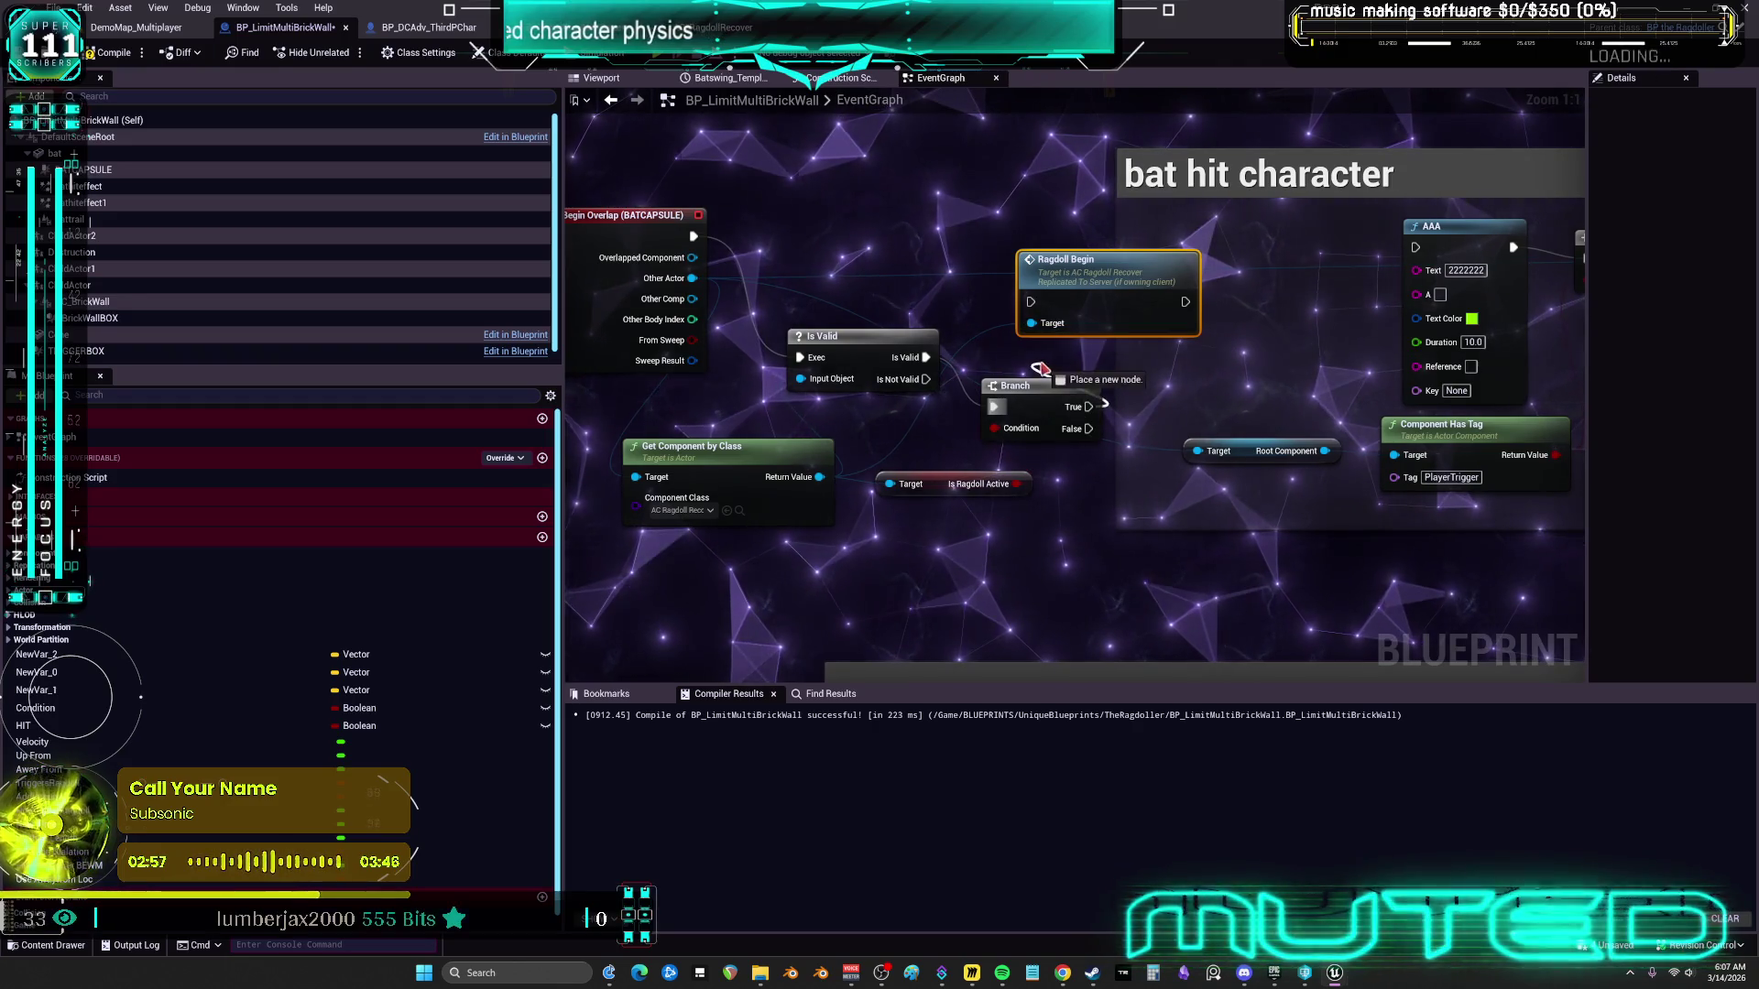
left_click_drag(1040, 368, 1088, 407)
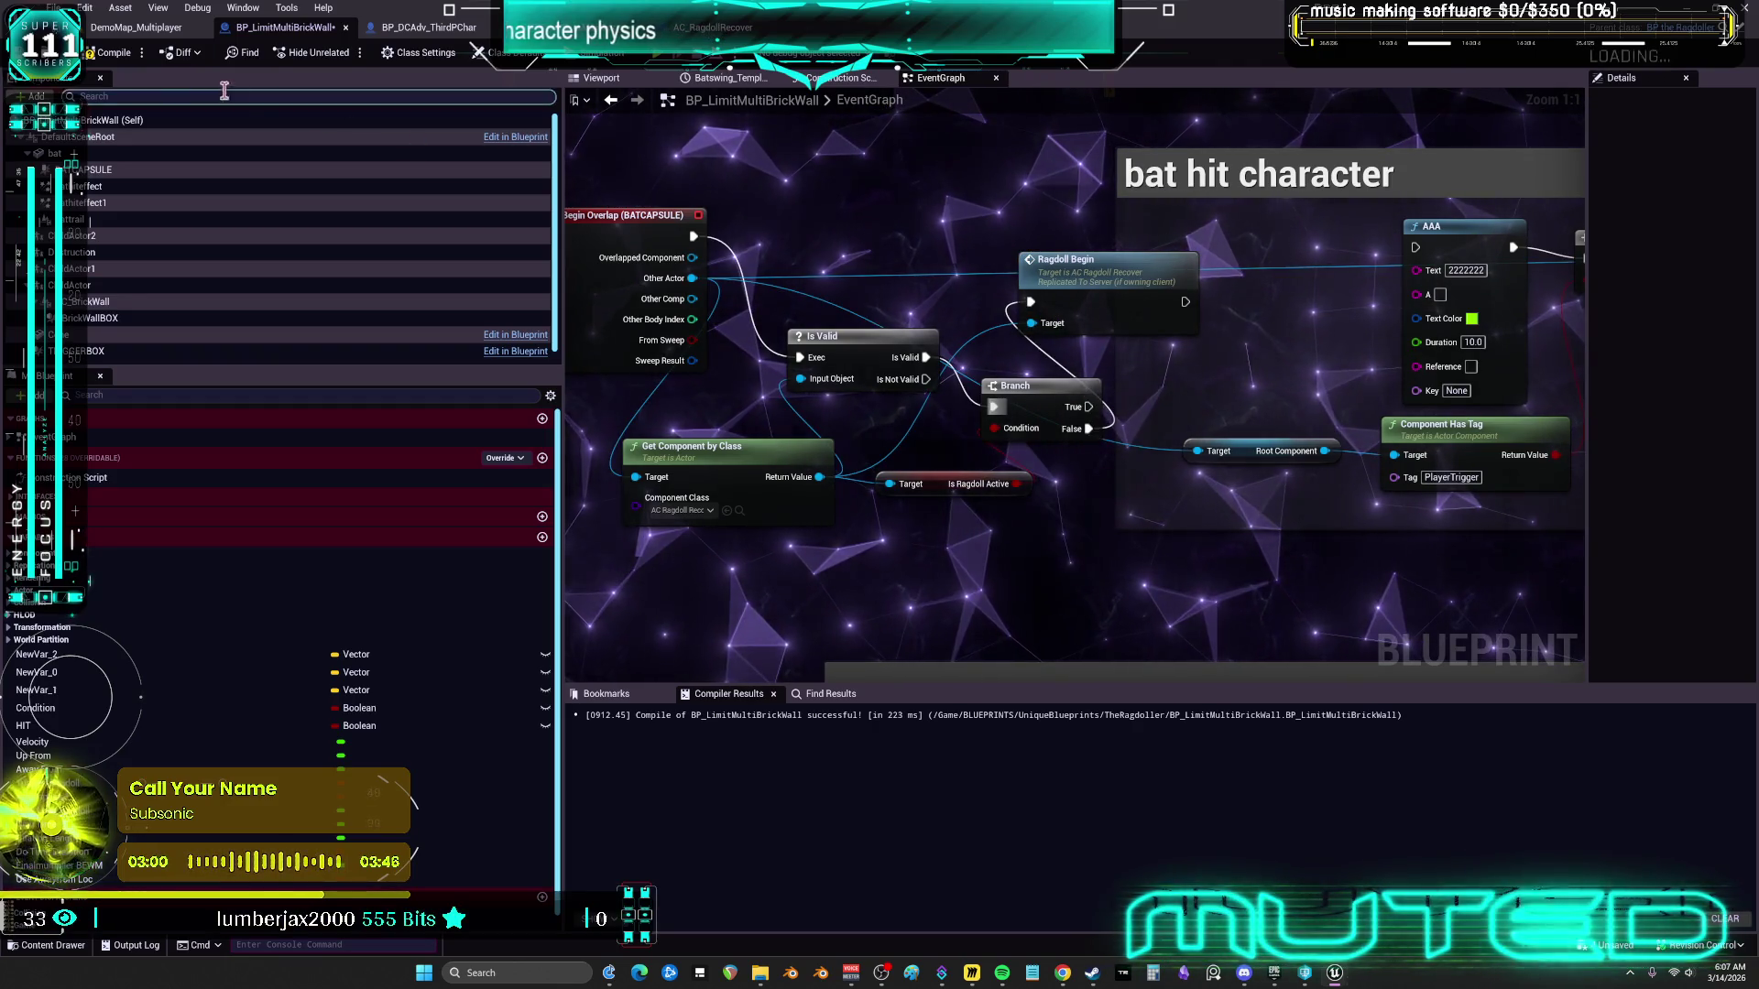
key("F7")
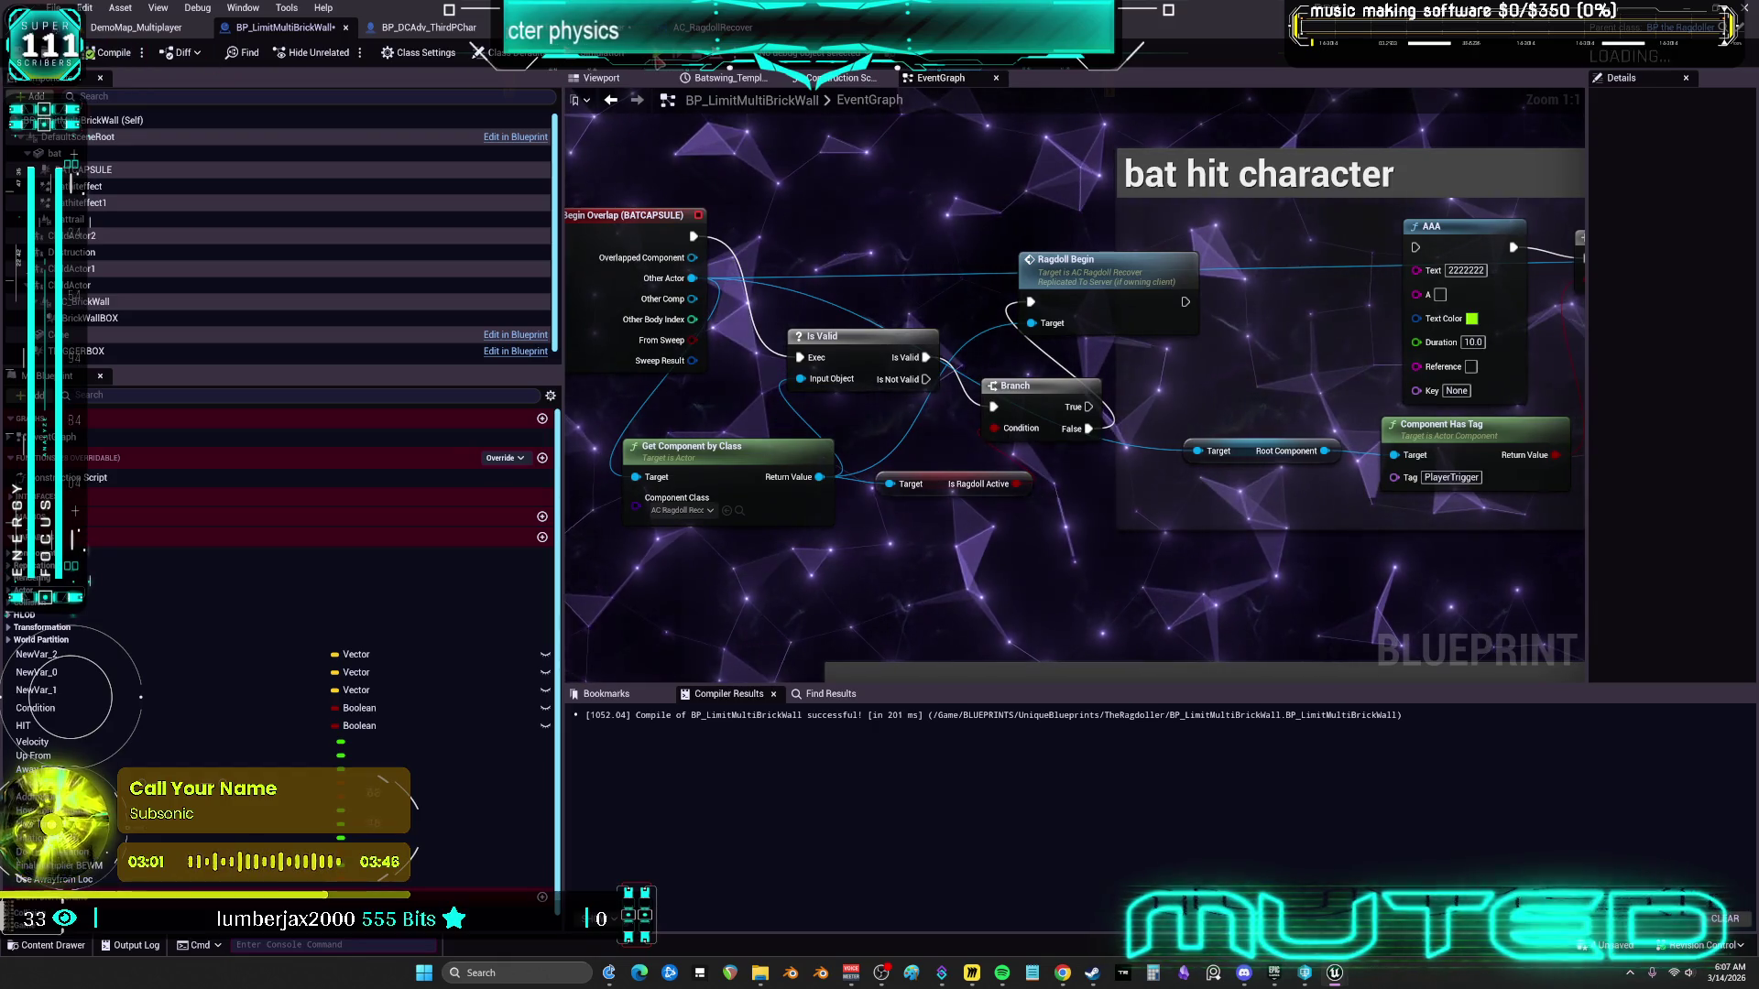
key("alt+p")
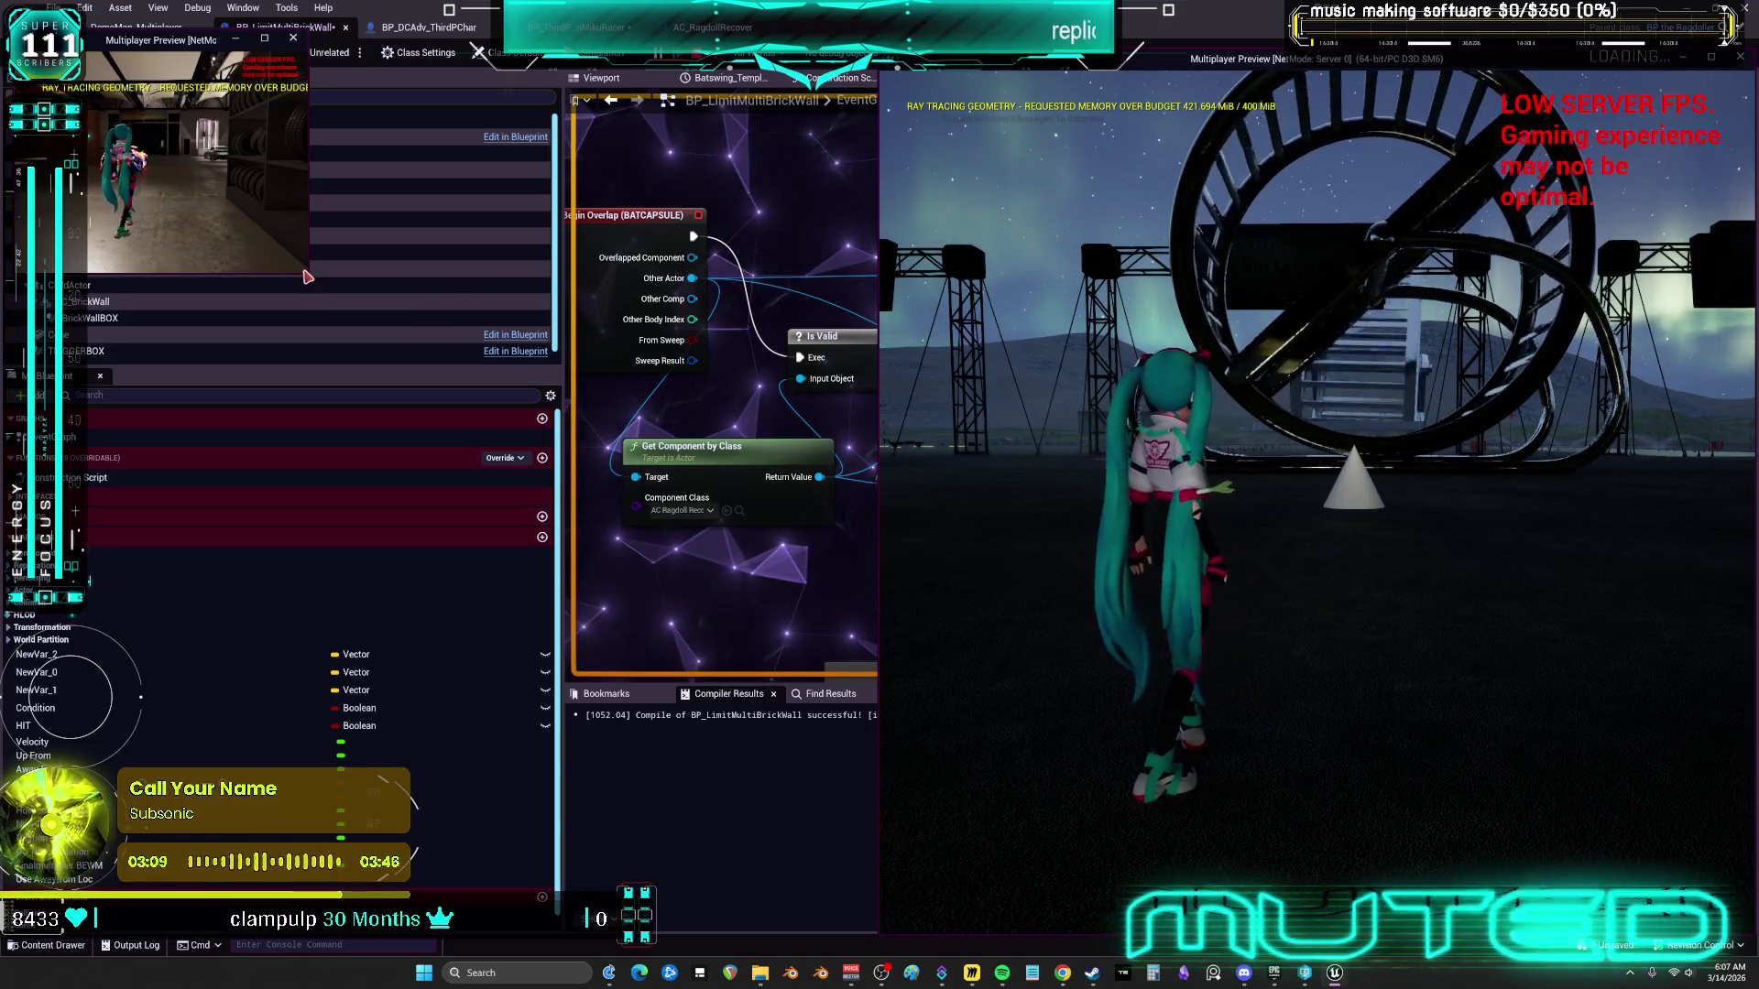
Enlarge the multiplayer preview window, test the brick wall in both clients, then stop PIE
mouse_move(308, 275)
left_mouse_down()
mouse_move(761, 843)
mouse_move(834, 884)
left_mouse_up()
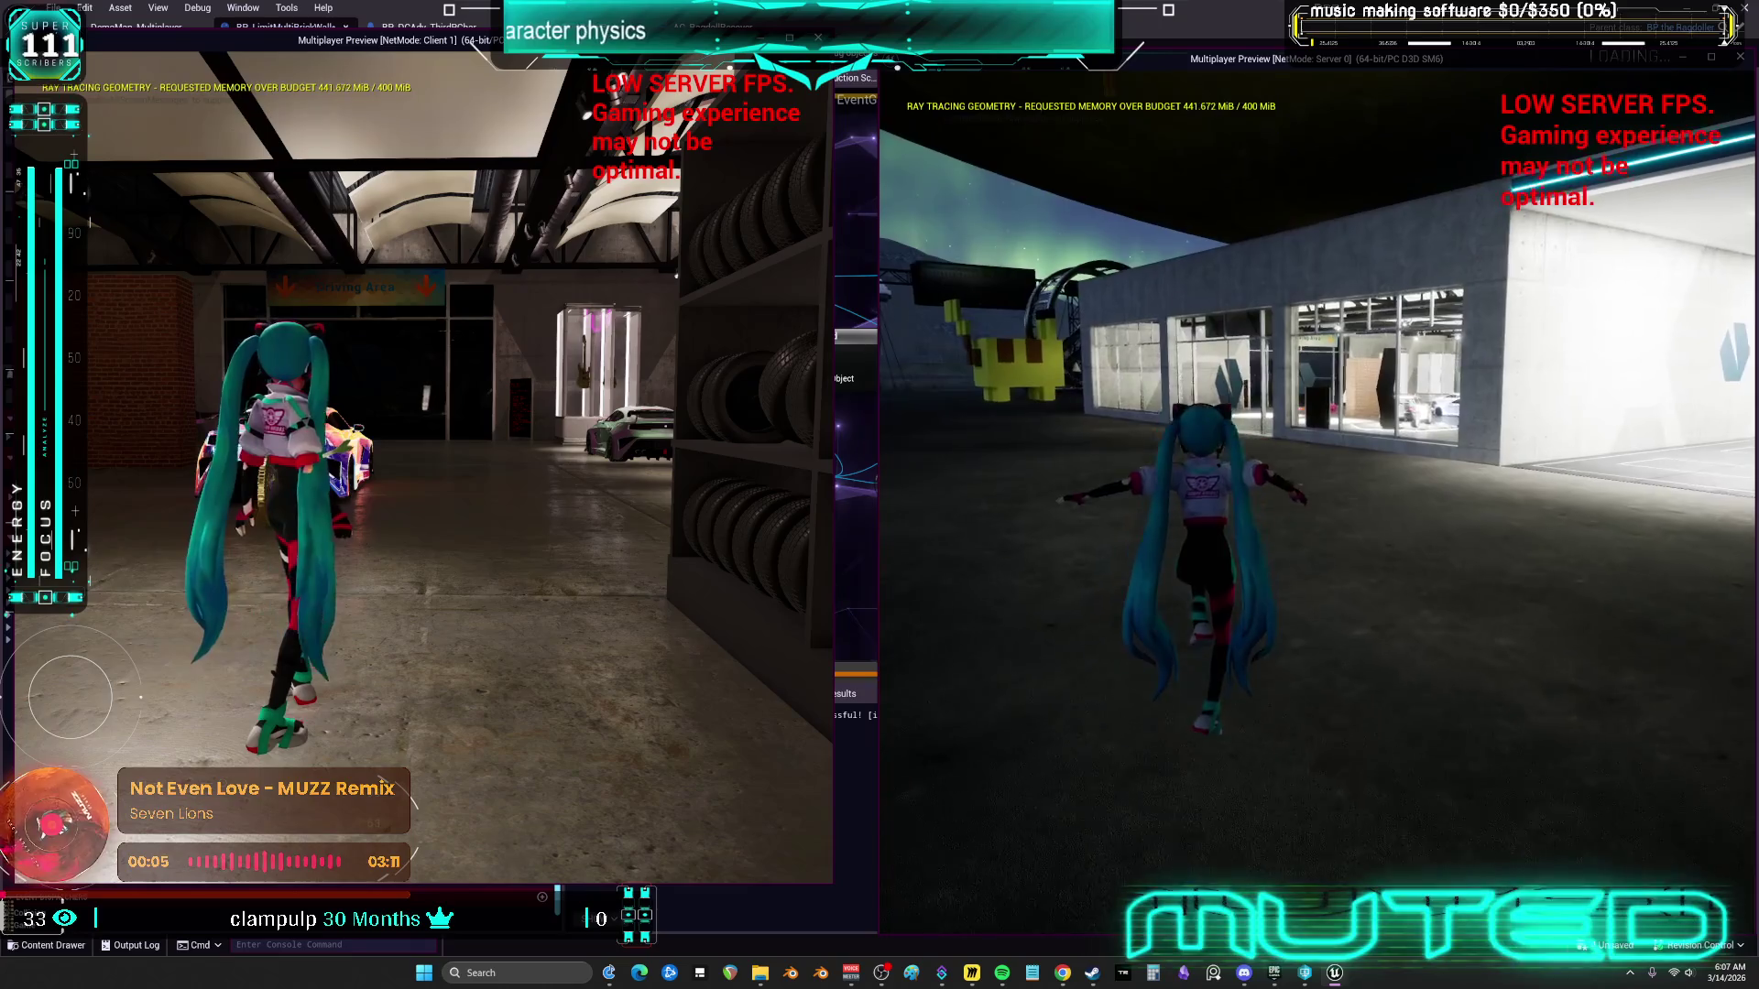
key("Escape")
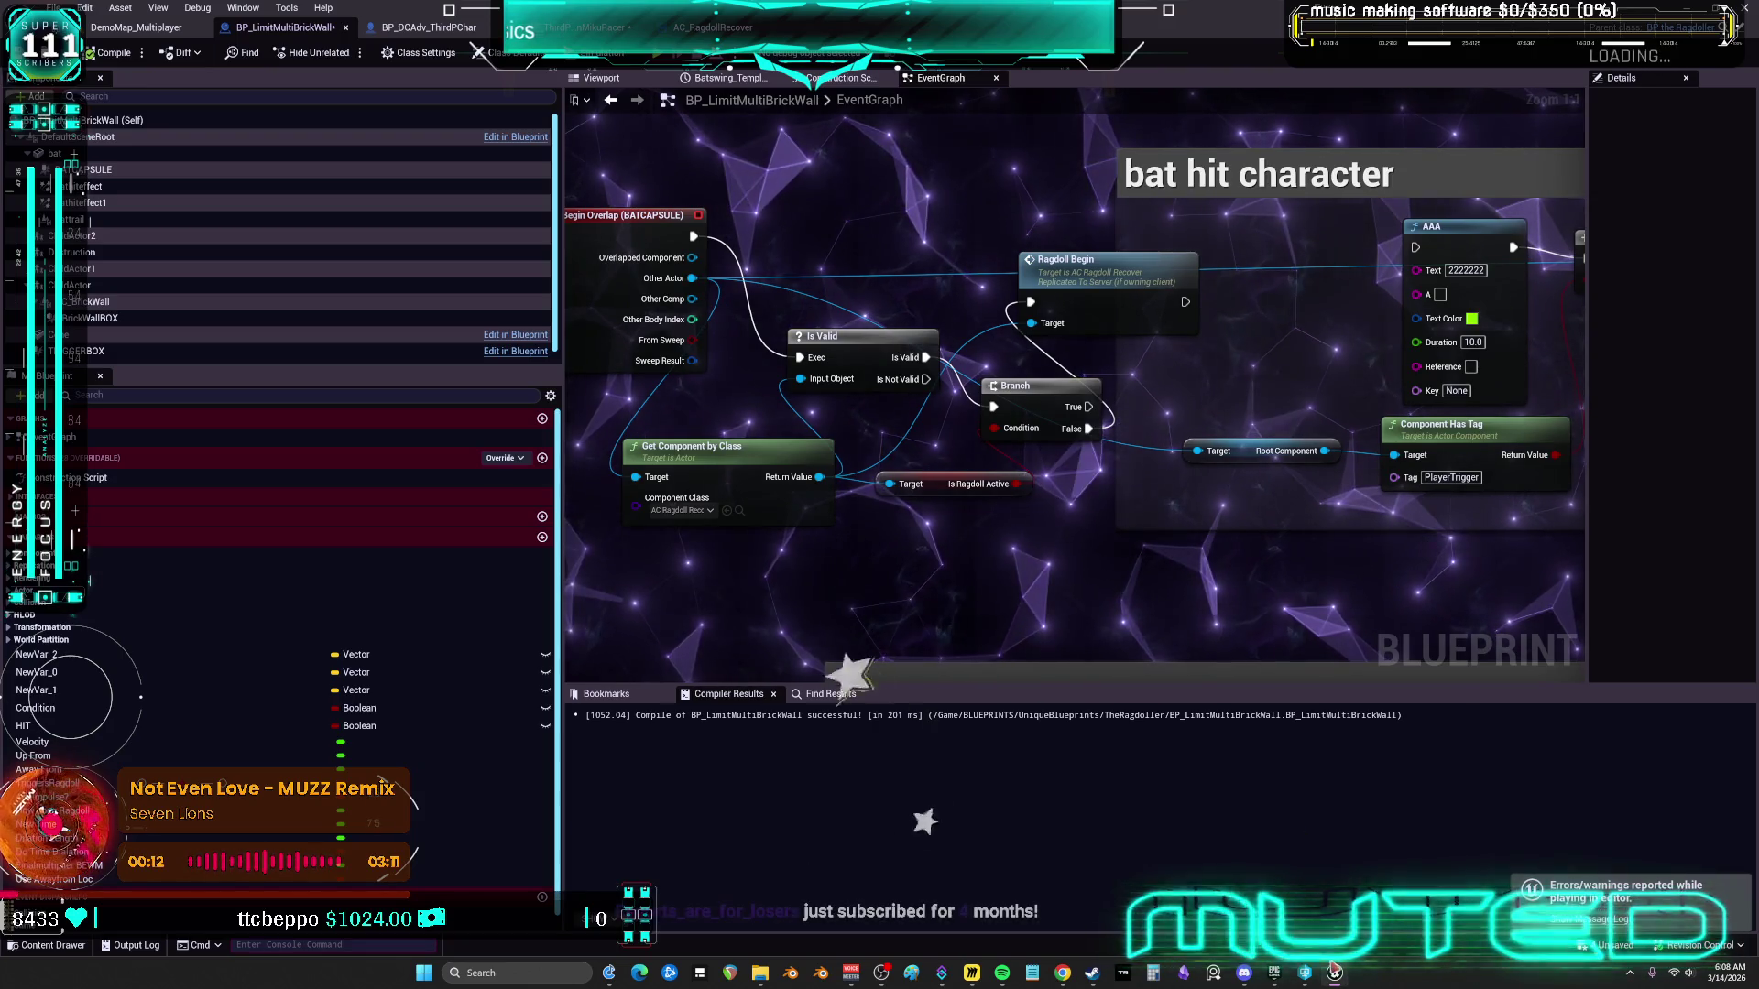
Switch to the main level editor window and briefly open and close Bp_SwingHammer
mouse_move(1333, 968)
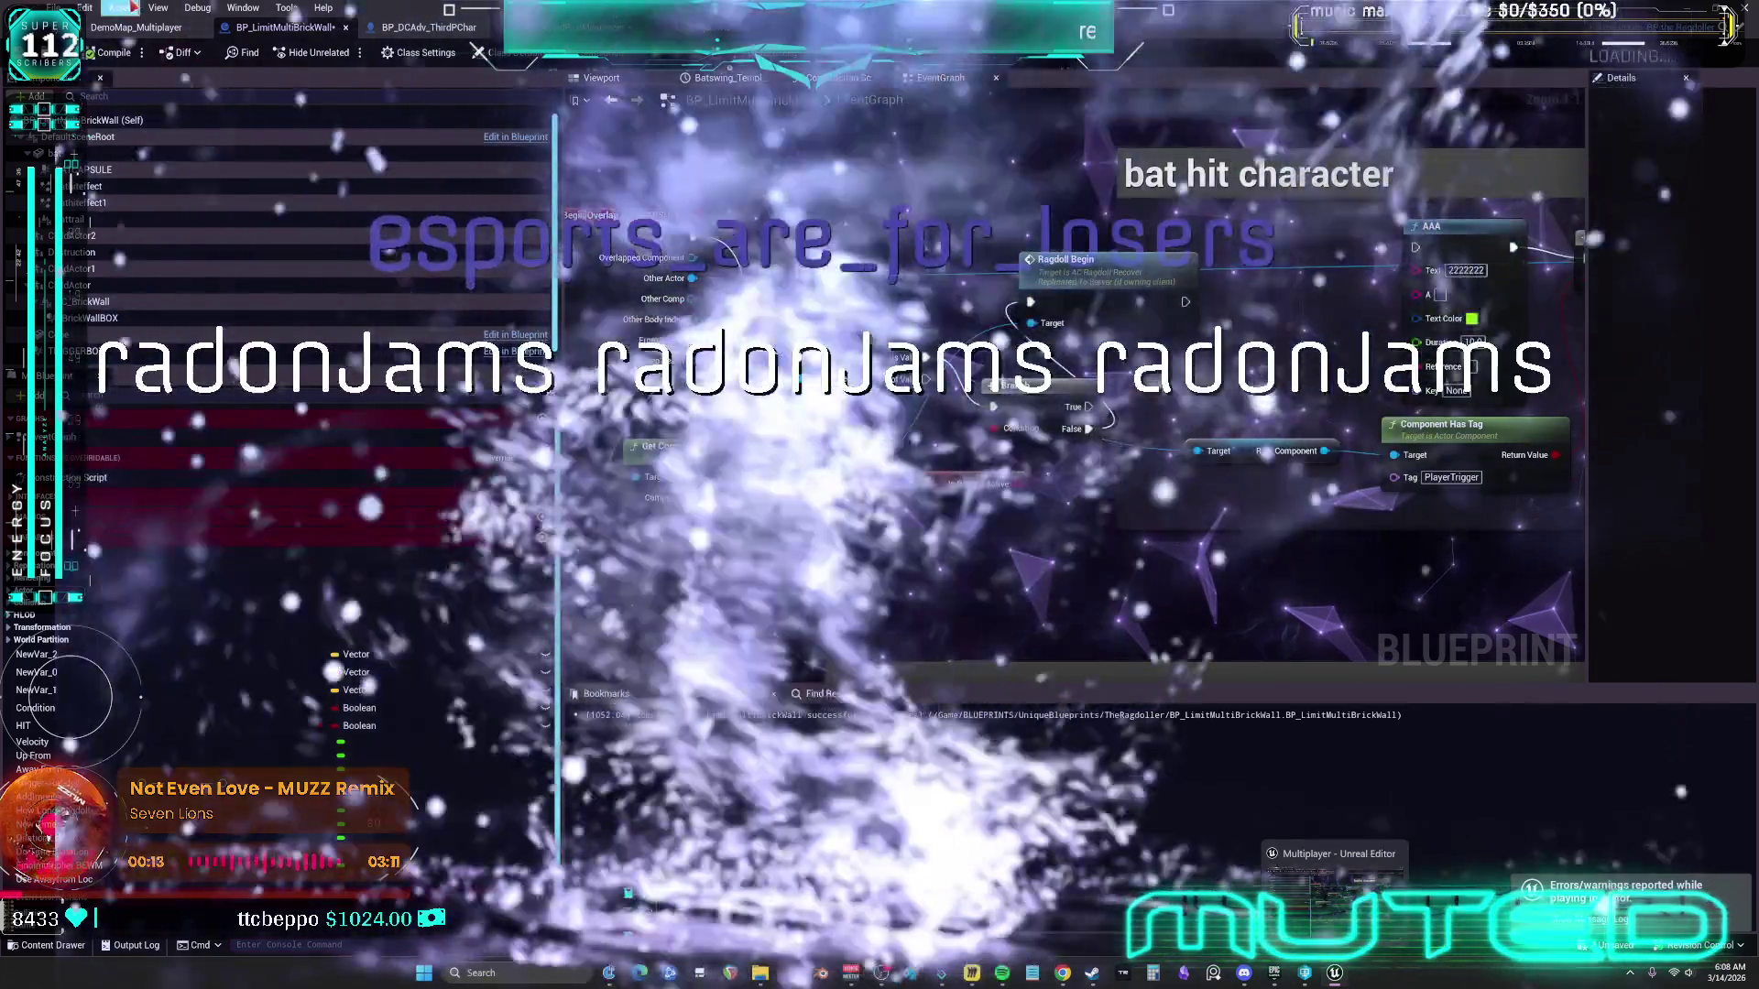
left_click(1335, 879)
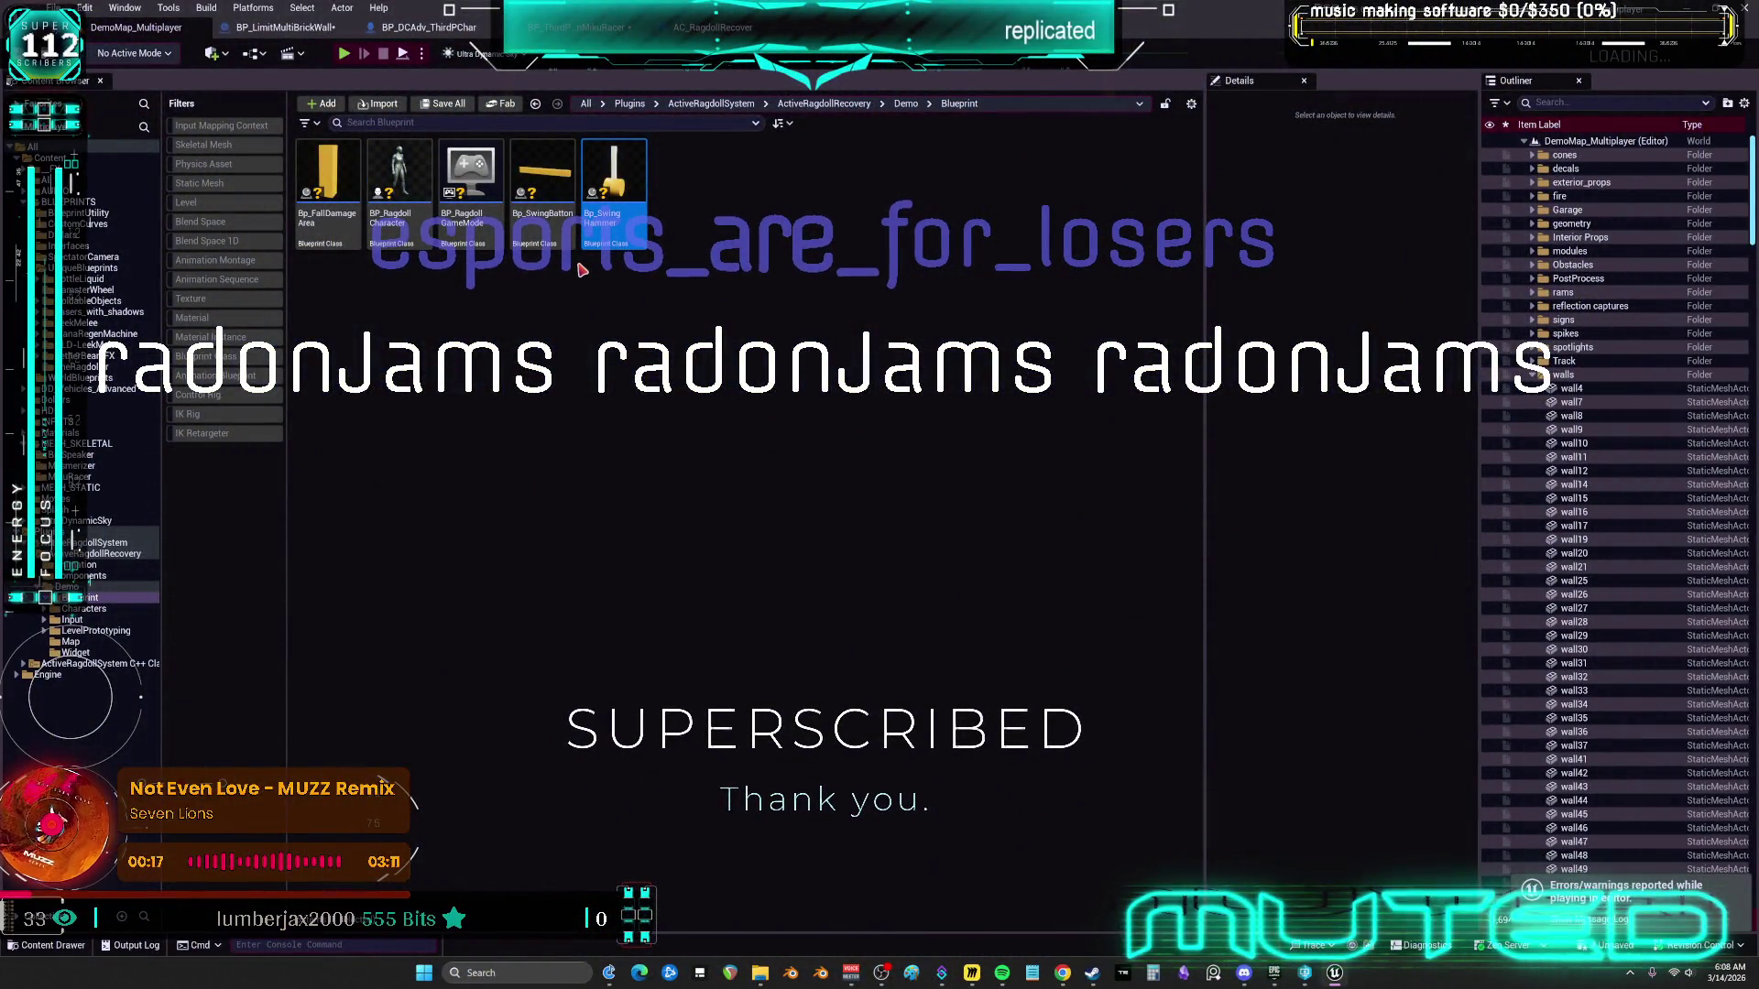
double_click(613, 183)
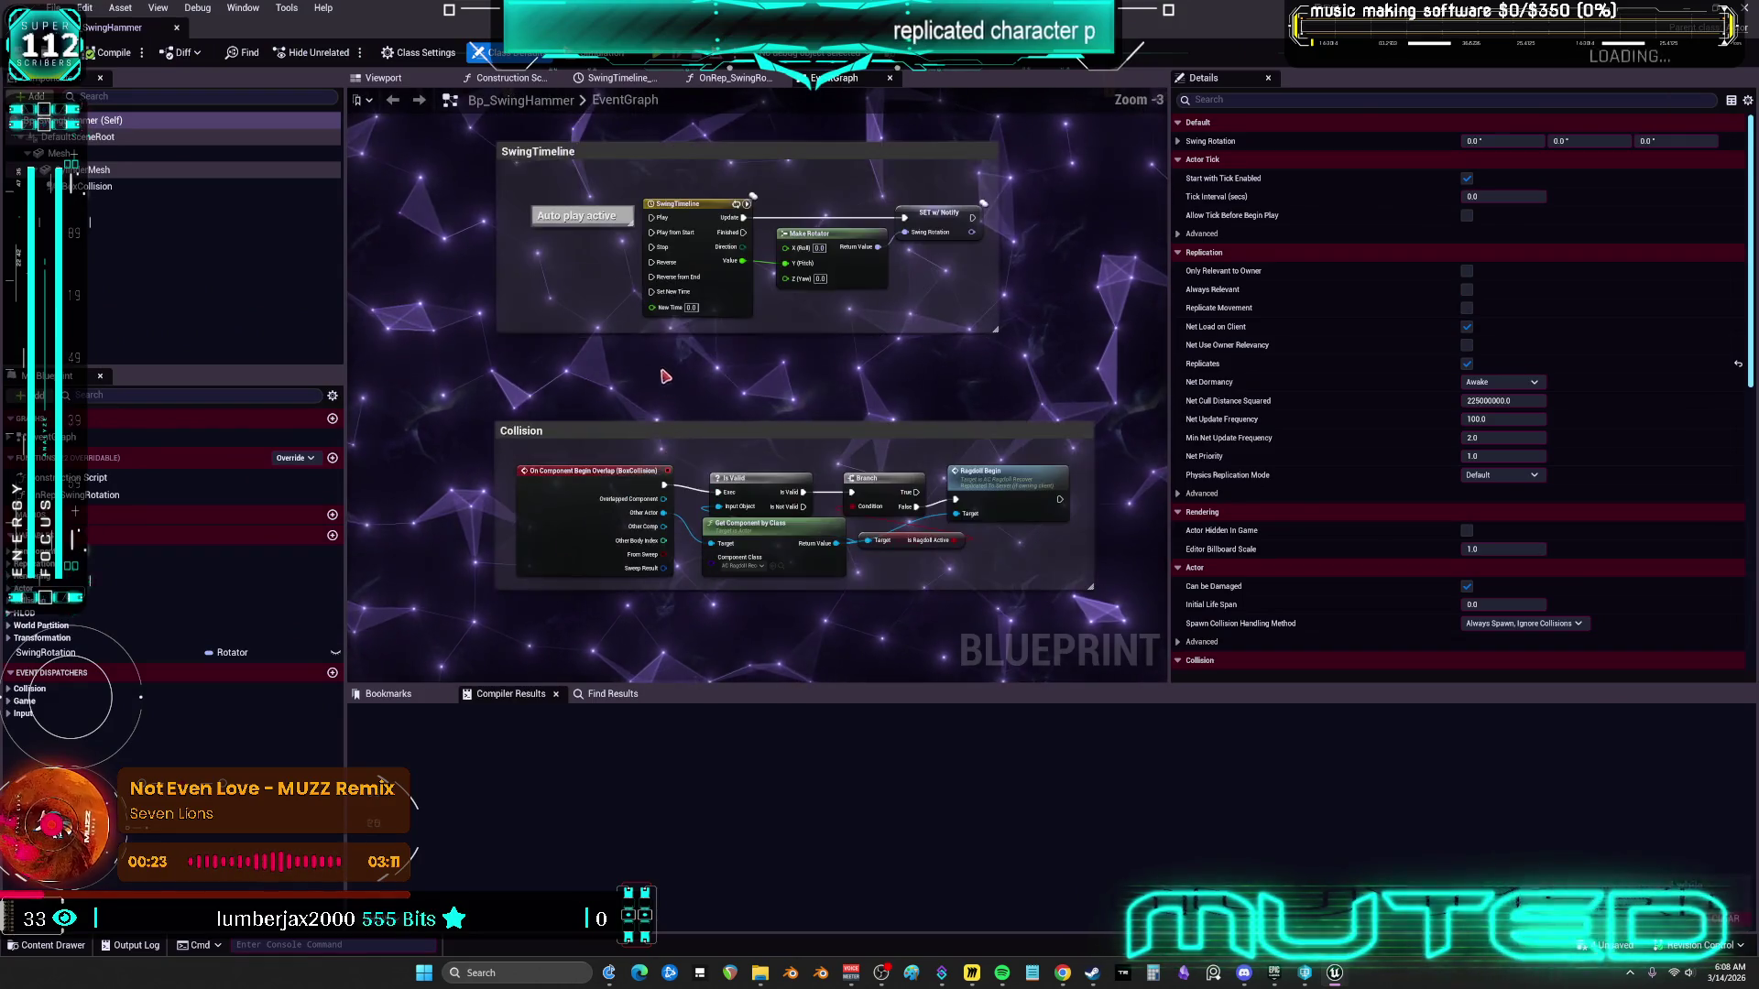
key("ctrl+Tab")
left_click(137, 9)
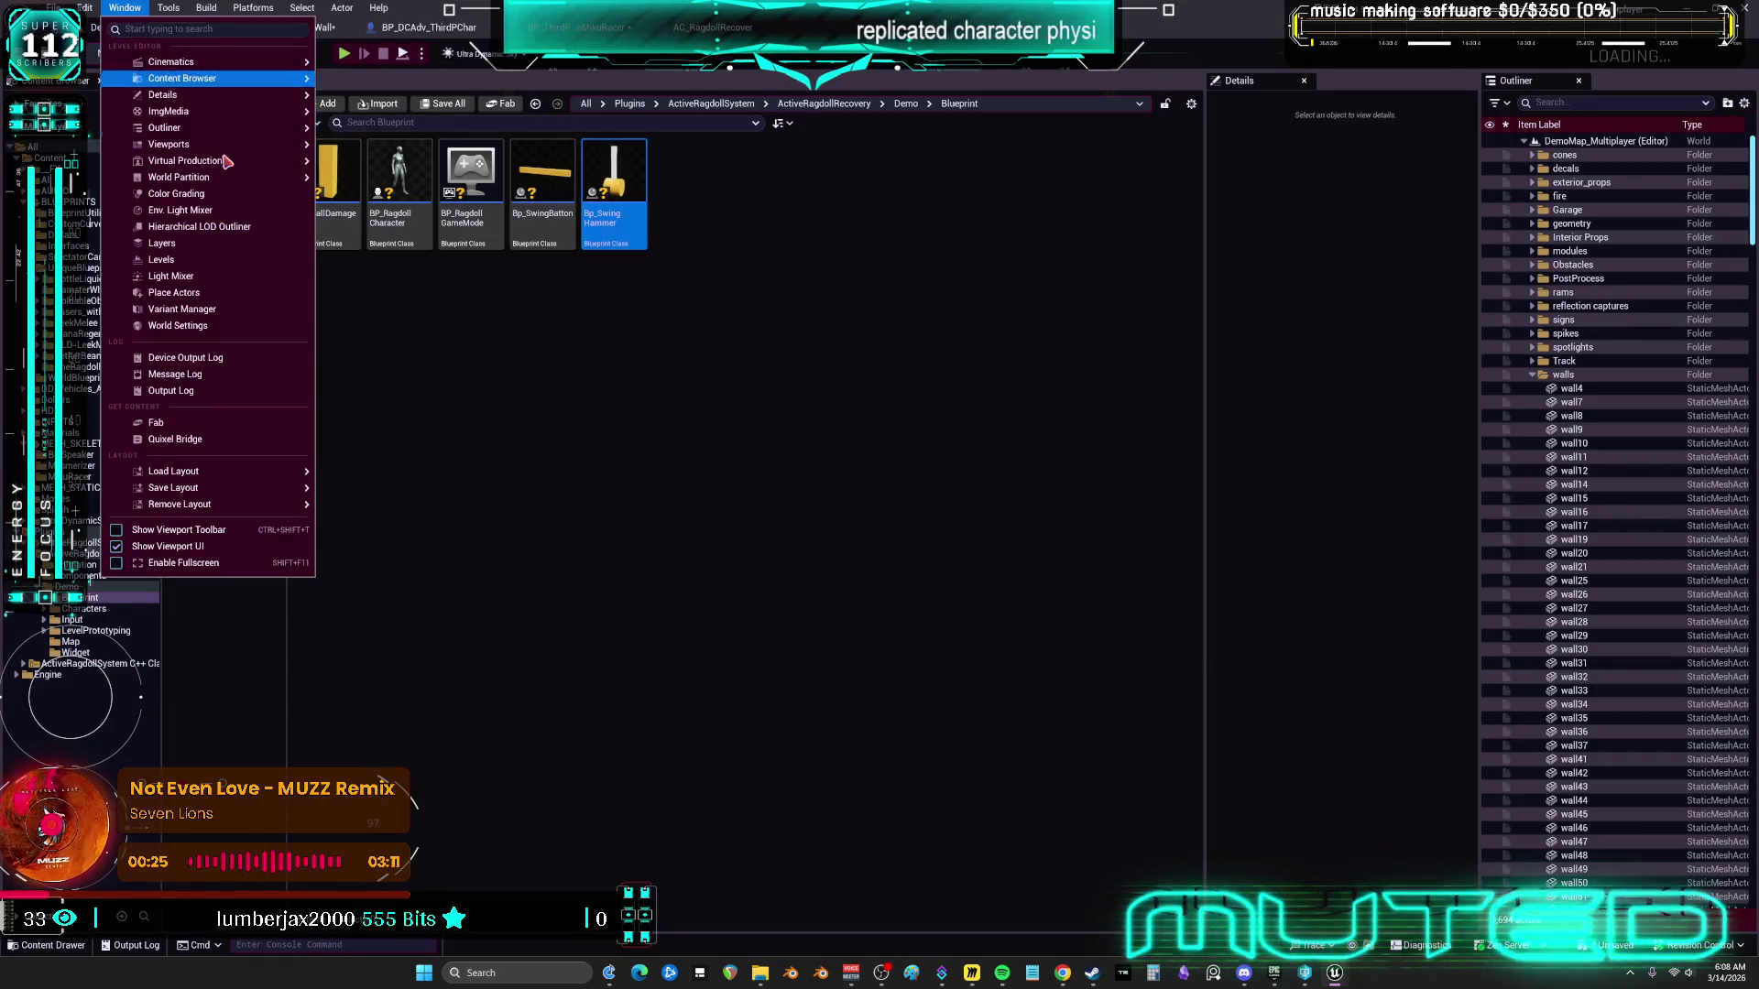
Open Viewport 1, place a Bp_SwingHammer in the level, and start a multiplayer play session
mouse_move(248, 151)
left_click(353, 152)
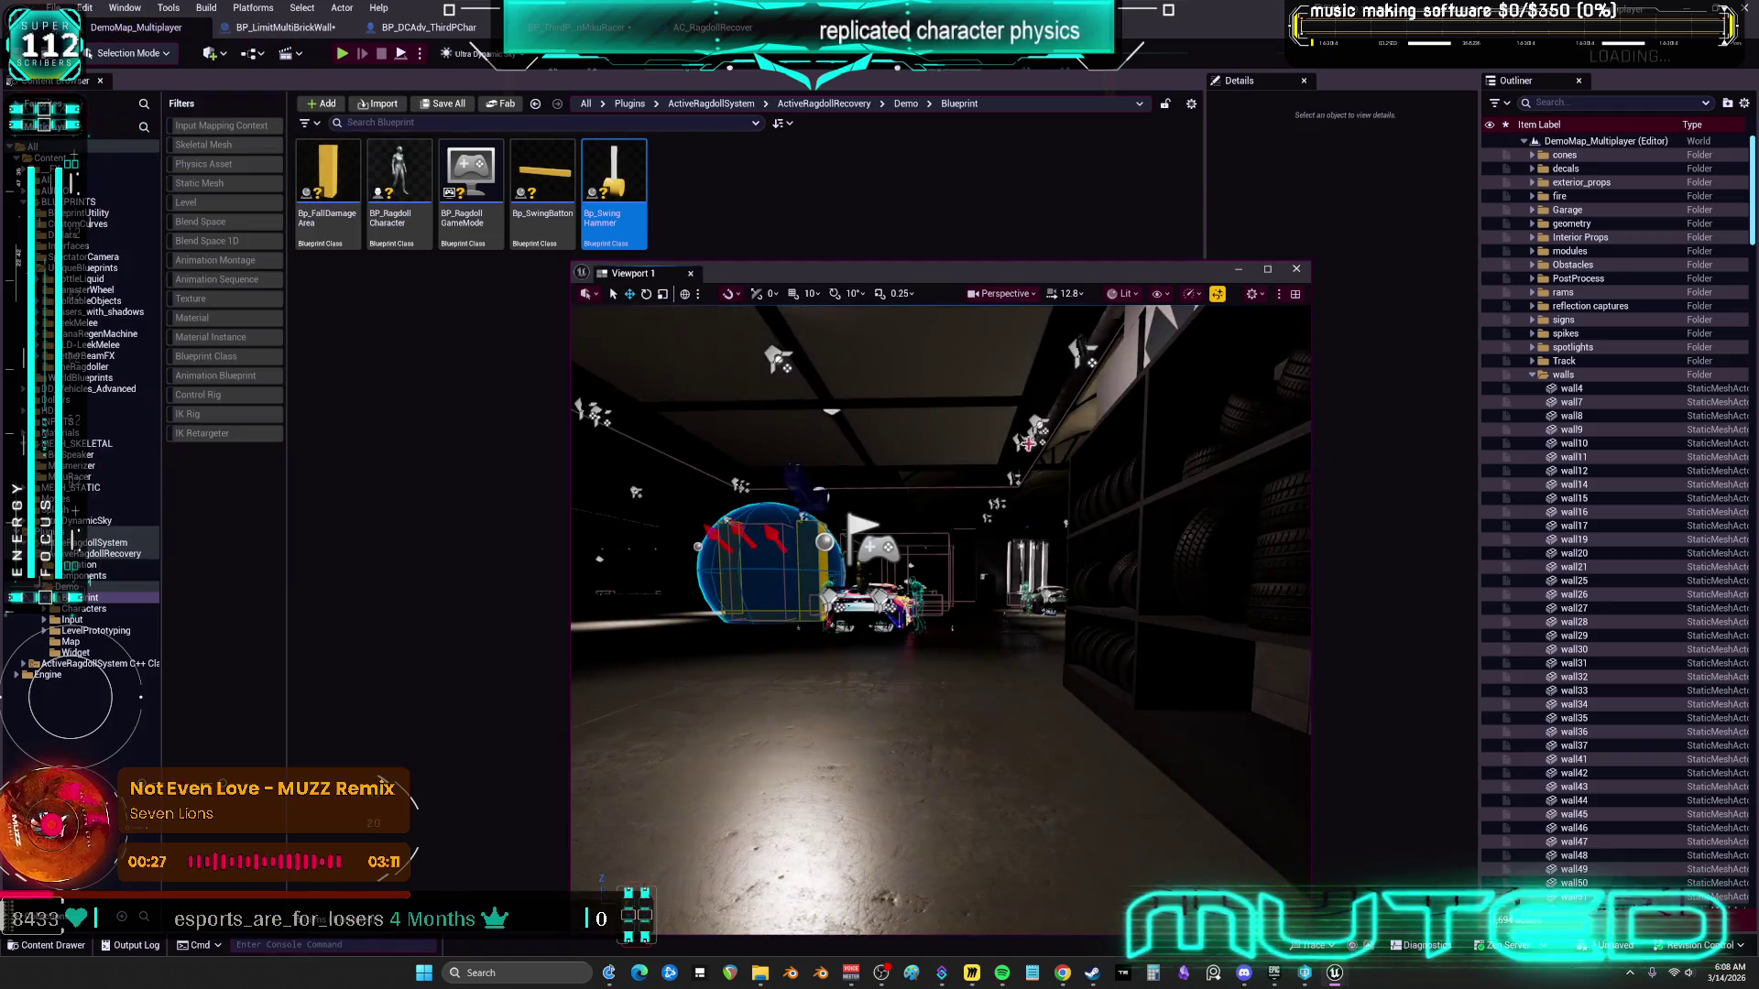
mouse_move(896, 603)
left_mouse_down()
mouse_move(897, 586)
mouse_move(896, 604)
left_mouse_up()
mouse_move(614, 192)
left_mouse_down()
mouse_move(893, 600)
mouse_move(881, 416)
left_mouse_up()
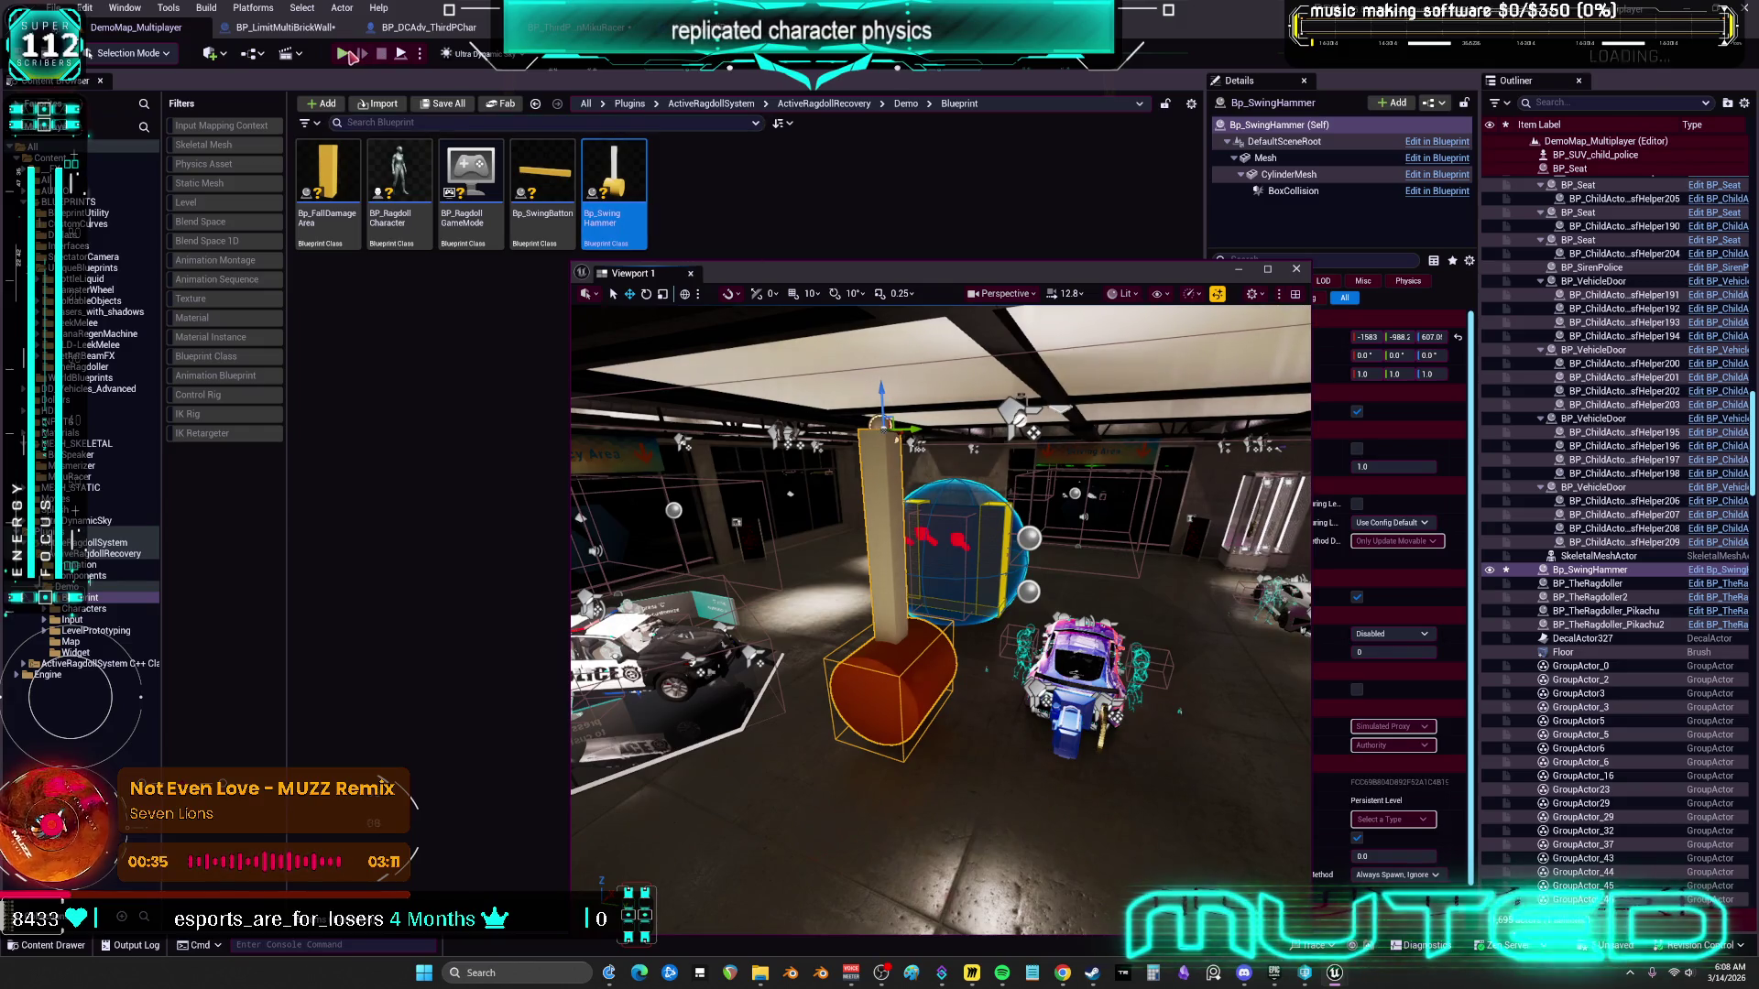
key("alt+p")
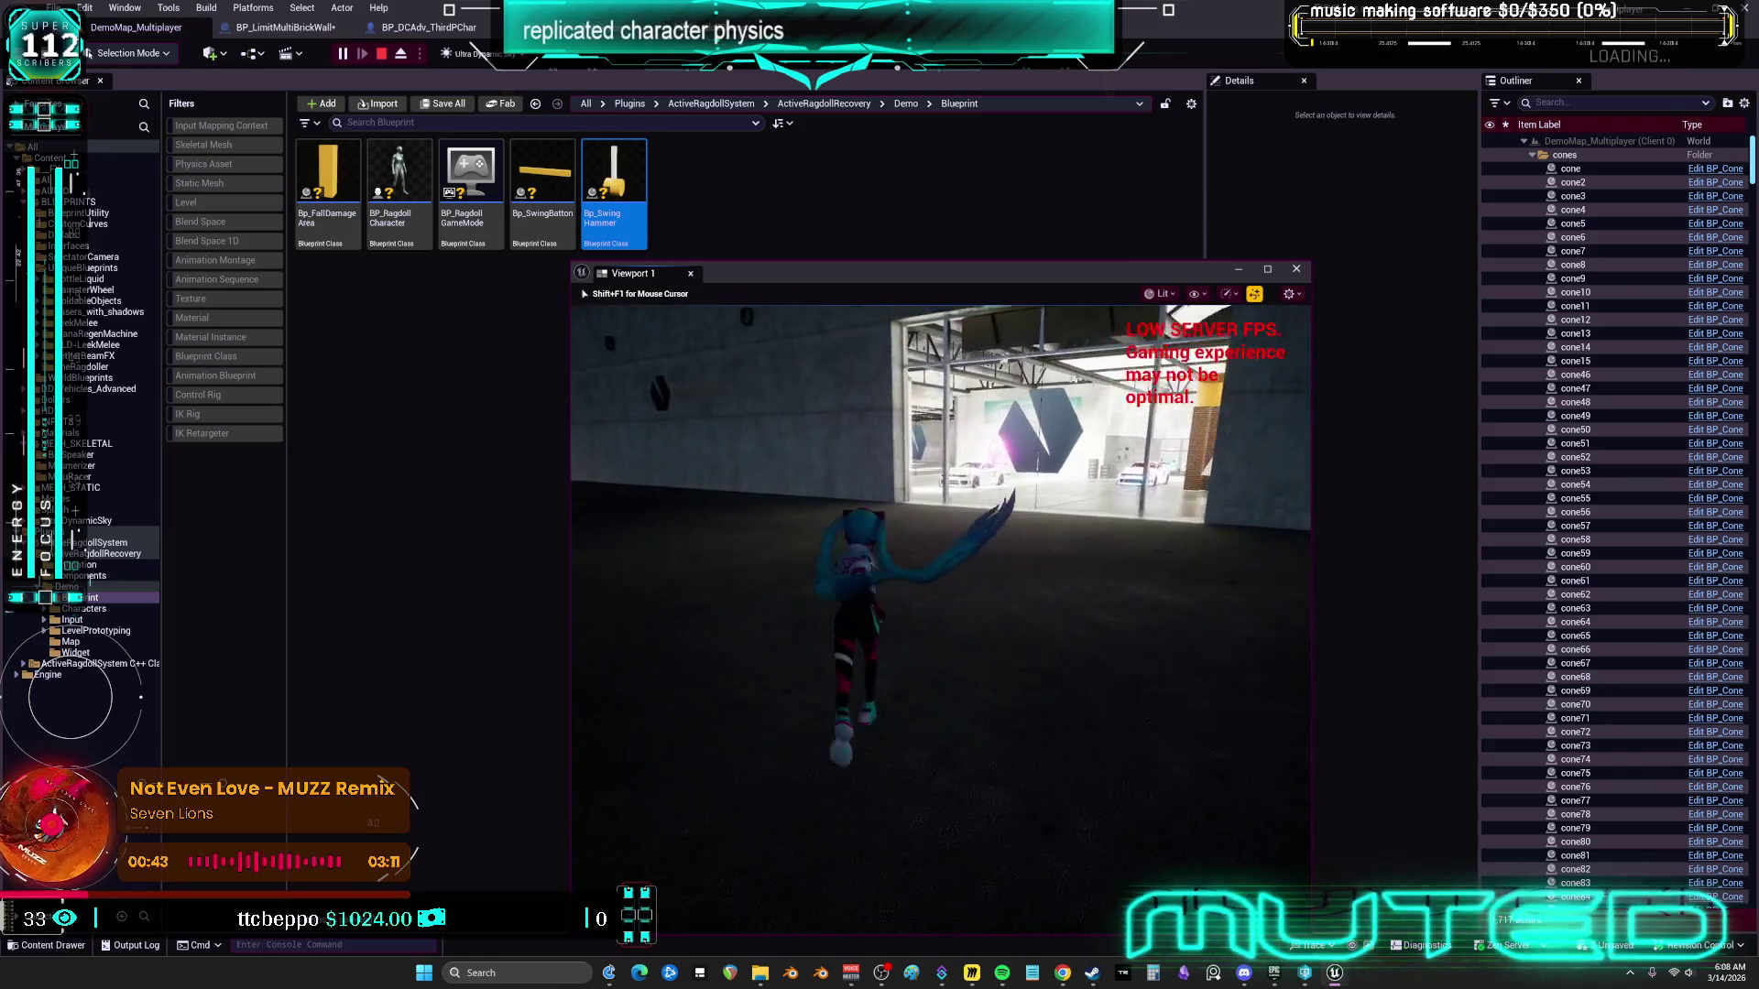
Run the character forward into the hangar, past the car toward the orange hammer
key("w")
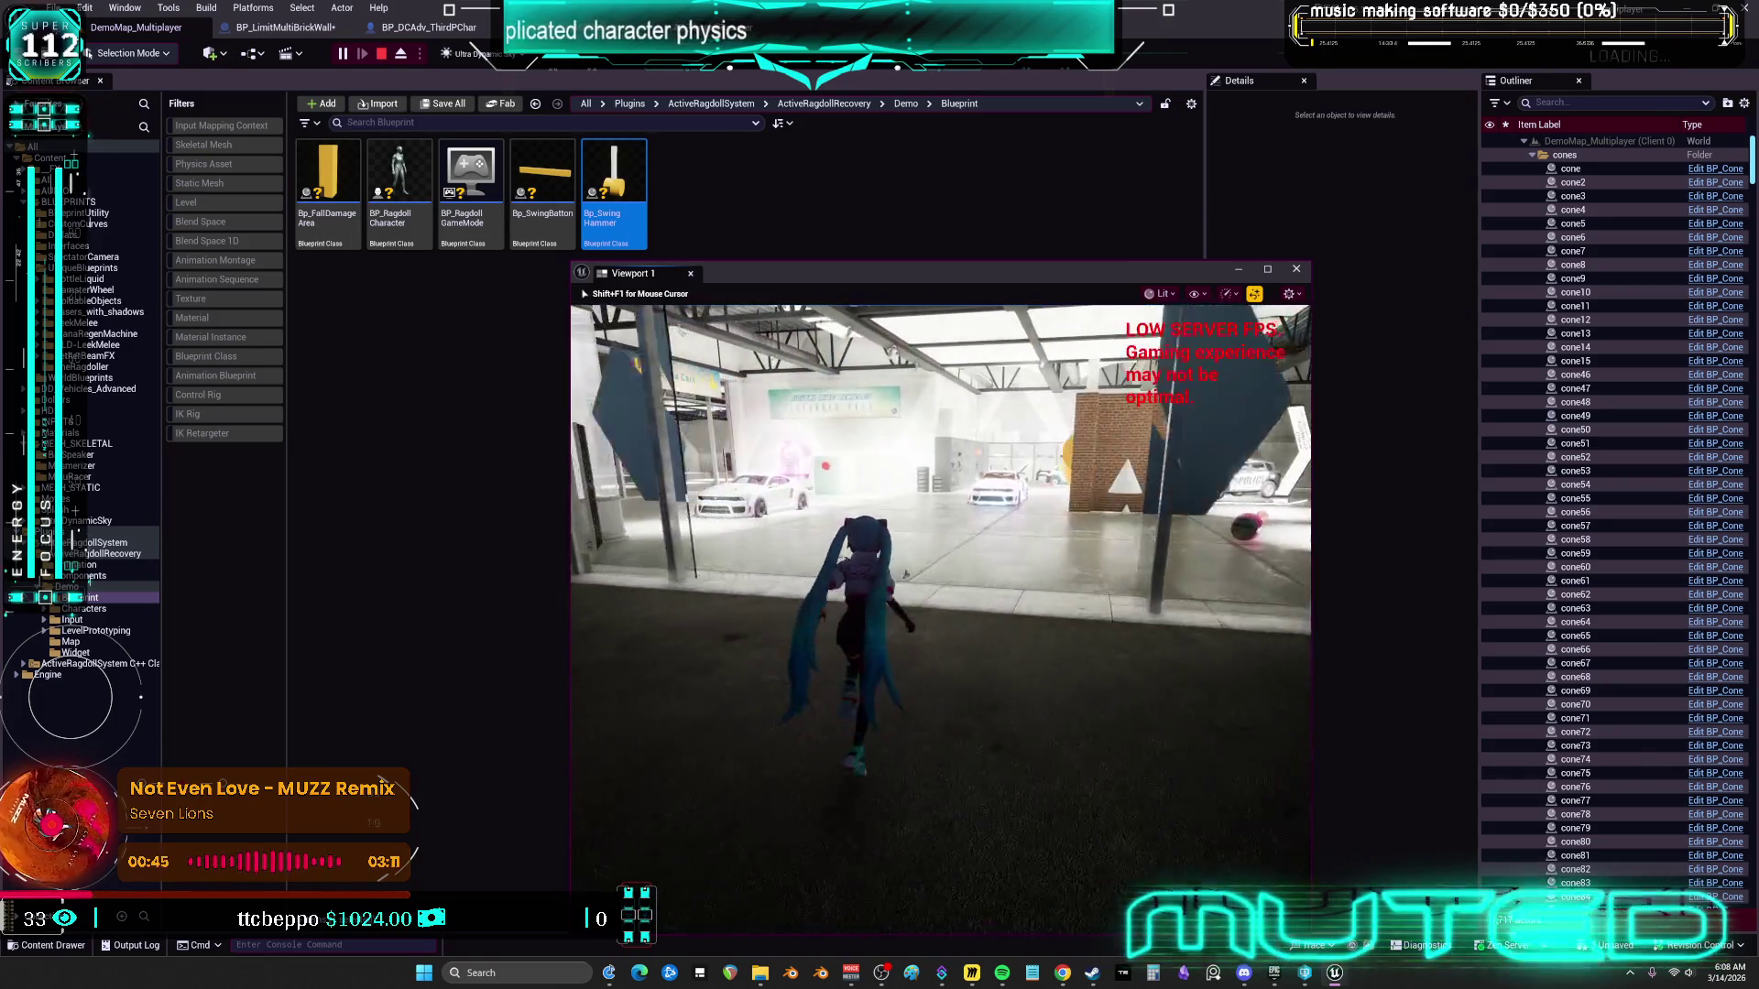
key("w")
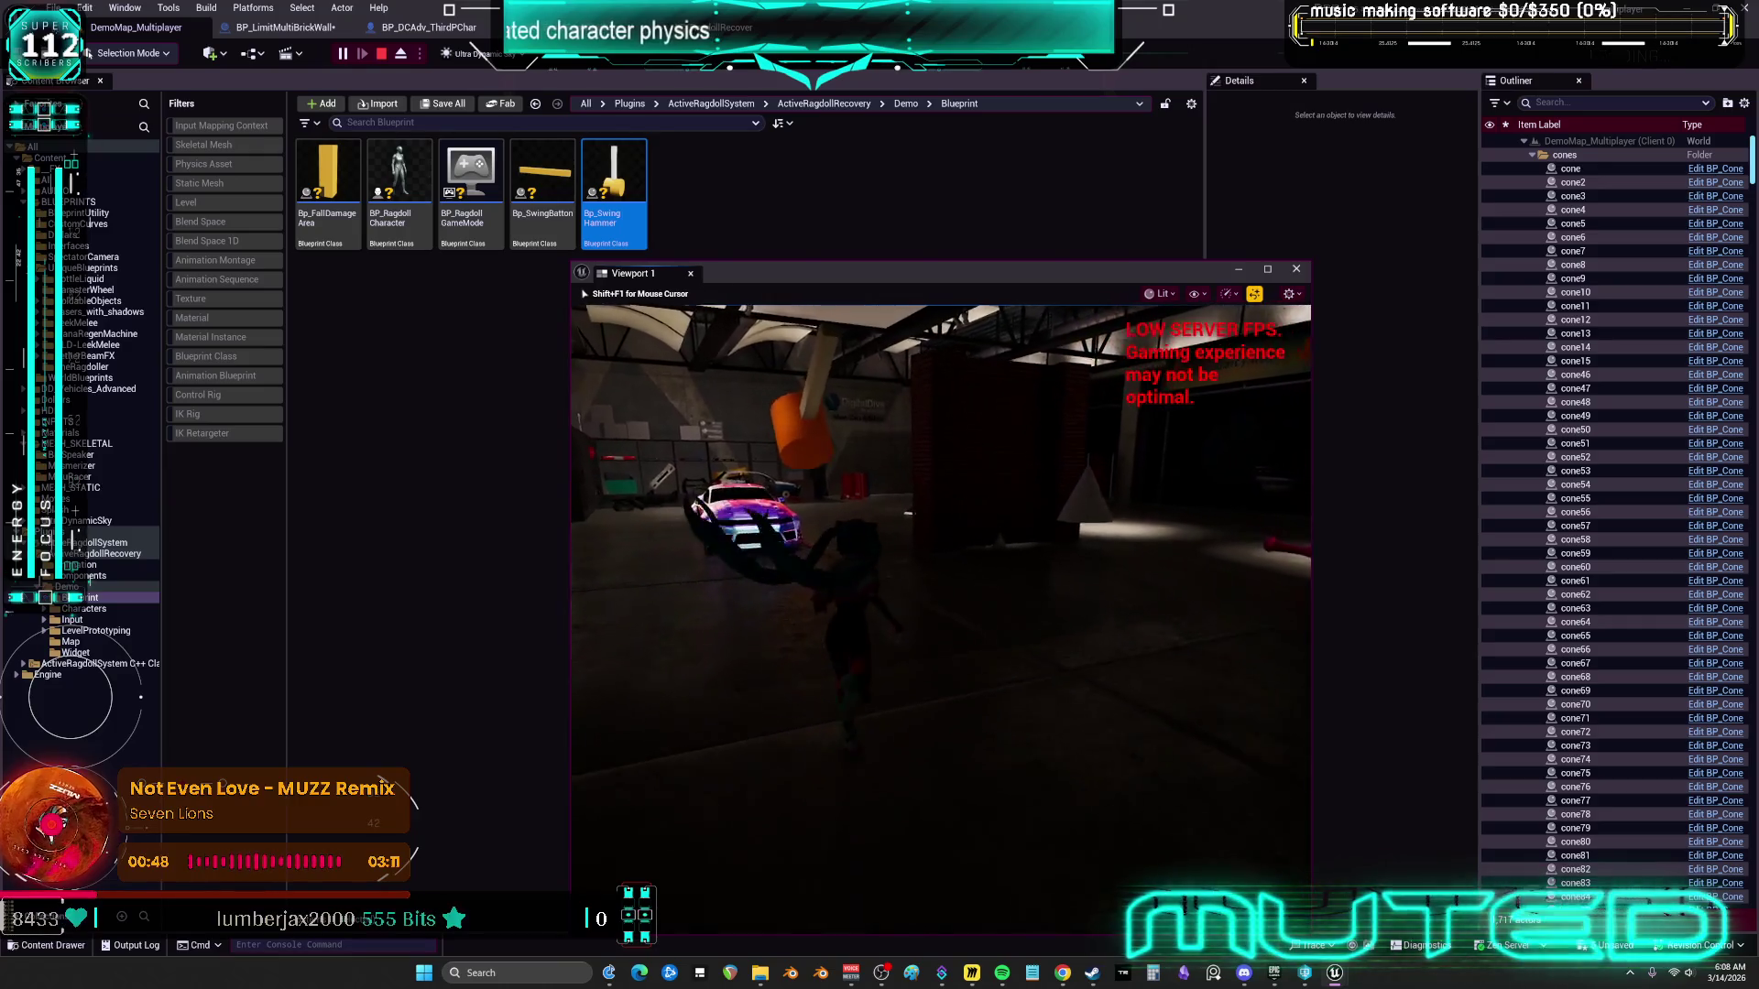
key("w")
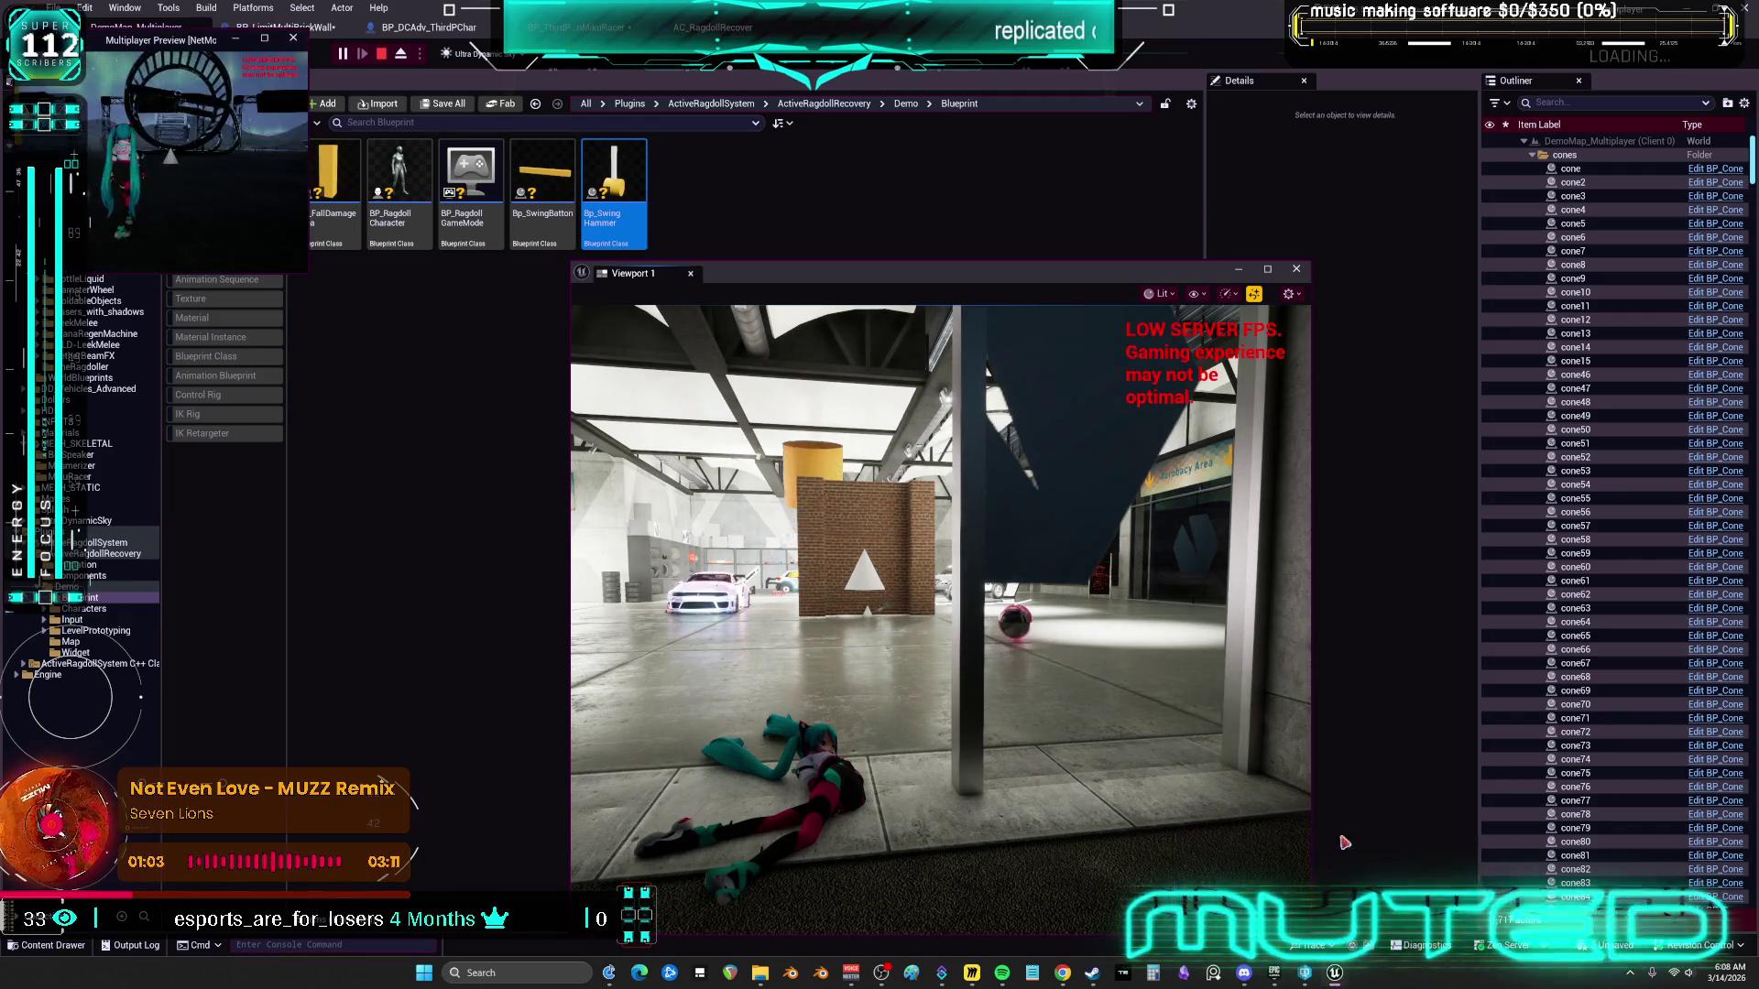
Enlarge the preview, jump and run into the brick wall to break it, then stop PIE
mouse_move(310, 274)
left_mouse_down()
mouse_move(490, 441)
mouse_move(790, 658)
left_mouse_up()
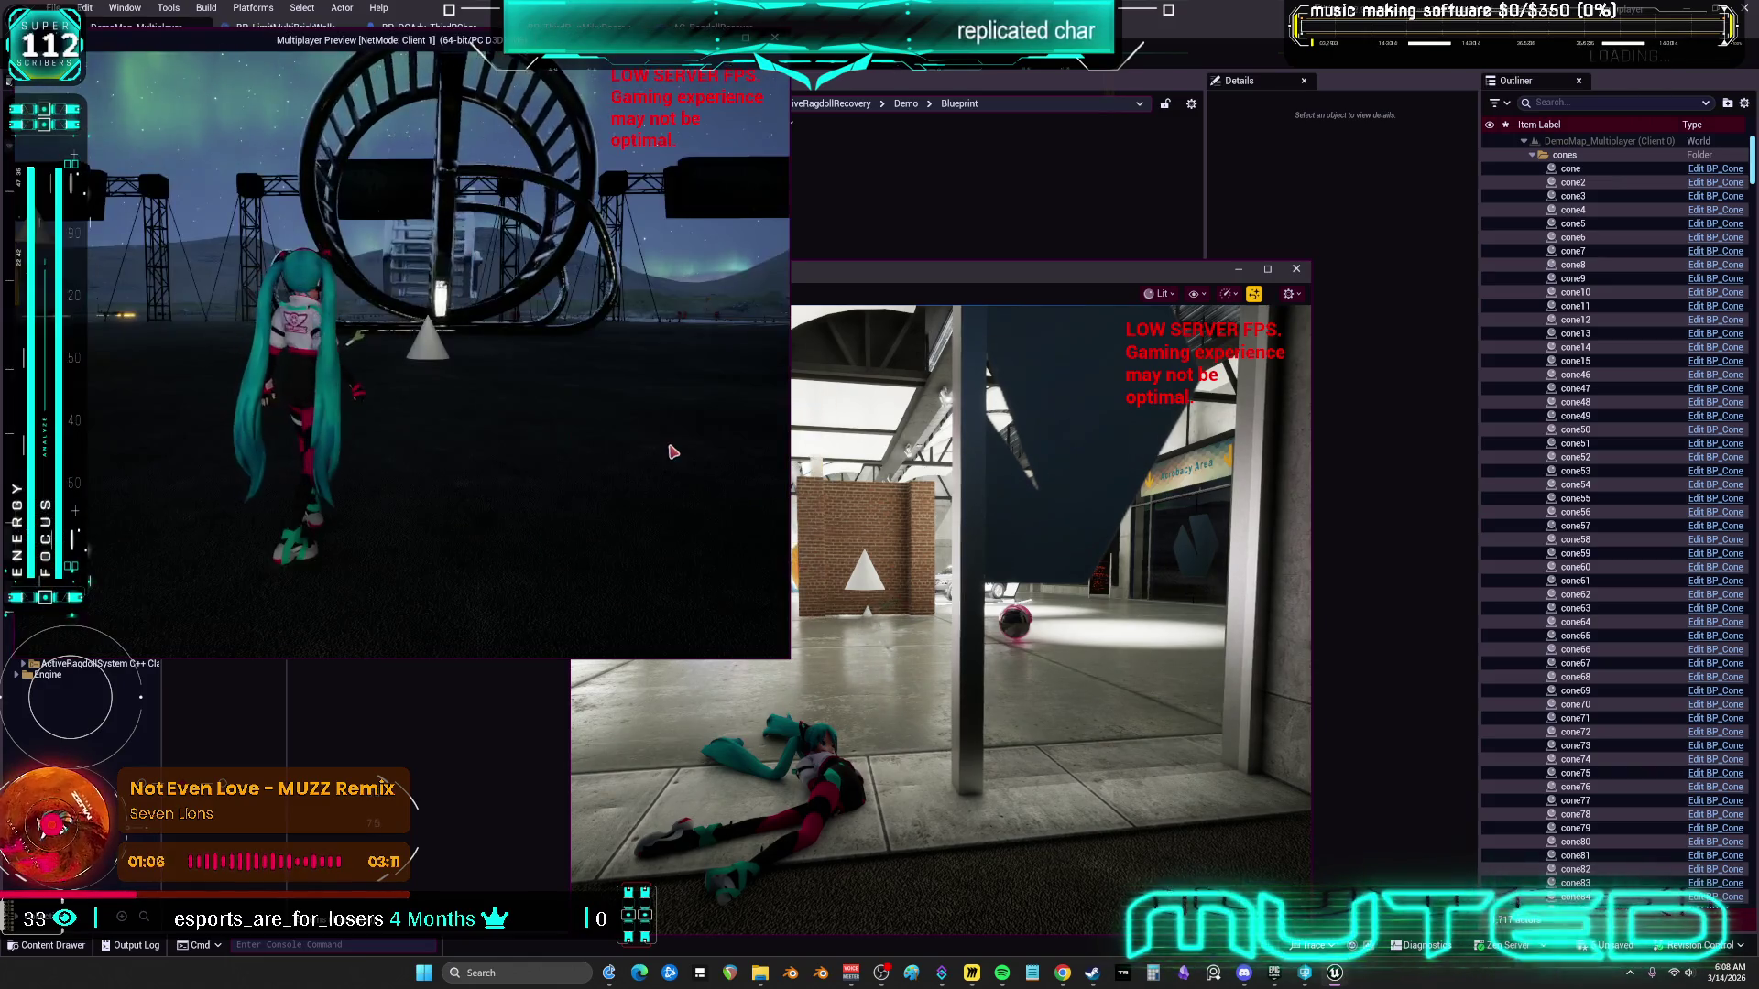
key("w")
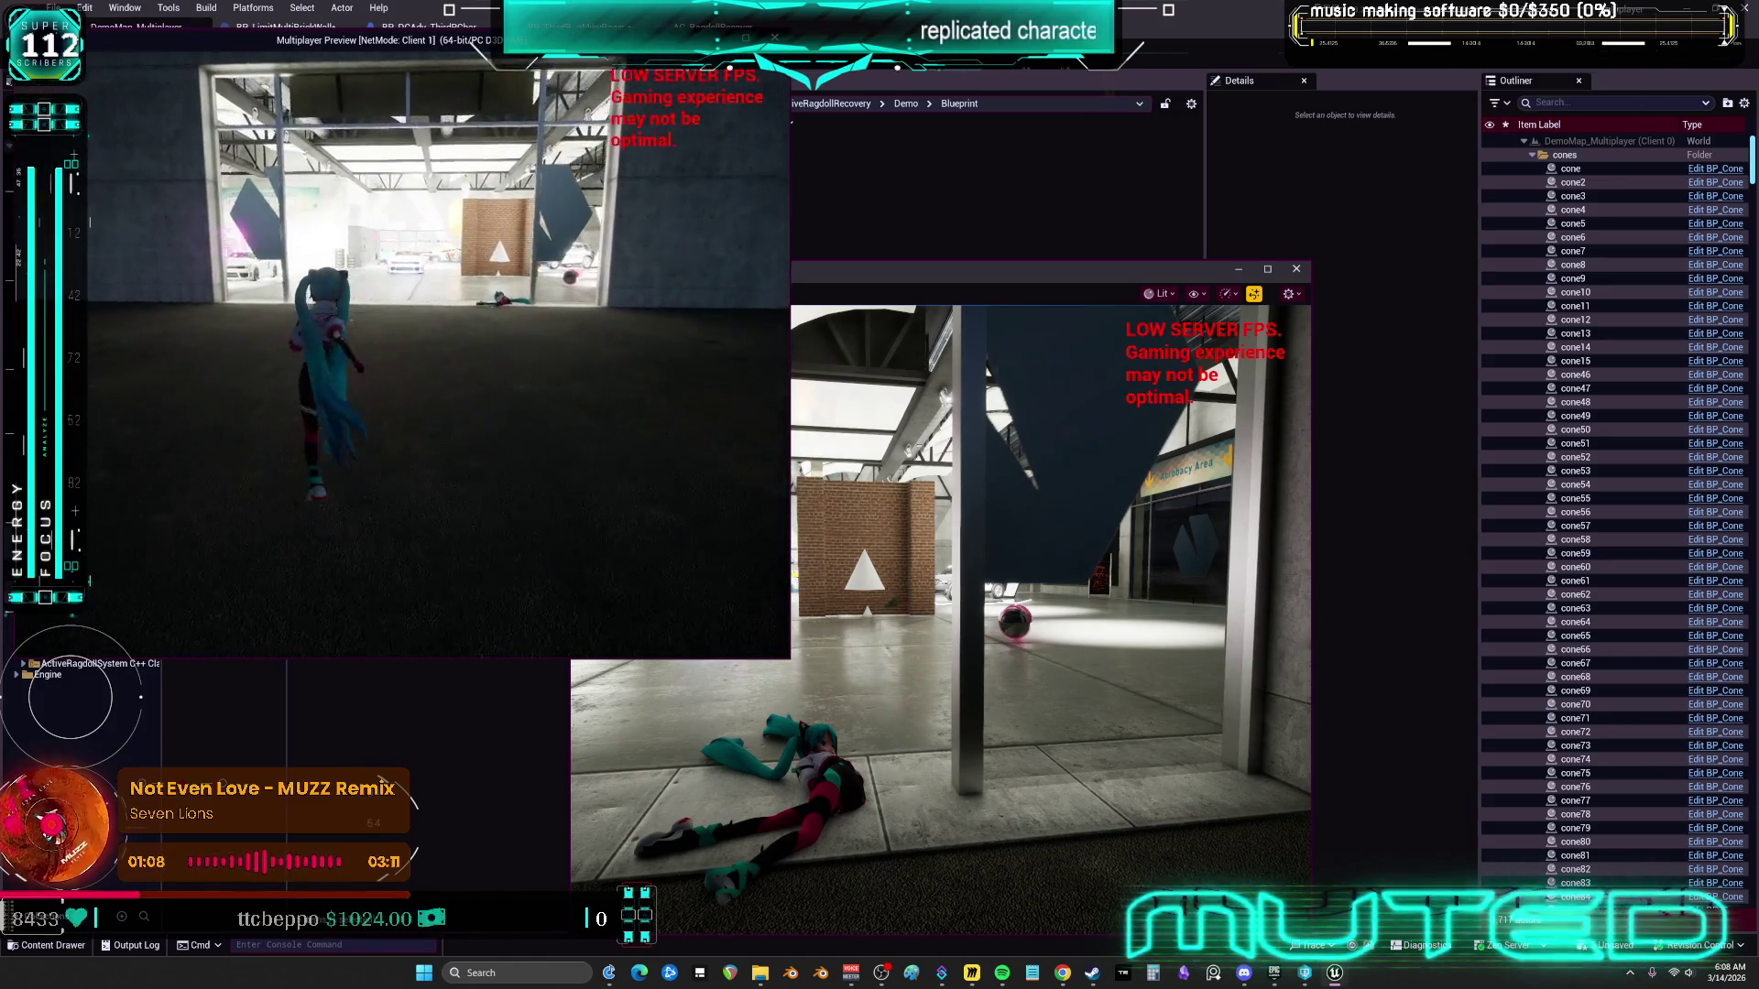
key("w")
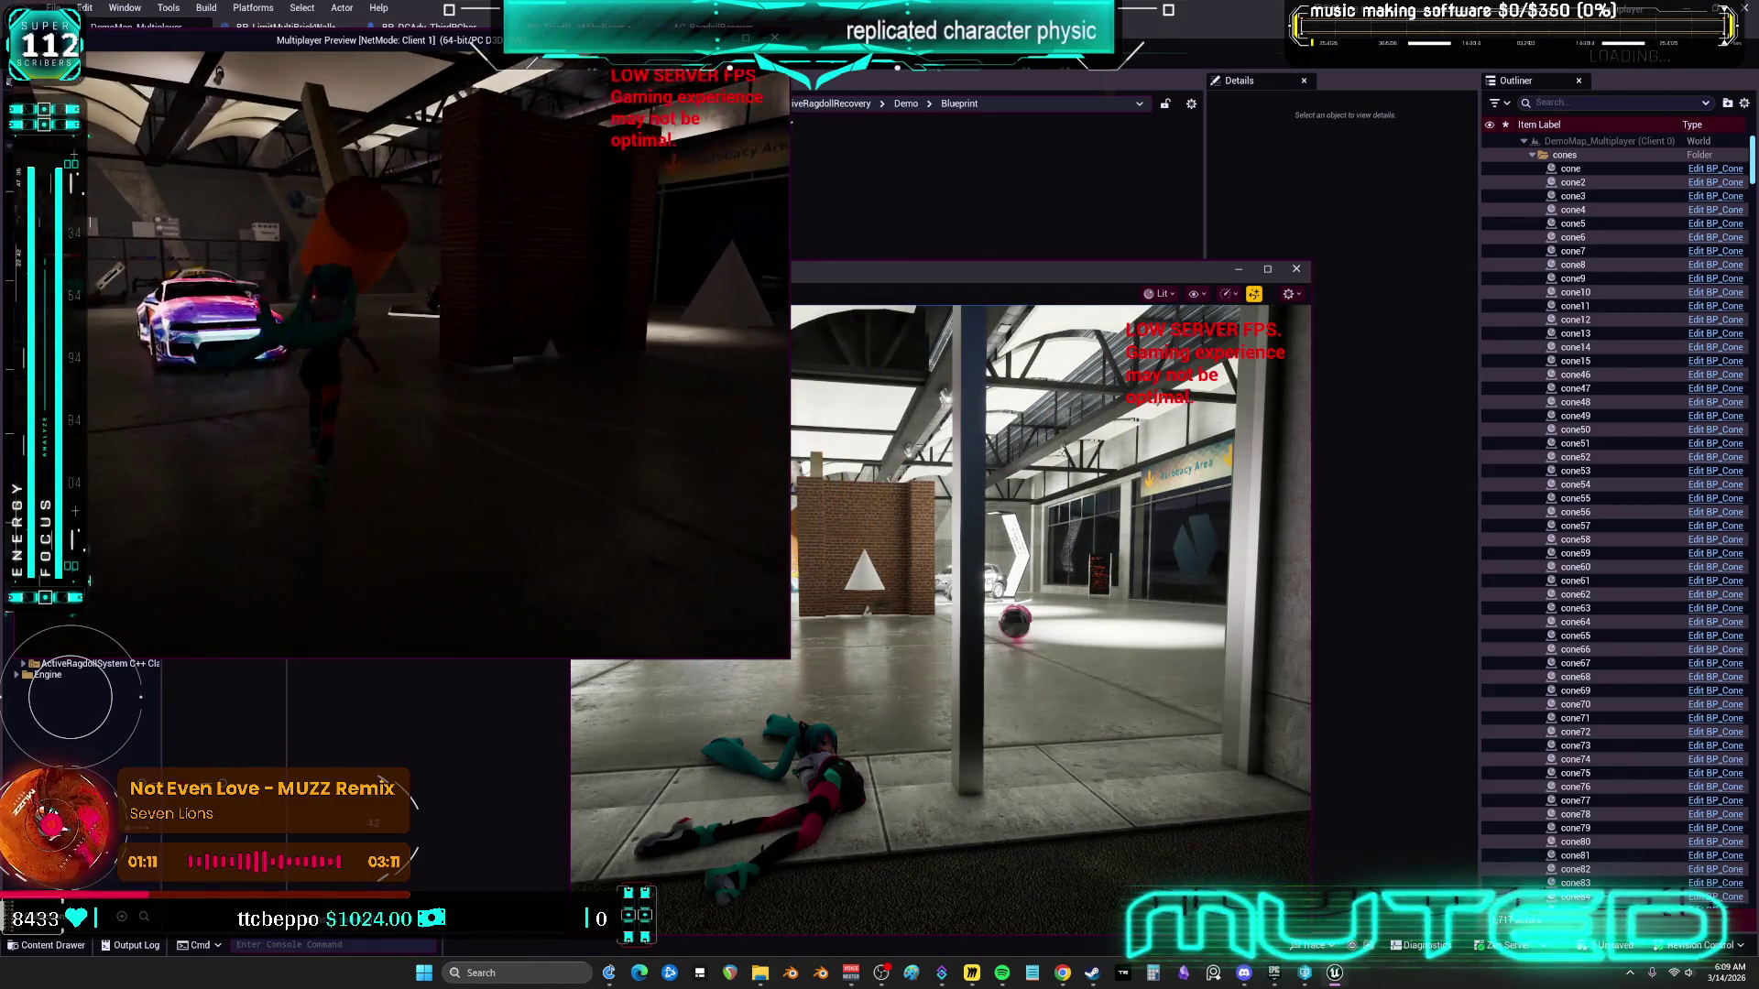
key("space")
key("w")
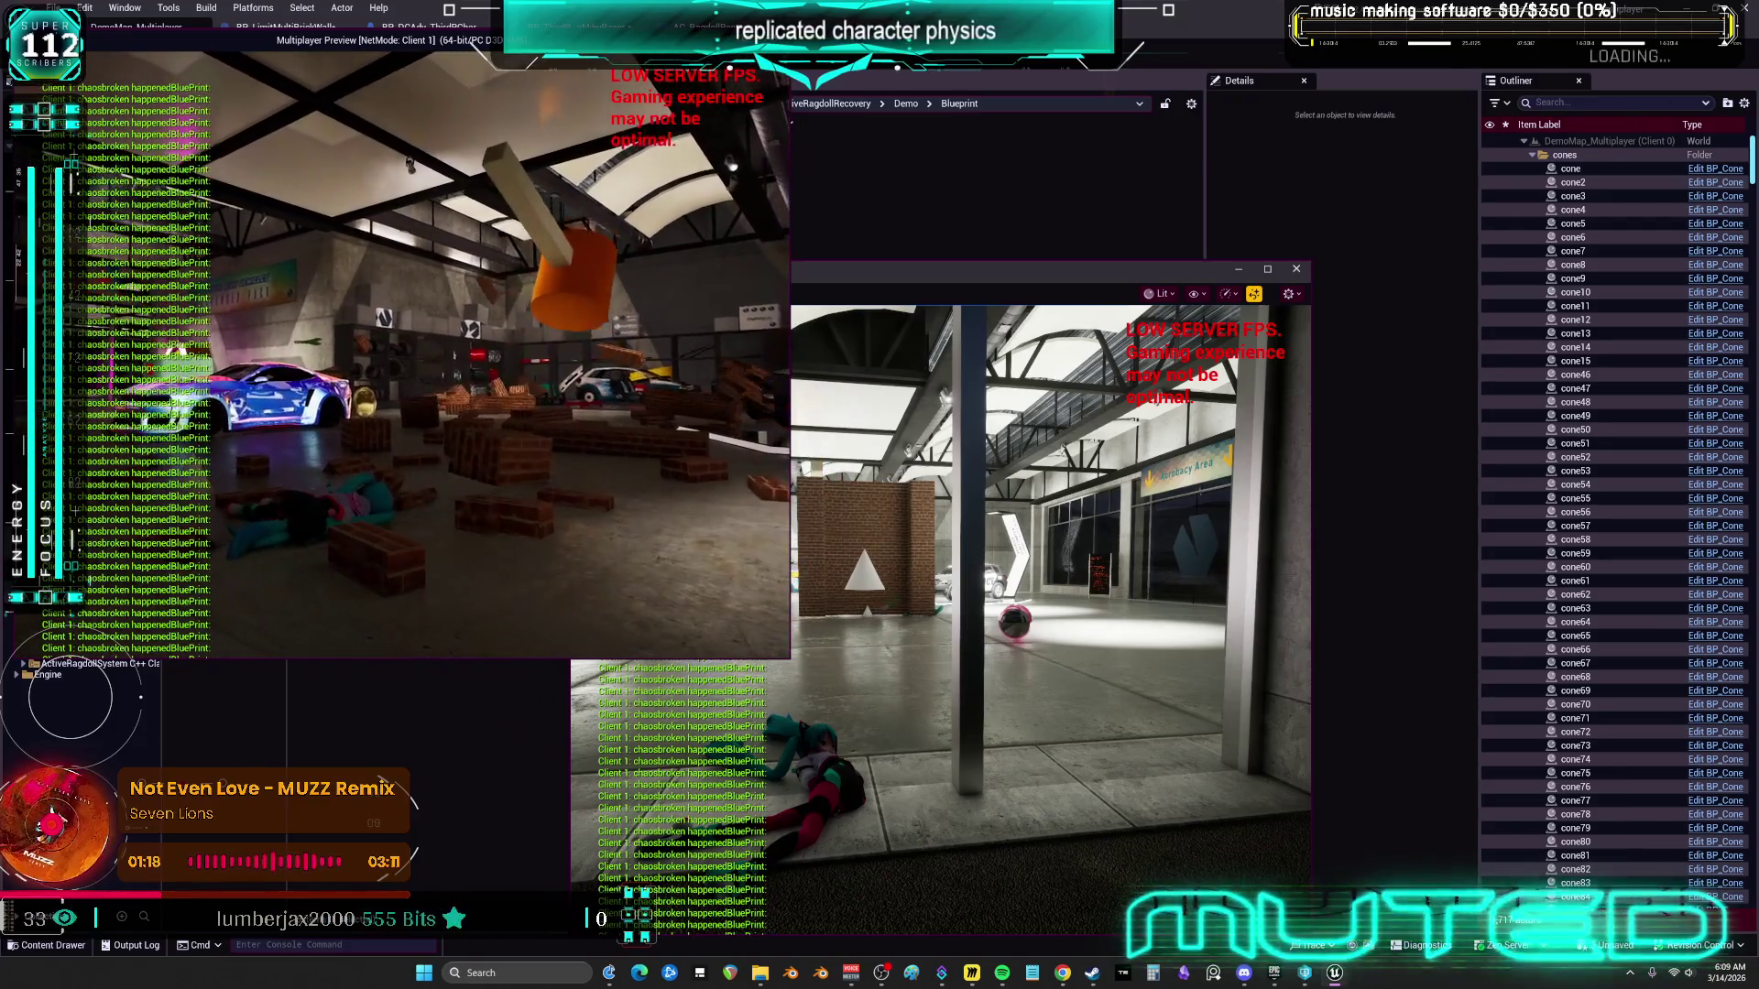
key("alt+Tab")
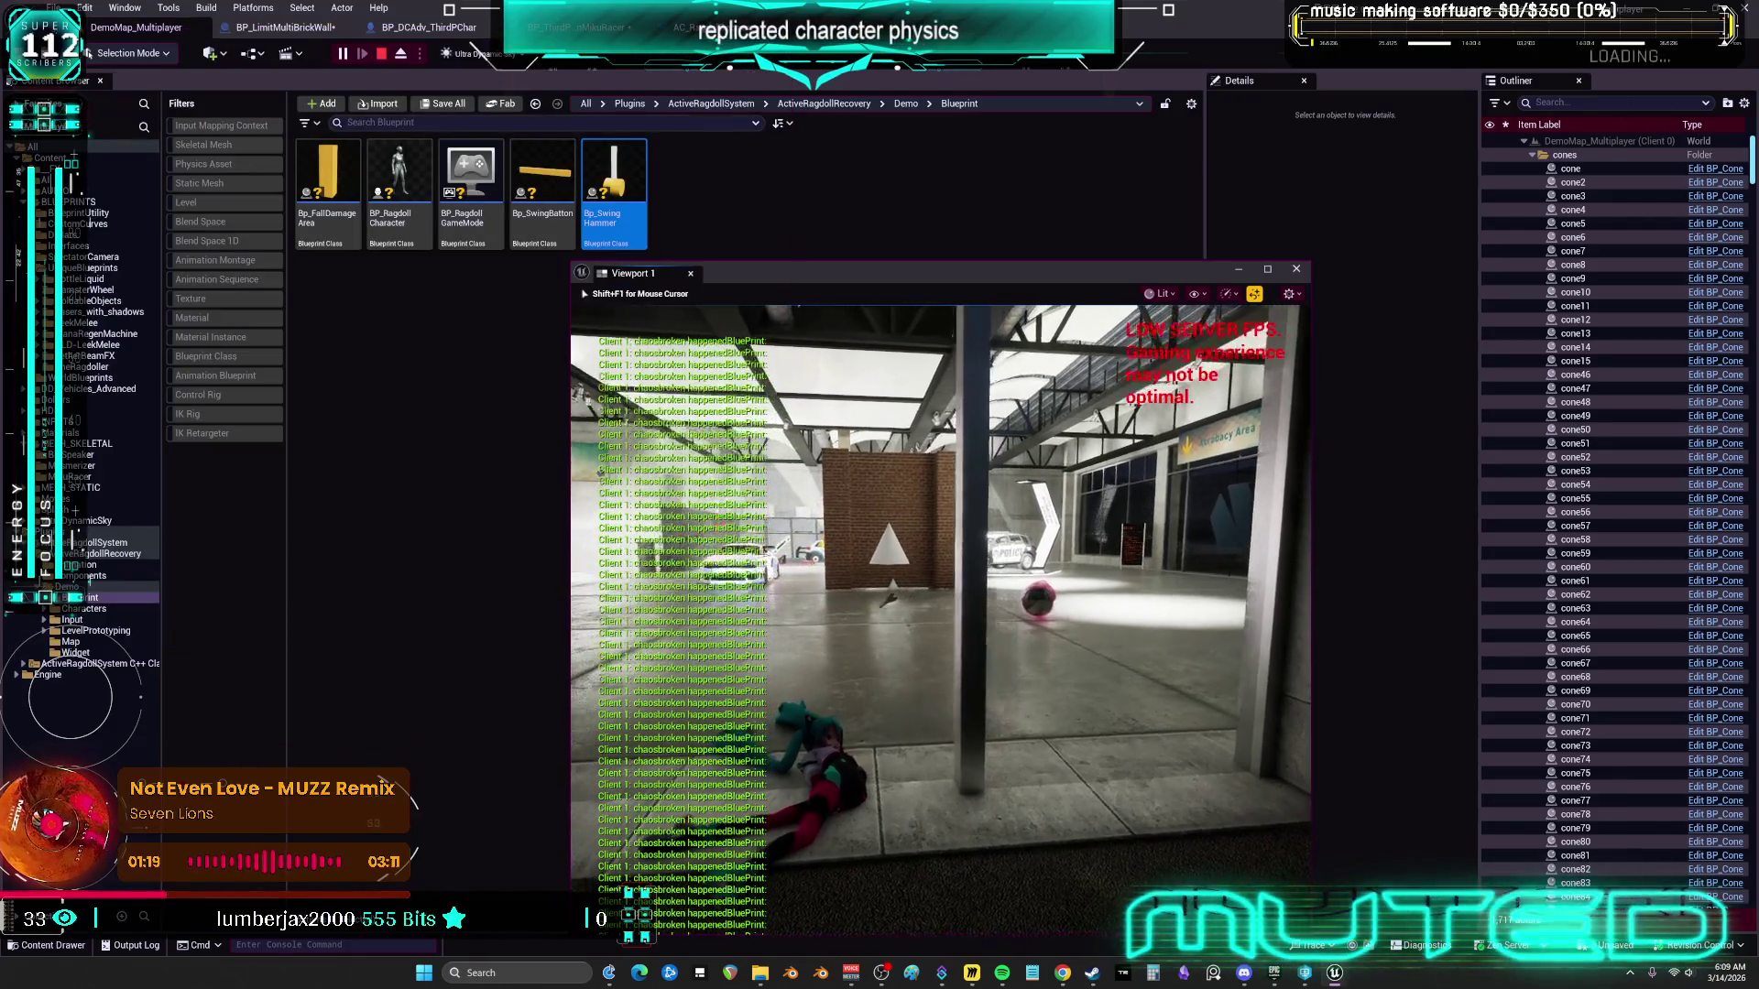
key("Escape")
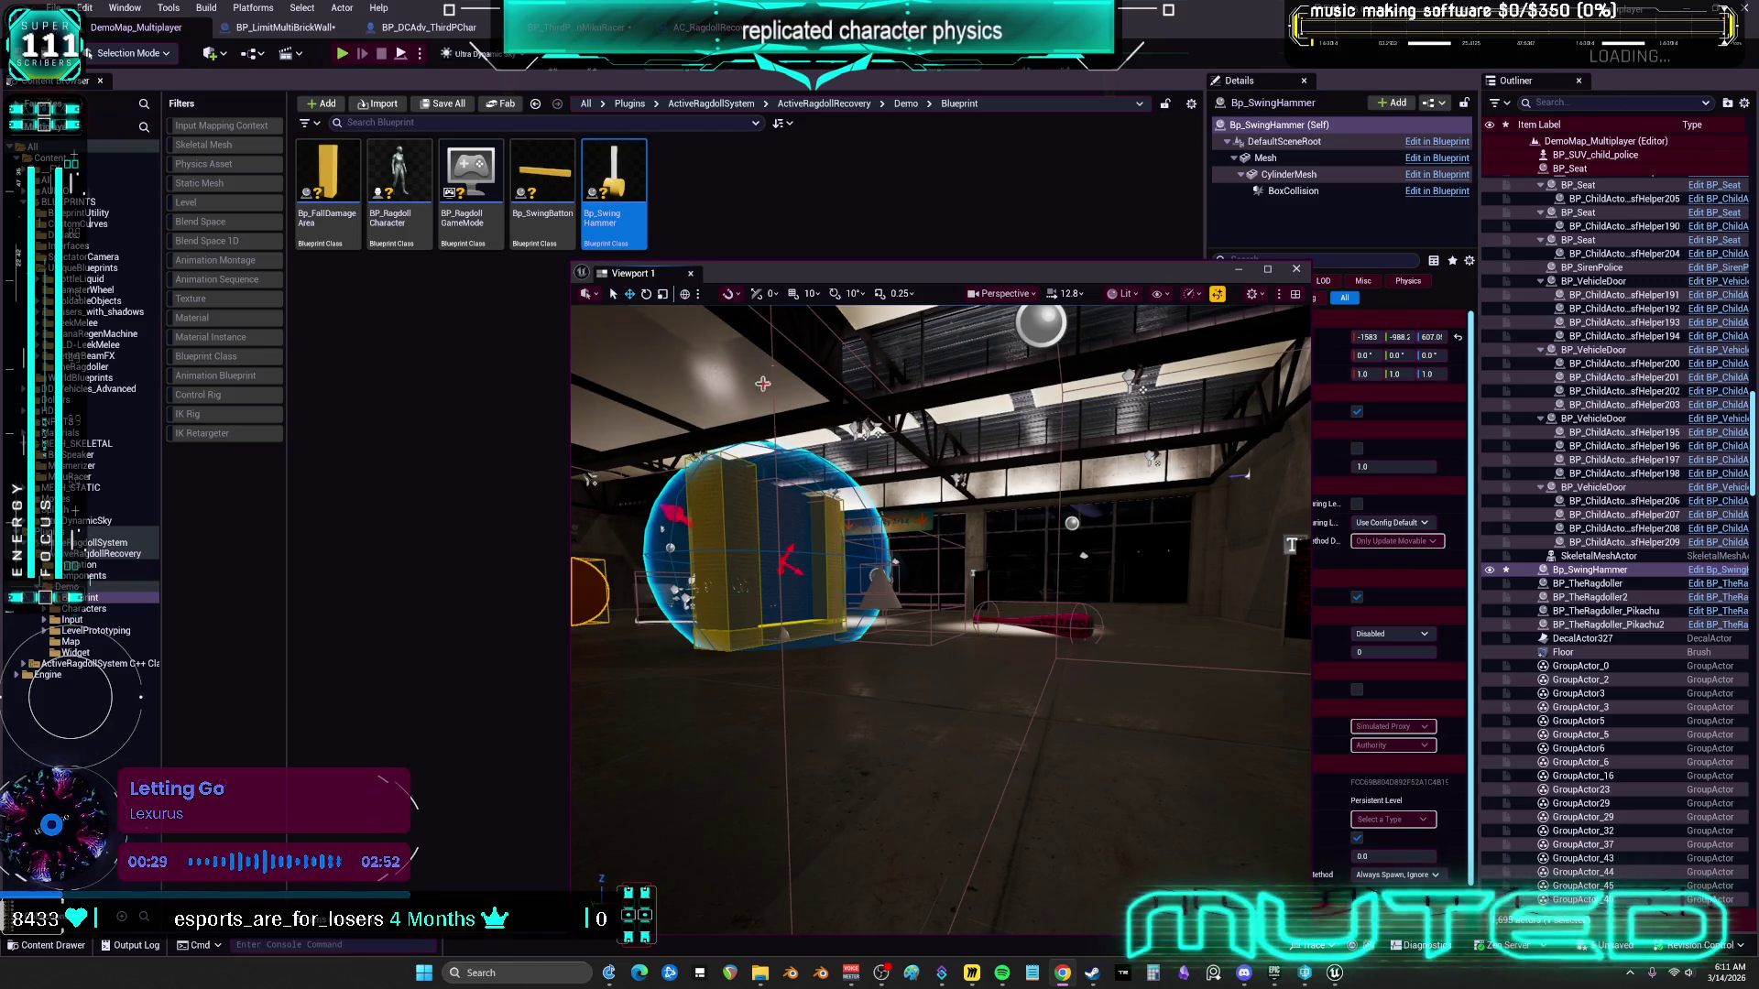
Select and frame the BP_LimitMultiBrickWall actor in Viewport 1, then open the Bp_FallDamageArea Blueprint
mouse_move(696, 723)
left_mouse_down()
mouse_move(602, 723)
mouse_move(738, 601)
left_mouse_up()
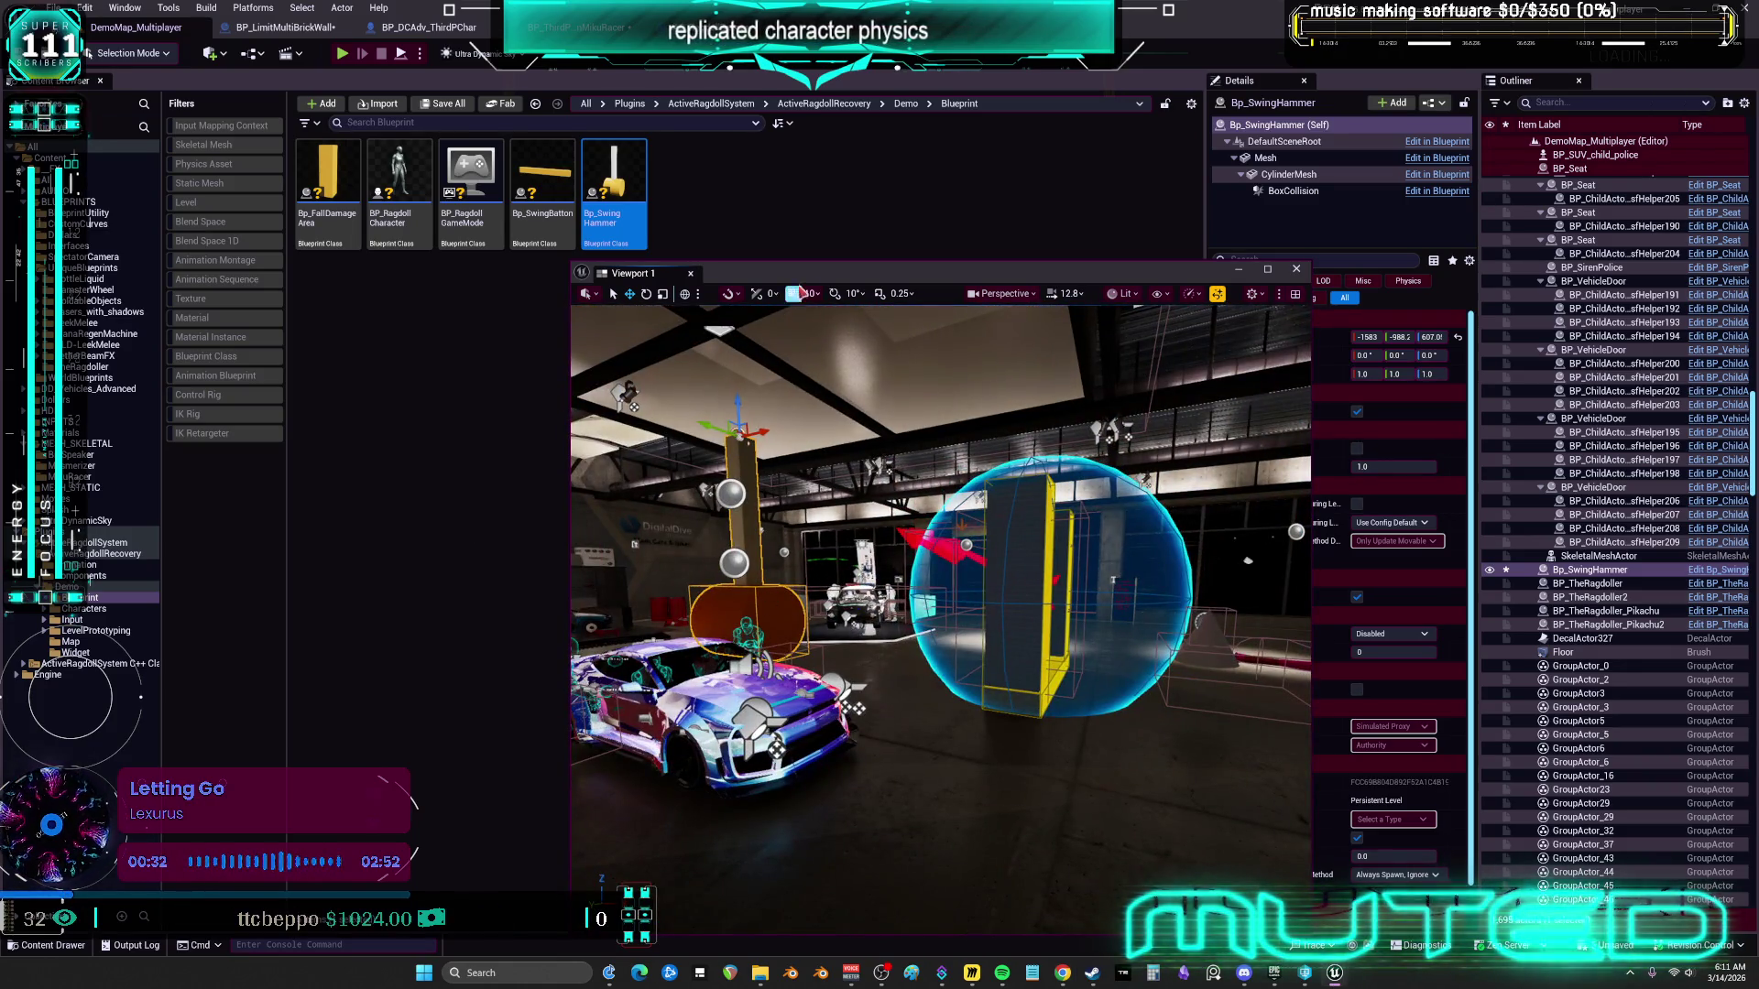
mouse_move(825, 273)
left_mouse_down()
mouse_move(596, 309)
mouse_move(641, 394)
mouse_move(765, 507)
mouse_move(756, 471)
left_mouse_up()
left_click(642, 586)
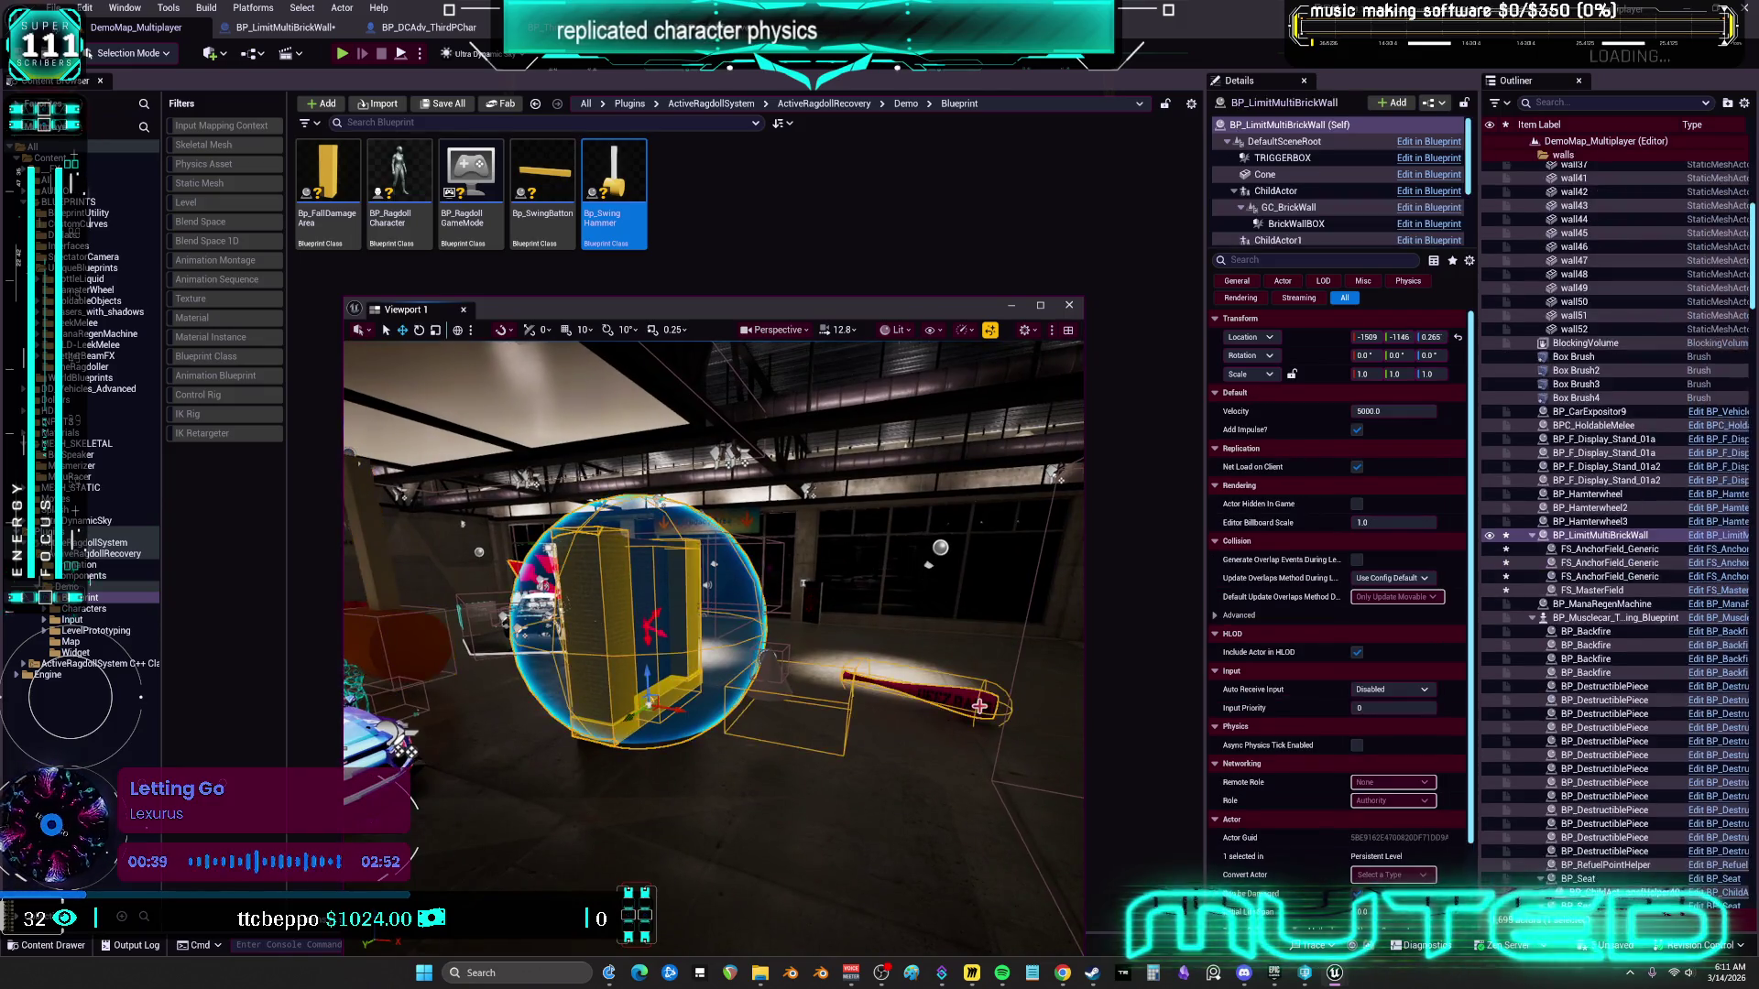
key("f")
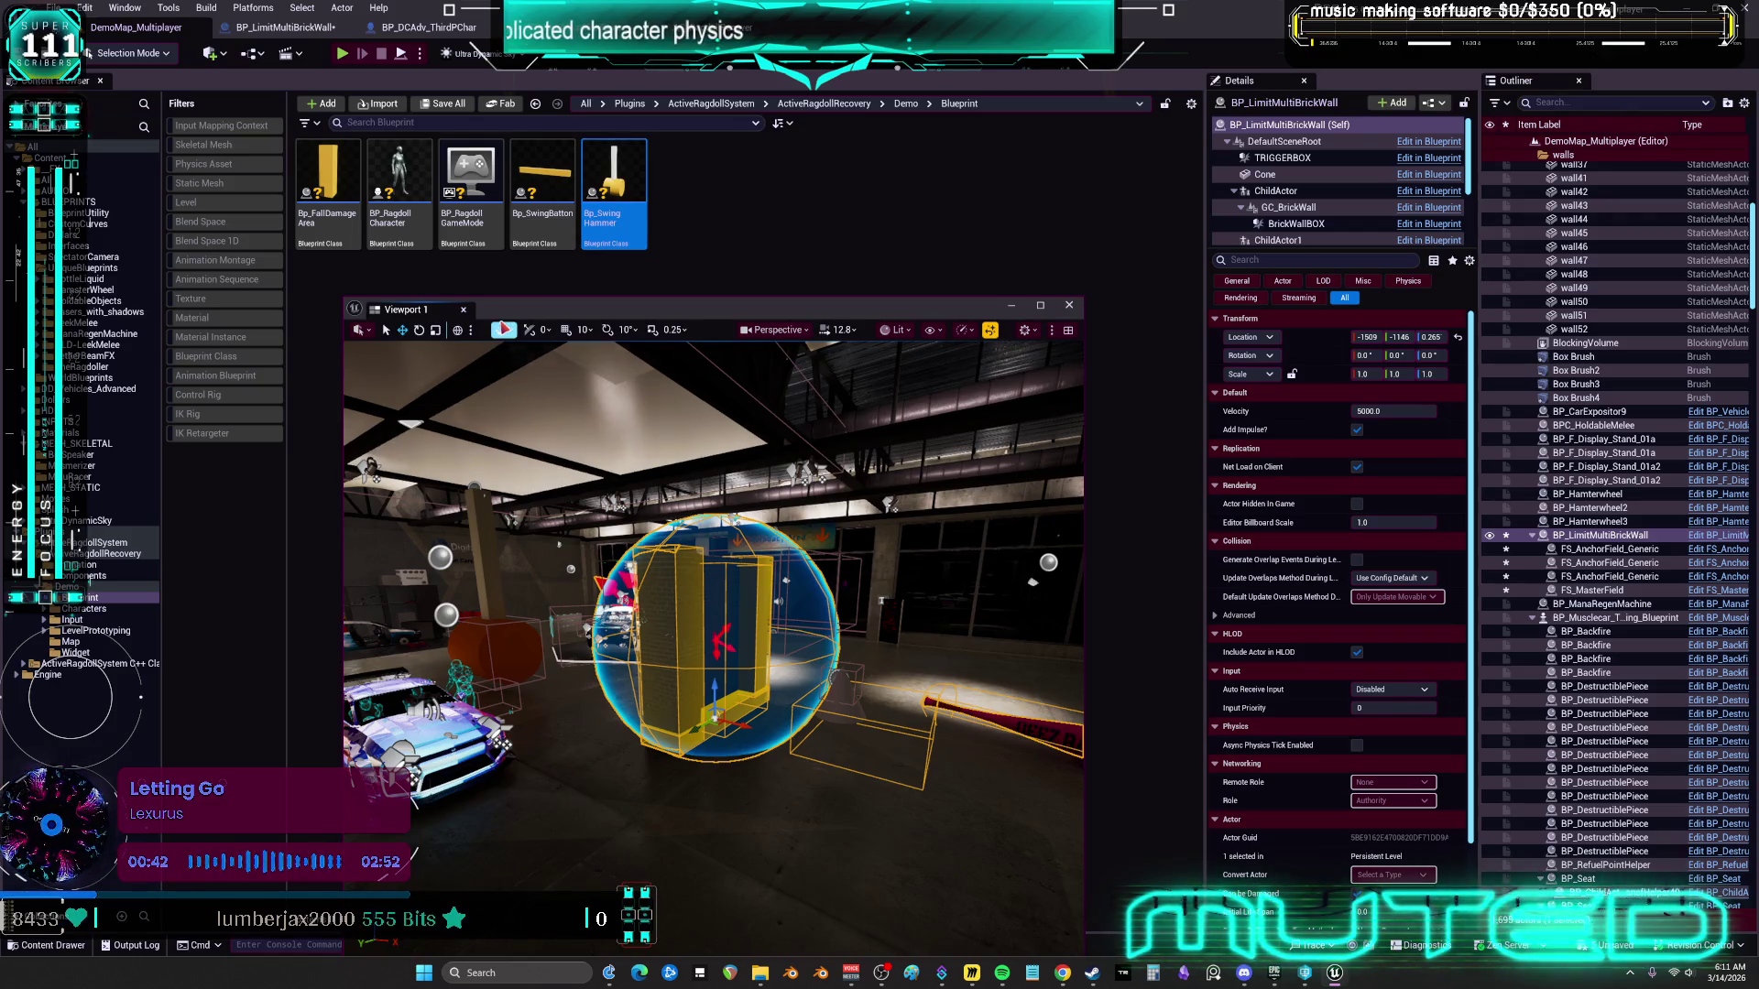
left_click_drag(938, 568, 994, 566)
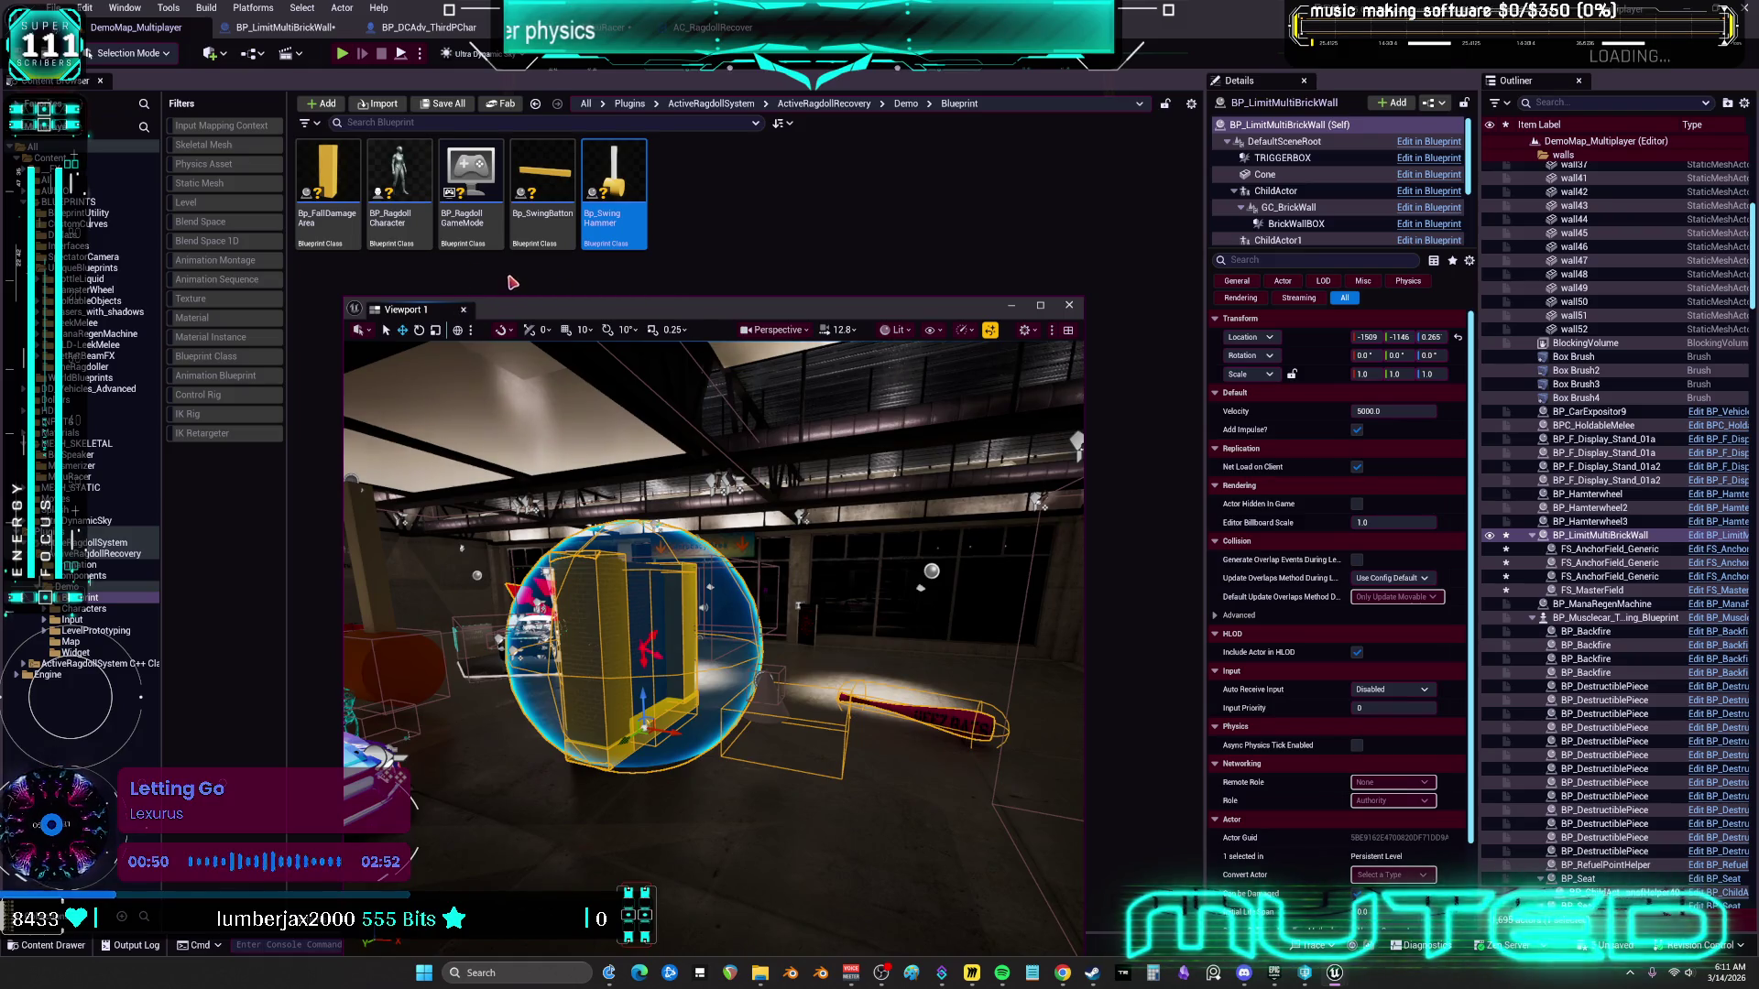
left_click(328, 197)
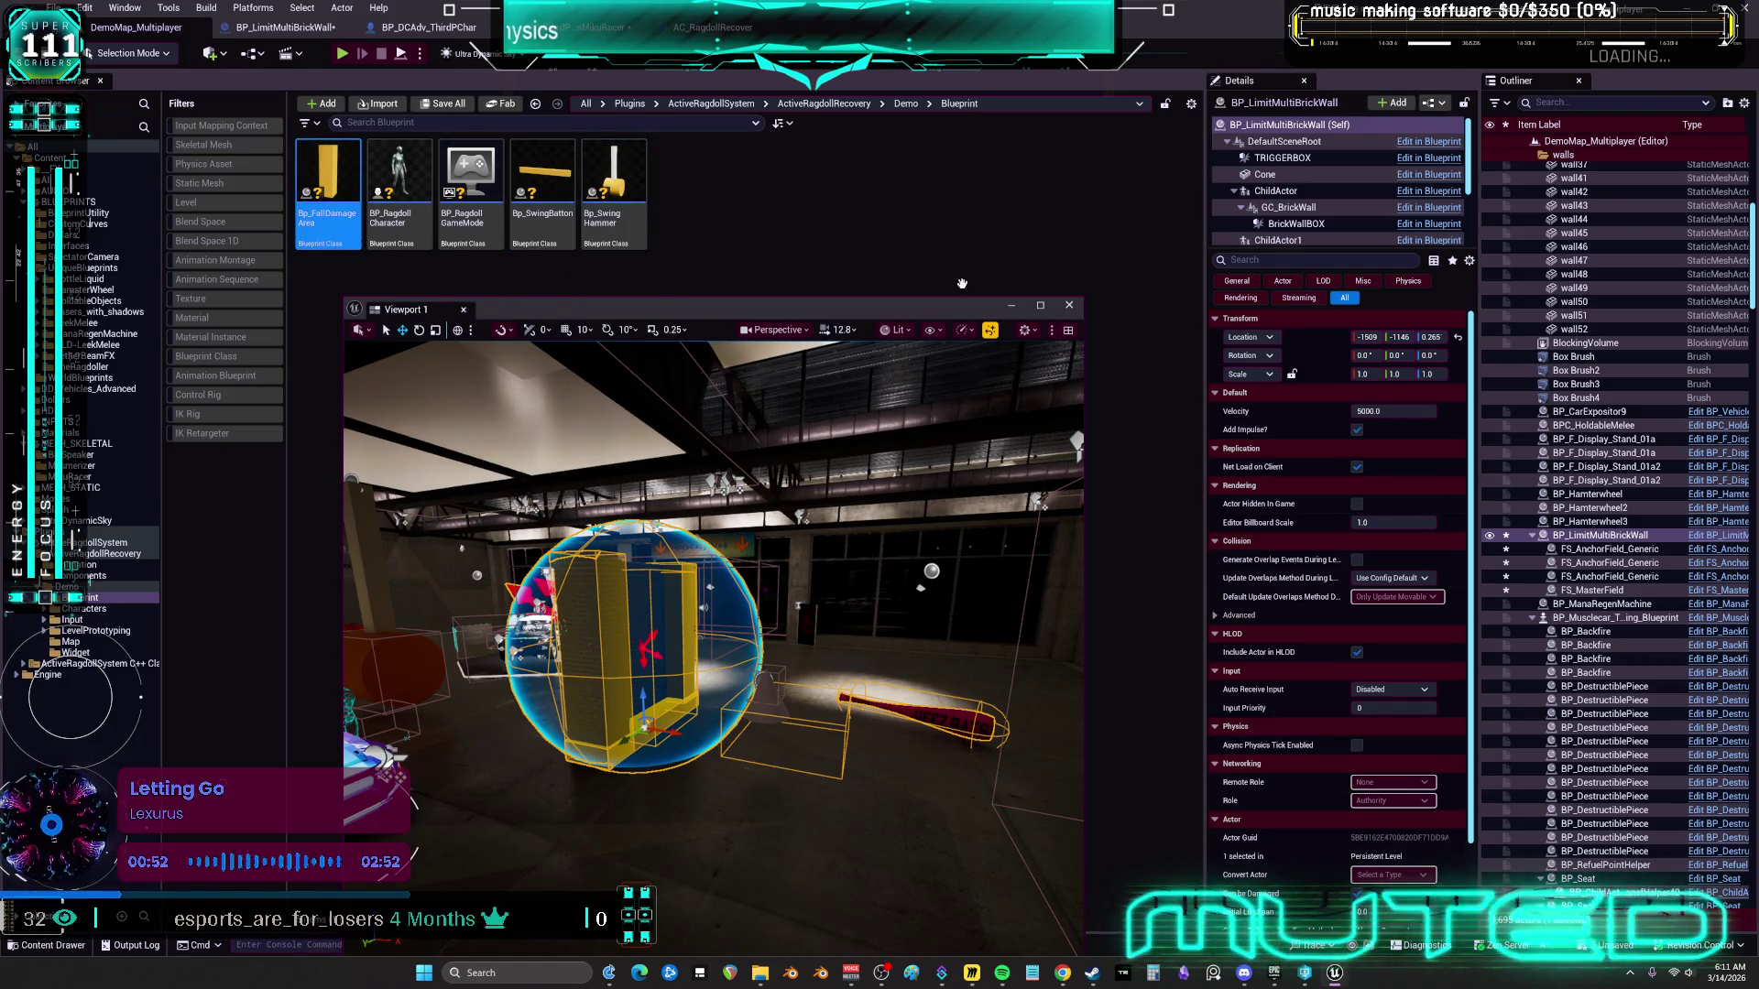
double_click(328, 197)
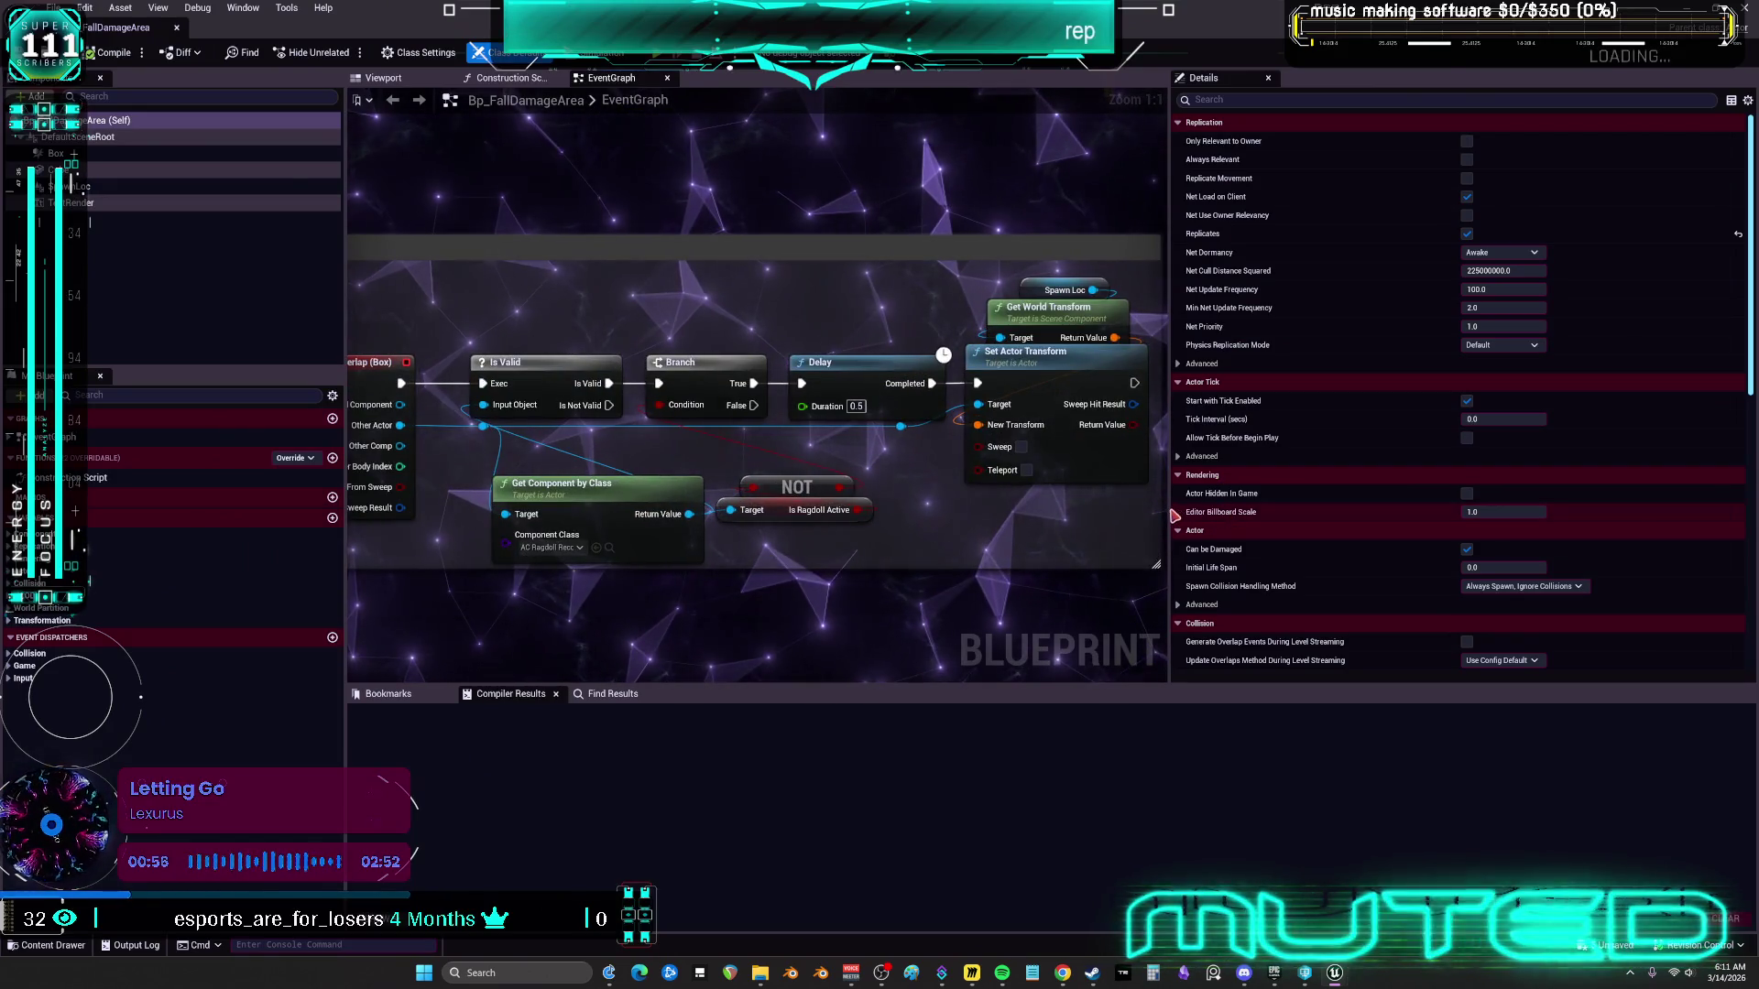
Widen Bp_FallDamageArea's EventGraph and review its BoxCollision overlap logic
left_click_drag(1165, 510, 1467, 513)
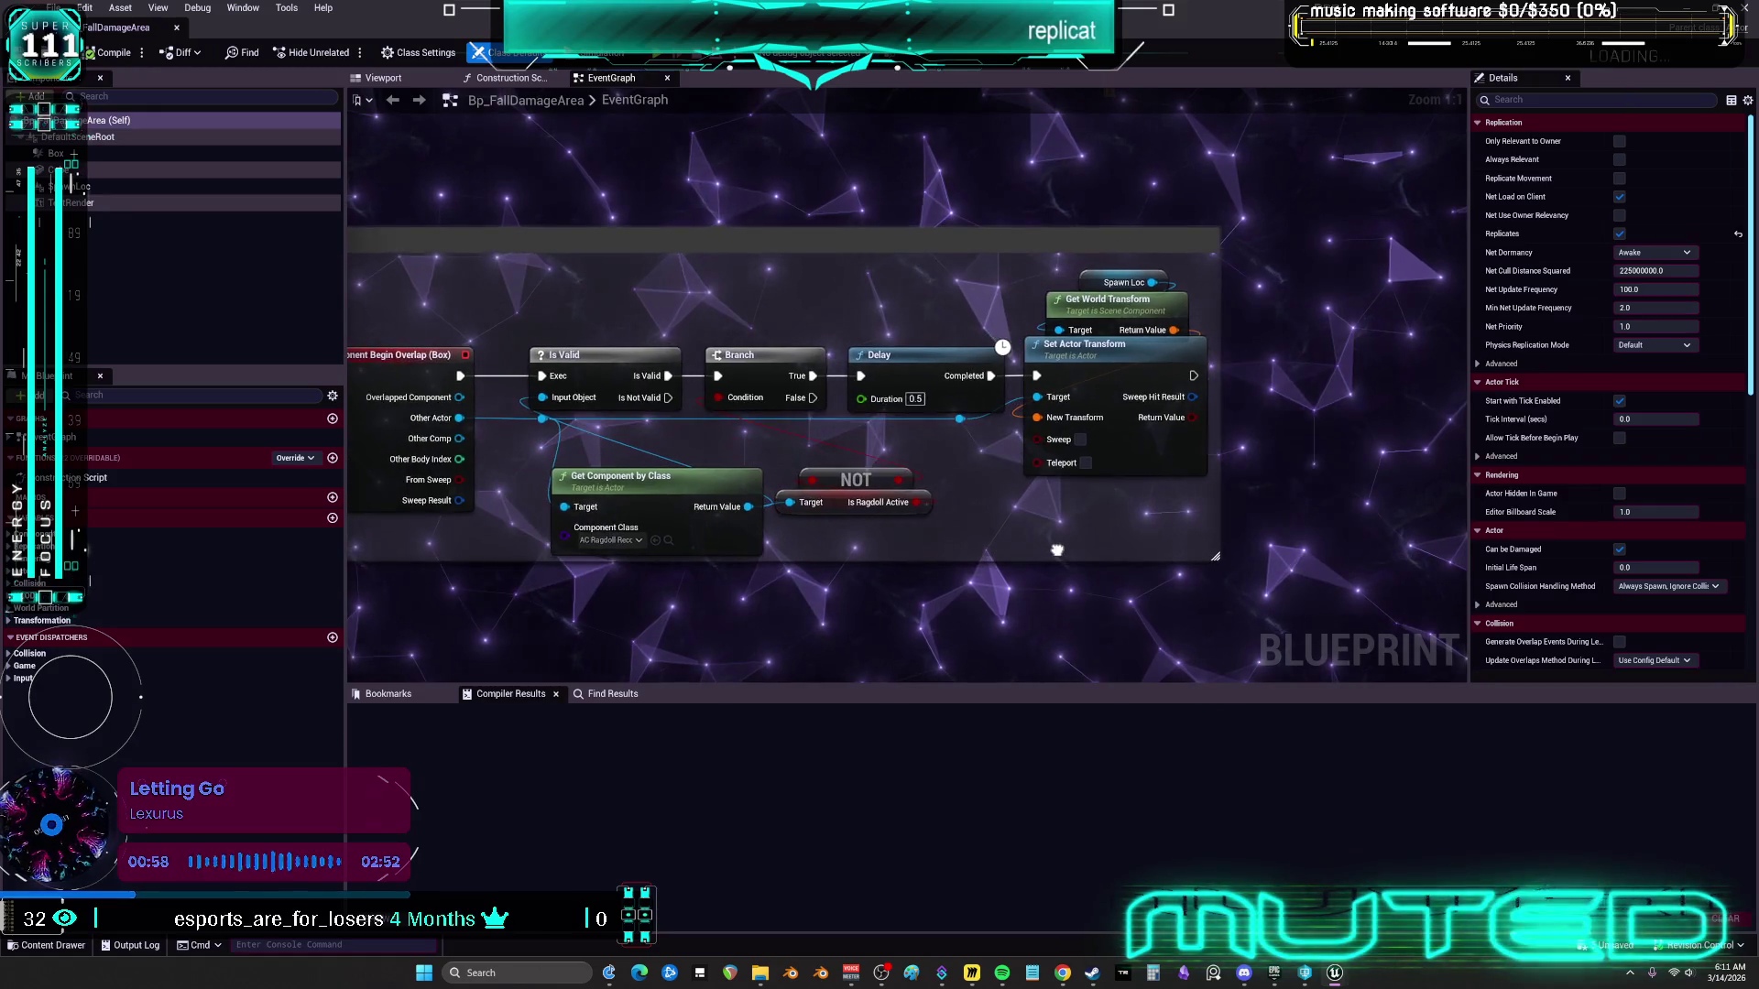
left_click_drag(1059, 549, 1237, 518)
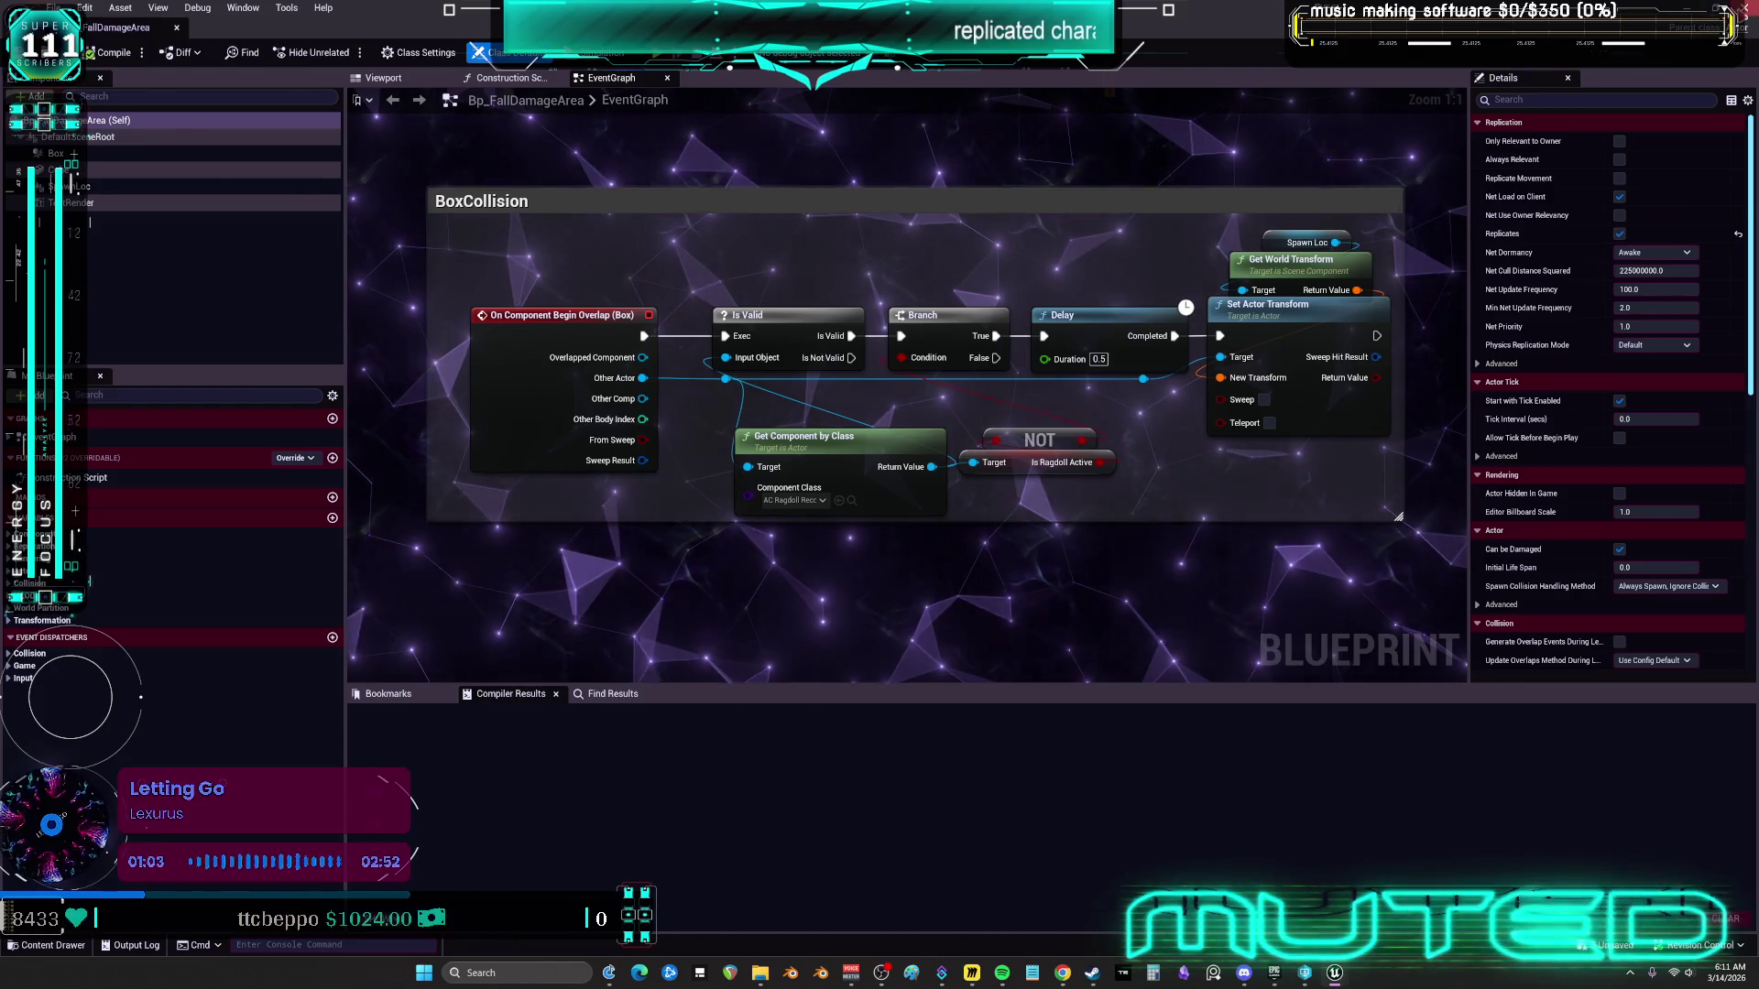
key("alt+Tab")
Open Bp_SwingBatton and look over its Collision and SwingTimeline logic
double_click(542, 183)
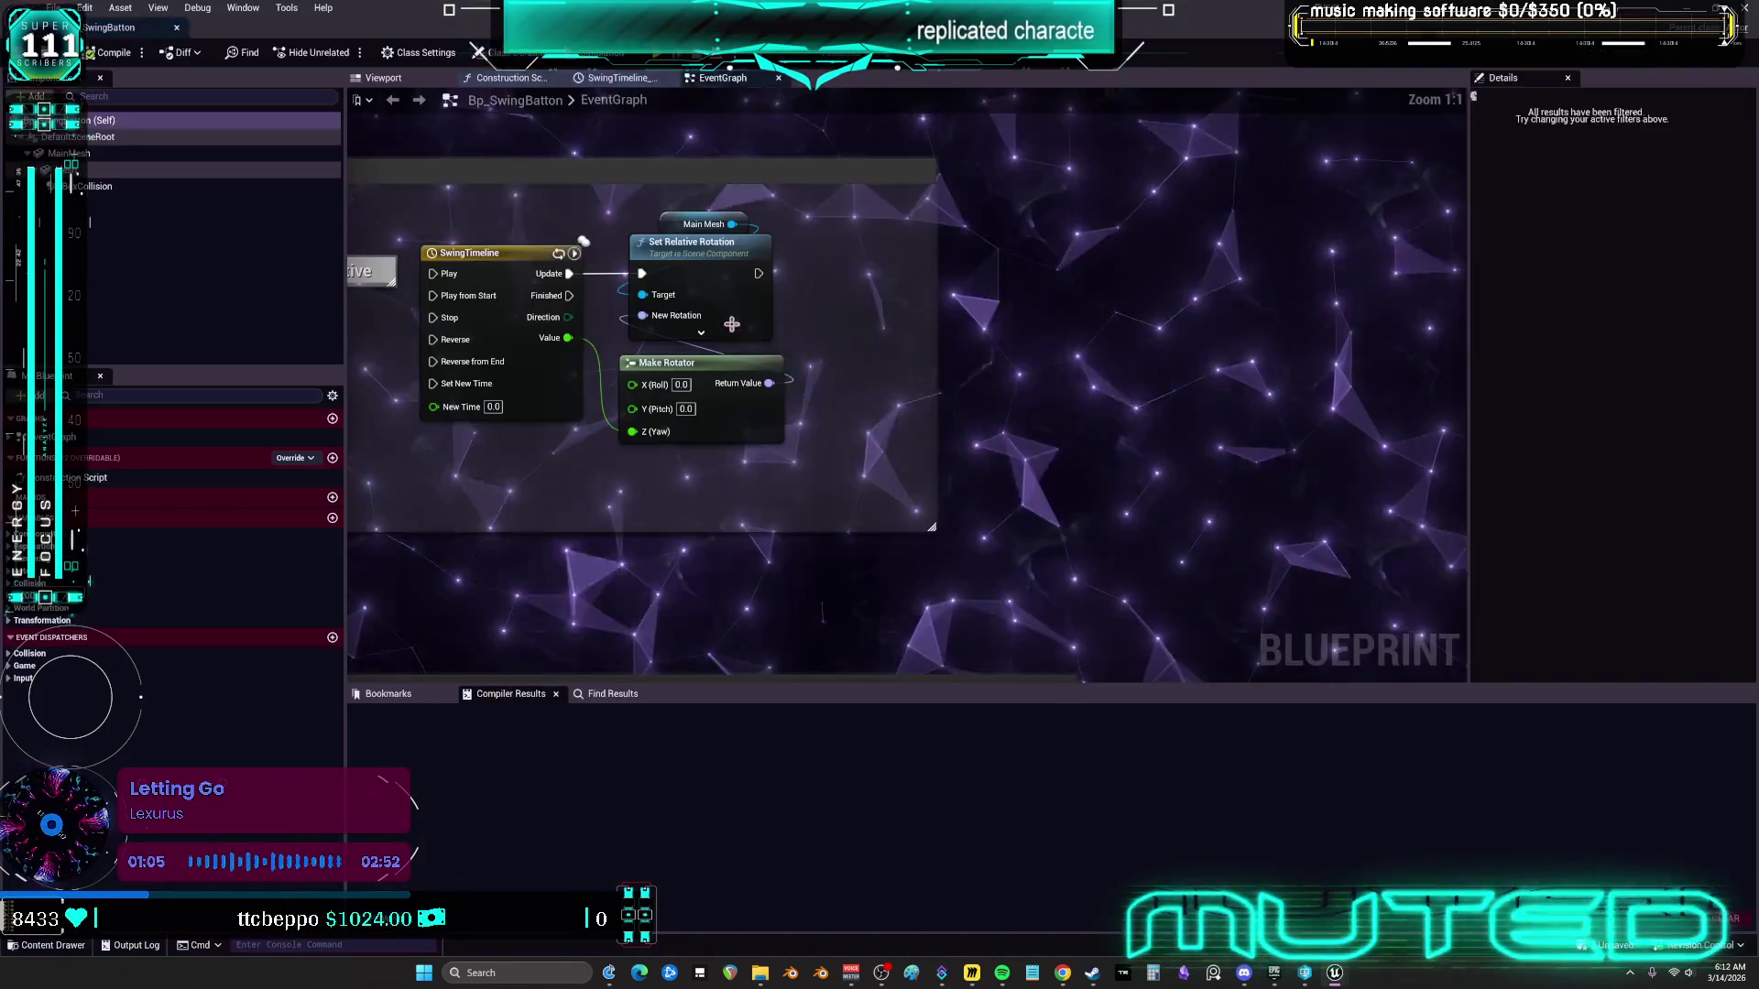
mouse_move(1193, 428)
left_mouse_down()
mouse_move(1139, 333)
mouse_move(961, 259)
mouse_move(1087, 306)
mouse_move(994, 575)
mouse_move(919, 655)
mouse_move(901, 621)
mouse_move(895, 300)
left_mouse_up()
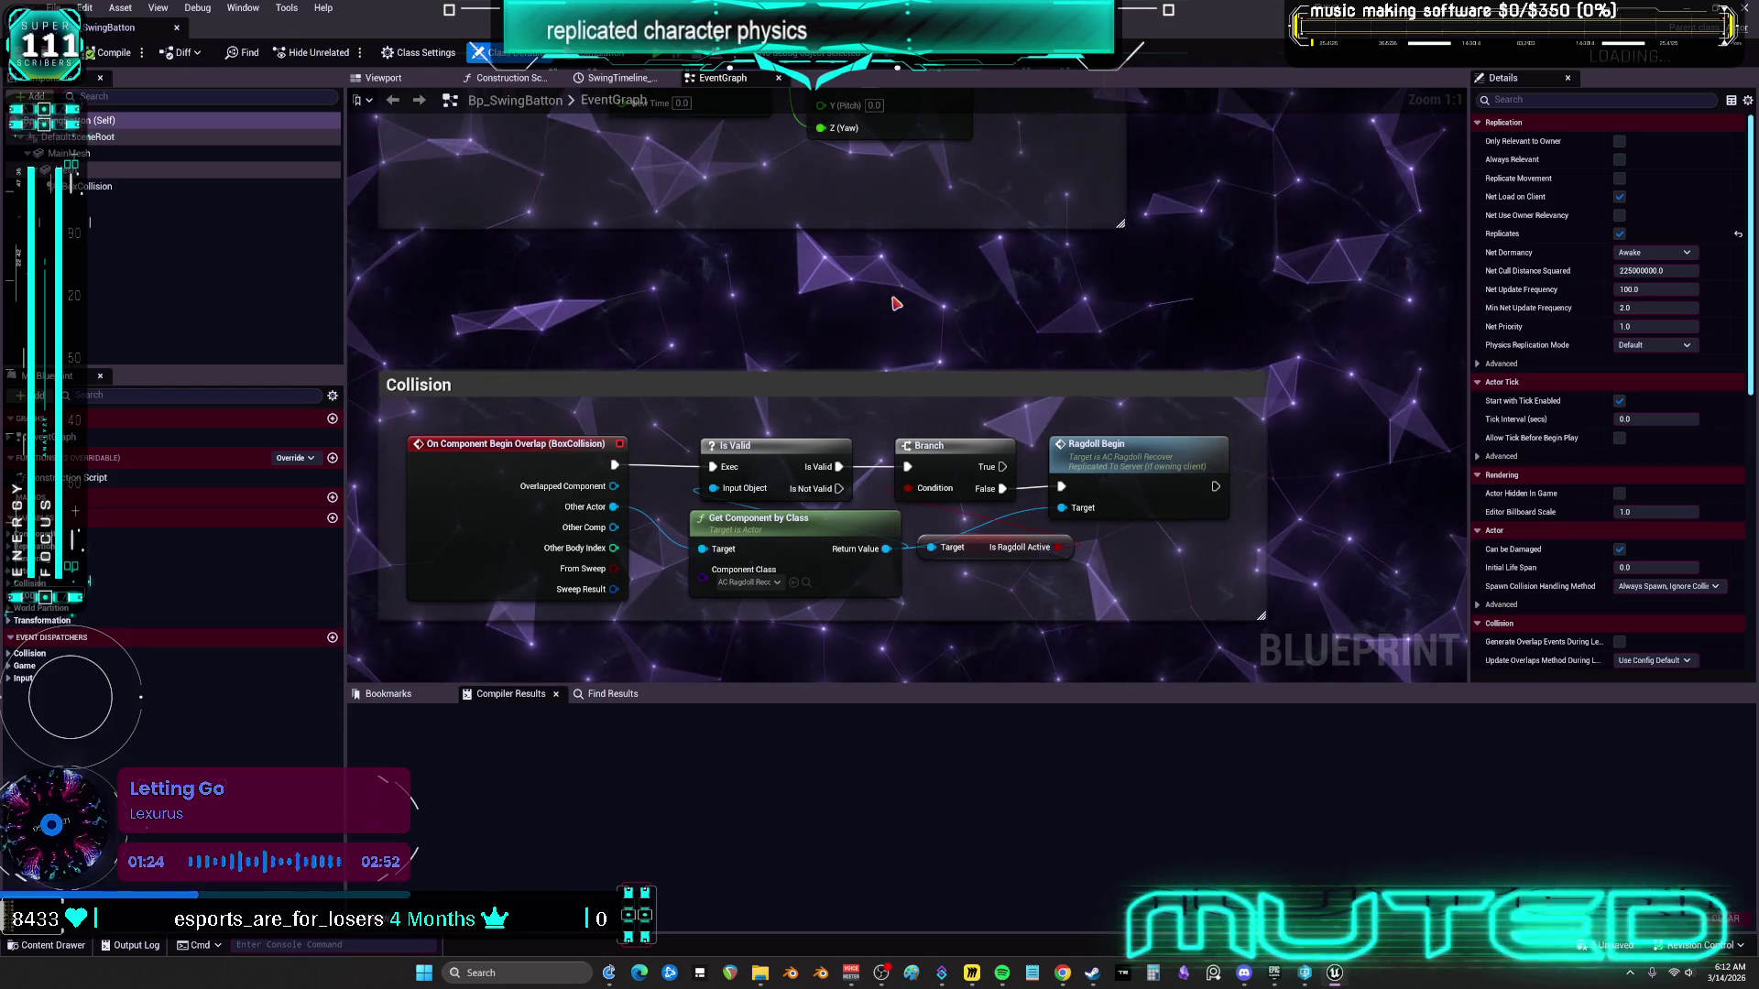
mouse_move(880, 294)
left_mouse_down()
mouse_move(836, 353)
mouse_move(883, 400)
left_mouse_up()
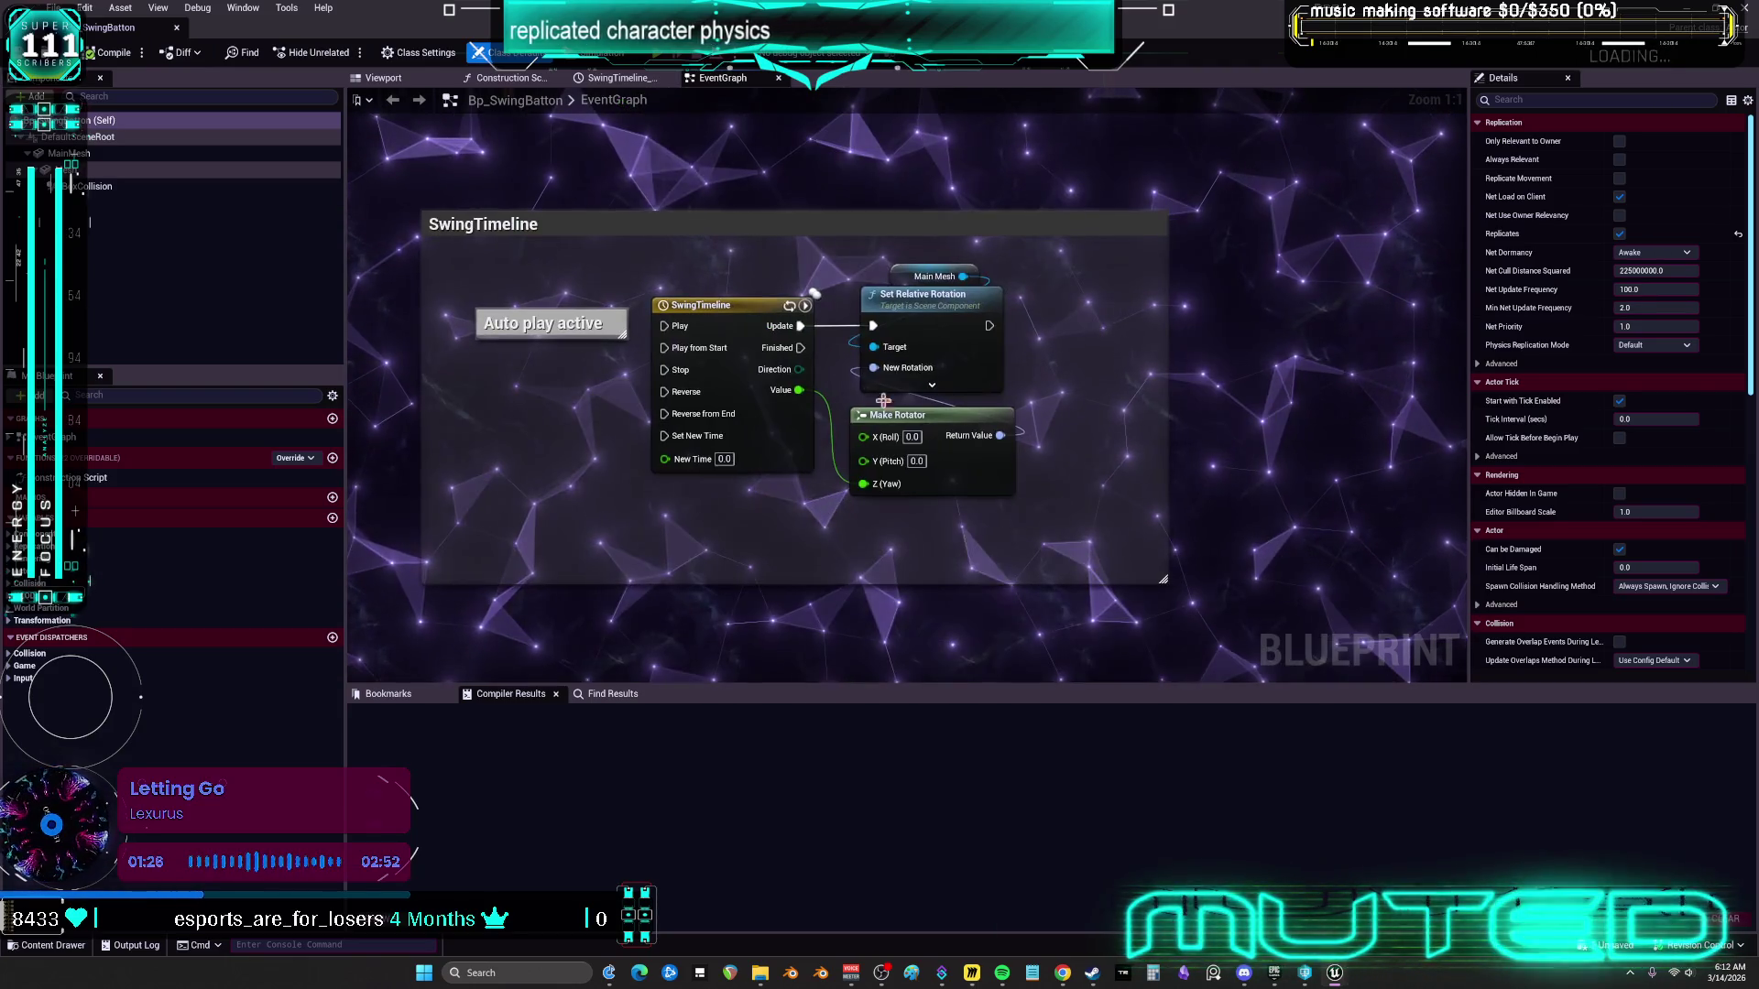
Check Bp_SwingBatton's Timeline, Construction Script and Viewport tabs, then select the Ragdoll Begin call
left_click(614, 78)
left_click(508, 78)
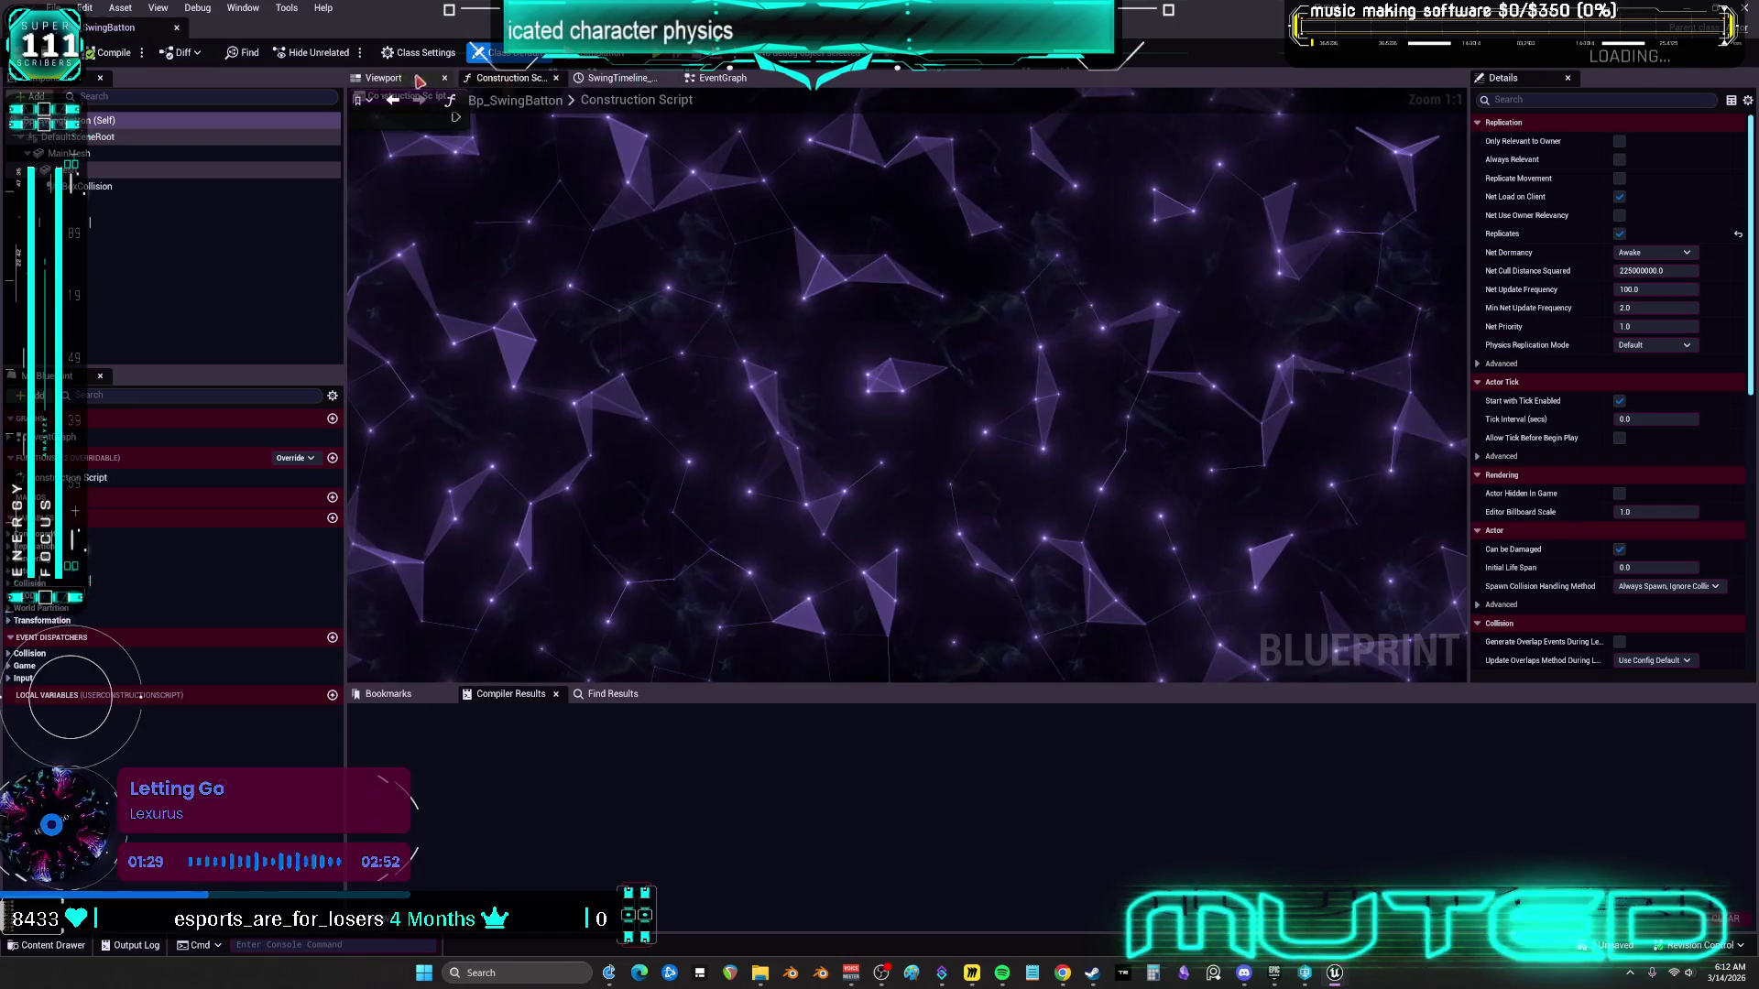
left_click(382, 78)
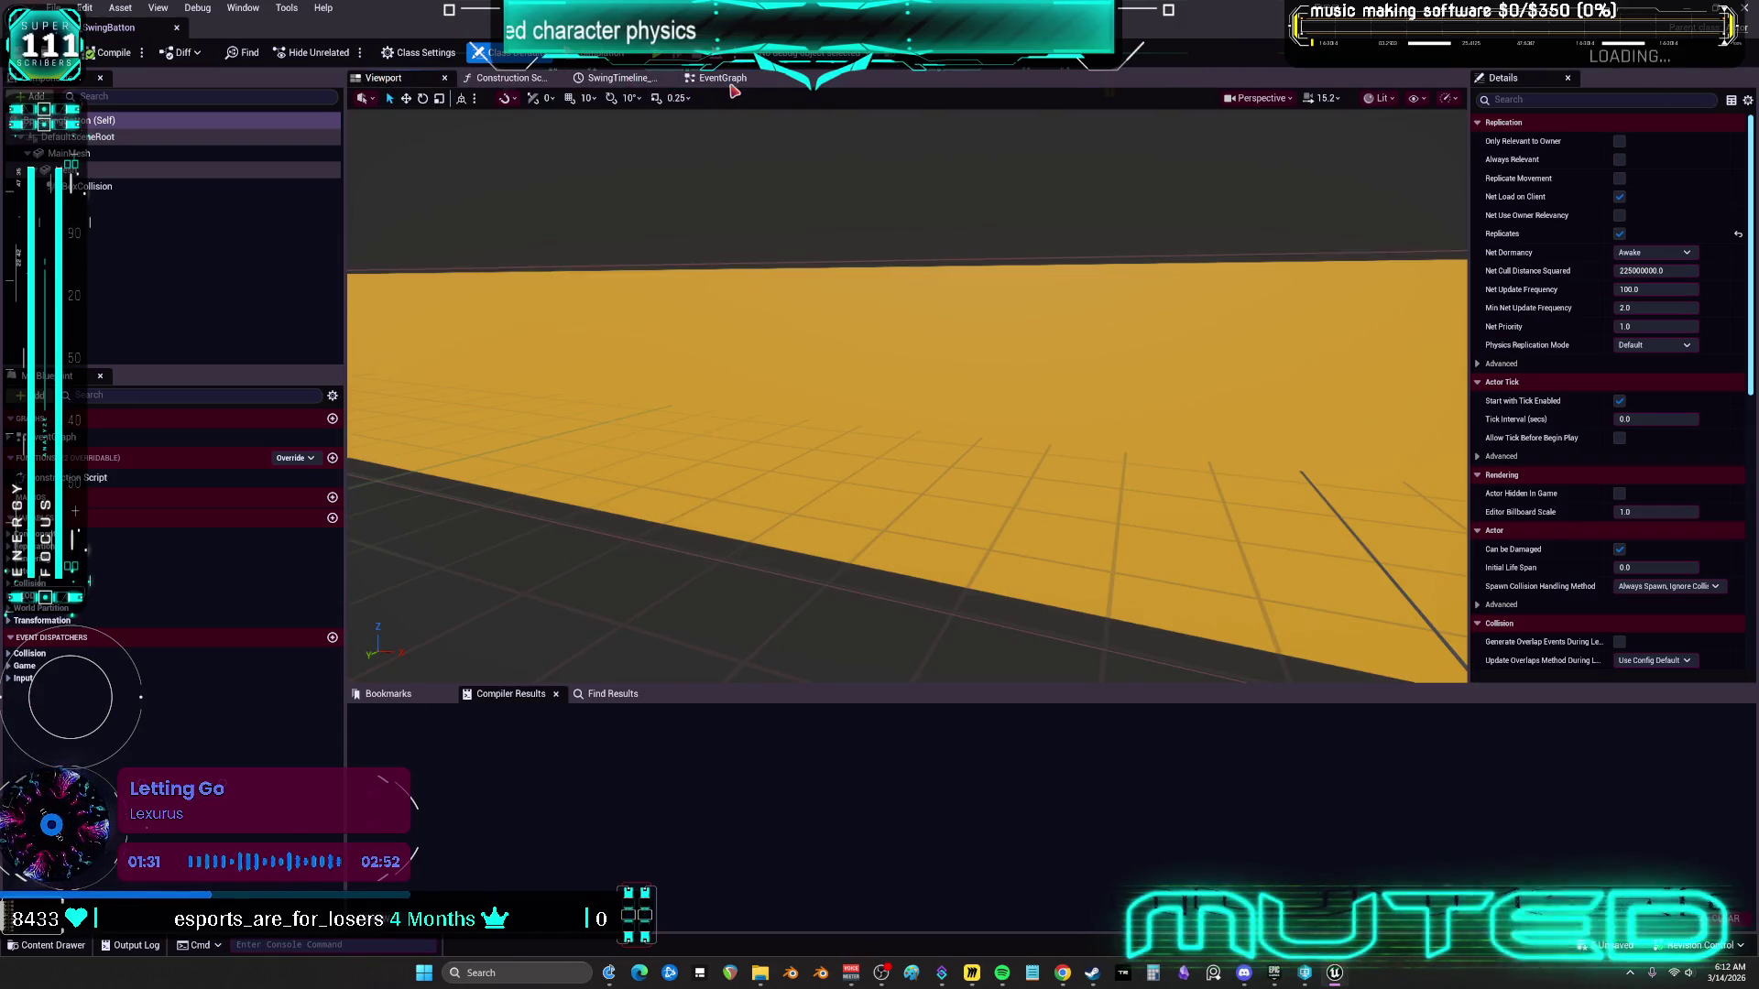
left_click(723, 78)
left_click_drag(811, 453, 925, 136)
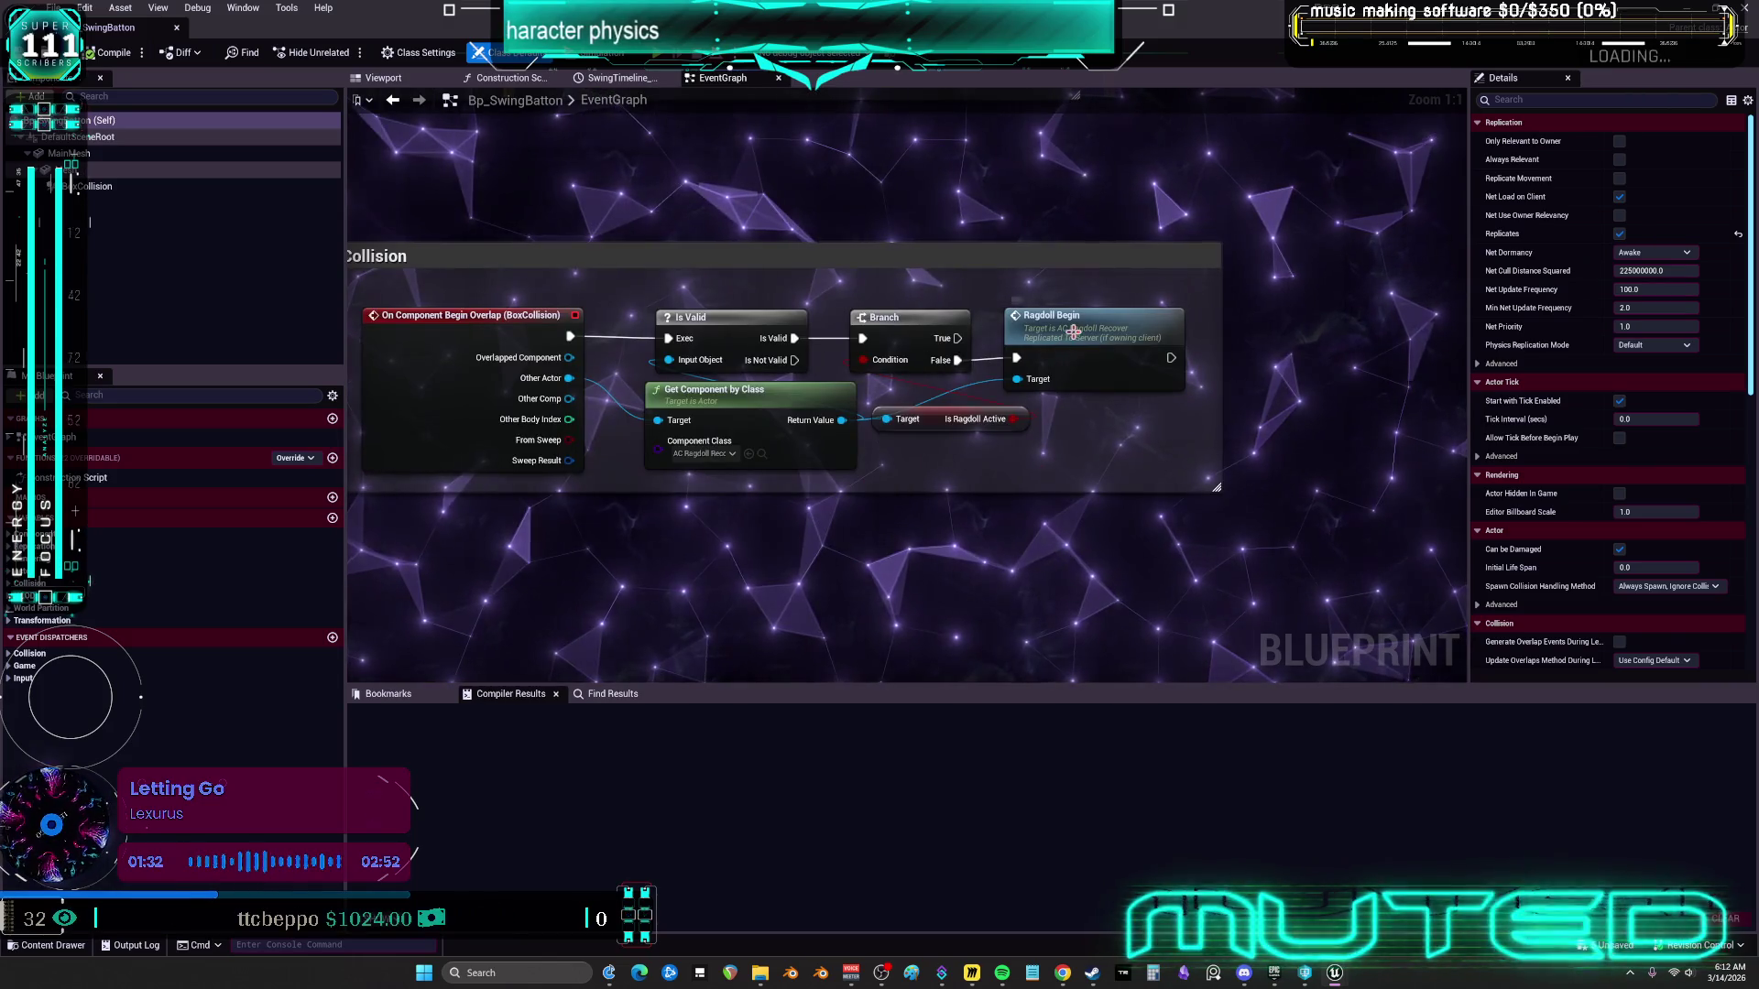
left_click(1090, 352)
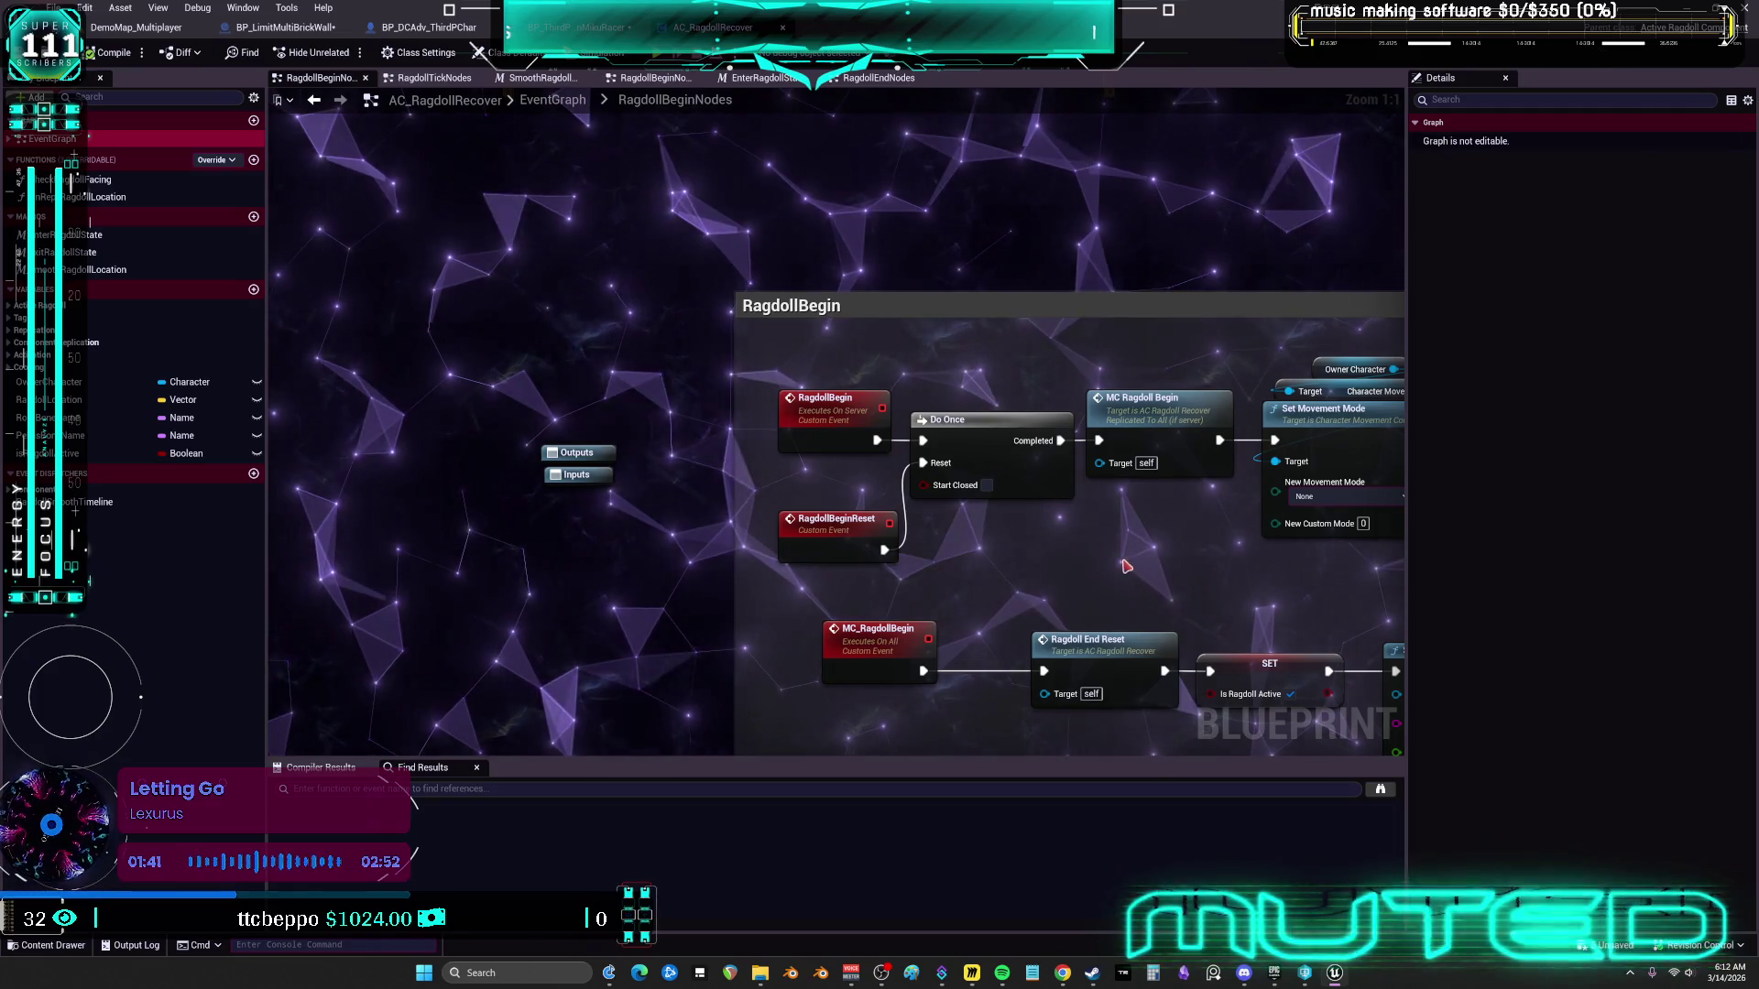
left_click_drag(1126, 567, 483, 447)
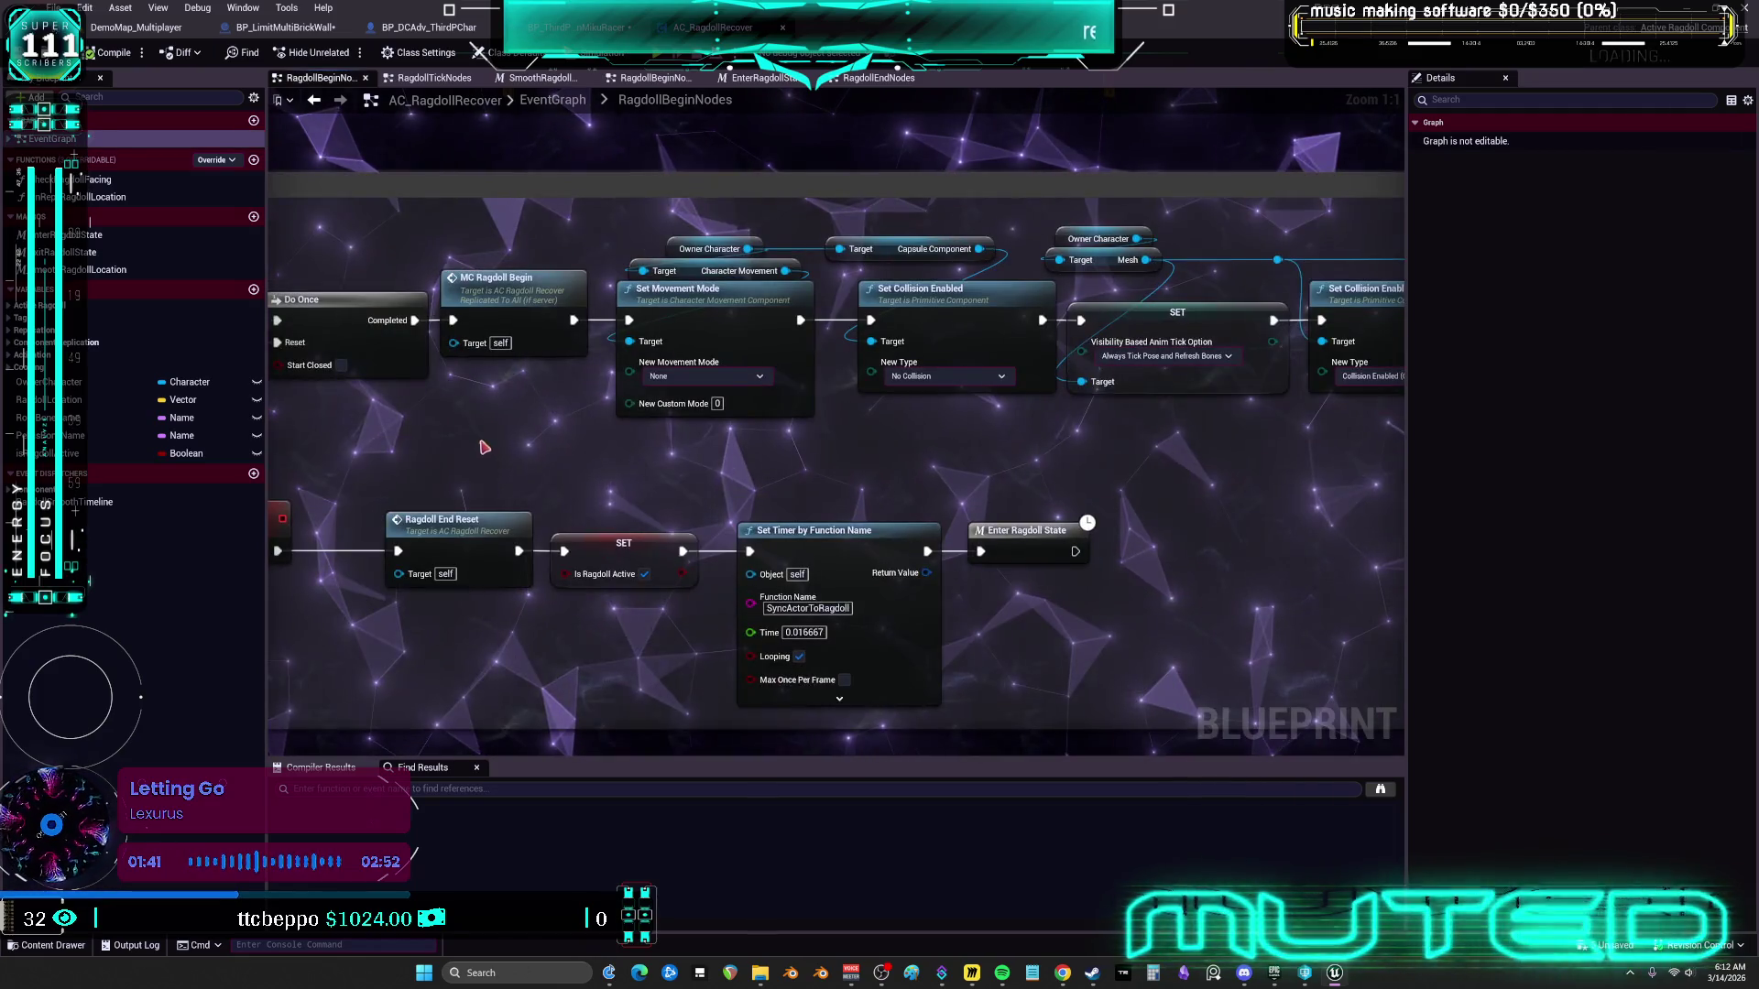
double_click(550, 303)
mouse_move(551, 303)
left_mouse_down()
mouse_move(640, 320)
mouse_move(634, 481)
left_mouse_up()
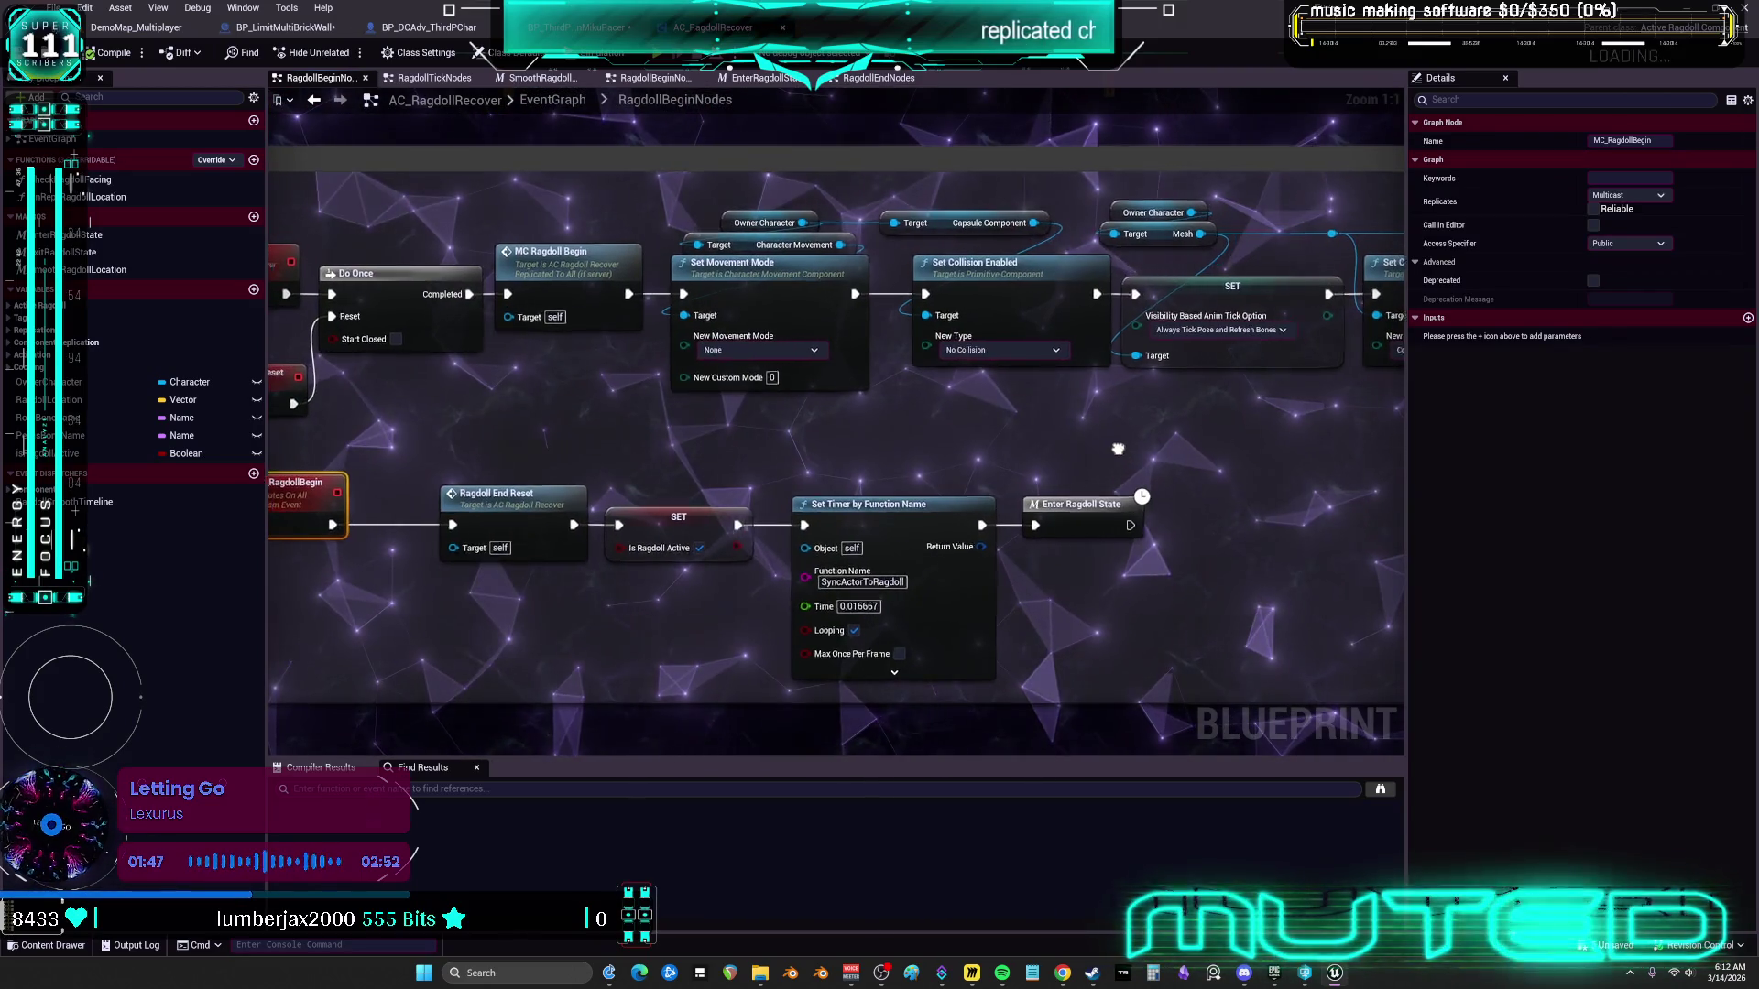
left_click_drag(1117, 449, 412, 428)
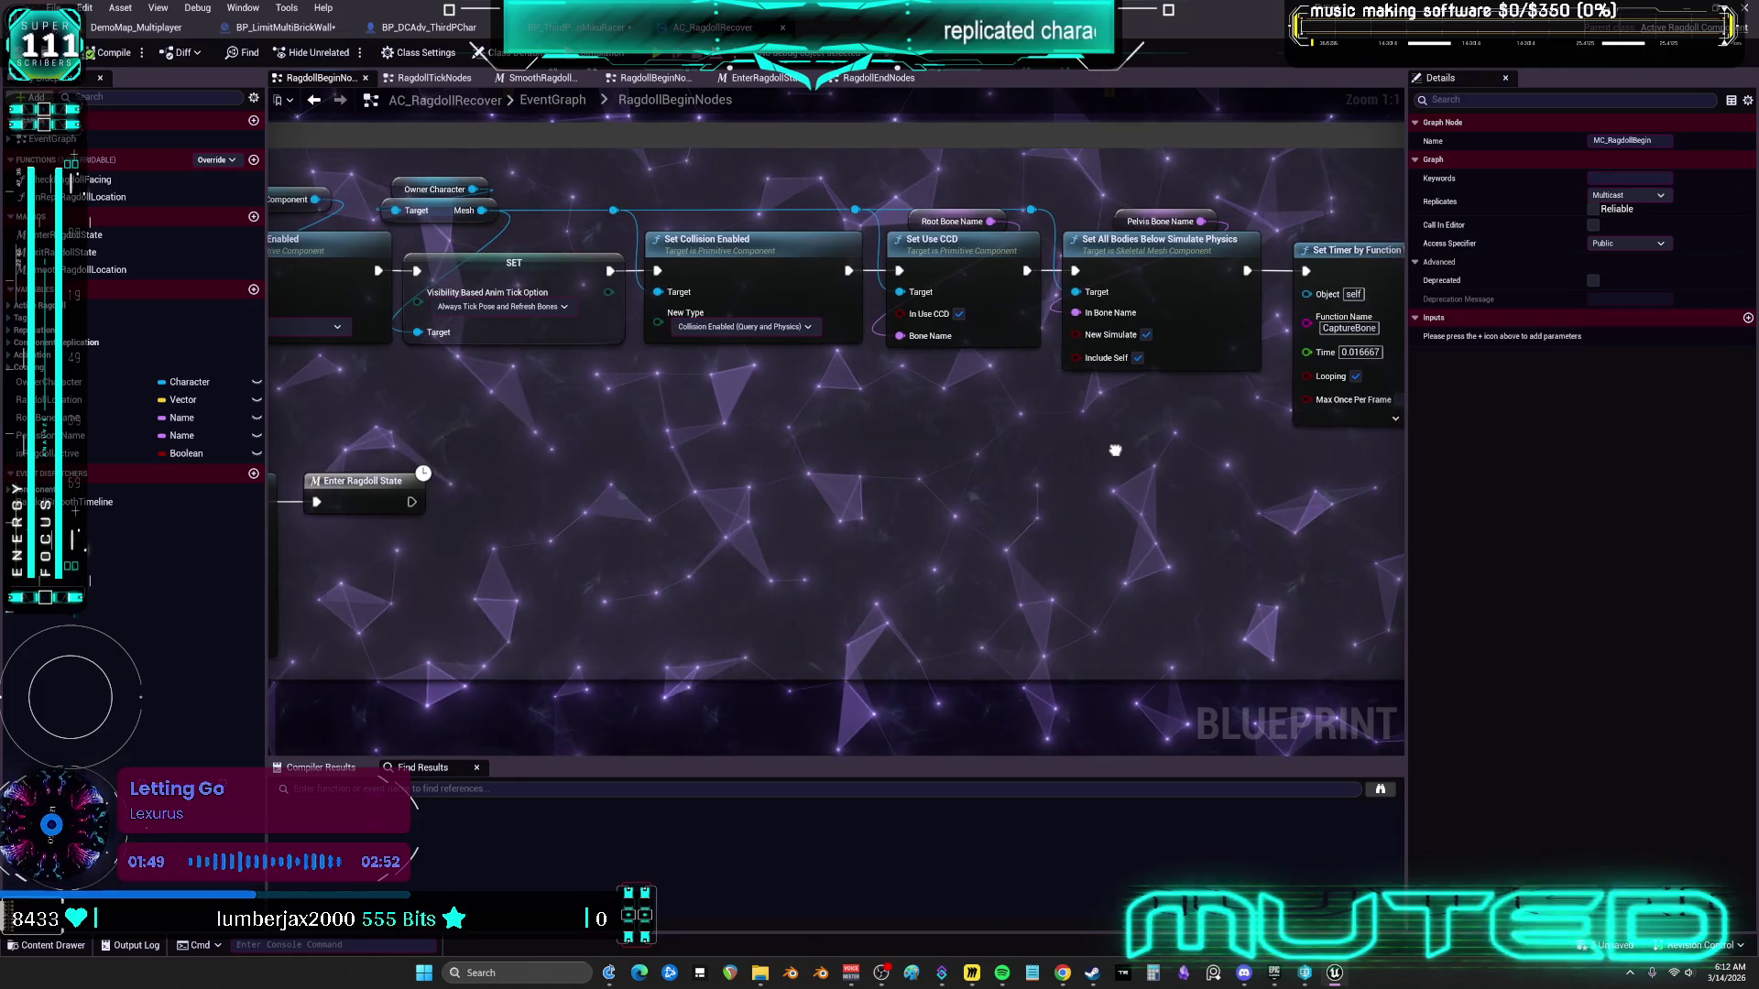
mouse_move(1108, 449)
left_mouse_down()
mouse_move(527, 421)
mouse_move(1036, 479)
mouse_move(338, 463)
mouse_move(1001, 507)
mouse_move(1201, 468)
mouse_move(1260, 437)
mouse_move(1644, 403)
left_mouse_up()
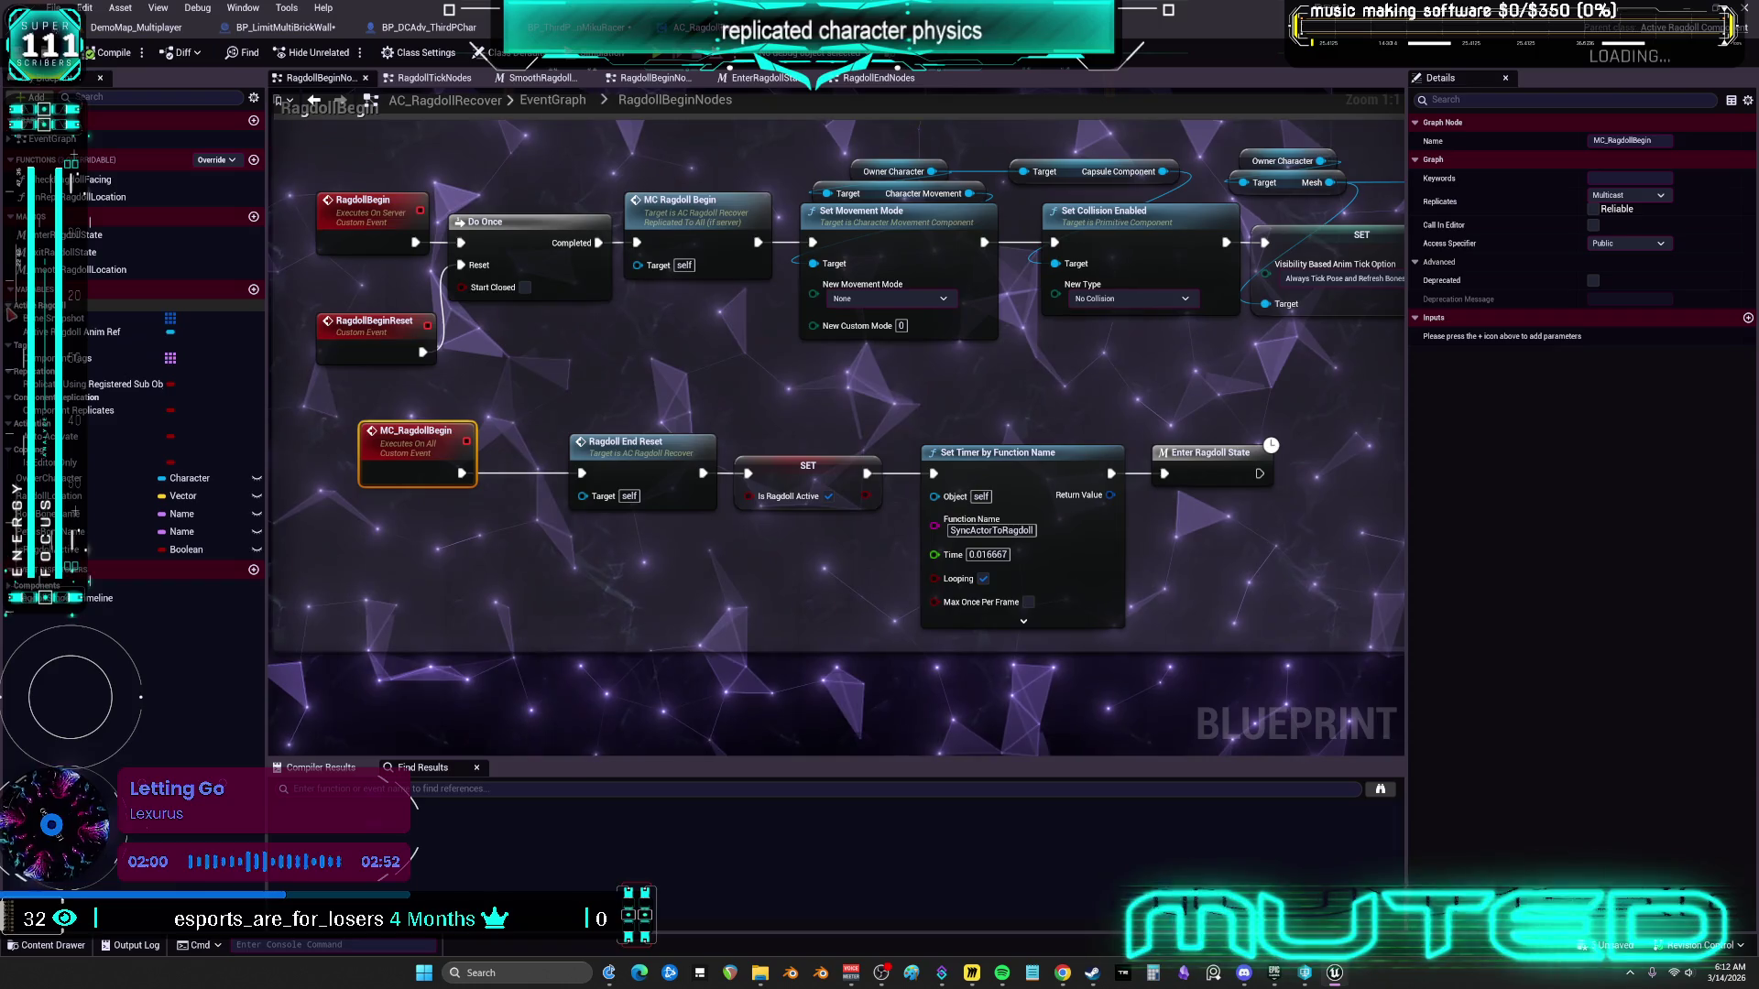
double_click(101, 269)
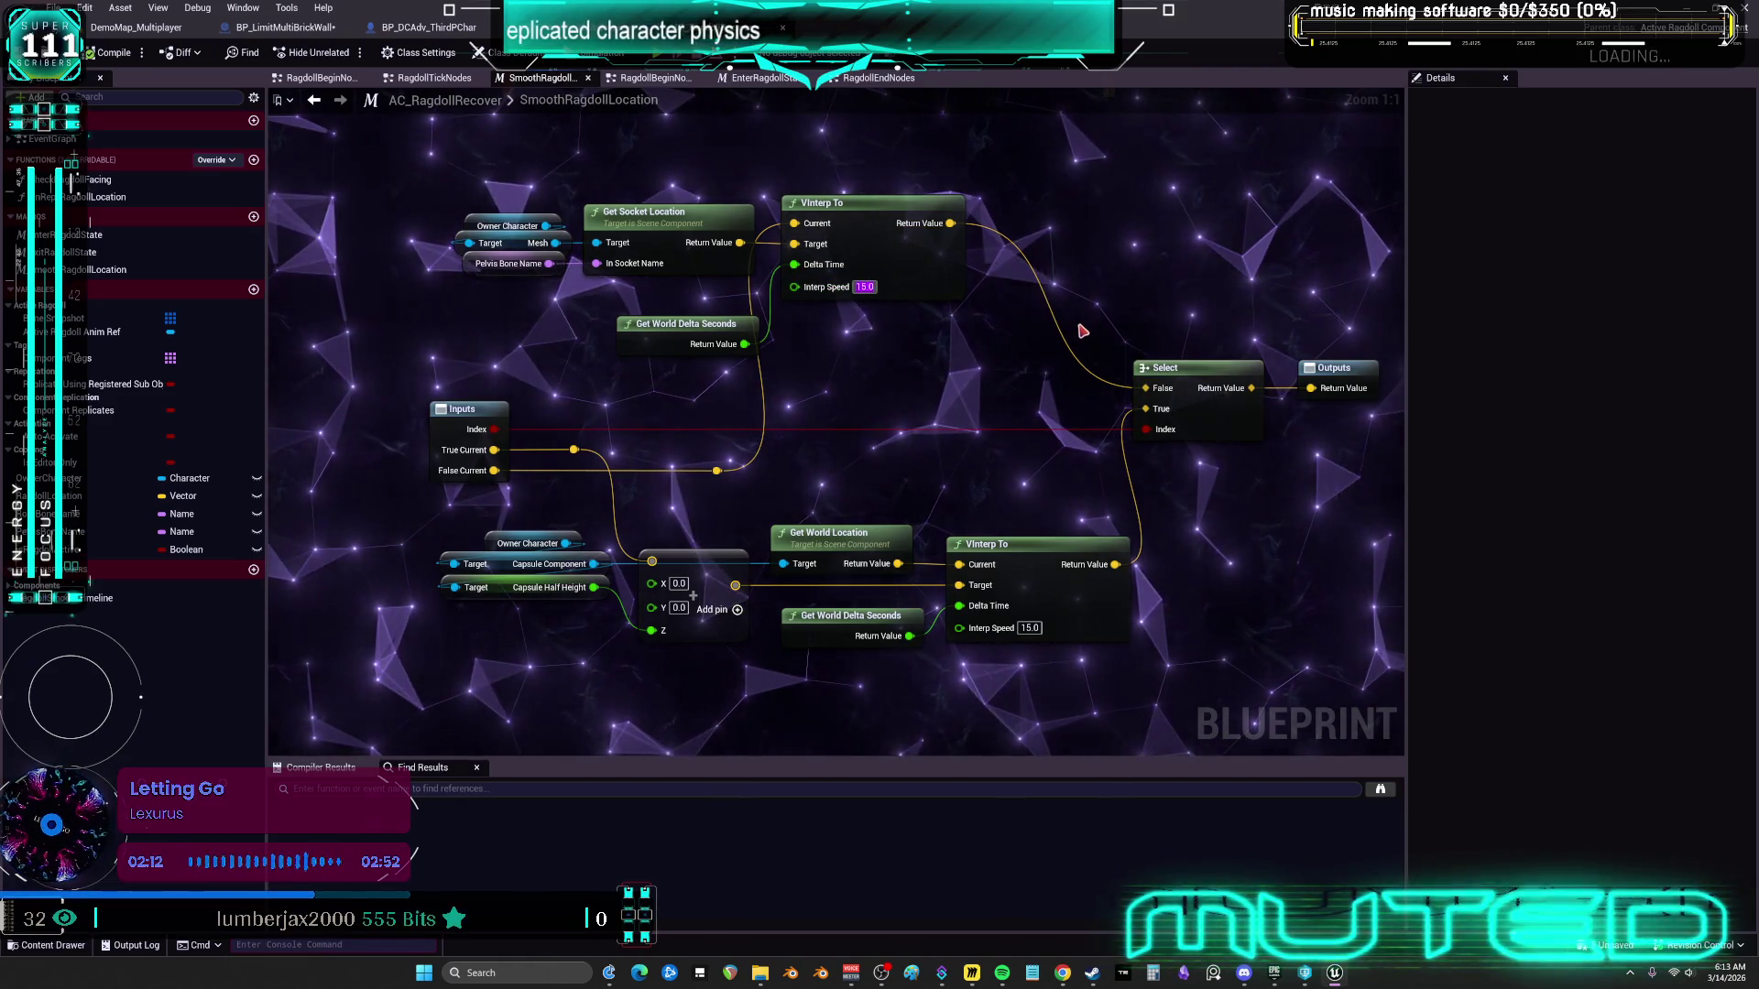
Enter 5 as the VInterp To Interp Speed, compile, and start Multiplayer PIE with Alt+P
type("10")
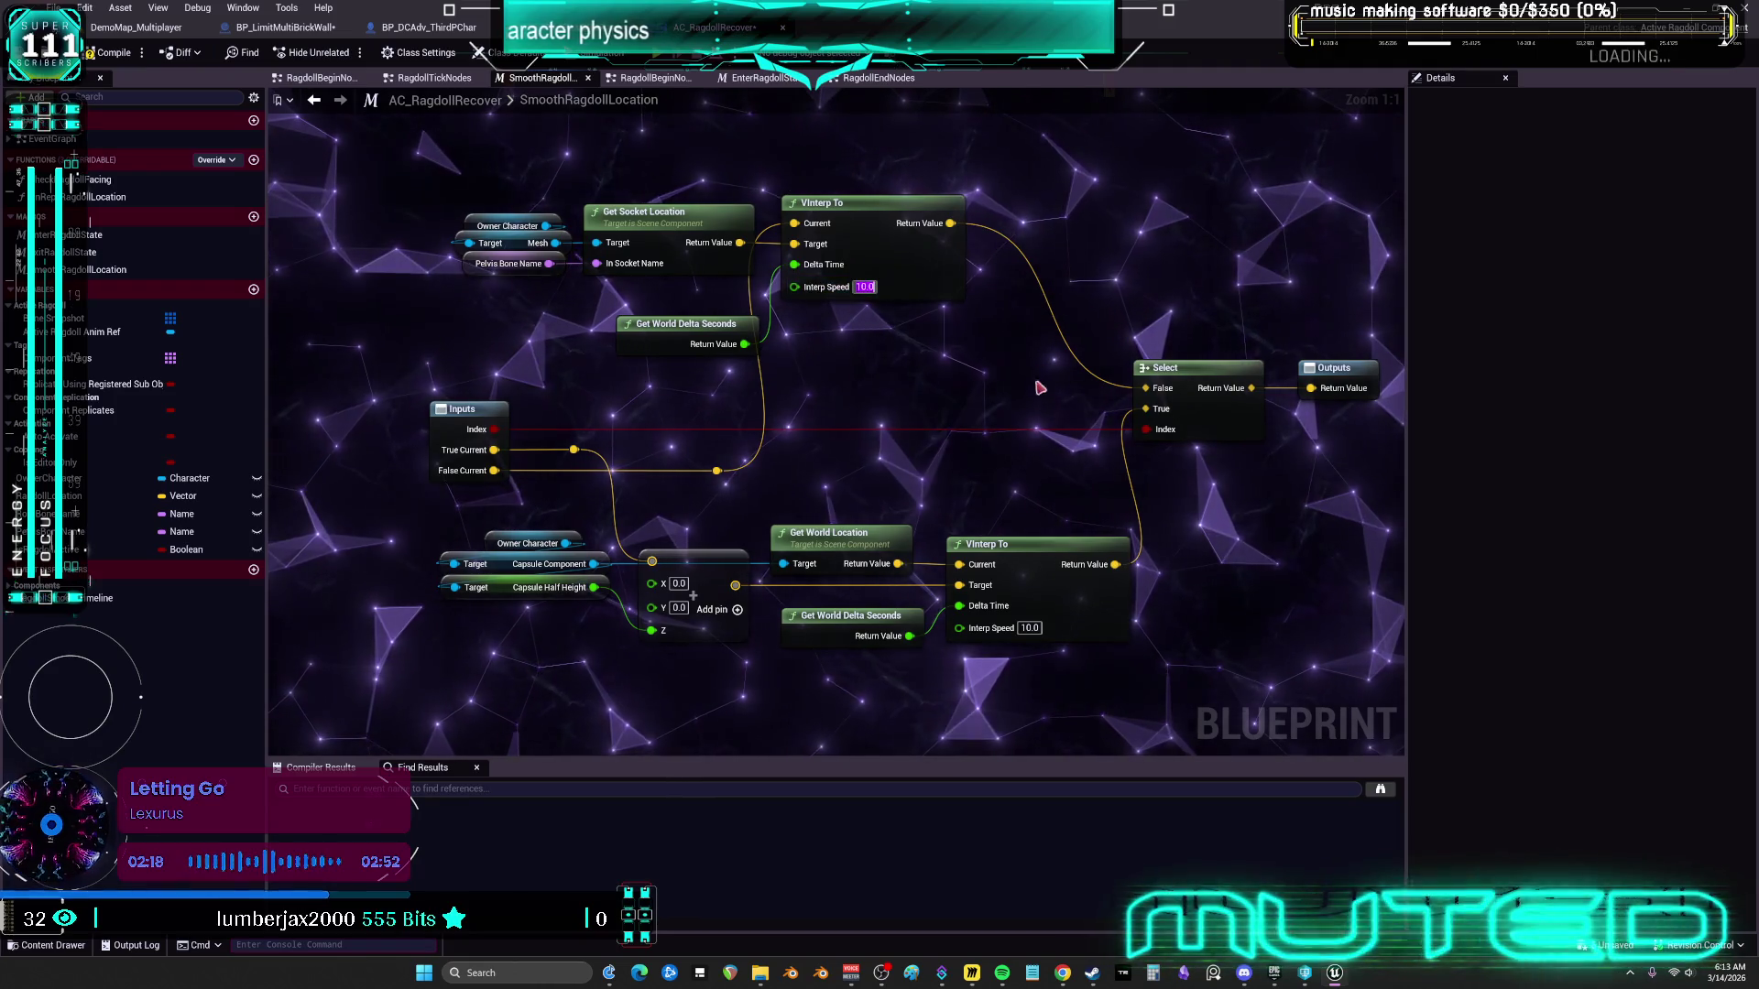
type("5")
key("Return")
type("5")
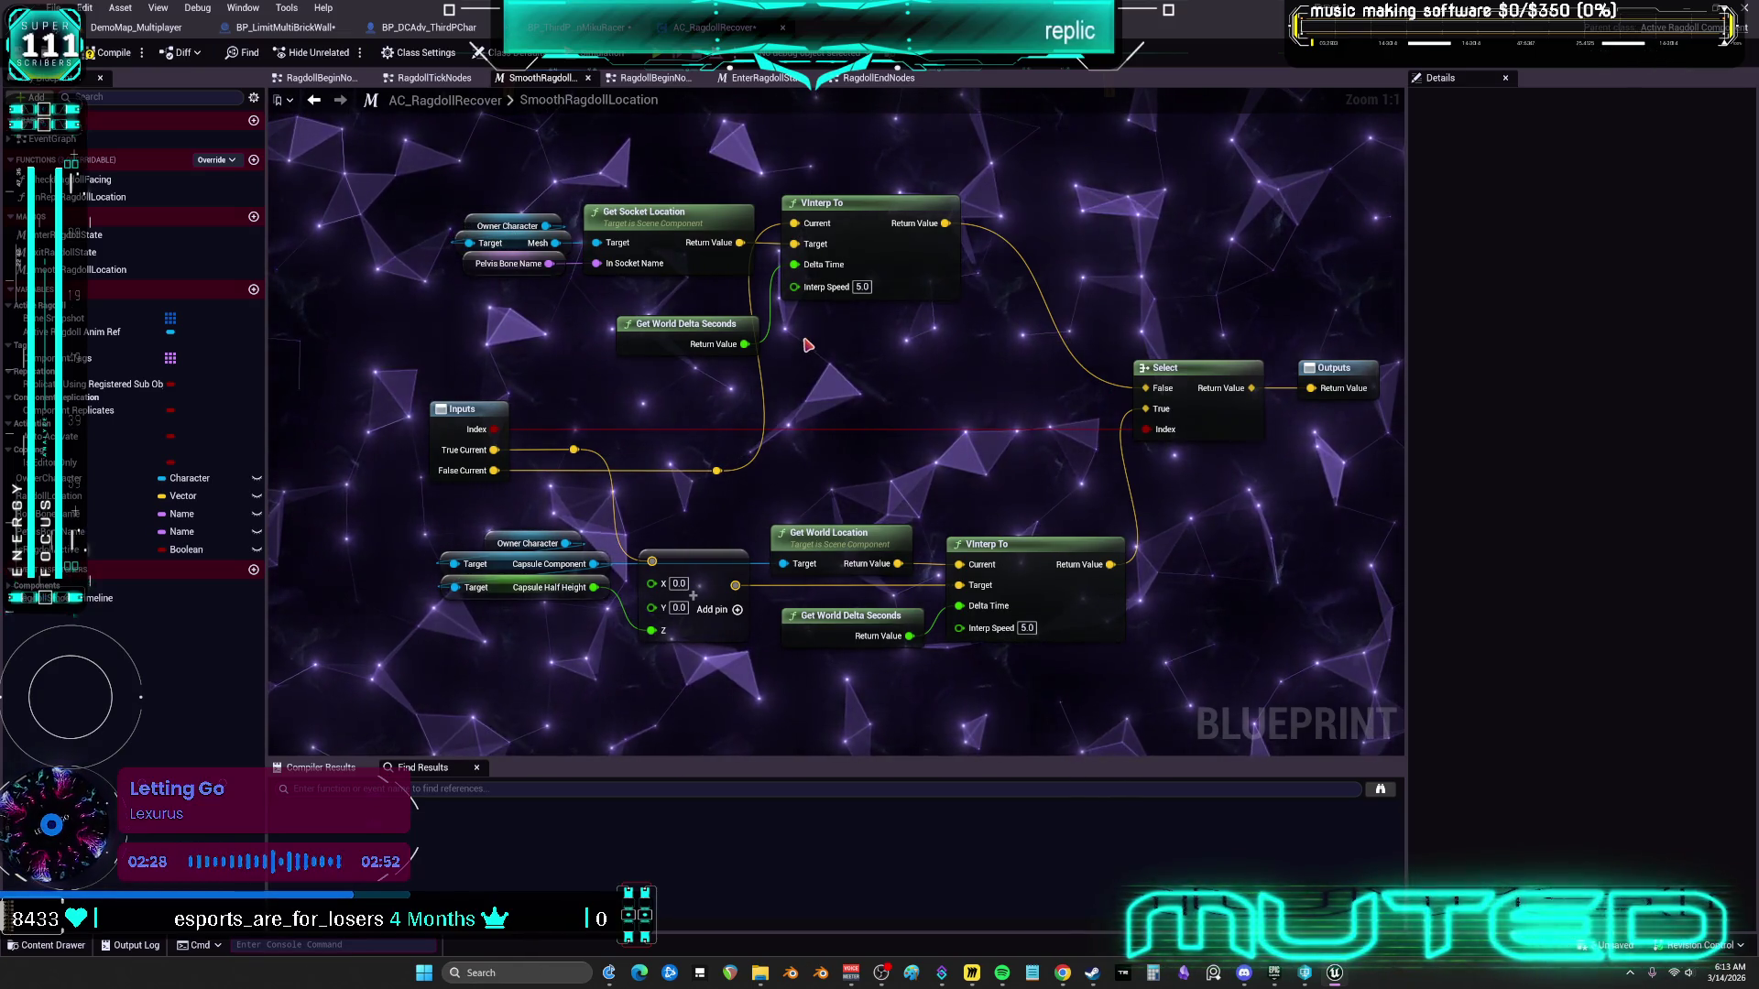
left_click(104, 55)
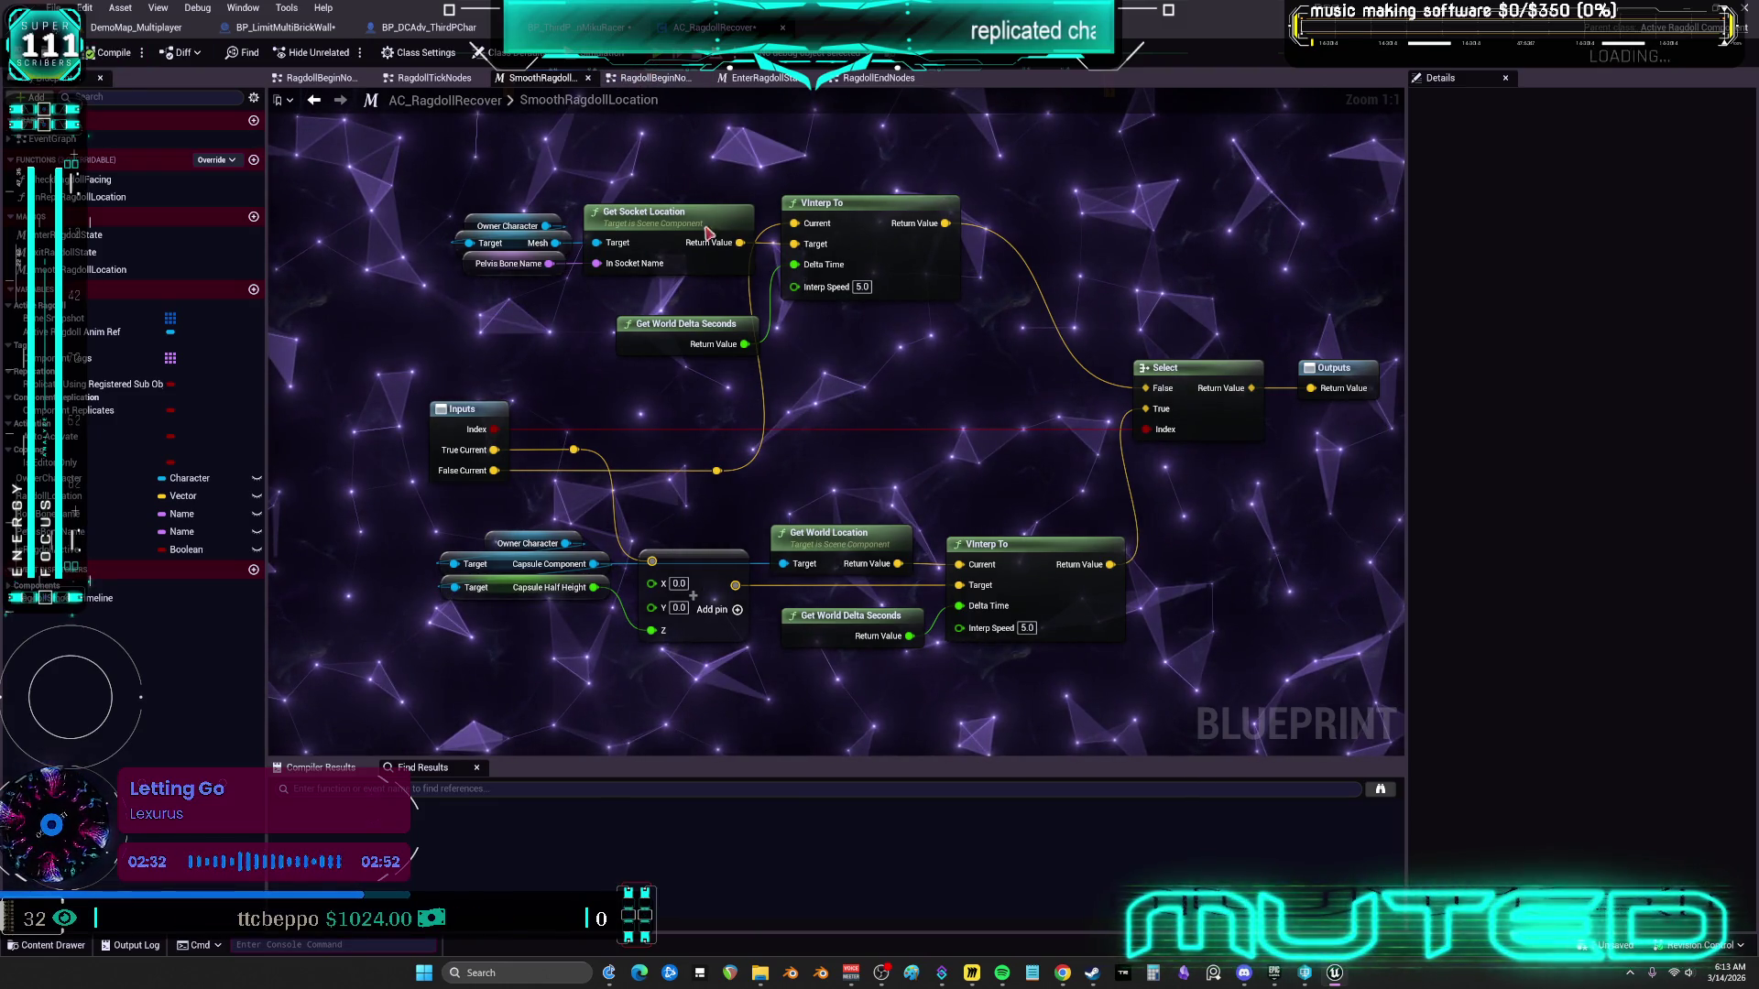
key("alt+p")
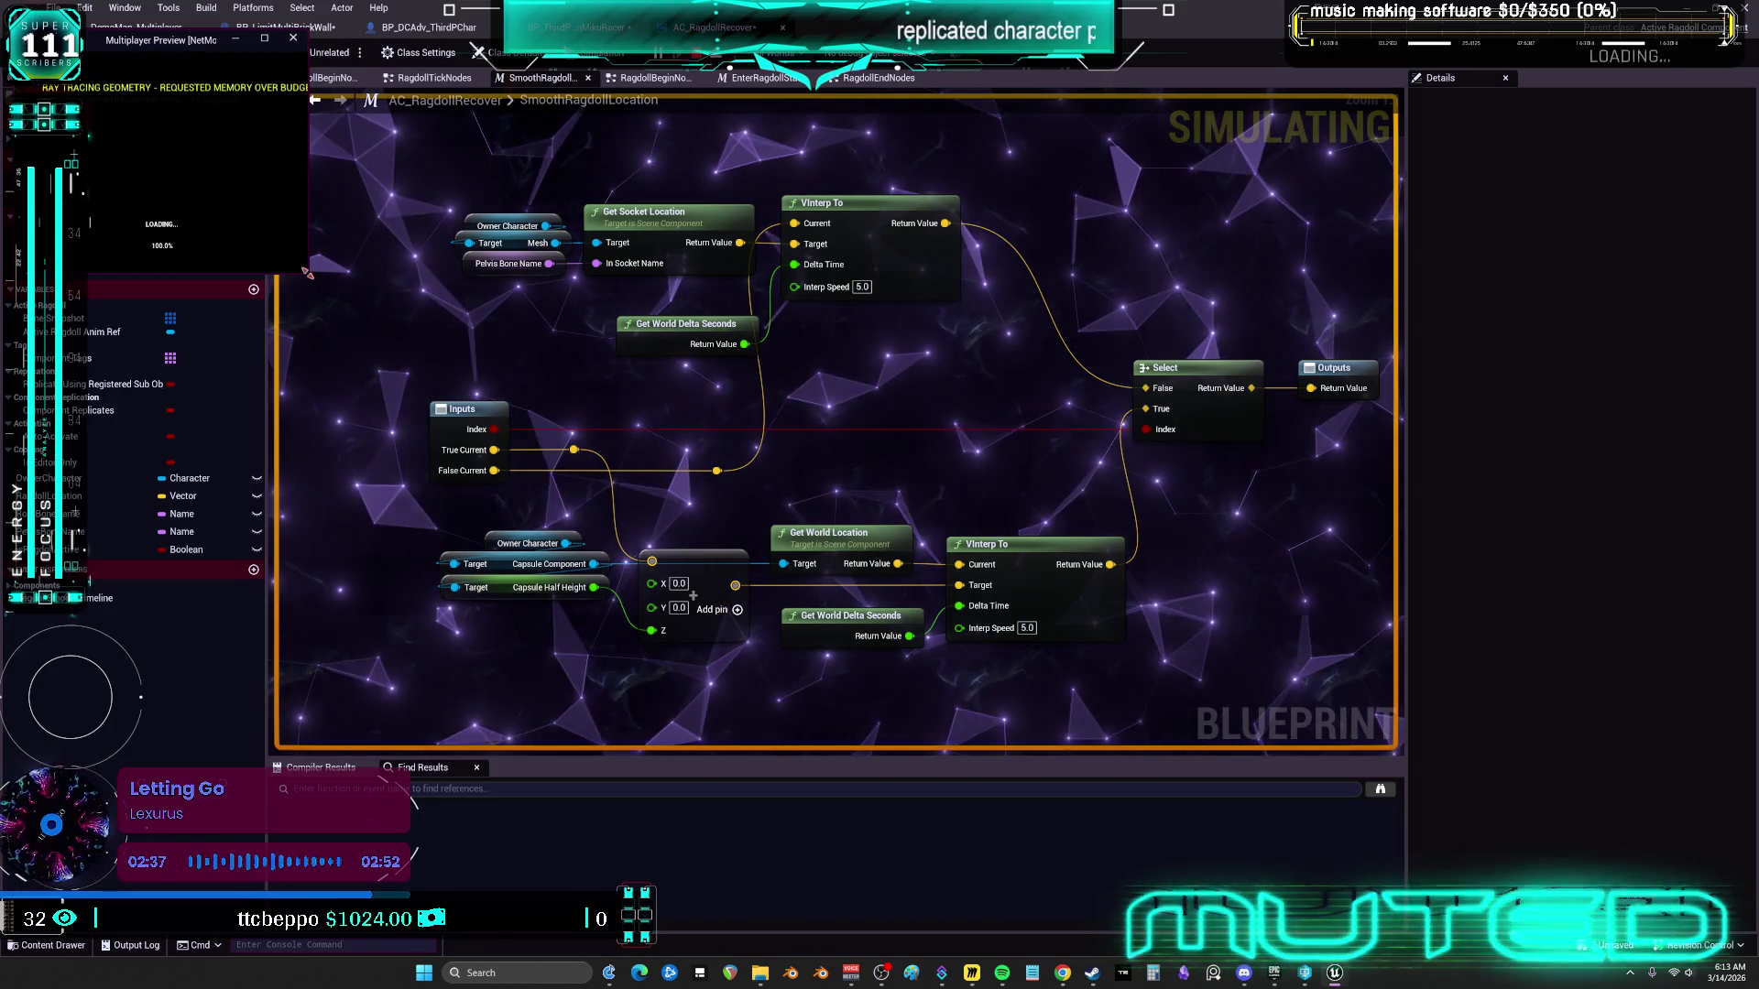
Enlarge the Multiplayer Preview window and place the second game window beside it
mouse_move(306, 273)
left_mouse_down()
mouse_move(715, 746)
mouse_move(769, 753)
left_mouse_up()
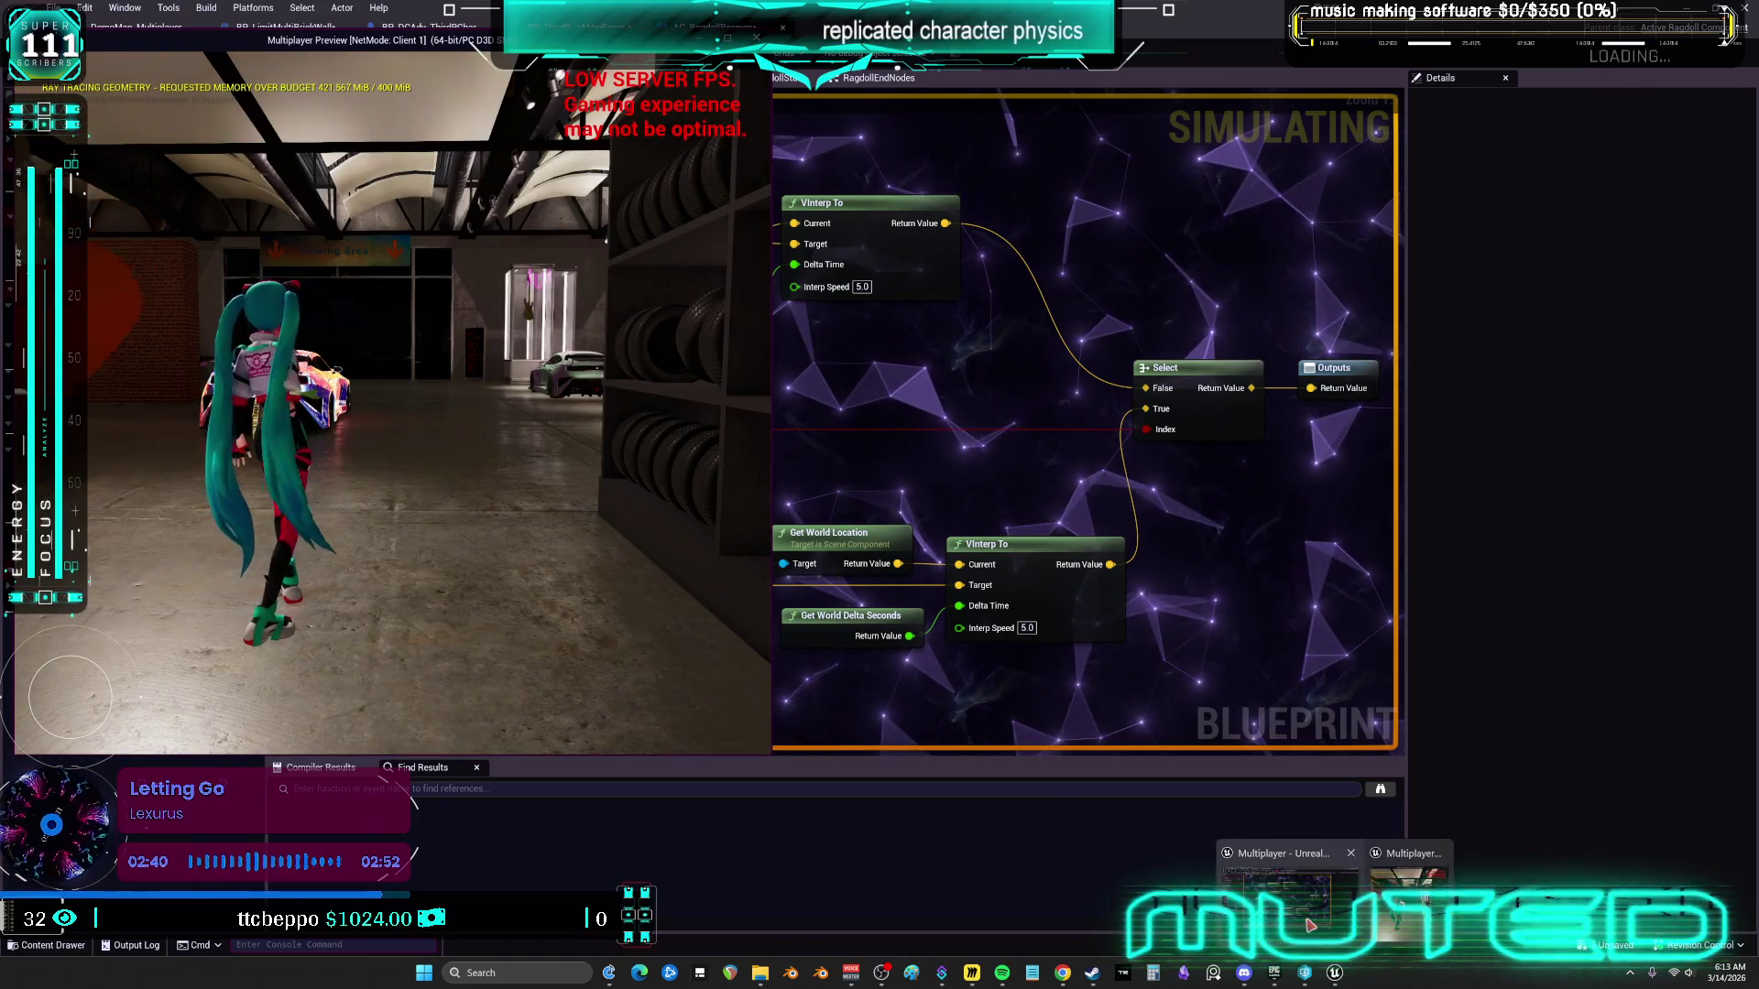
left_click(1290, 904)
key("alt+Tab")
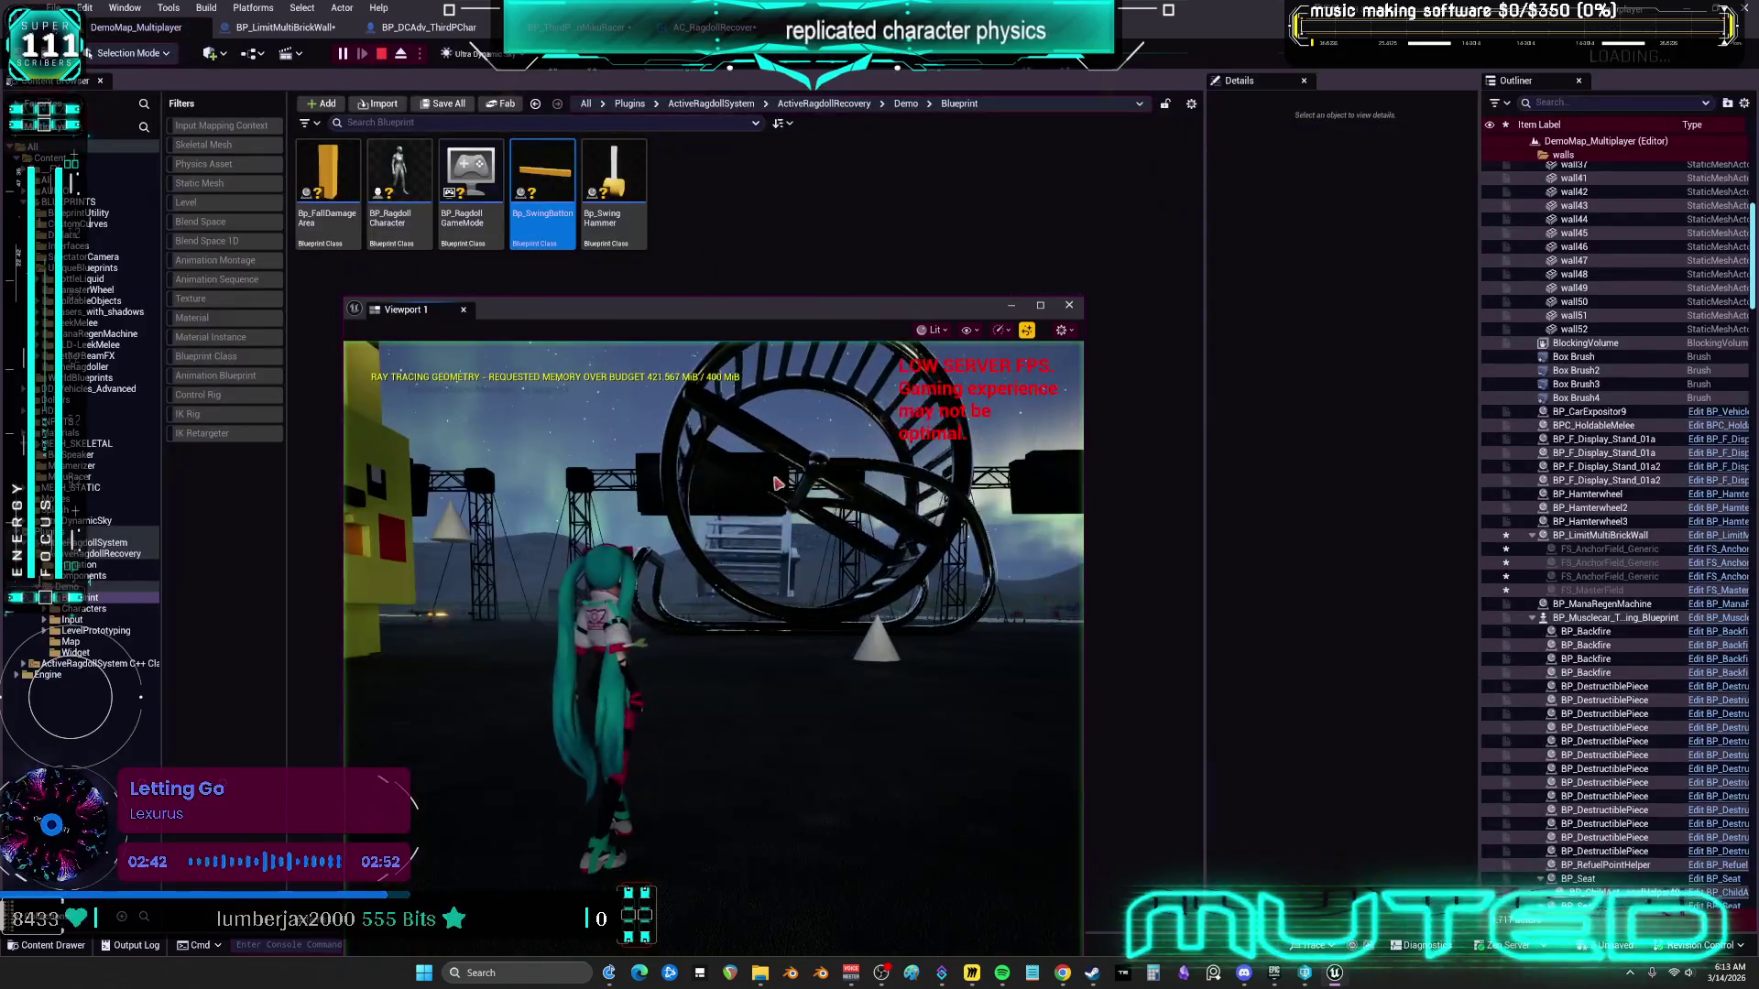
left_click_drag(772, 316, 1313, 154)
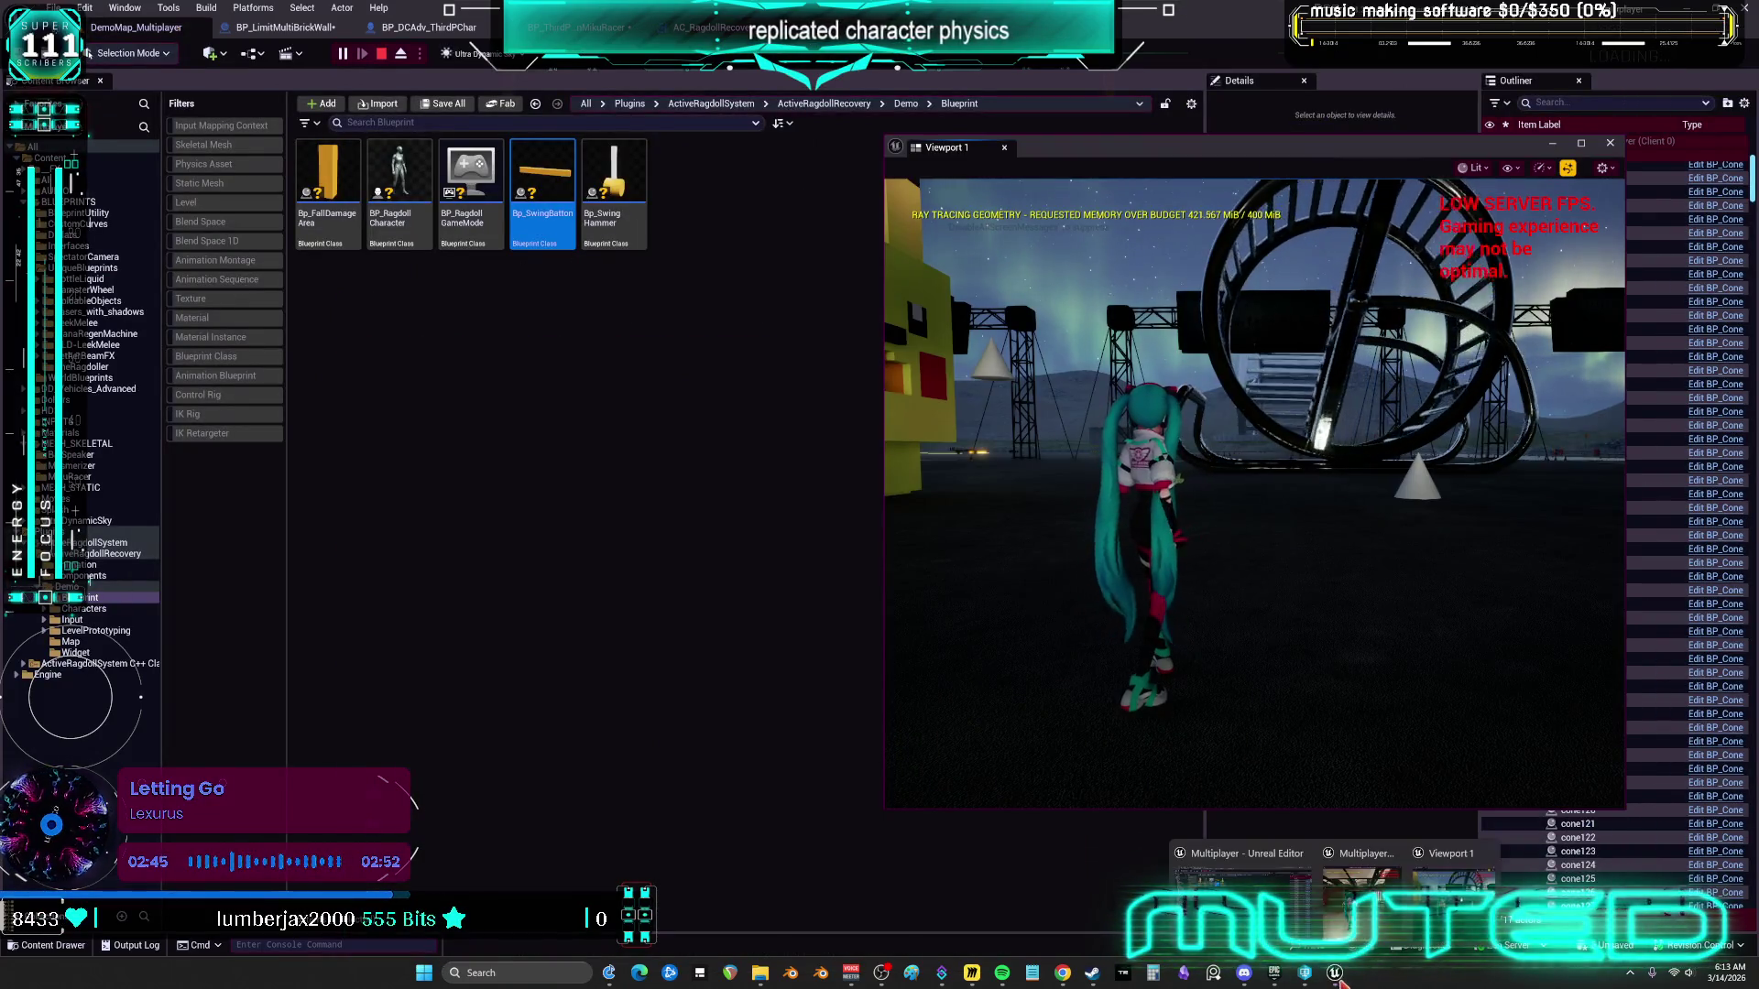
Run the characters into the pink bat to trigger ragdoll and recovery, then maximize the second view
left_click(1382, 914)
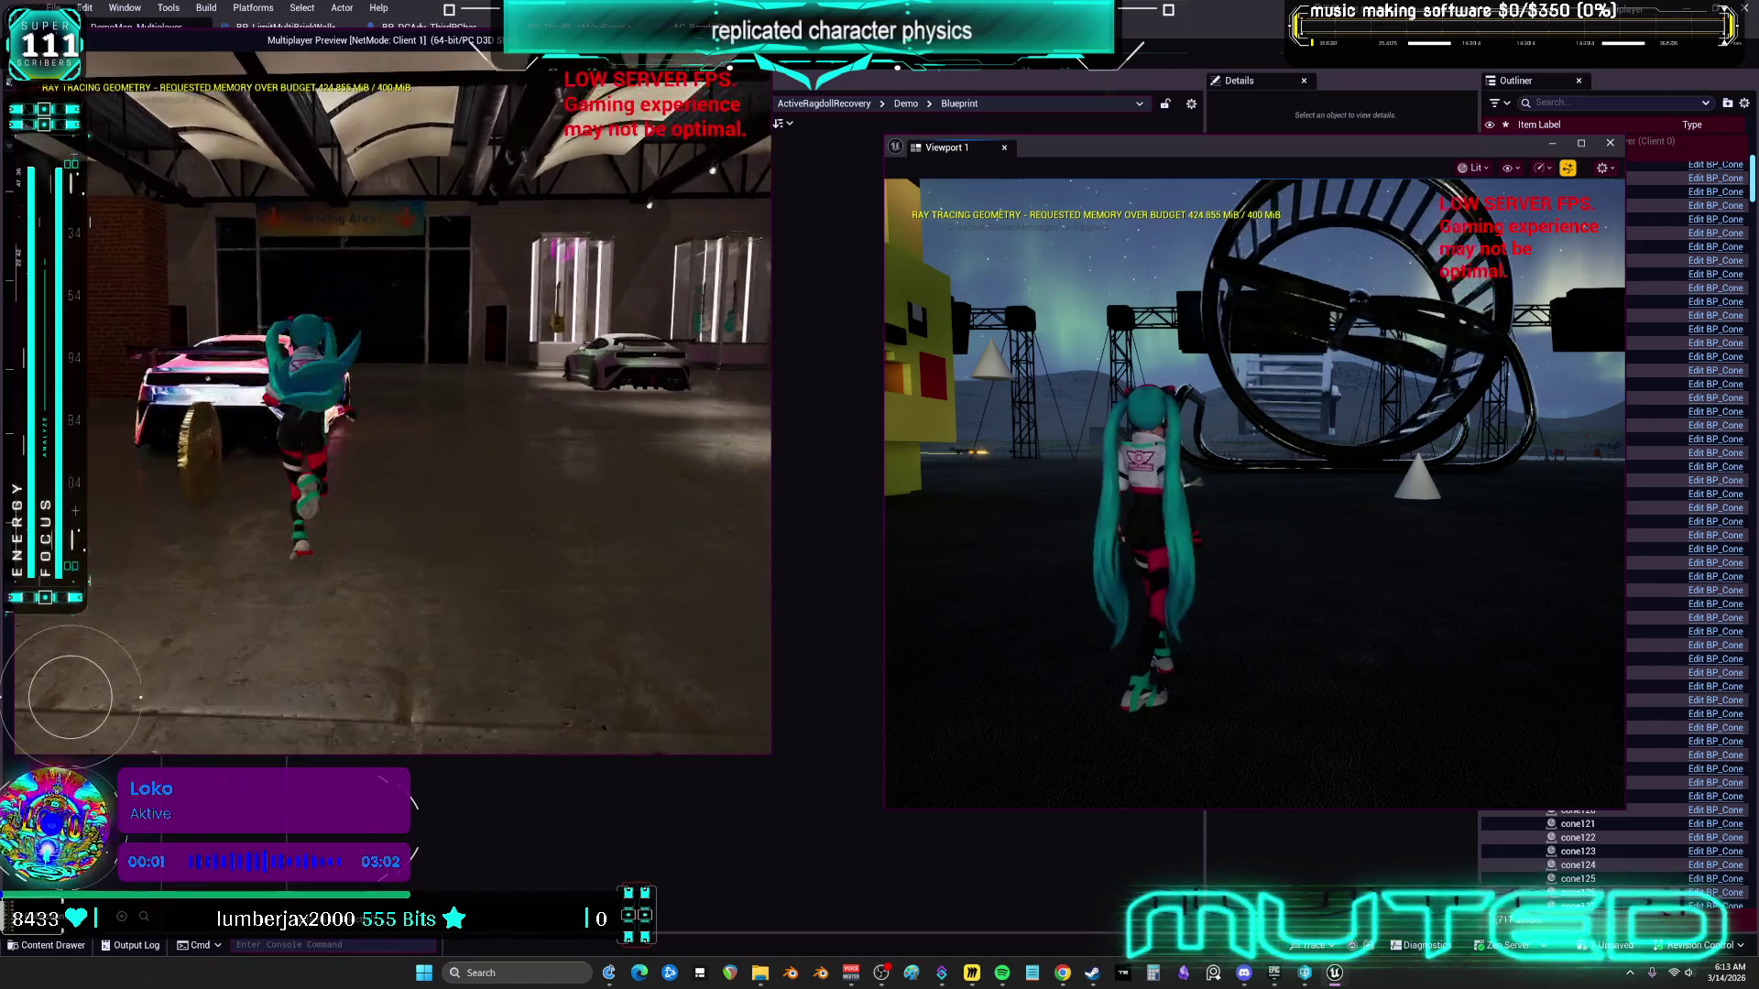
key("w")
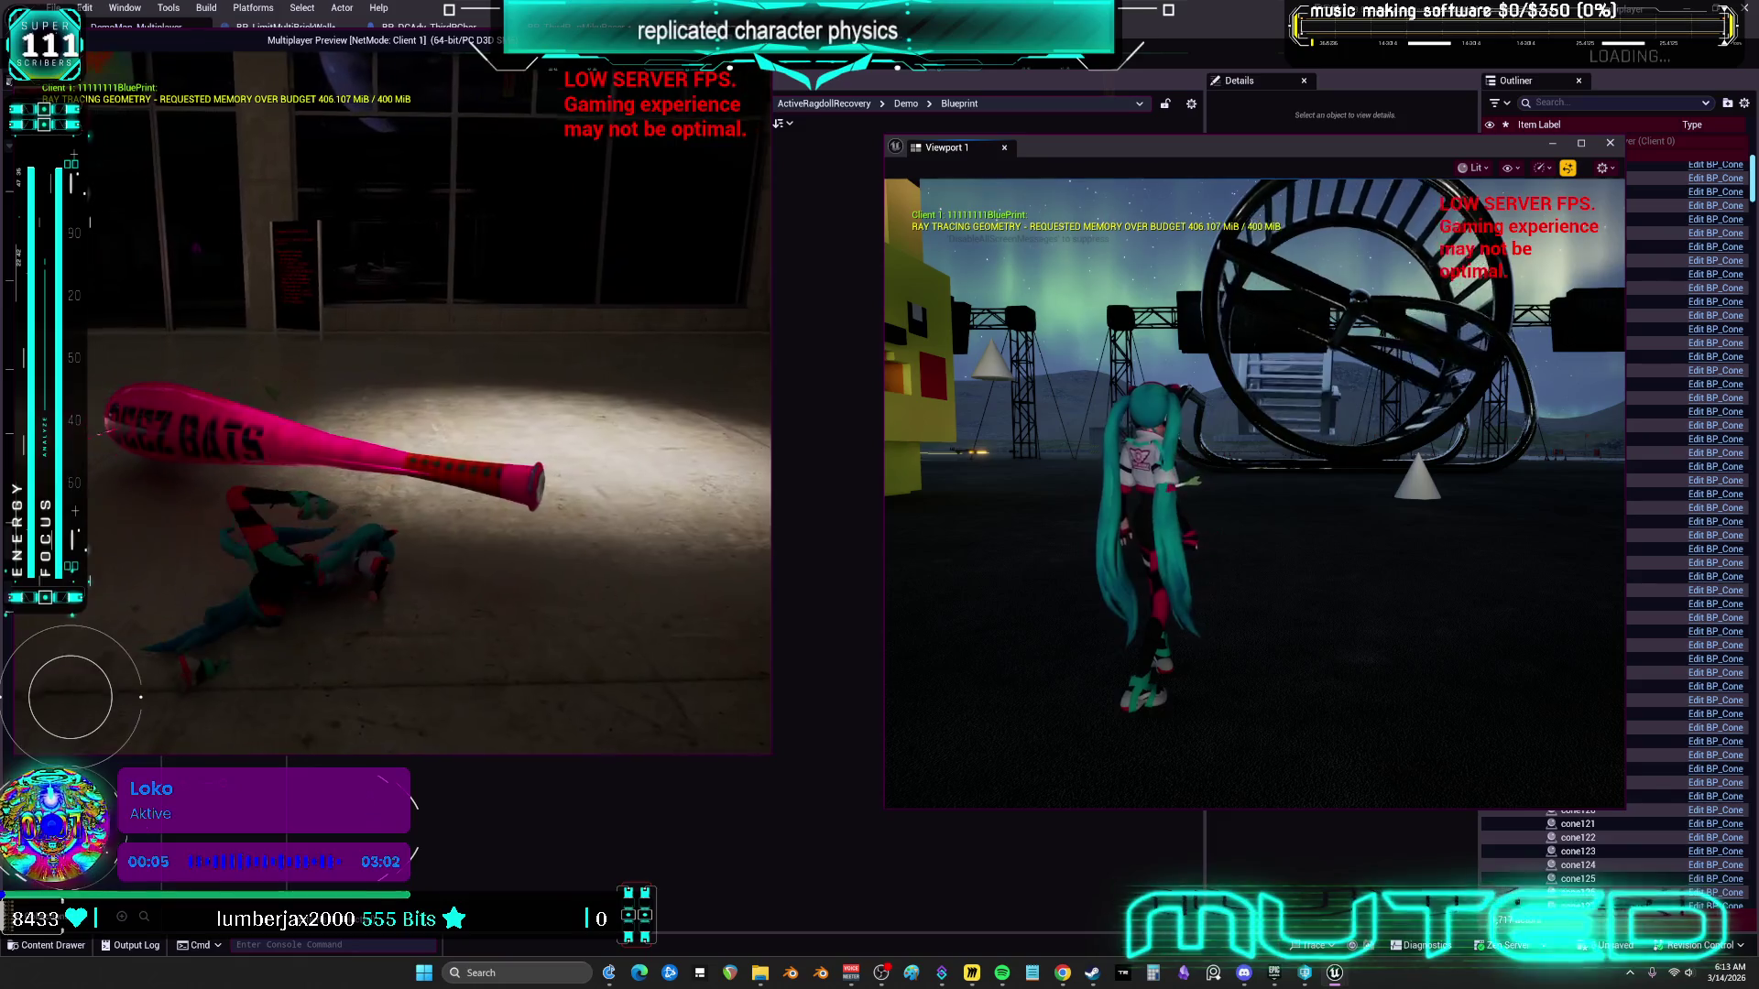
key("alt+Tab")
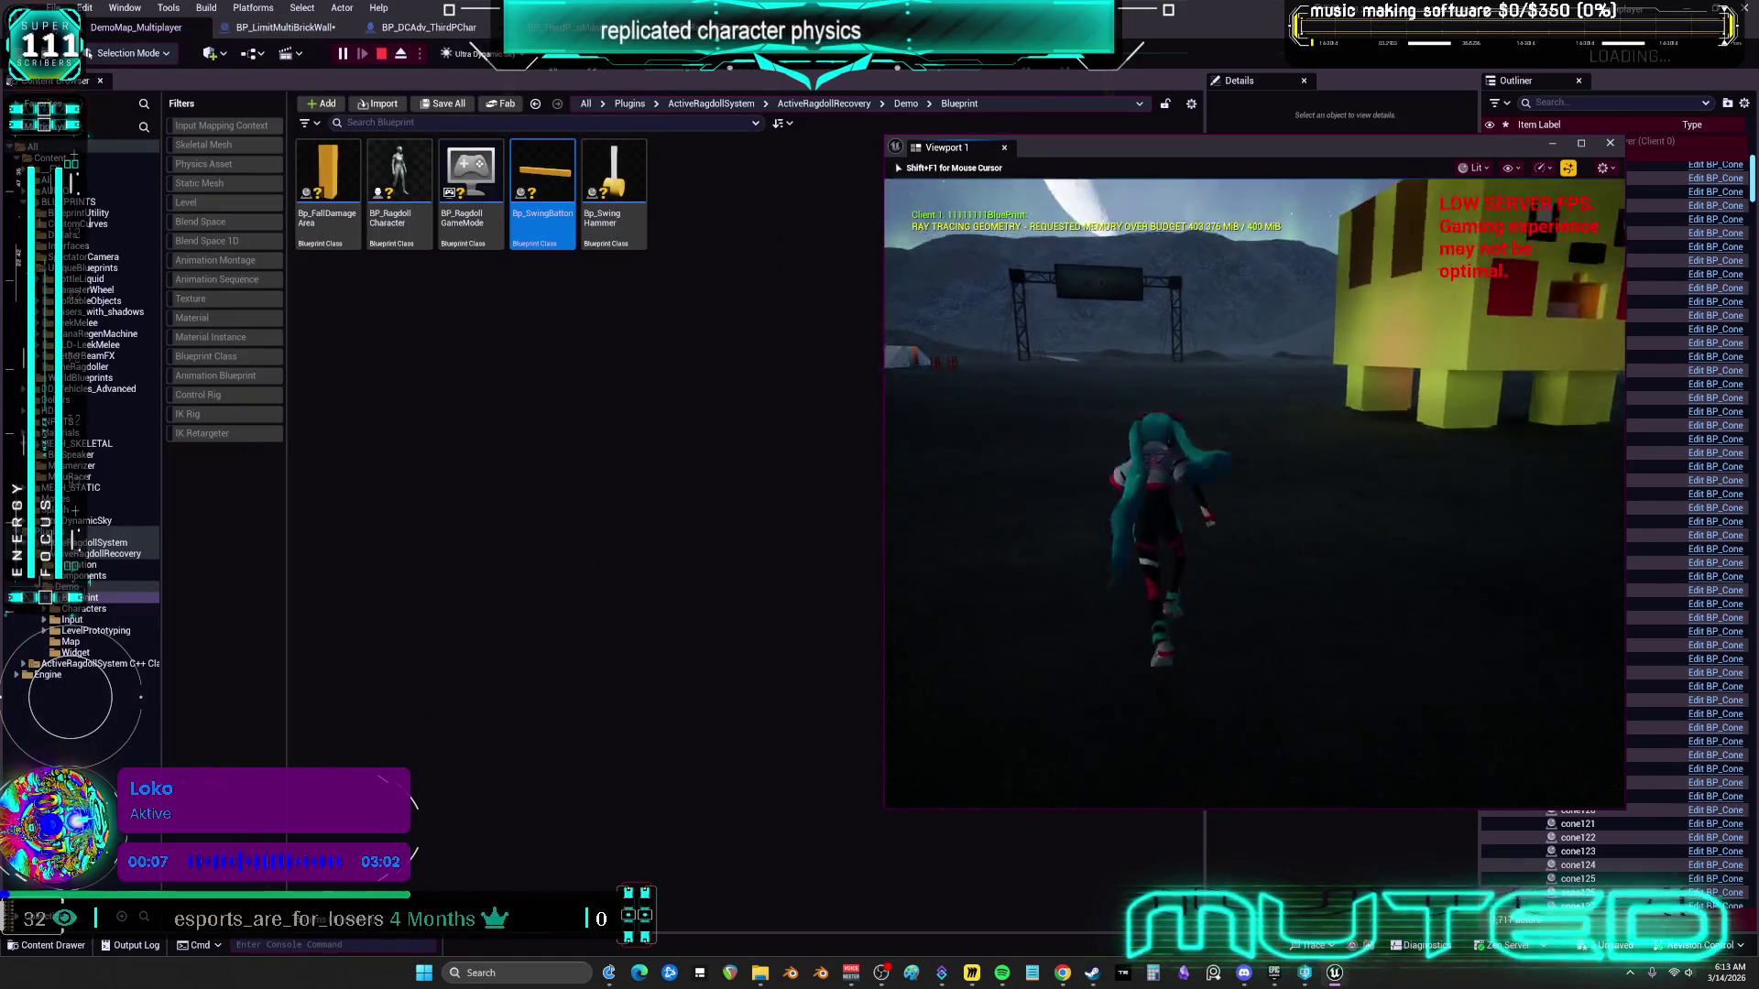
key("w")
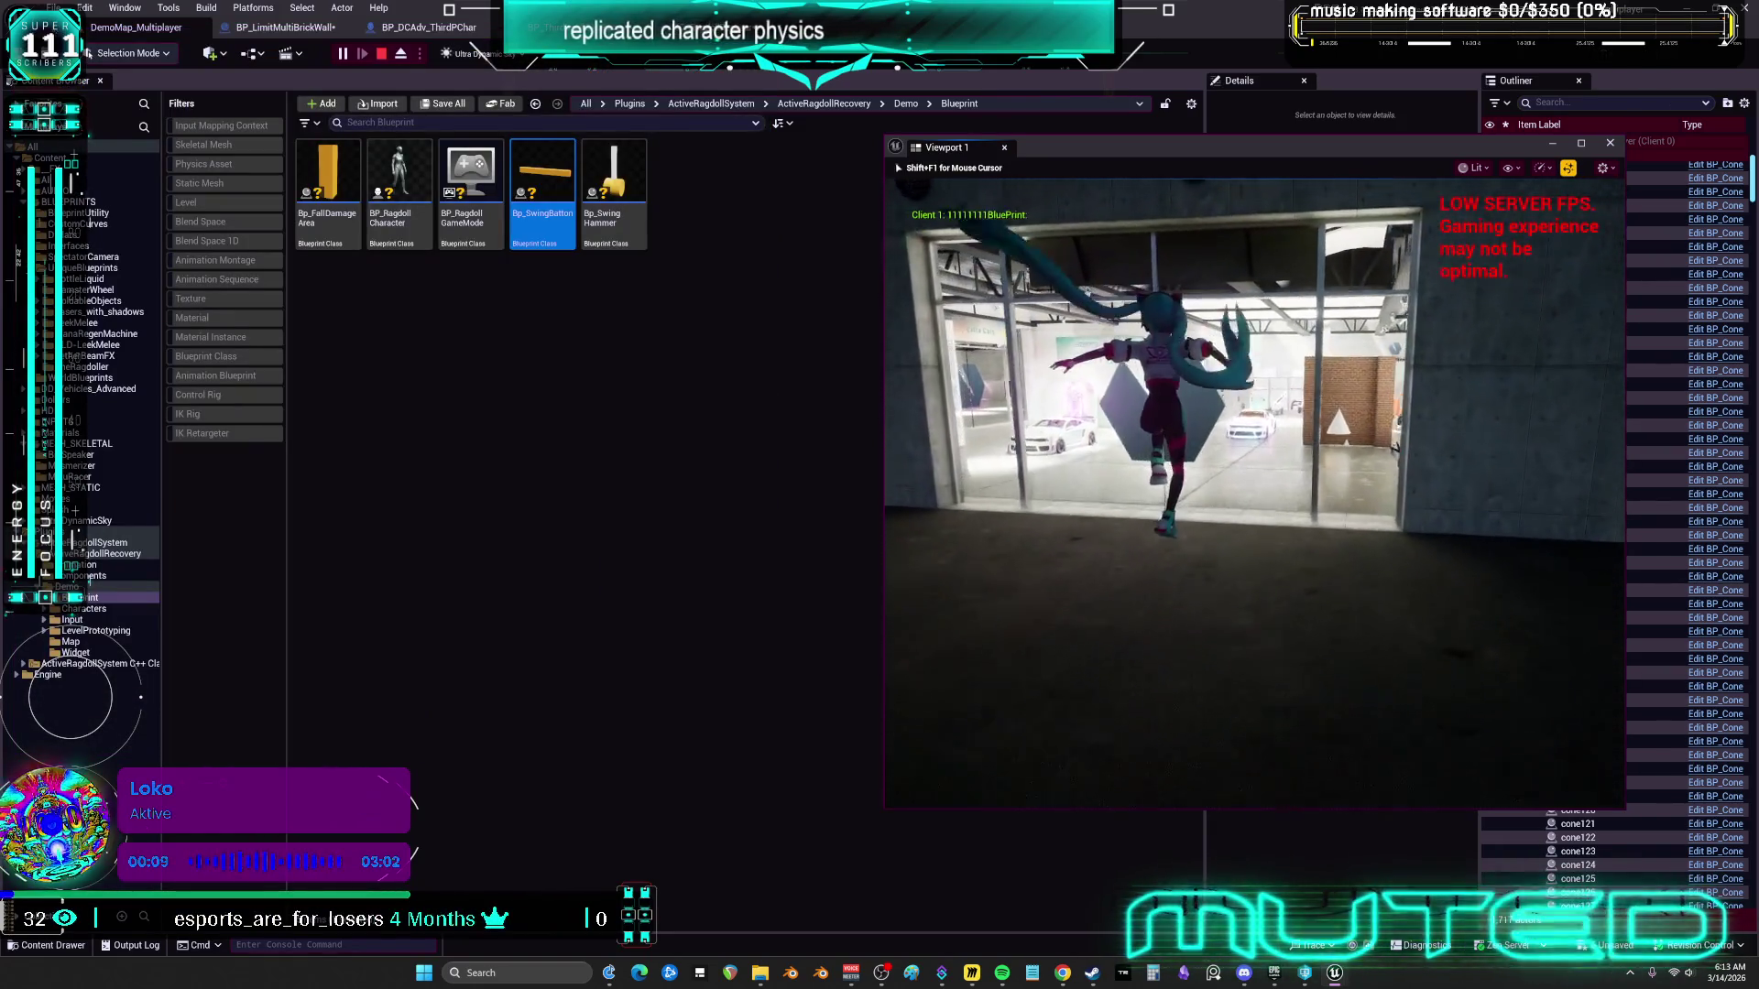
key("w")
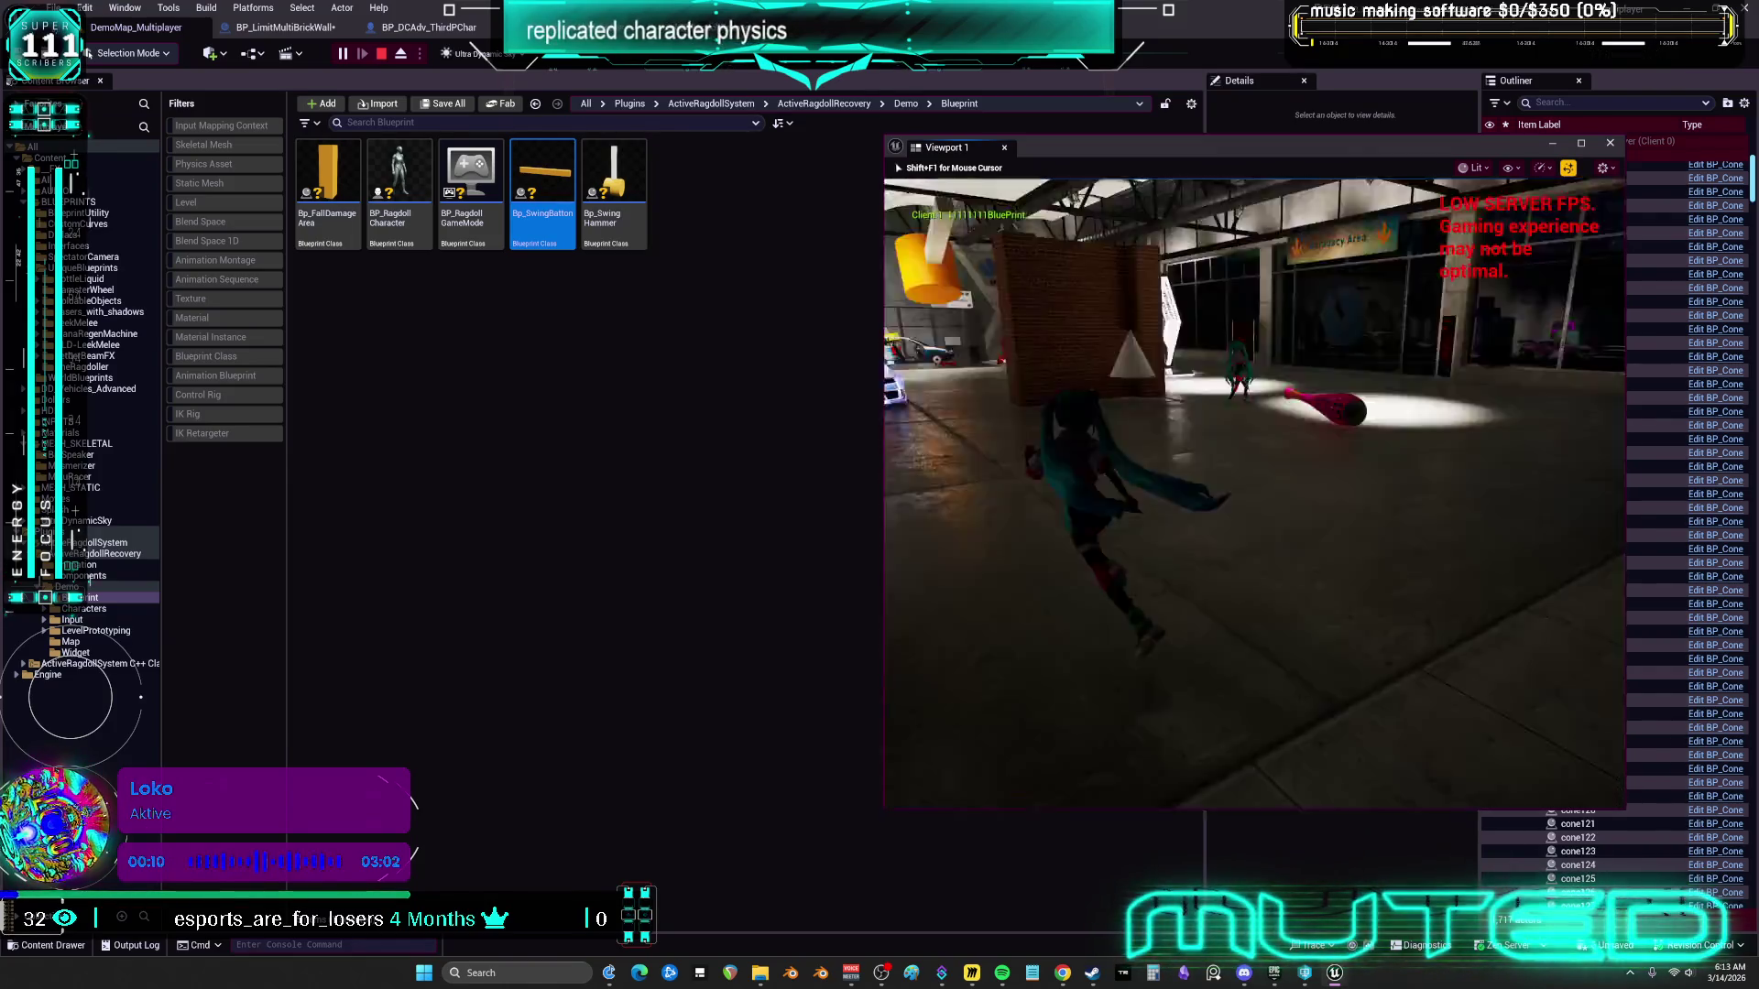
key("r")
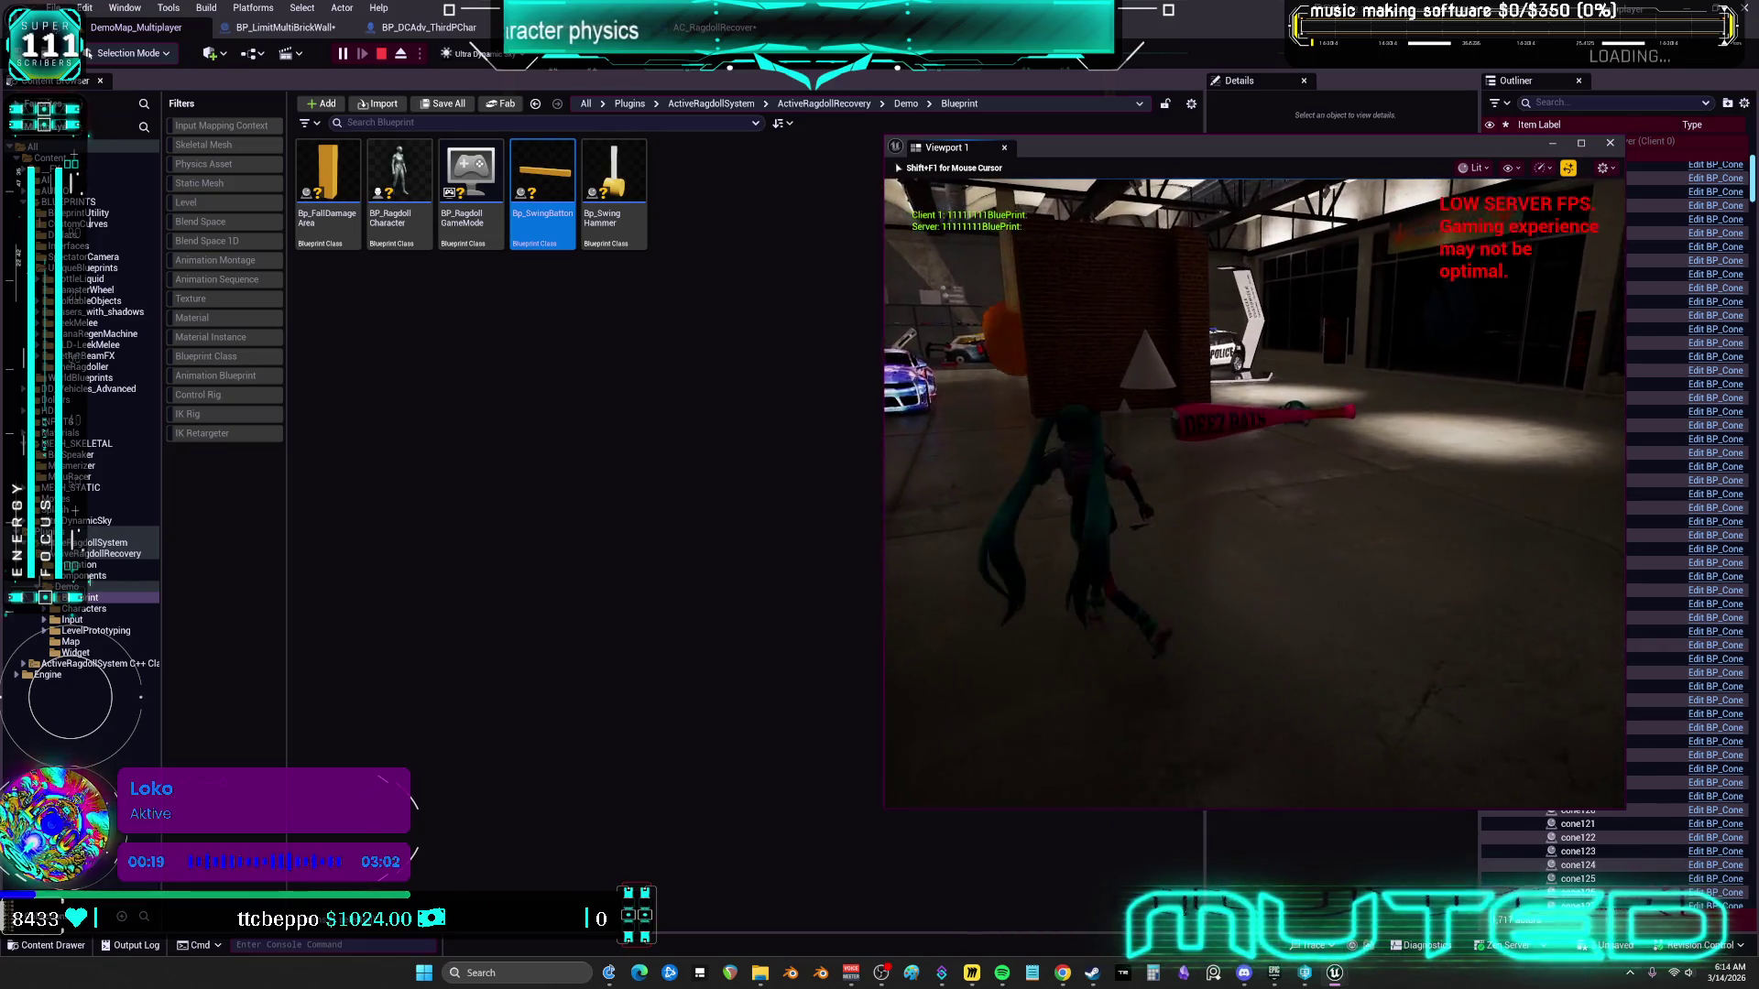
key("w")
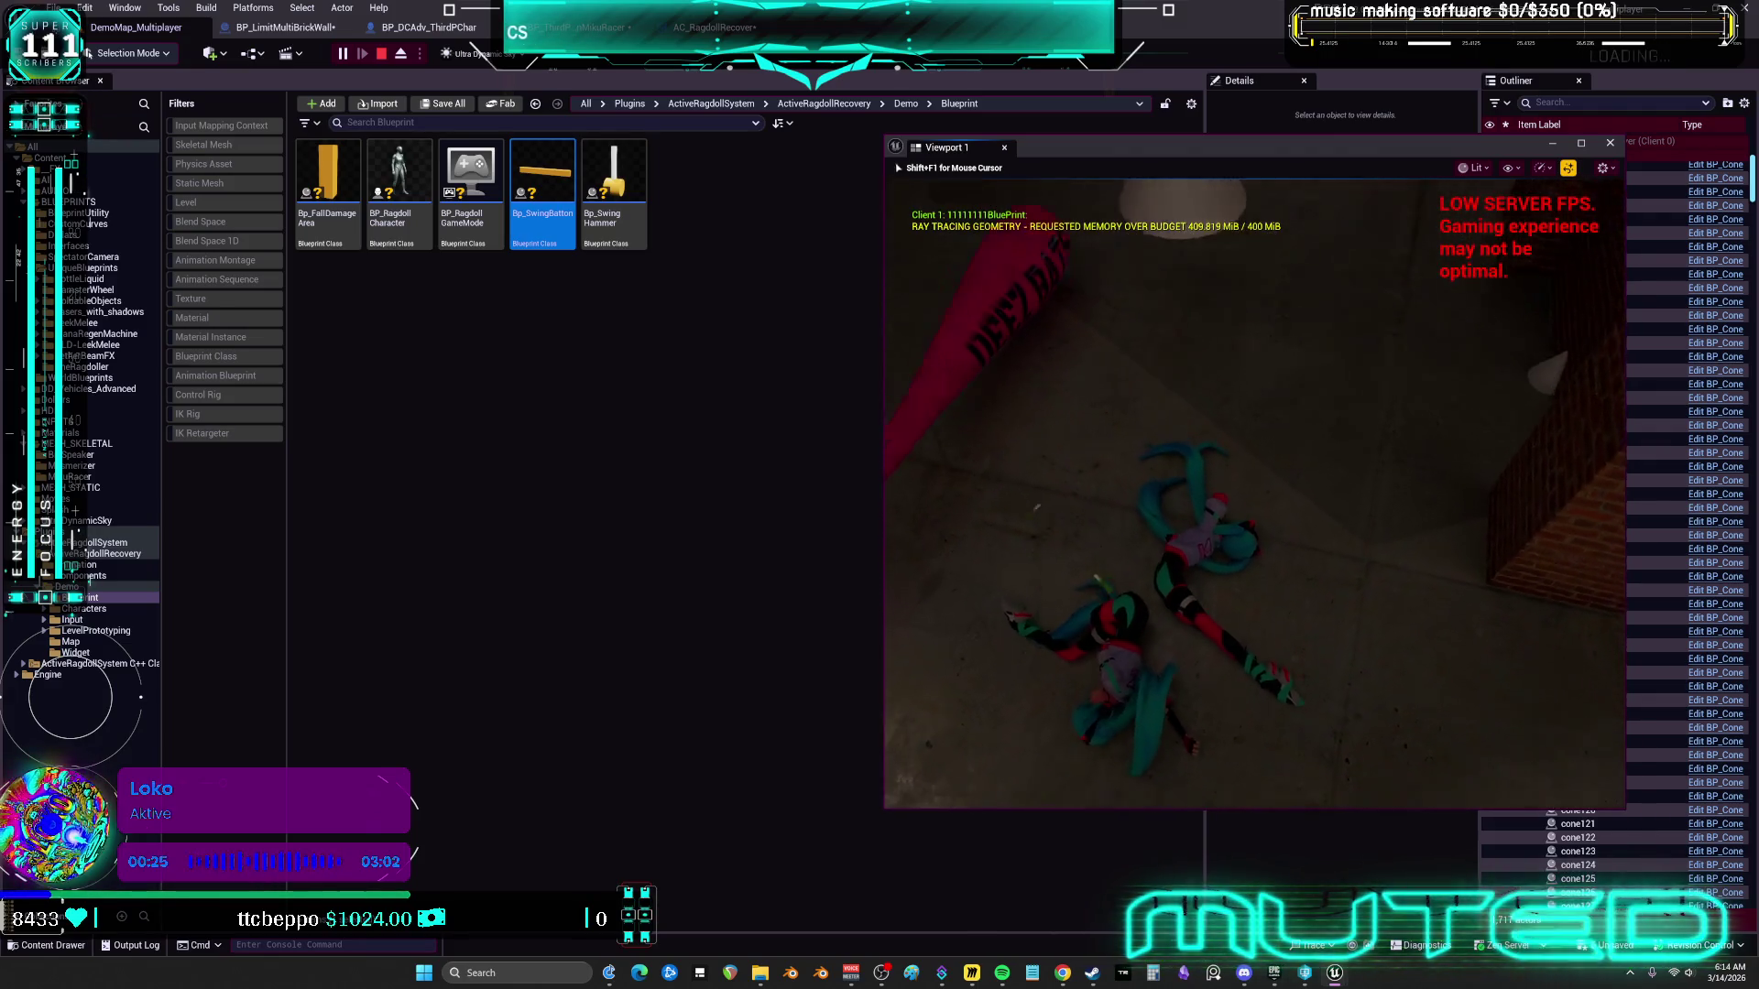
key("shift+F1")
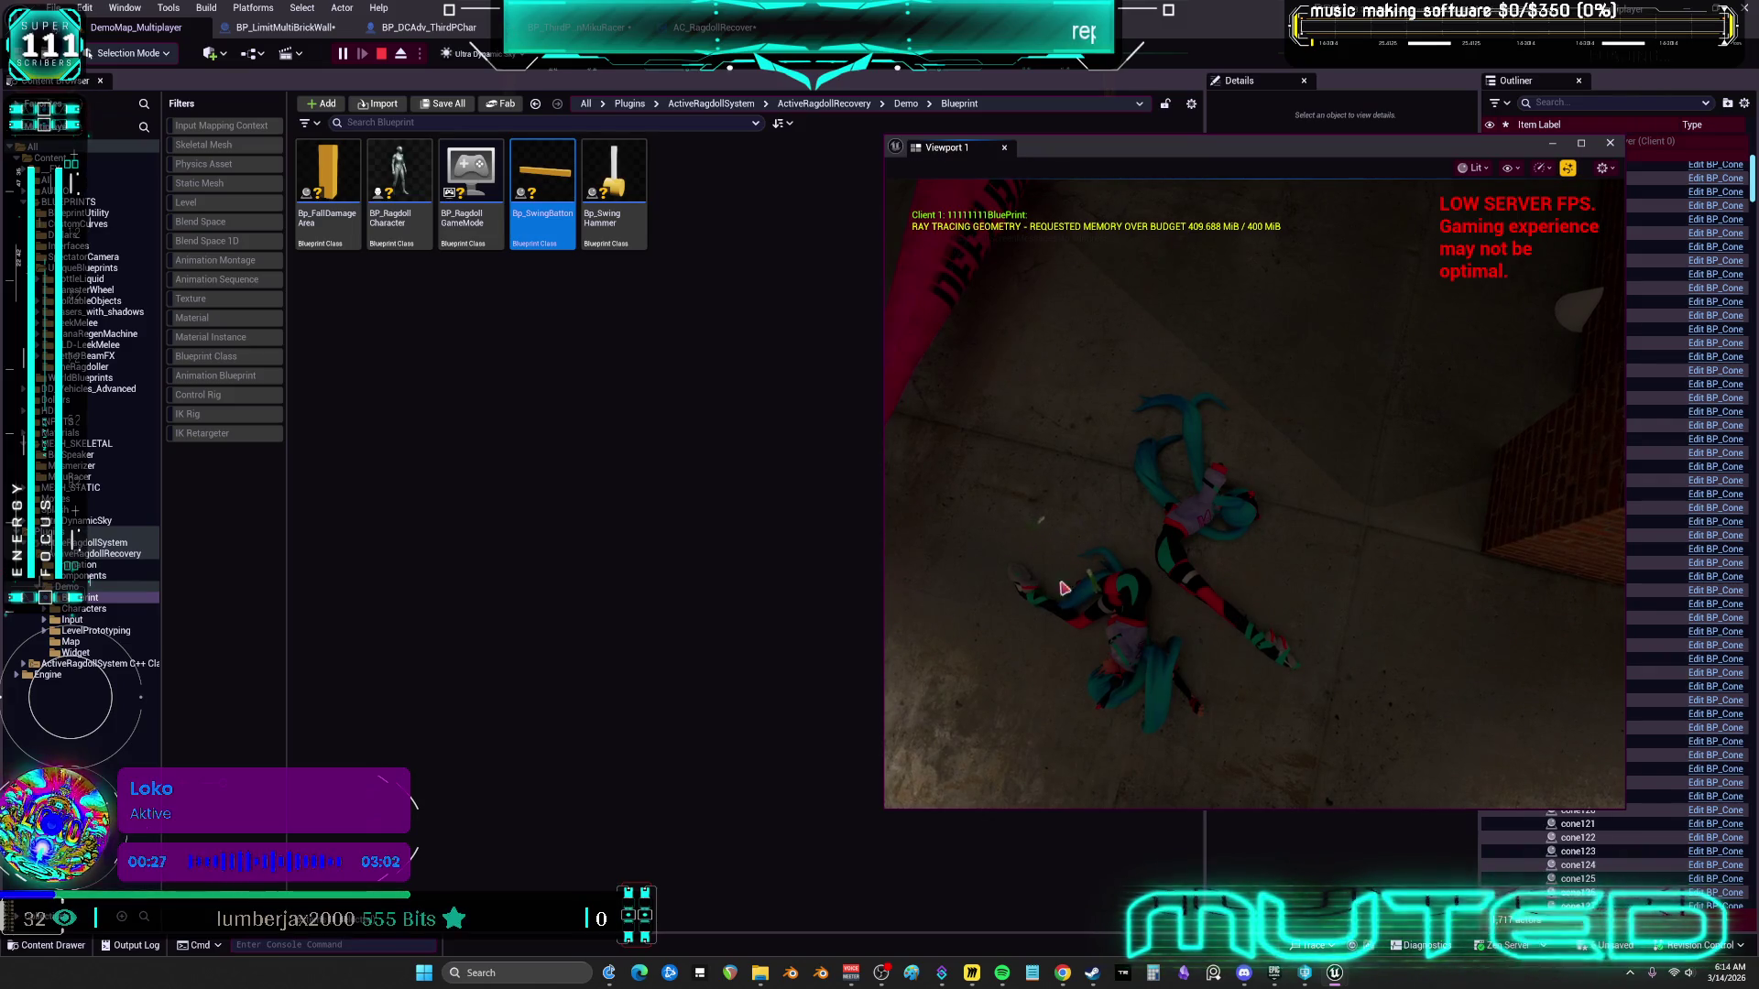
left_click(1583, 145)
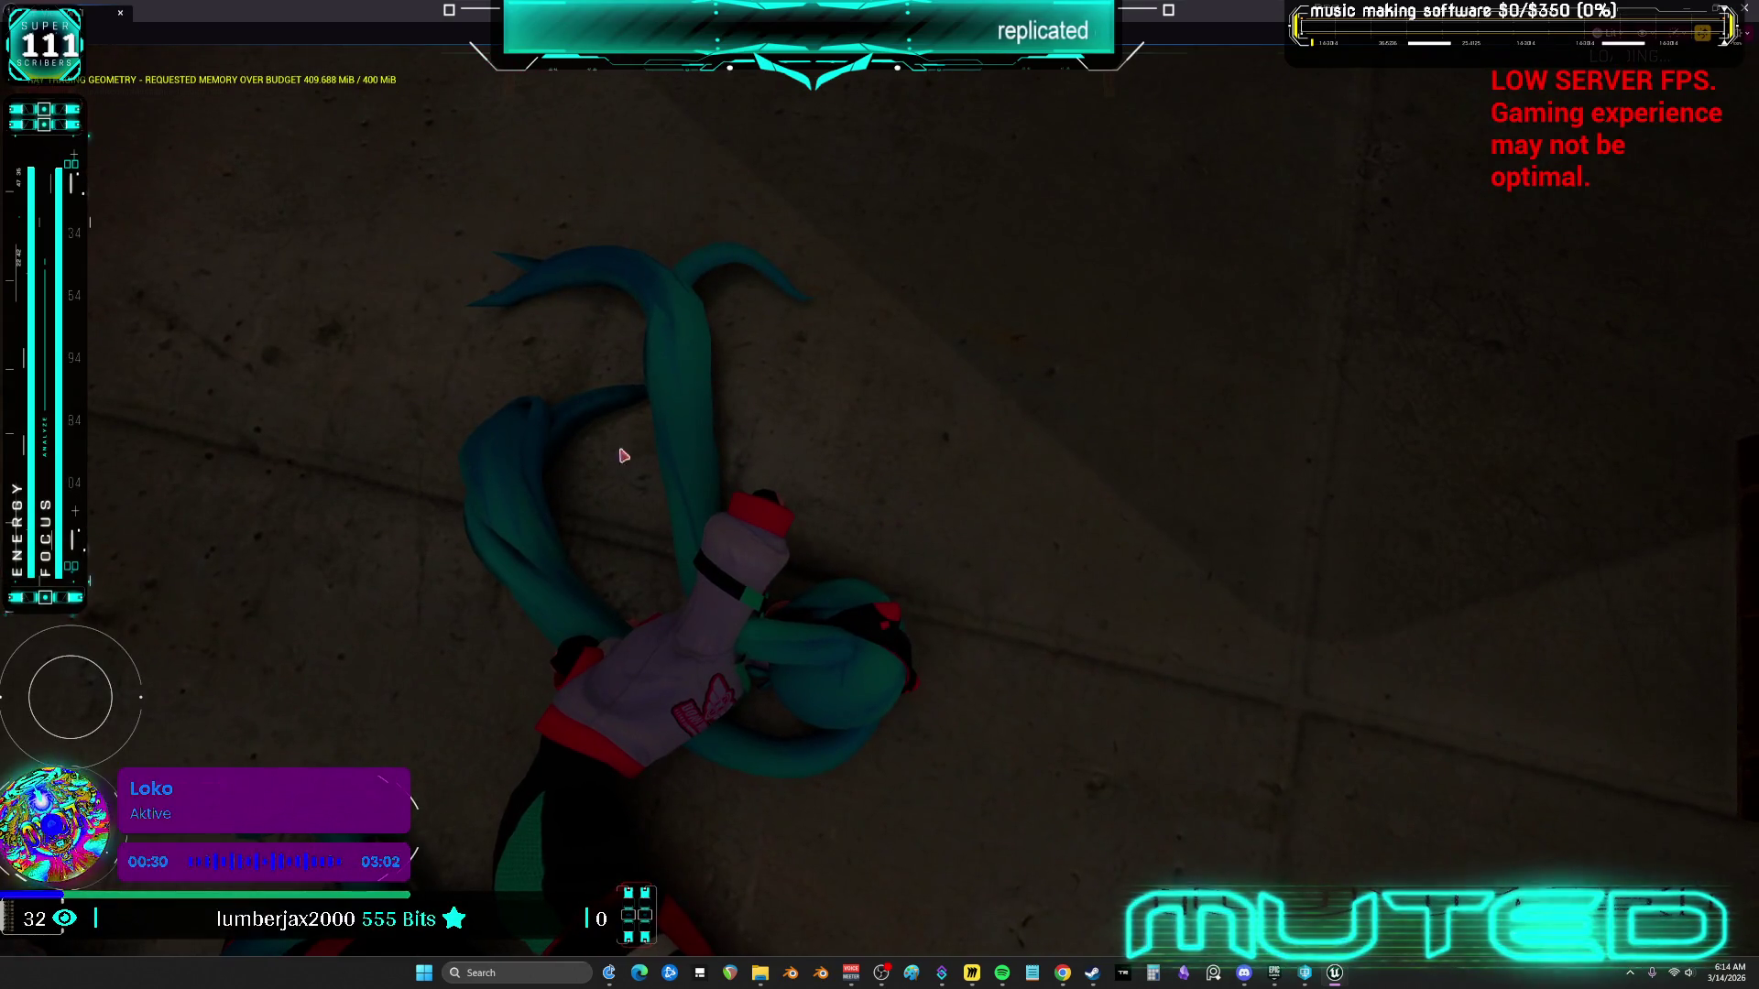
Recapture game input, swing the bat at the ragdolled characters, and stop Play In Editor with Esc
left_click(620, 455)
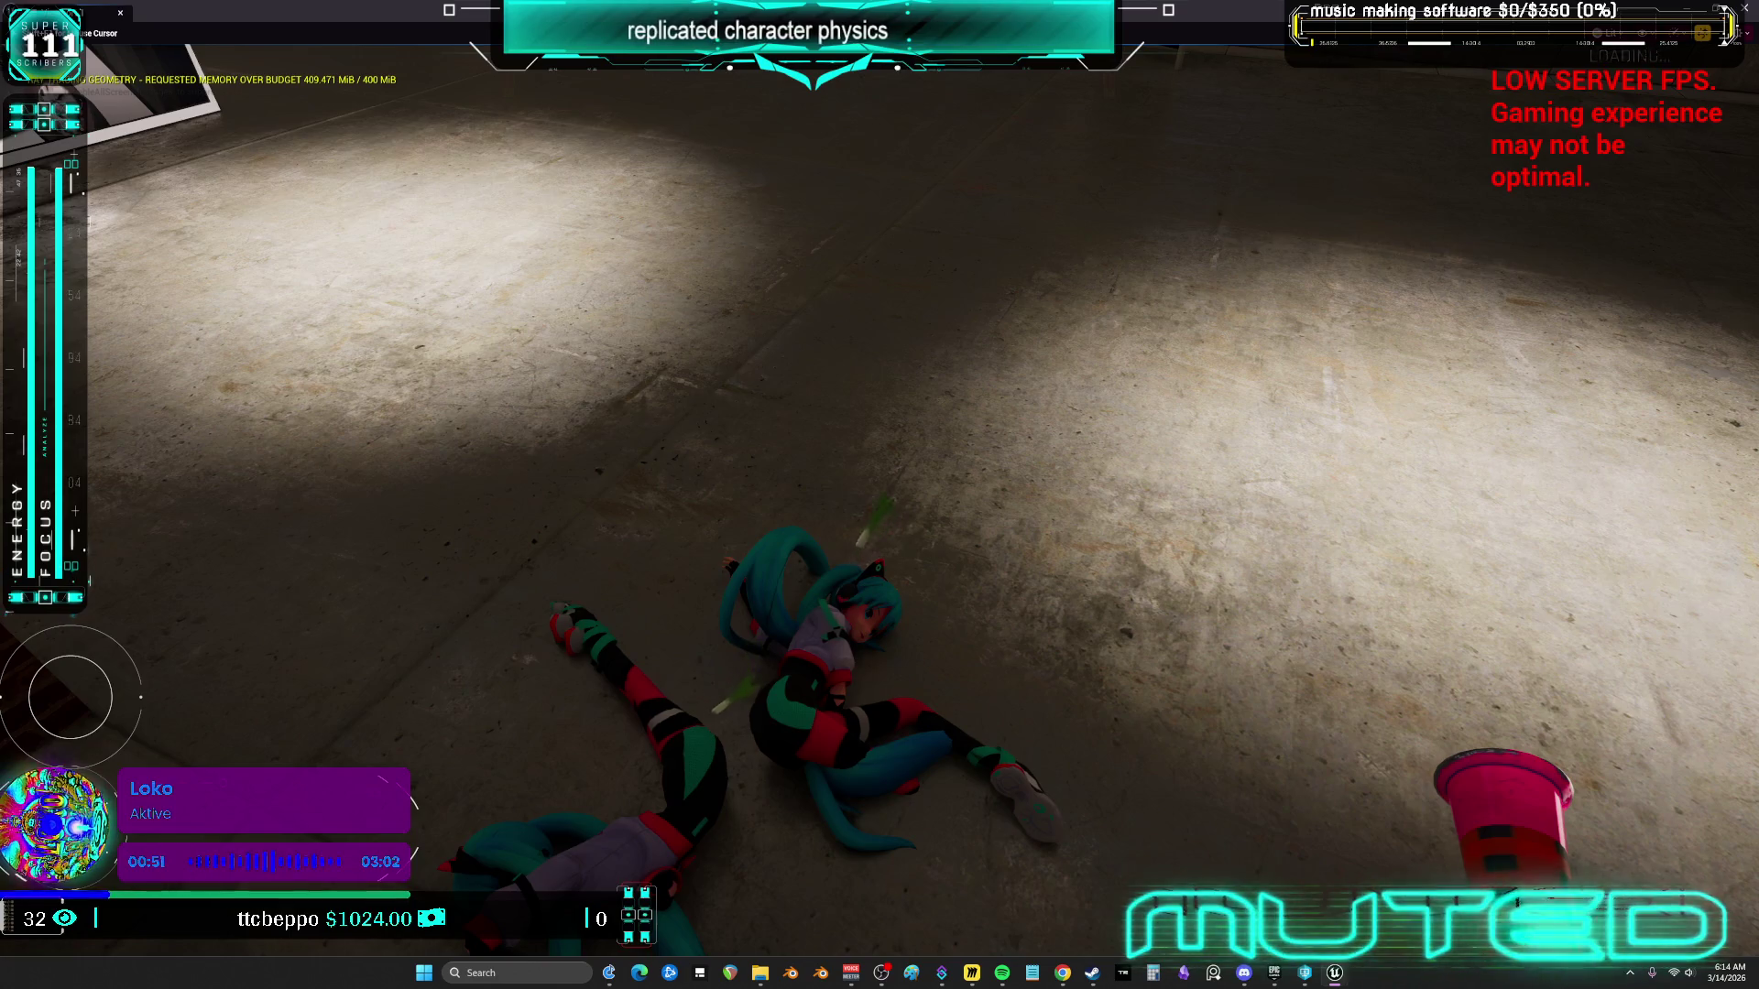
left_click(879, 495)
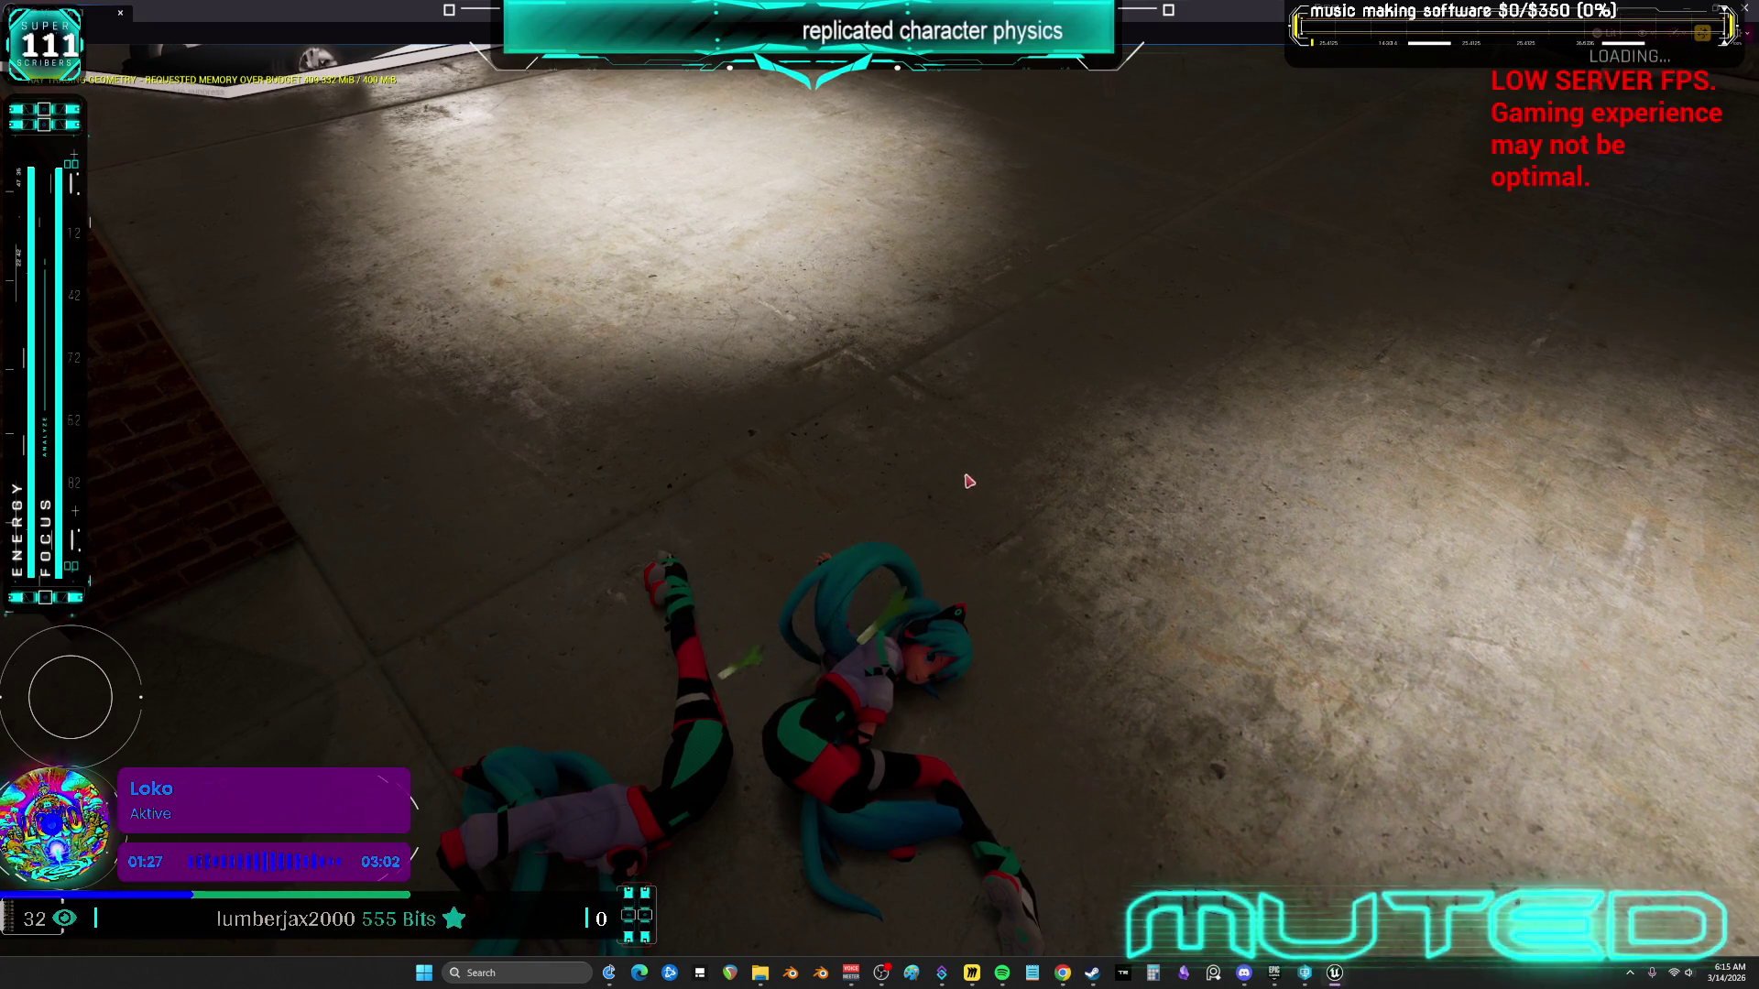
key("Escape")
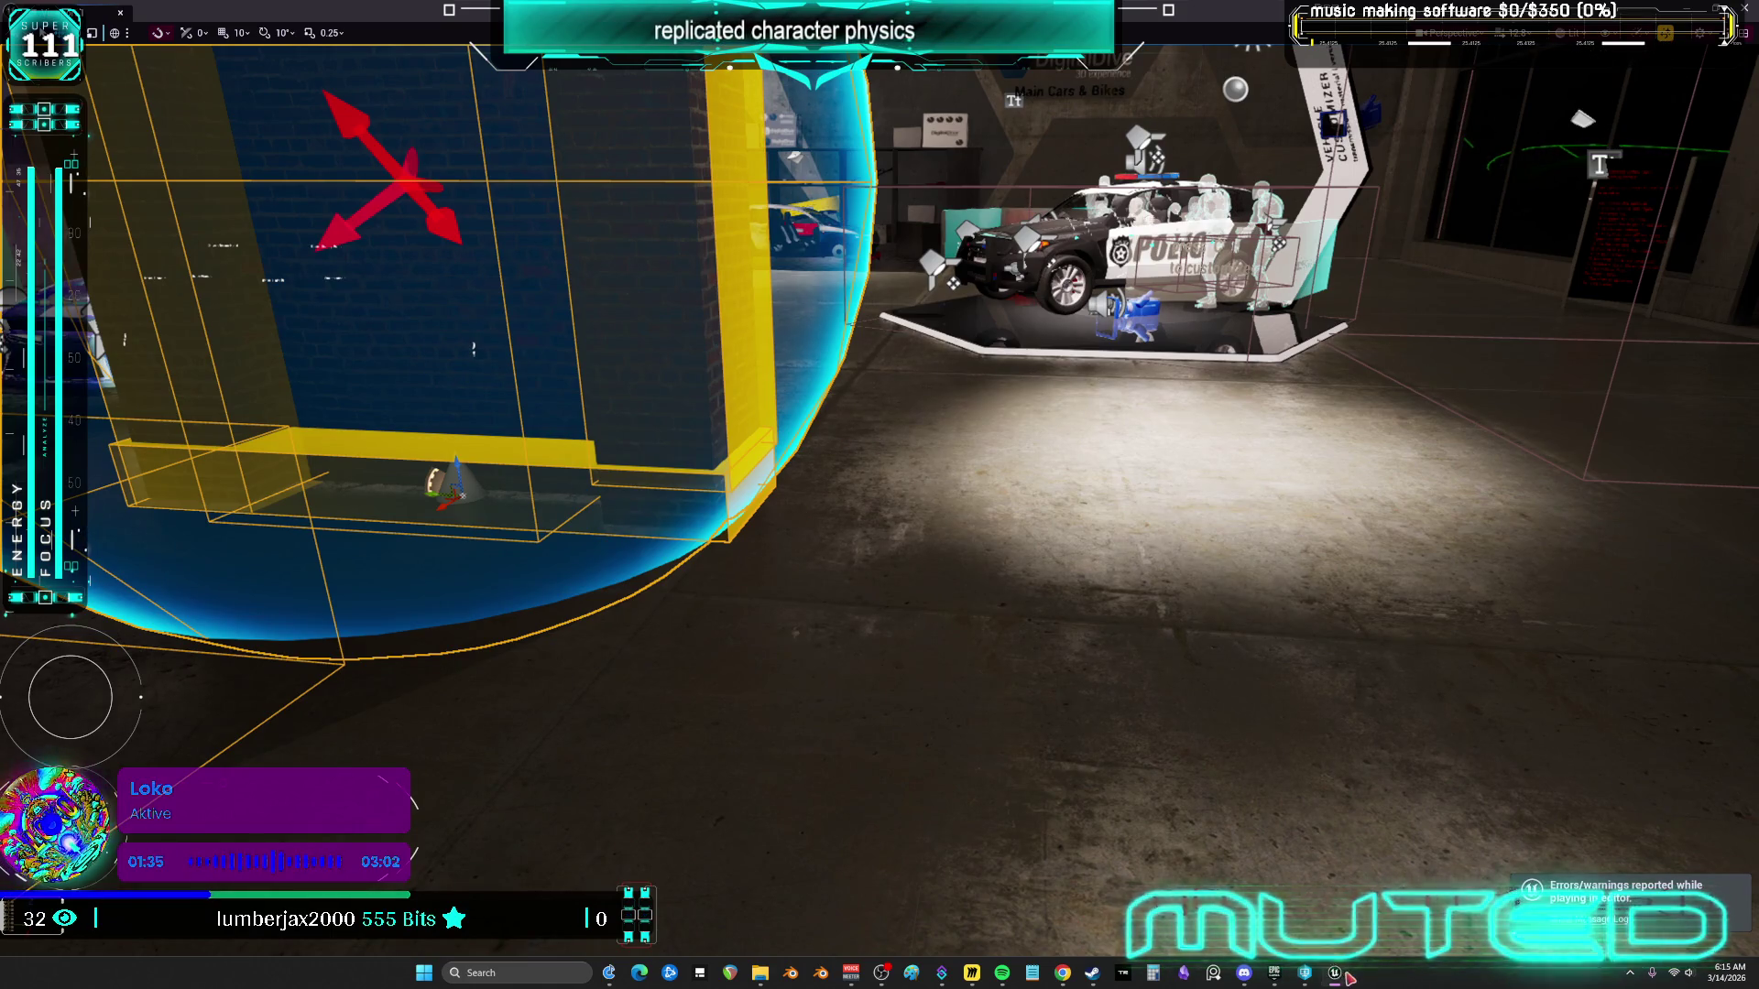
Restore the editor layout, close the floating game view, and open BP_DCAdv_ThirdPChar's CharacterPhysics graph
key("F11")
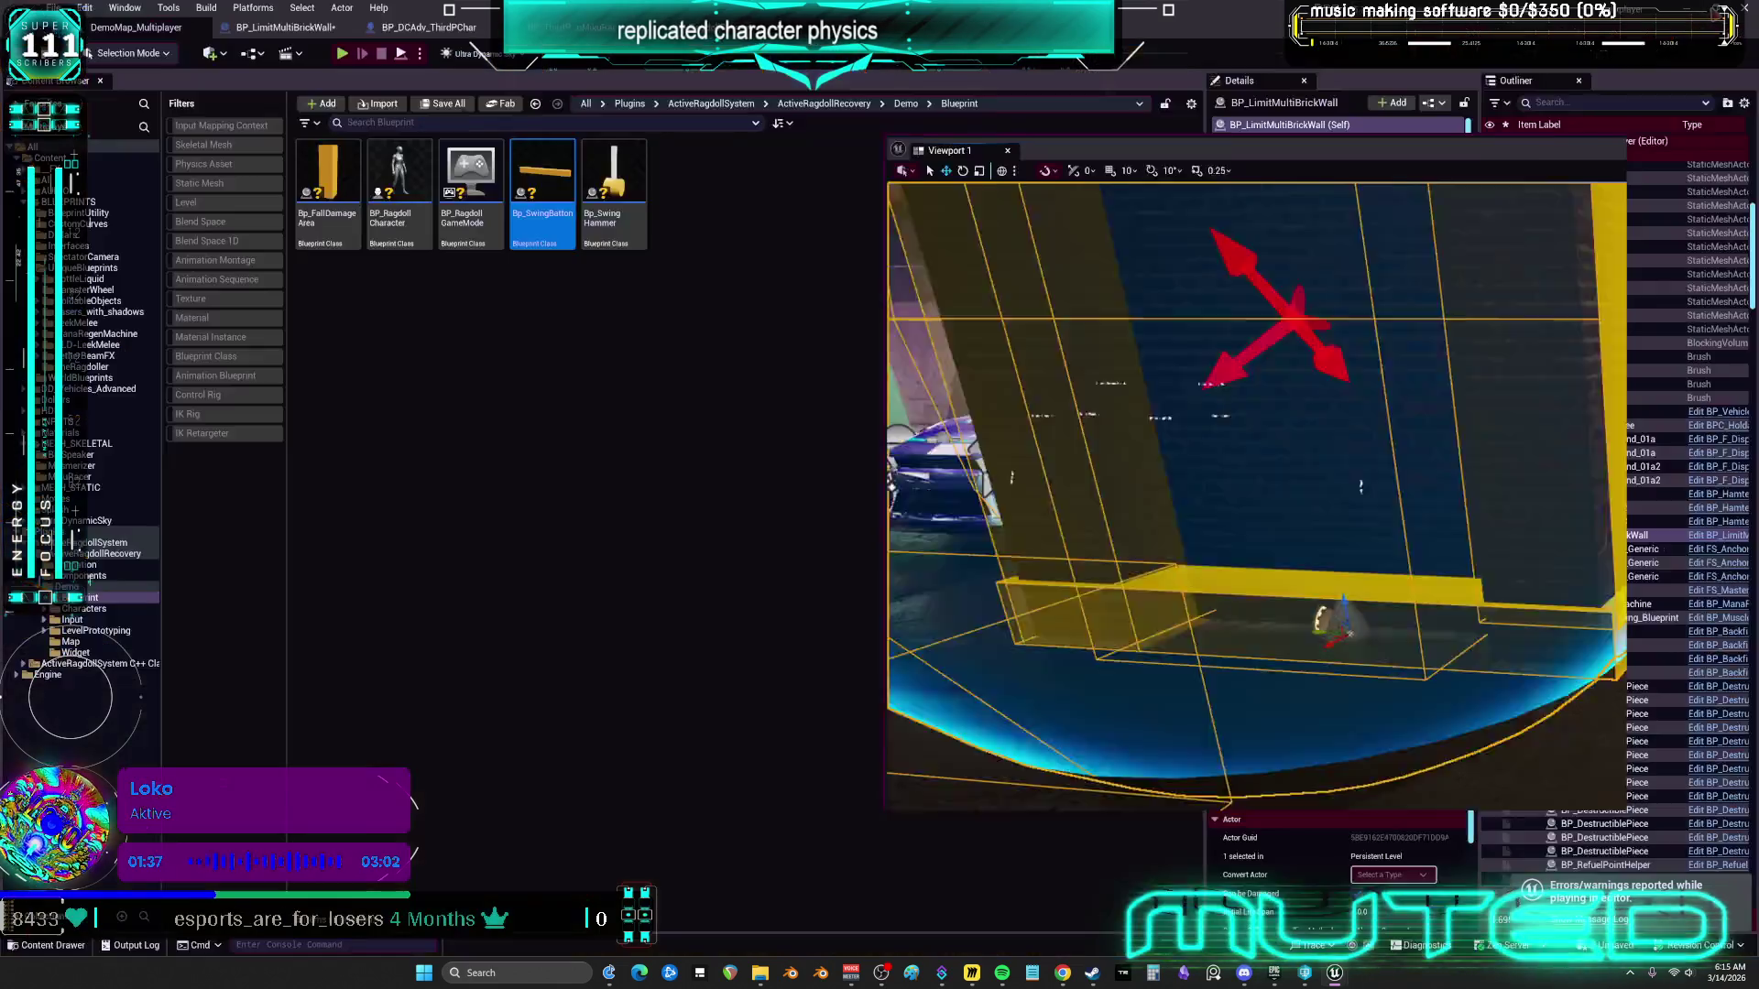
left_click(1610, 143)
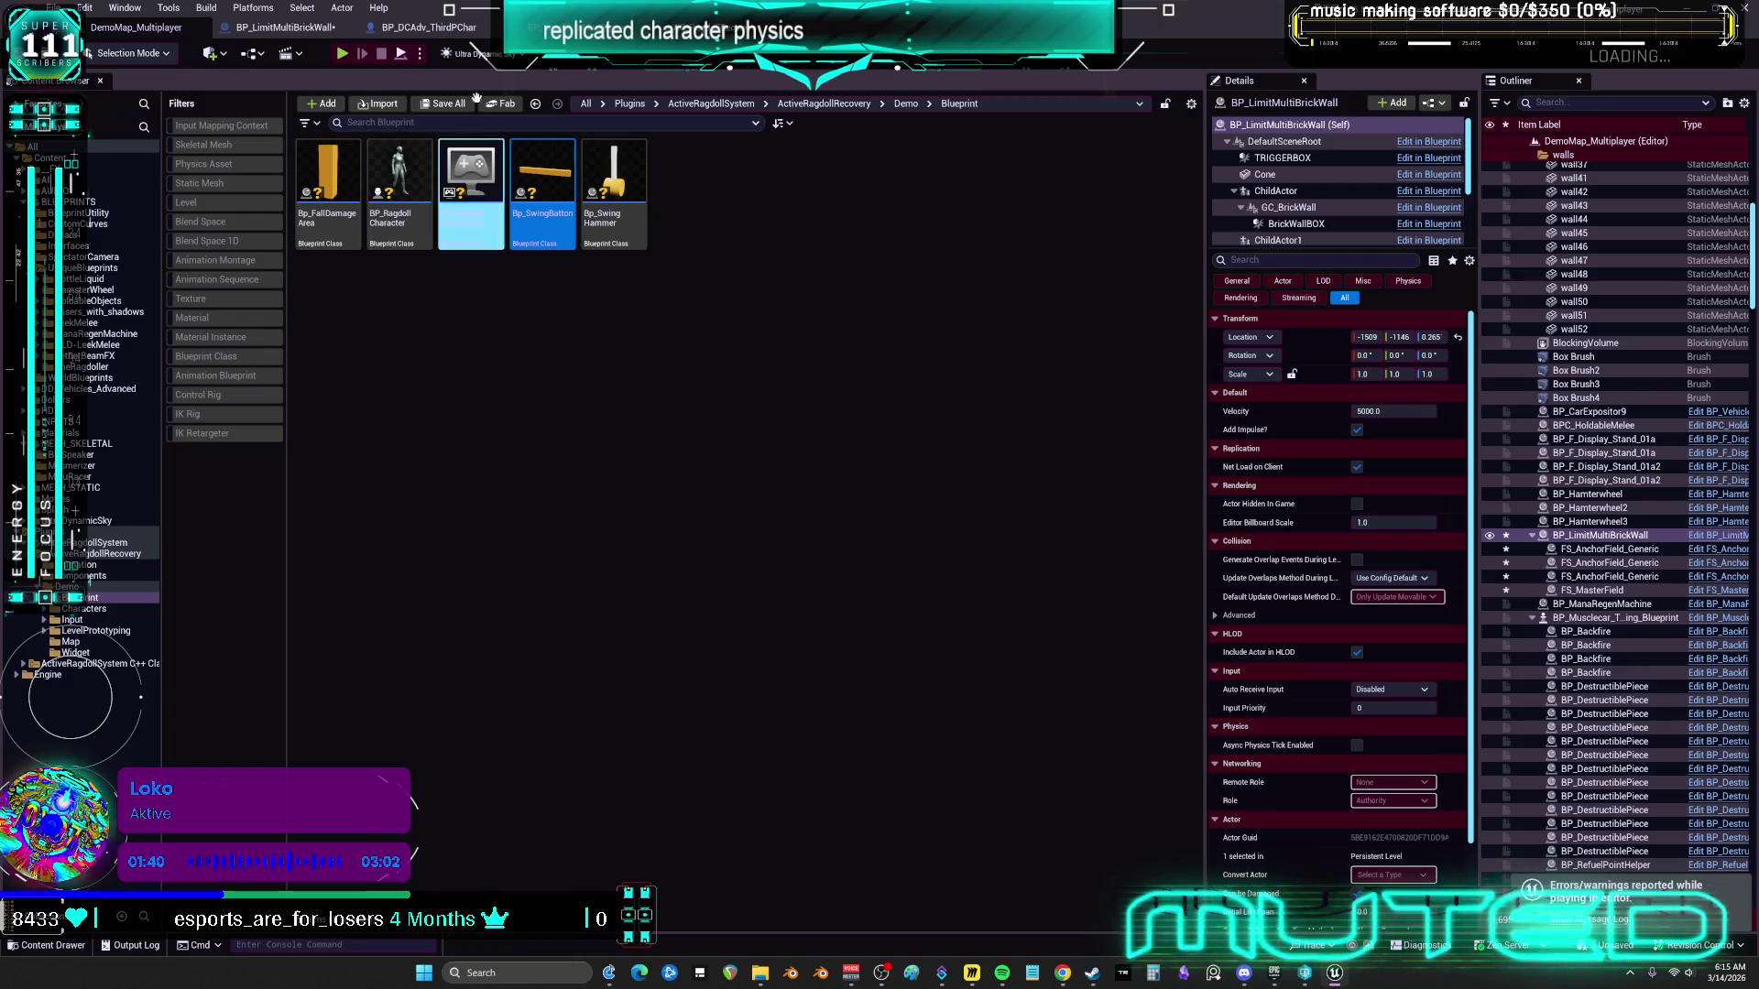
left_click(428, 28)
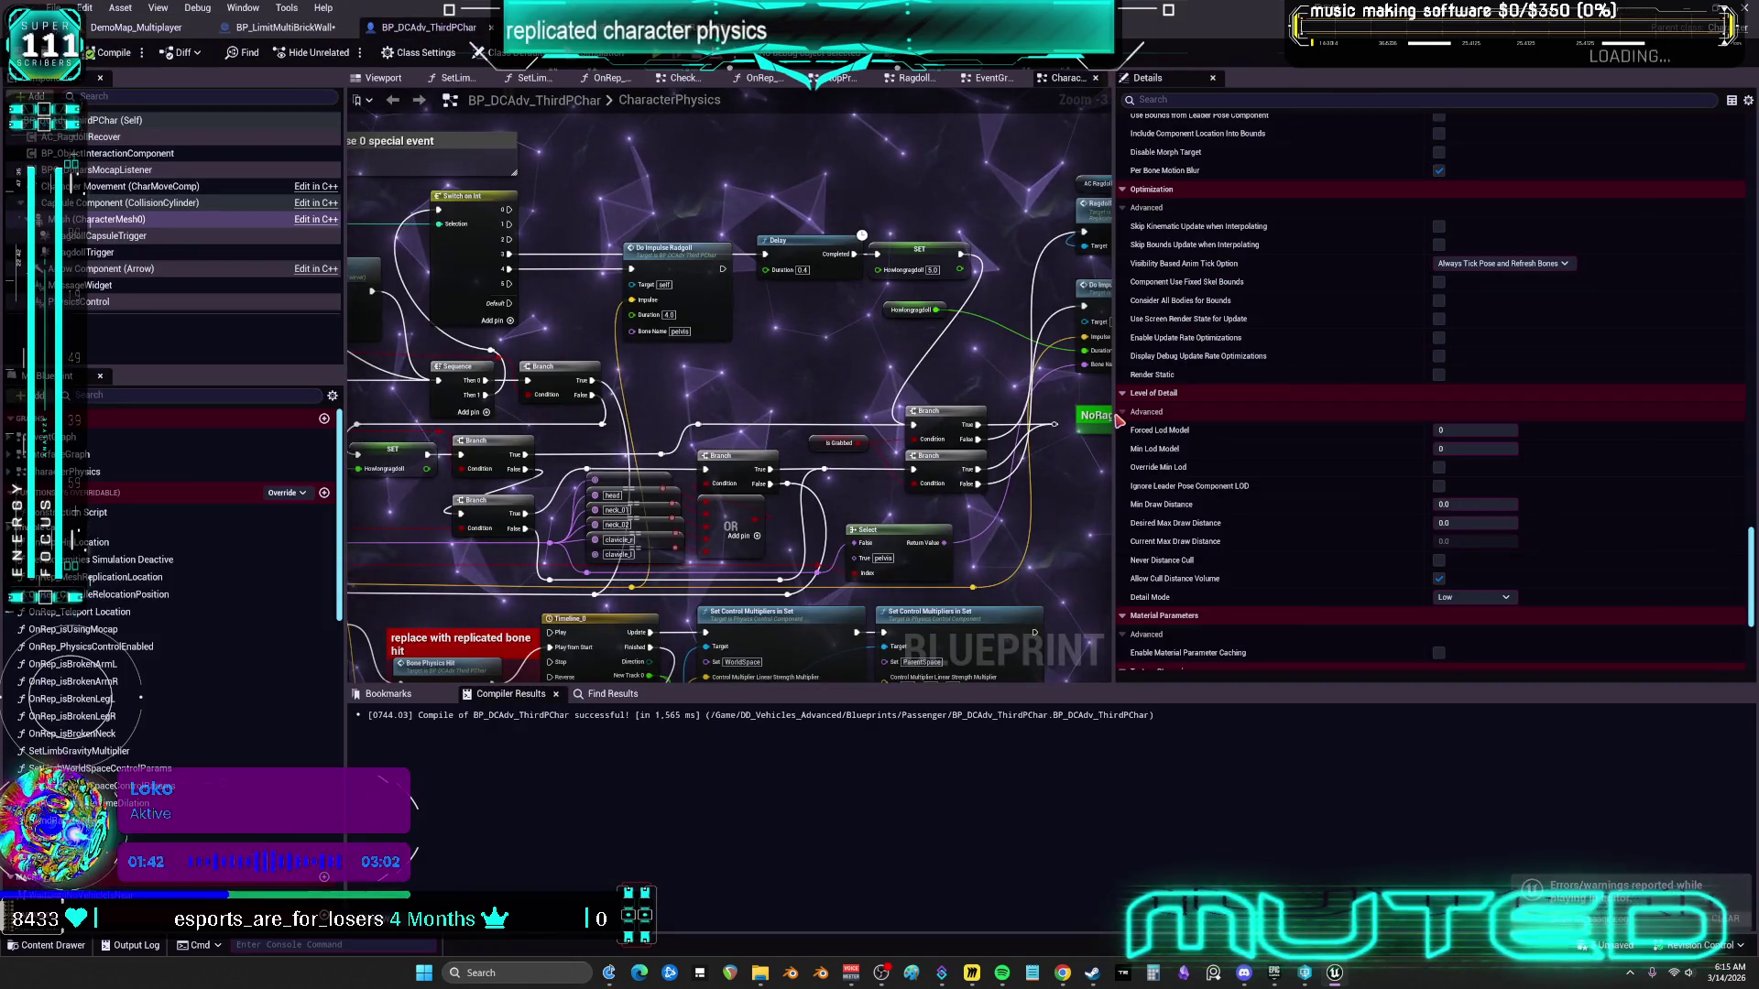
left_click_drag(1114, 366, 1480, 367)
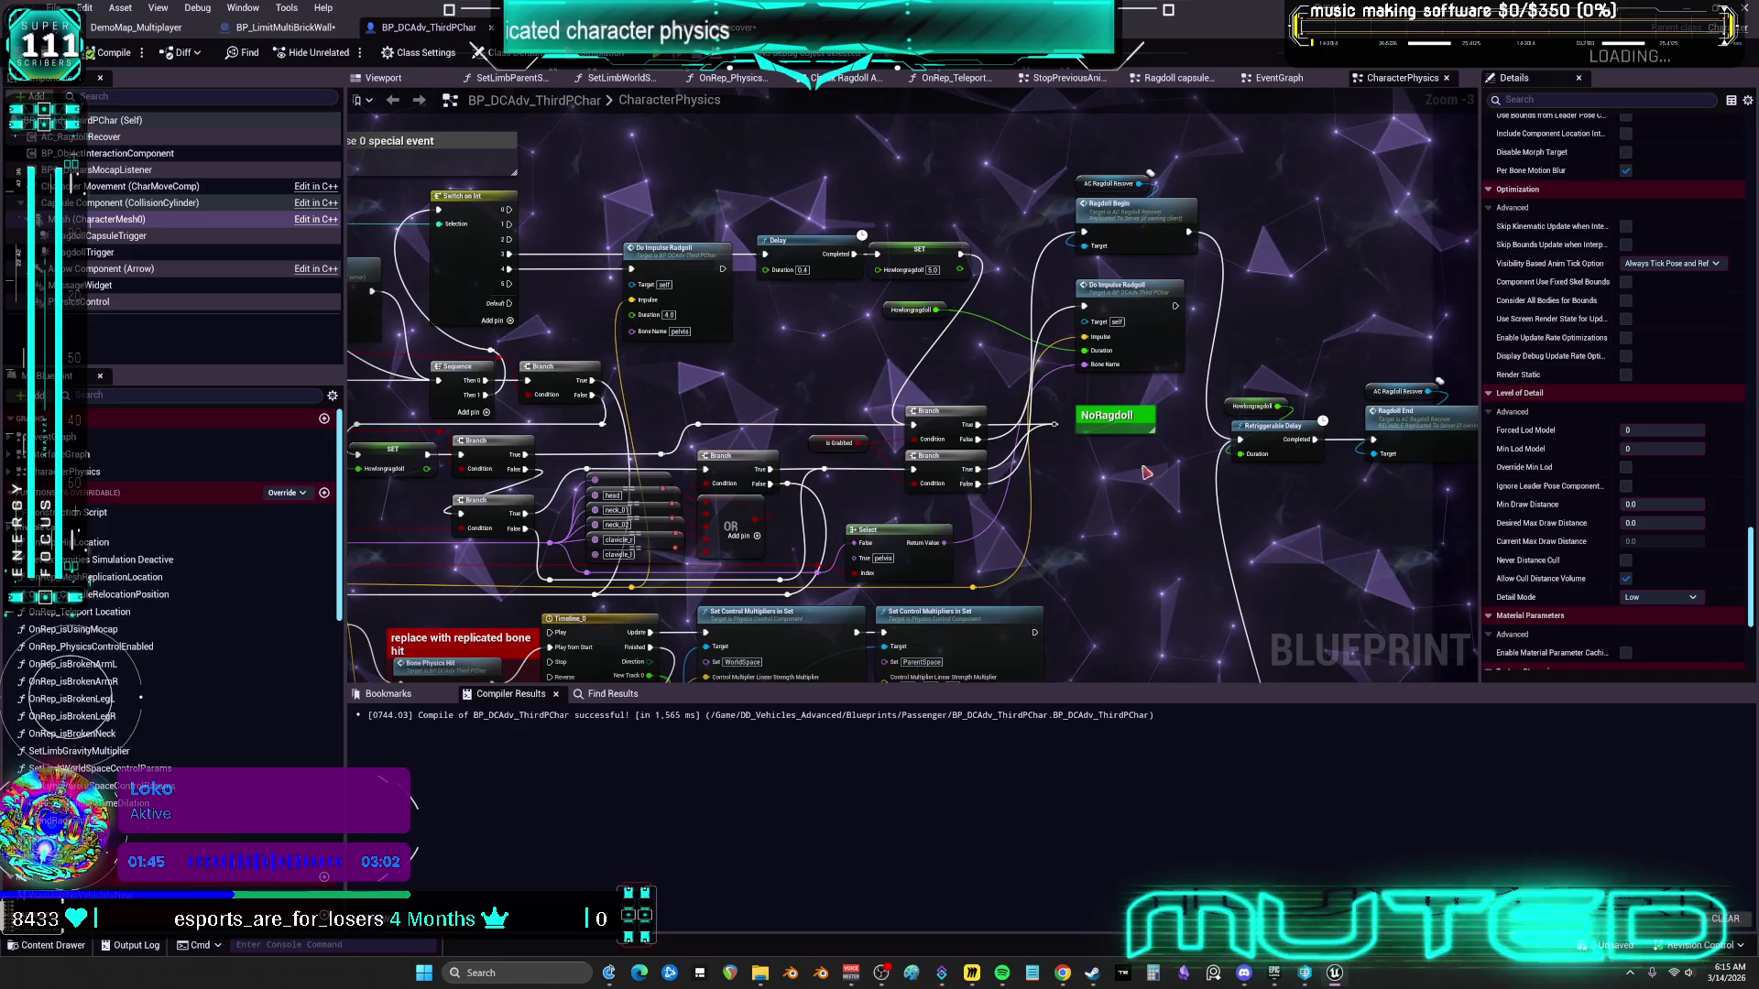
left_click_drag(969, 575, 959, 262)
left_click_drag(1117, 679, 1151, 408)
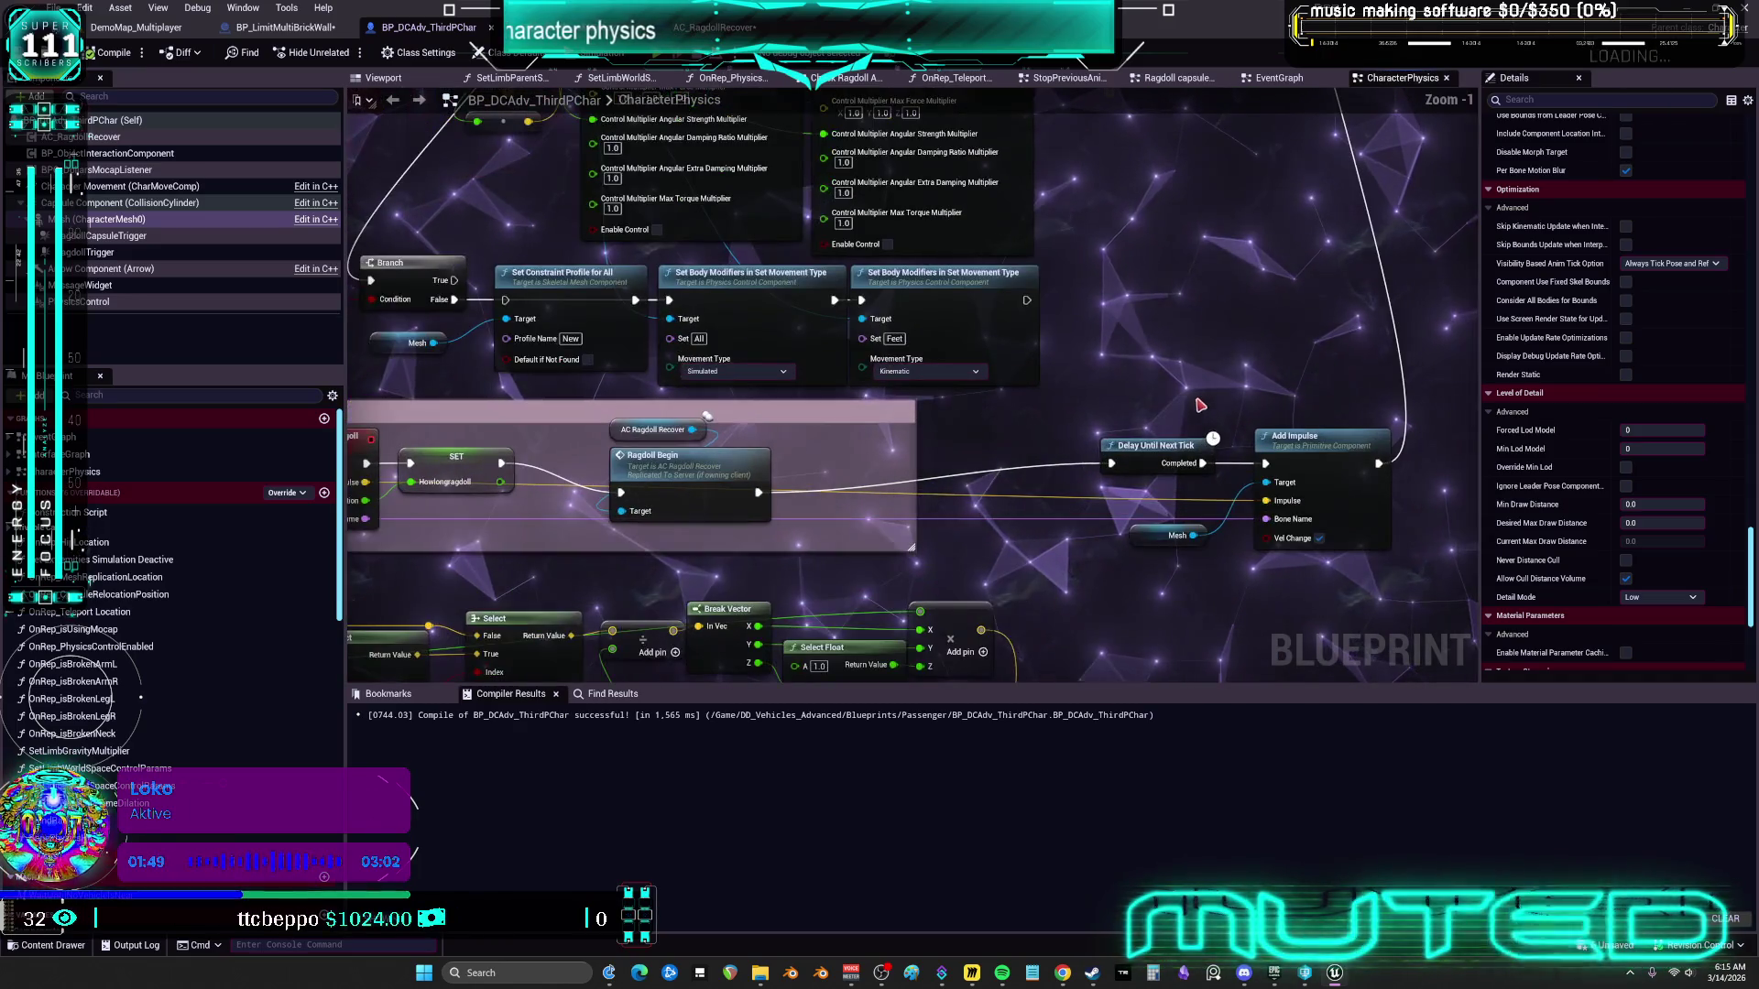
Add a Sequence node and connect Ragdoll Begin's execution into it
scroll(1133, 363, "up", 2)
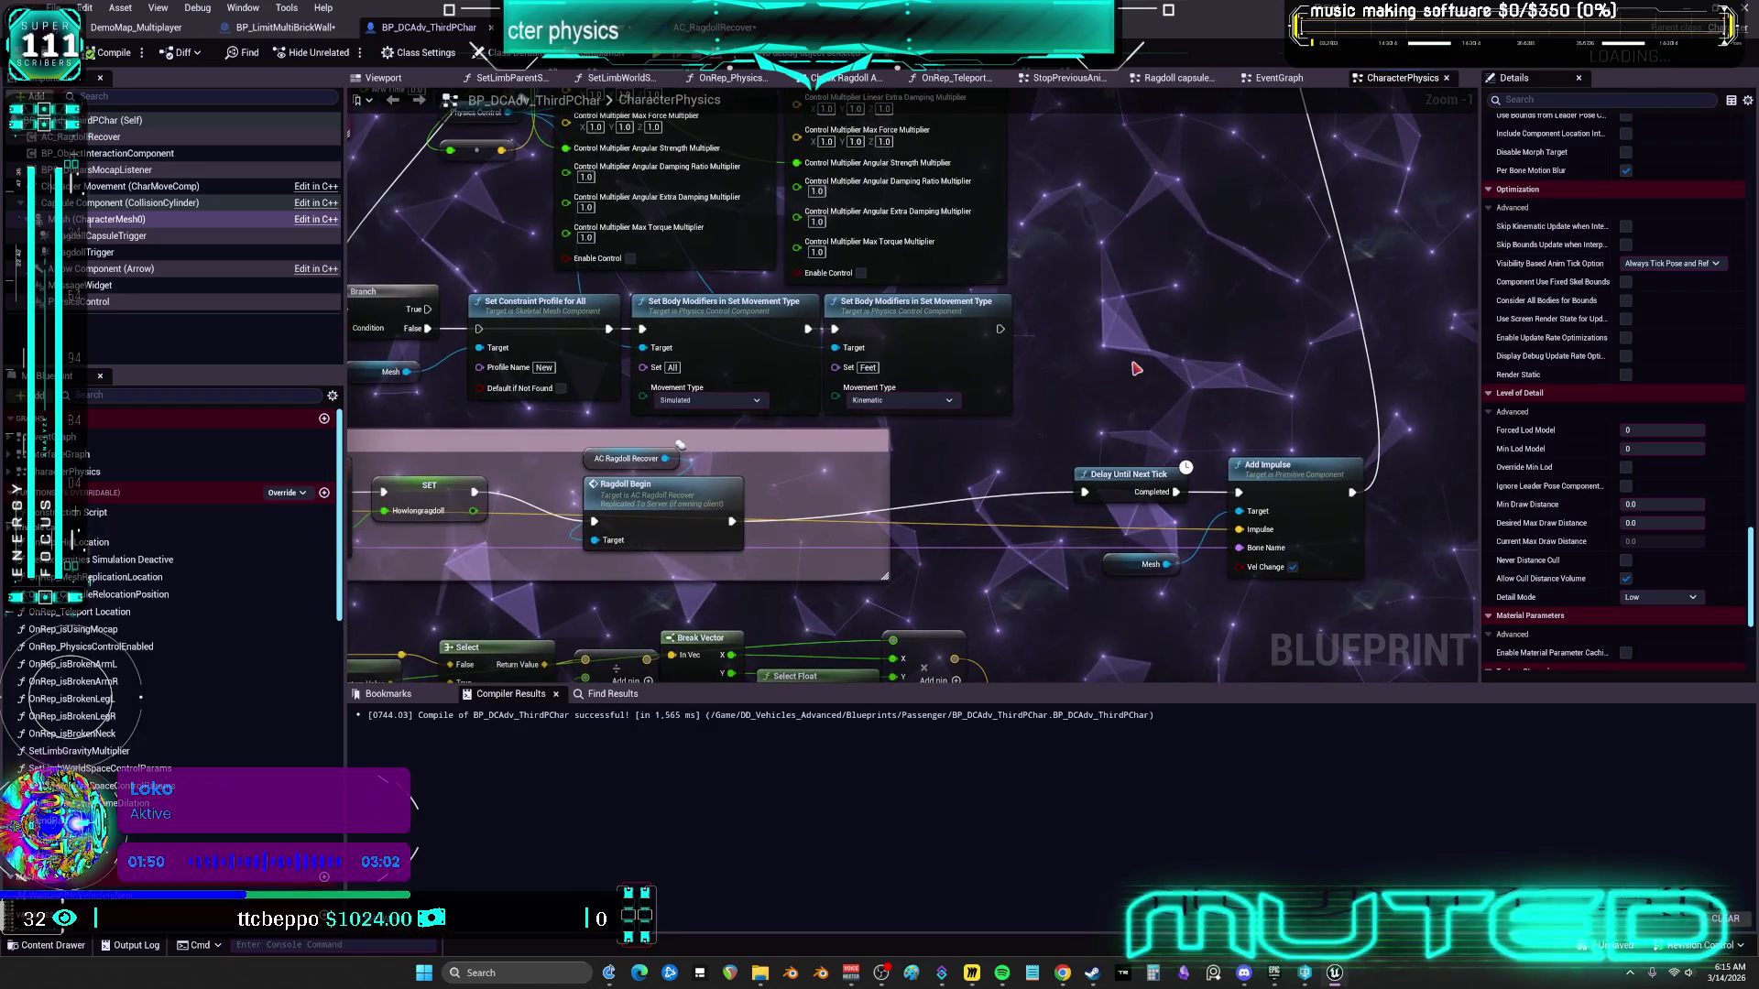
left_click(1099, 367)
left_click_drag(1066, 398, 979, 442)
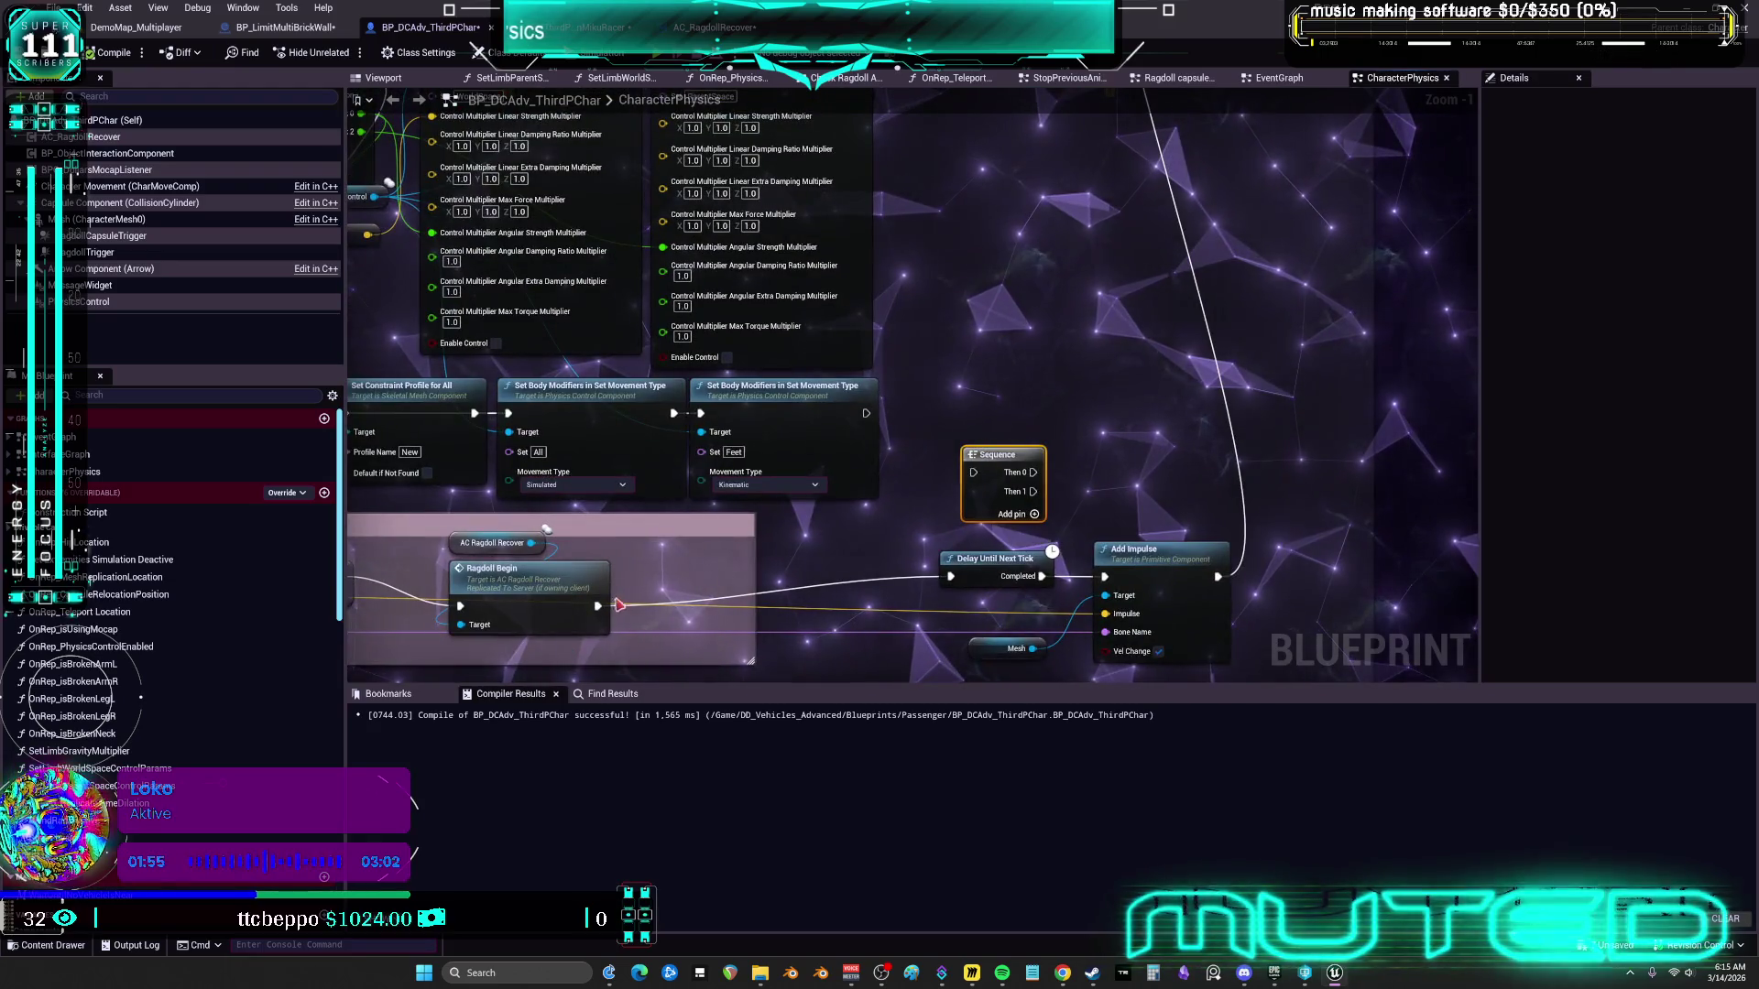
mouse_move(619, 605)
left_mouse_down()
mouse_move(972, 473)
mouse_move(957, 591)
mouse_move(1021, 184)
mouse_move(1028, 164)
mouse_move(1124, 162)
left_mouse_up()
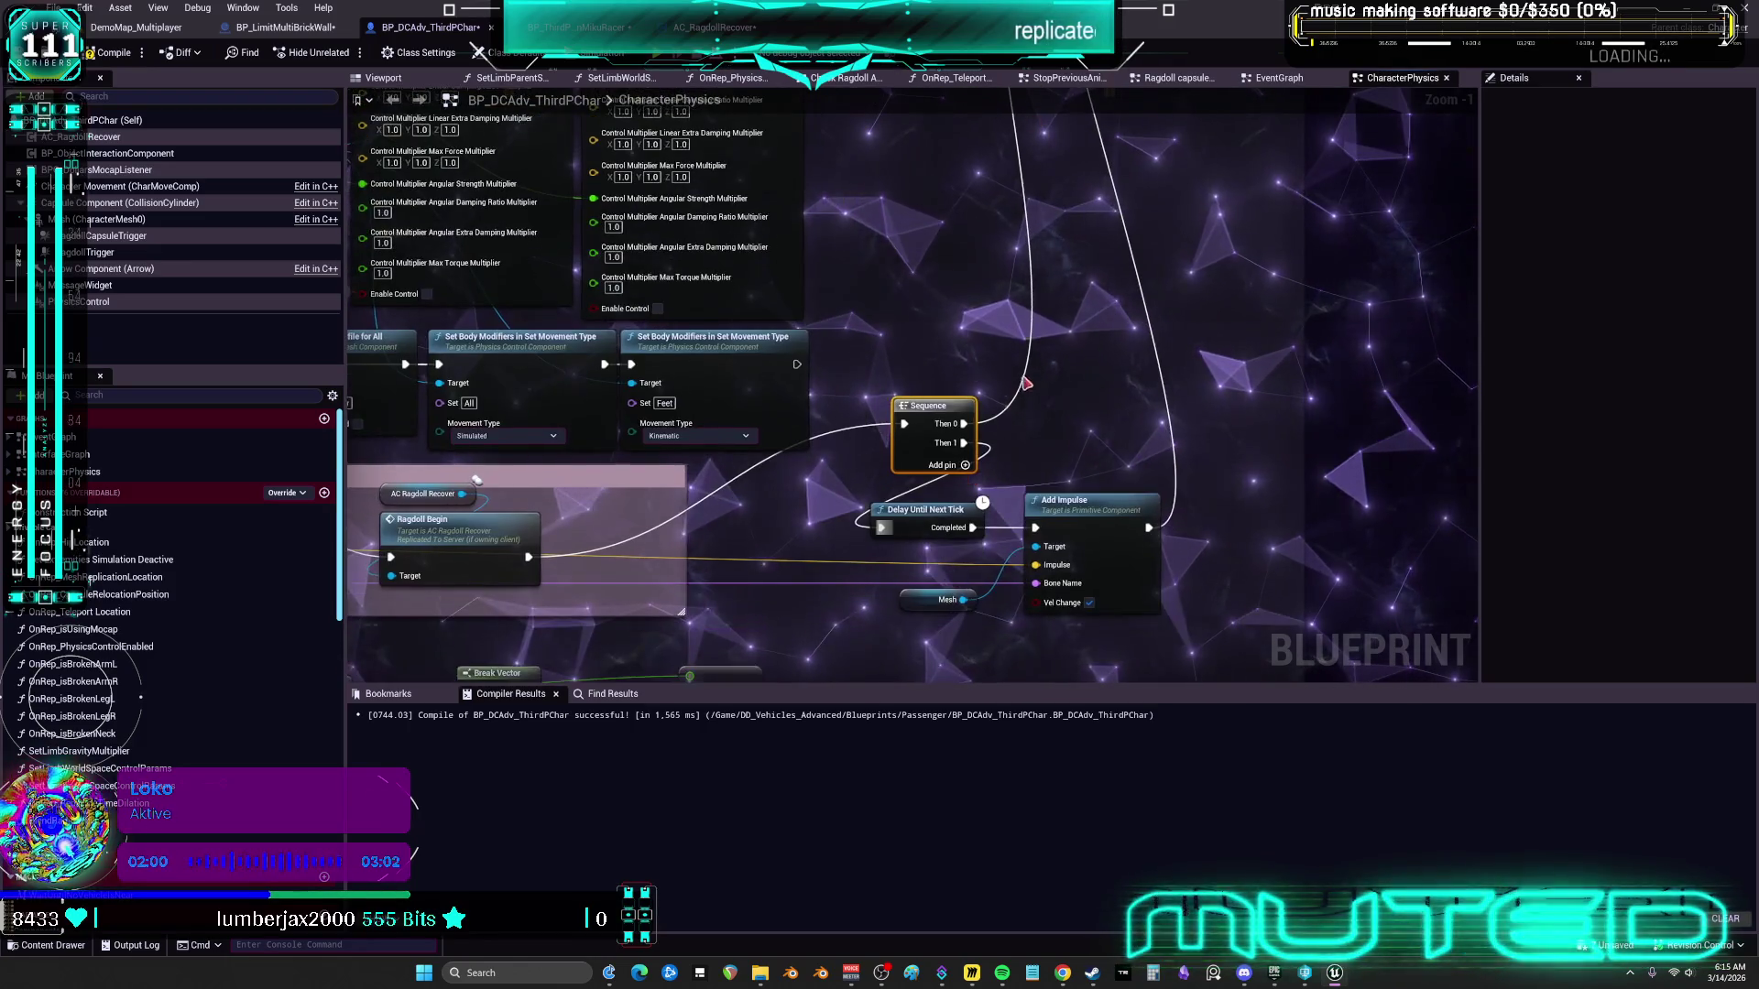
Align Sequence, Delay Until Next Tick, Mesh getter and Add Impulse, then compile
left_click_drag(959, 356, 802, 451)
left_click_drag(942, 443, 806, 520)
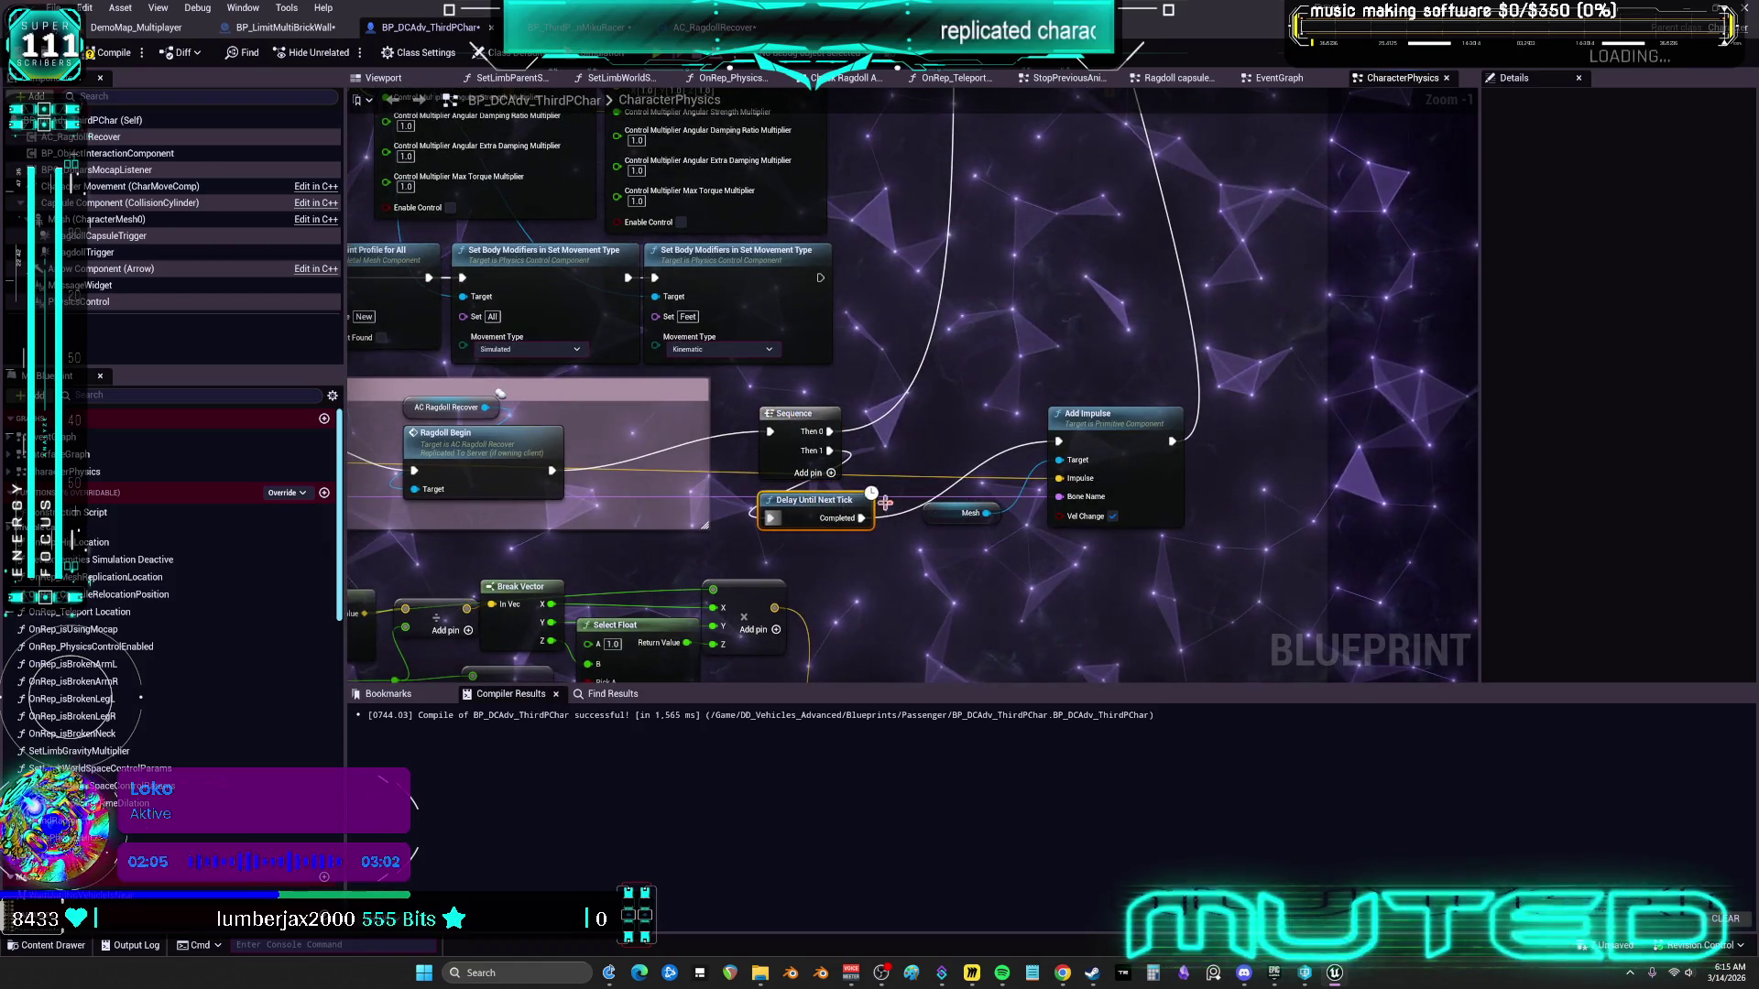
left_click_drag(949, 521, 845, 561)
left_click_drag(830, 555, 820, 564)
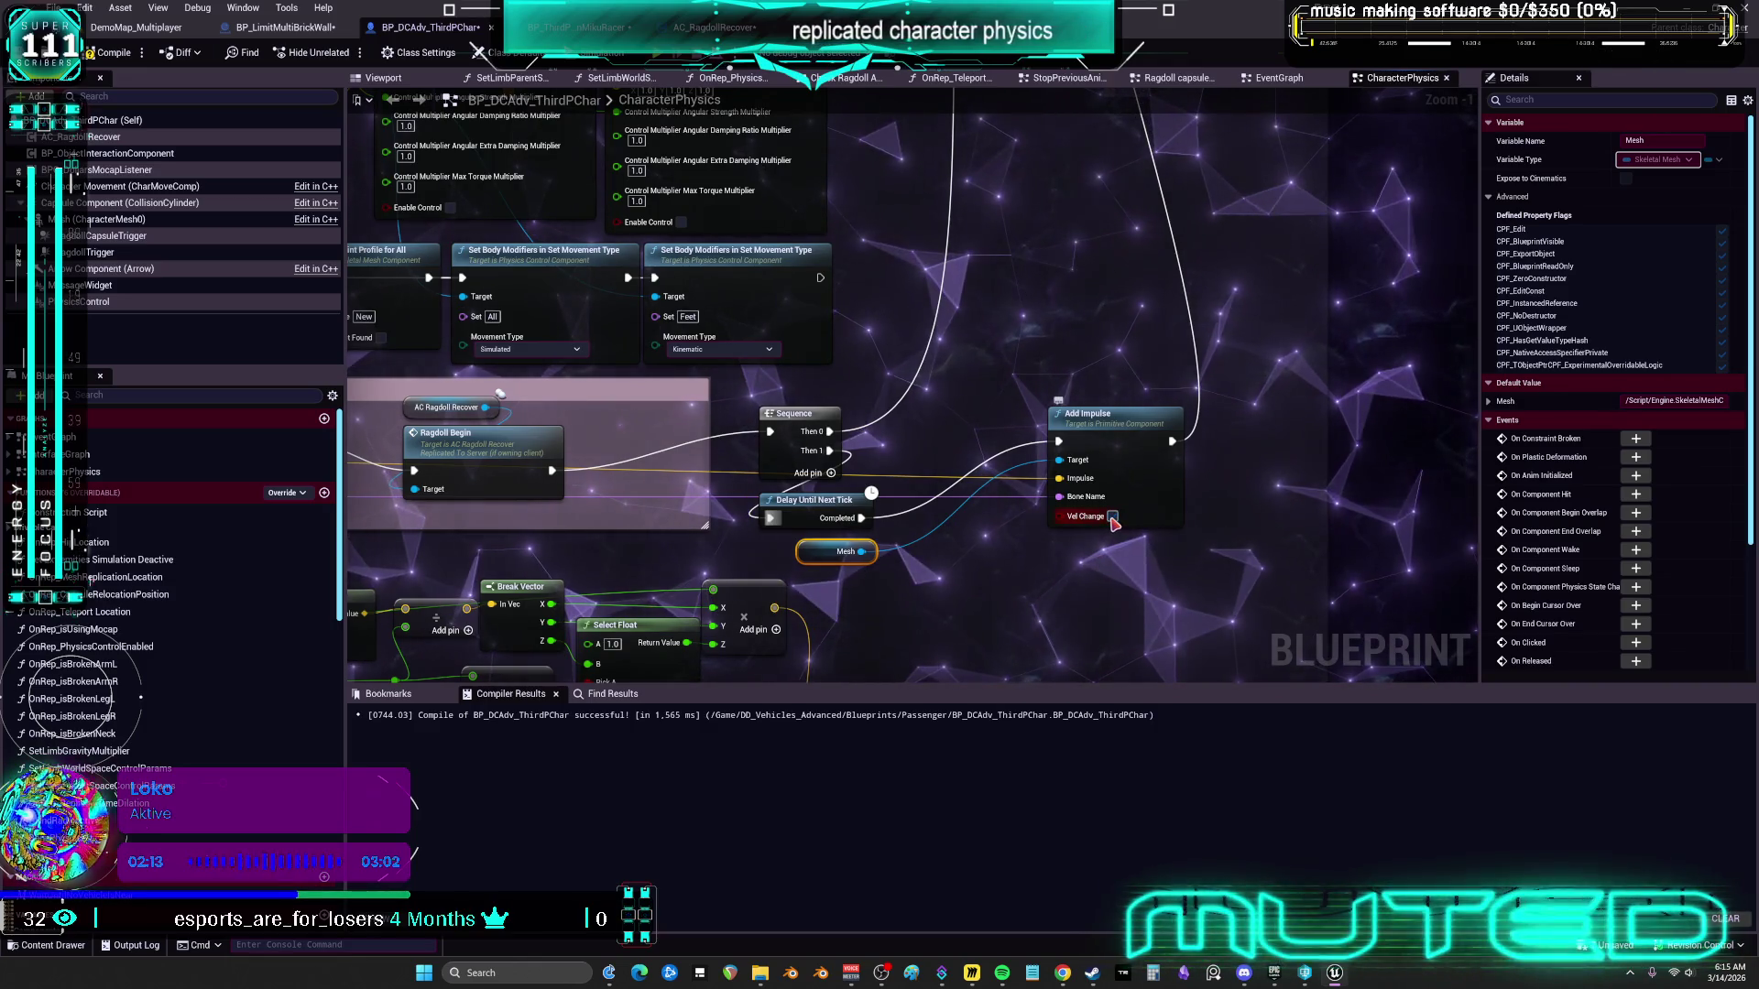
left_click_drag(1100, 438, 992, 429)
key("F7")
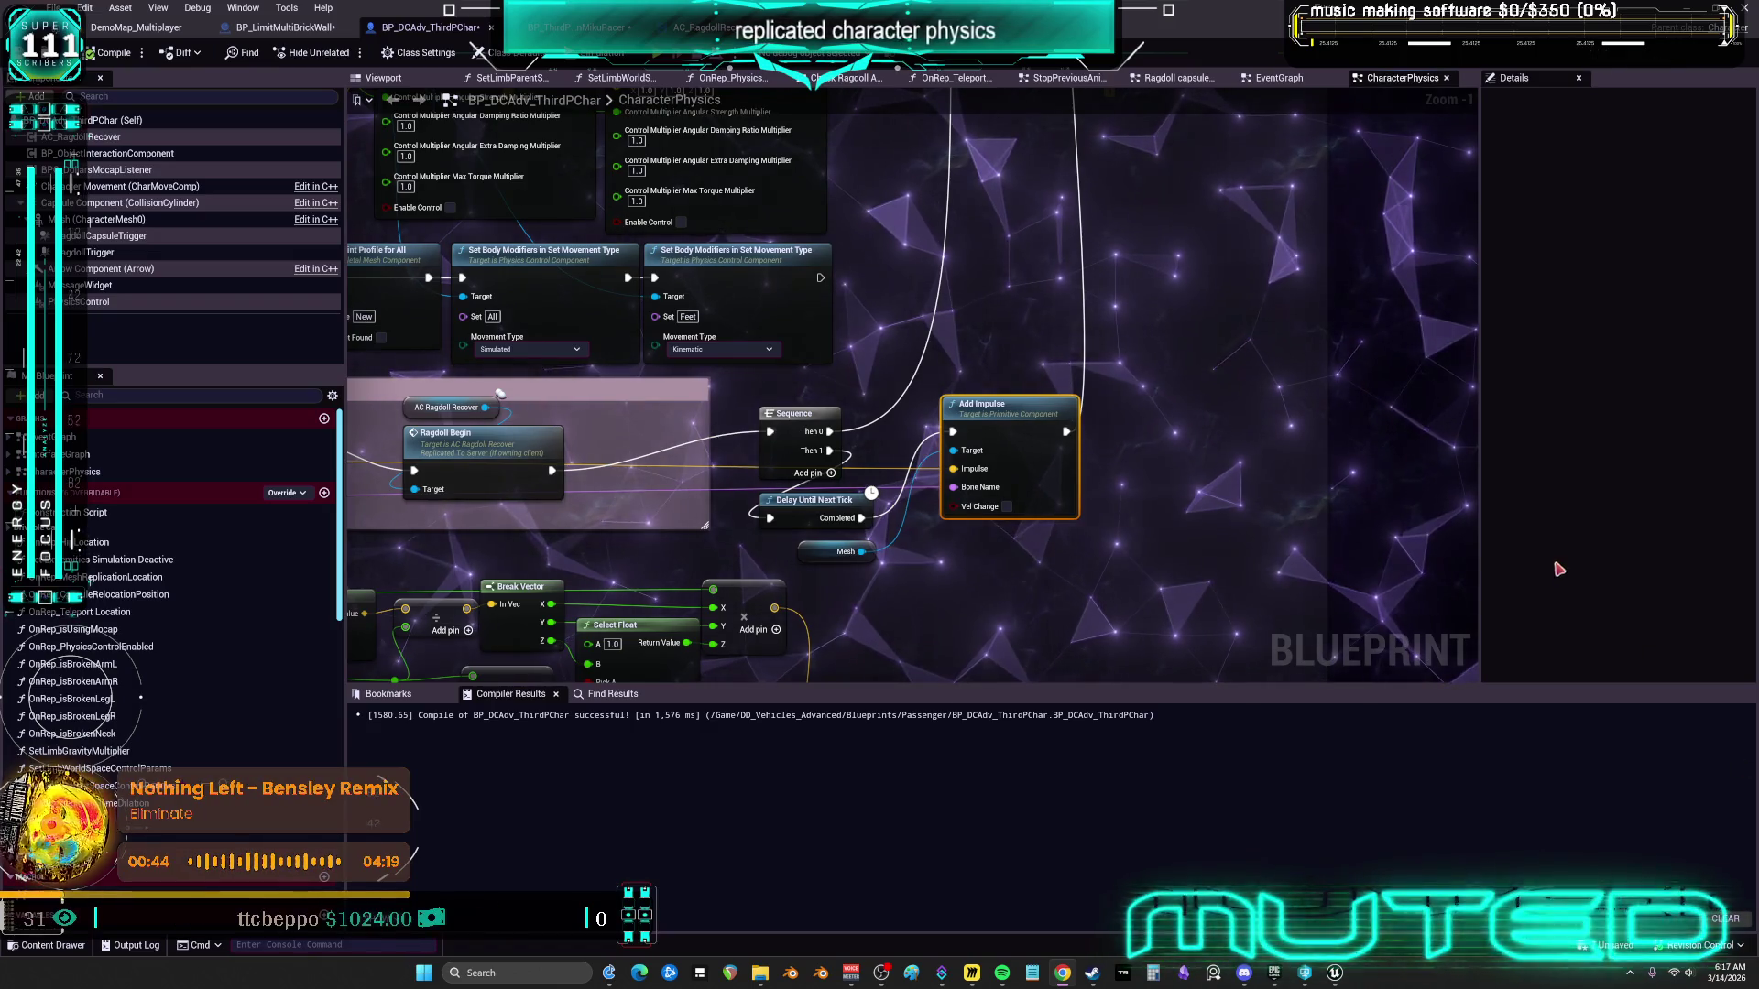
Wire UseParentSpaceControls and UseWorldSpaceControls into their Set Controls in Set Enabled nodes
scroll(666, 289, "down", 4)
scroll(666, 288, "down", 6)
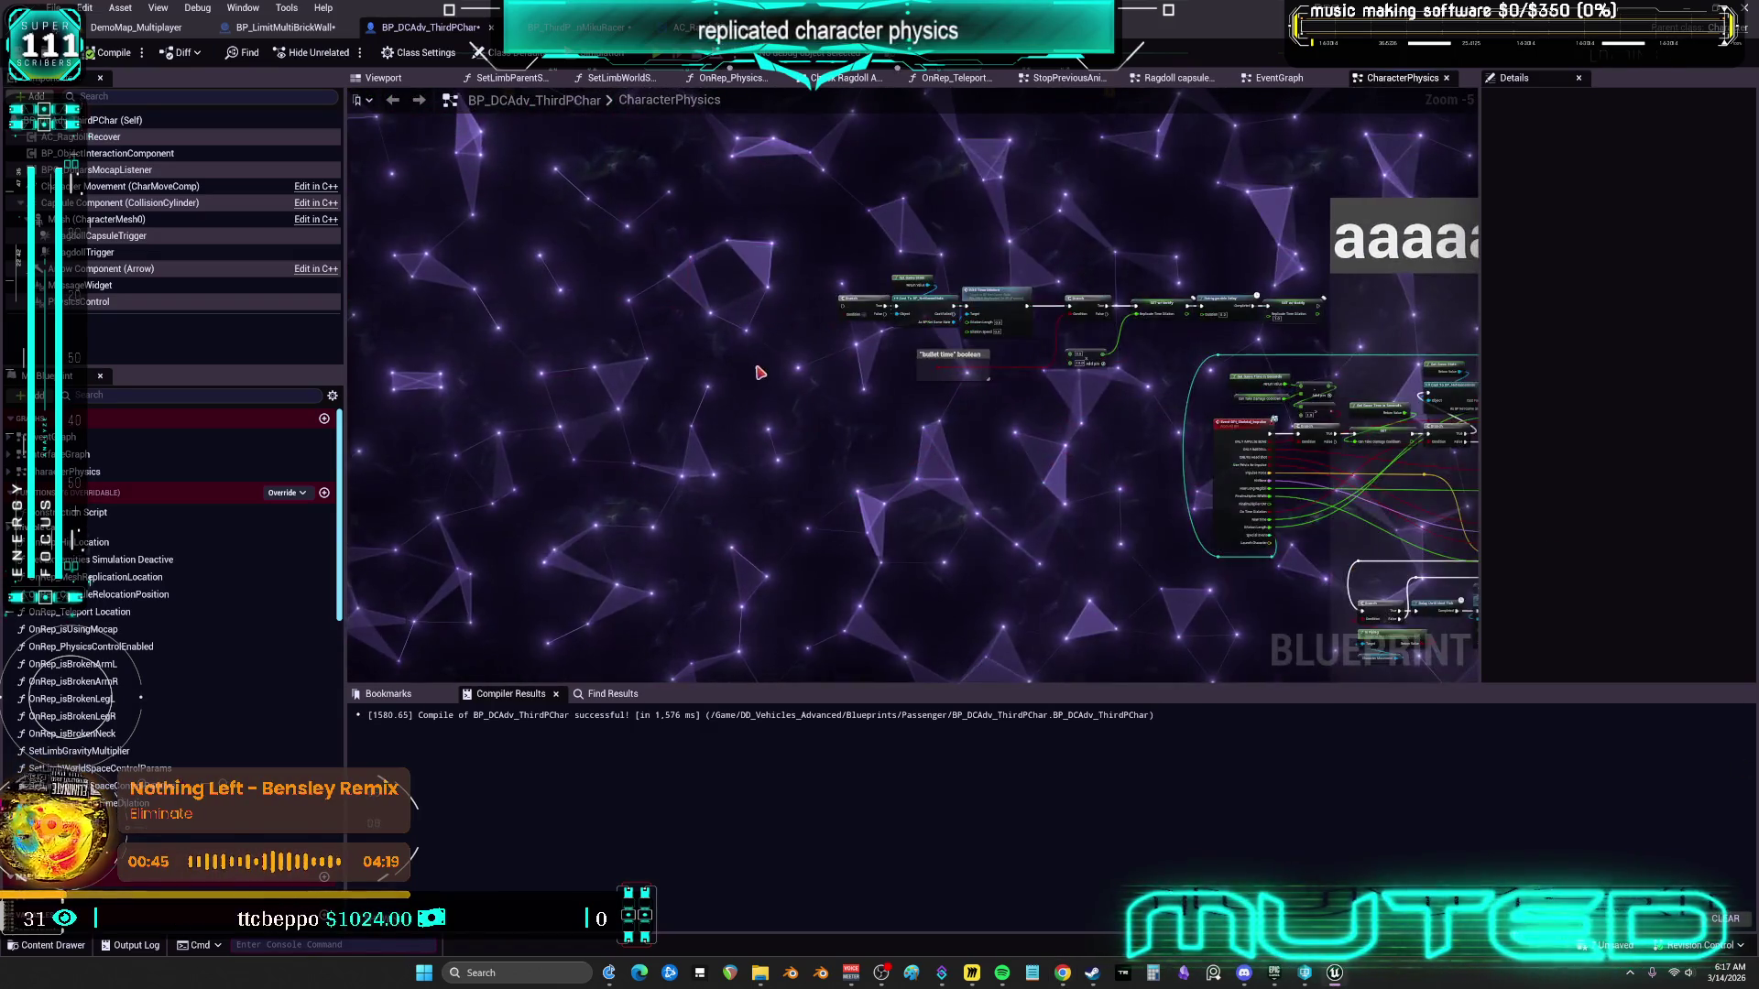
scroll(789, 423, "up", 9)
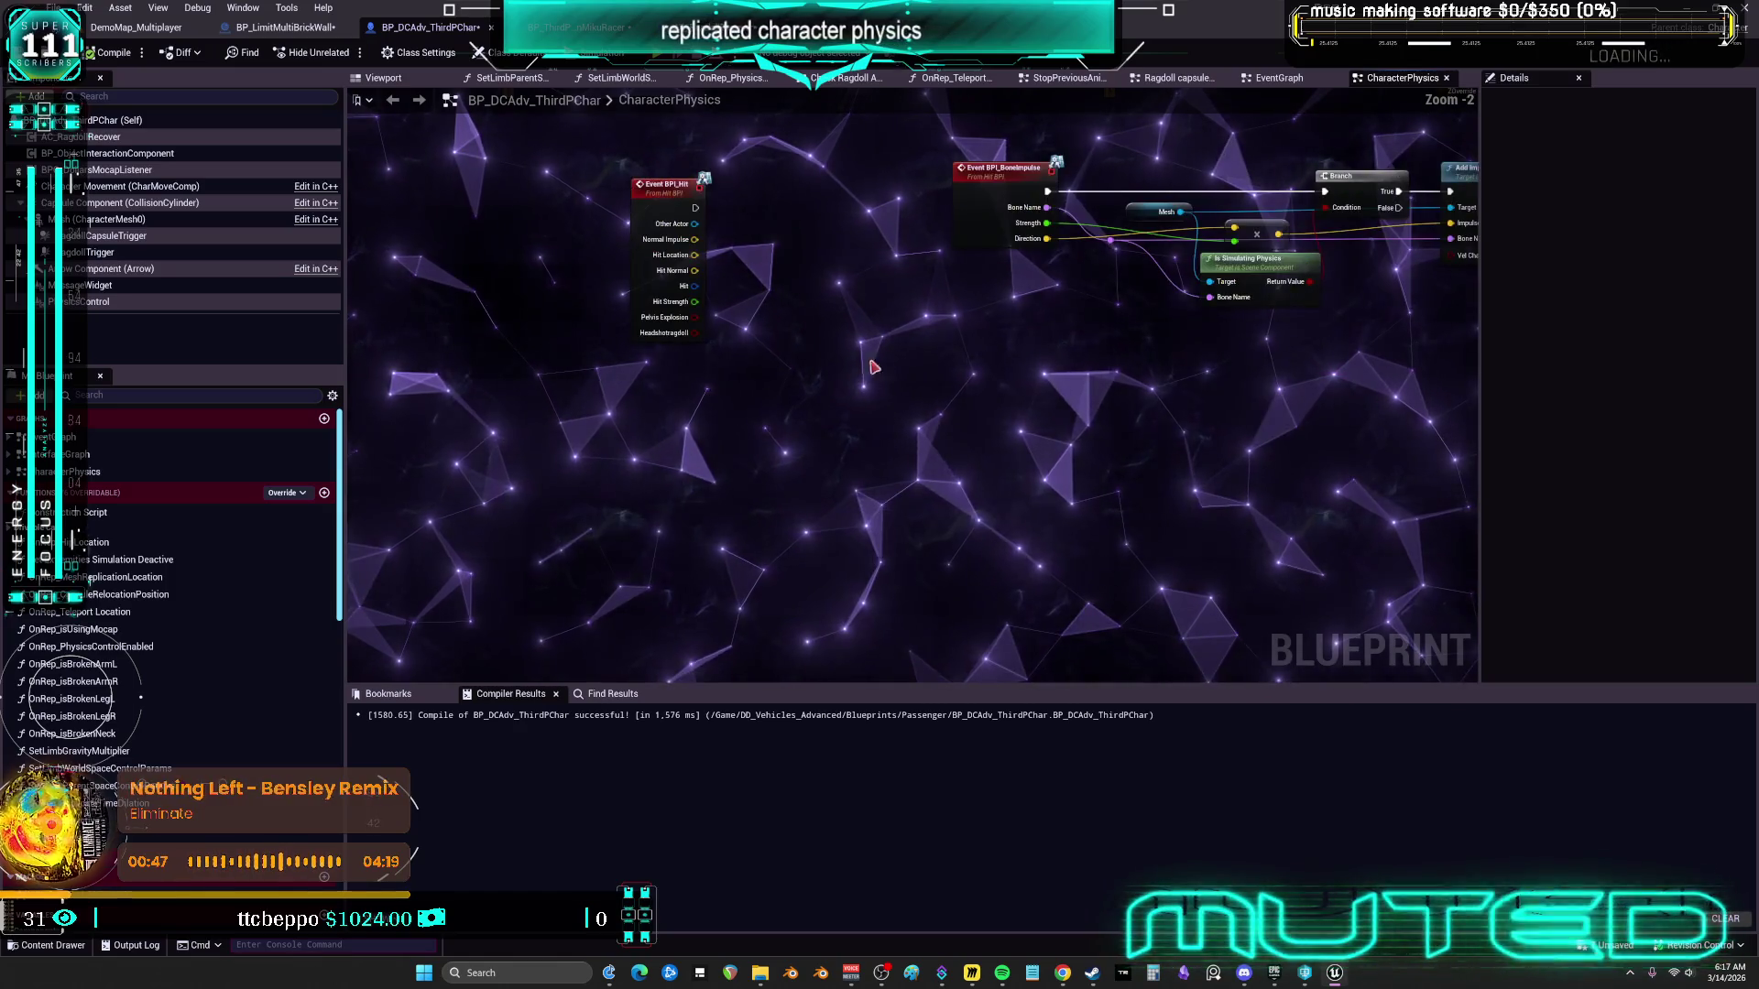
mouse_move(815, 512)
left_mouse_down()
mouse_move(633, 463)
mouse_move(622, 428)
left_mouse_up()
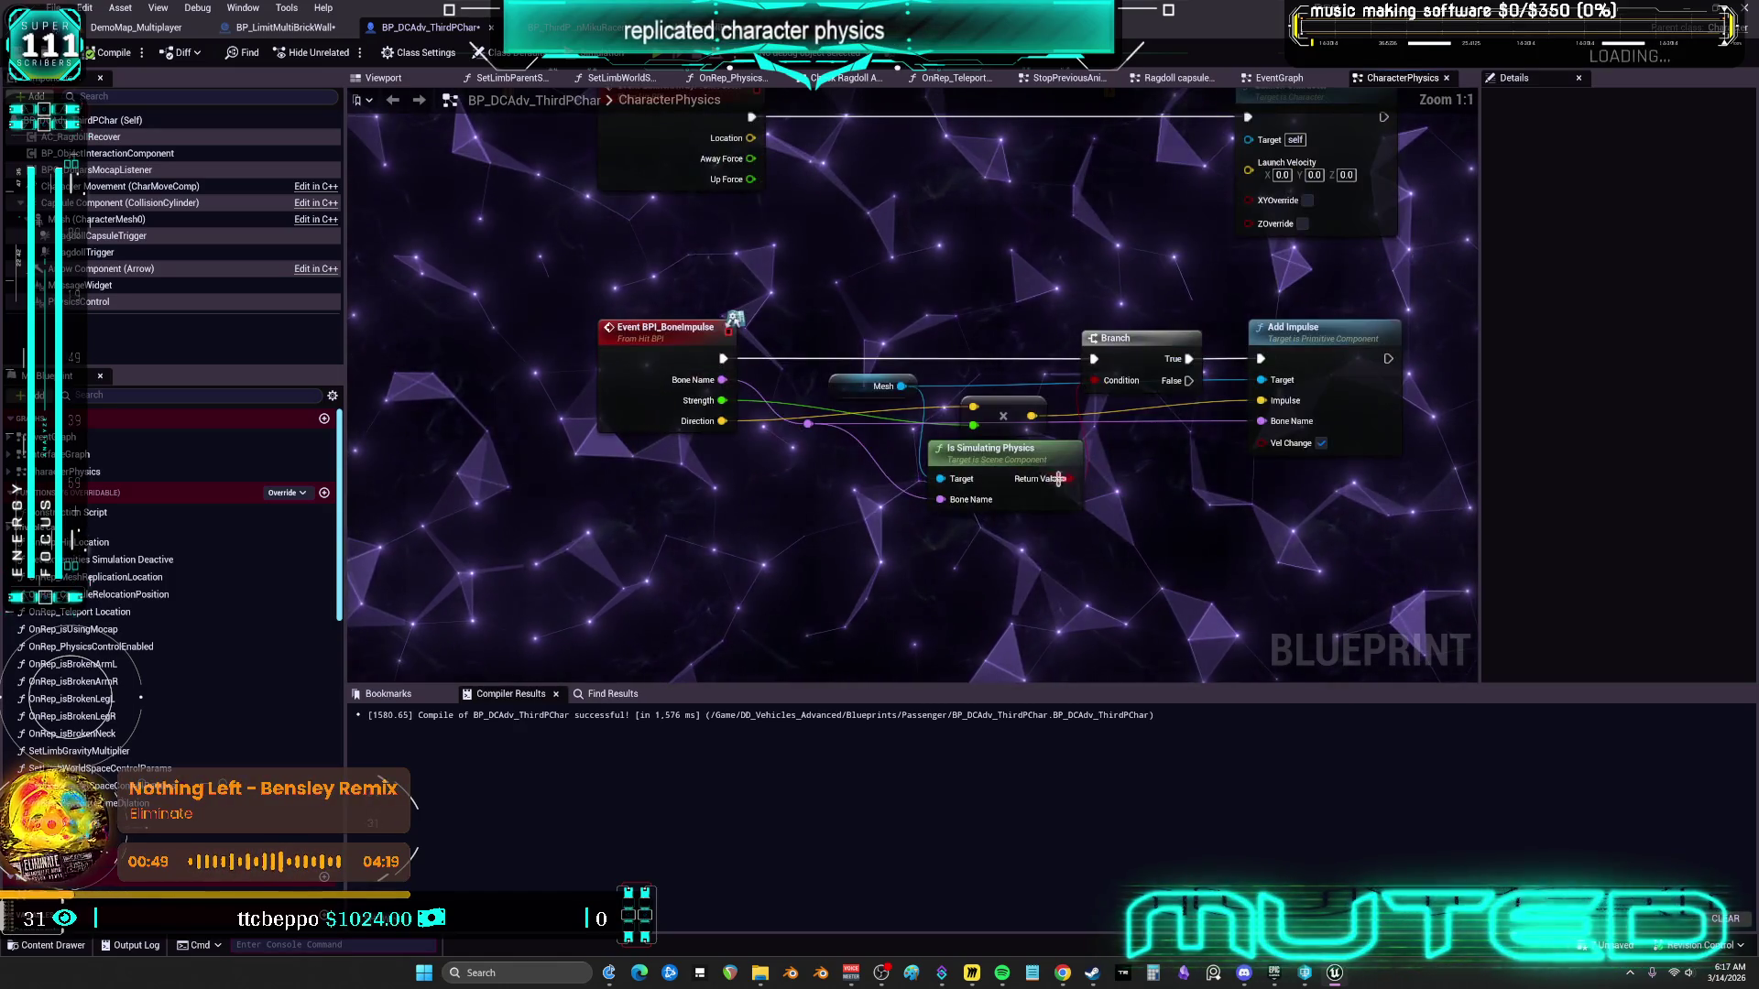
scroll(812, 522, "down", 2)
left_click_drag(789, 596, 779, 367)
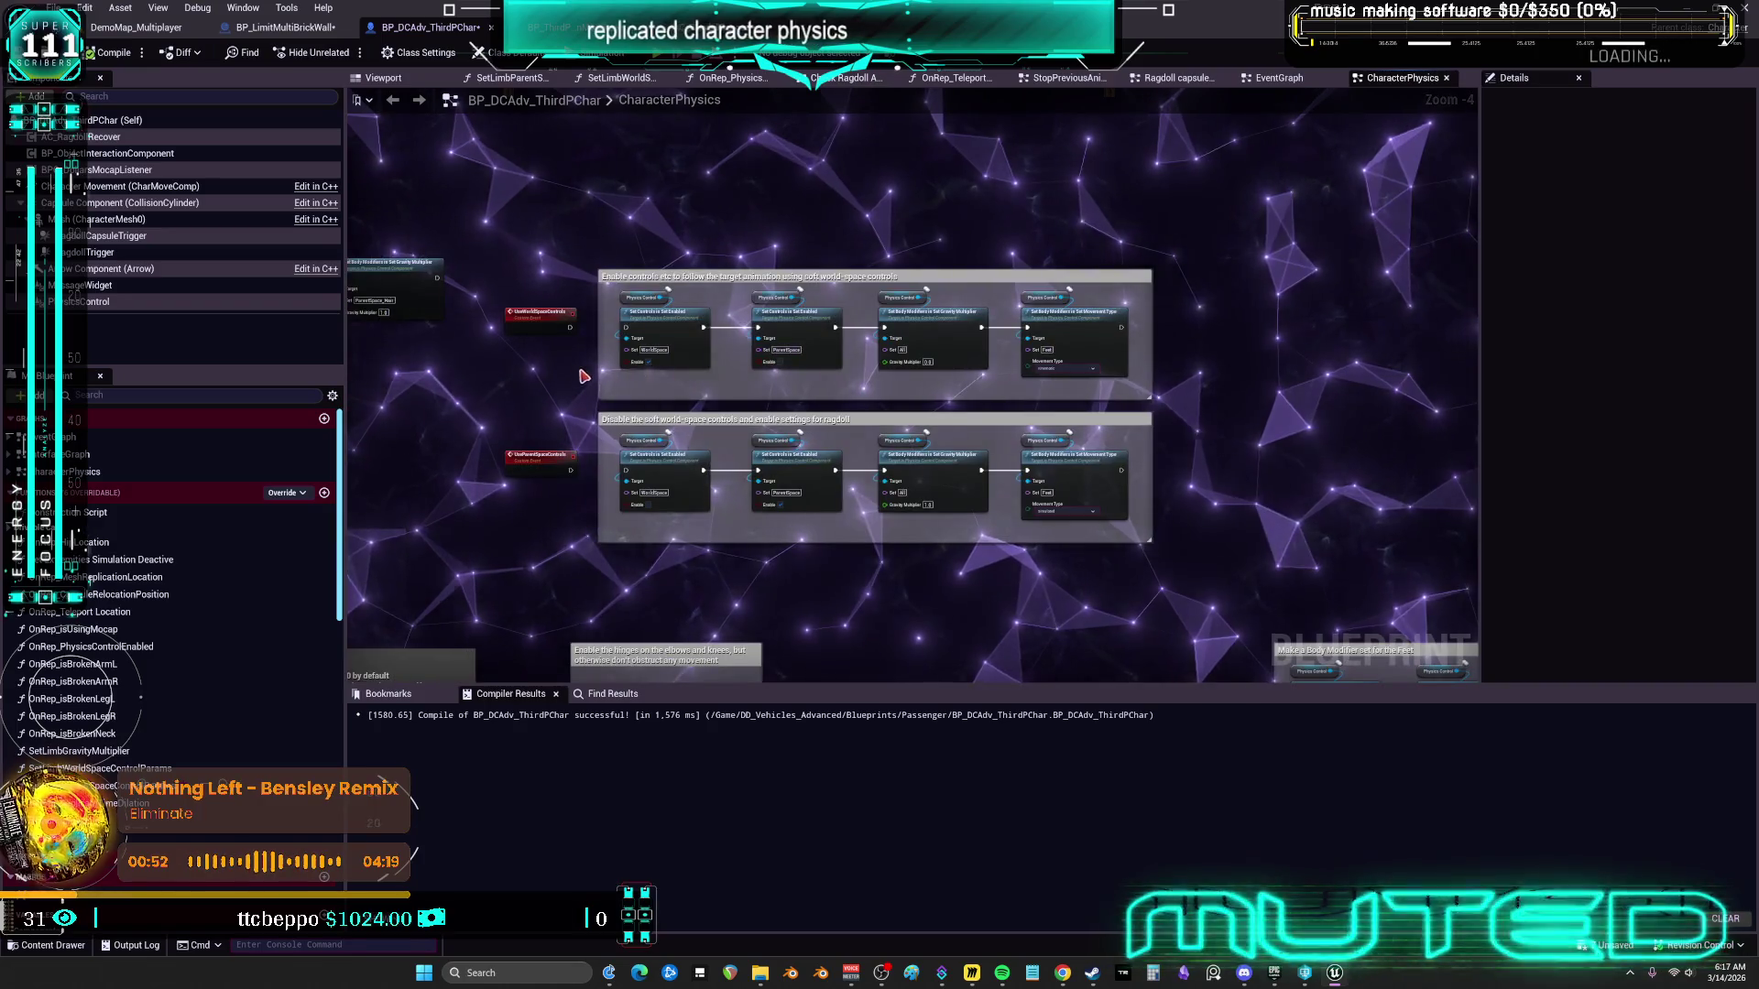
left_click_drag(583, 375, 751, 275)
scroll(641, 458, "up", 4)
mouse_move(667, 534)
left_mouse_down()
mouse_move(774, 545)
mouse_move(742, 540)
mouse_move(723, 435)
left_mouse_up()
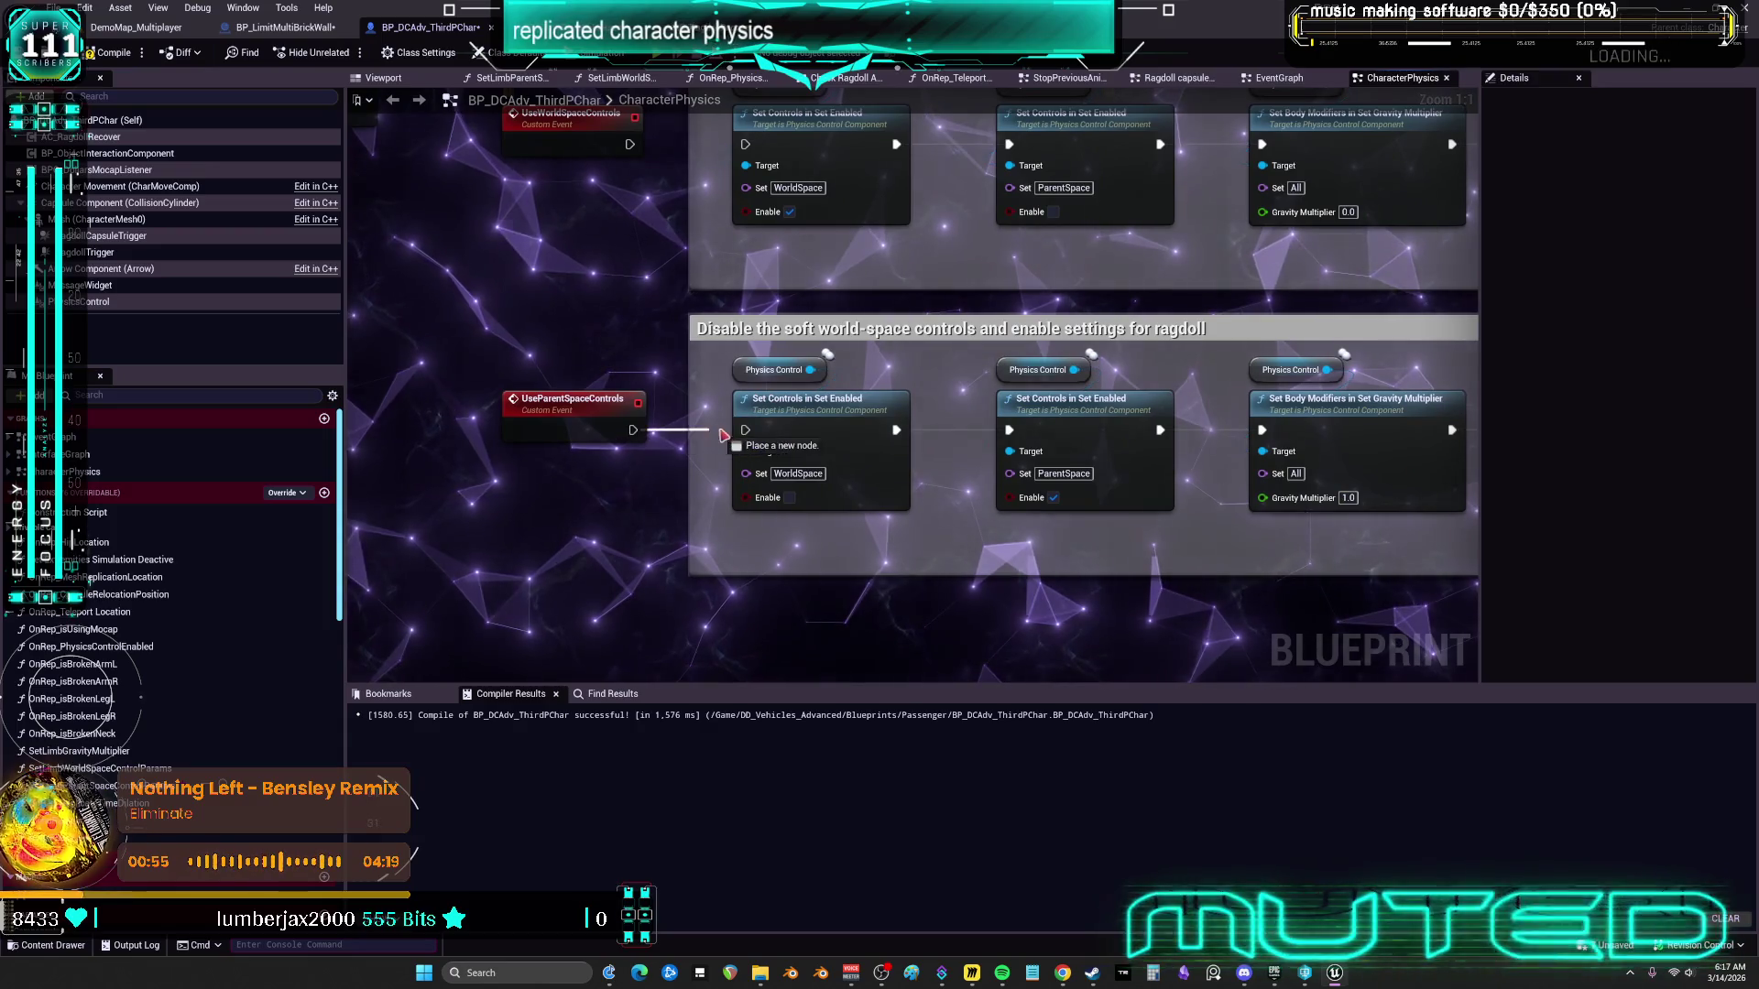
mouse_move(641, 146)
left_mouse_down()
mouse_move(566, 330)
mouse_move(672, 328)
left_mouse_up()
Switch over to BP_ThirdPersonMikuRacer's EventGraph
scroll(1076, 425, "down", 3)
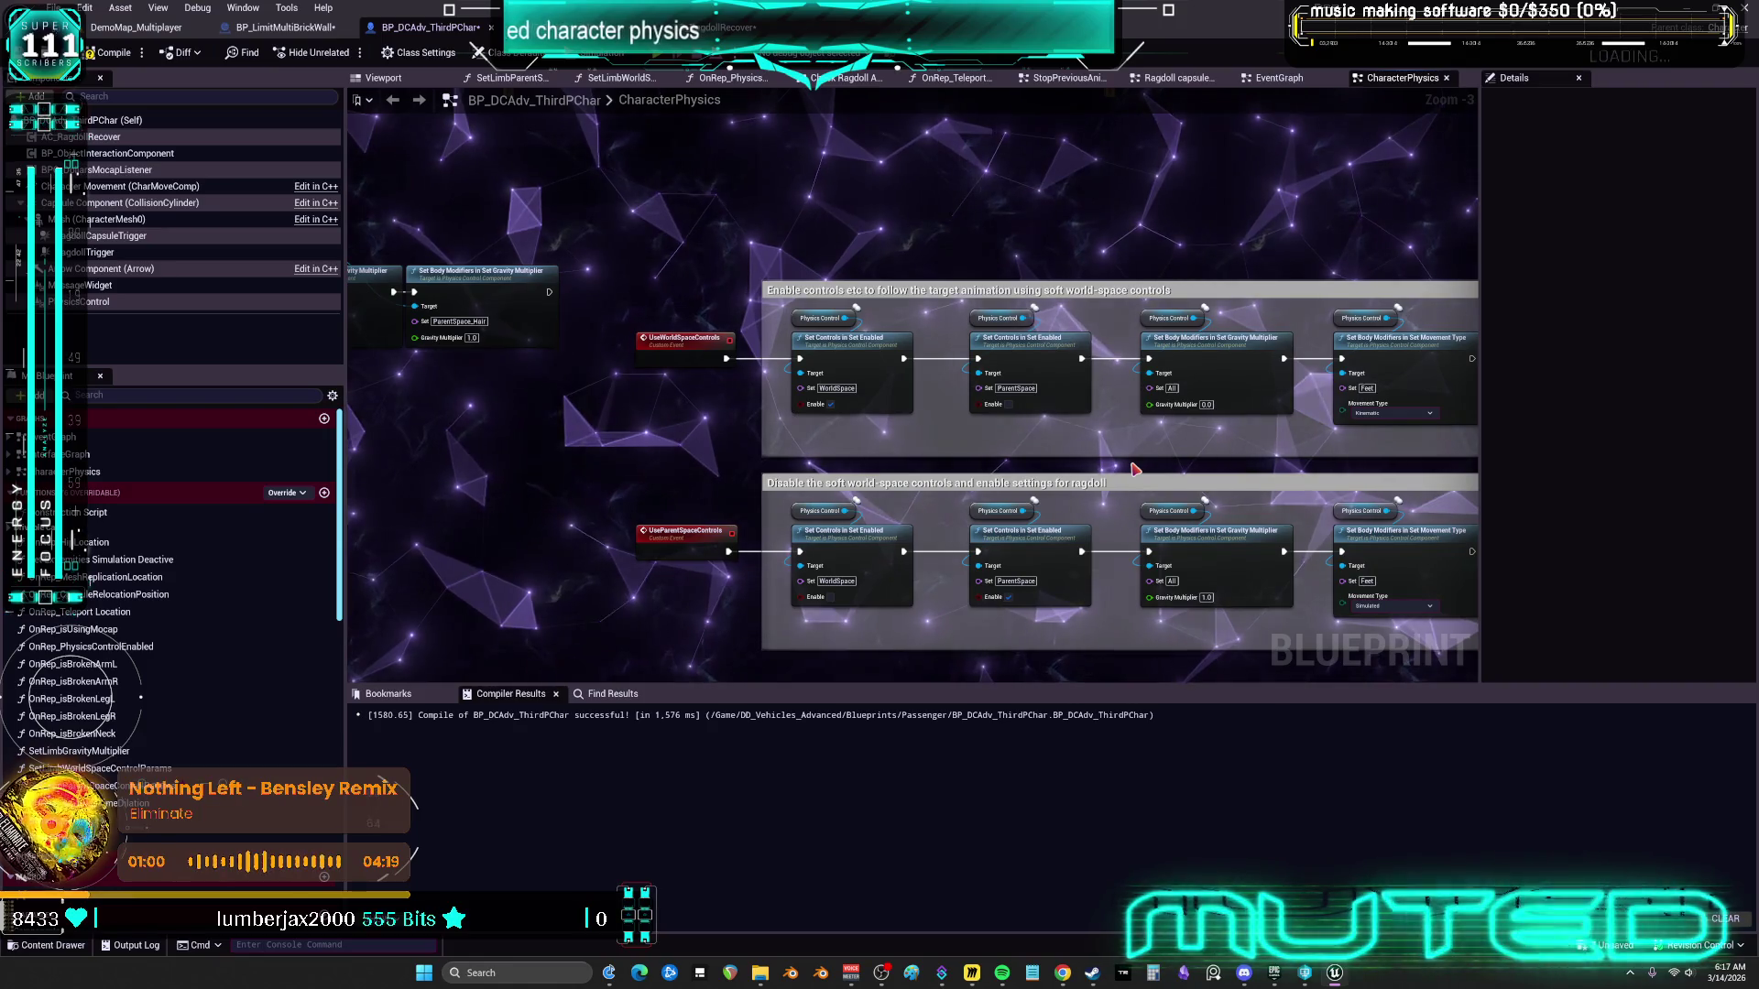
scroll(1136, 469, "down", 4)
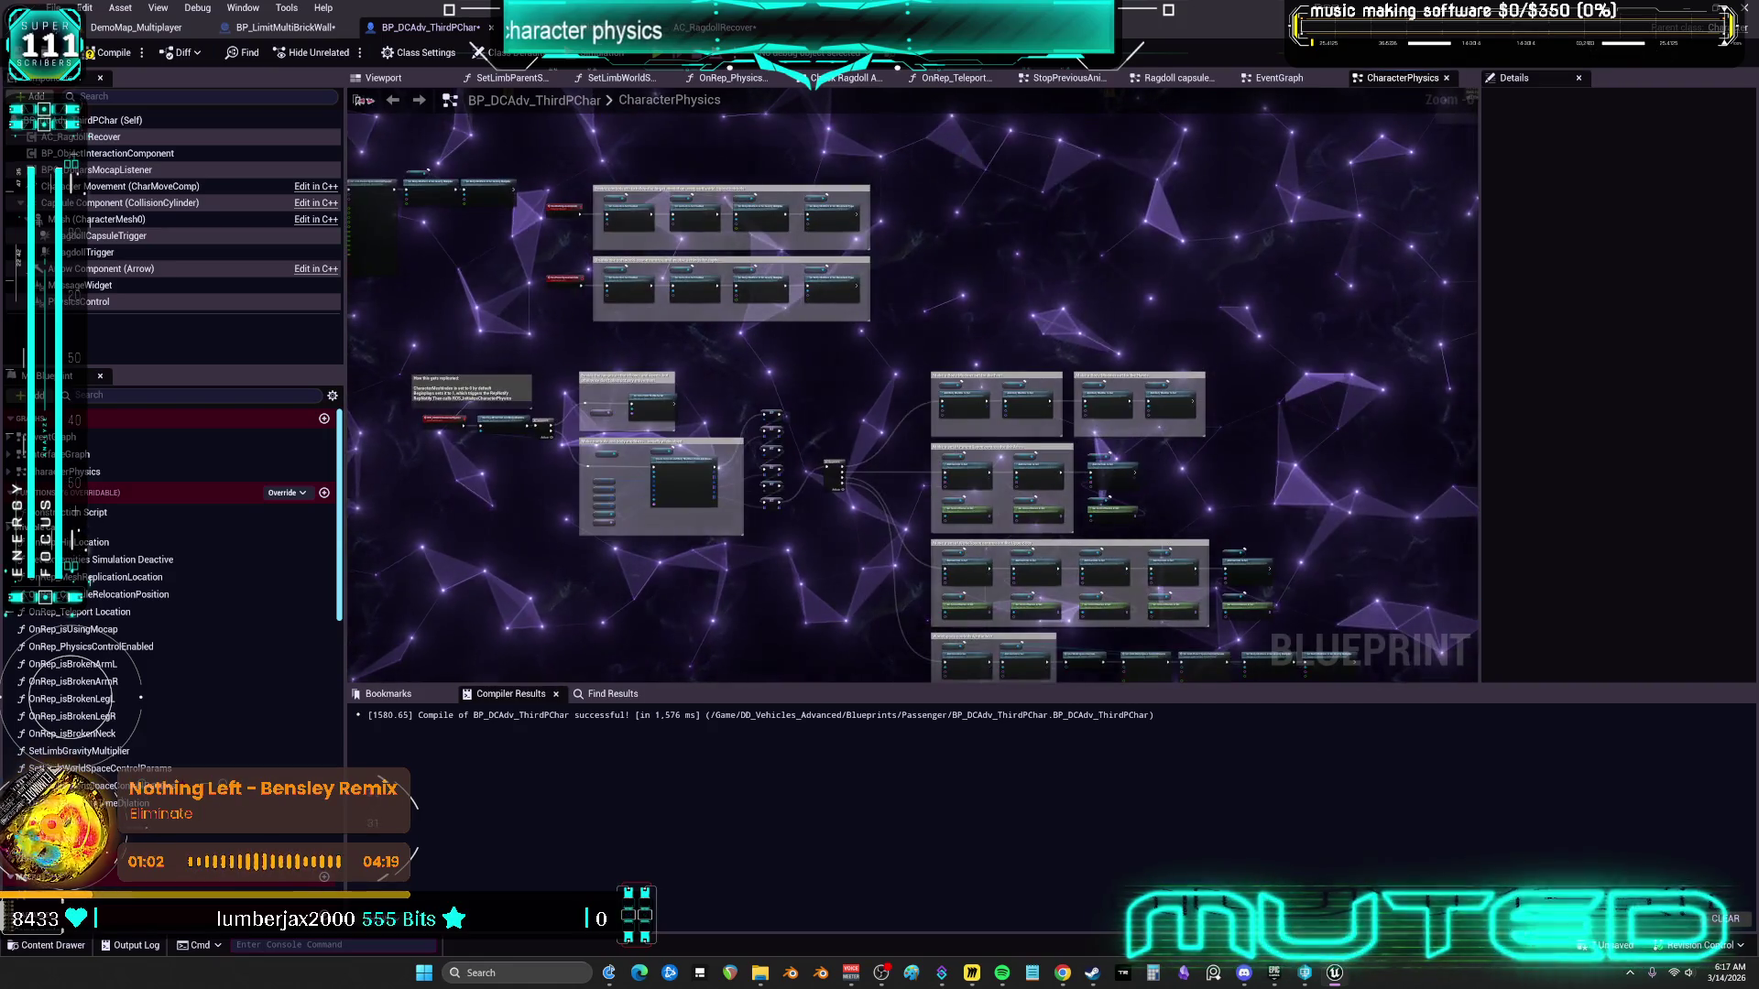
key("alt+Tab")
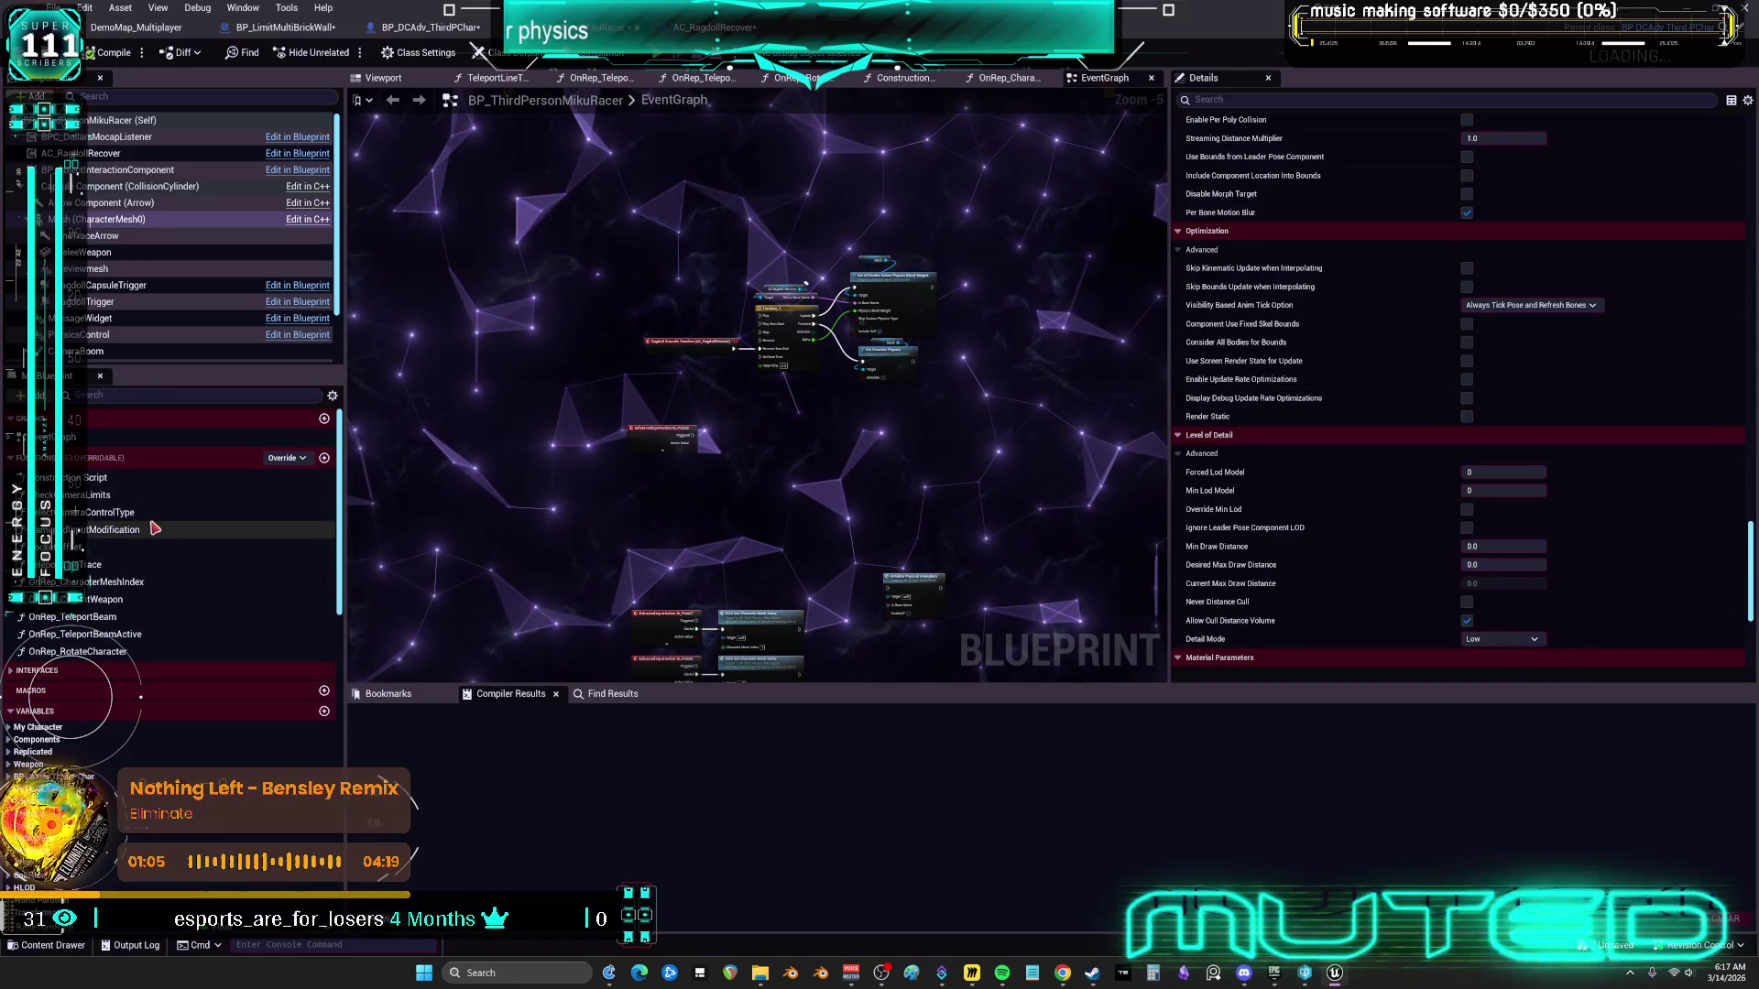
In OnRep_CharacterMeshIndex, connect SET to ROS Initialize Character Physics, then return to the EventGraph
double_click(154, 583)
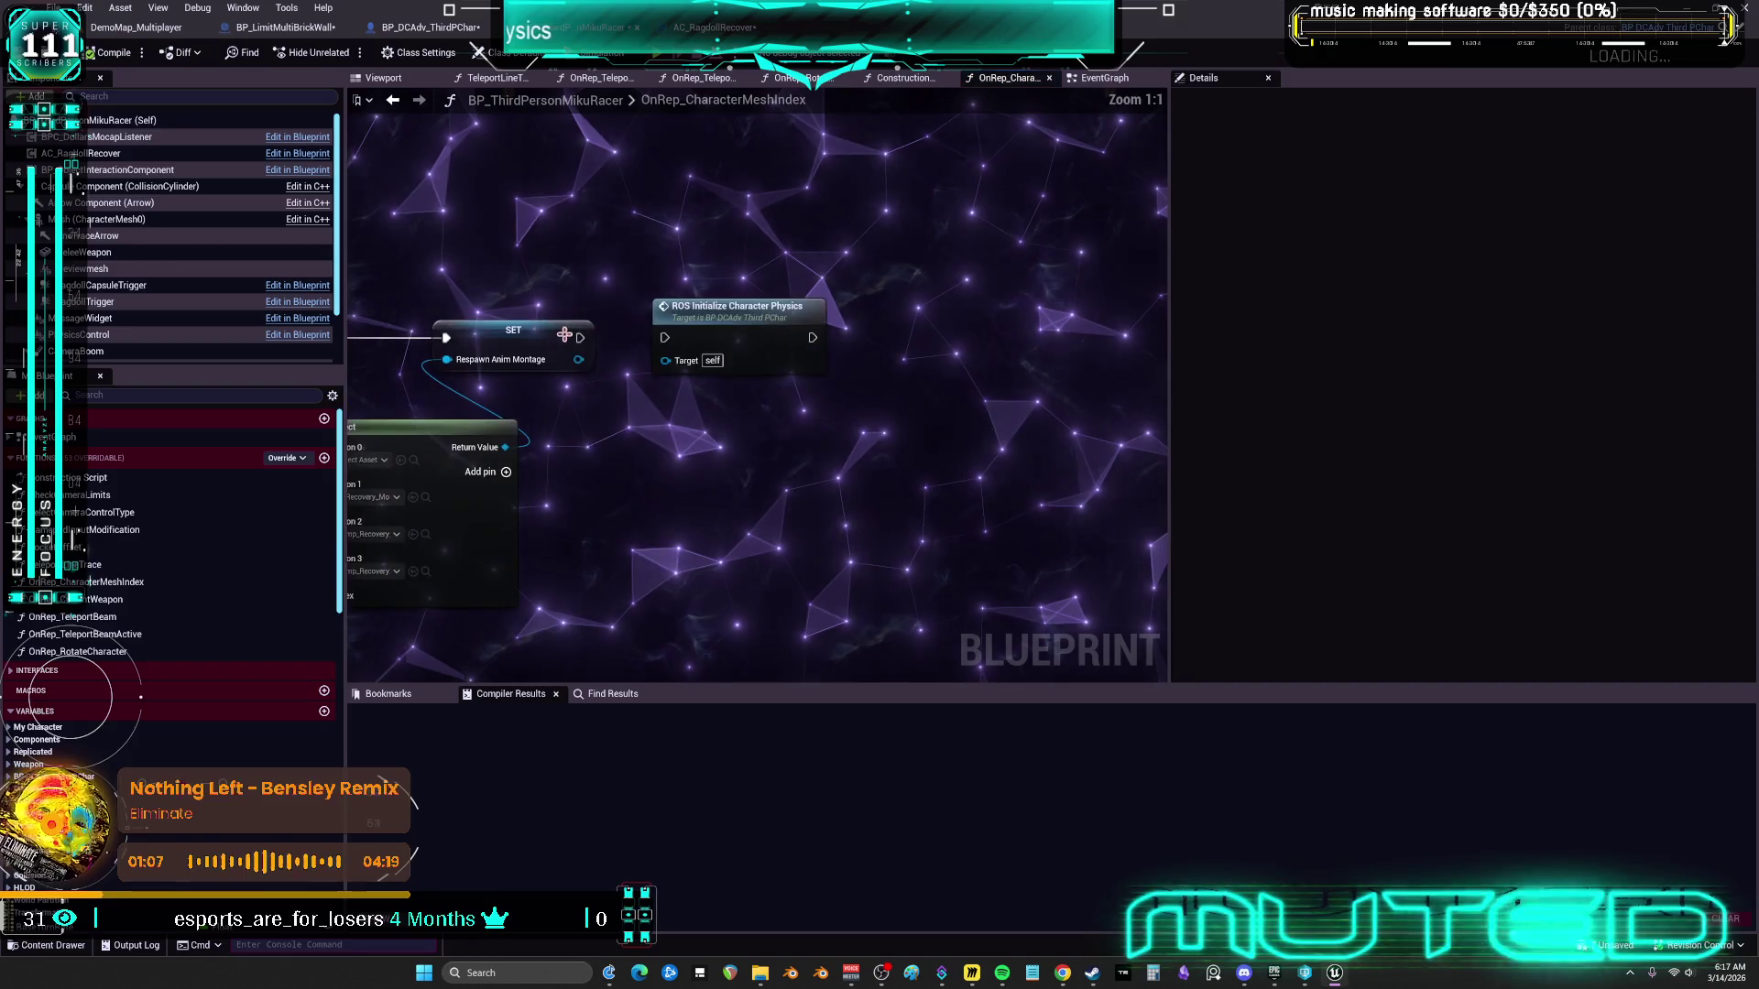
left_click_drag(666, 340, 666, 340)
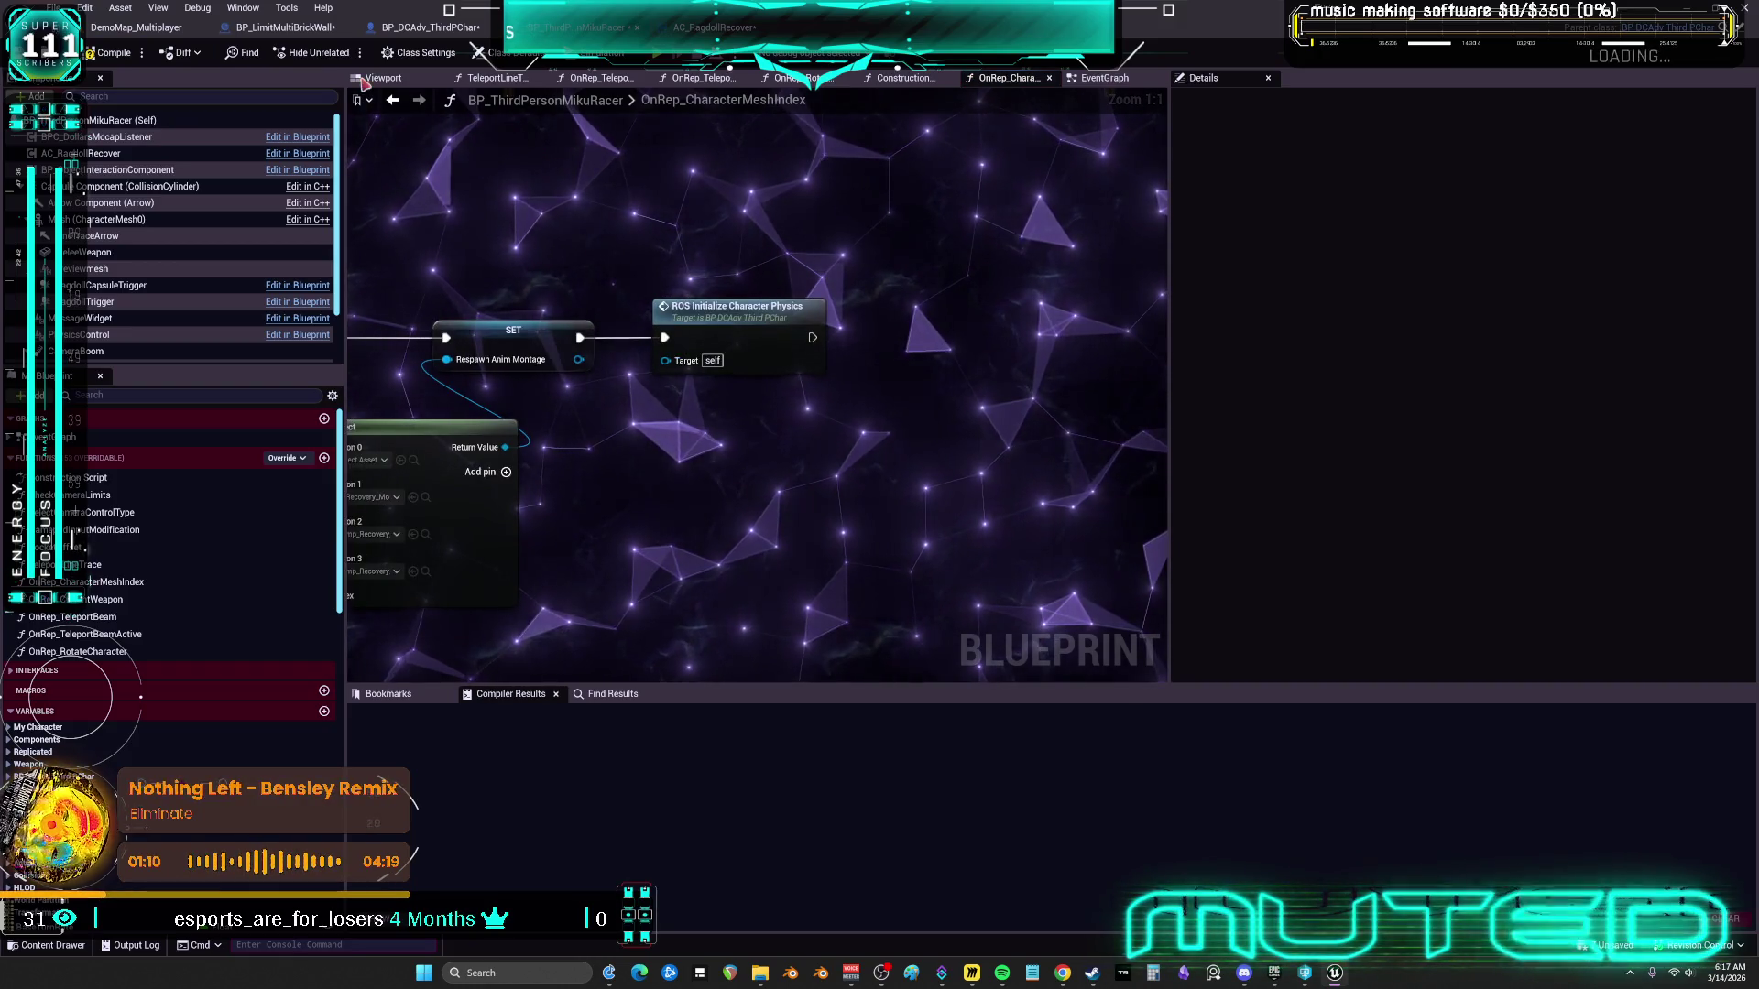
left_click(1104, 78)
Browse to the LOCATION & TELEPORTING nodes, jump to ROS_SetCharacterMeshIndex, then return to BP_DCAdv_ThirdPChar
scroll(877, 526, "up", 4)
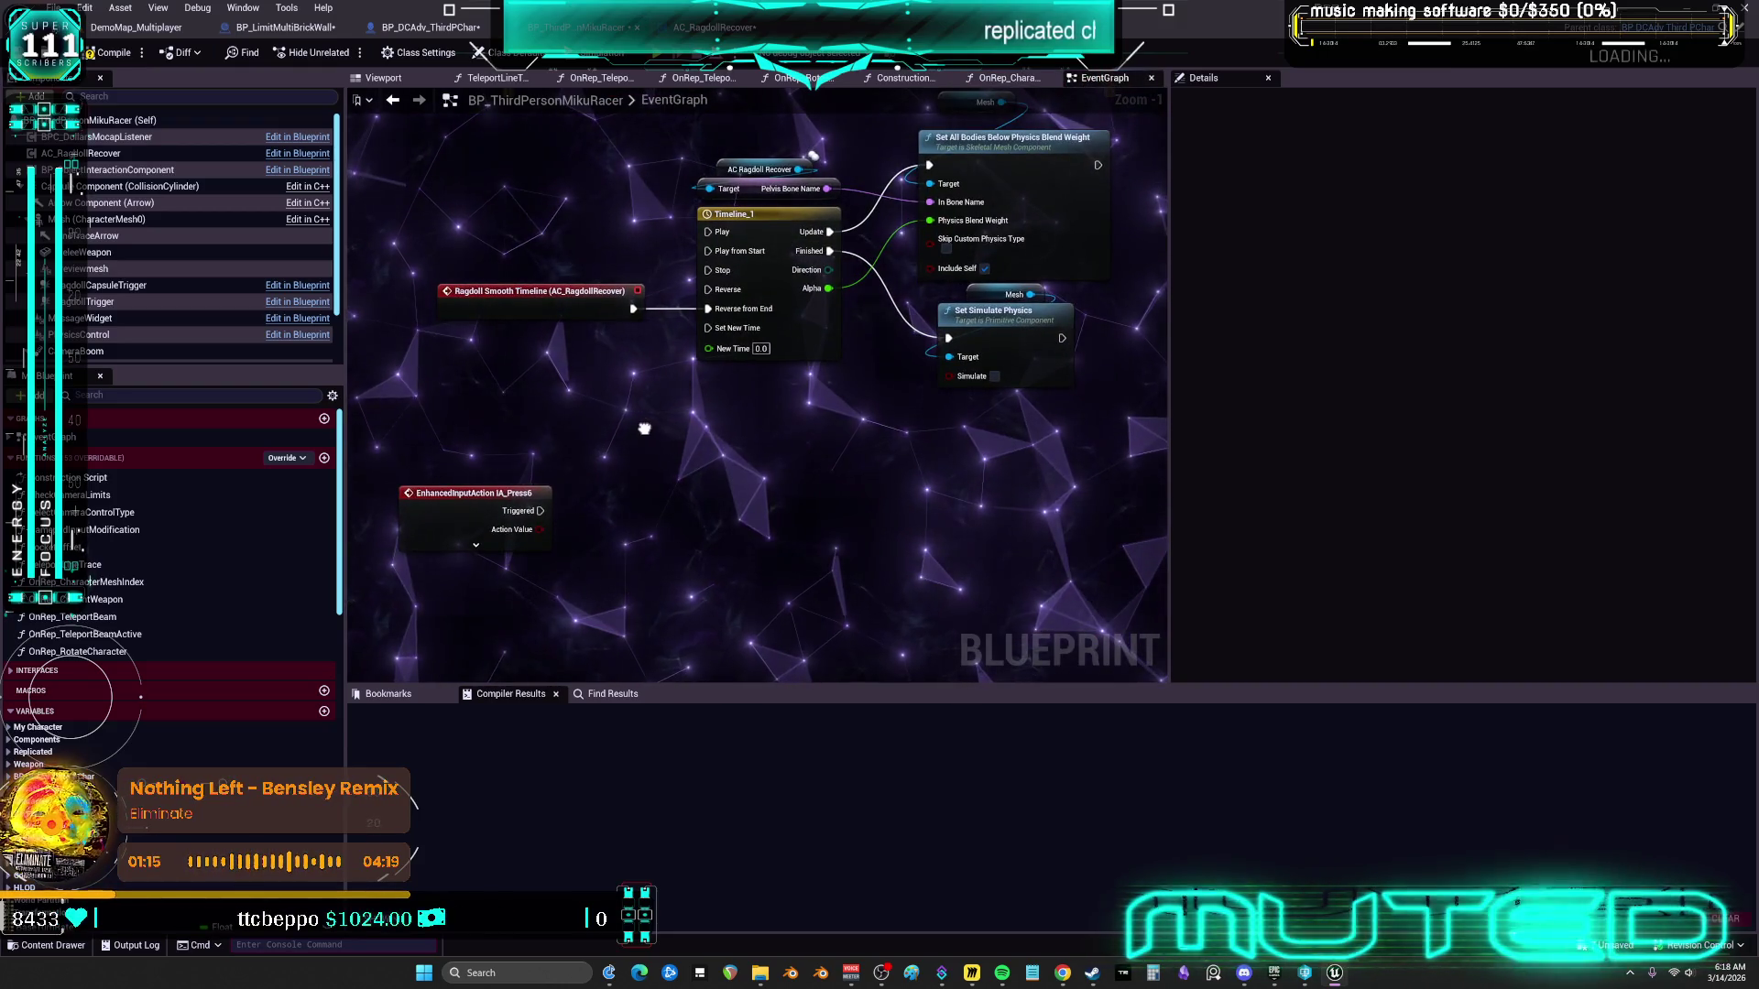
left_click_drag(644, 431, 708, 92)
scroll(806, 426, "down", 3)
left_click_drag(806, 426, 806, 249)
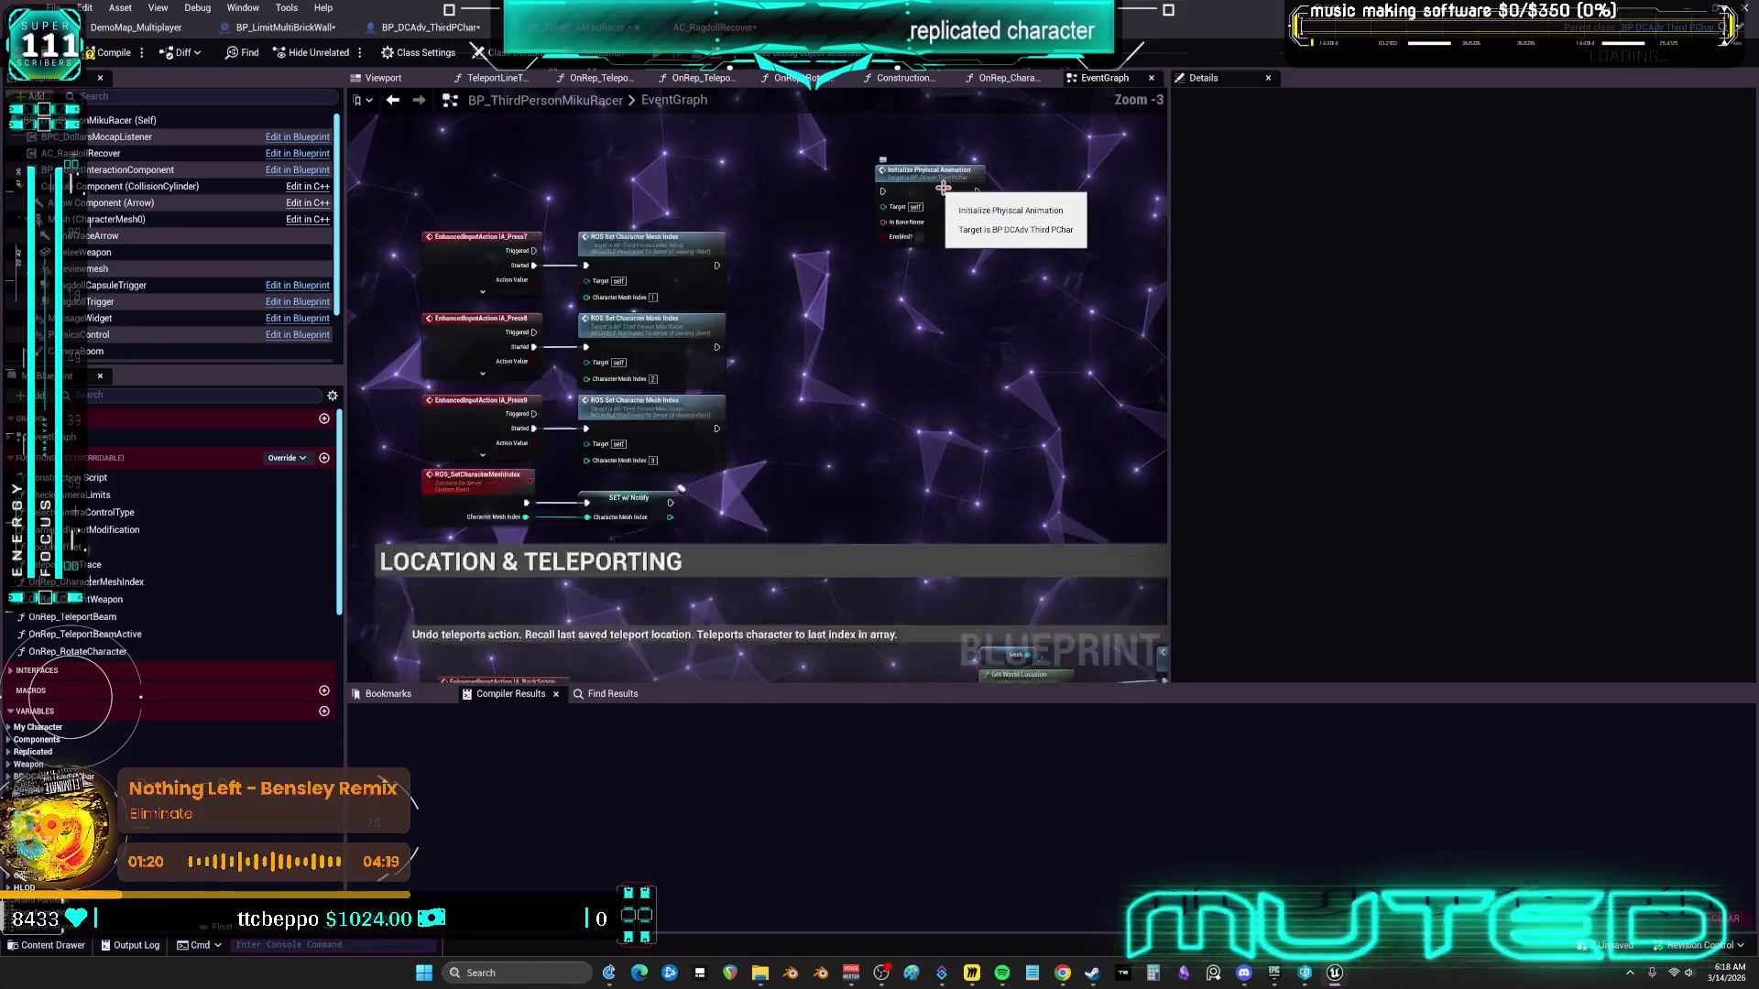
scroll(941, 202, "up", 3)
scroll(905, 452, "down", 4)
left_click_drag(904, 452, 905, 204)
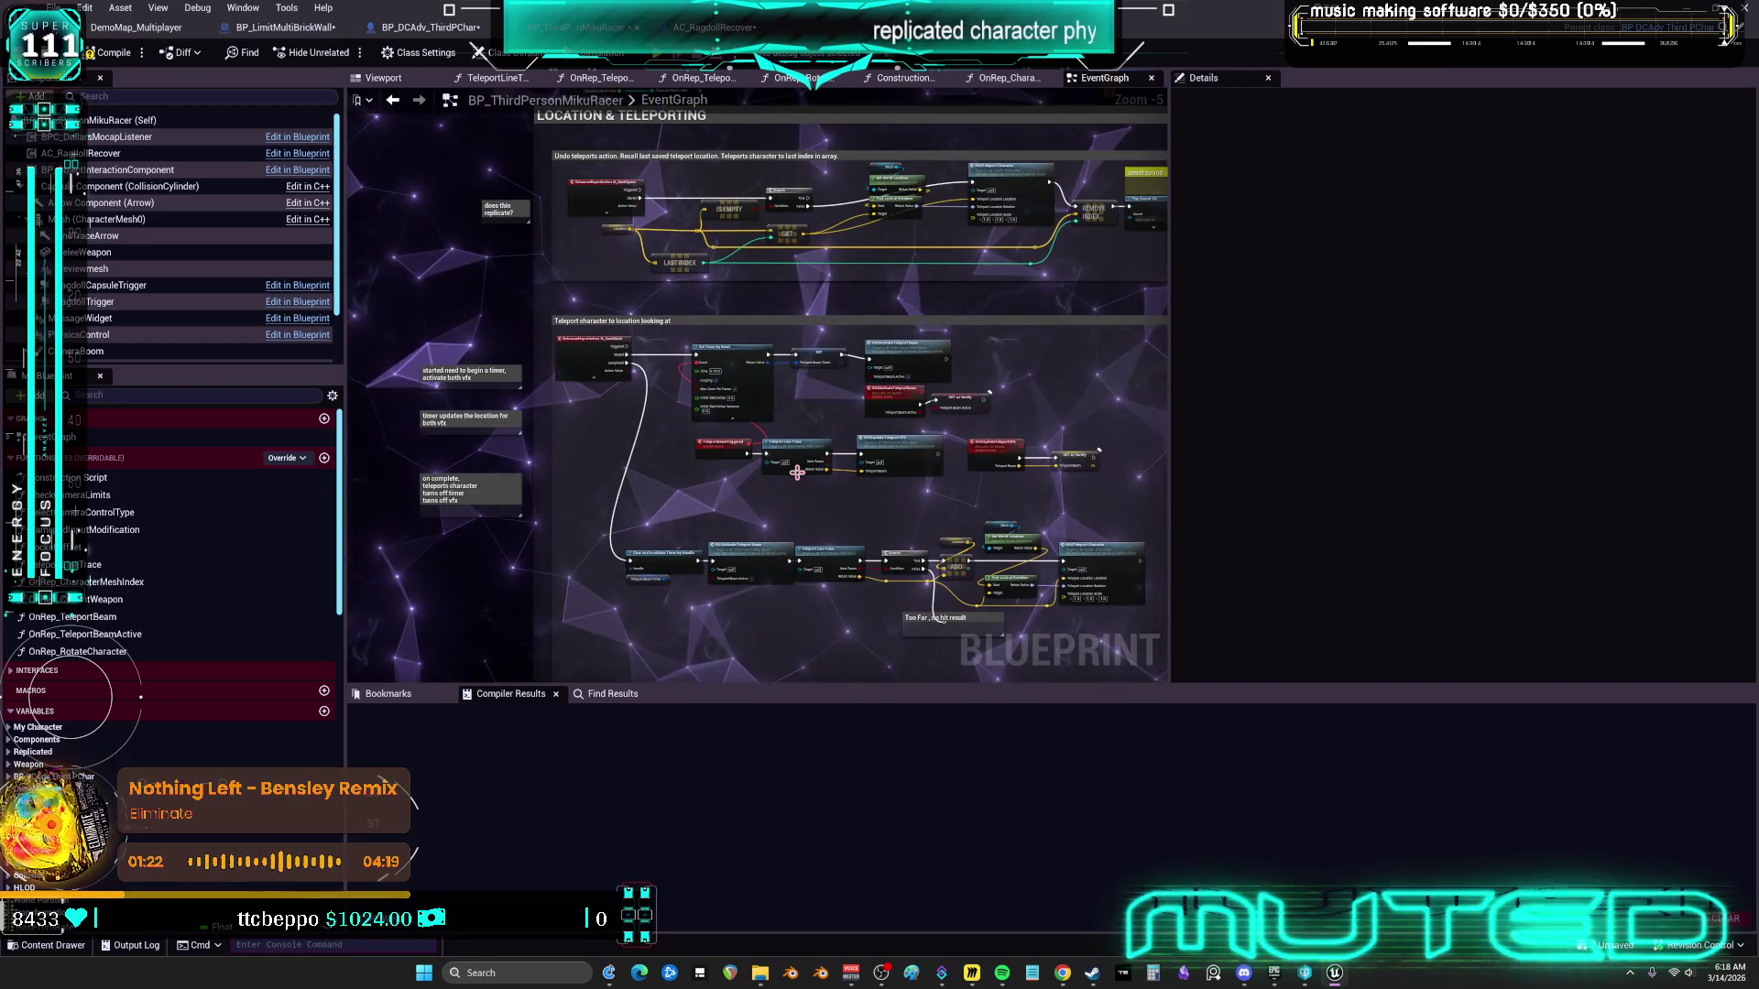
left_click_drag(806, 500, 648, 323)
scroll(687, 311, "down", 6)
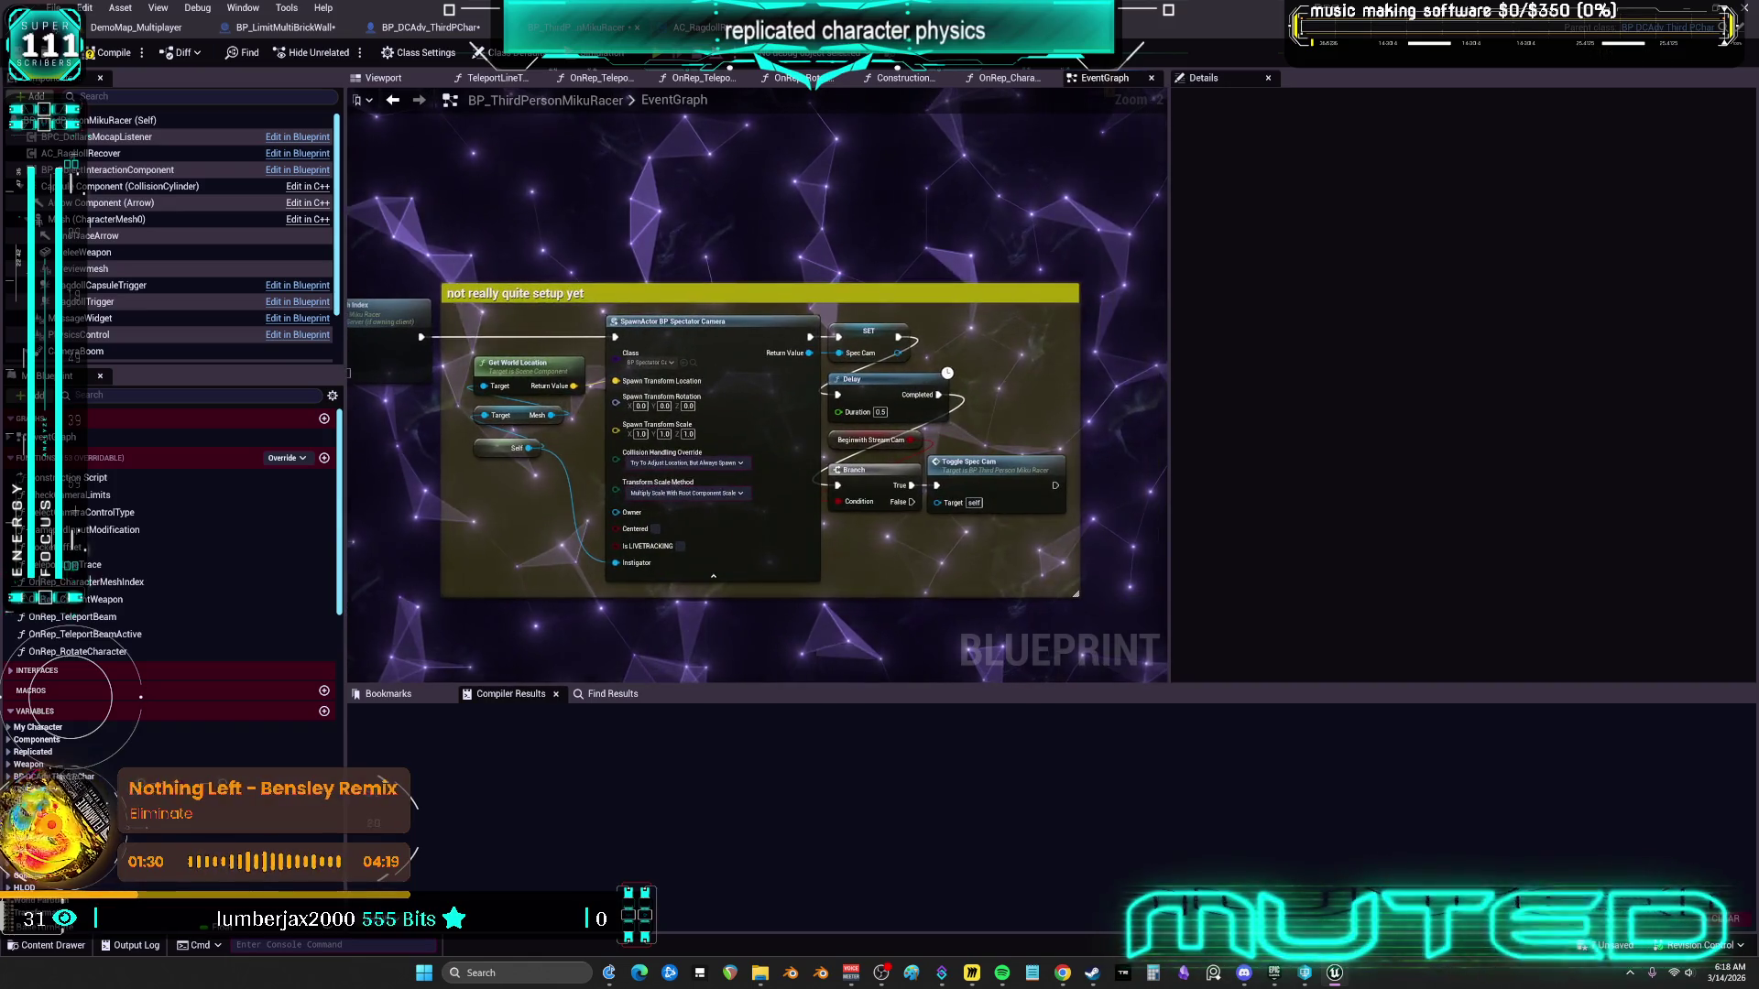
double_click(565, 332)
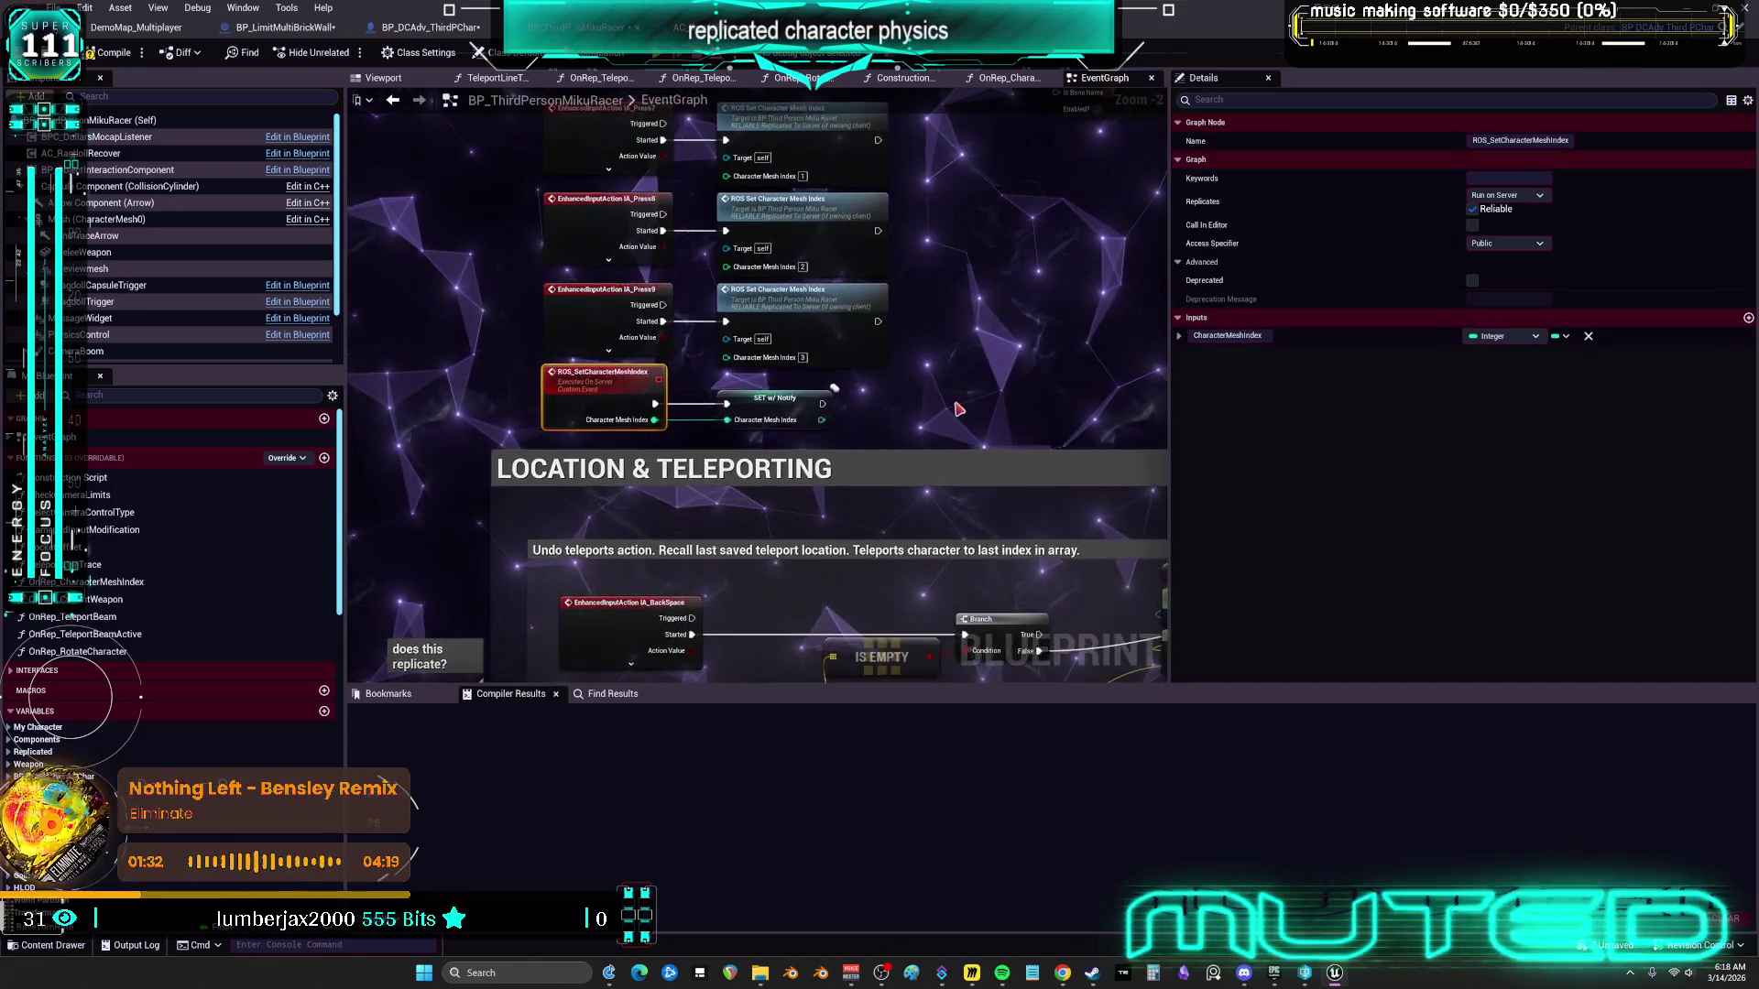
left_click(431, 26)
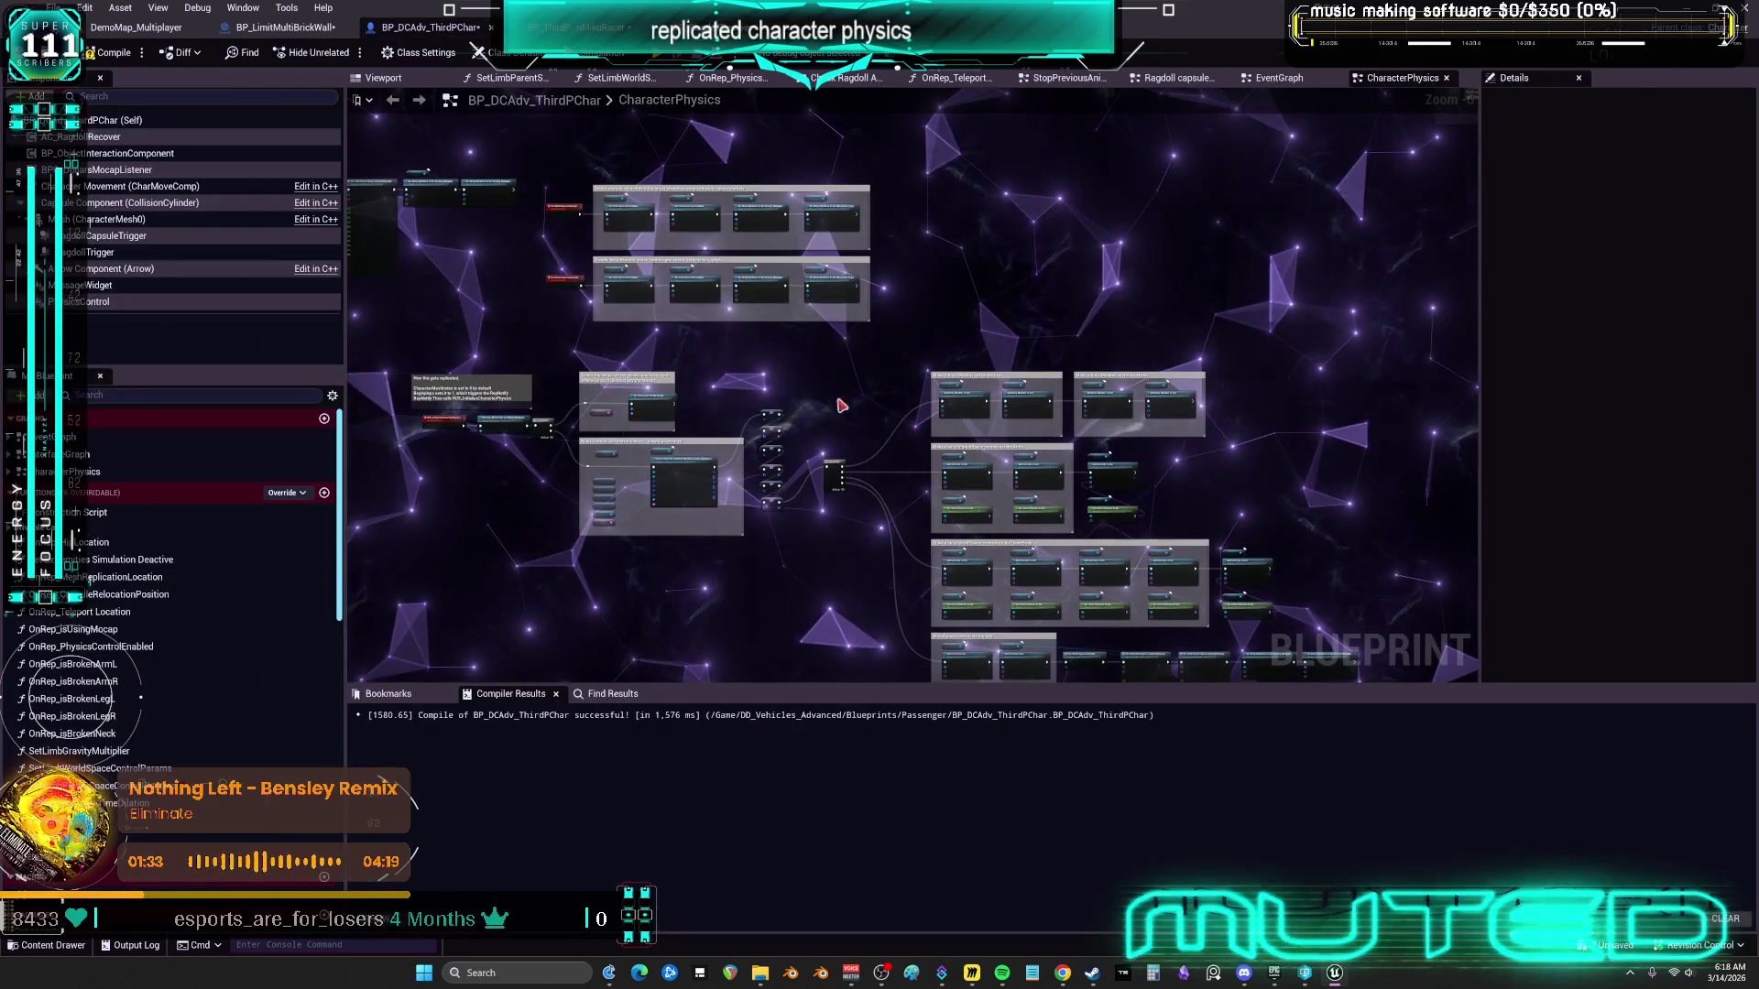
Compile BP_DCAdv_ThirdPChar and use Save All, confirming the Check Out Assets prompt
scroll(843, 451, "up", 2)
scroll(779, 385, "down", 2)
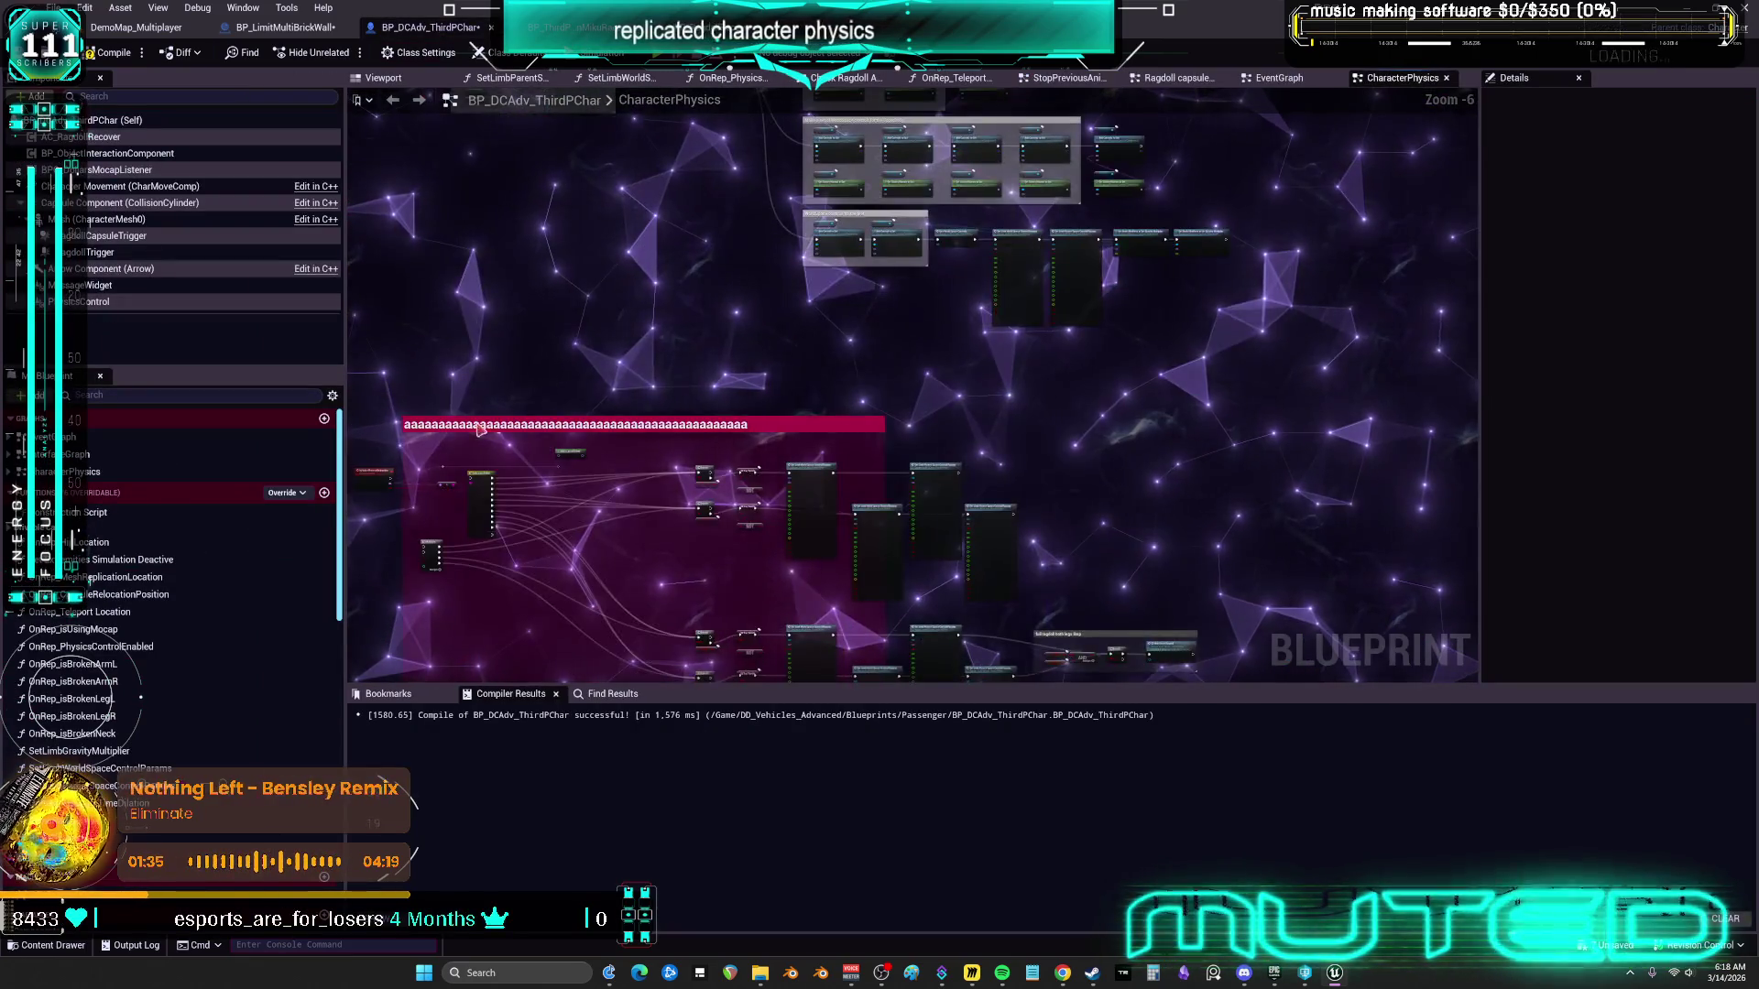
scroll(710, 284, "up", 2)
scroll(733, 357, "up", 7)
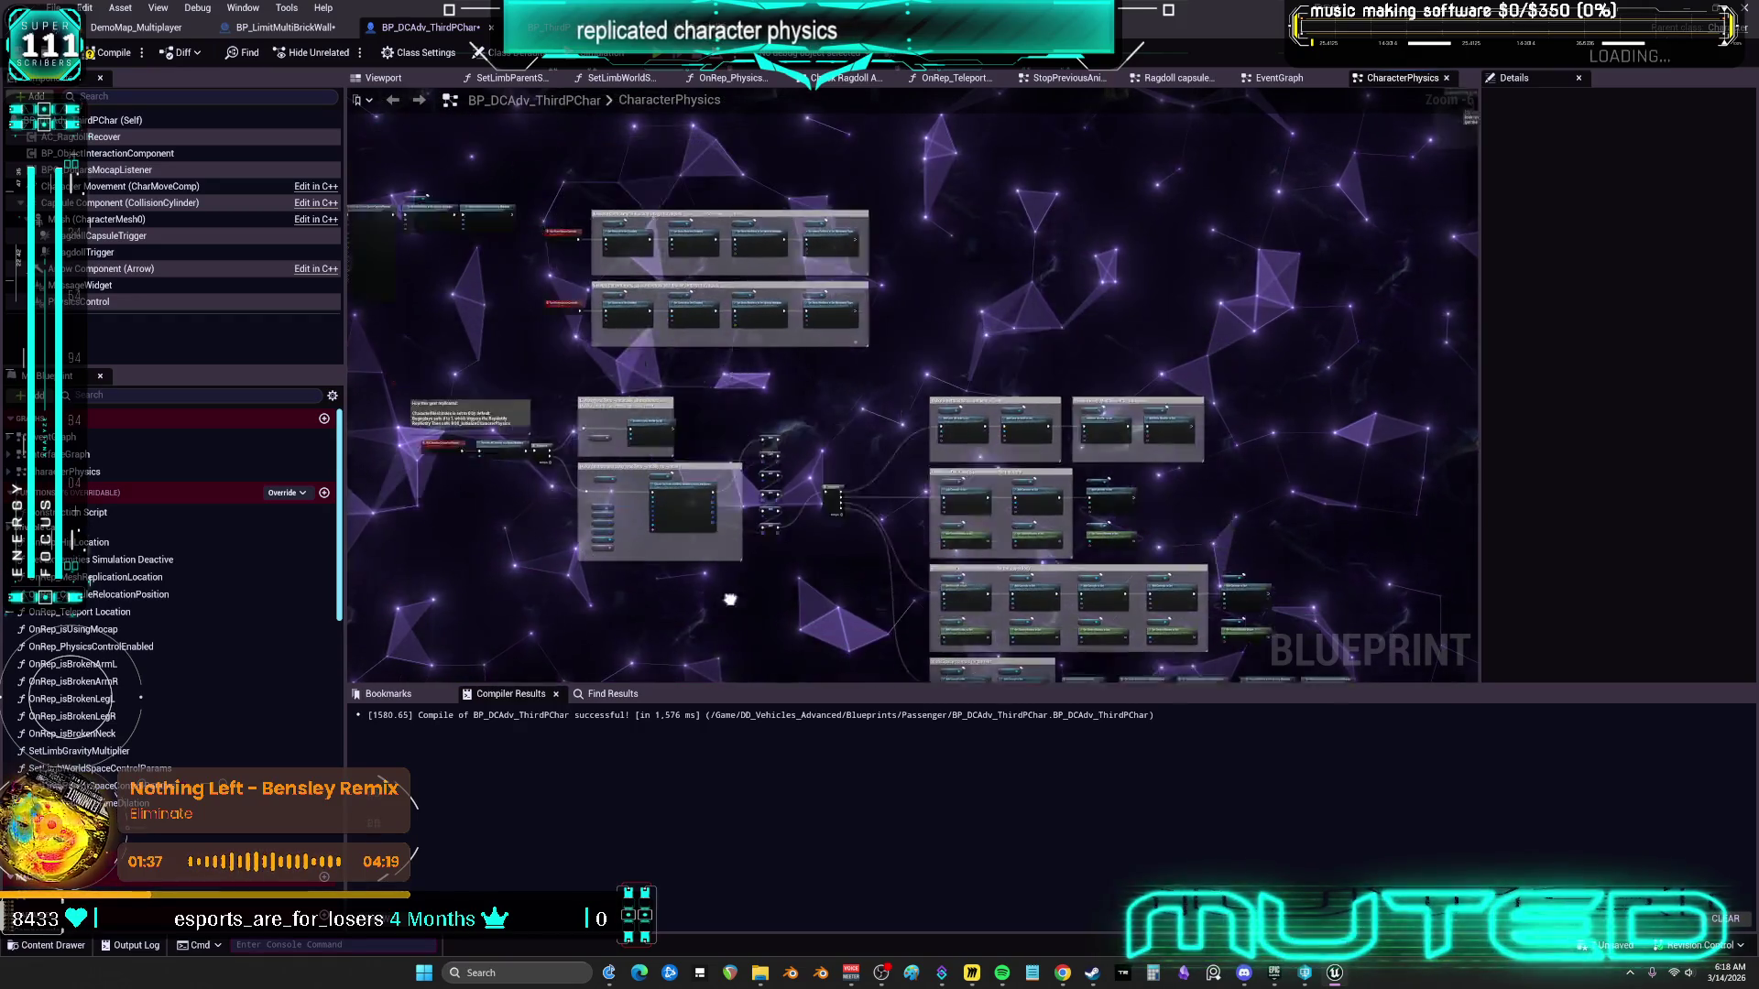
left_click(109, 52)
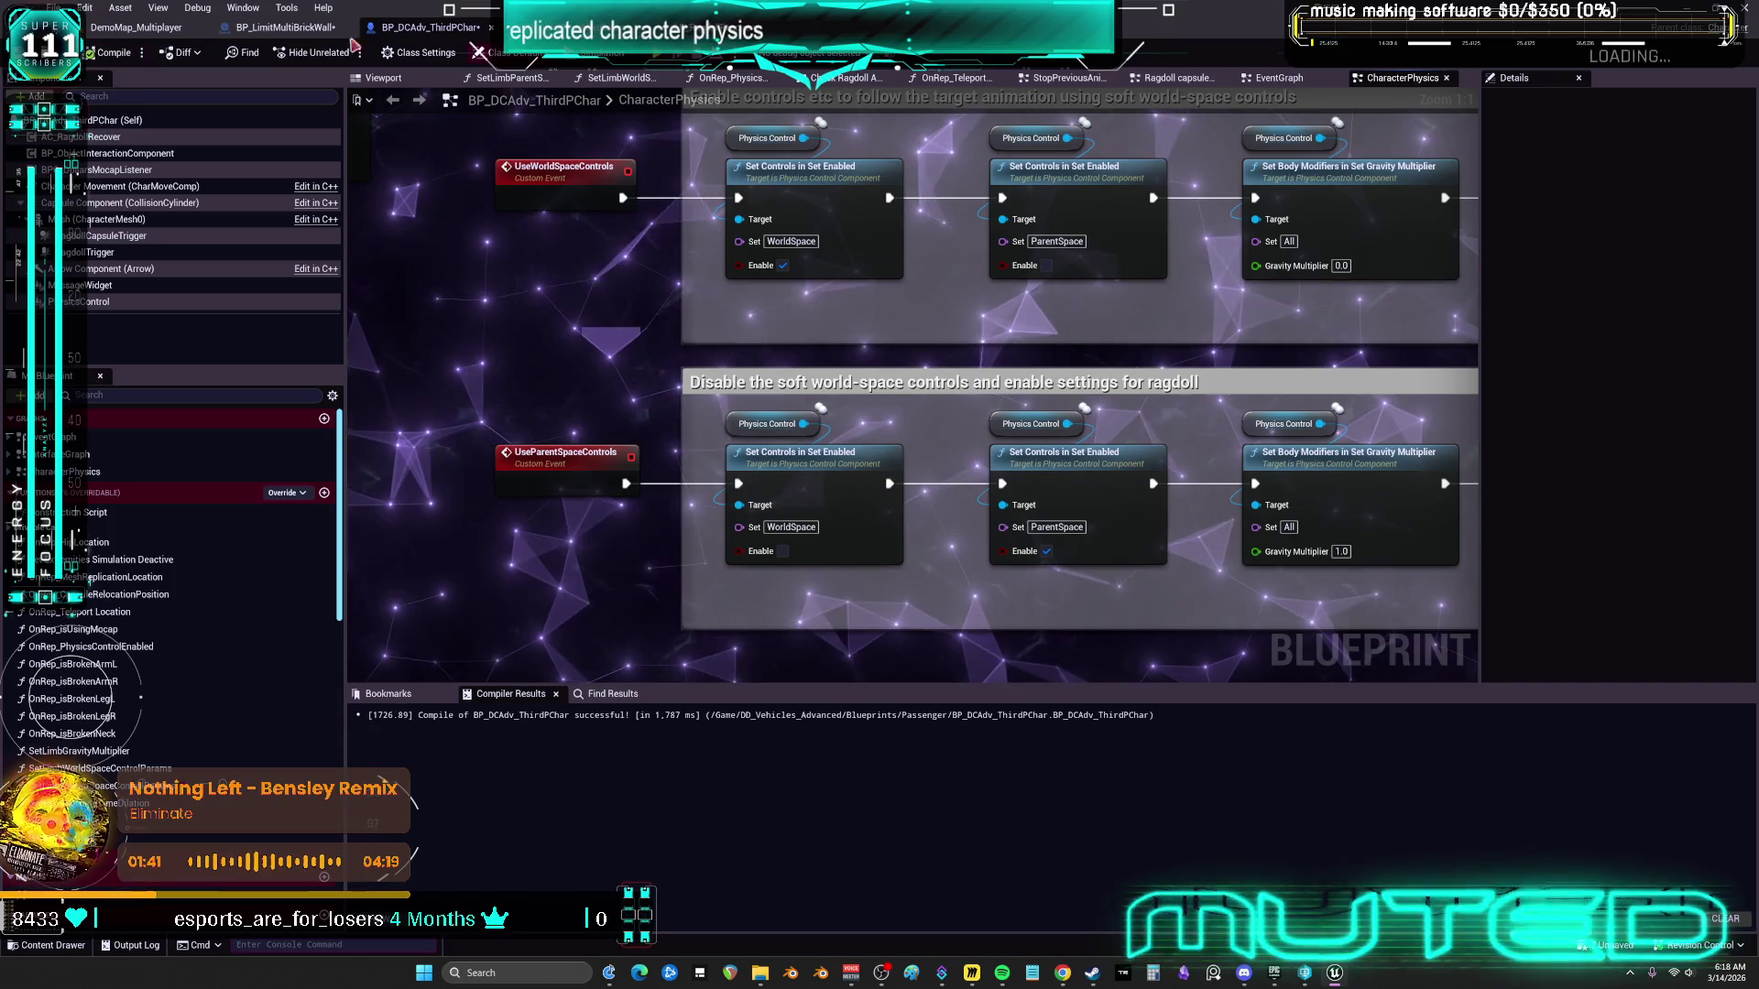
left_click(64, 7)
left_click(137, 136)
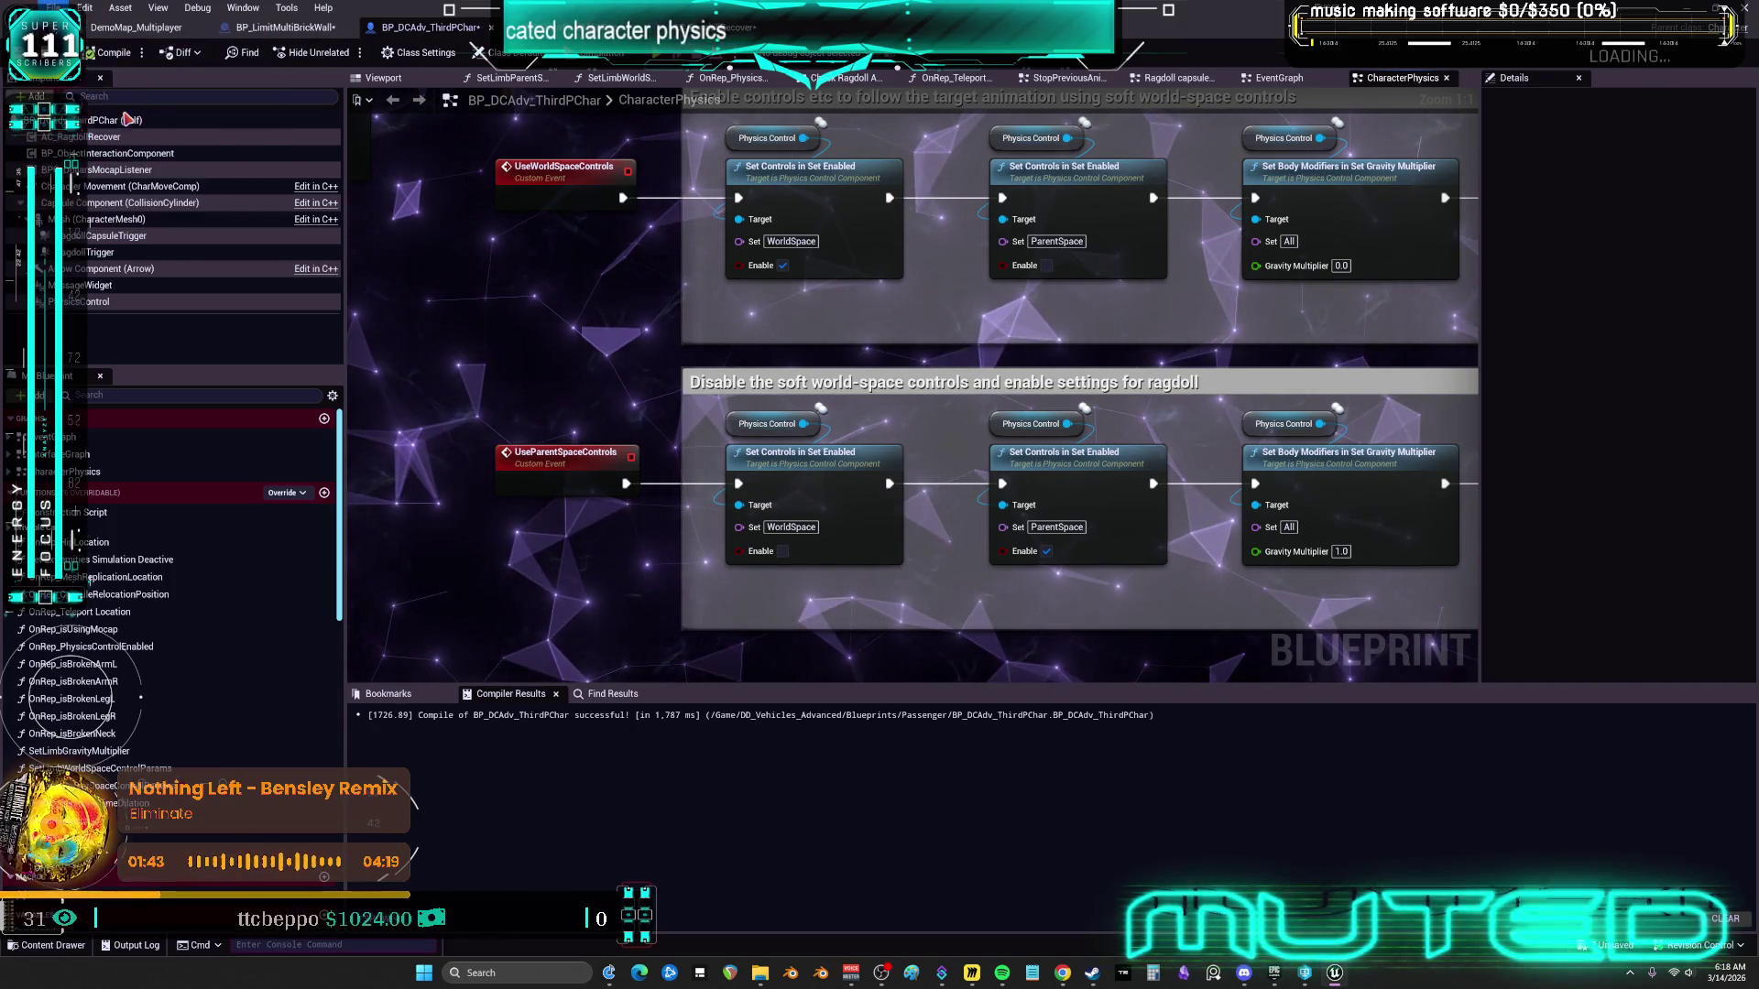
left_click(909, 639)
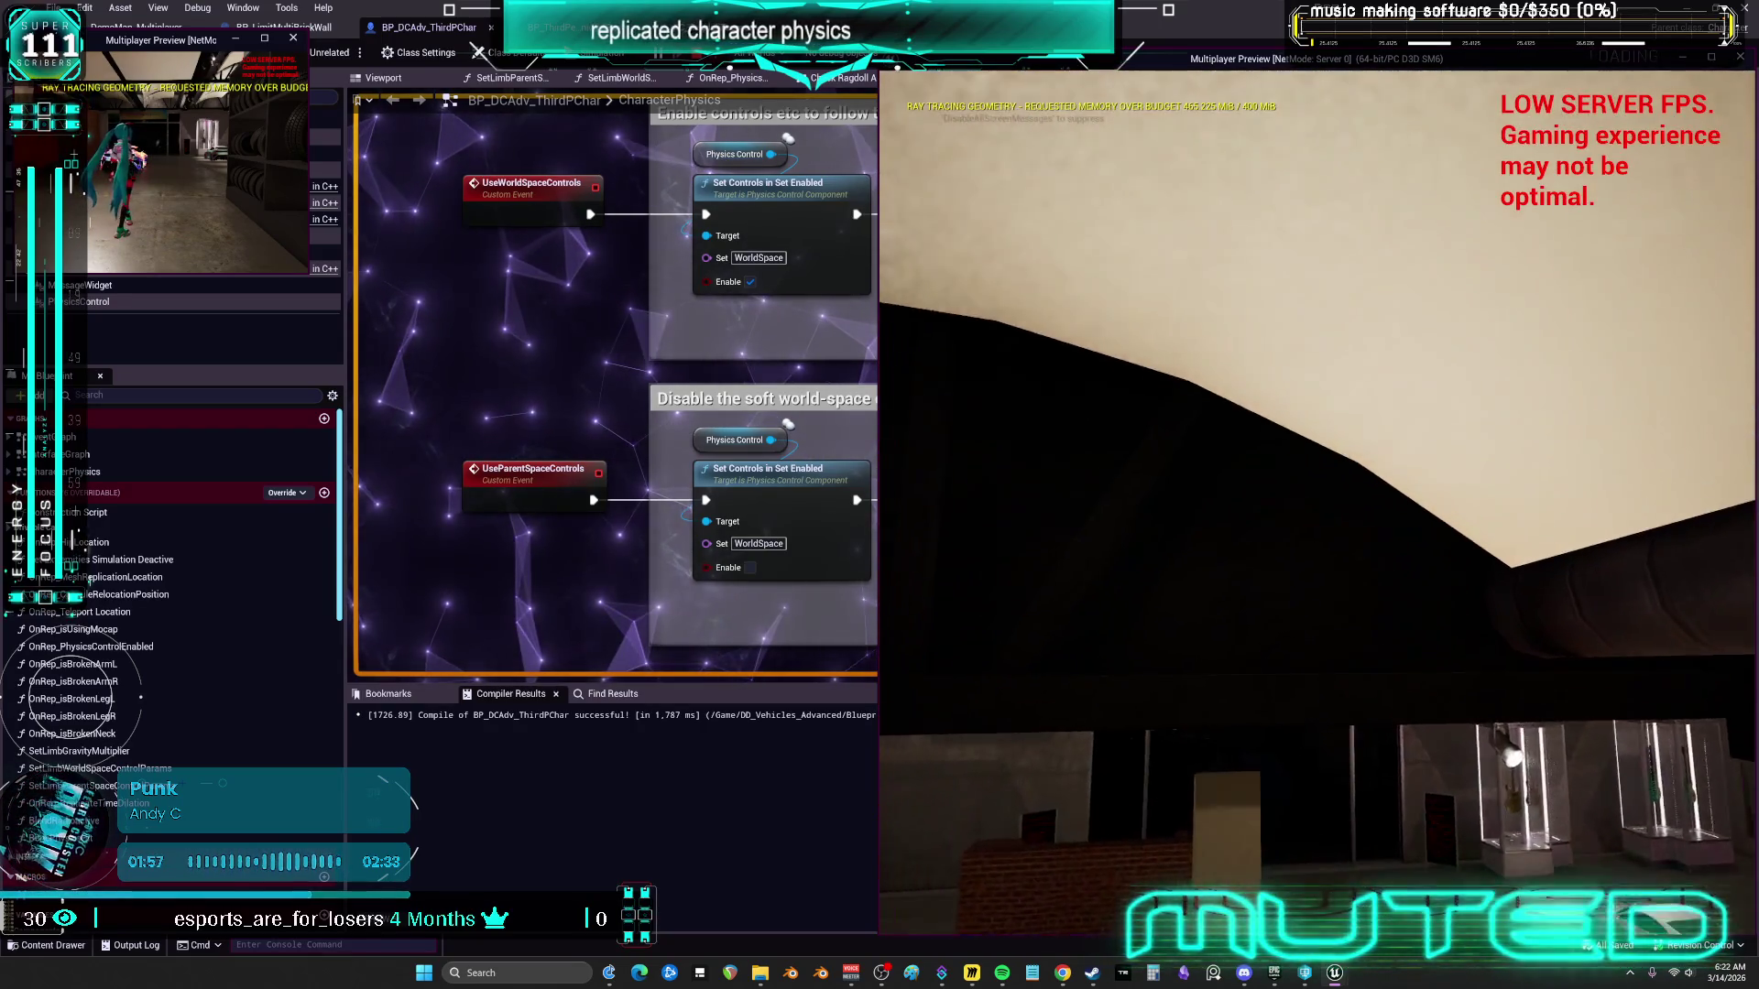
key("Escape")
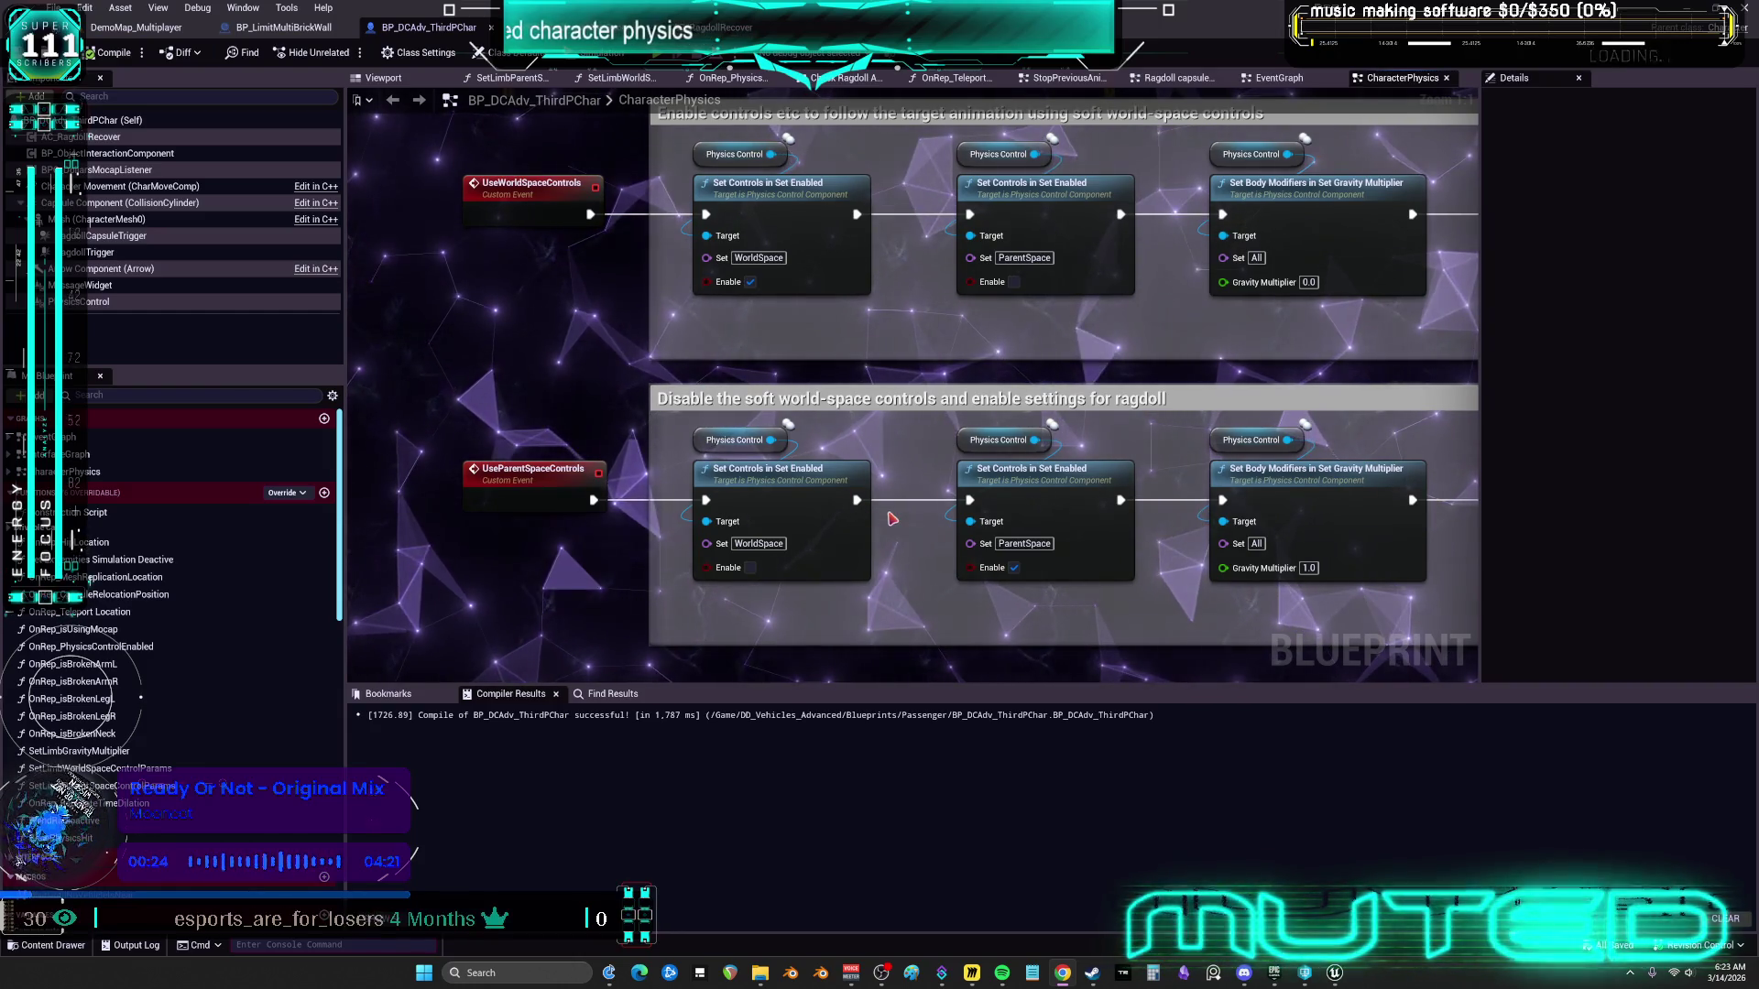
Select and recentre the UseWorldSpaceControls event among the physics control events
scroll(629, 250, "down", 2)
scroll(628, 251, "down", 2)
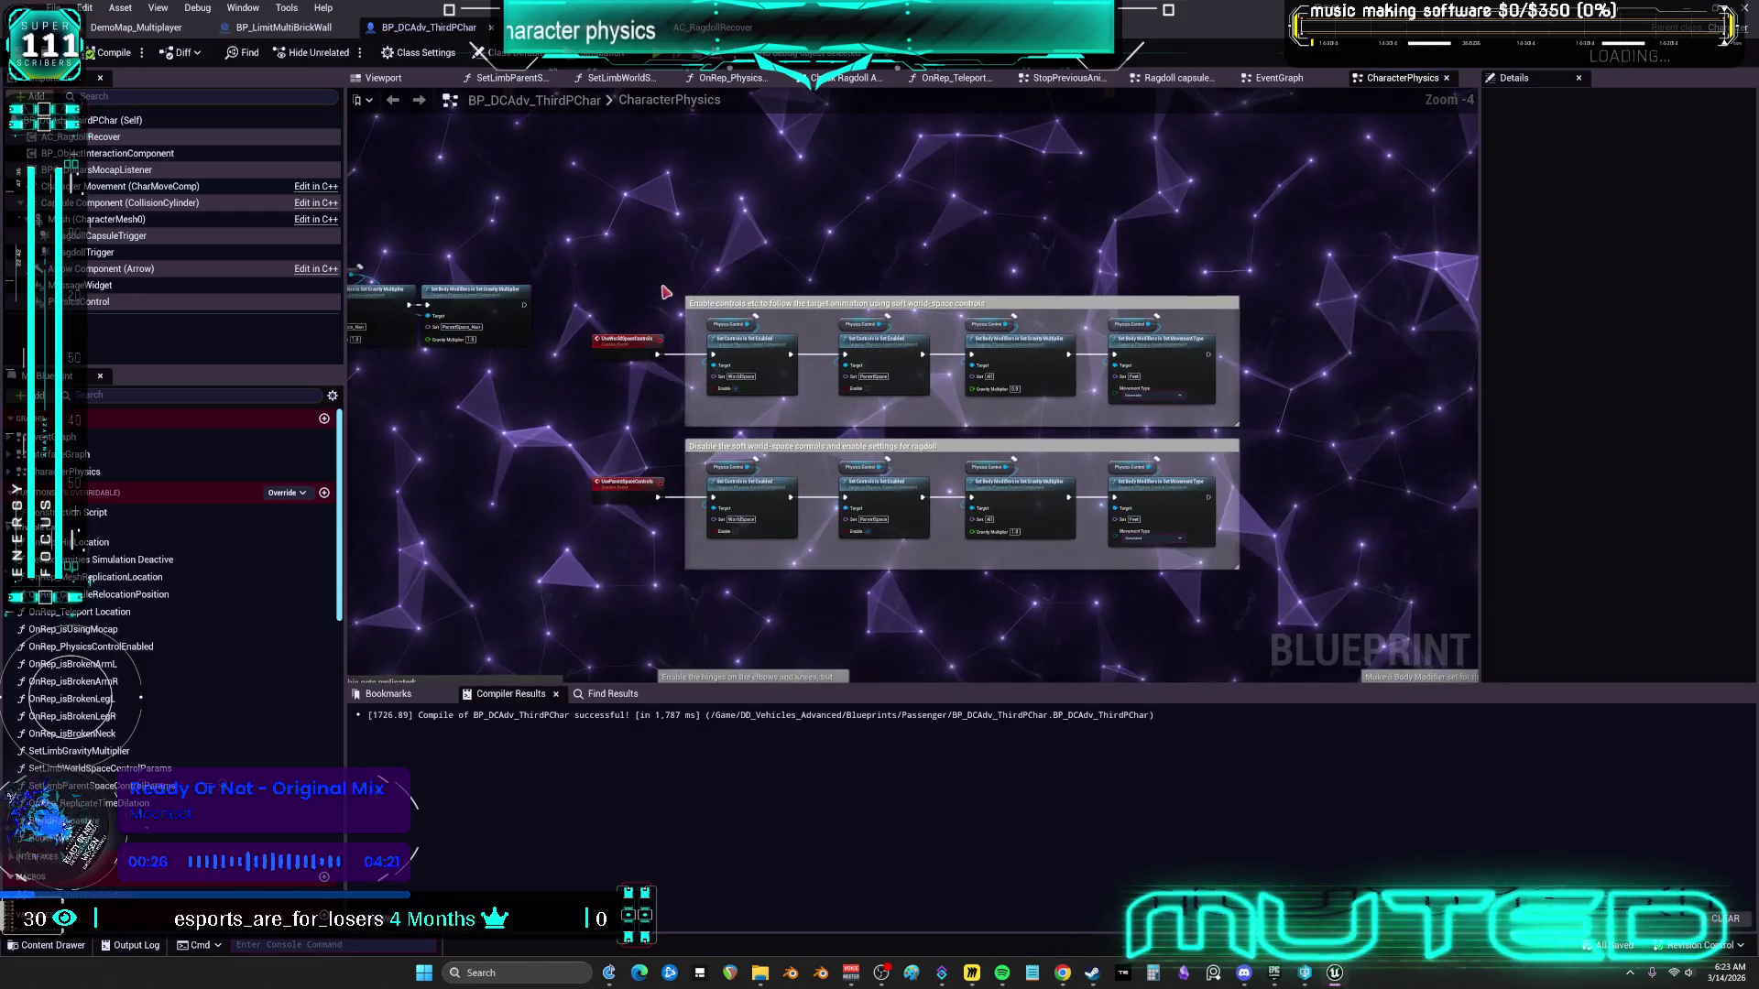
scroll(693, 220, "up", 2)
scroll(848, 247, "down", 2)
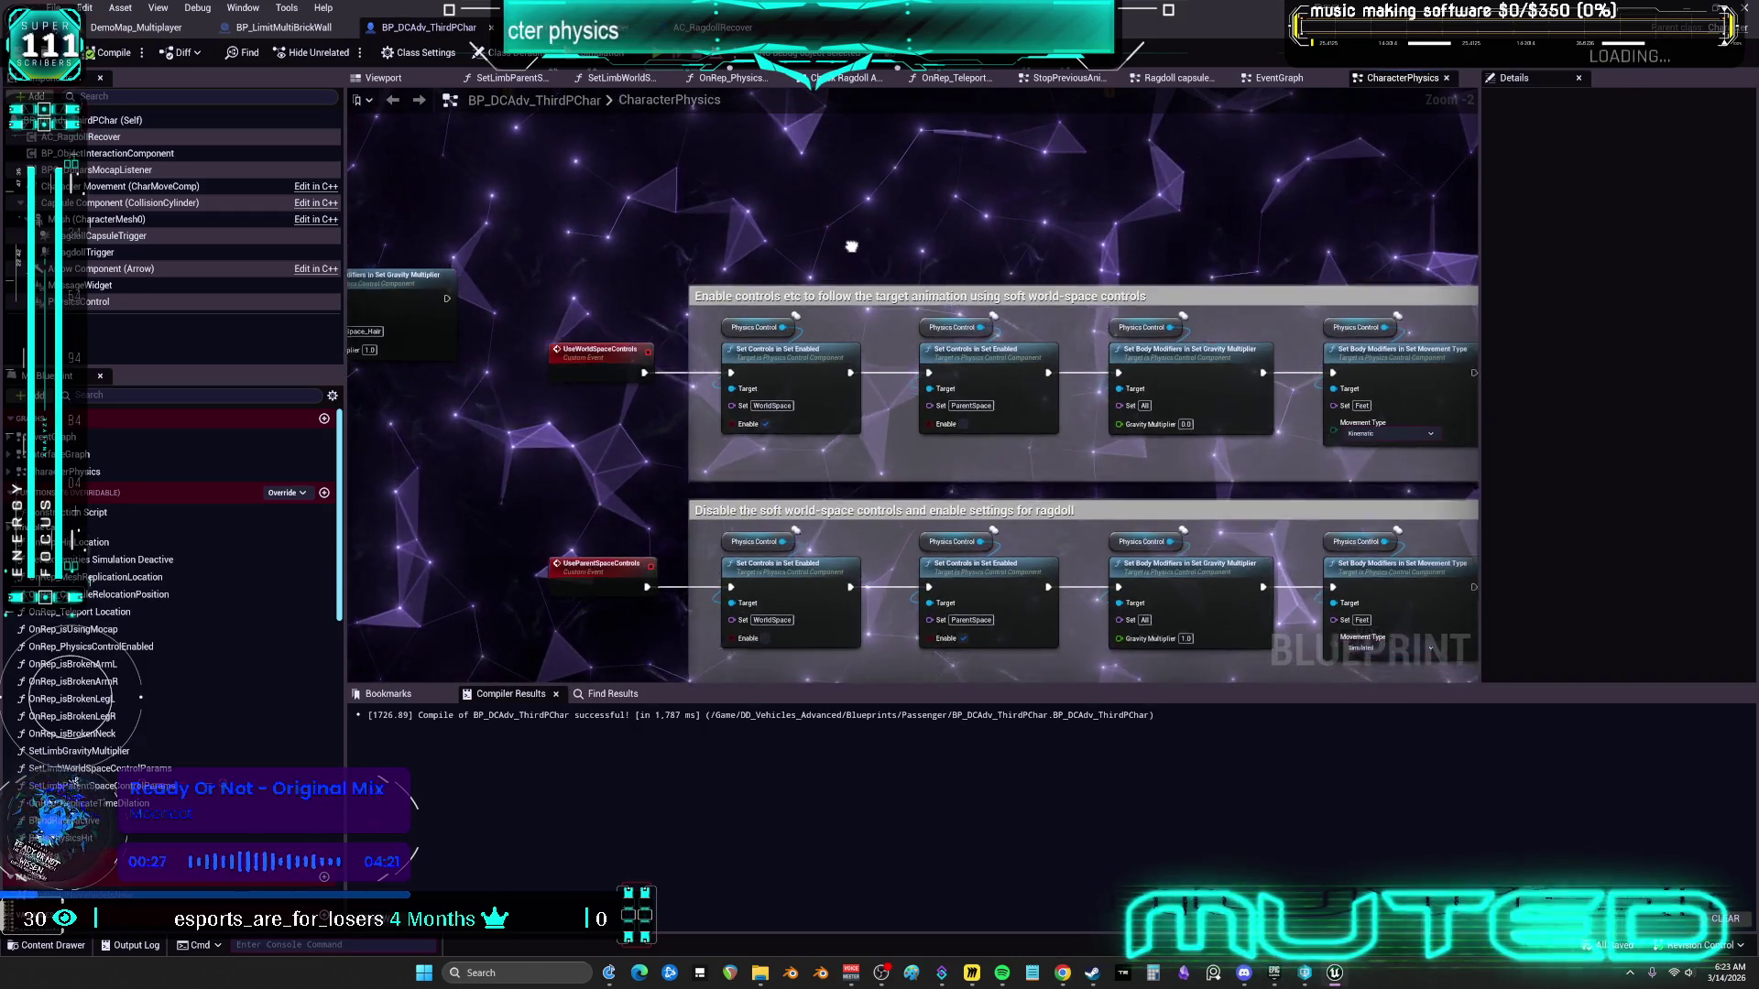
scroll(607, 263, "up", 2)
left_click(538, 275)
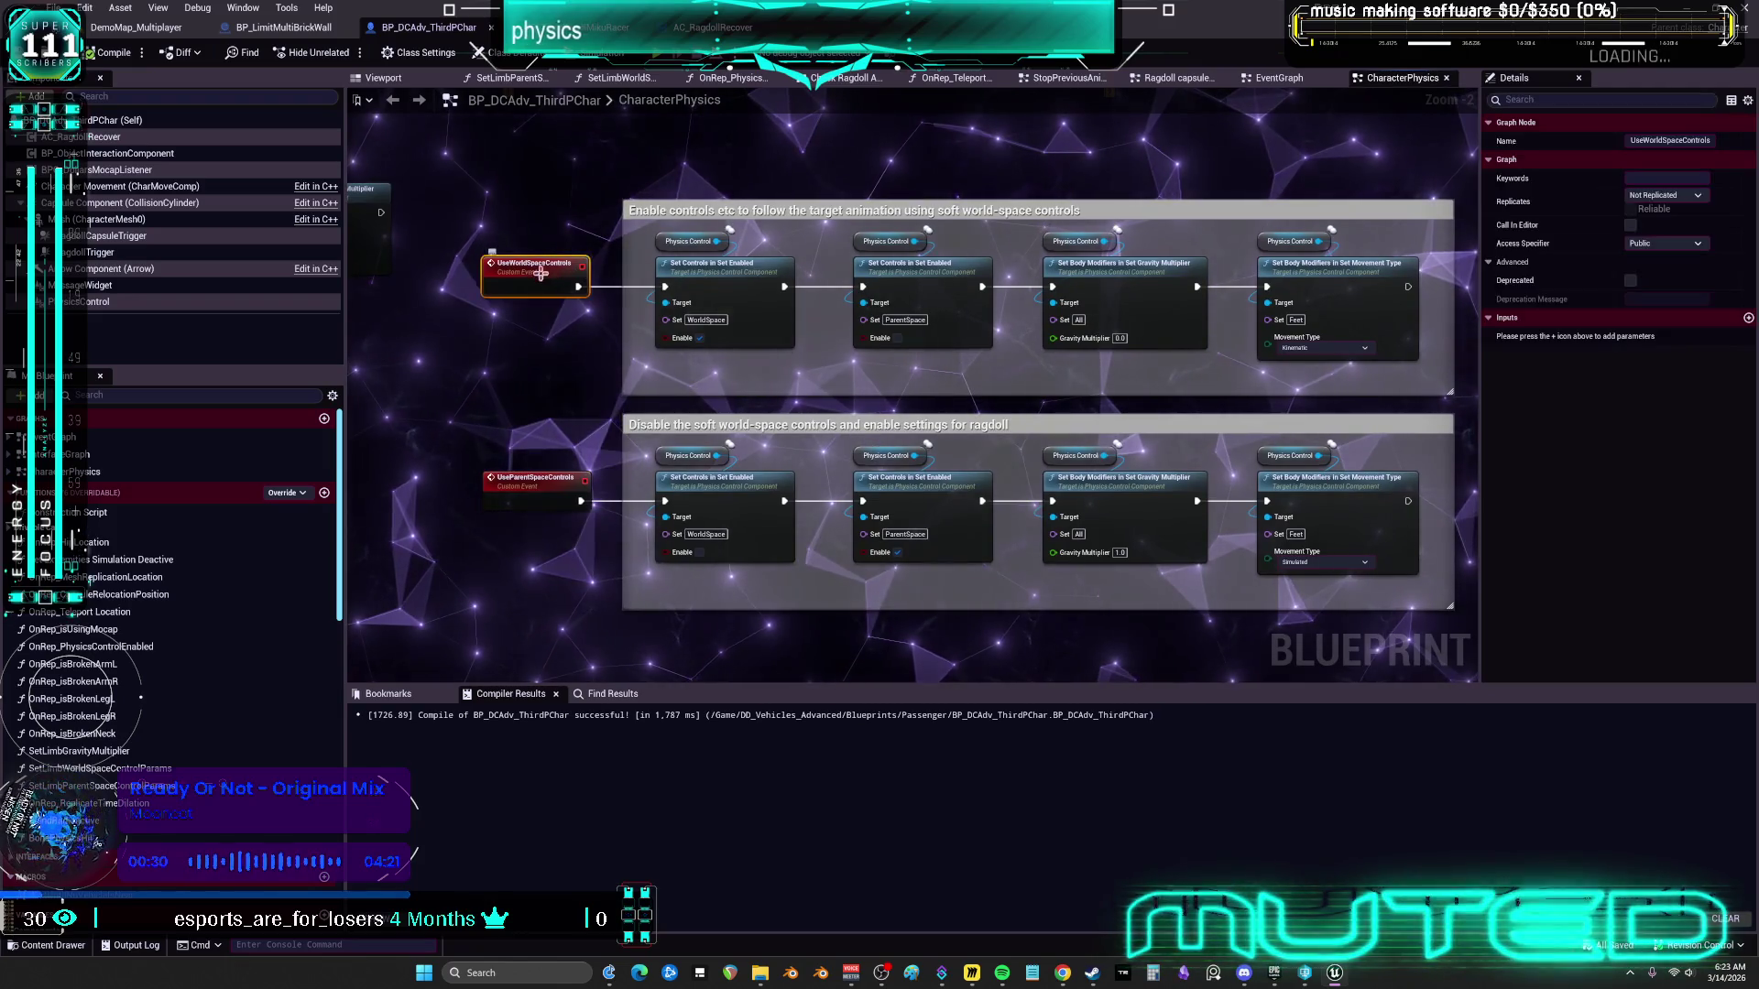
scroll(549, 307, "up", 2)
left_click_drag(553, 313, 579, 308)
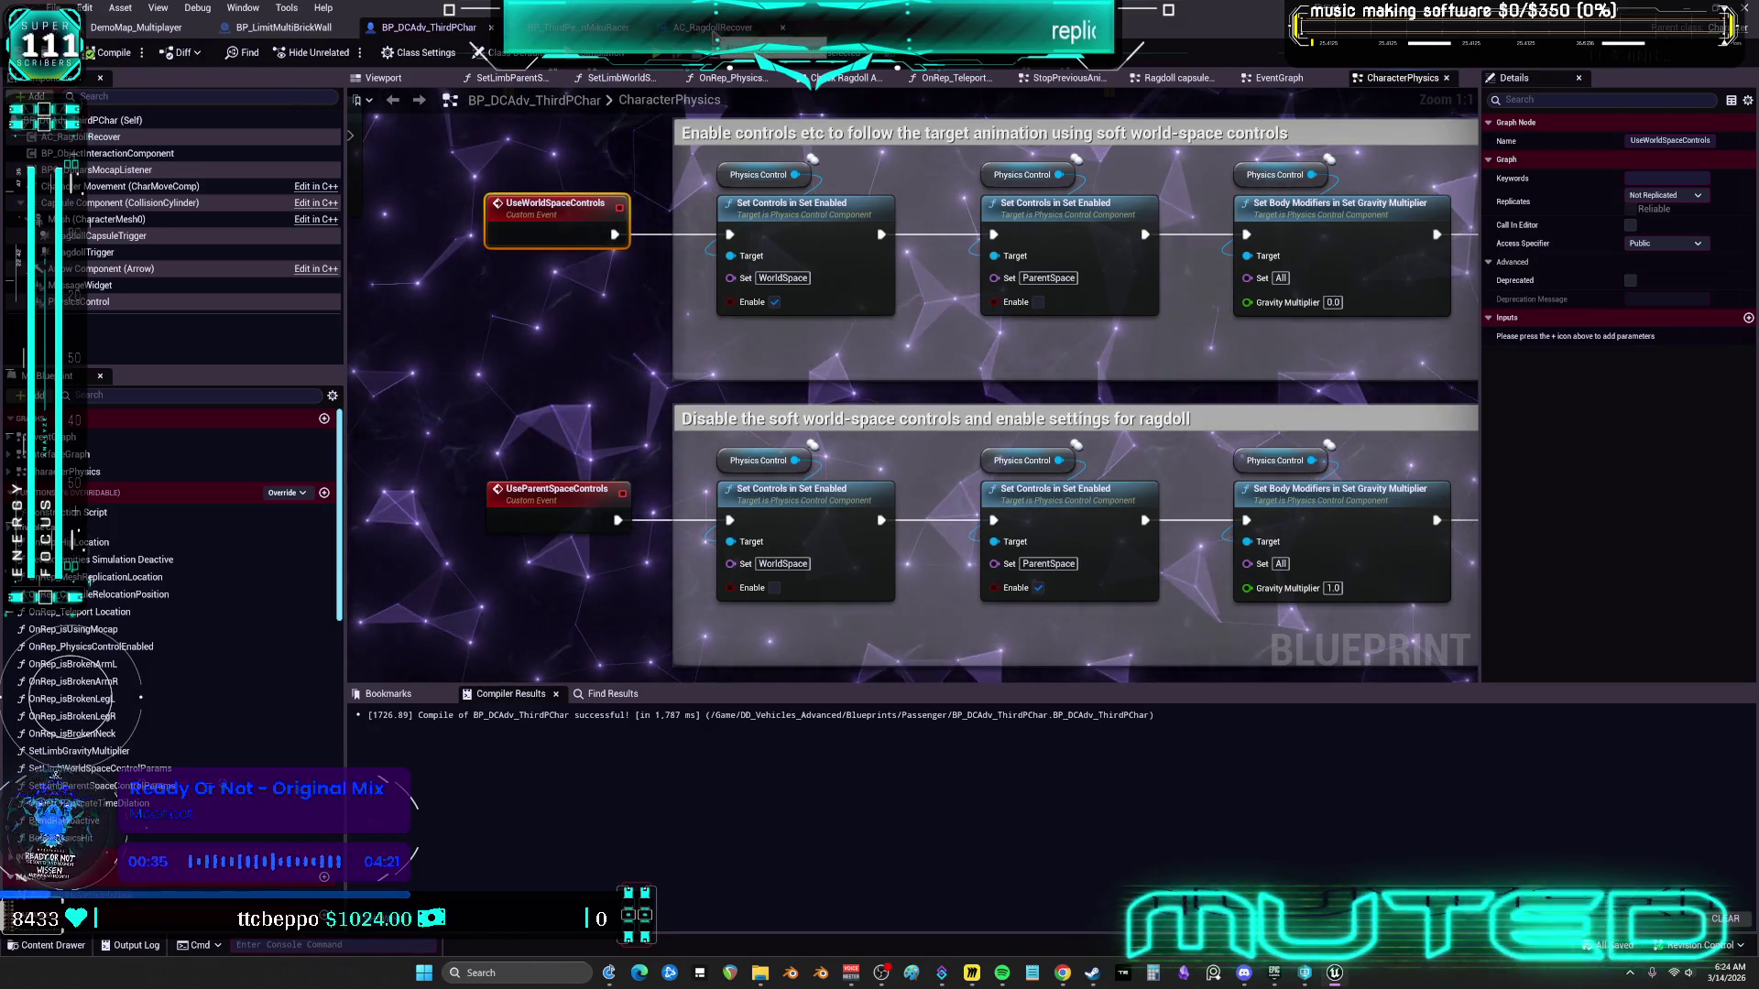
Switch to AC_RagdollRecover's SmoothRagdollLocation graph, with both VInterp To speeds at 5.0
left_click(714, 28)
scroll(665, 233, "down", 3)
scroll(665, 232, "up", 3)
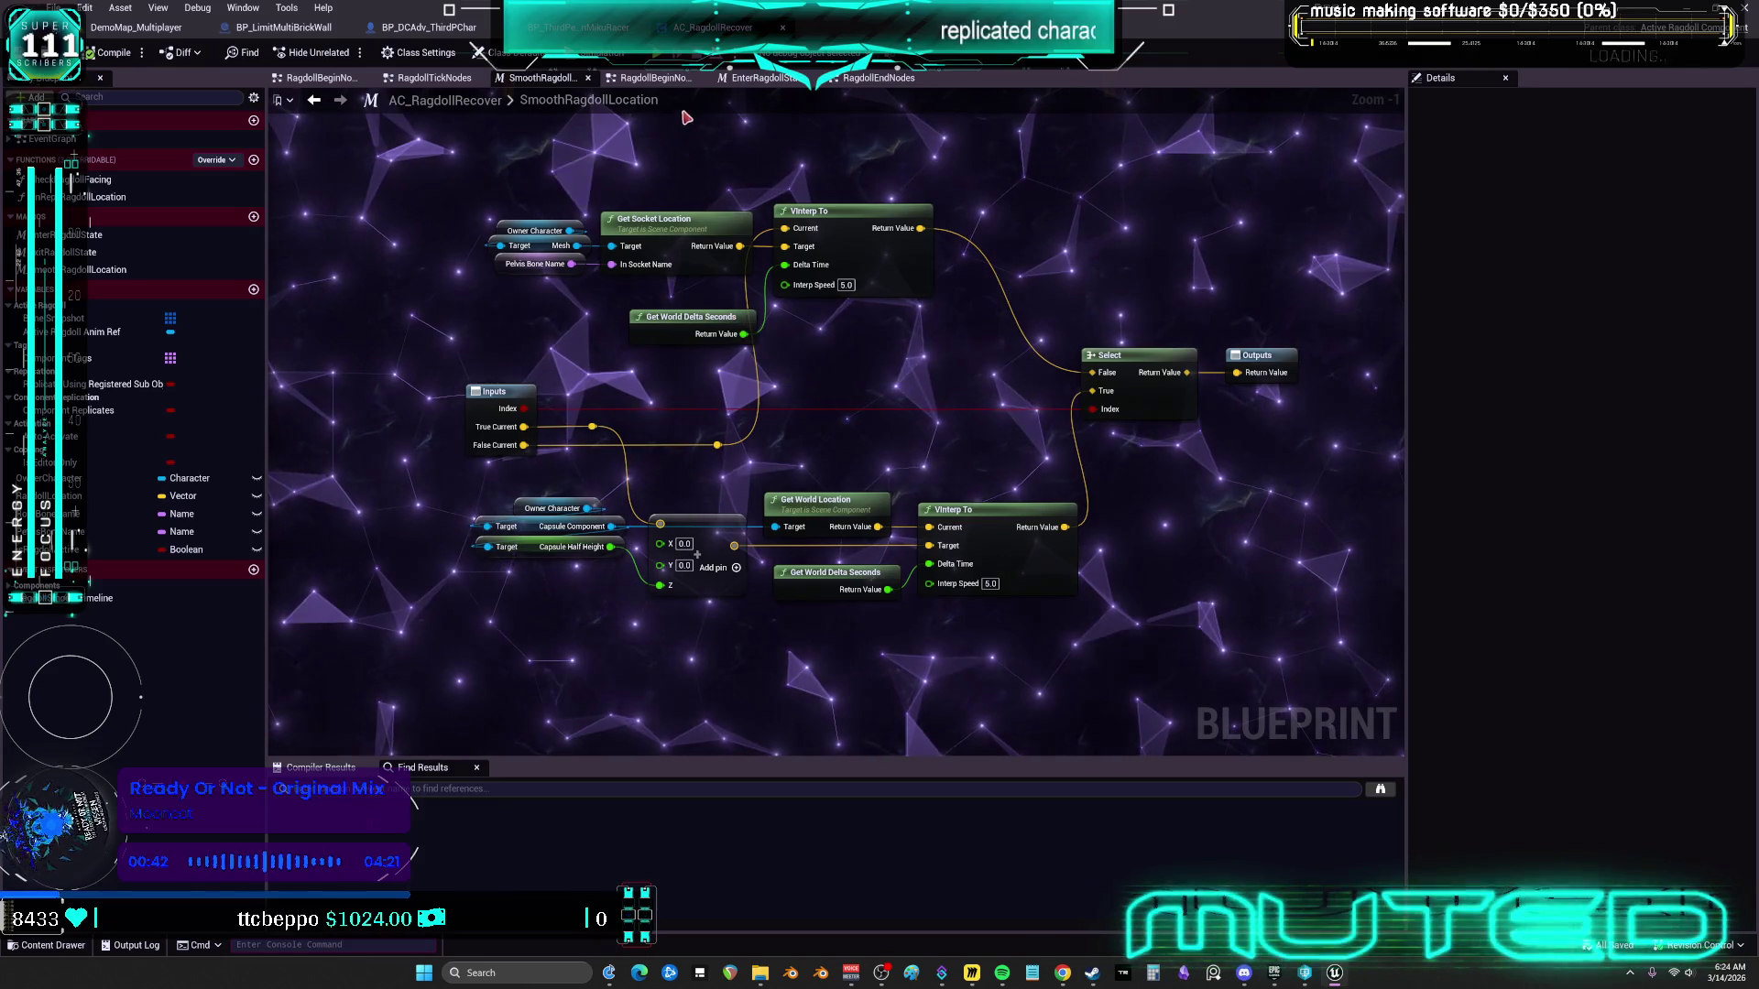
Look through the EnterRagdollState and CheckRagdollFacing graphs, then open the component's EventGraph
left_click(802, 81)
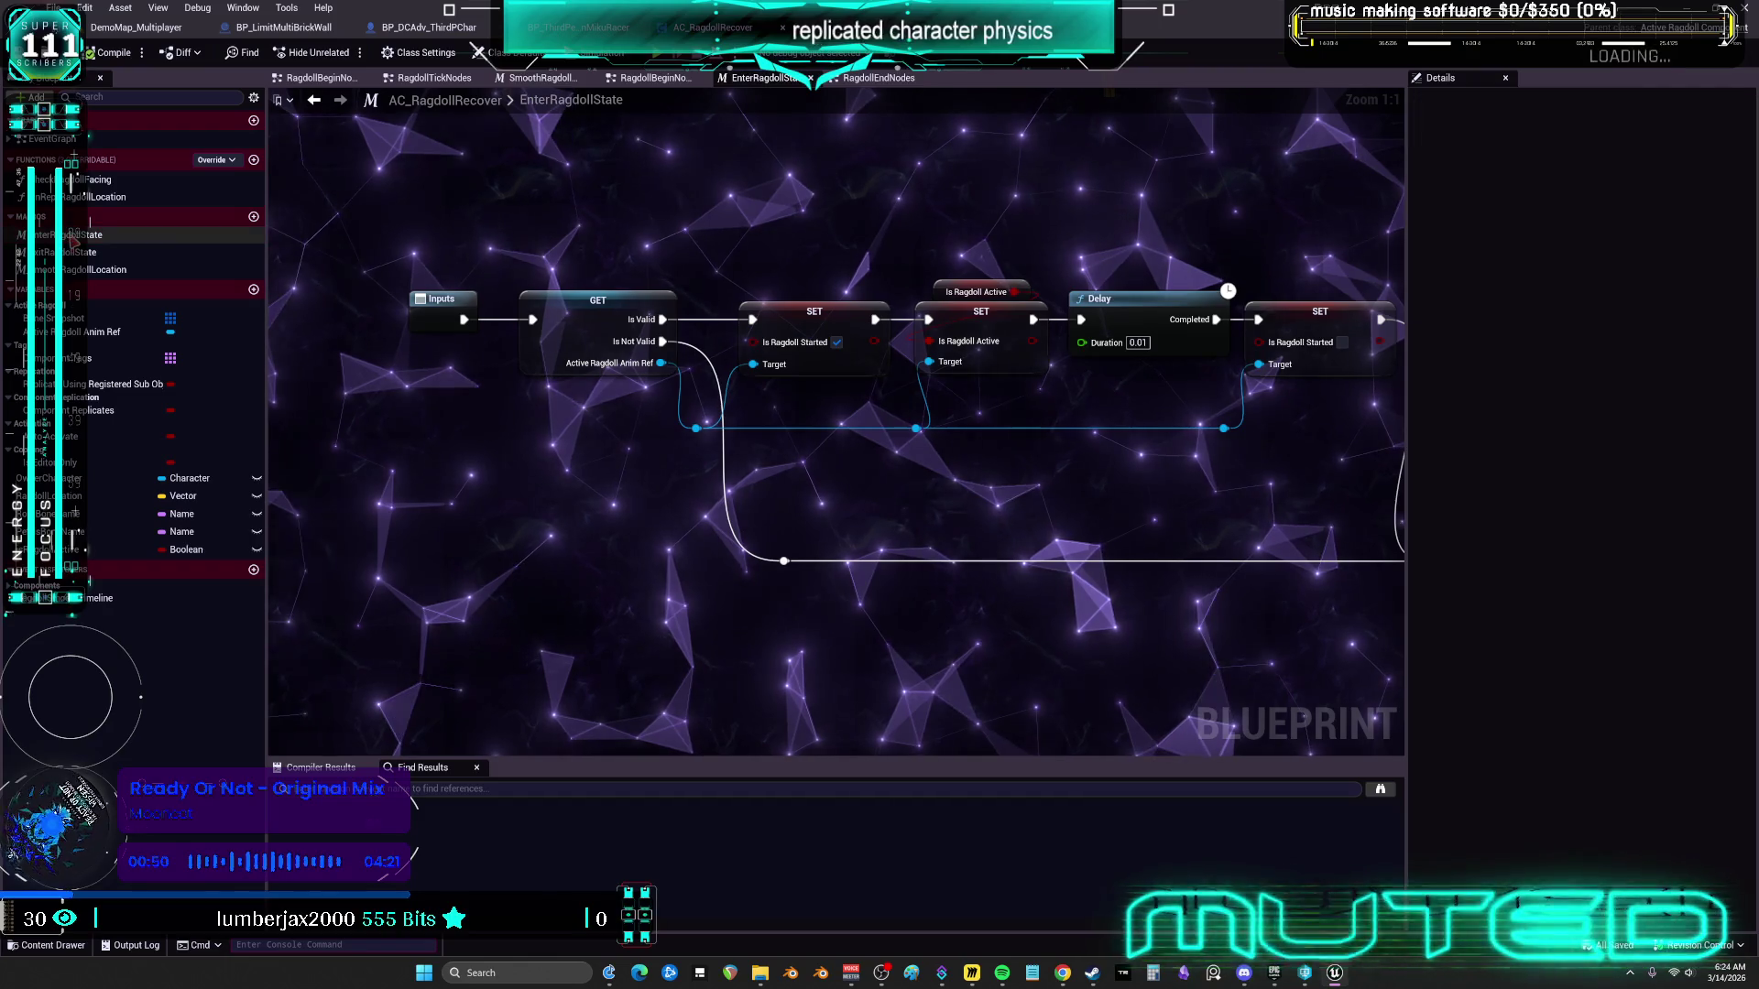
left_click(87, 180)
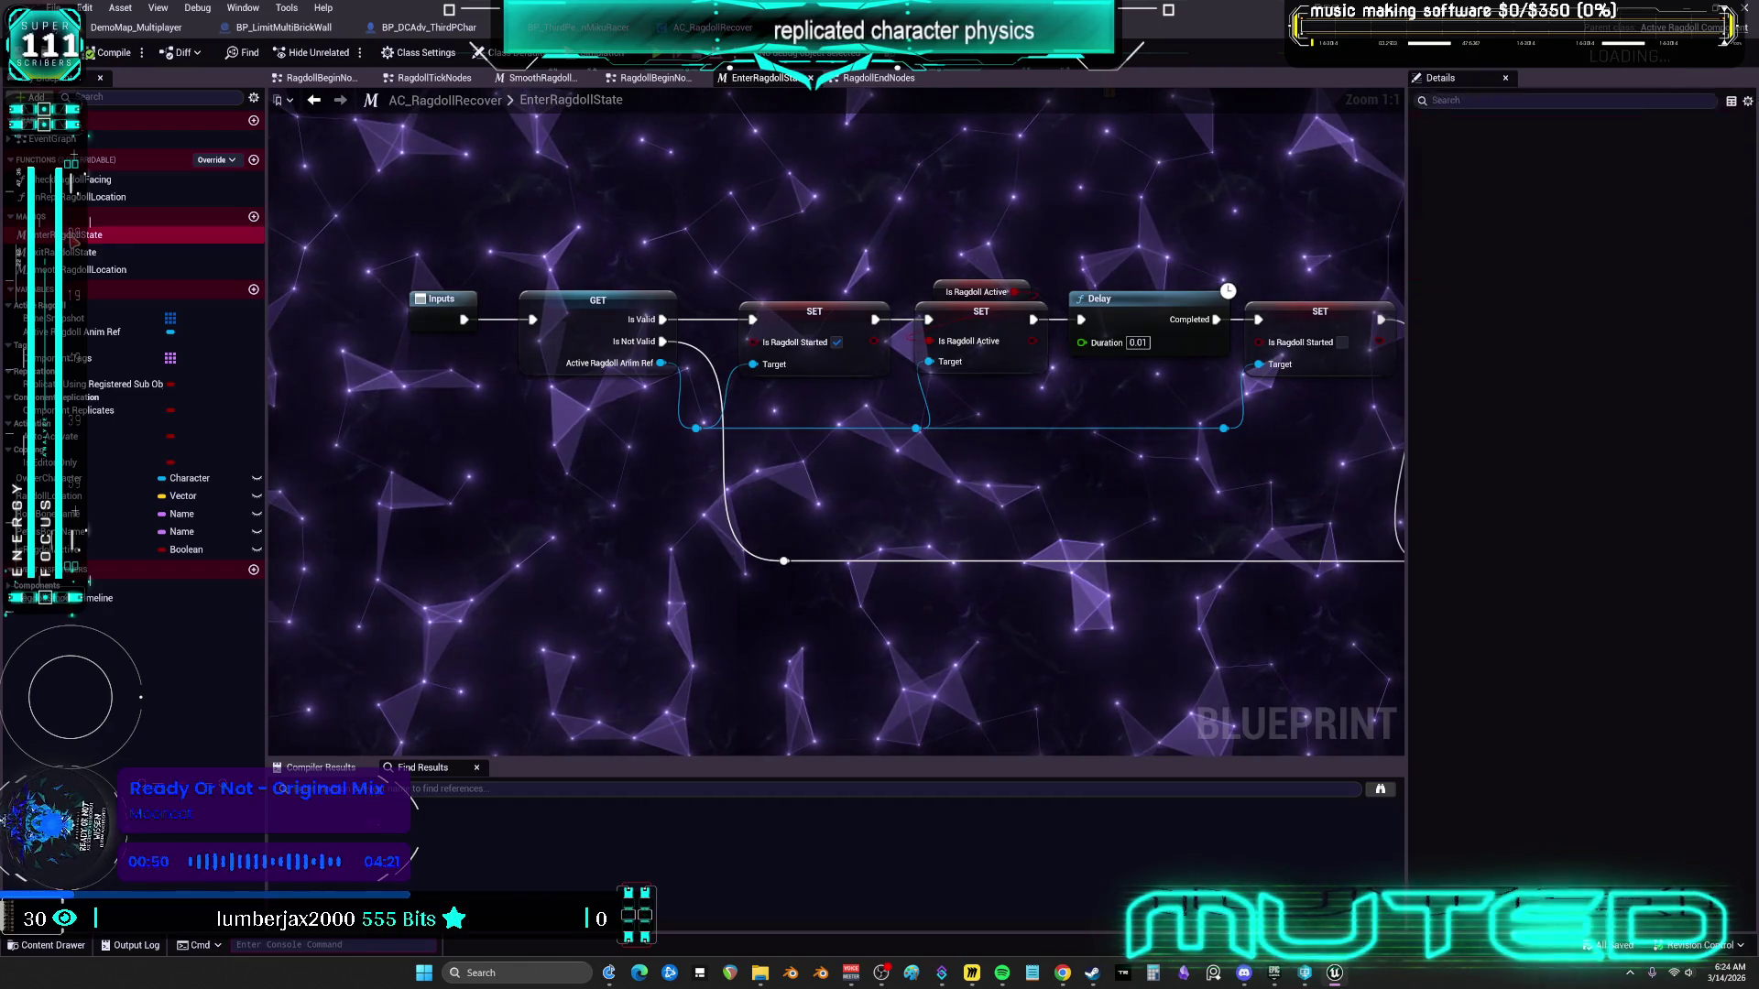
double_click(87, 179)
double_click(70, 139)
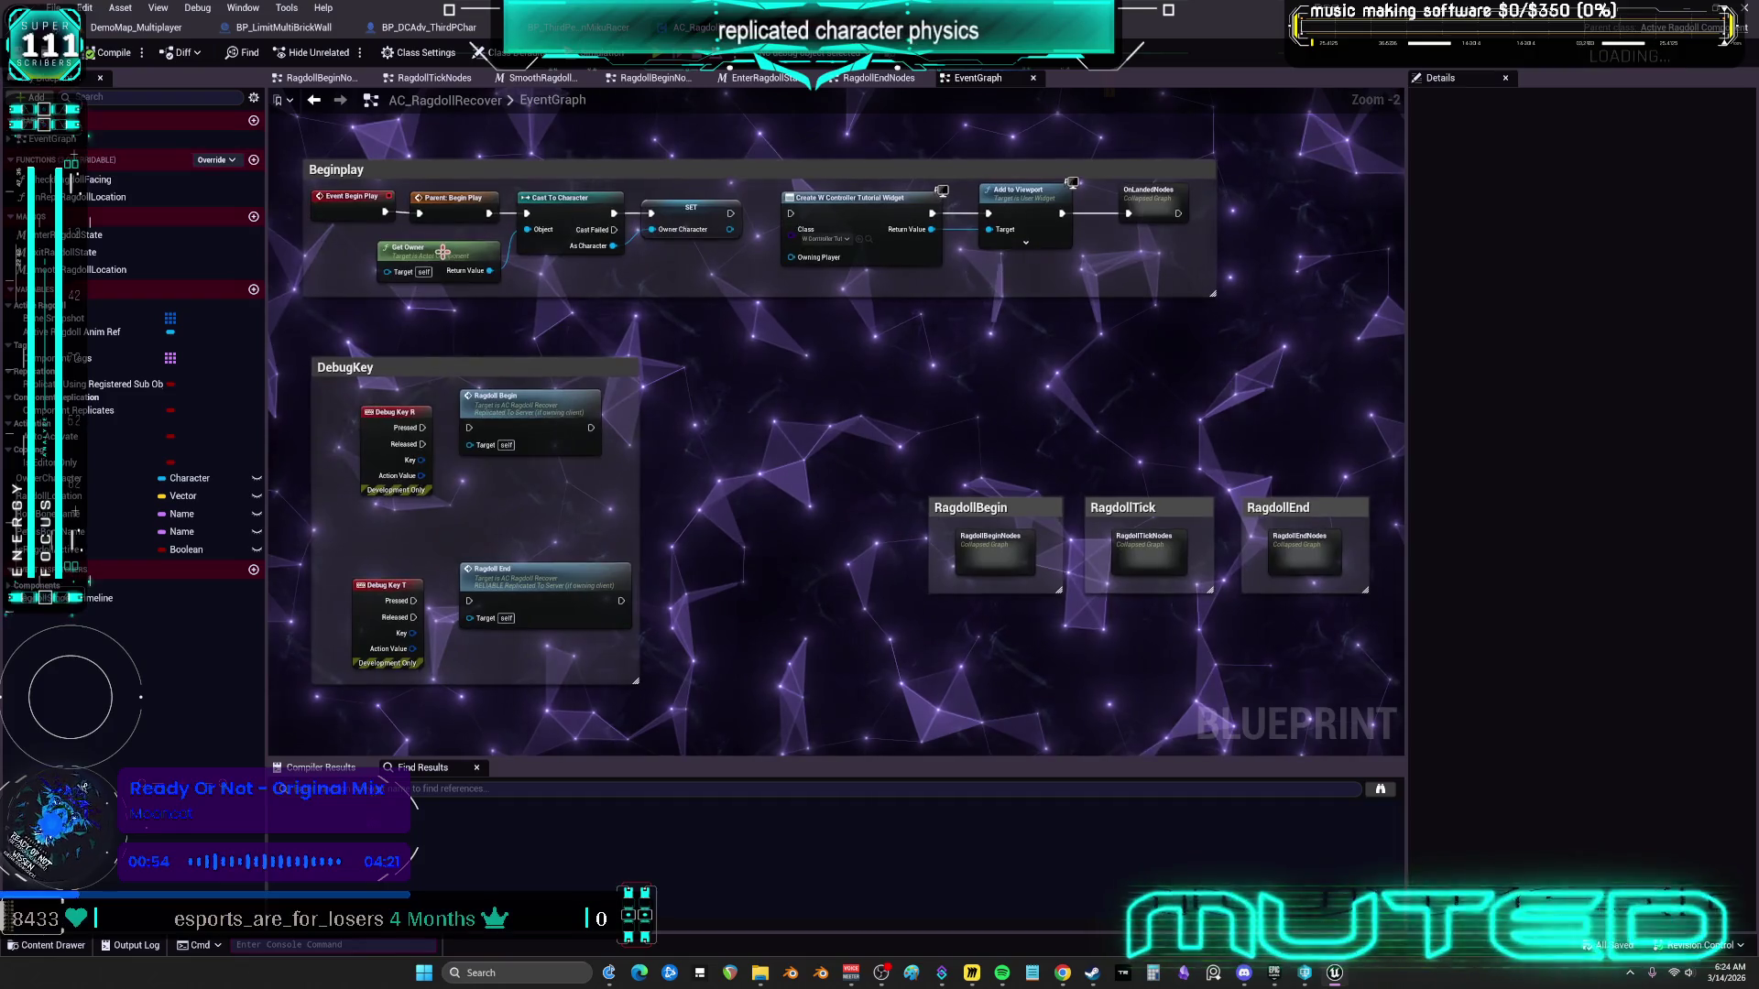
Select Add to Viewport and OnLandedNodes in the Begin Play chain and move them right
scroll(604, 292, "up", 2)
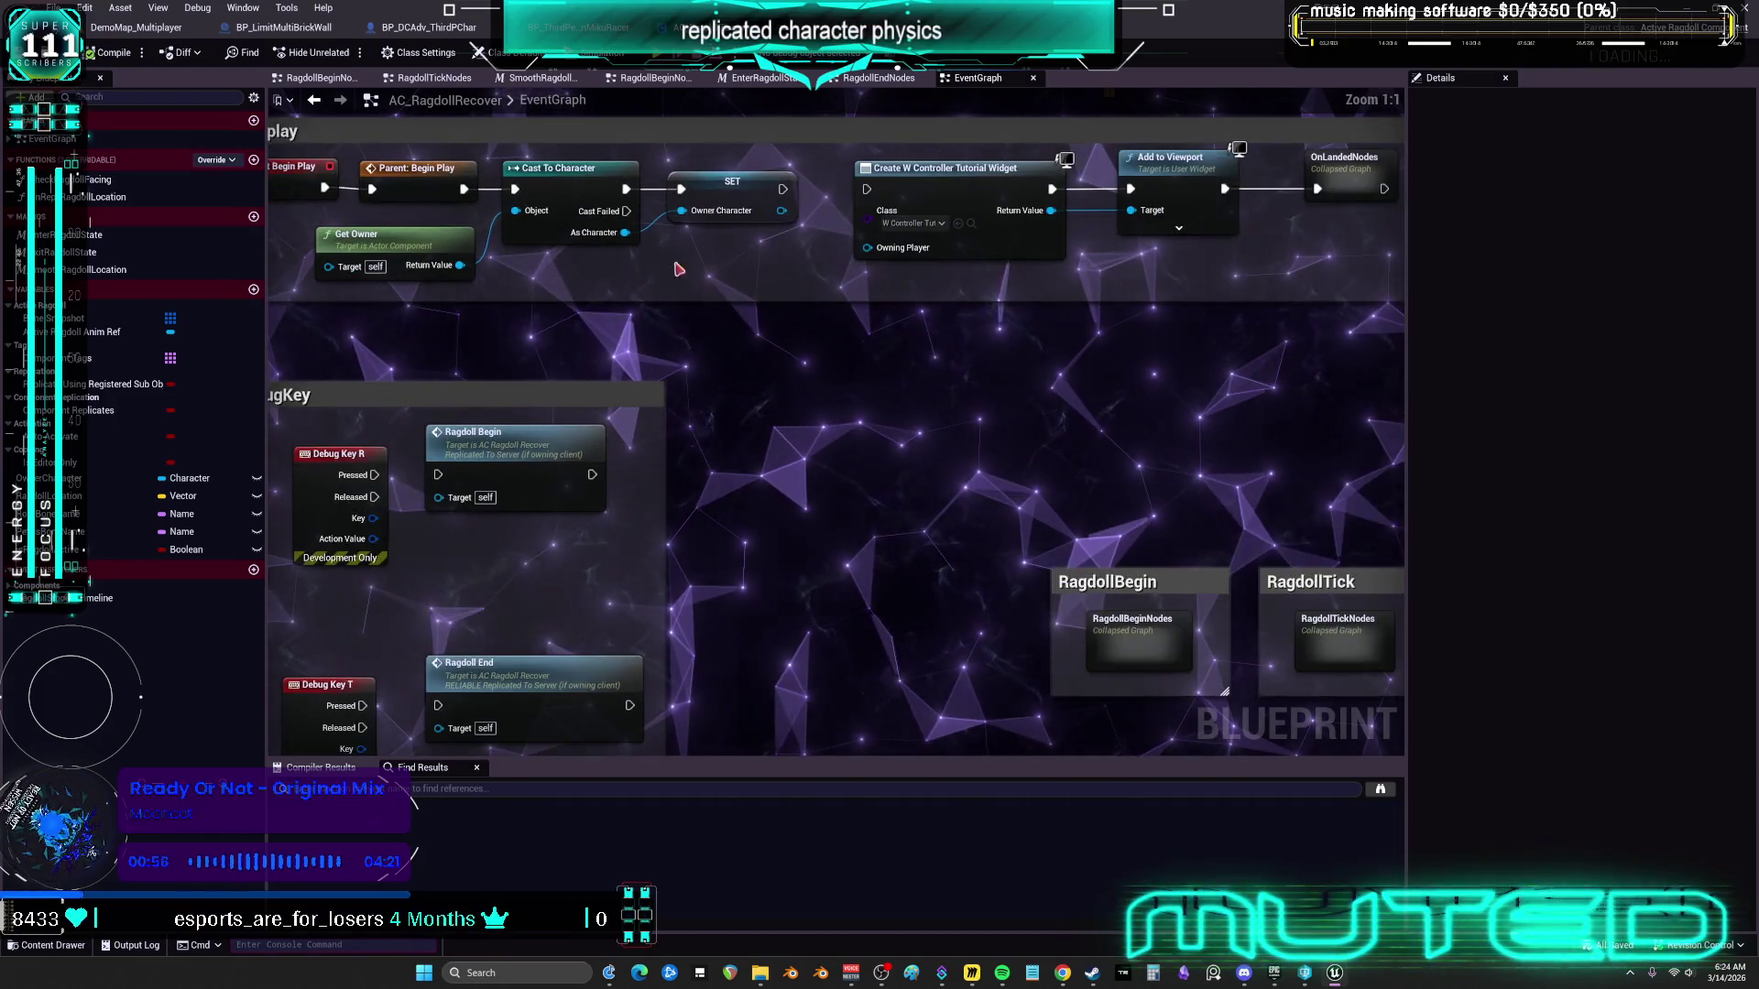
scroll(698, 266, "down", 3)
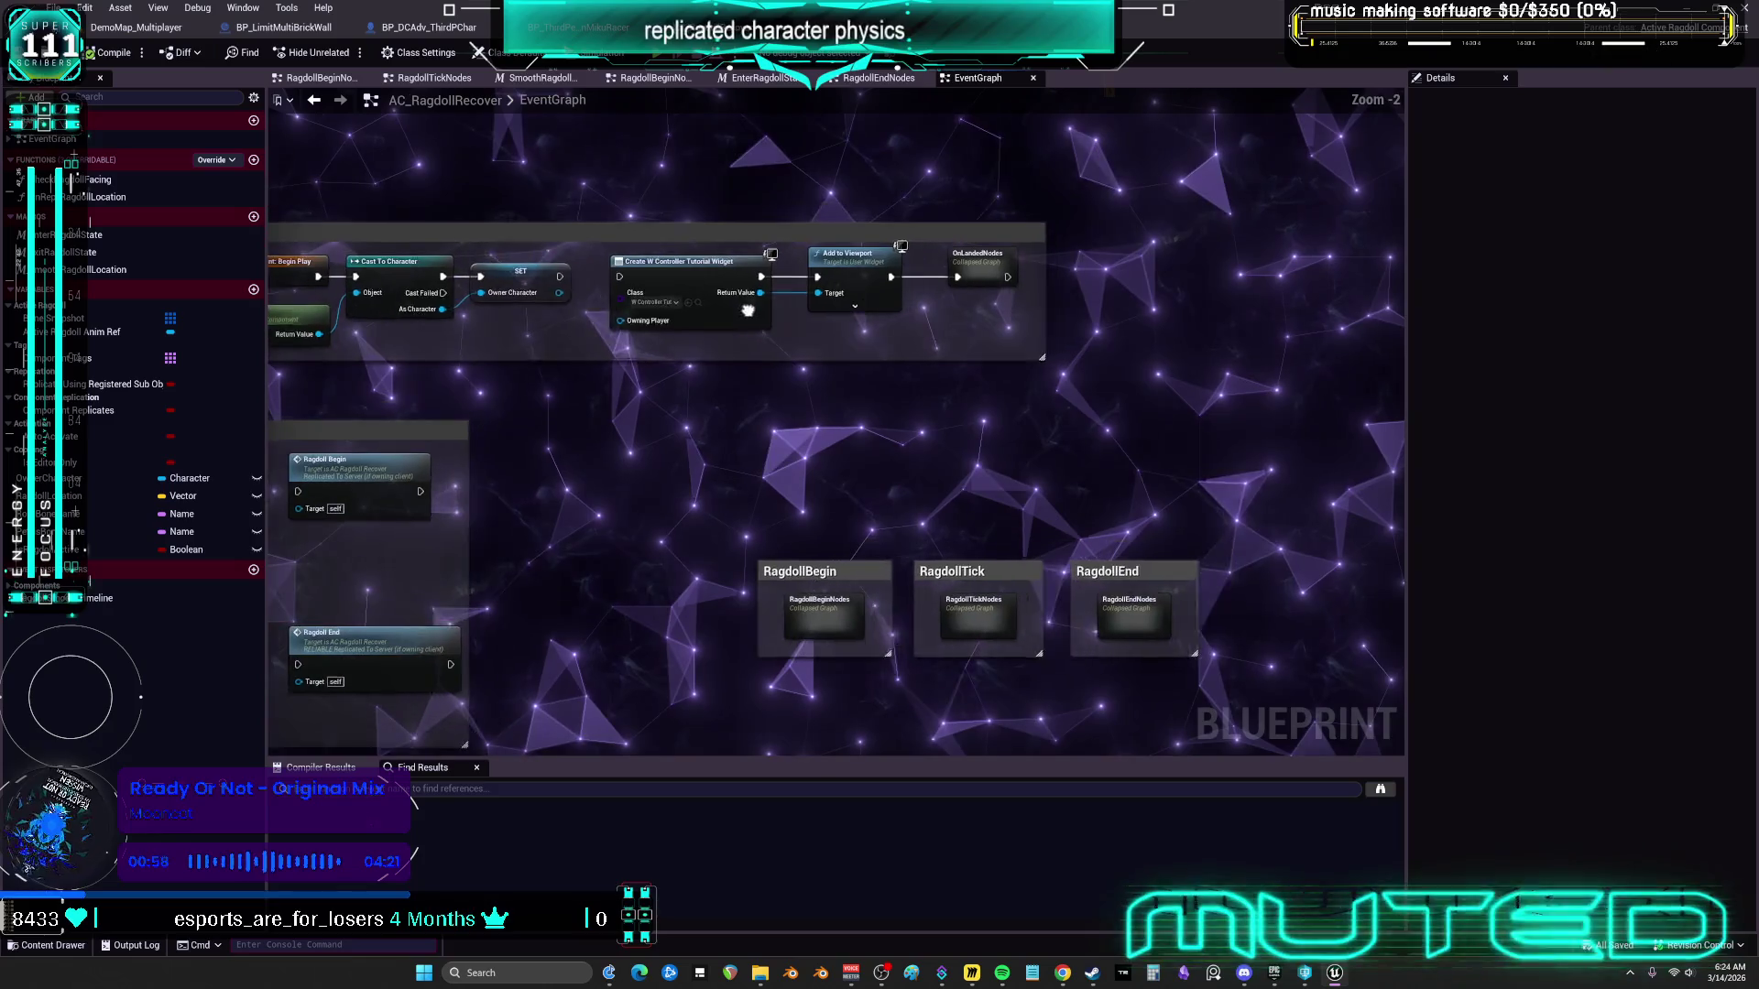
mouse_move(996, 332)
left_mouse_down()
mouse_move(785, 265)
mouse_move(972, 266)
left_mouse_up()
left_click(736, 264, "shift")
scroll(572, 312, "up", 2)
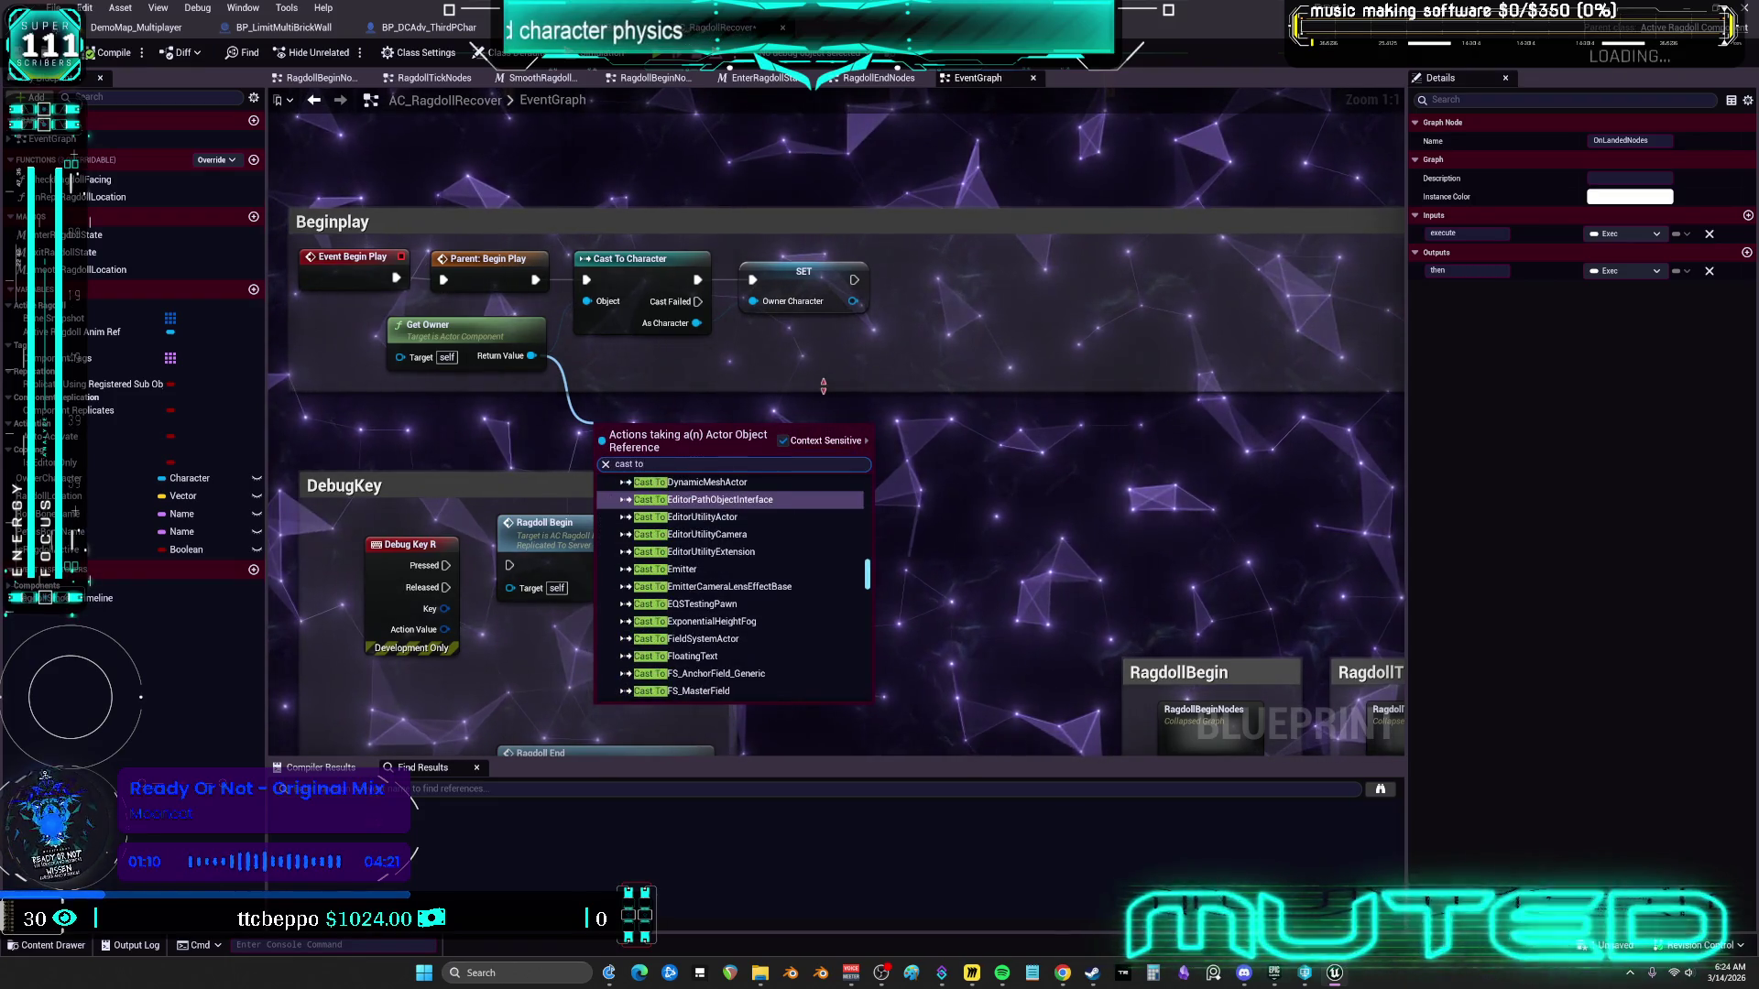
Cast Get Owner to BP_DCAdv_ThirdPChar, promote the cast result to a variable, then launch Visual Studio
left_click(693, 509)
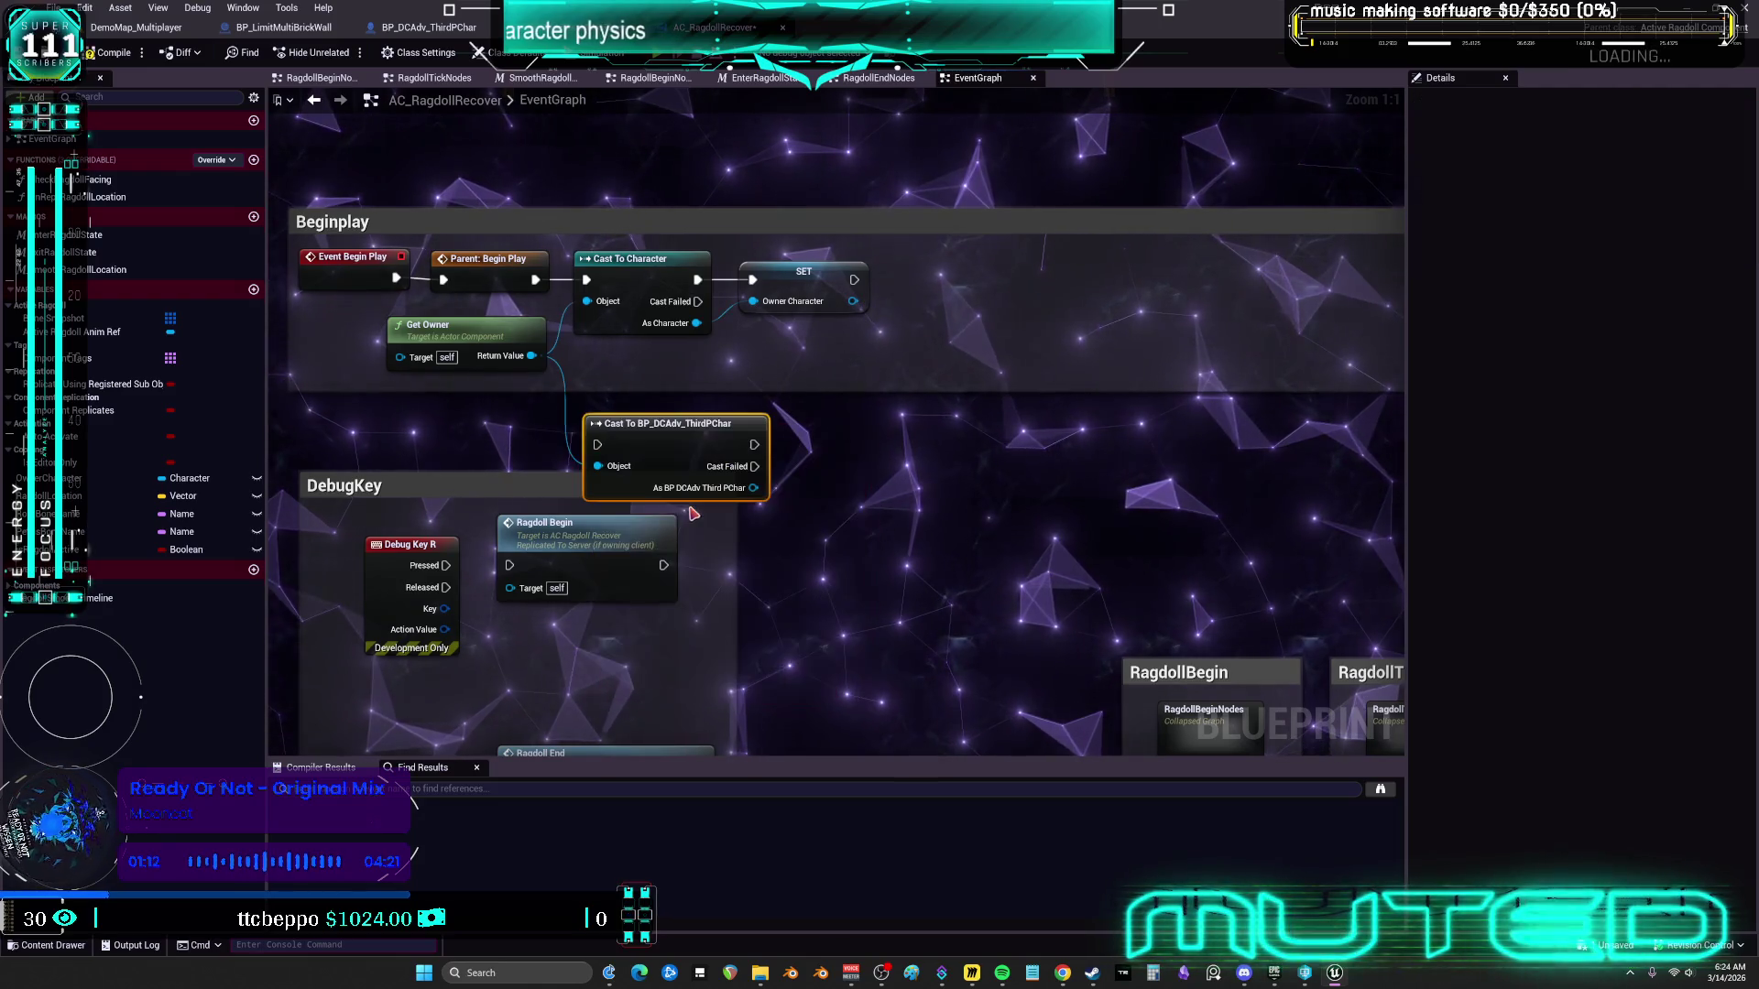
right_click(738, 422)
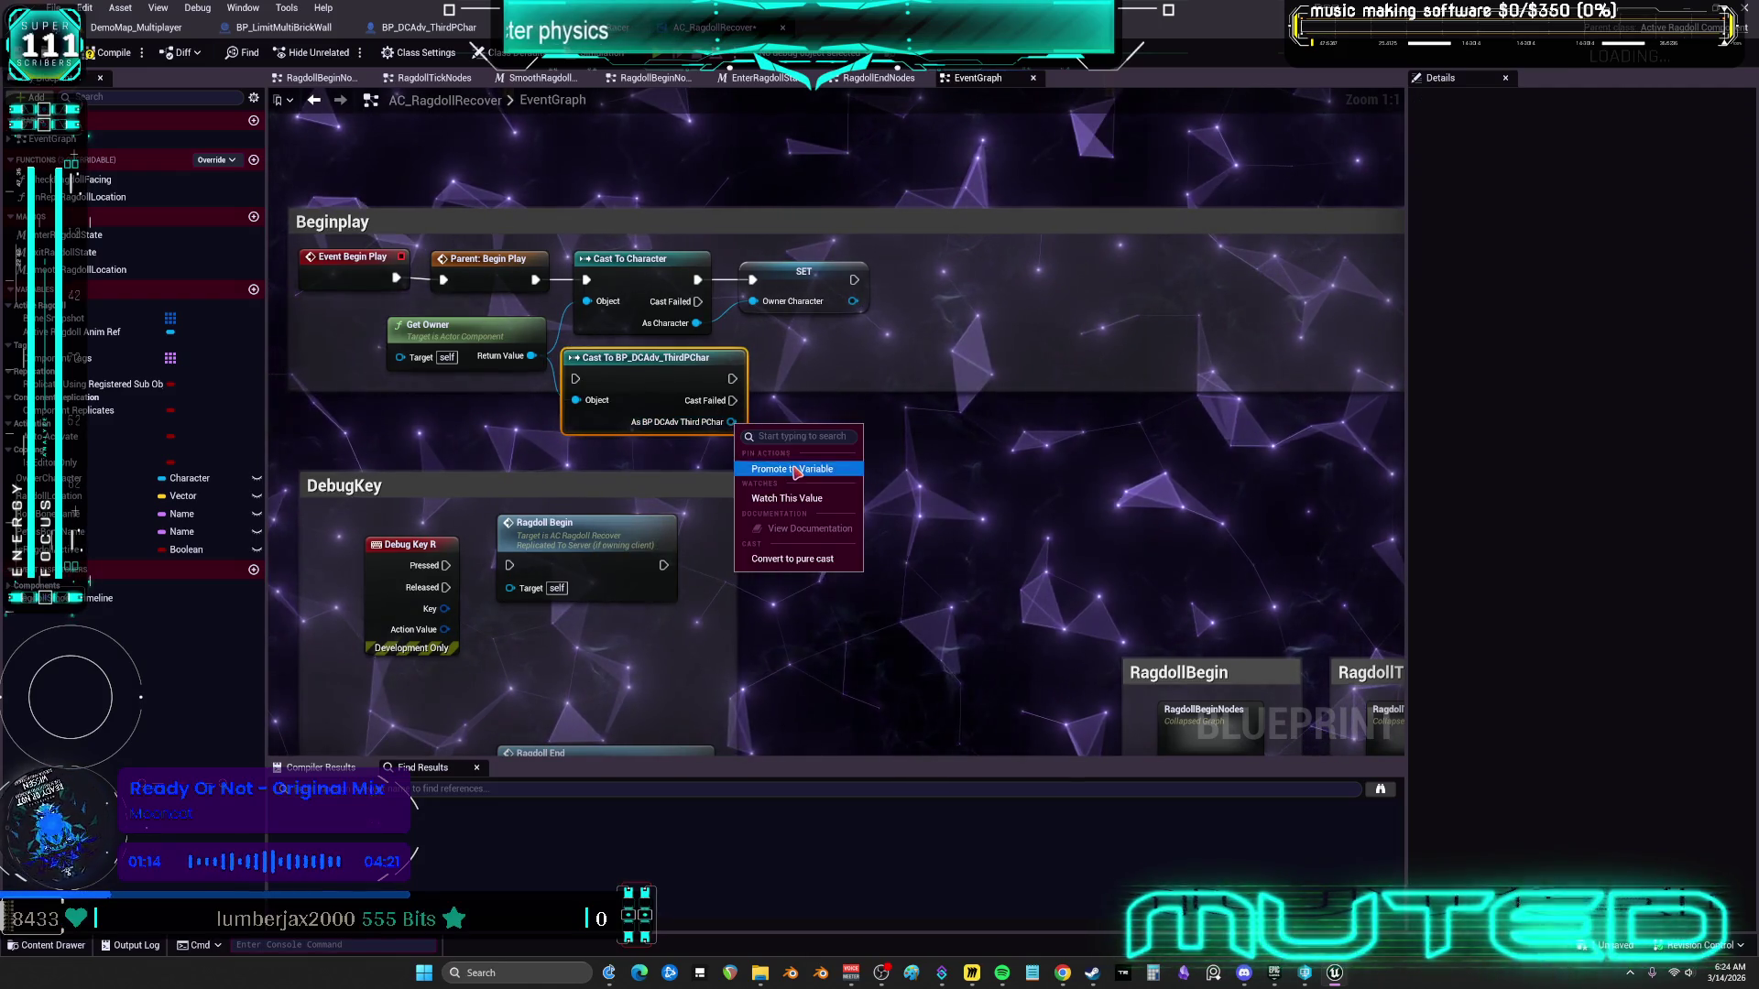
left_click(778, 499)
mouse_move(868, 375)
left_mouse_down()
mouse_move(818, 375)
mouse_move(696, 268)
left_mouse_up()
left_click_drag(864, 291, 576, 378)
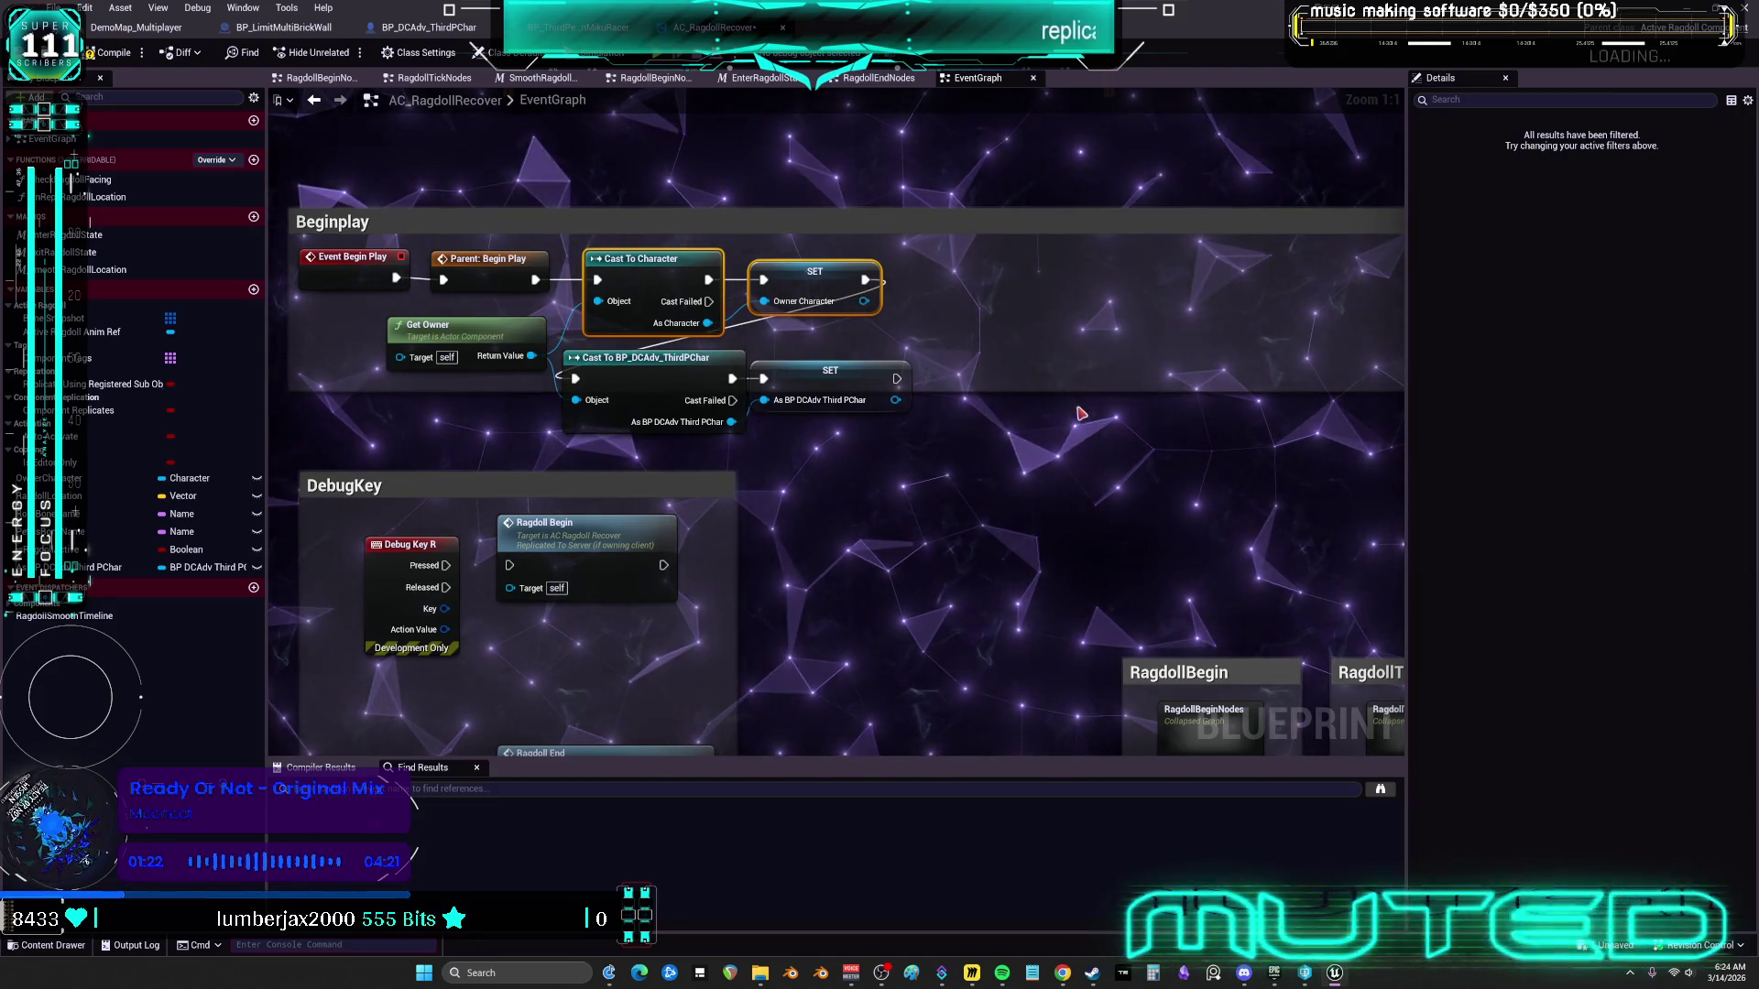
scroll(1067, 415, "down", 2)
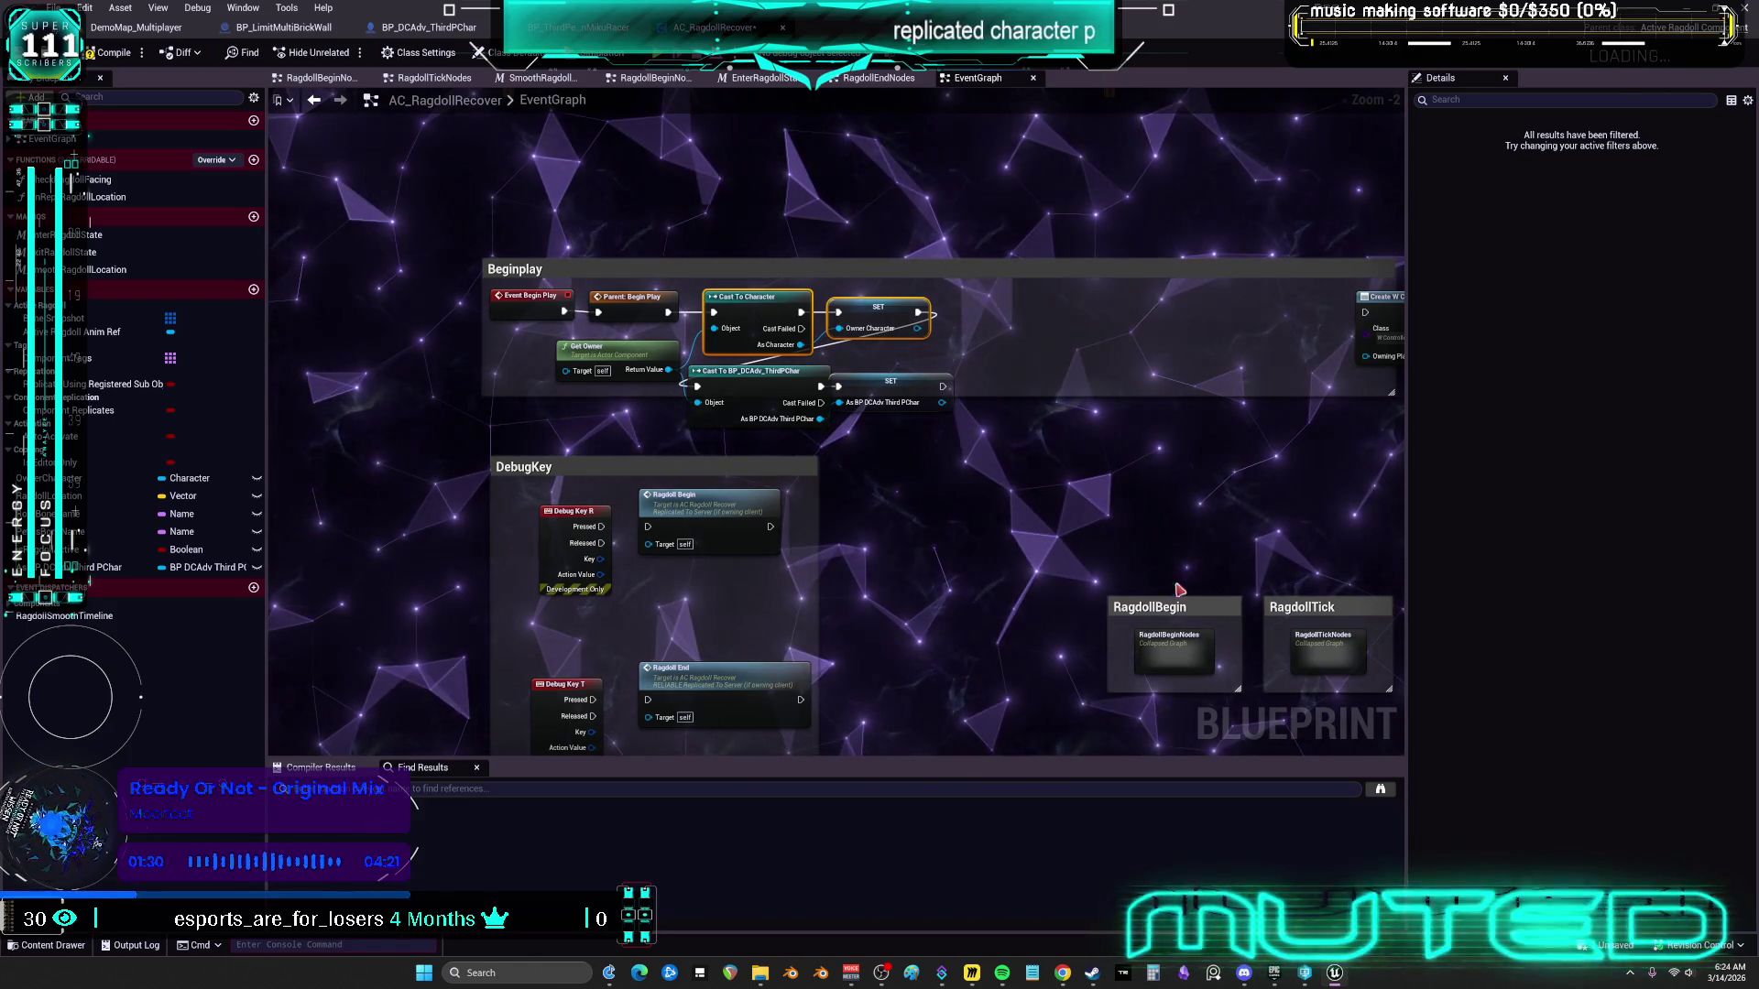
left_click(1683, 27)
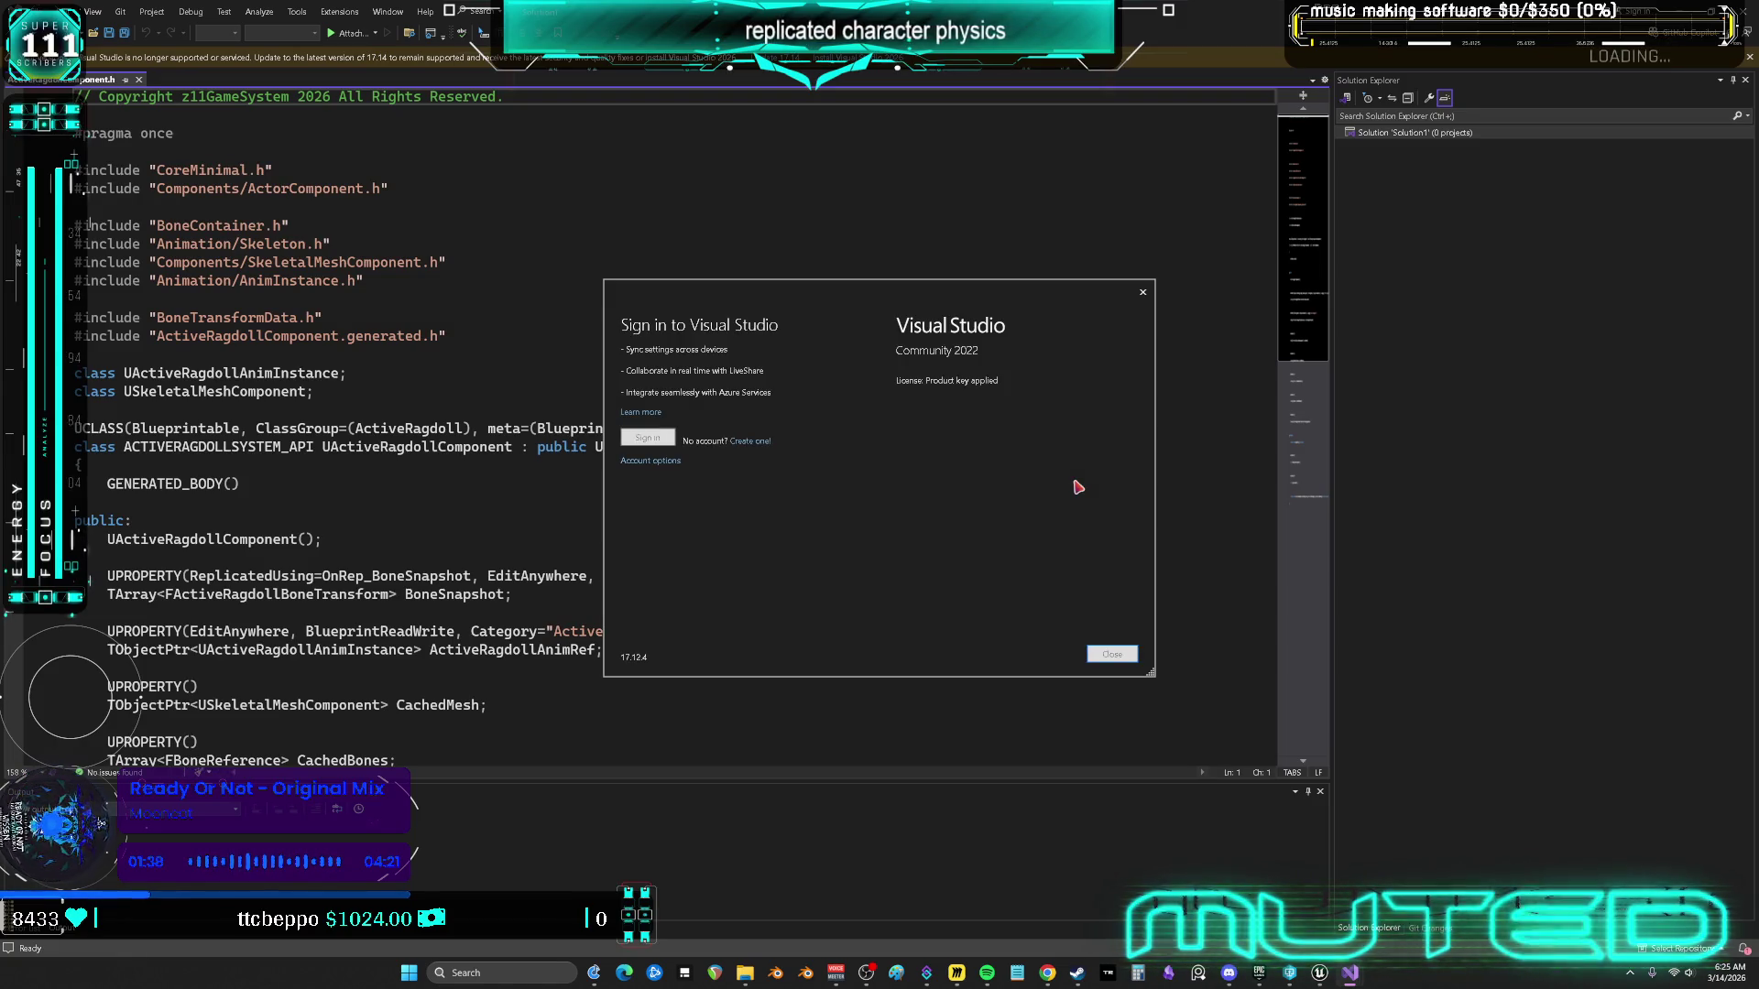
Dismiss the Visual Studio sign-in, skim ActiveRagdollComponent.h, then return to Unreal's DemoMap_Multiplayer tab
left_click(1143, 295)
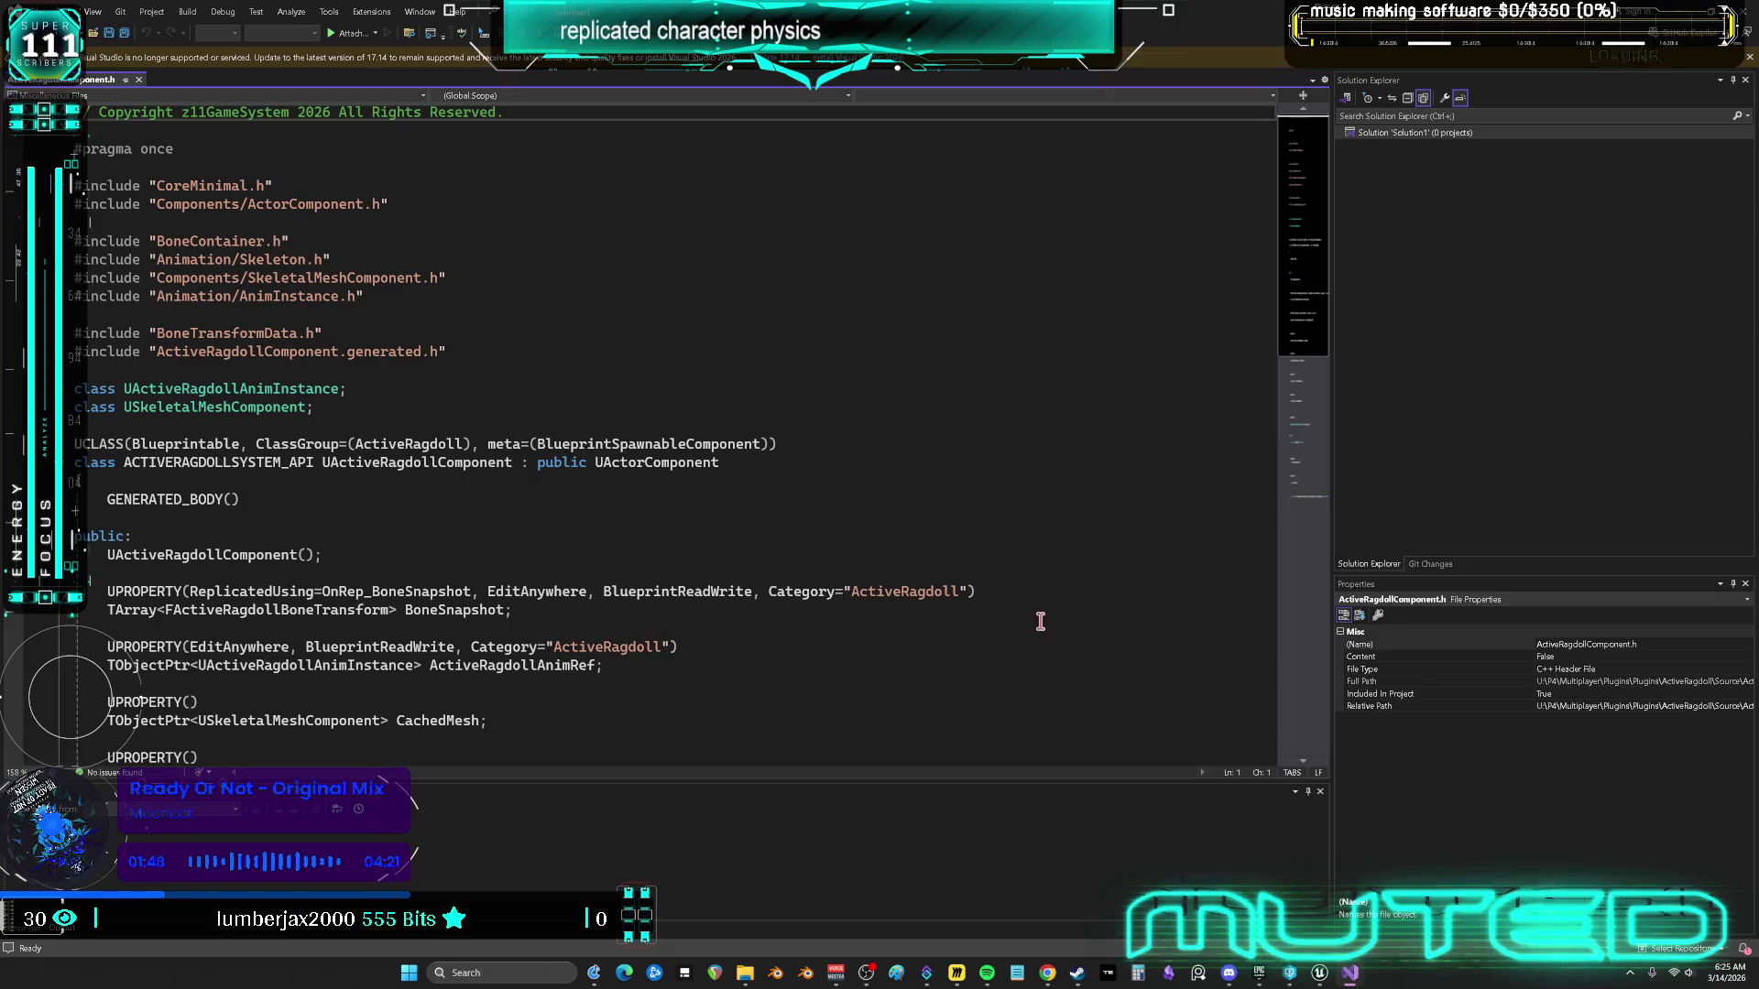
scroll(1040, 621, "down", 7)
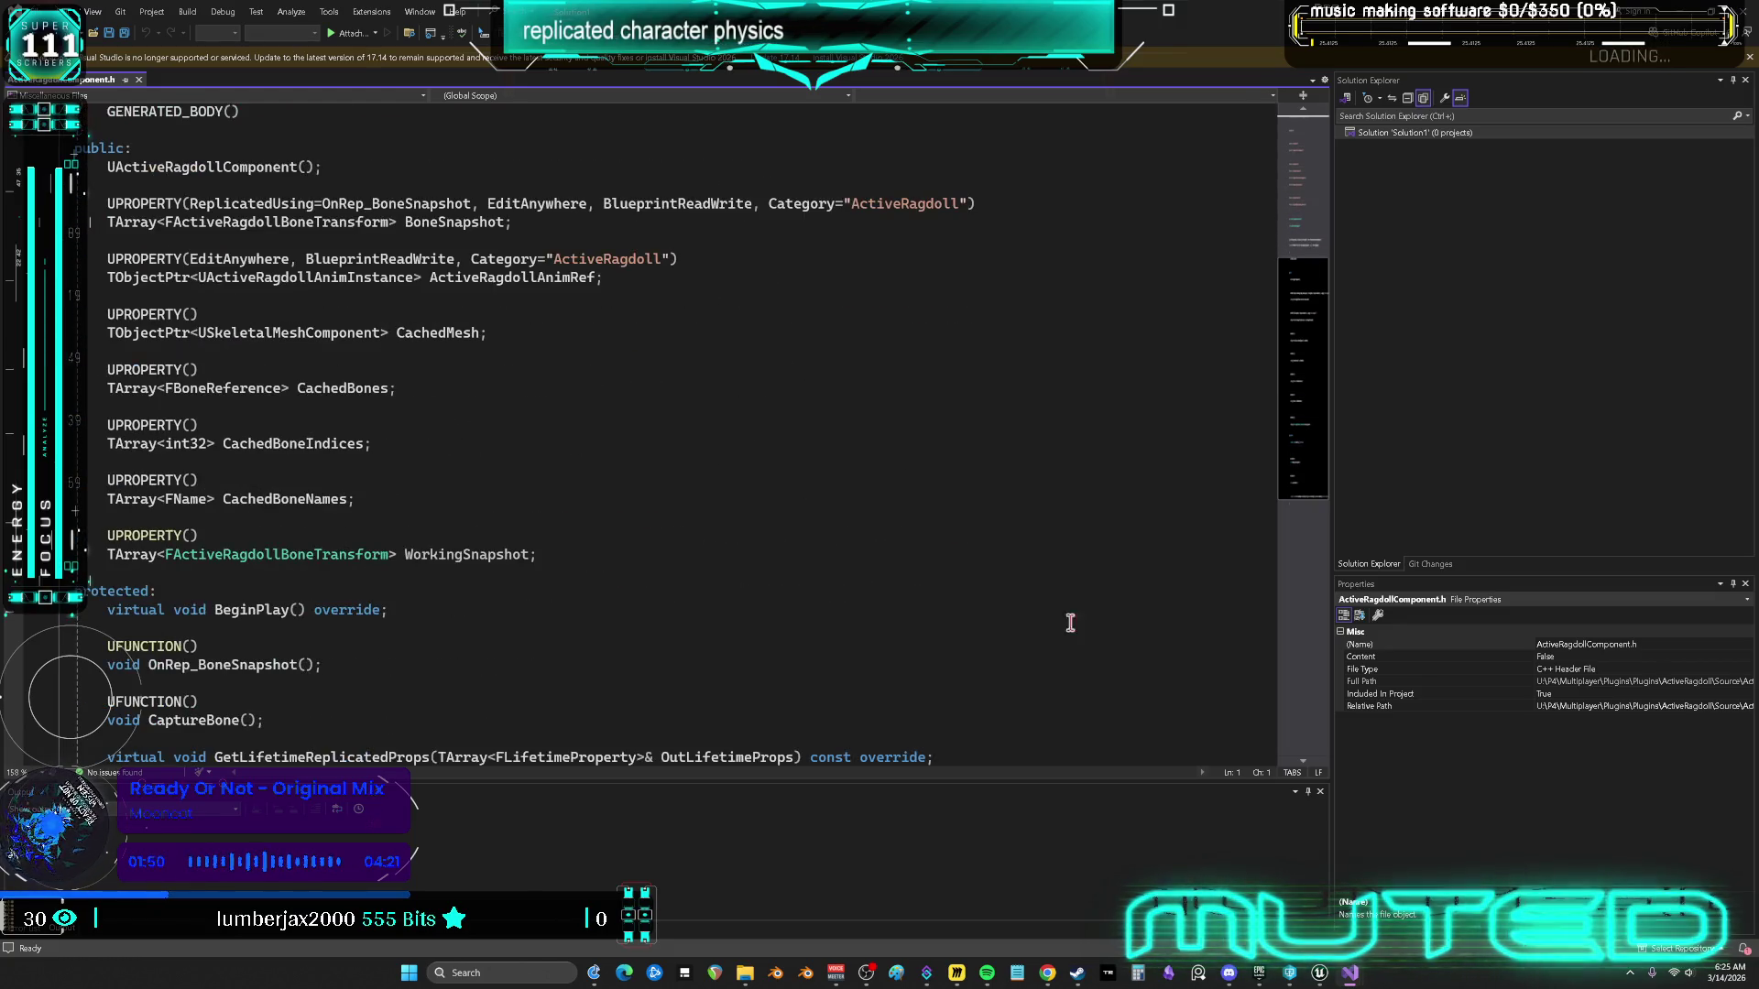
scroll(824, 578, "down", 12)
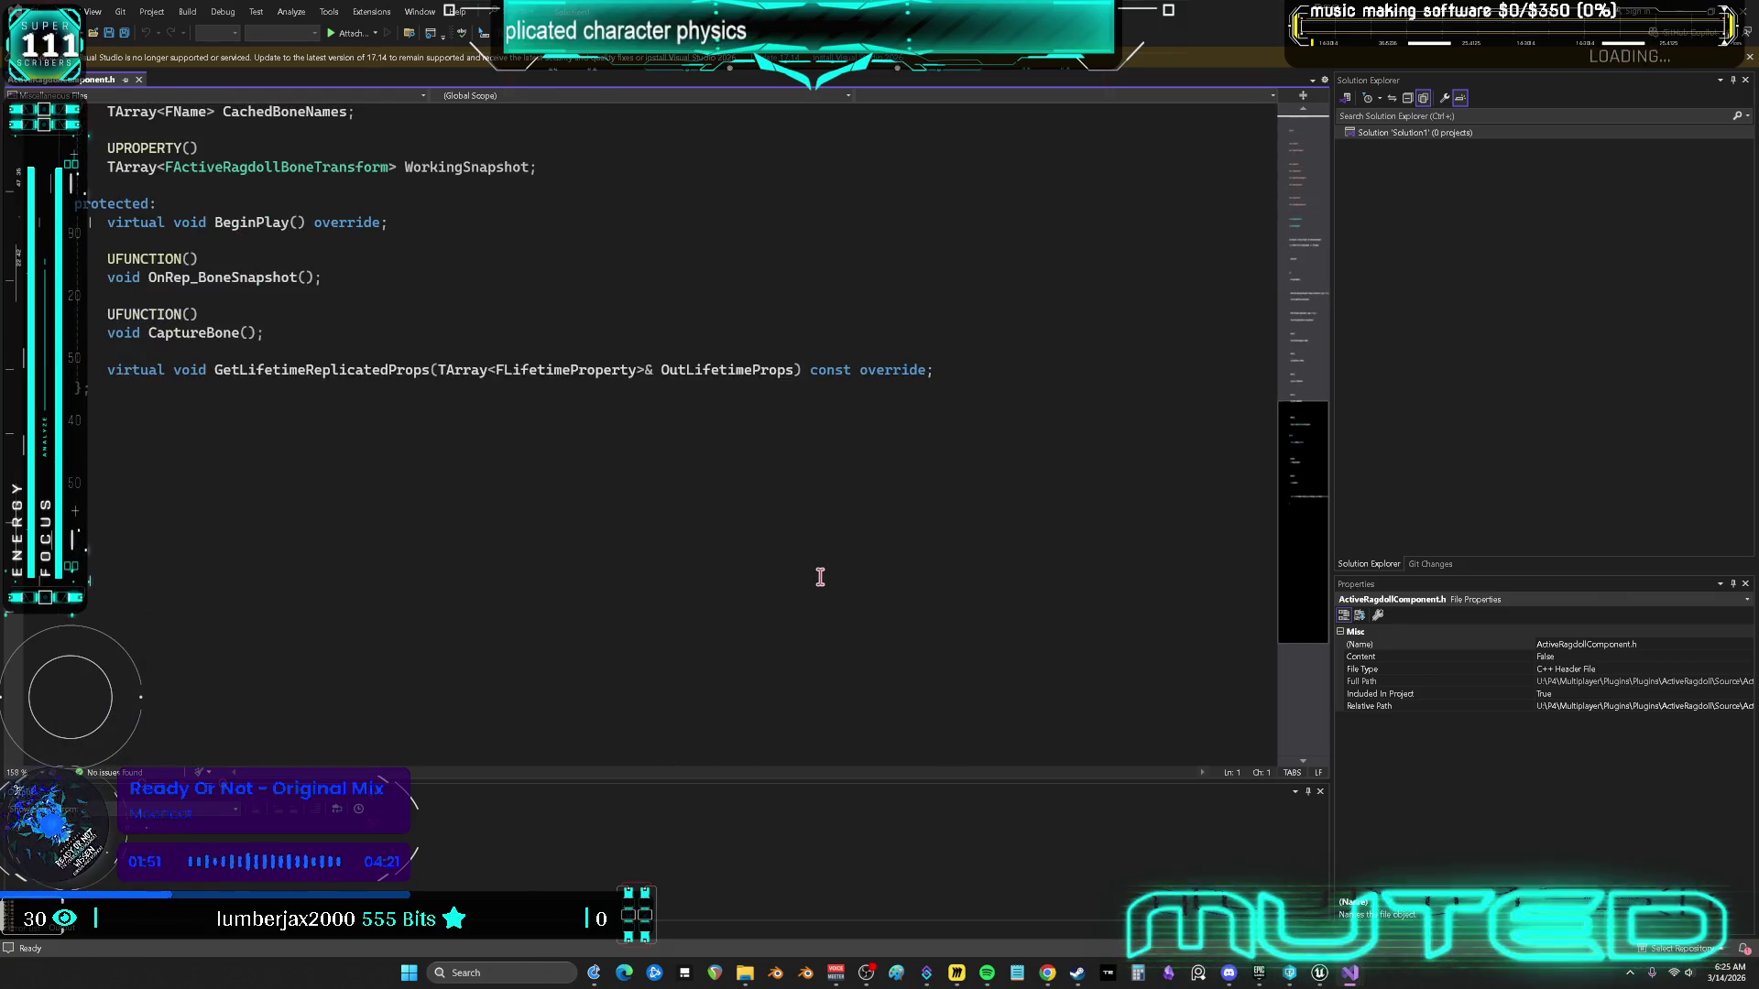
scroll(833, 573, "up", 18)
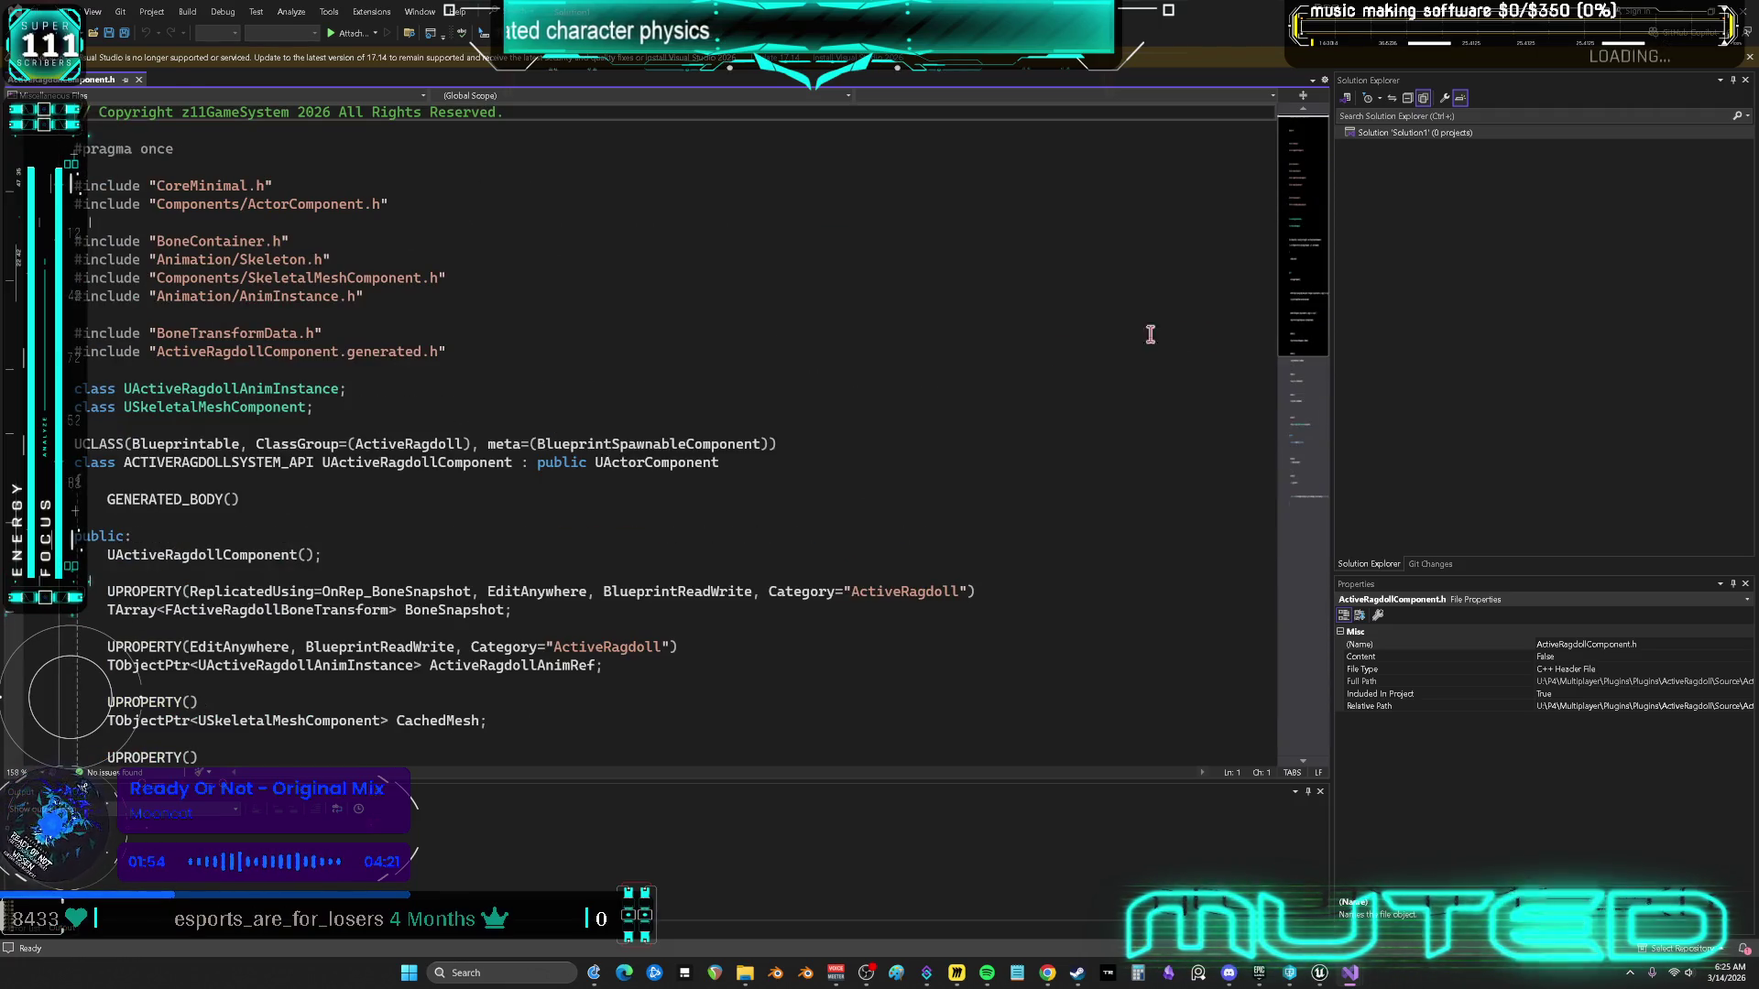
key("alt+Tab")
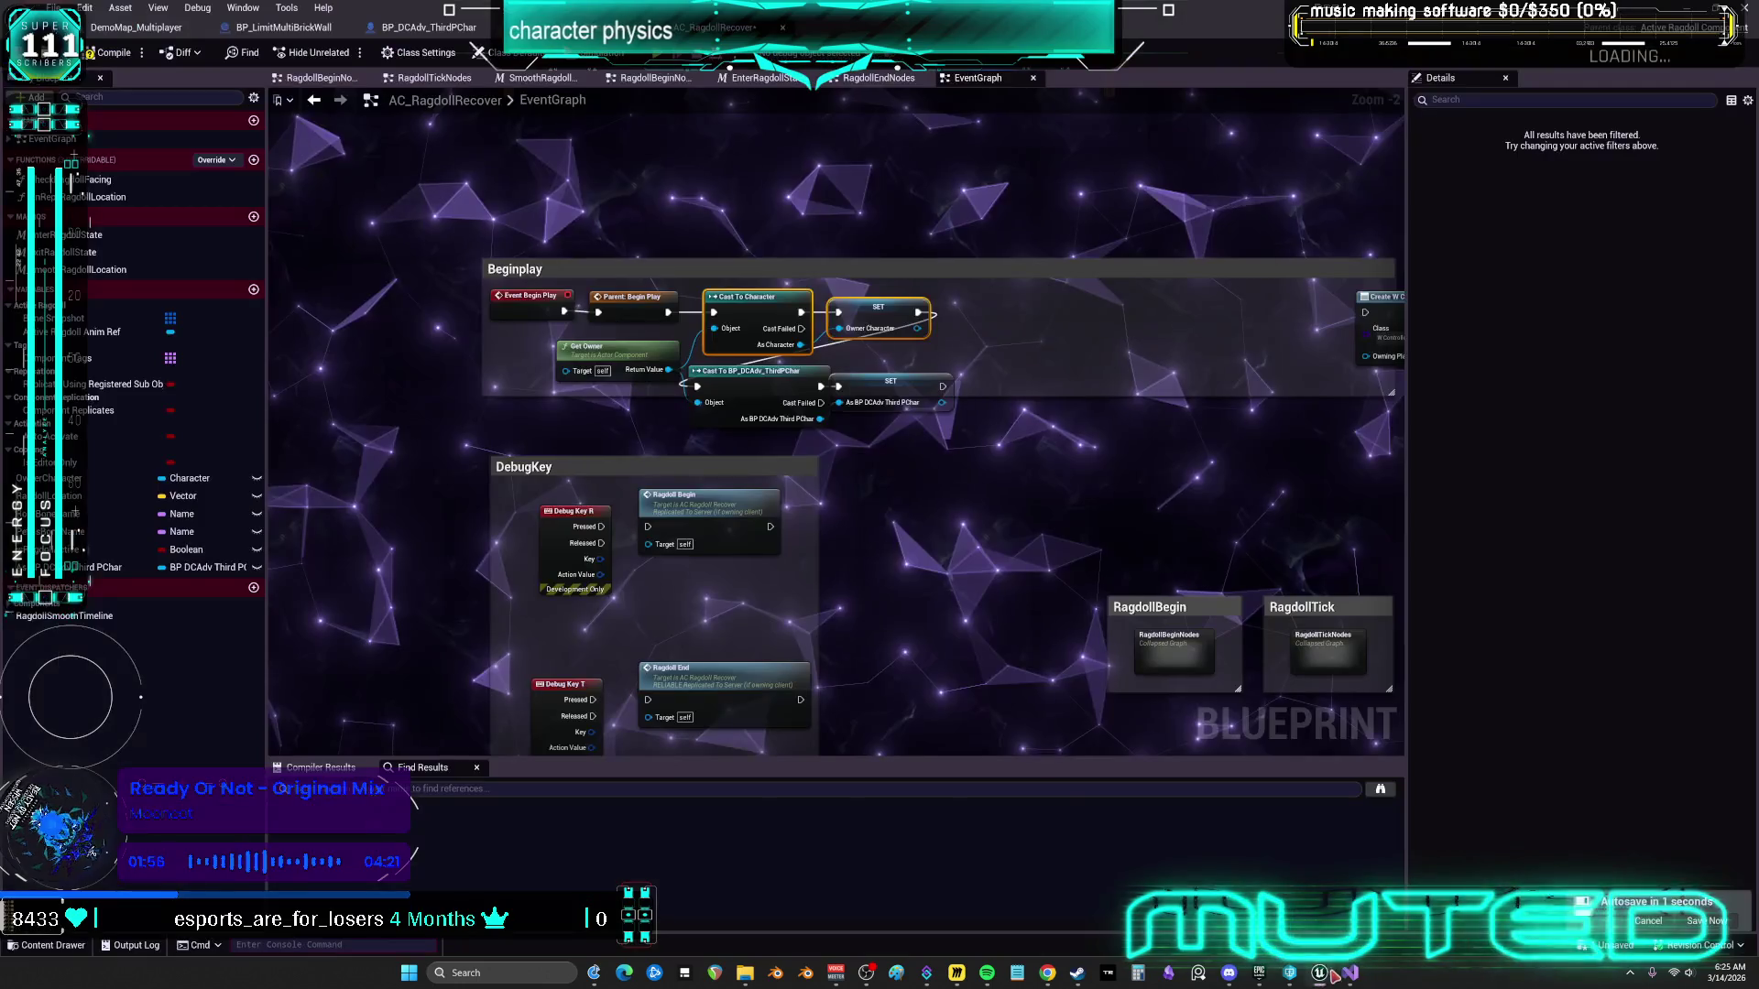
left_click(136, 27)
Browse to ActiveRagdollSystemEditor > Public > AnimGraphNodes and open AnimGraphNode_ActiveRagdoll's source in Visual Studio
left_click(23, 664)
left_click(30, 685)
left_click(37, 696)
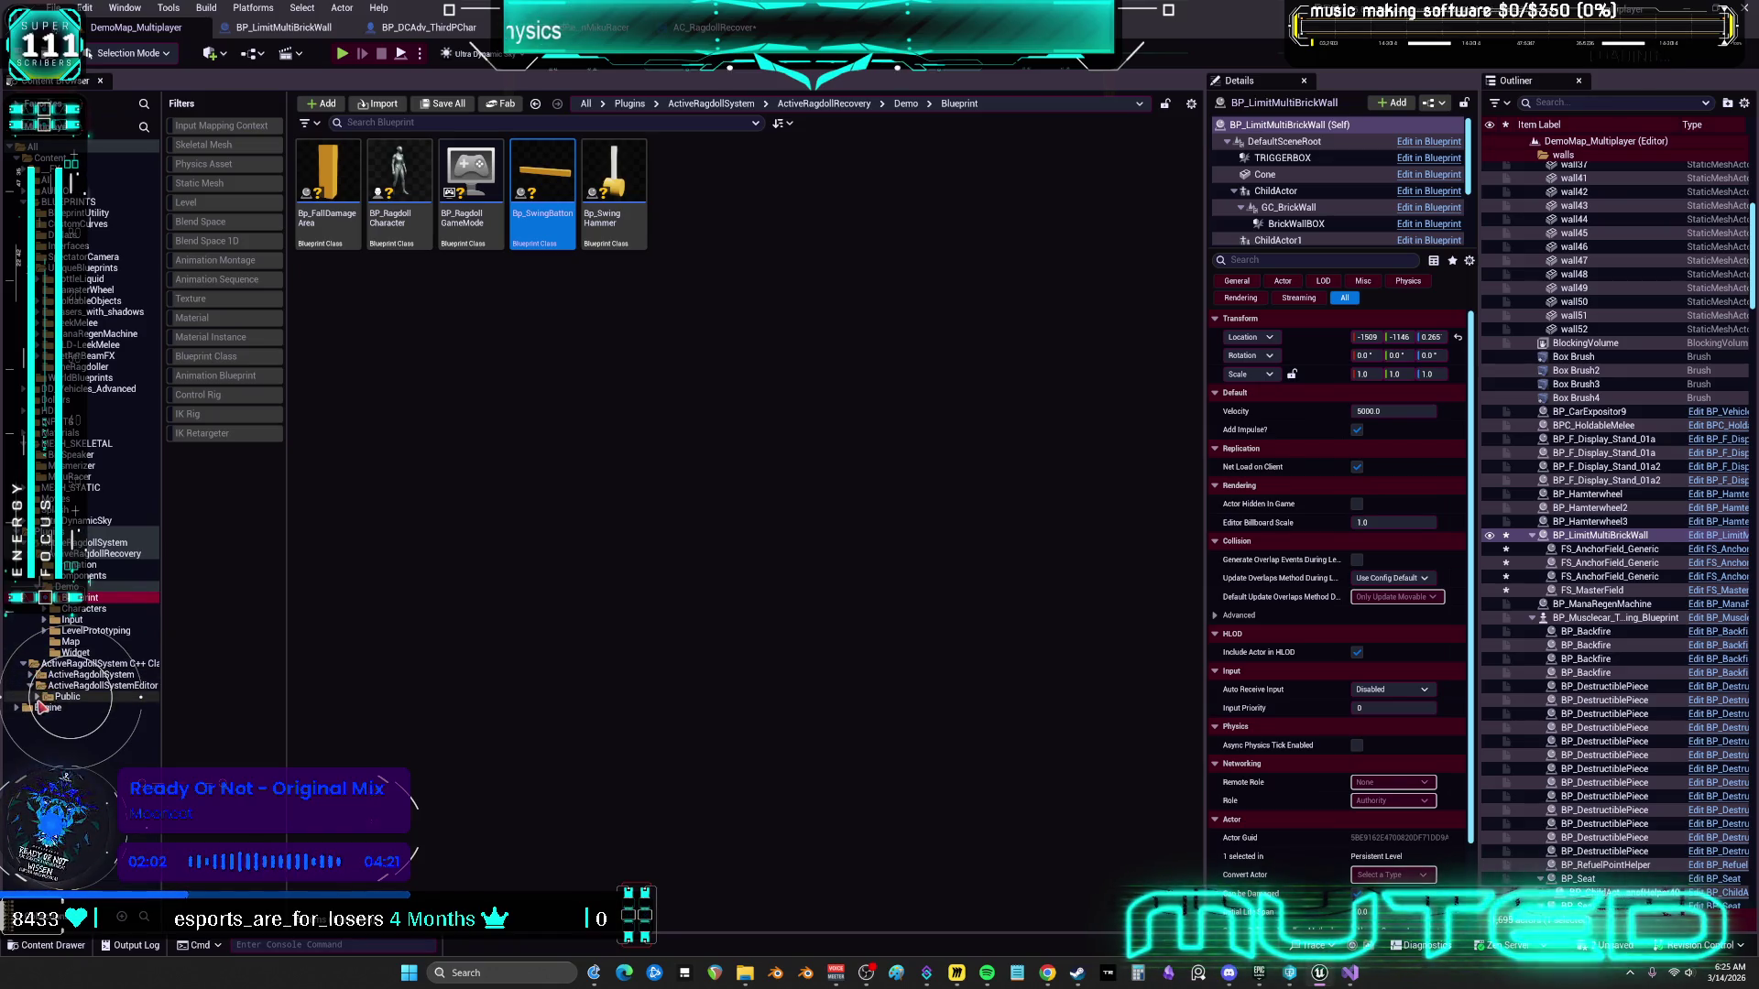
left_click(73, 708)
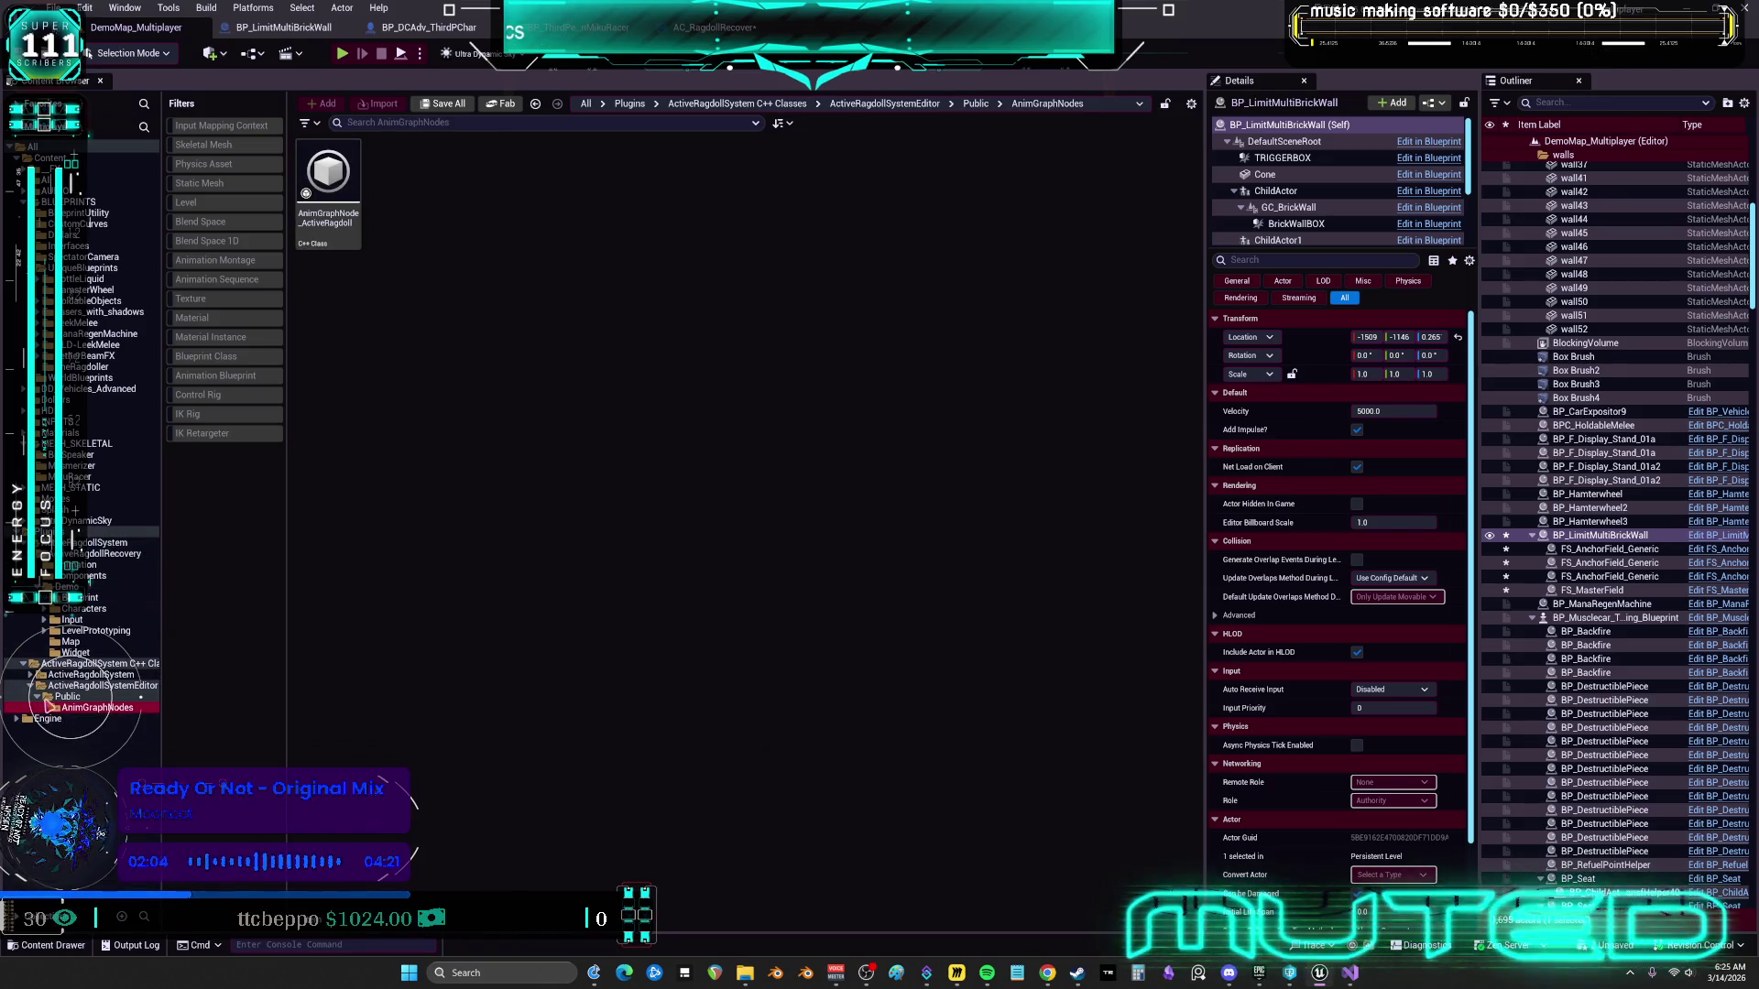
left_click(313, 190)
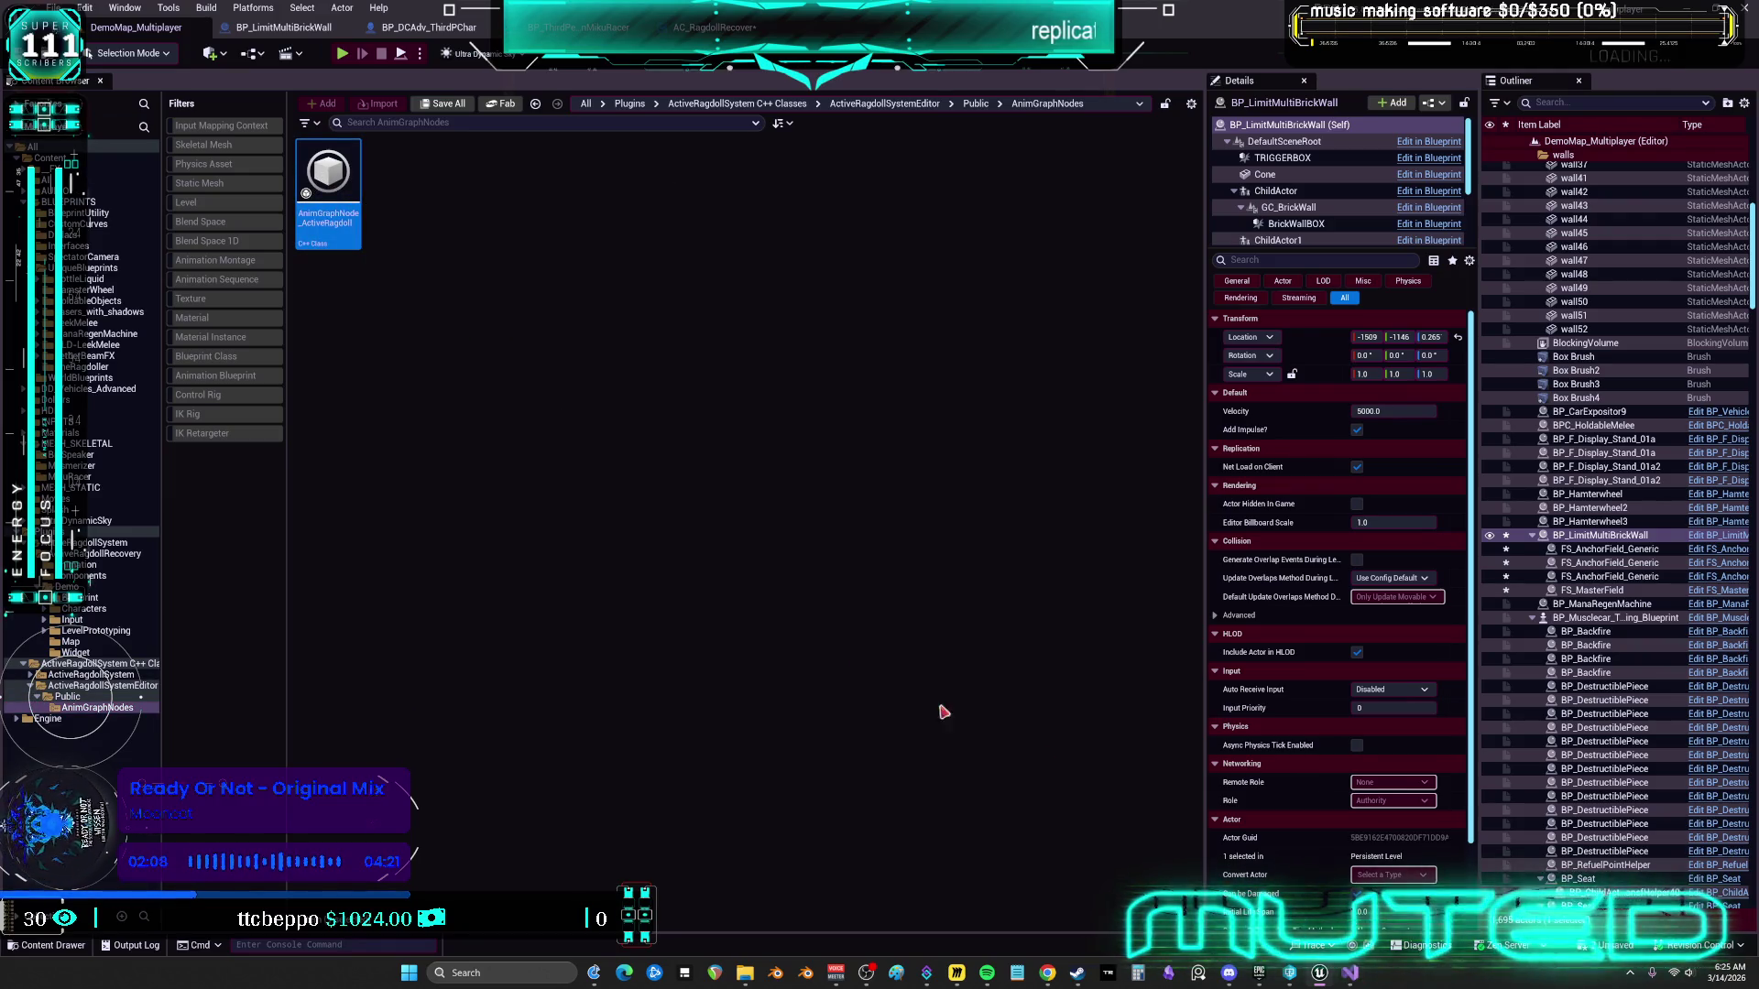
left_click(1392, 931)
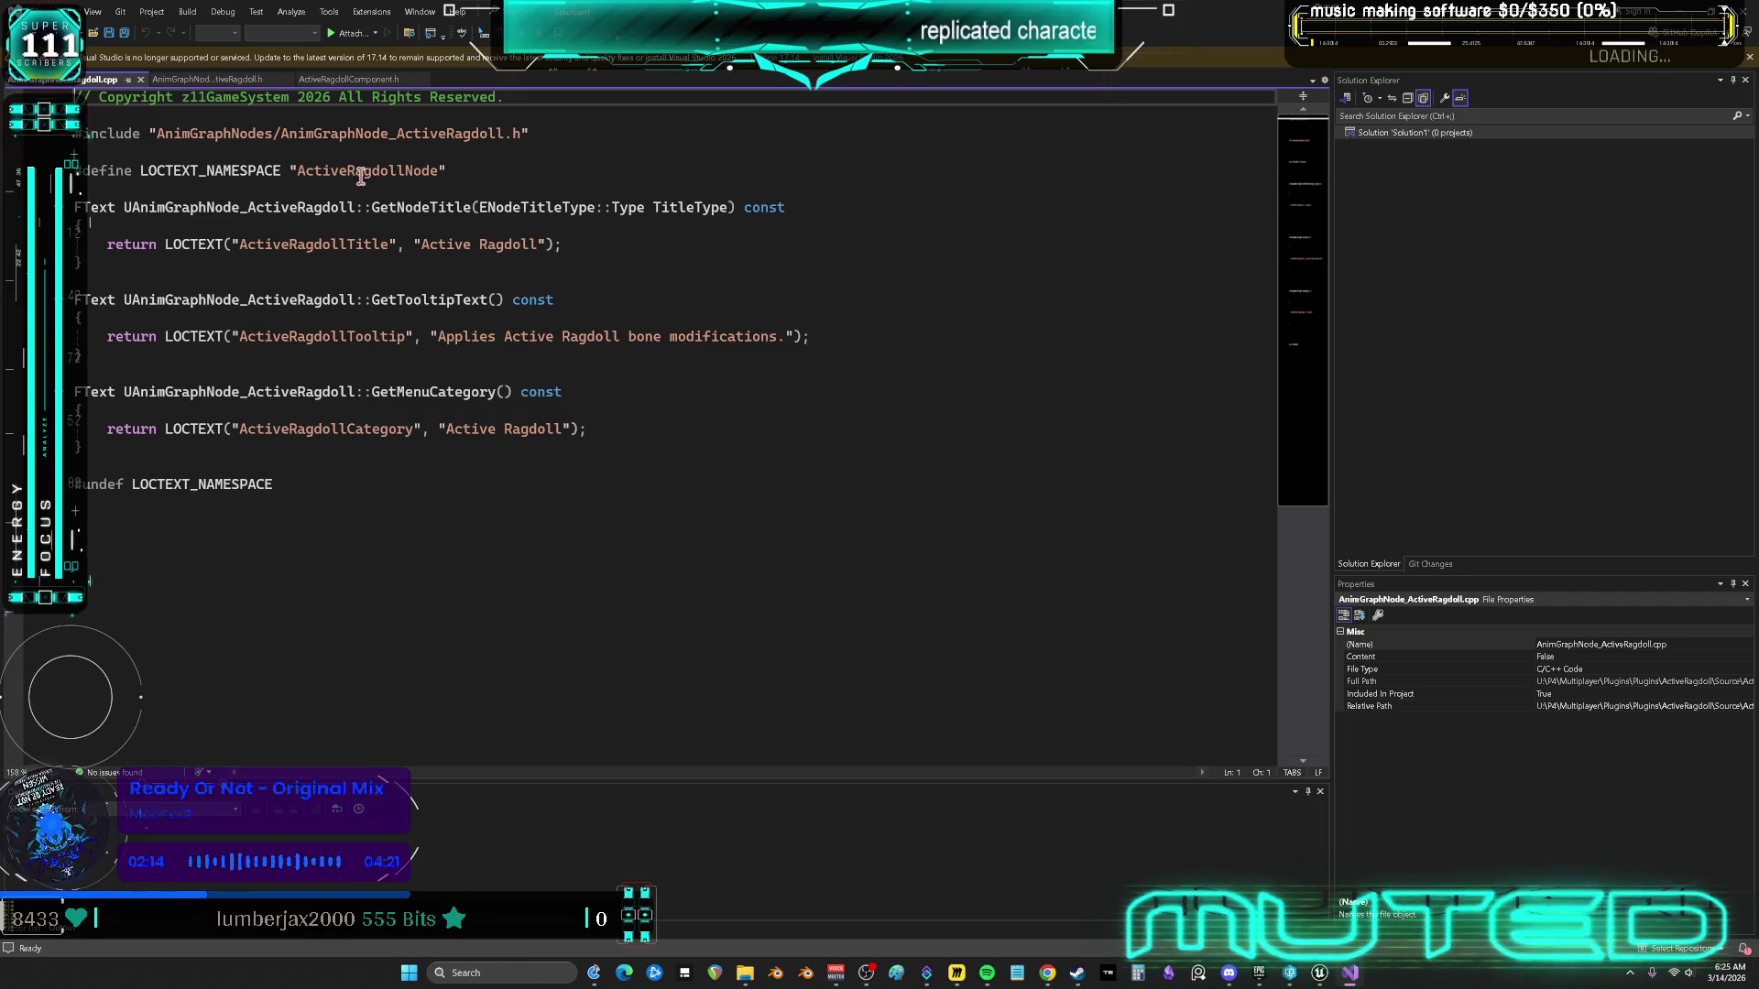
Look over the AnimGraphNode_ActiveRagdoll.h header, then scroll through ActiveRagdollComponent.h
left_click(241, 79)
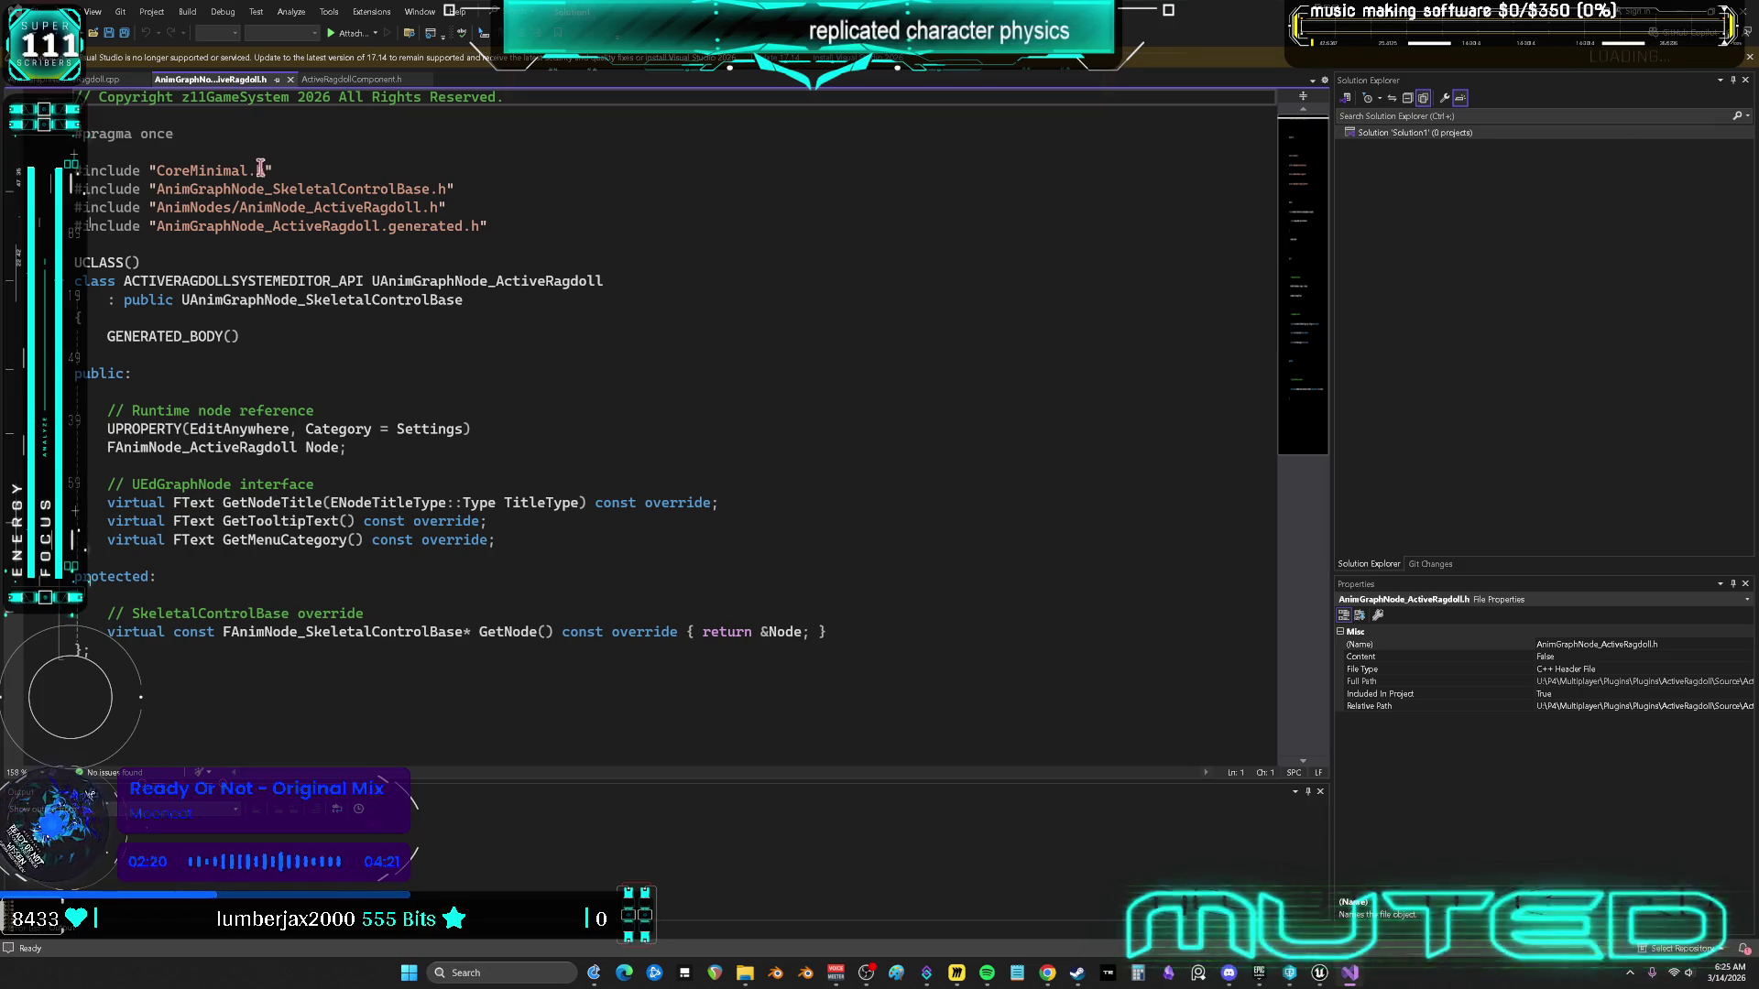
left_click(348, 80)
scroll(427, 294, "down", 14)
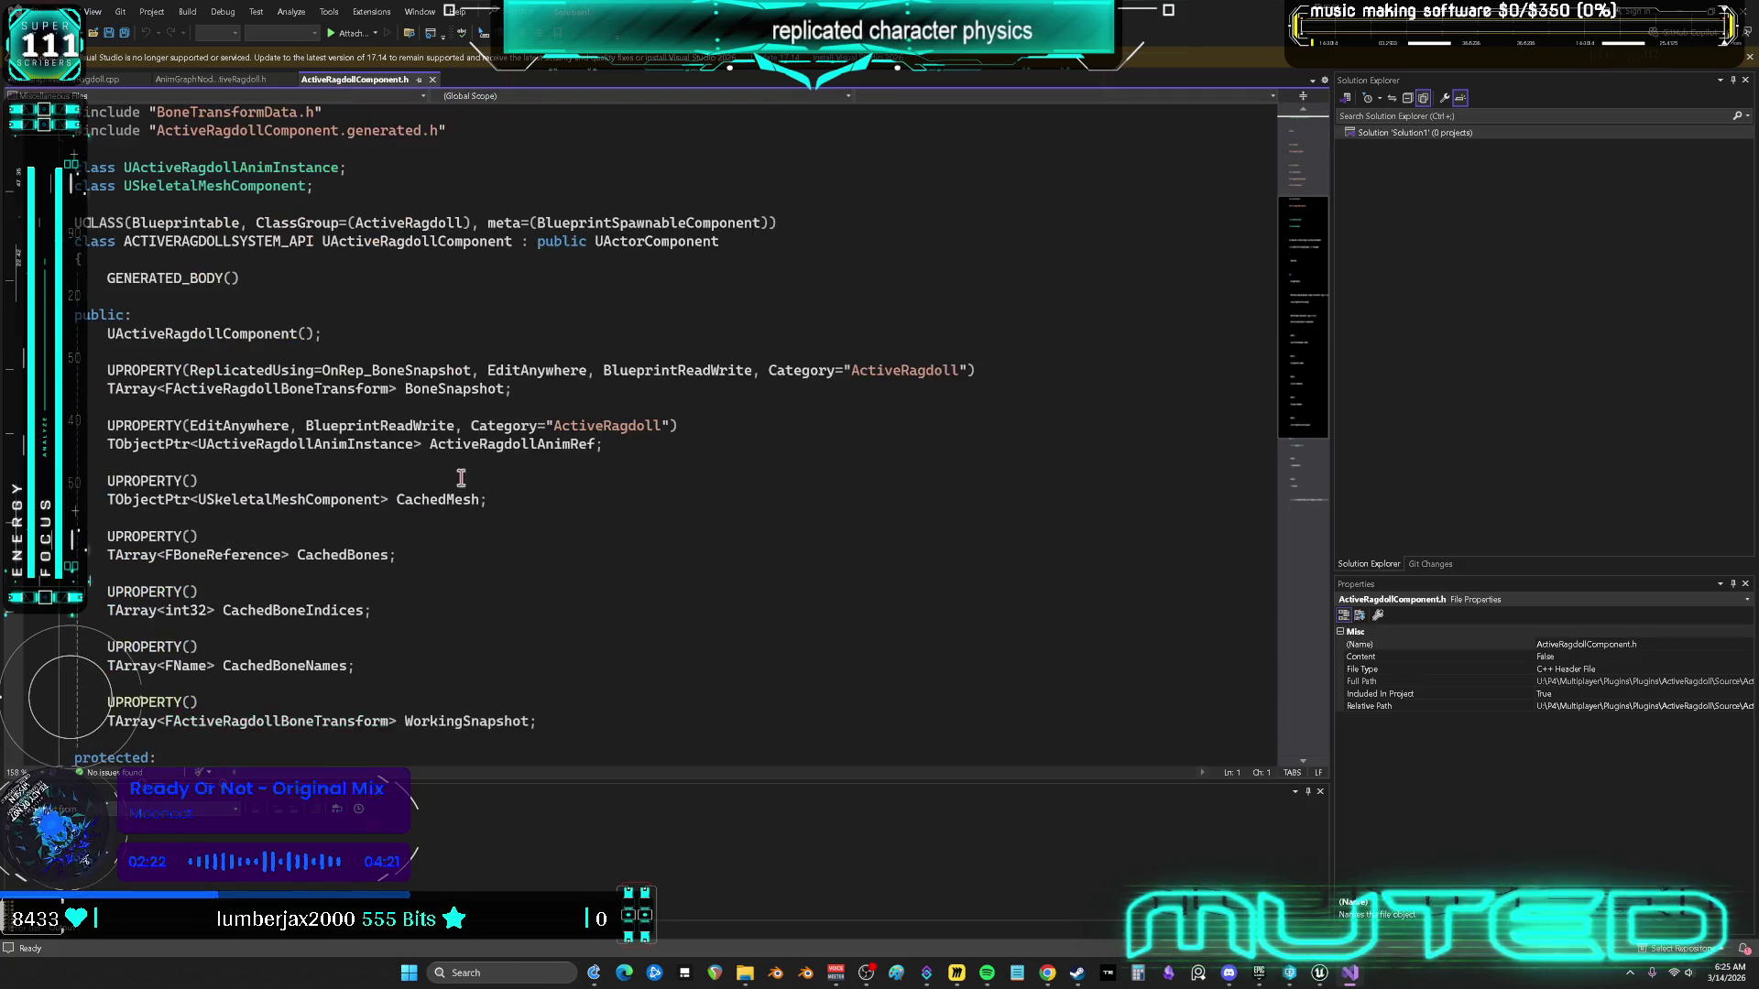
scroll(483, 491, "up", 14)
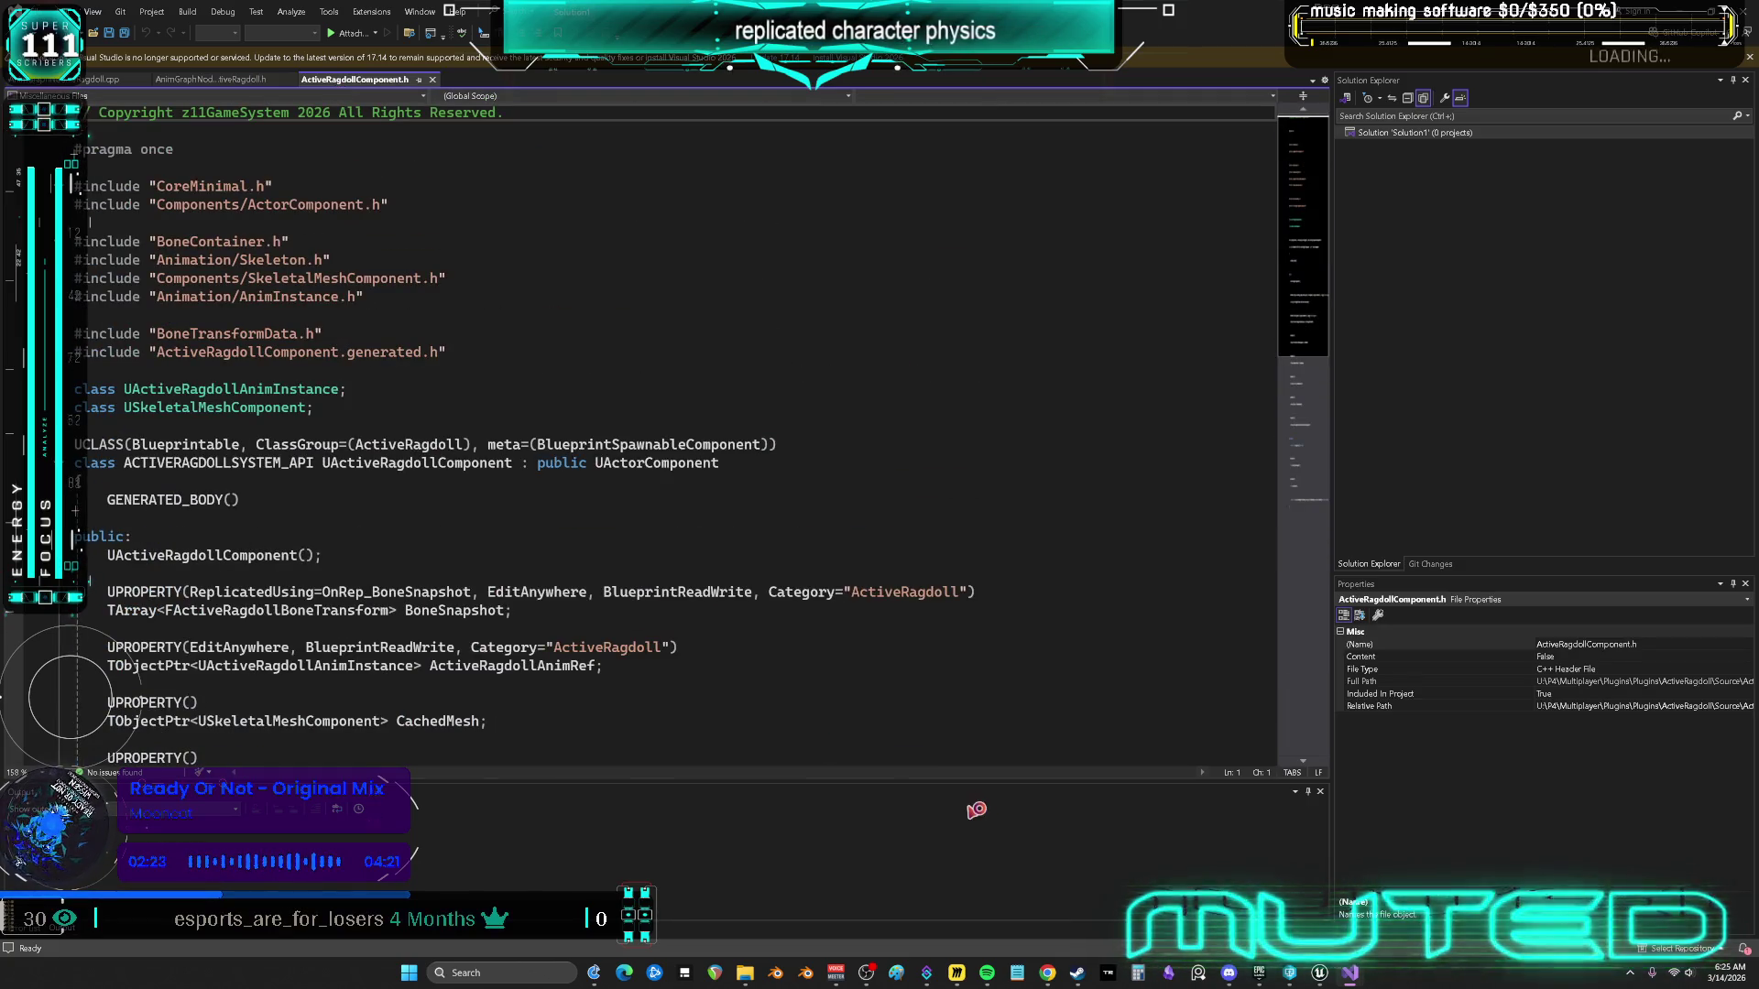
Navigate to the ActiveRagdollSystem Public folder and open ActiveRagdollAnimInstance's source in Visual Studio
left_click(1324, 976)
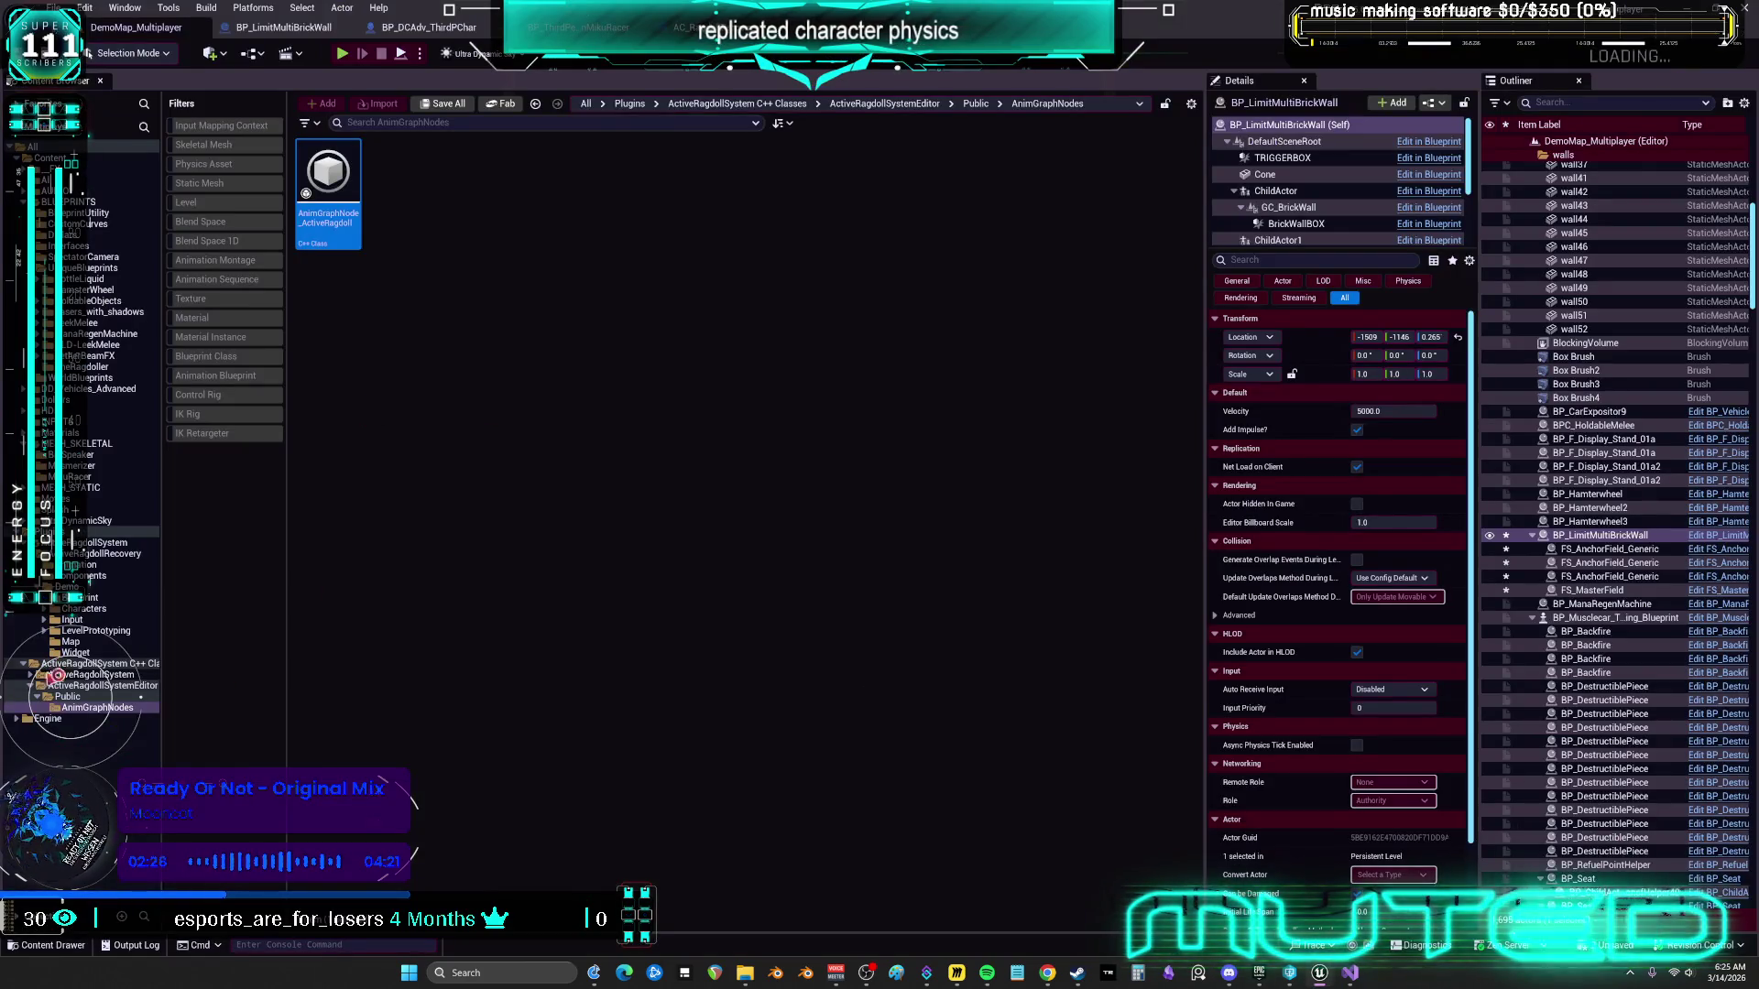
left_click(45, 675)
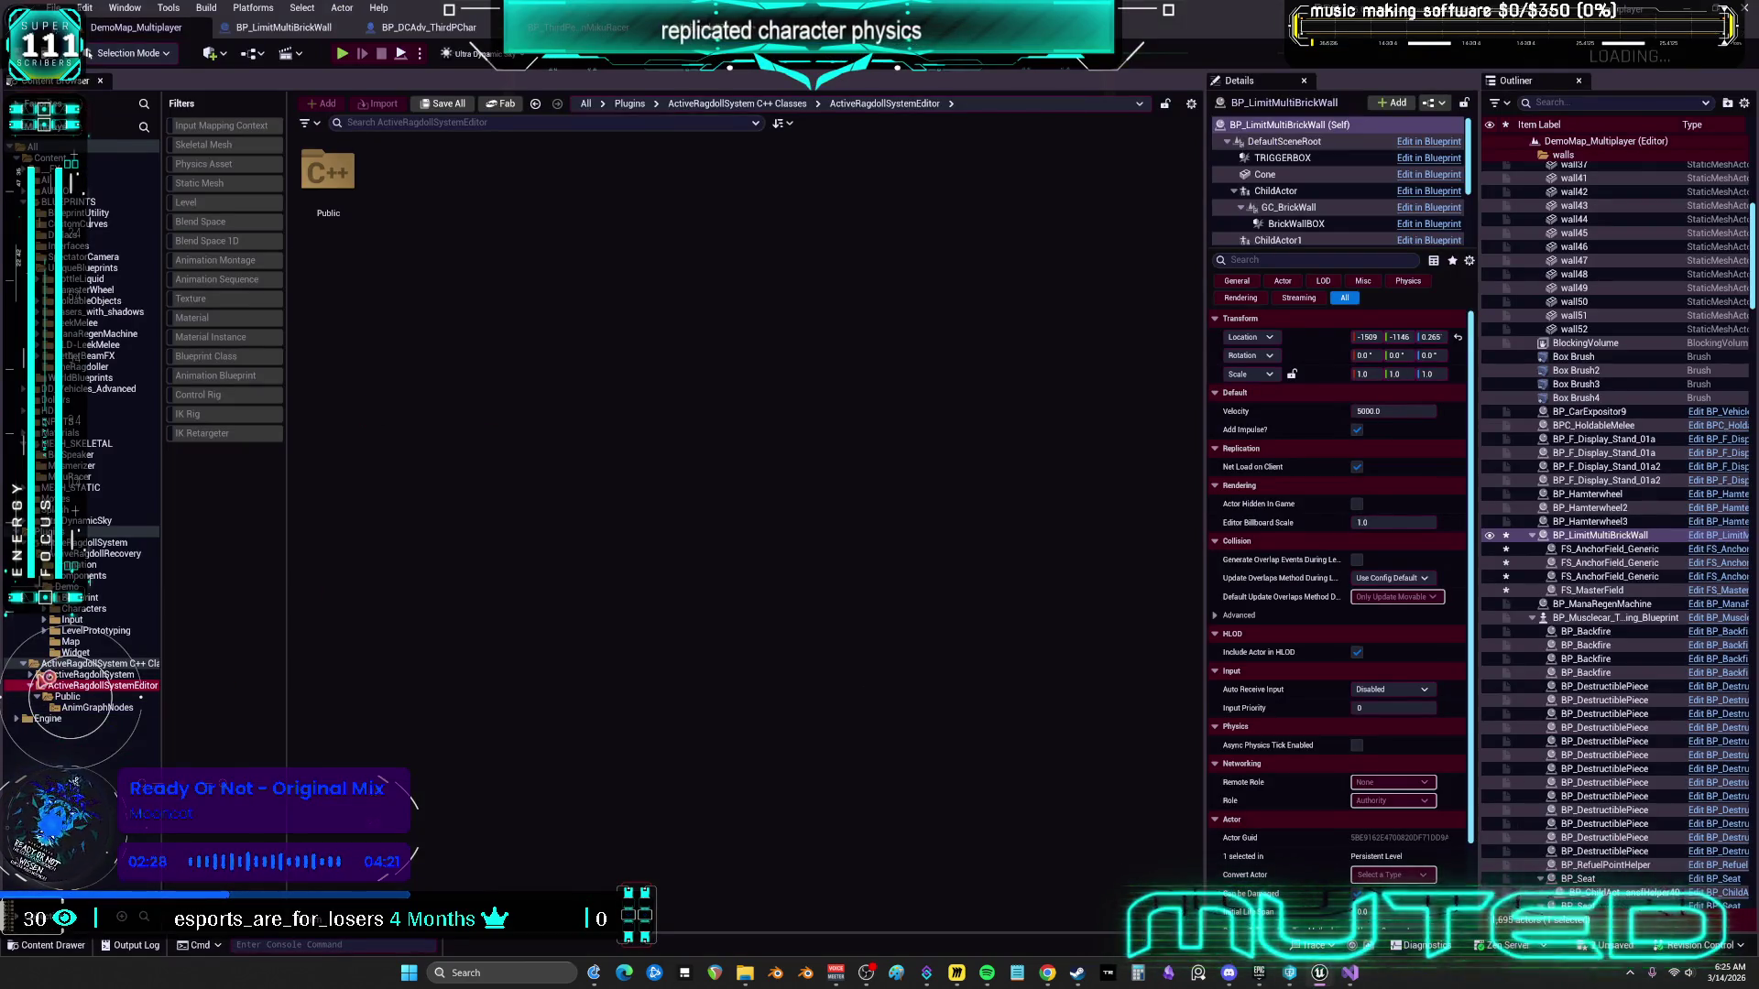
left_click(42, 683)
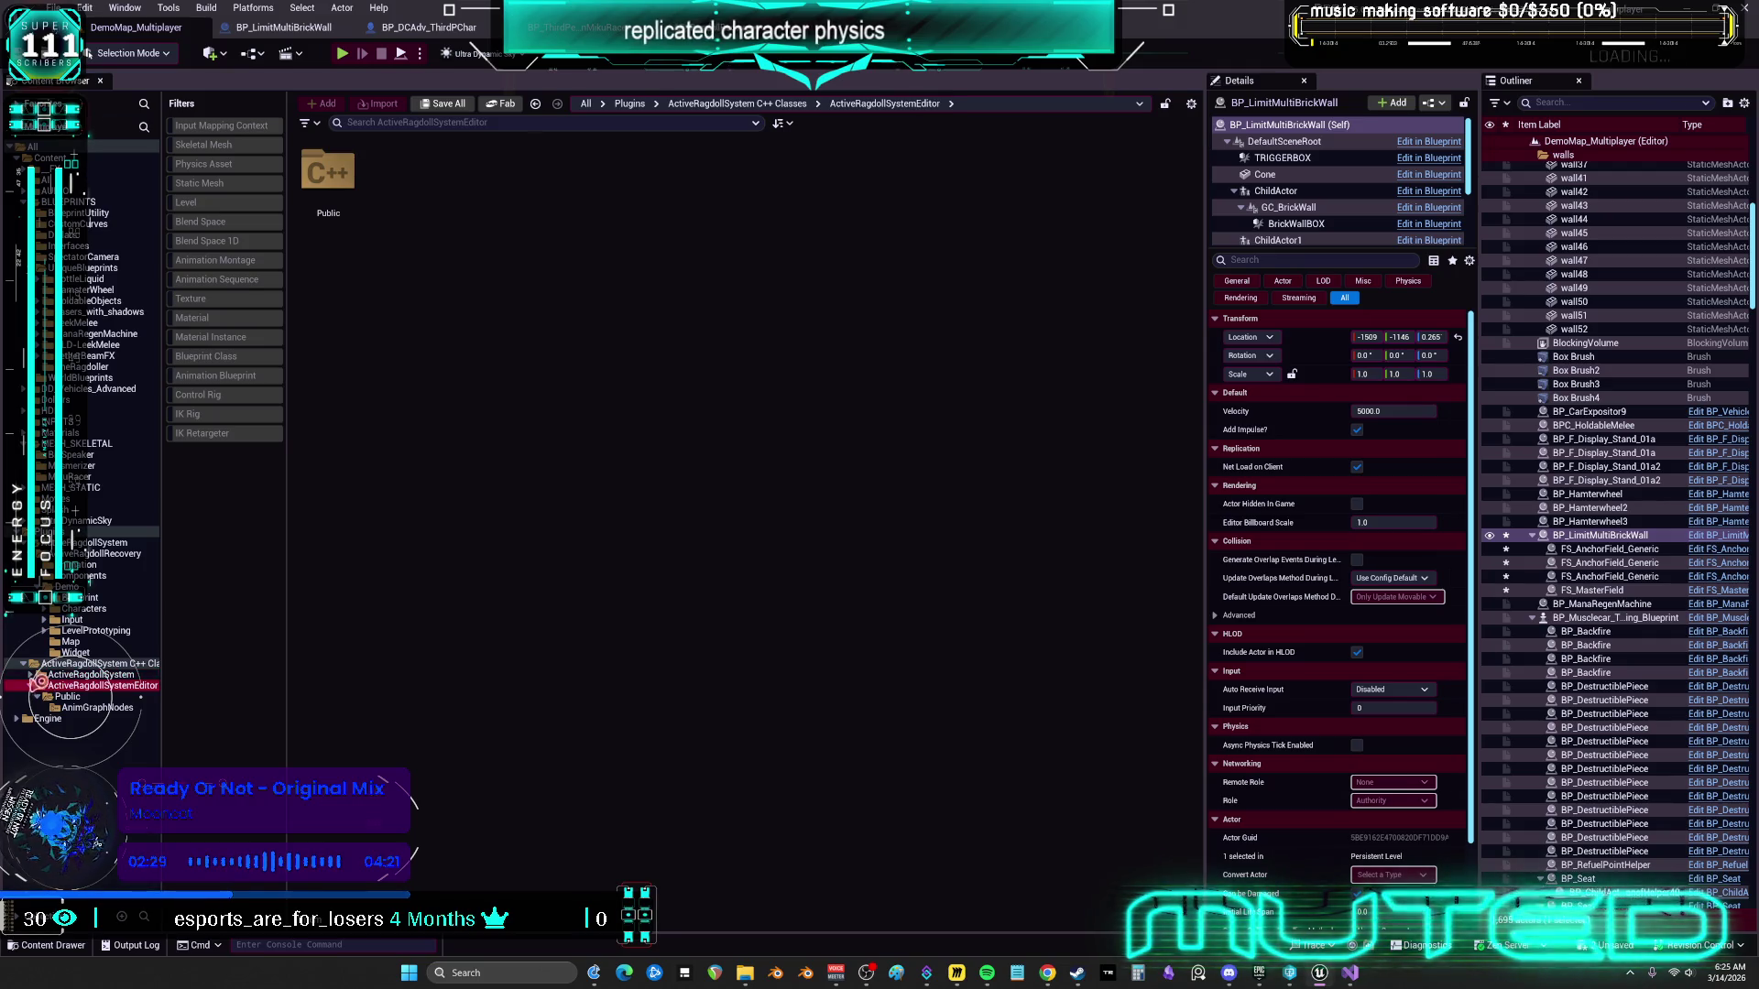
left_click(45, 675)
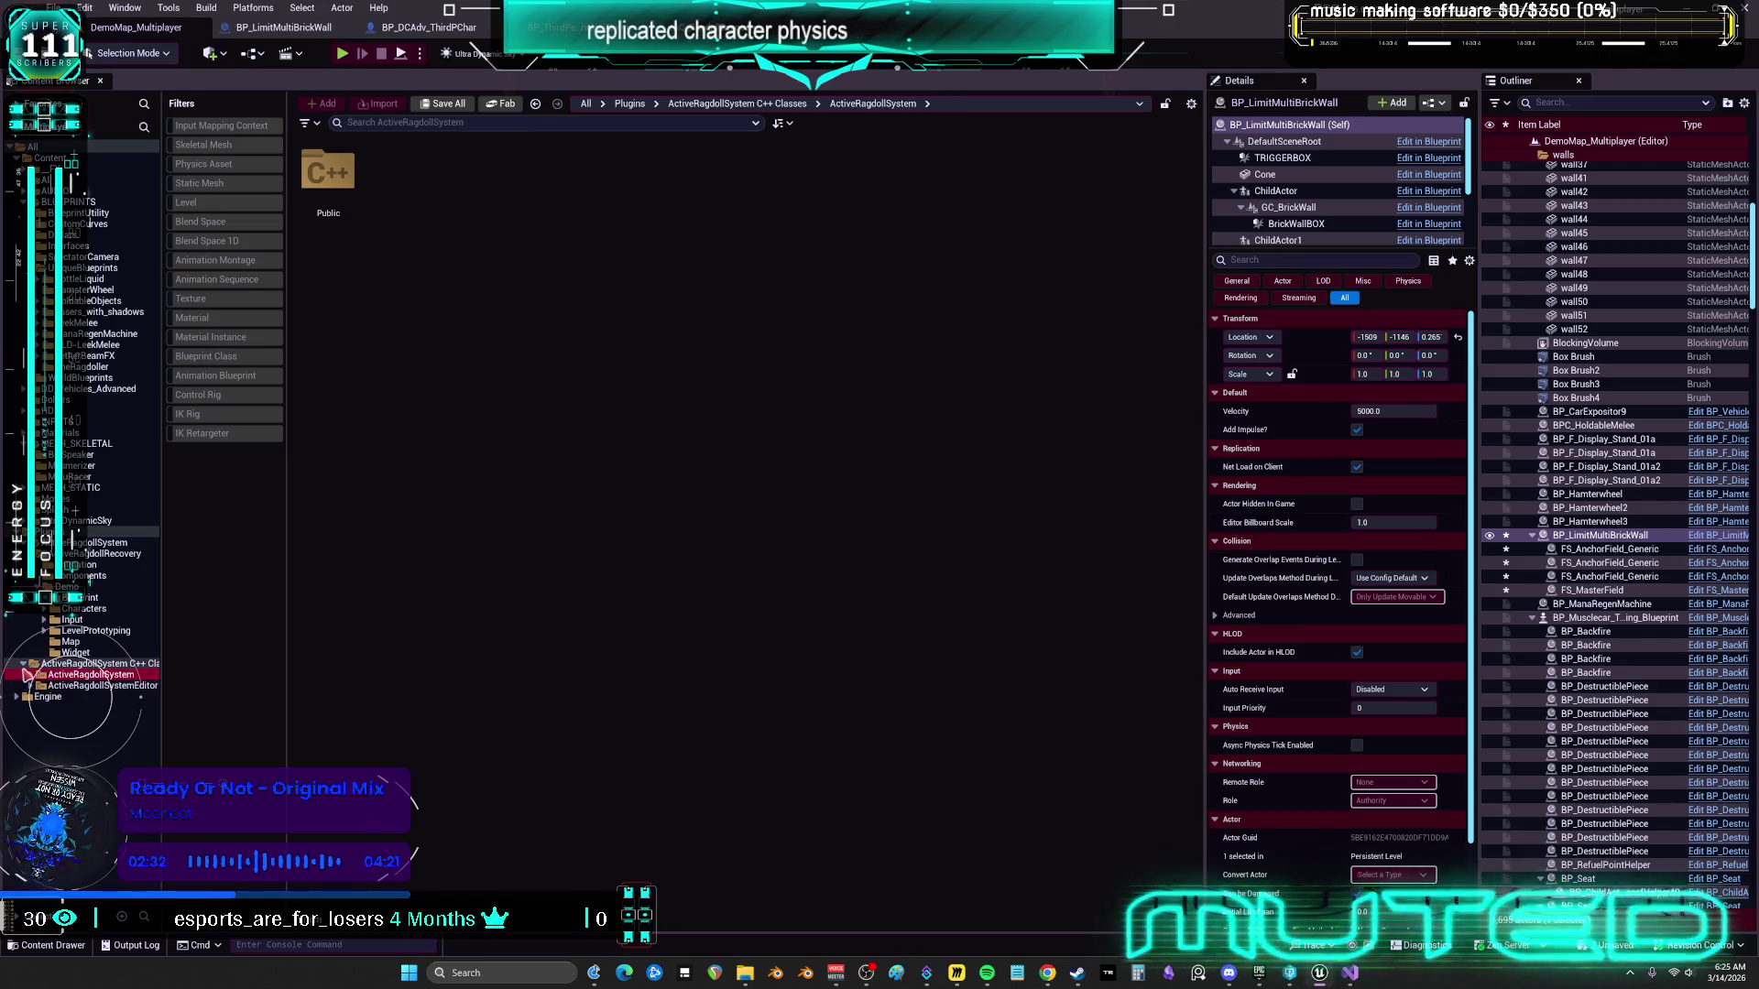
left_click(20, 667)
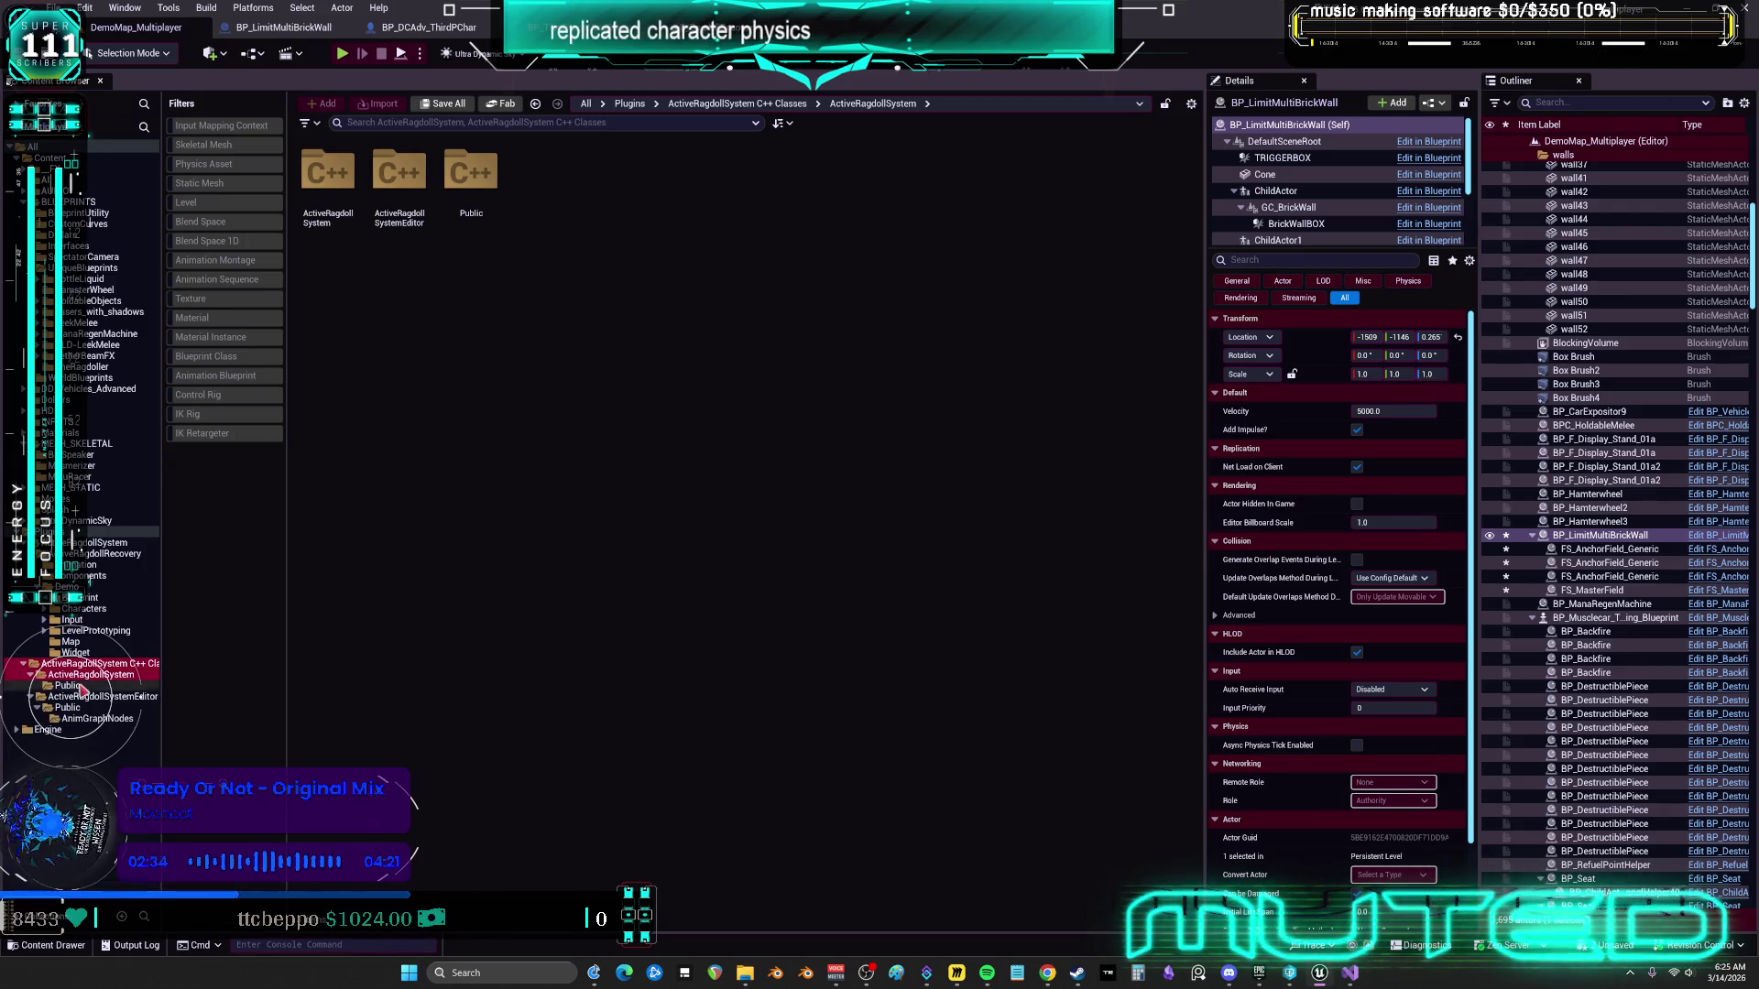
left_click(80, 687)
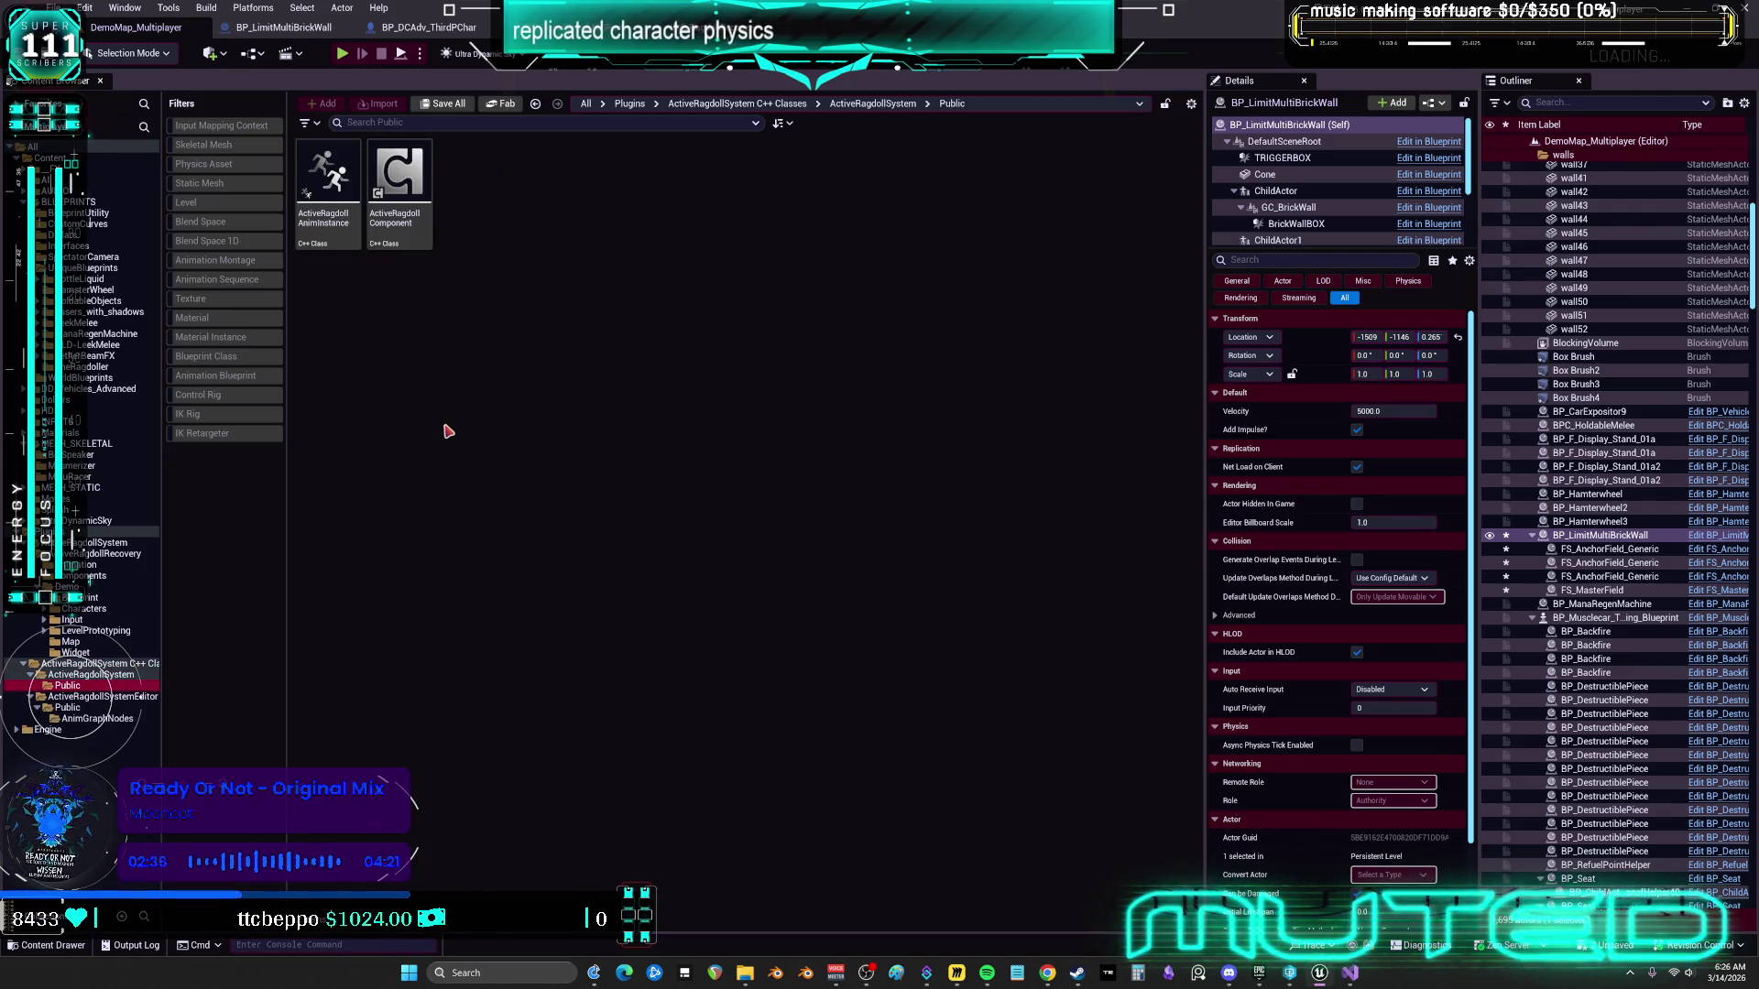
left_click(338, 237)
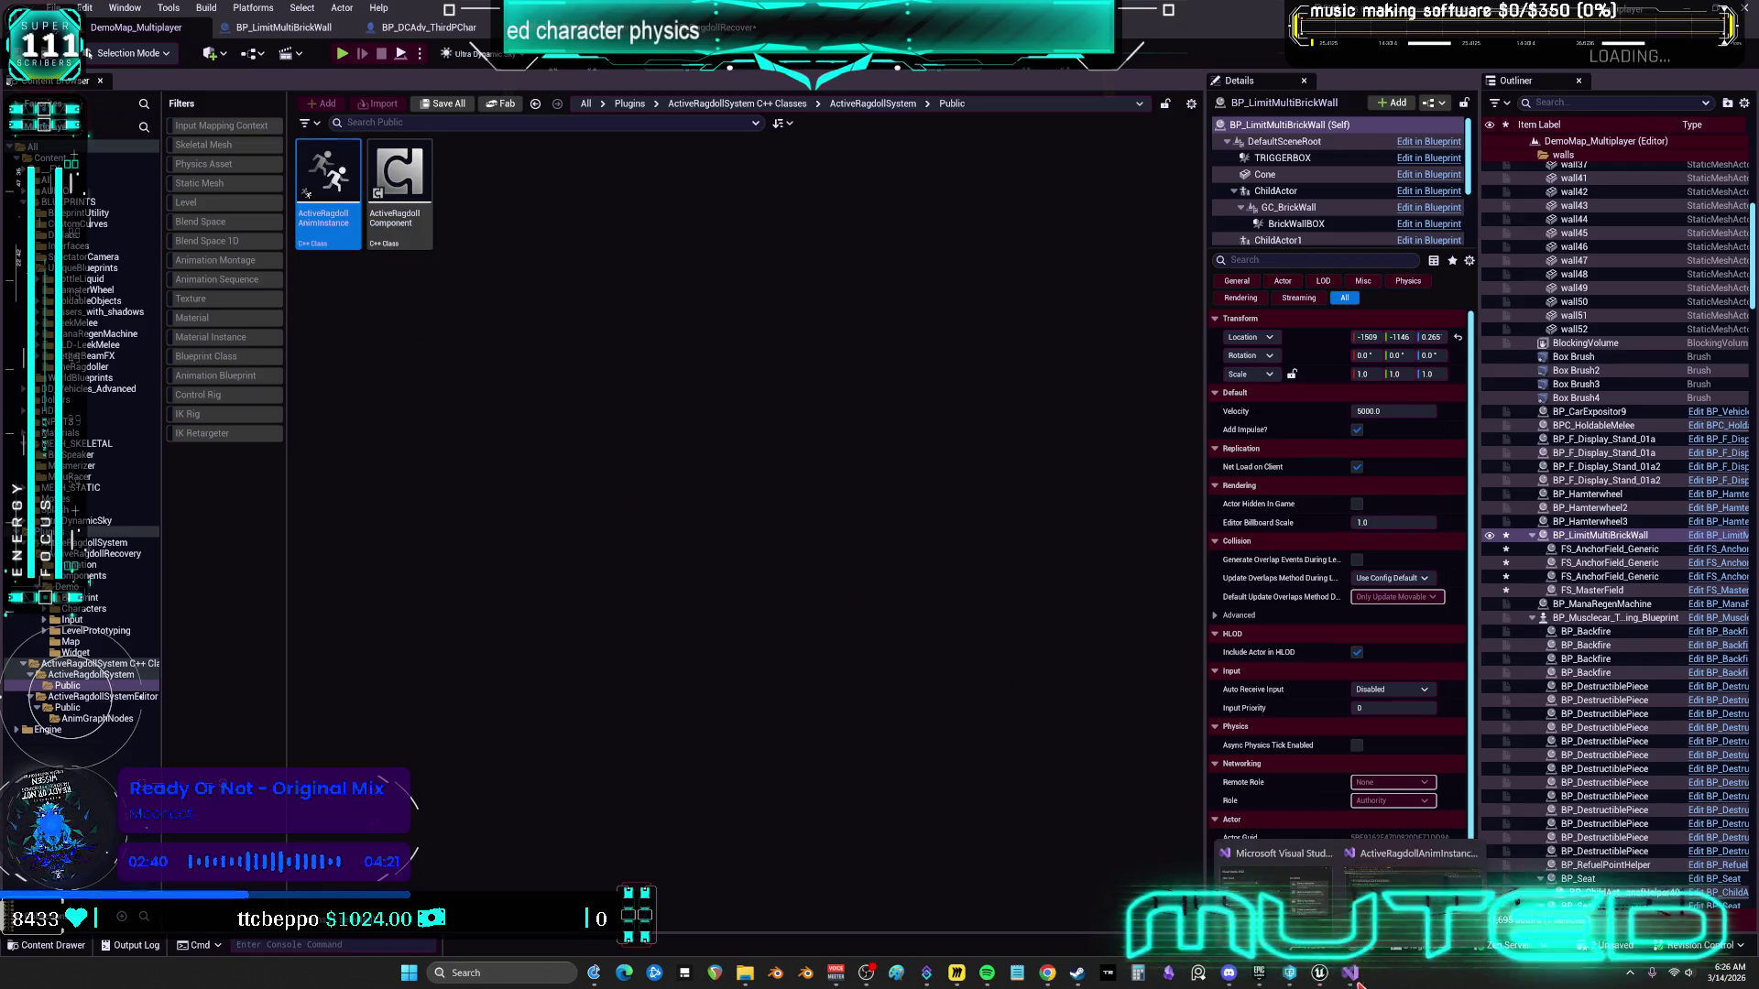
left_click(1393, 916)
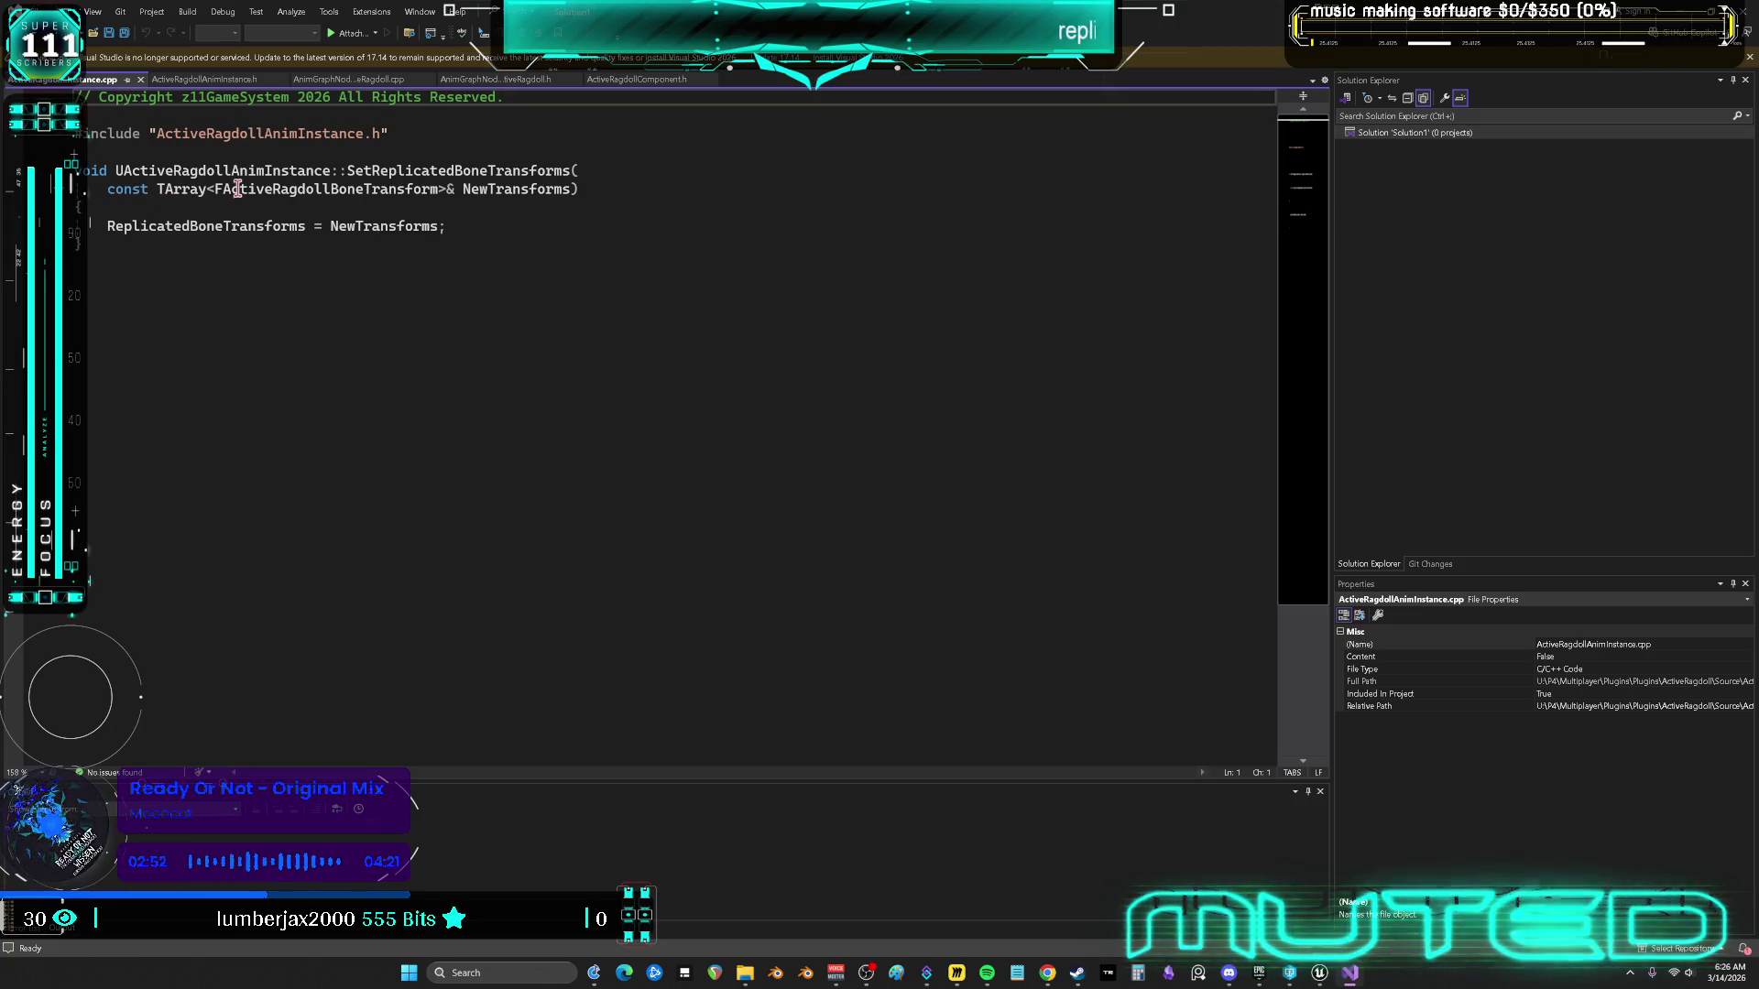
Check the ActiveRagdollAnimInstance header, then go back to its .cpp source file
left_click(226, 80)
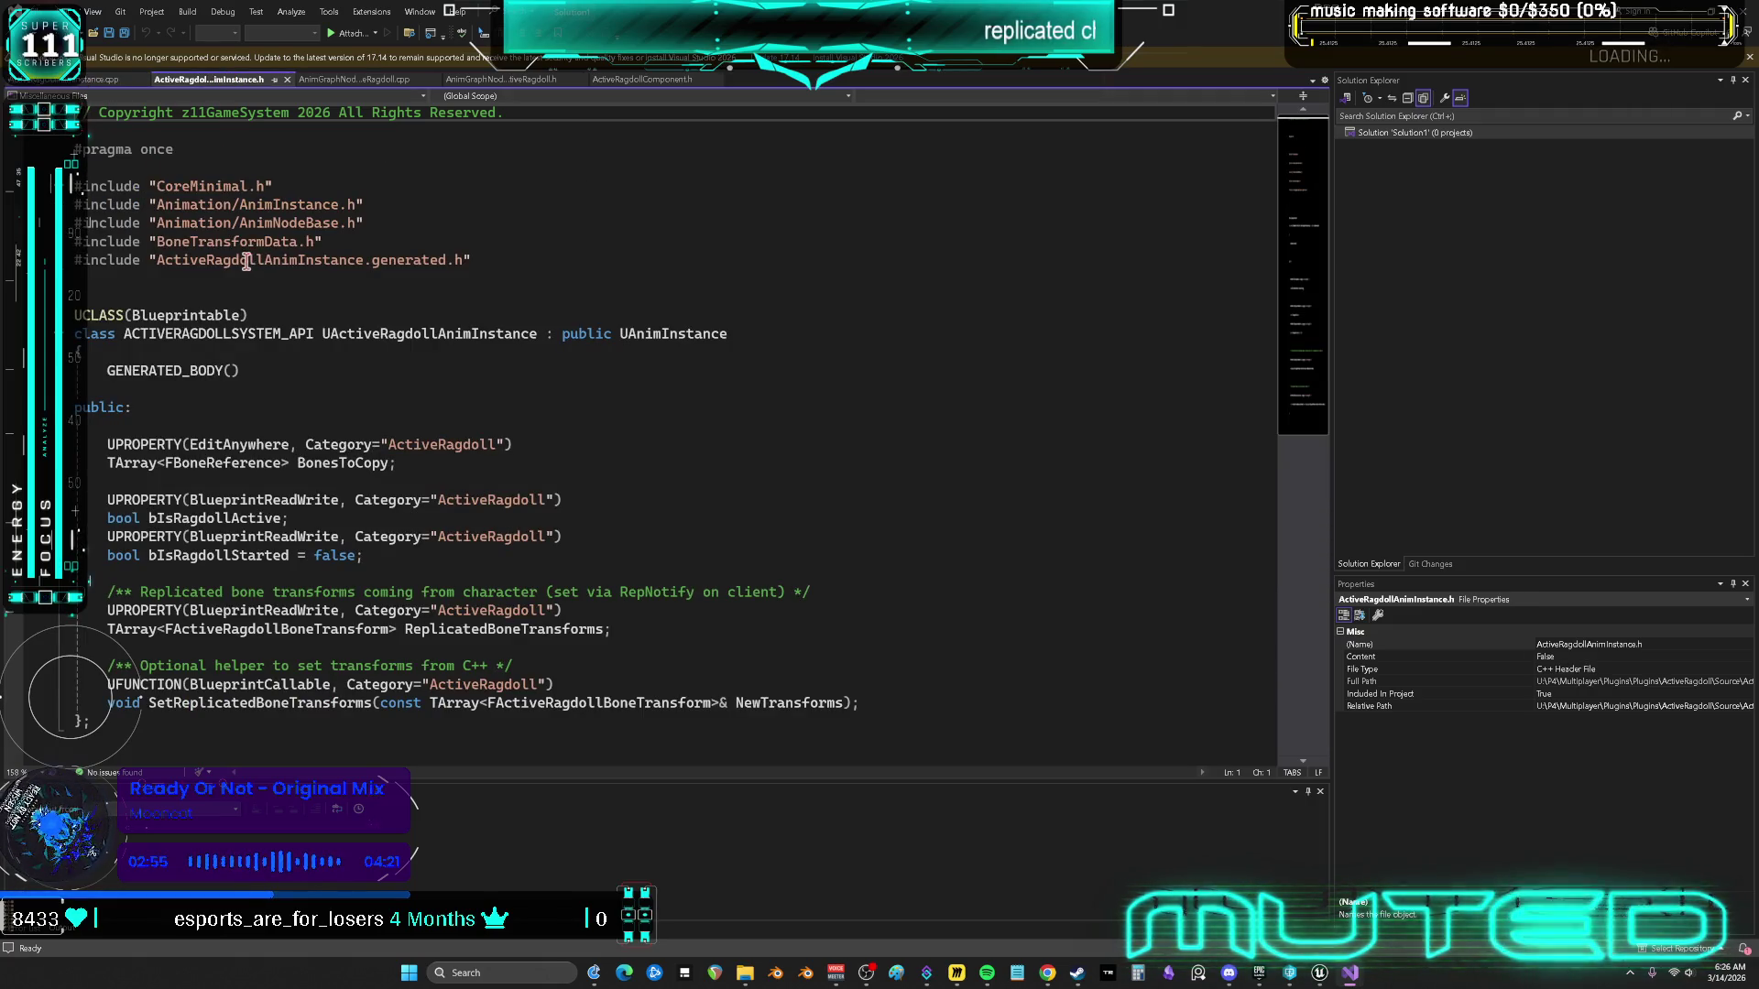
scroll(326, 356, "down", 1)
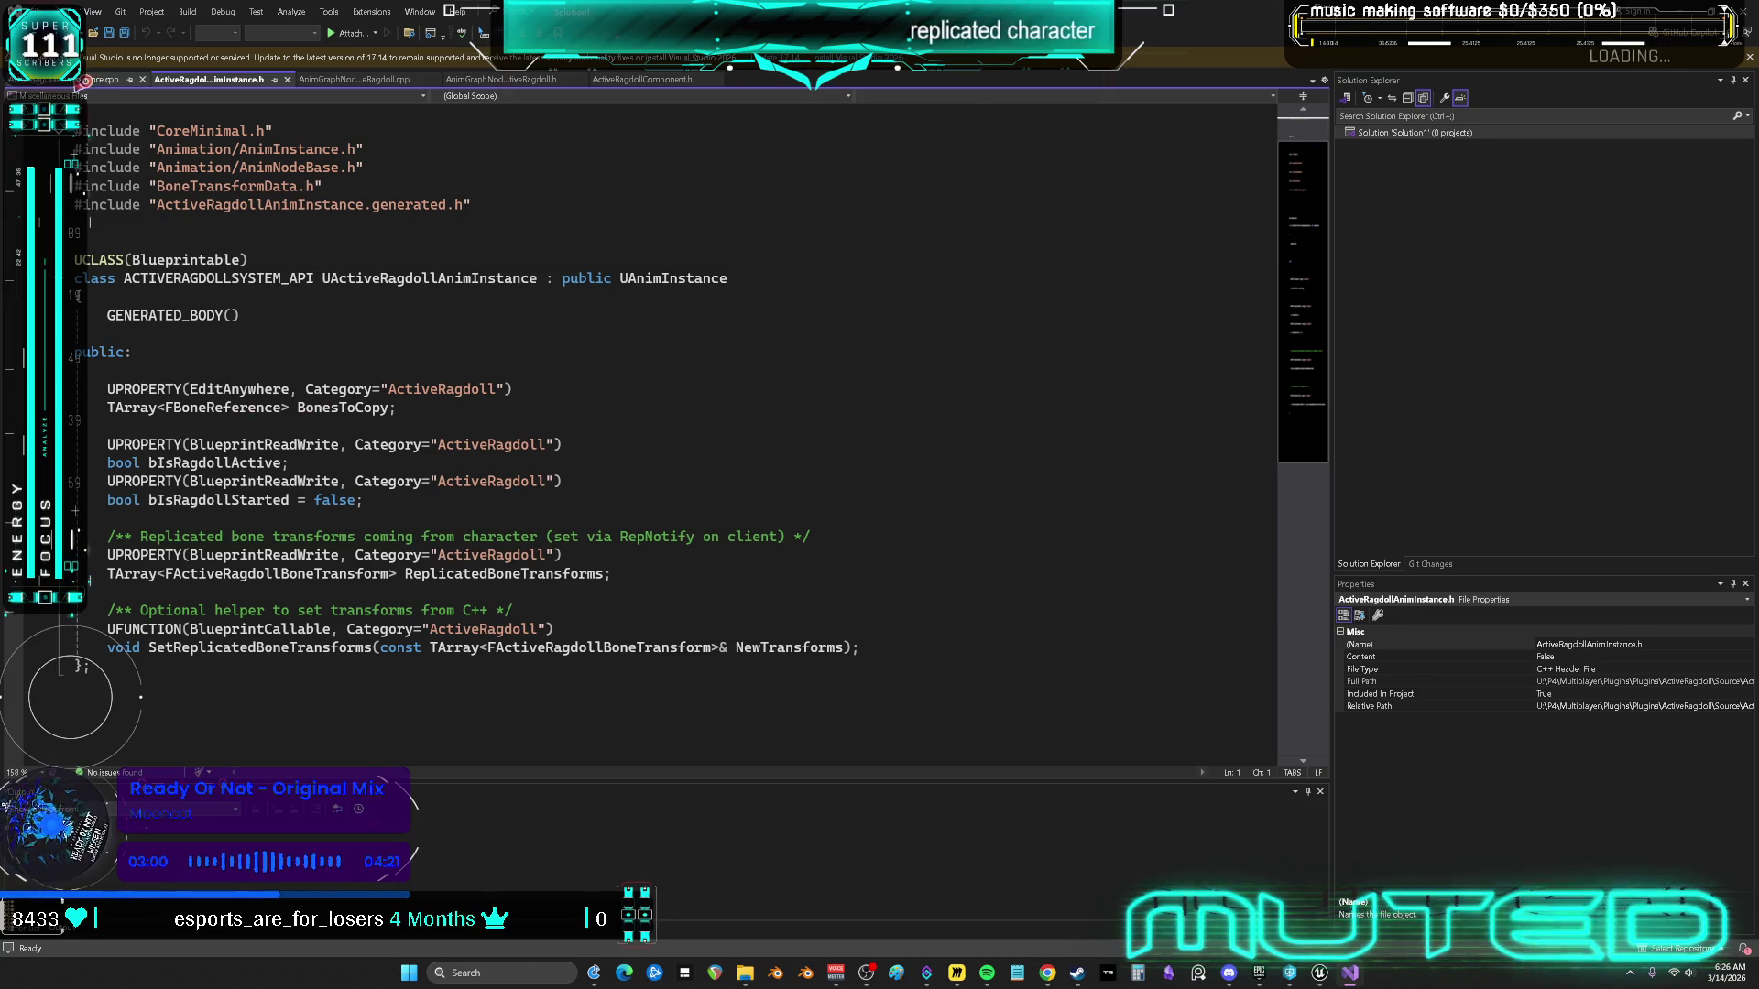
left_click(85, 81)
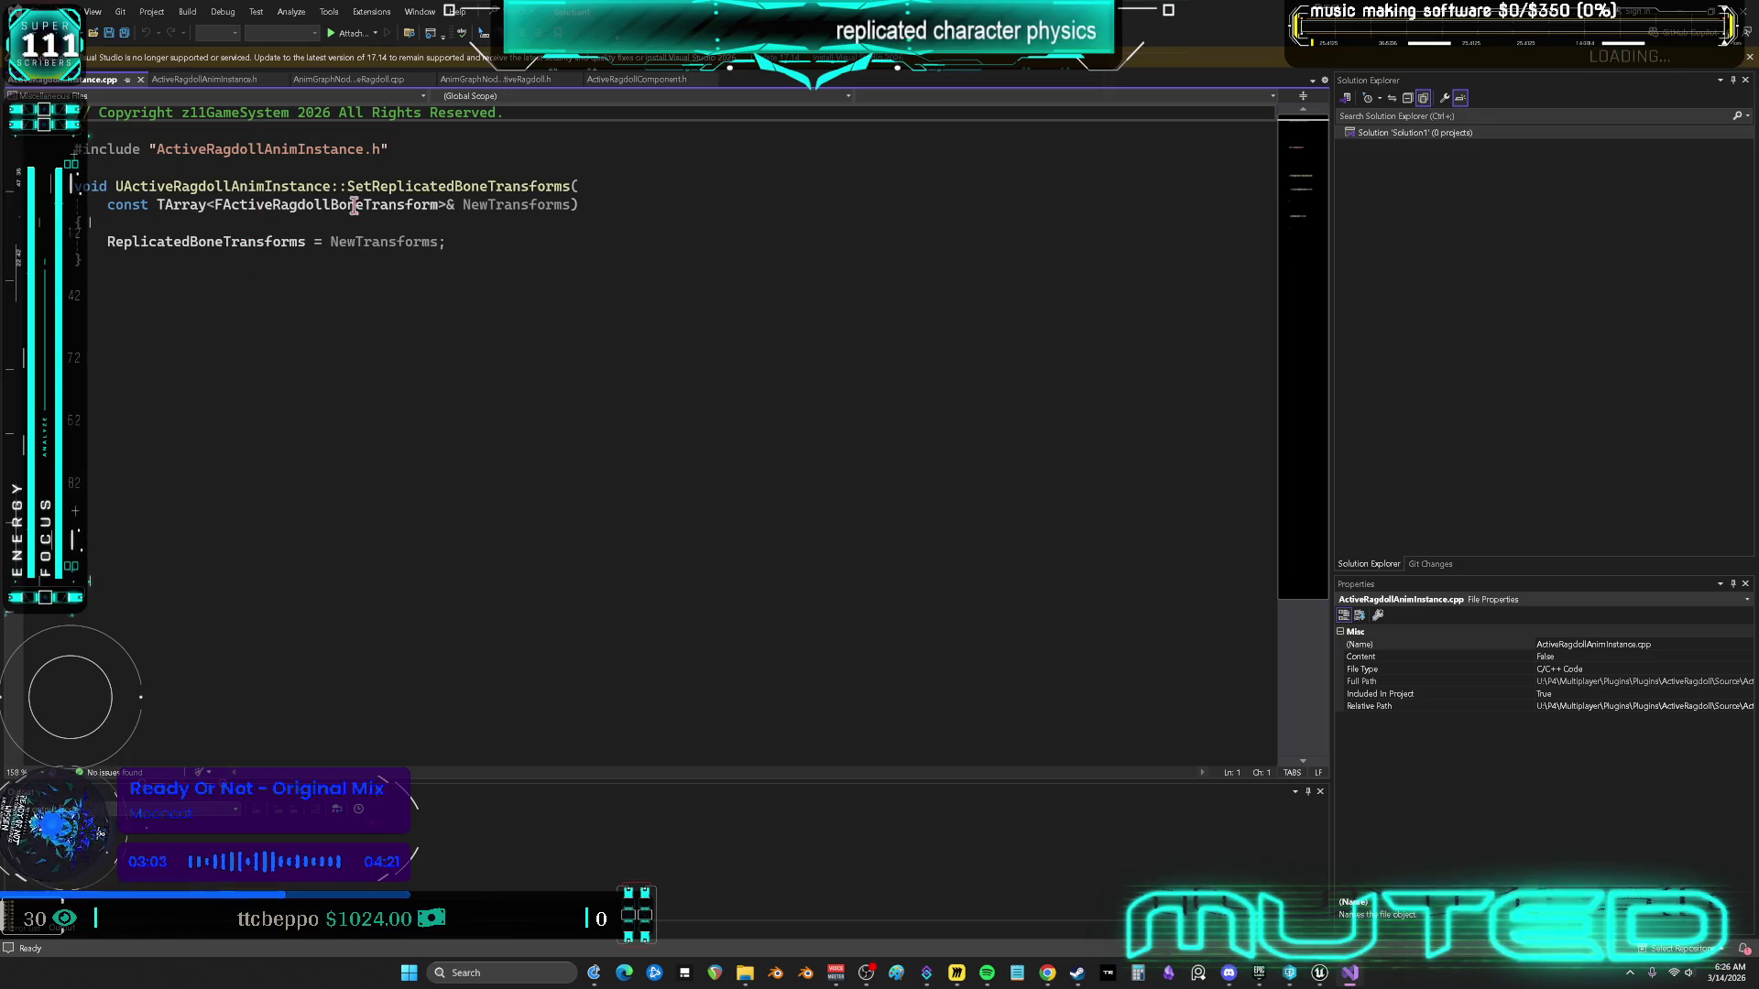
Select the ActiveRagdoll Component class in Unreal and bring up ActiveRagdollComponent.cpp
left_click(1325, 974)
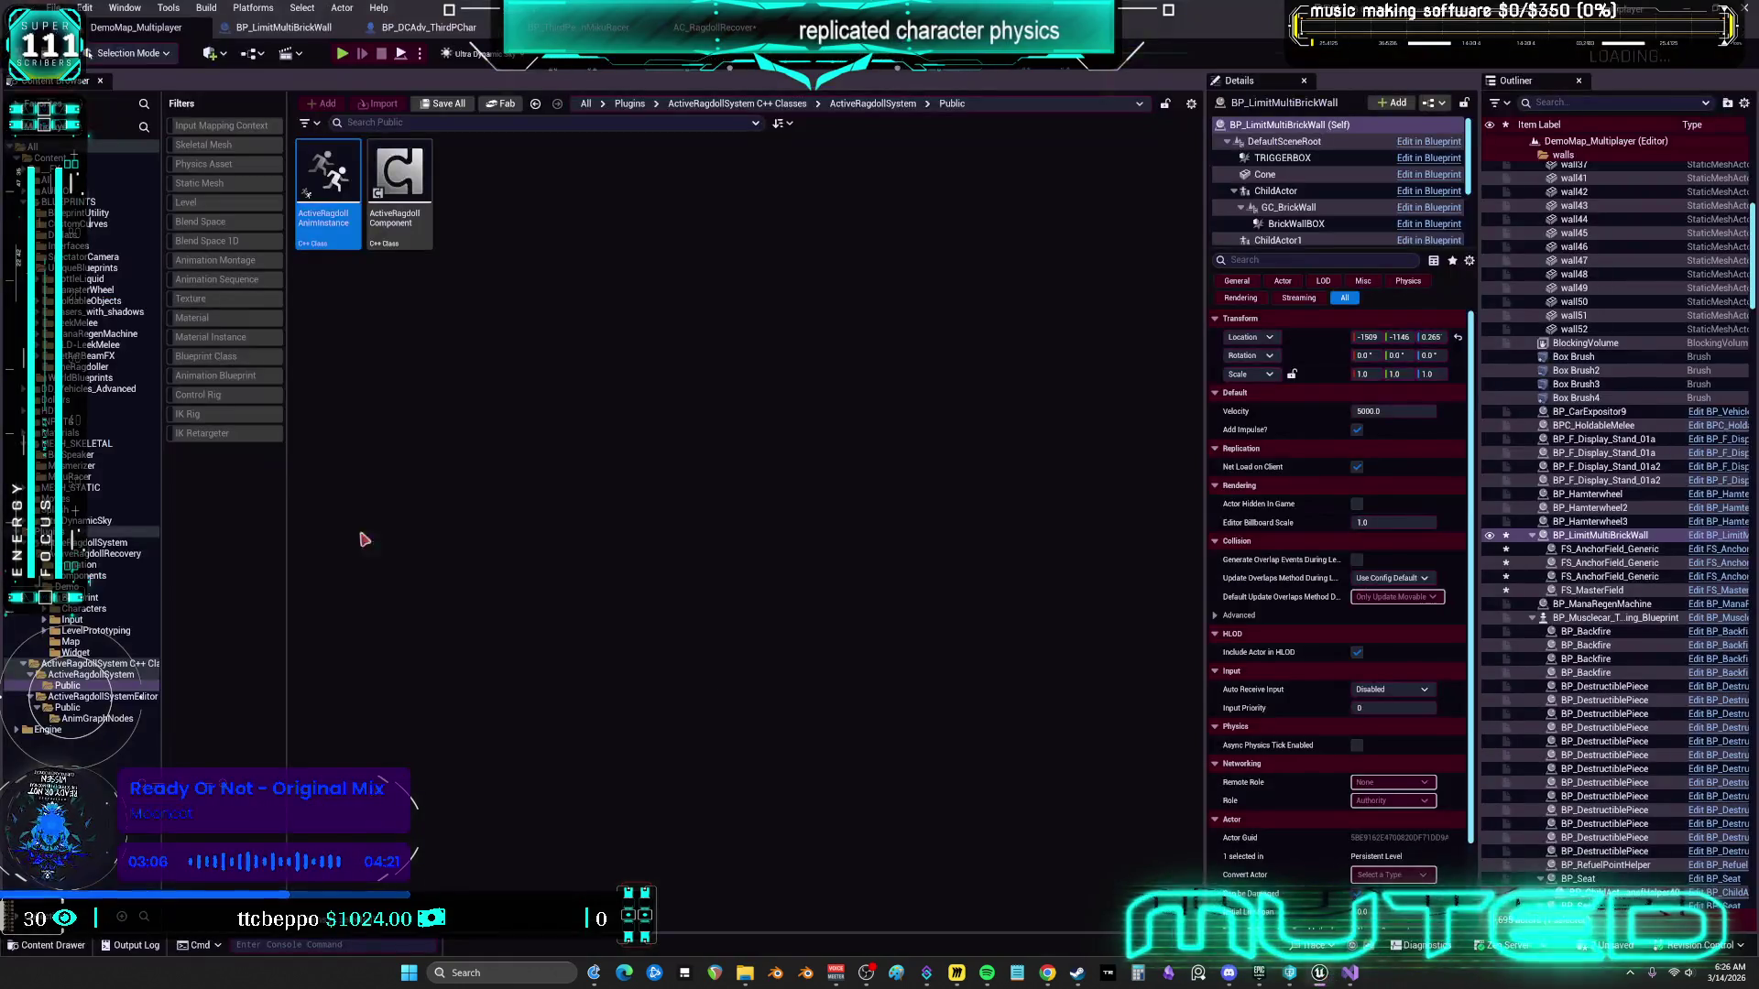
left_click(408, 224)
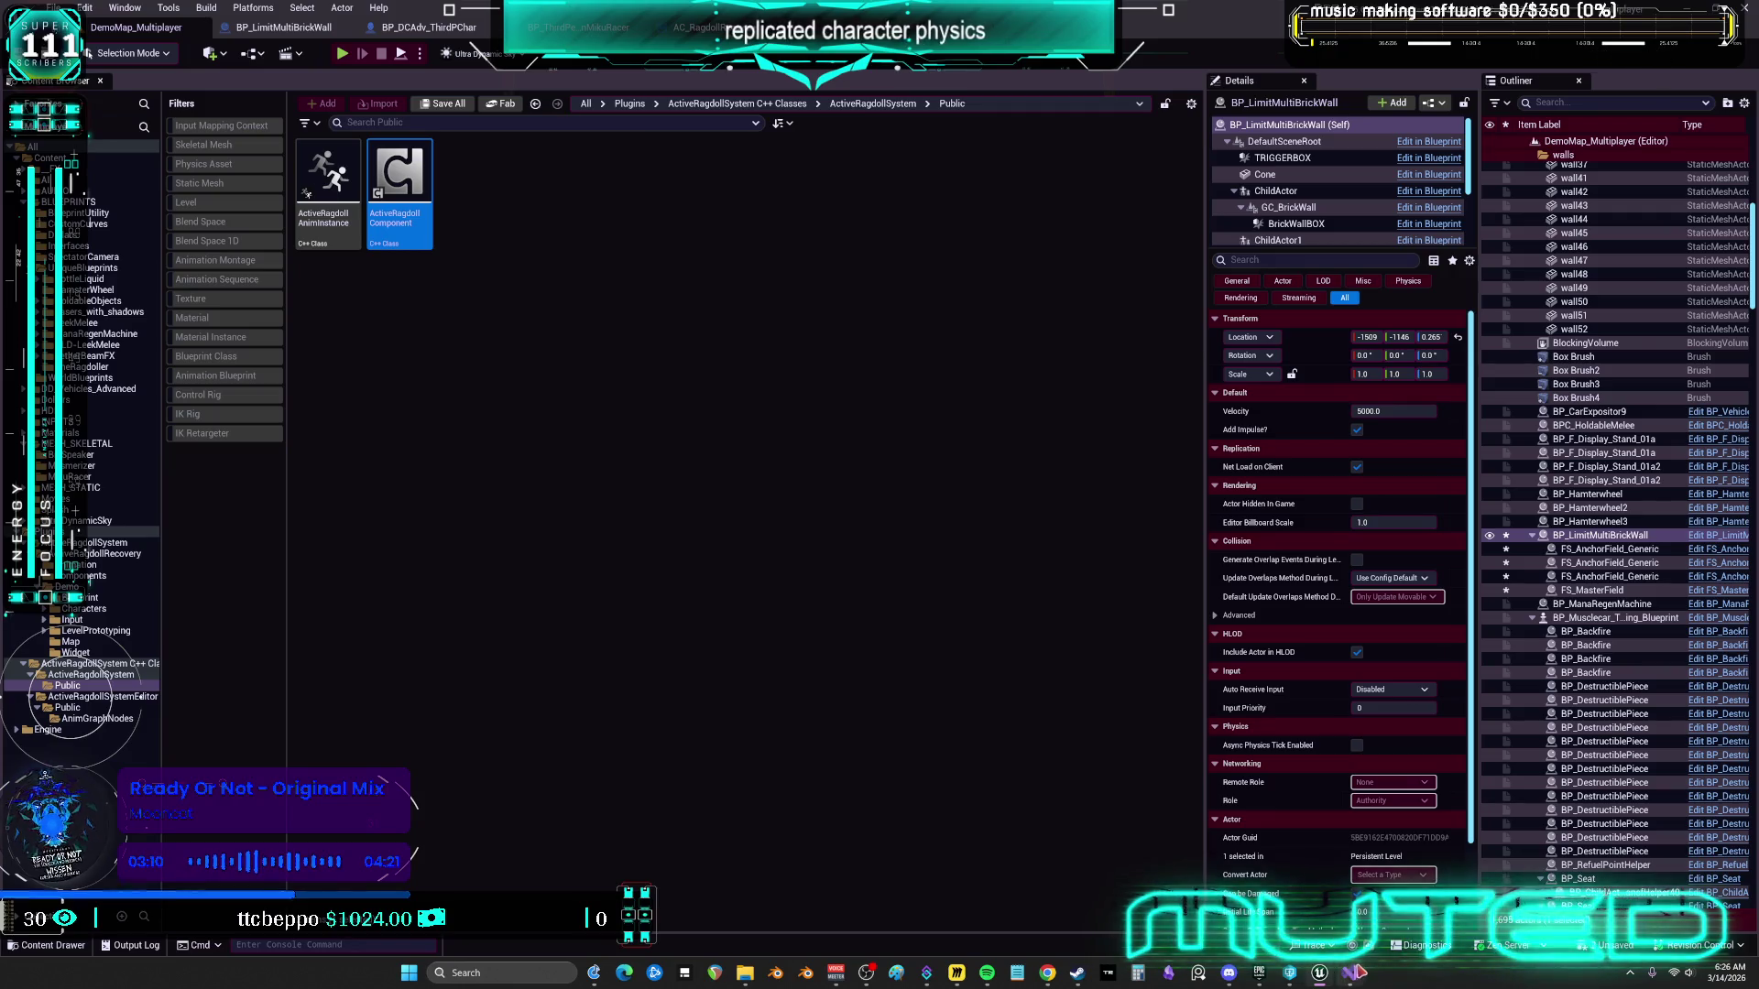
left_click(1410, 861)
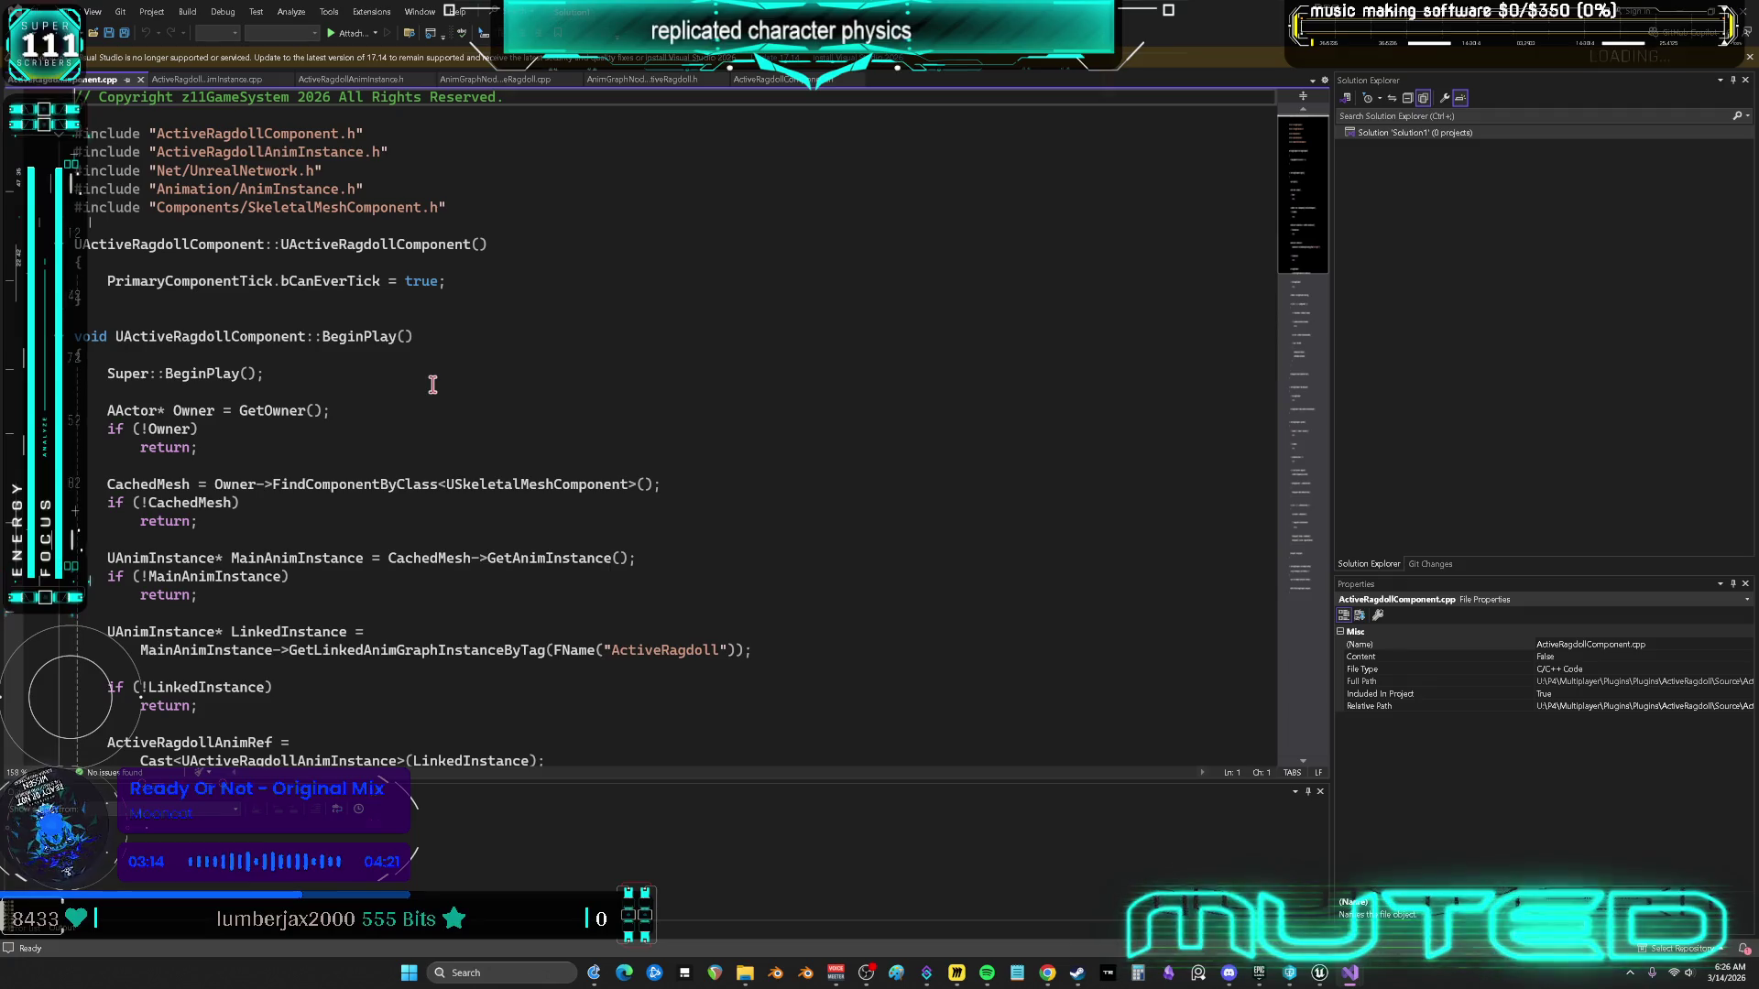
scroll(433, 385, "down", 3)
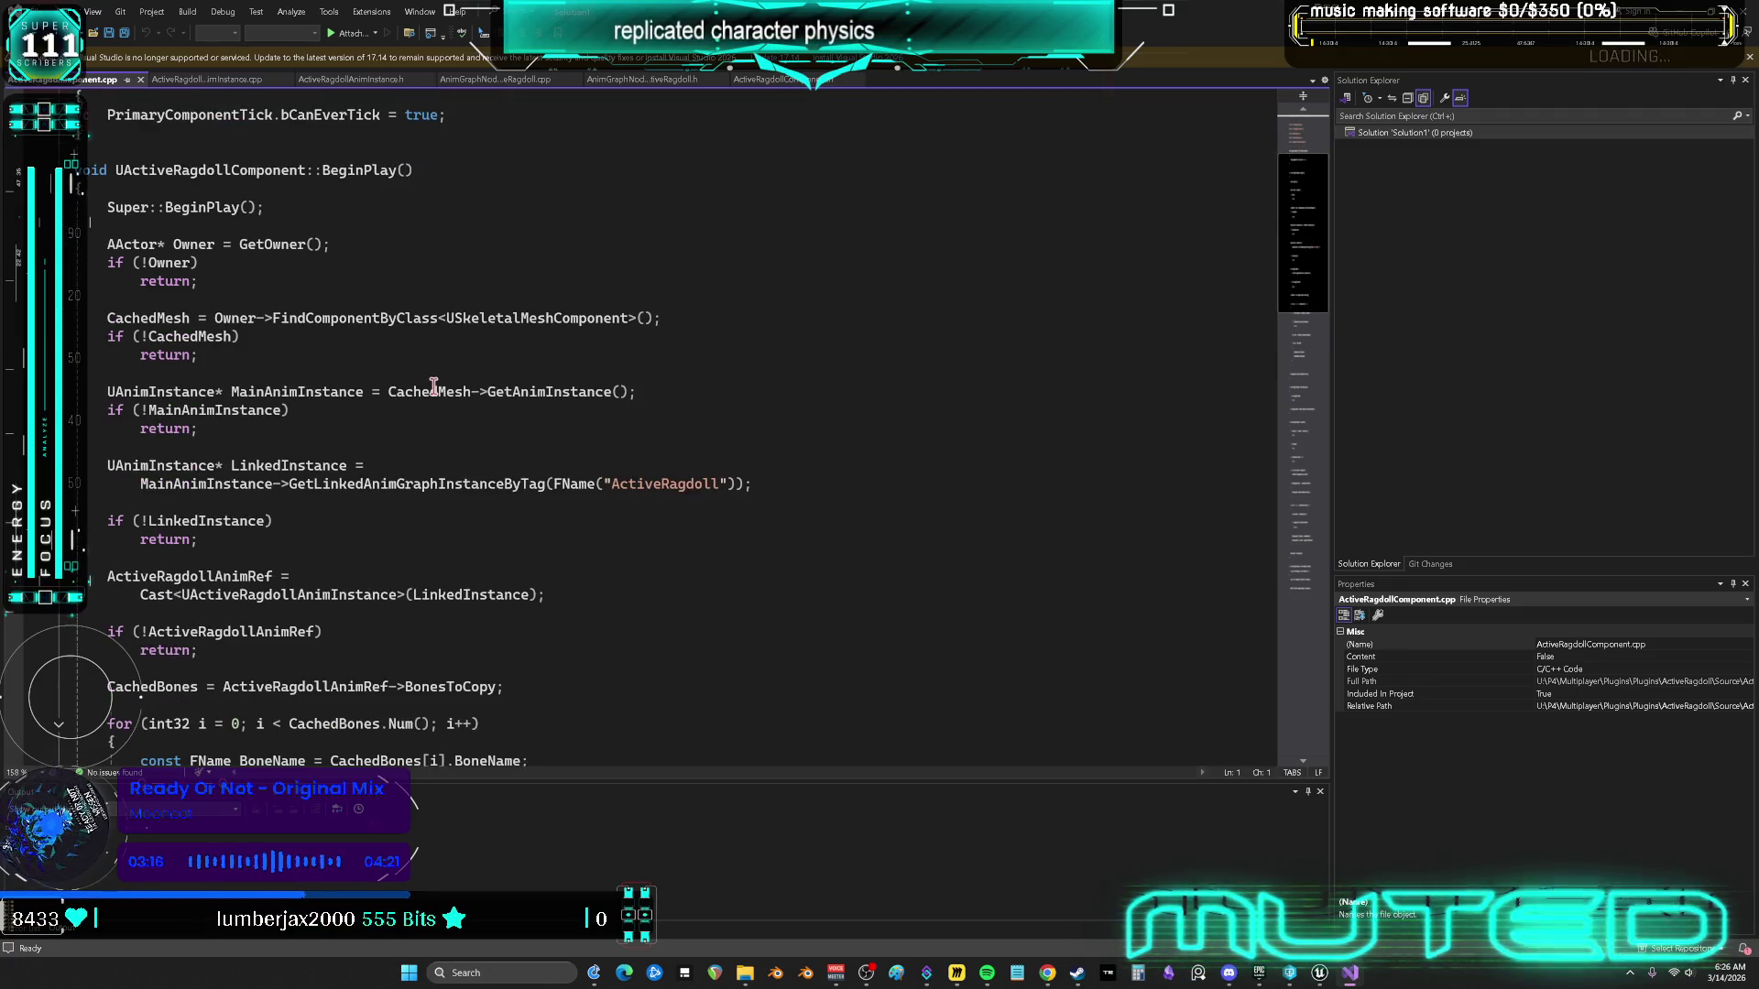
scroll(433, 385, "down", 2)
scroll(430, 394, "down", 7)
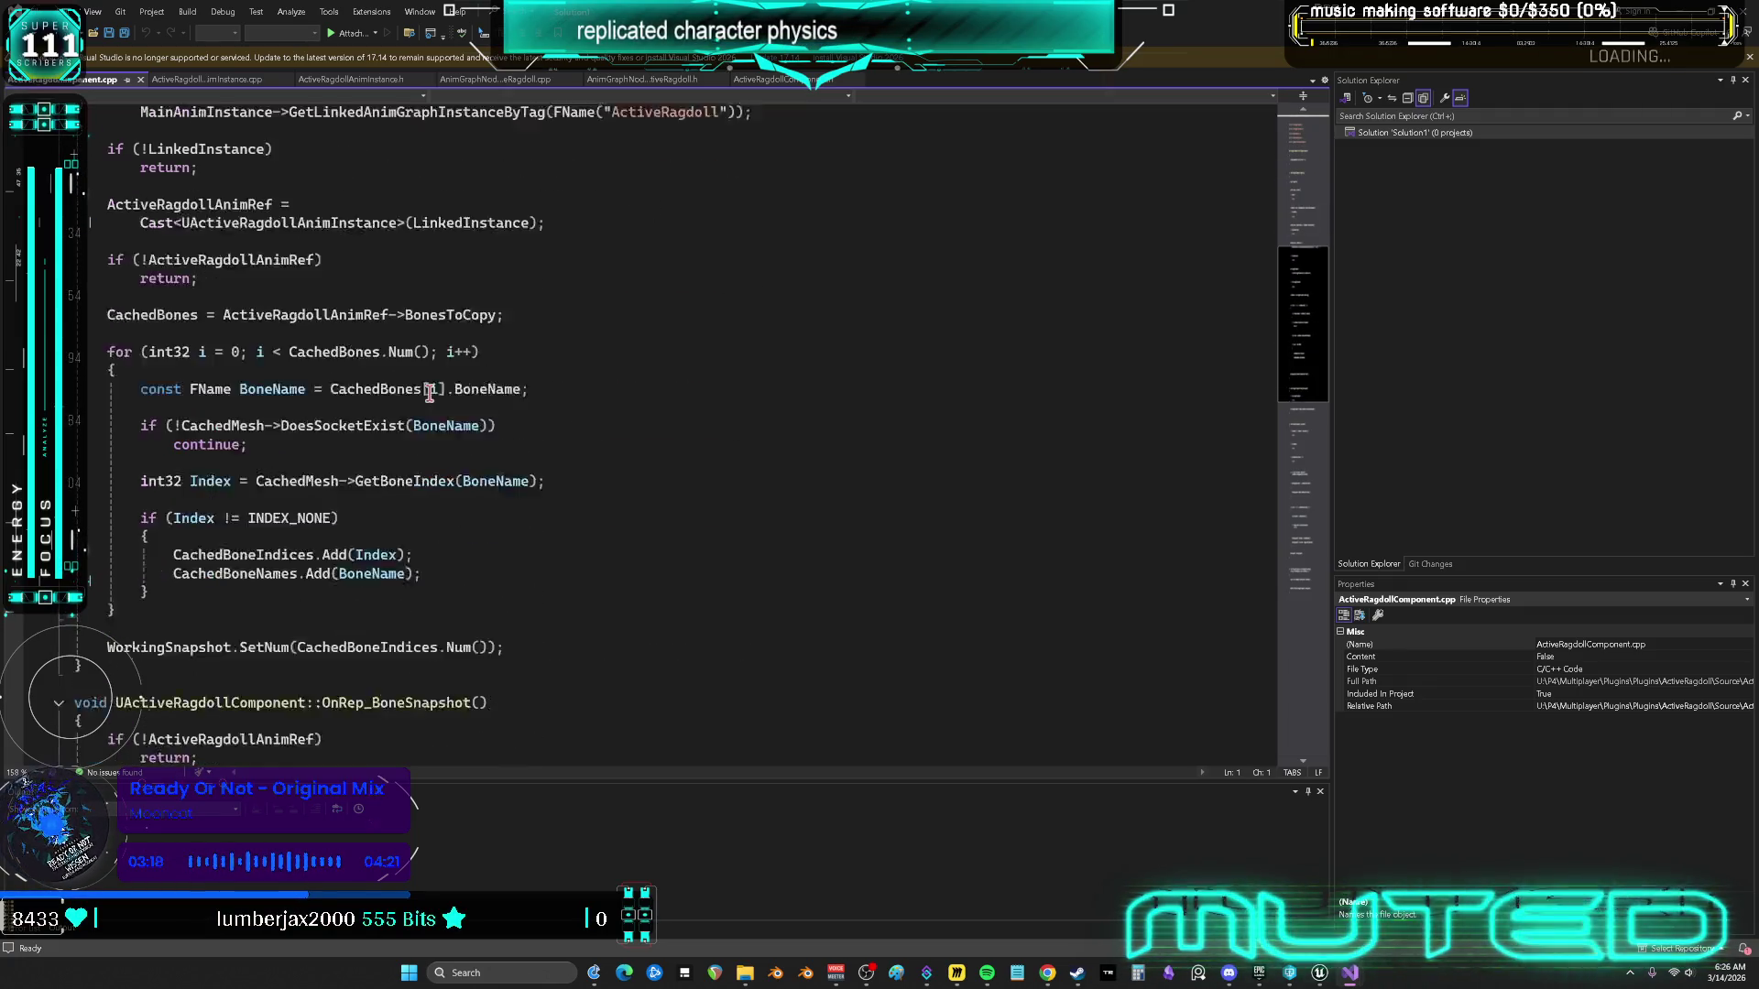
scroll(429, 394, "down", 4)
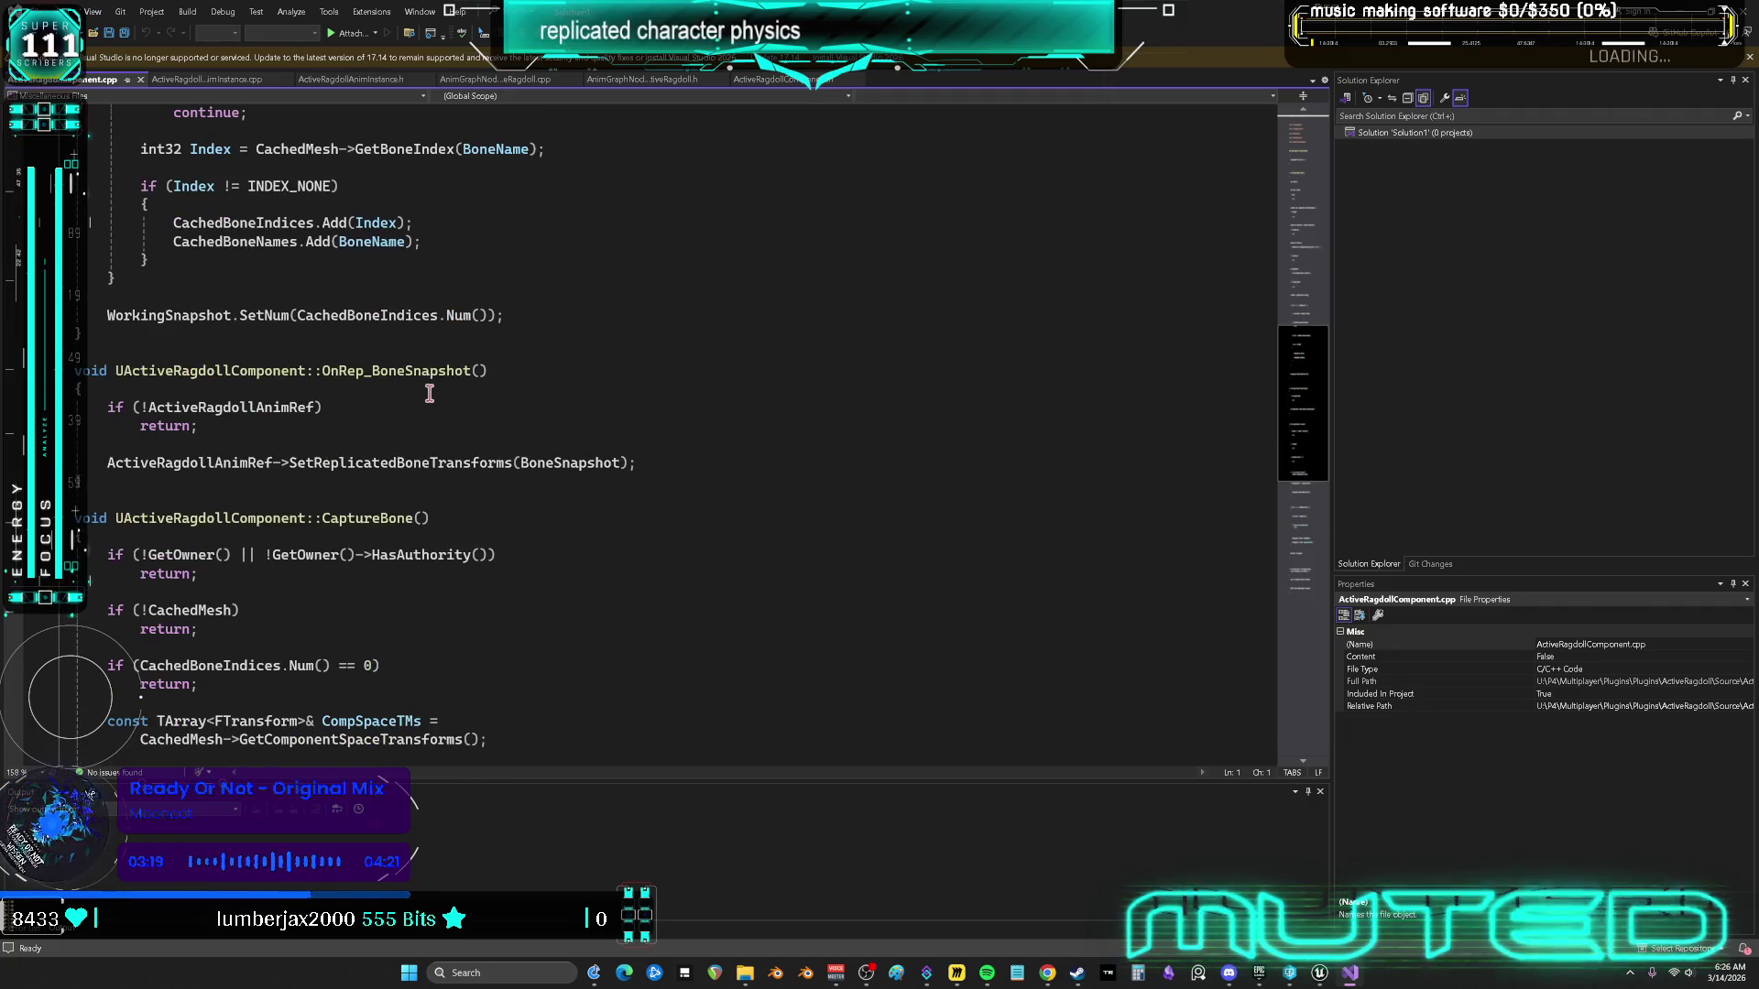
scroll(430, 394, "down", 10)
scroll(430, 394, "down", 1)
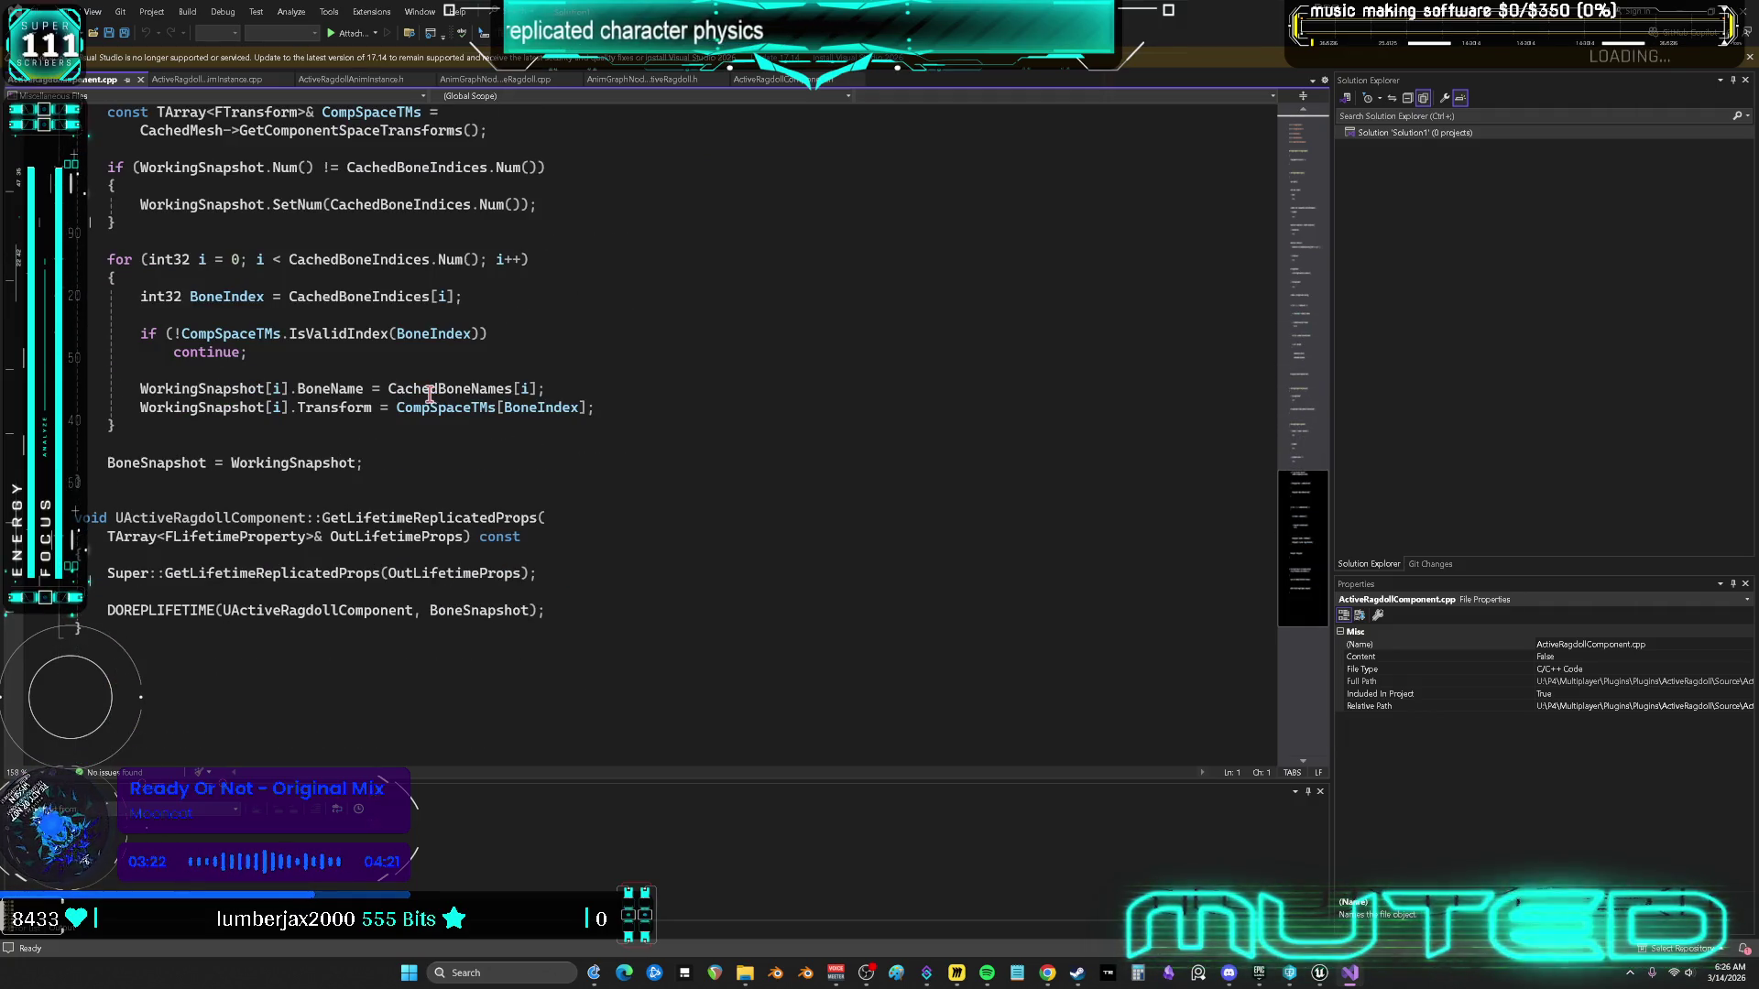
scroll(486, 424, "up", 20)
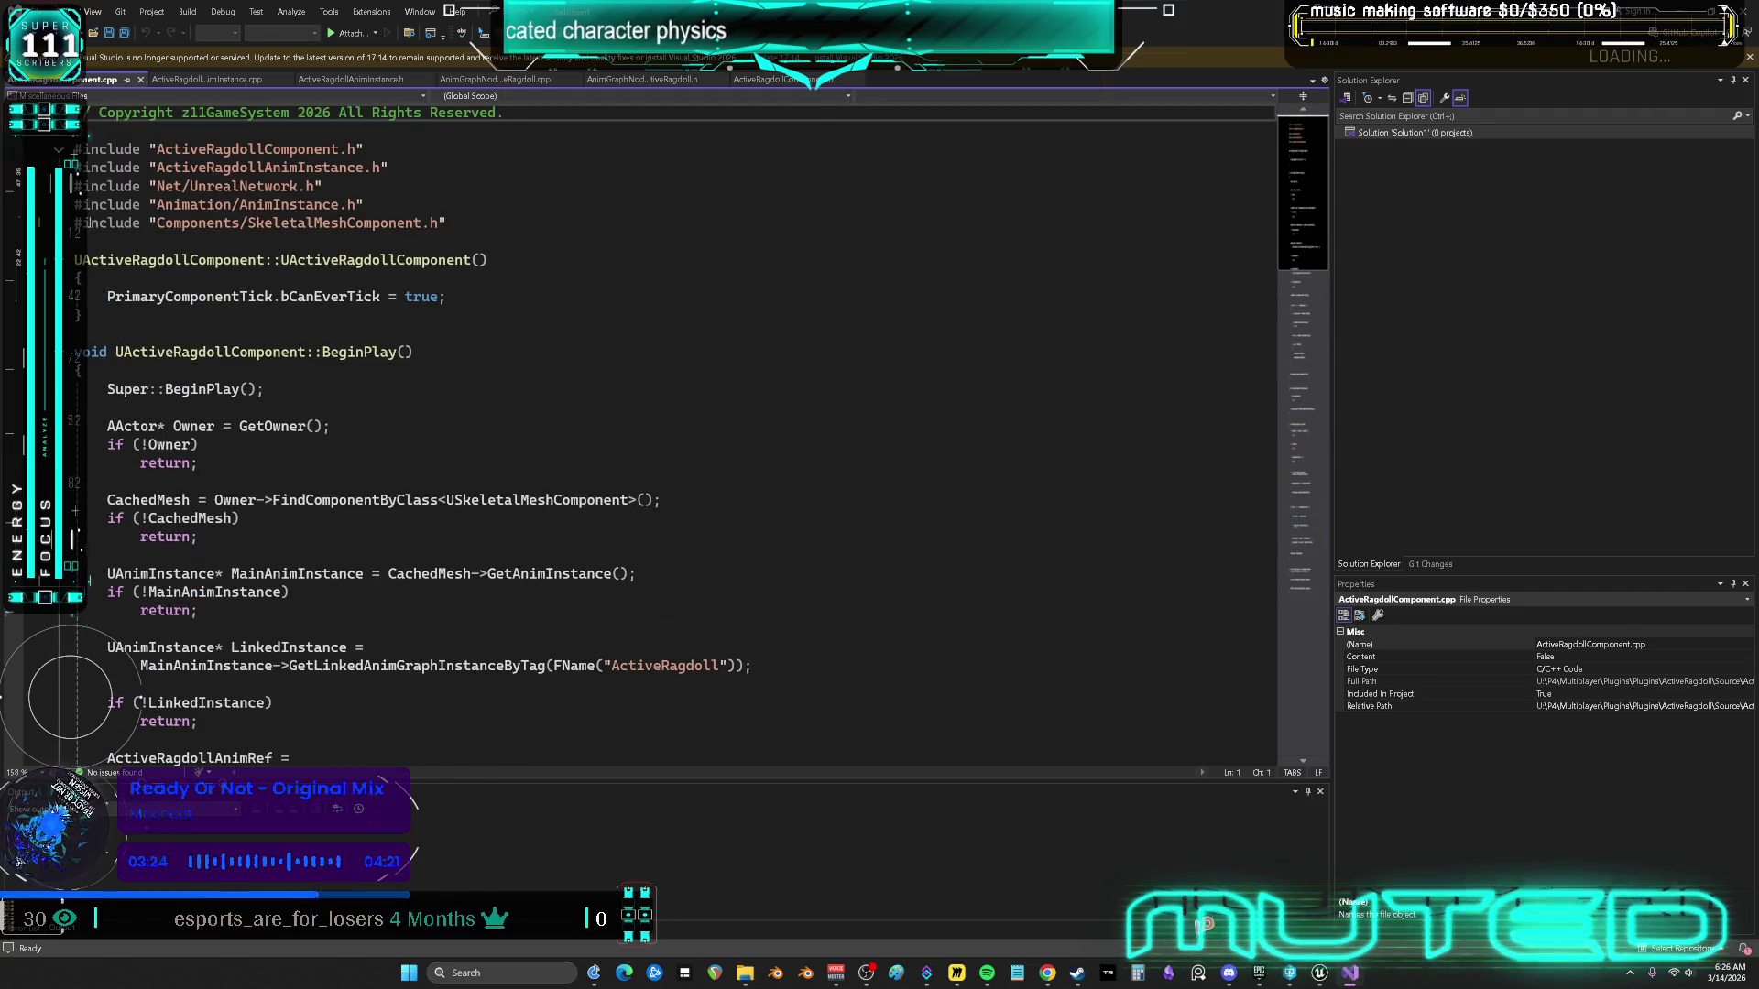
left_click(1320, 972)
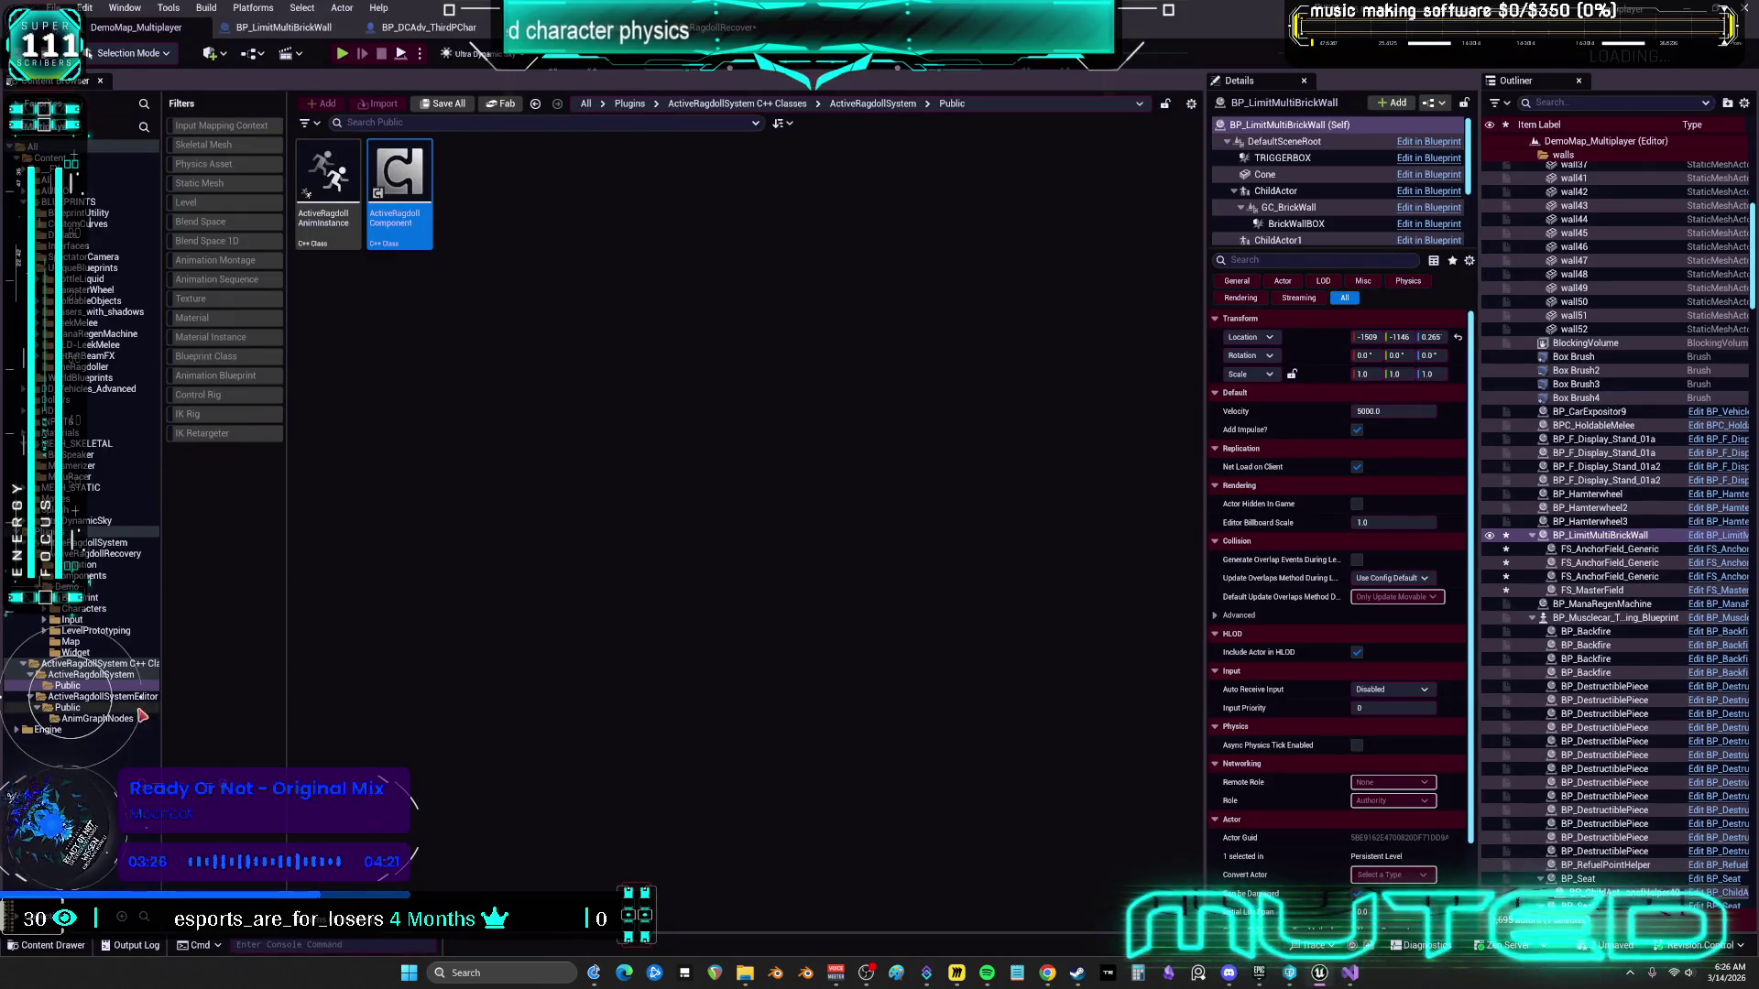
Browse the ActiveRagdollSystem plugin folders, including the editor module's AnimGraphNodes, and return to Public
left_click(102, 676)
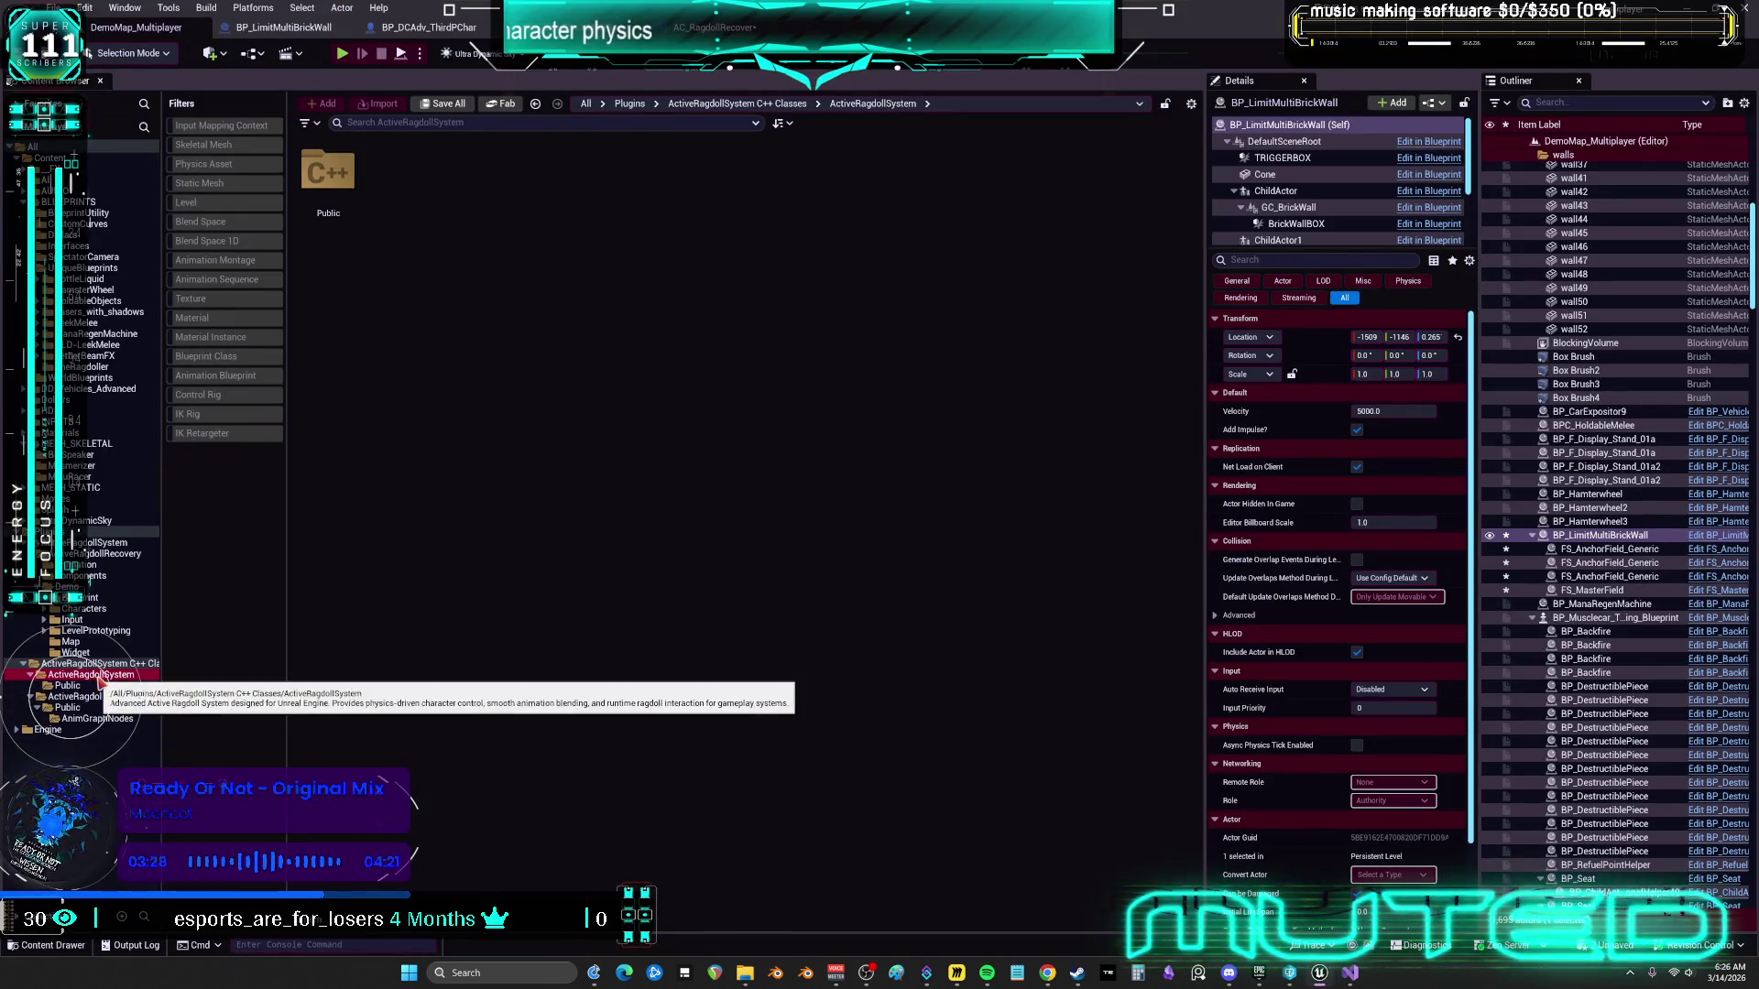
left_click(102, 696)
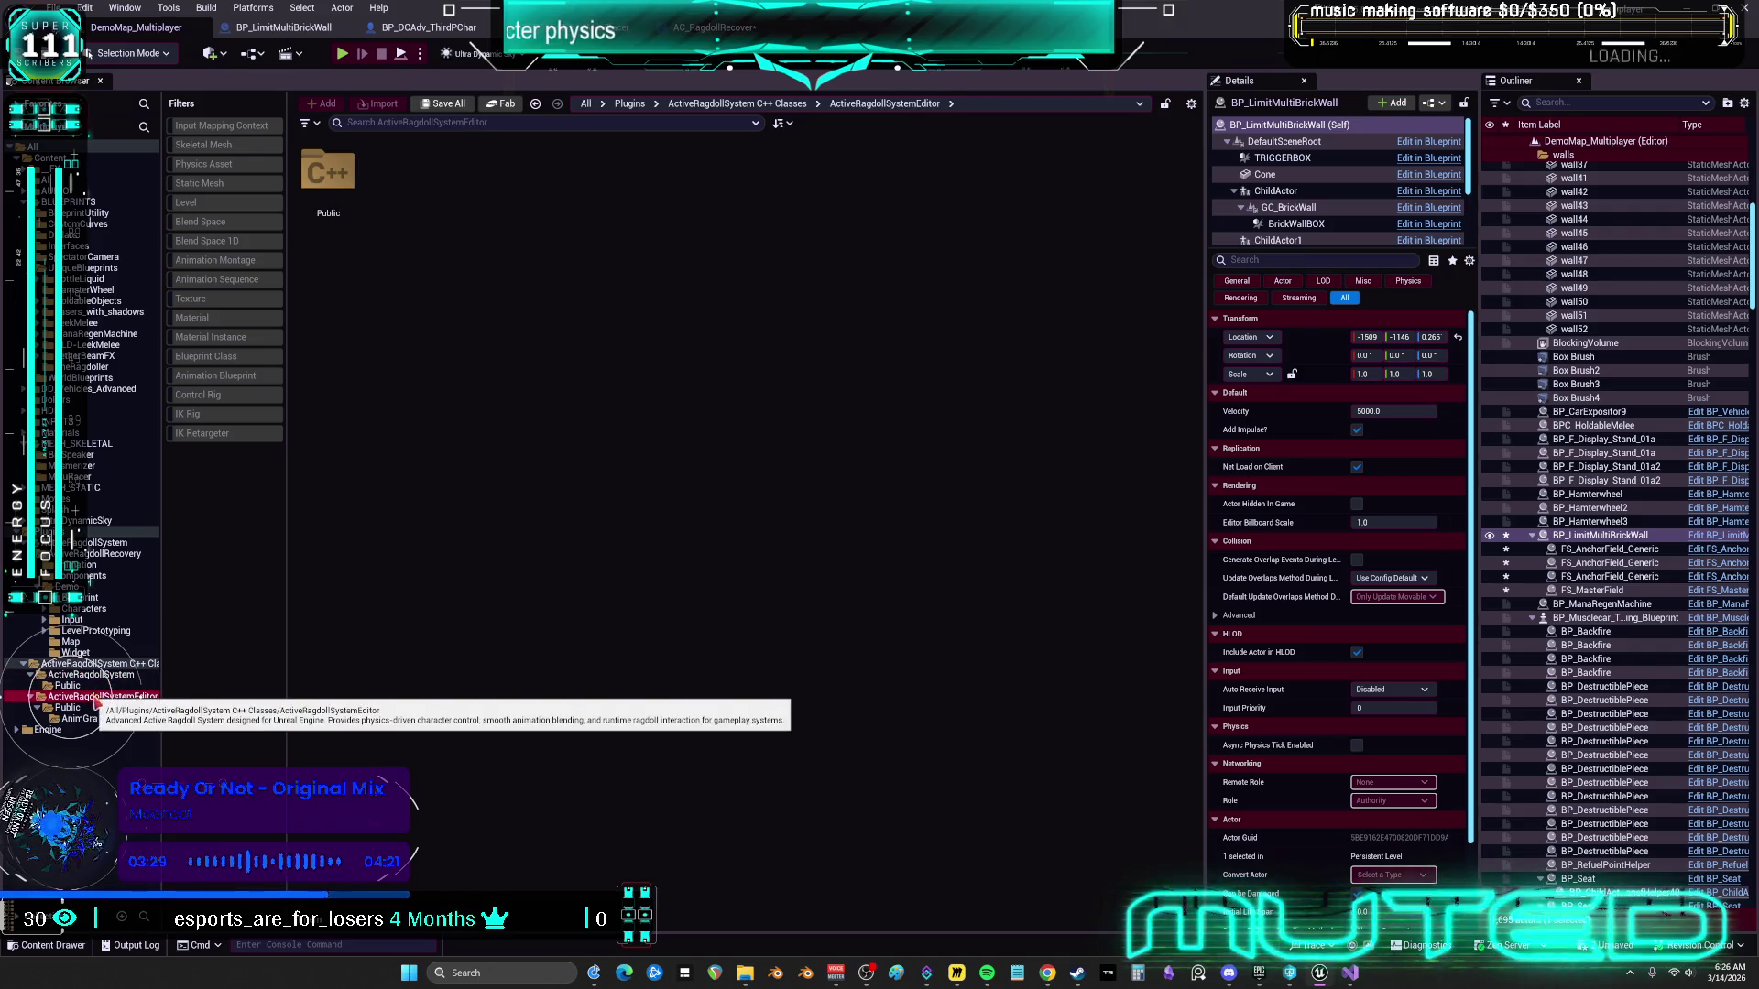
left_click(68, 708)
left_click(99, 719)
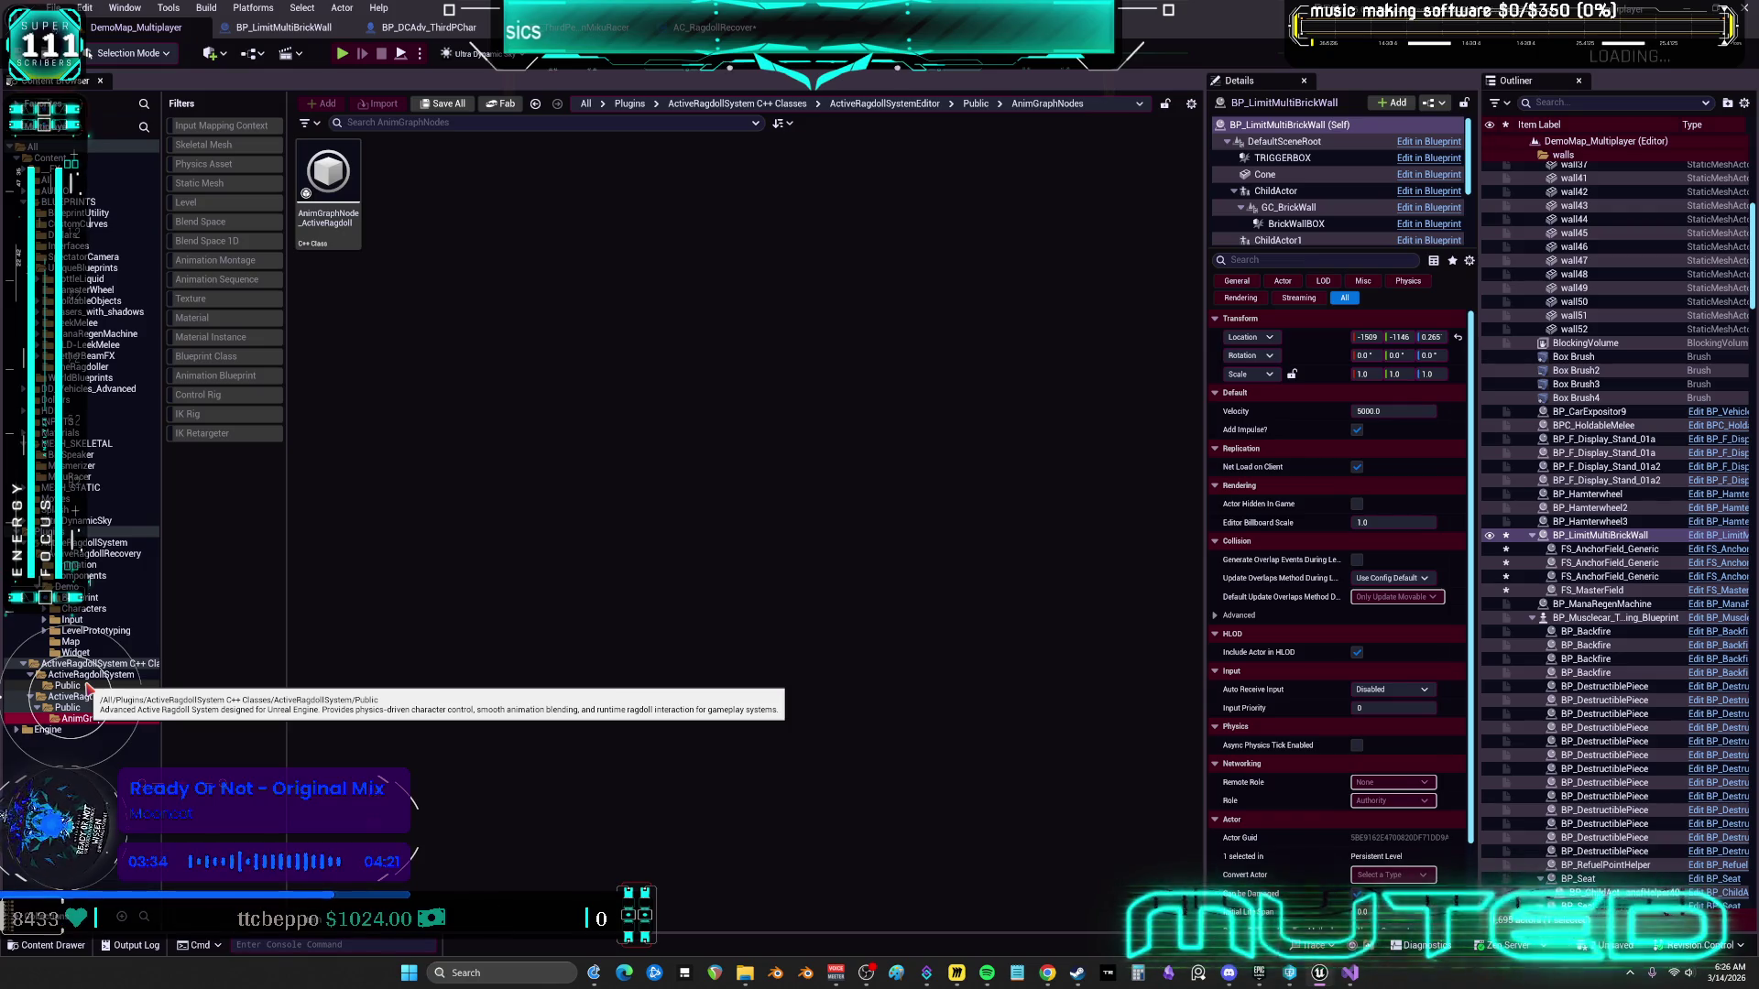
left_click(89, 688)
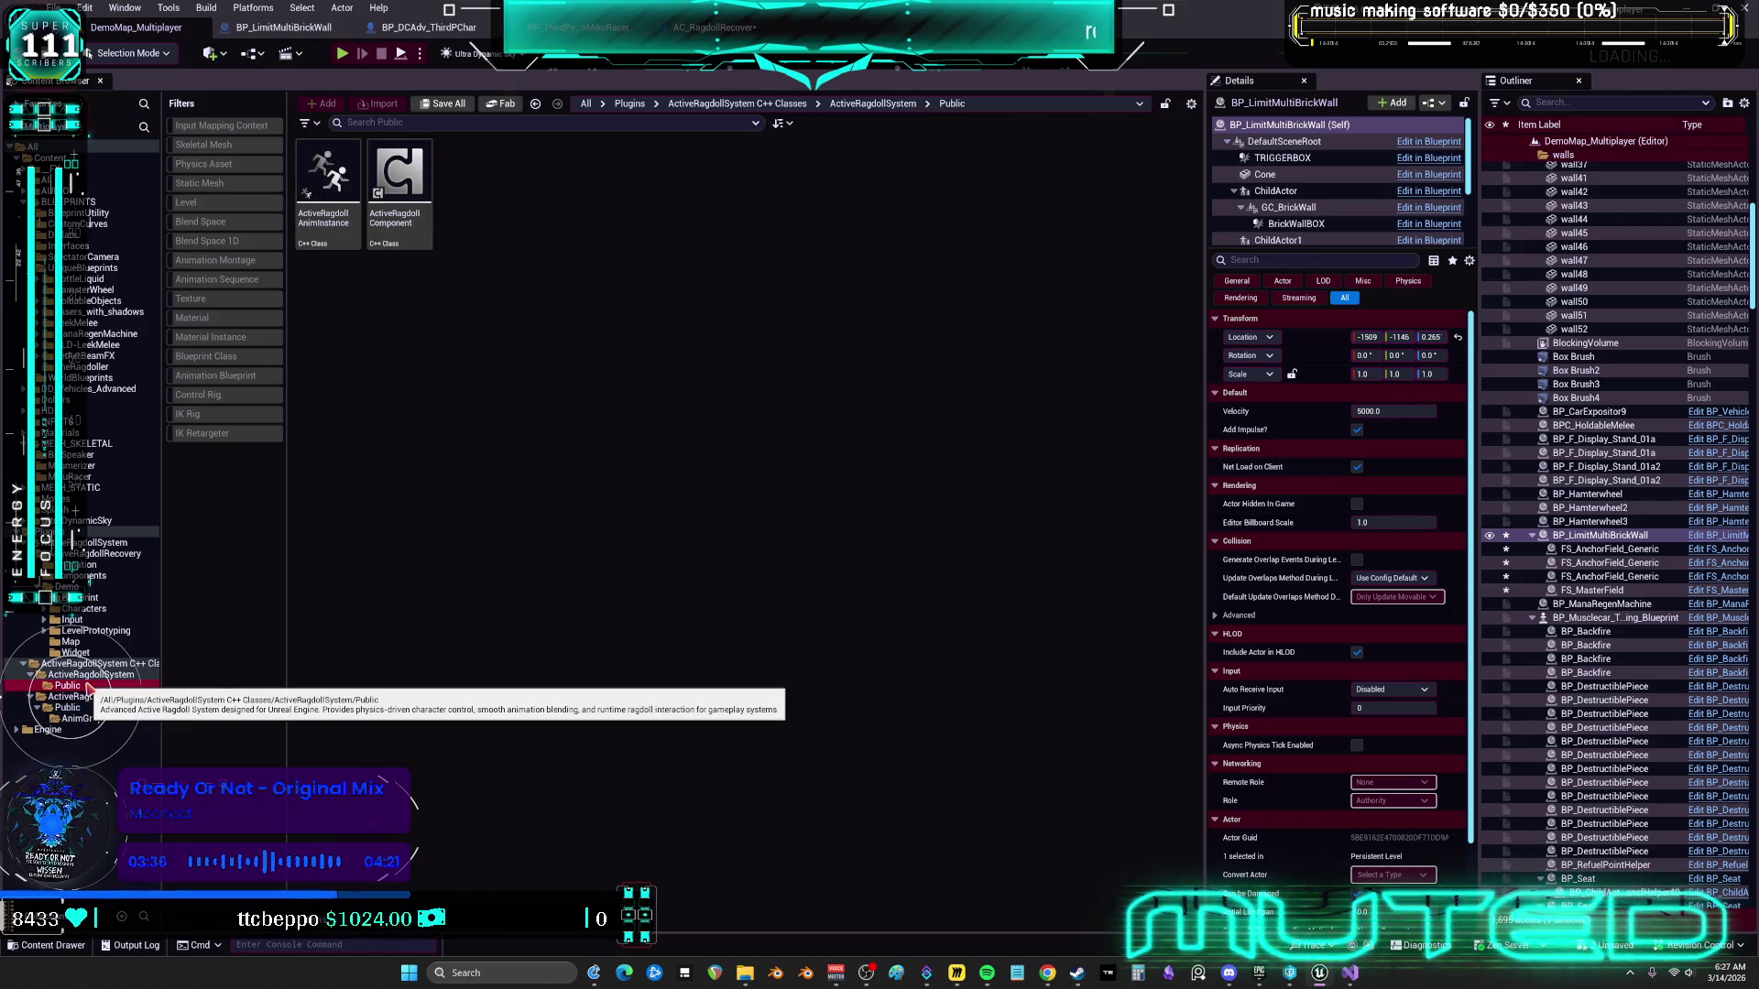
View the ActiveRagdollComponent source, then return to the AC_RagdollRecover event graph
left_click(410, 222)
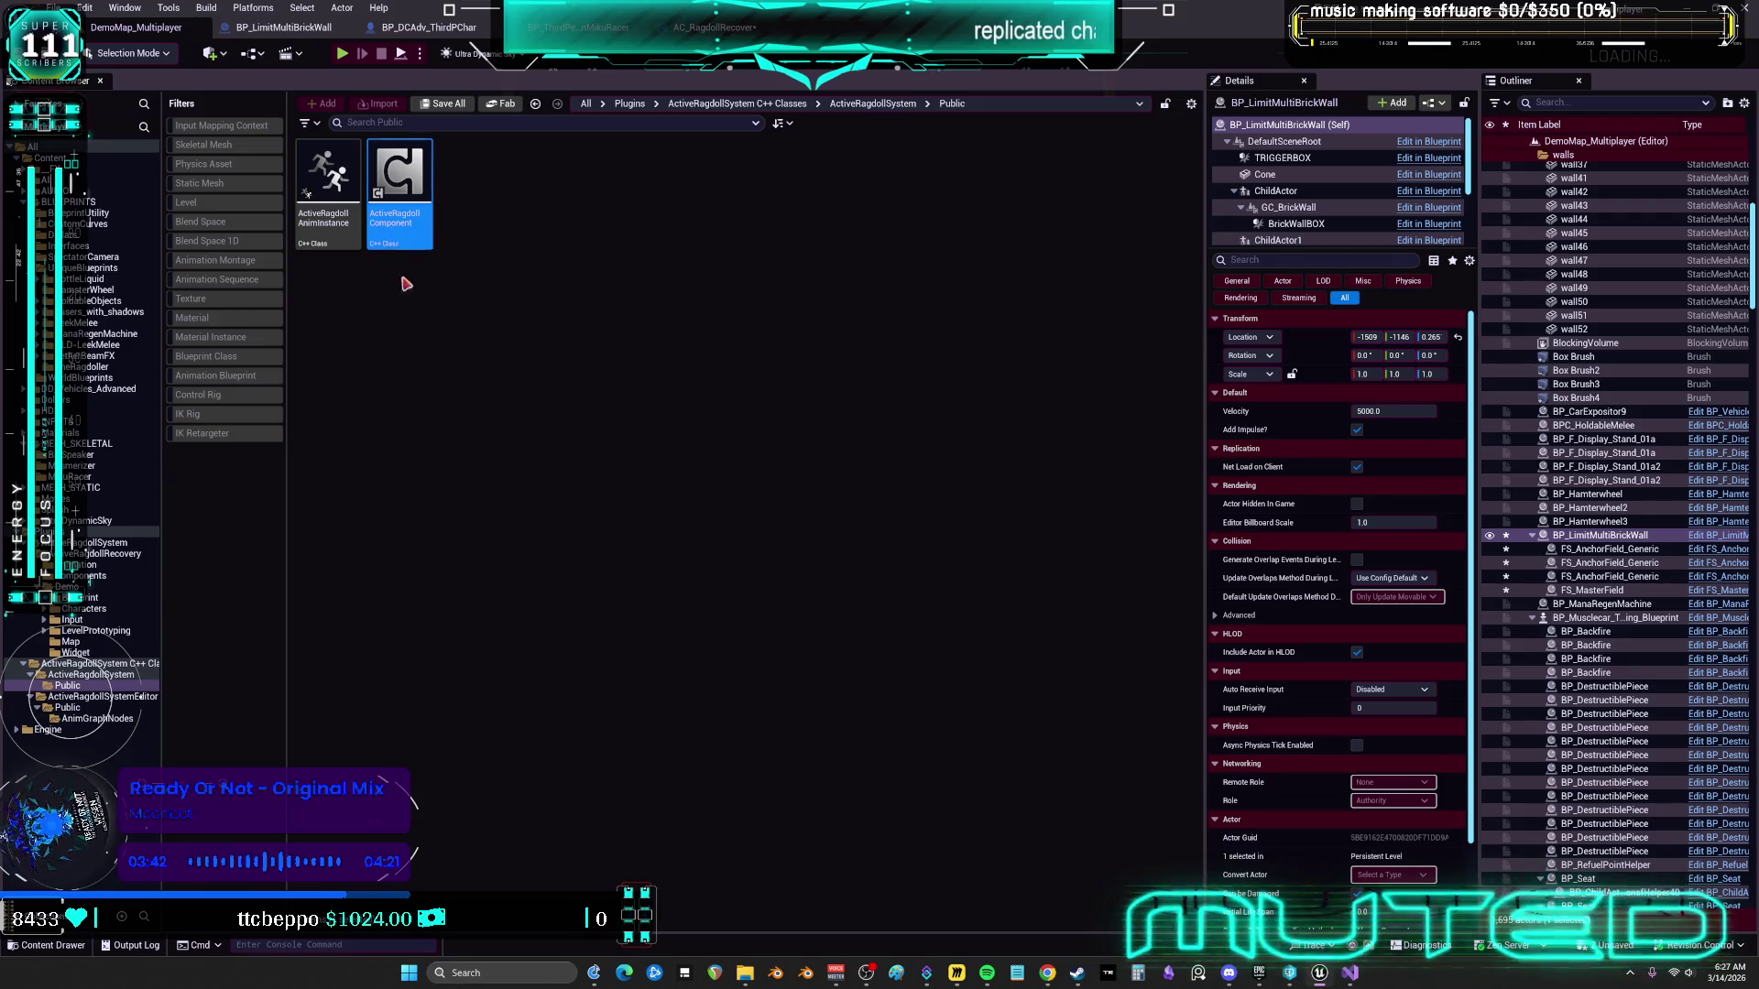
left_click(1410, 866)
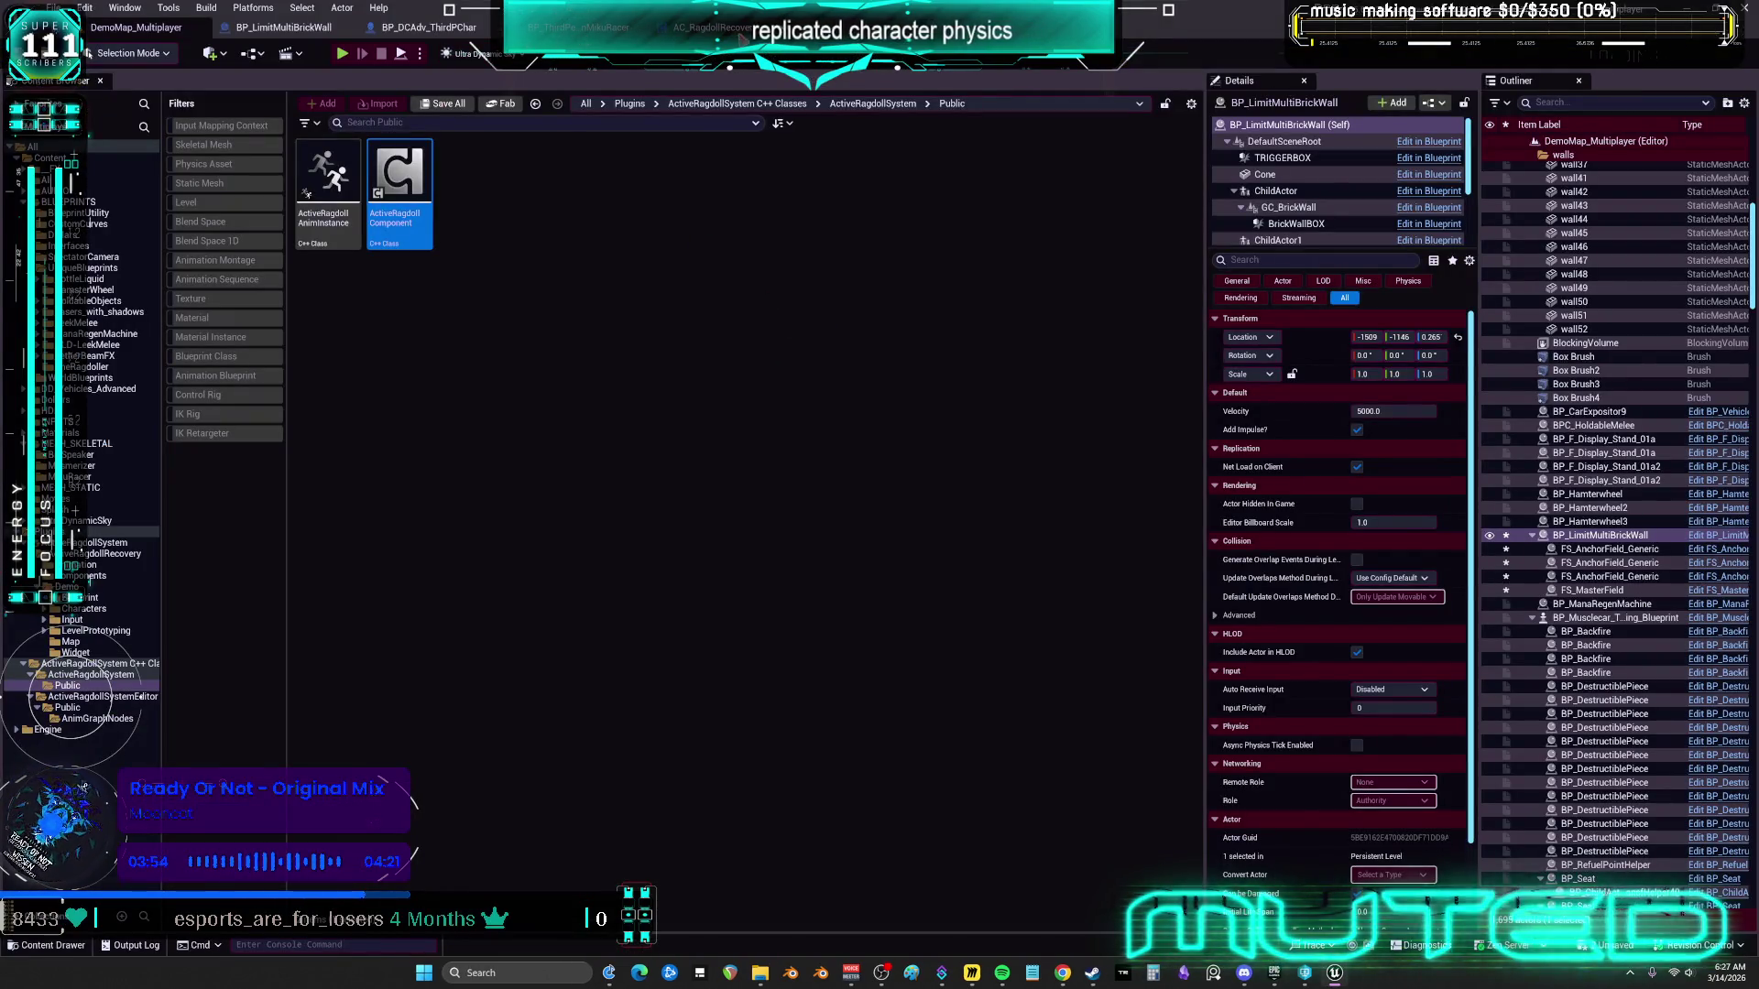
left_click(705, 27)
Find all references to the OwnerCharacter variable and enlarge the Find Results panel
scroll(998, 407, "up", 2)
right_click(834, 287)
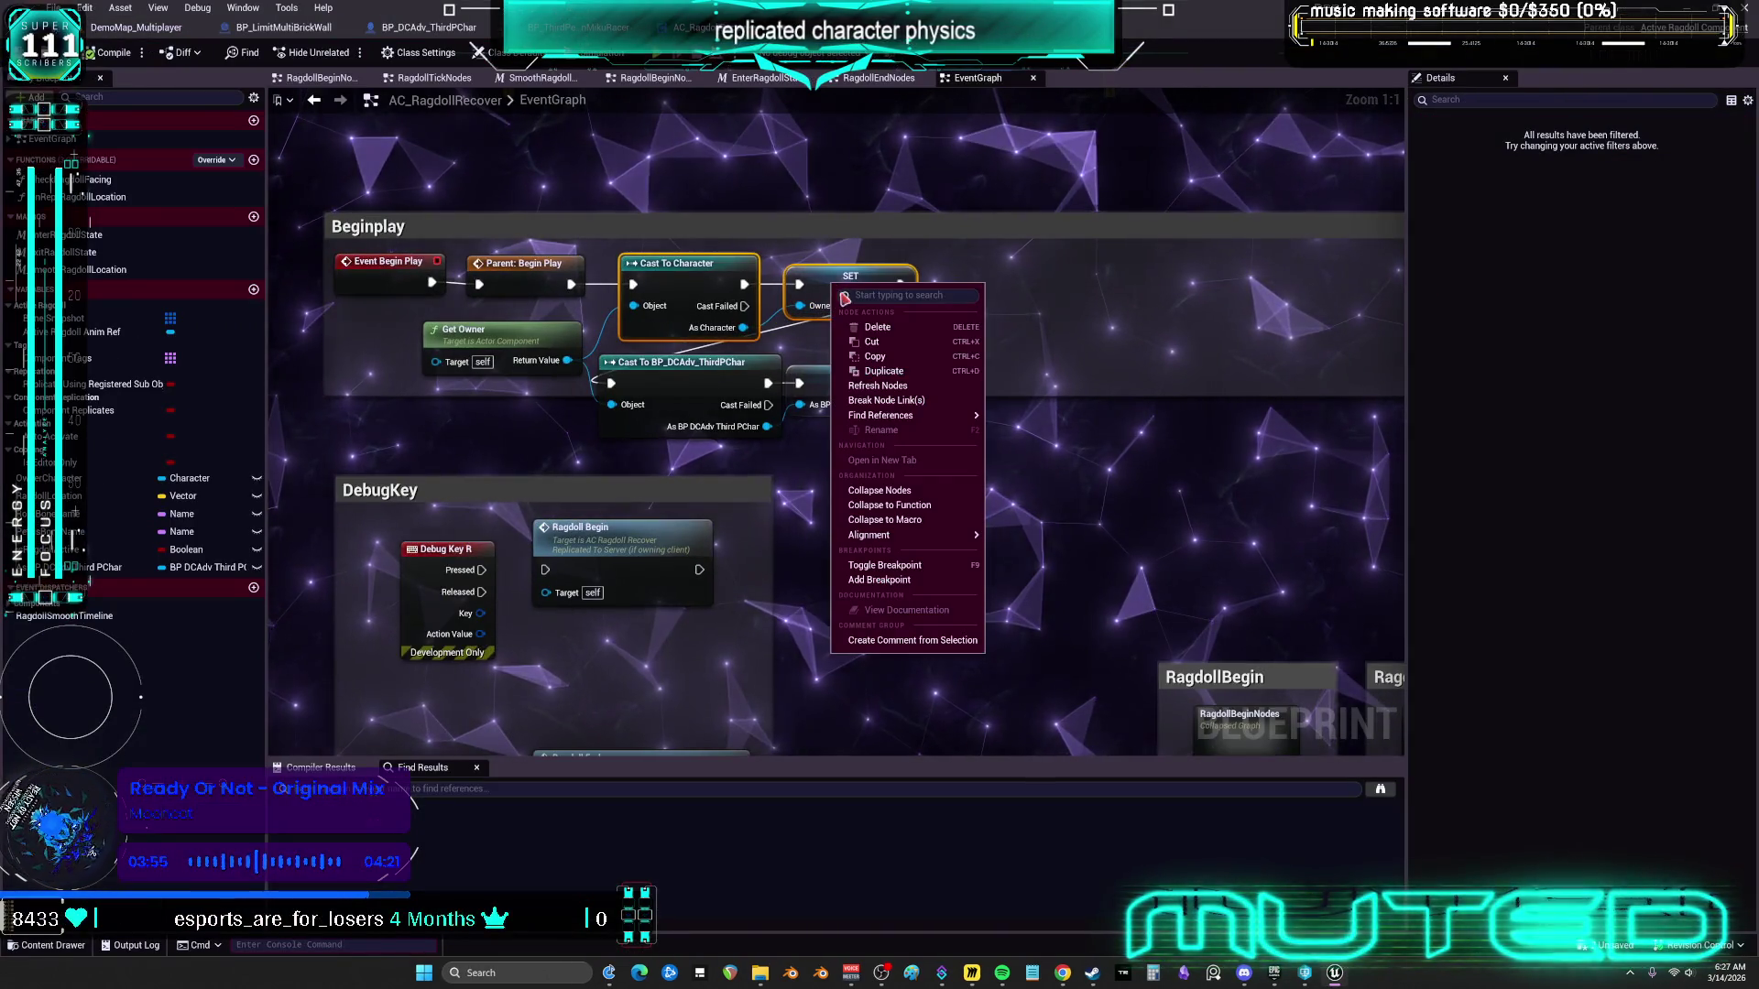
mouse_move(944, 421)
left_click(887, 353)
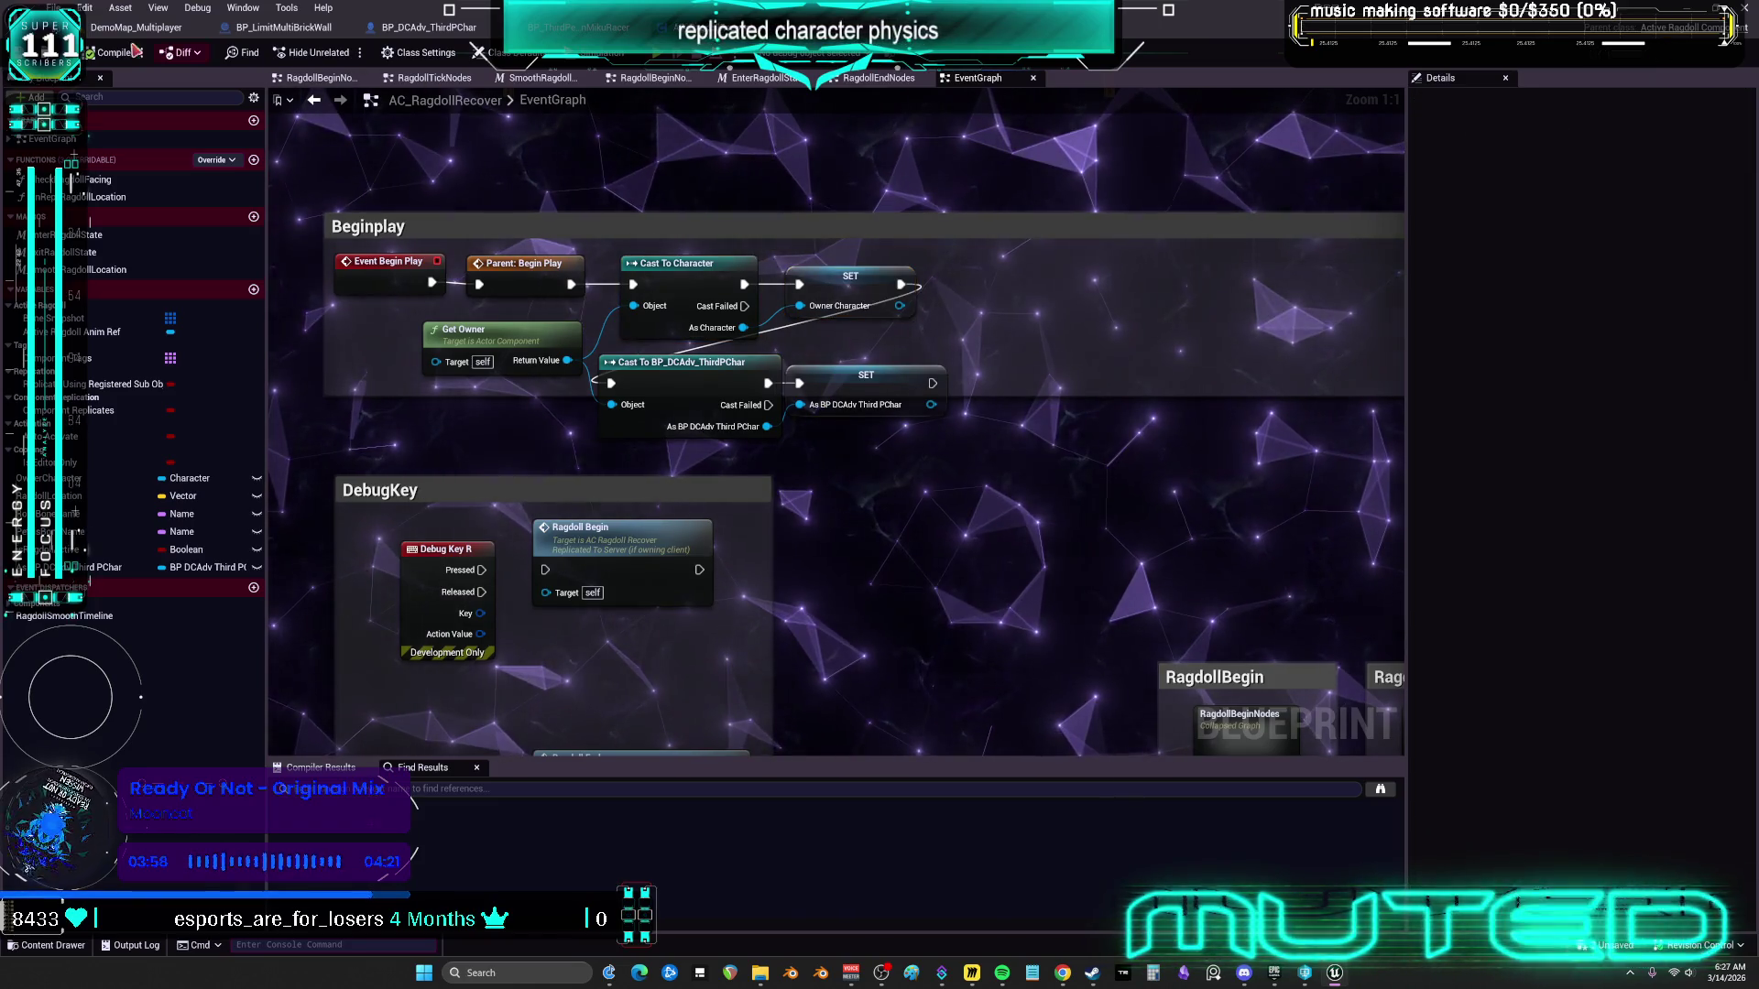
left_click(830, 285)
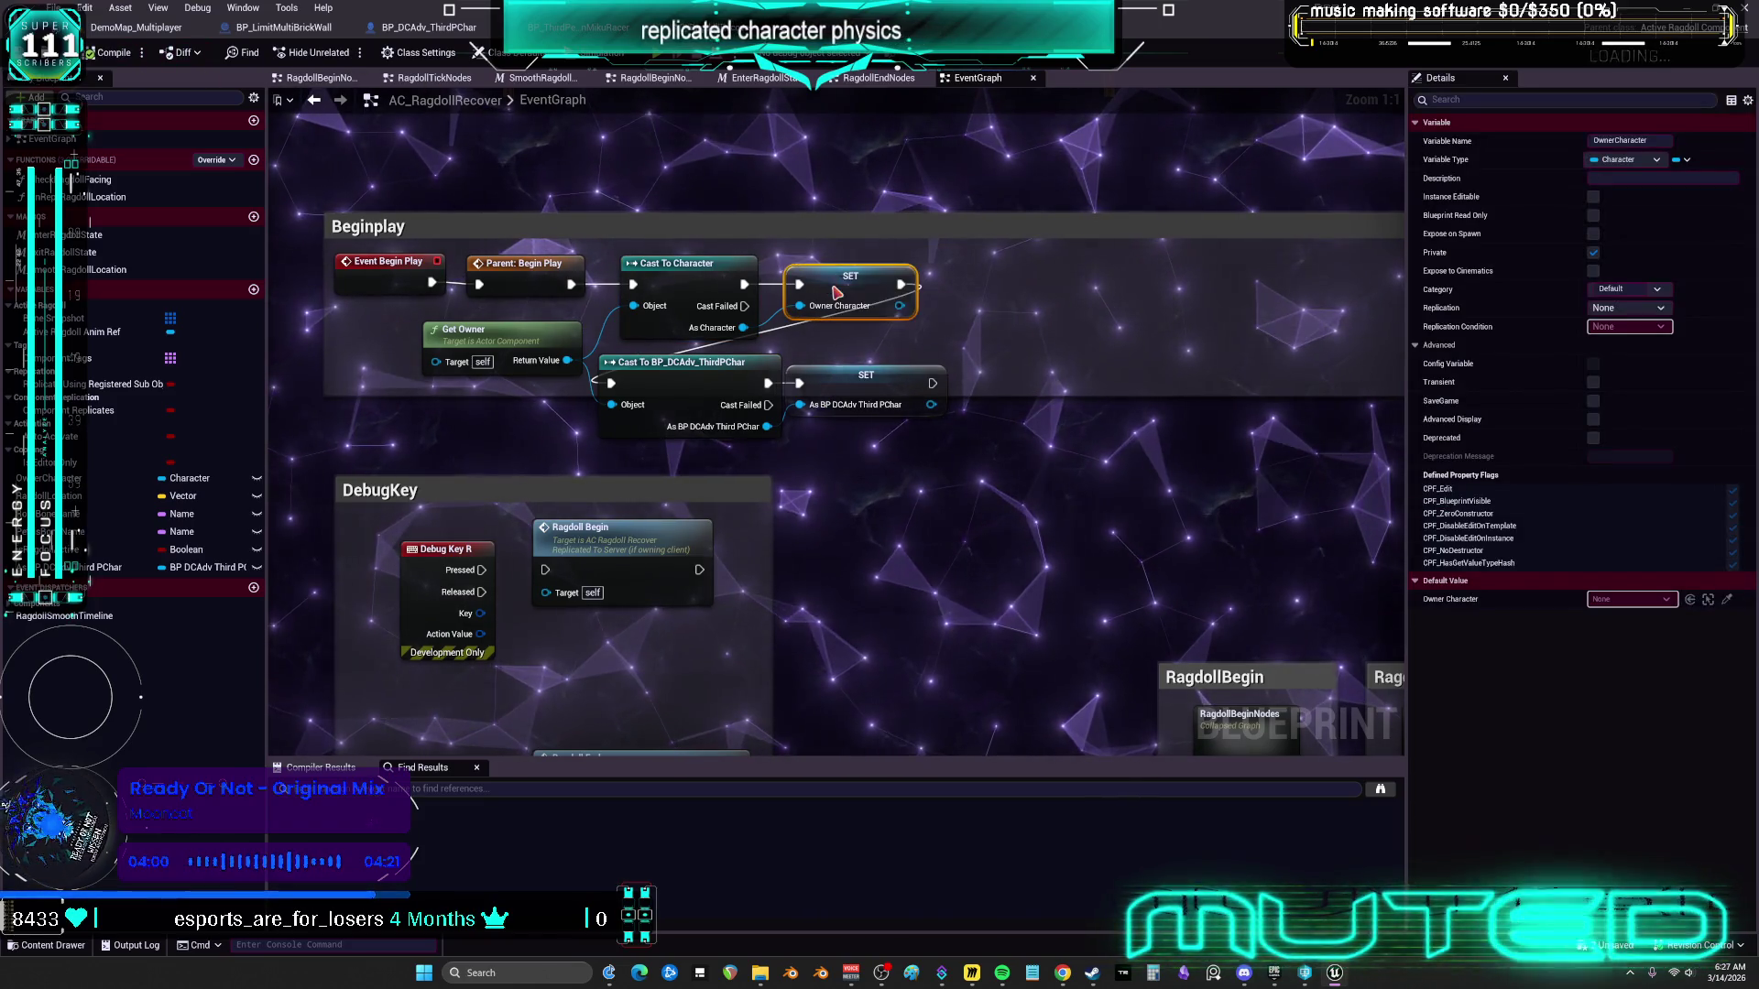
right_click(833, 288)
mouse_move(913, 423)
left_click(1012, 427)
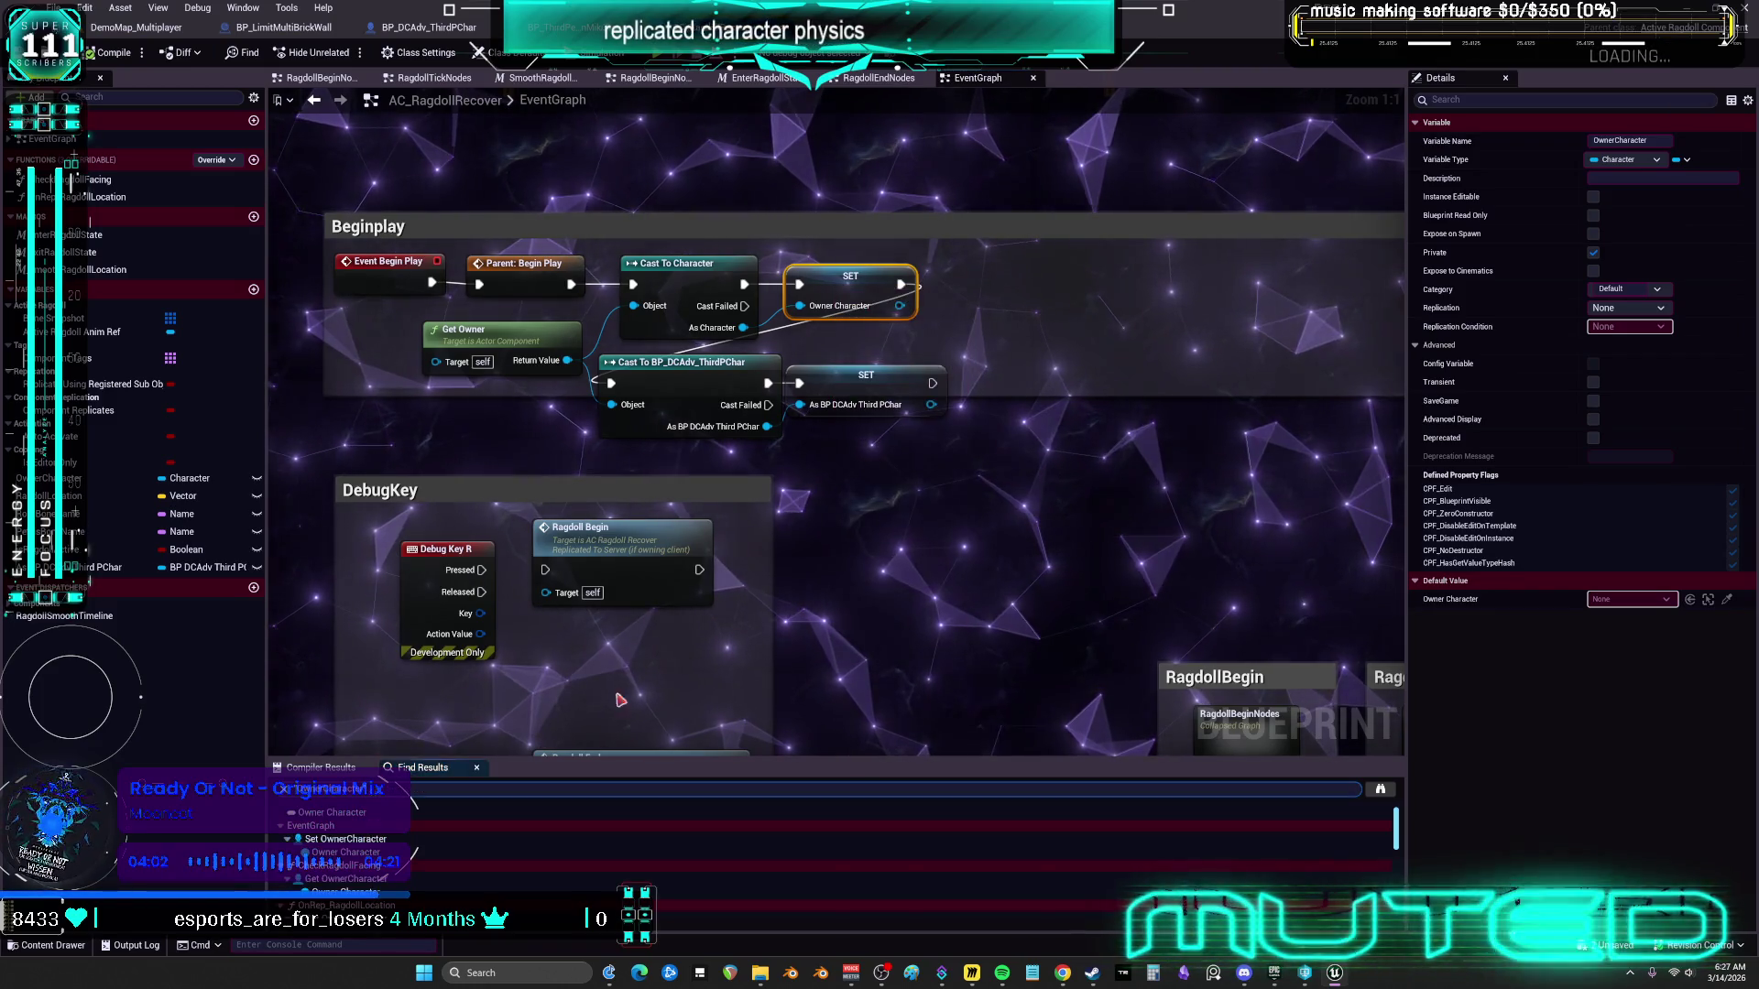
left_click_drag(527, 758, 528, 526)
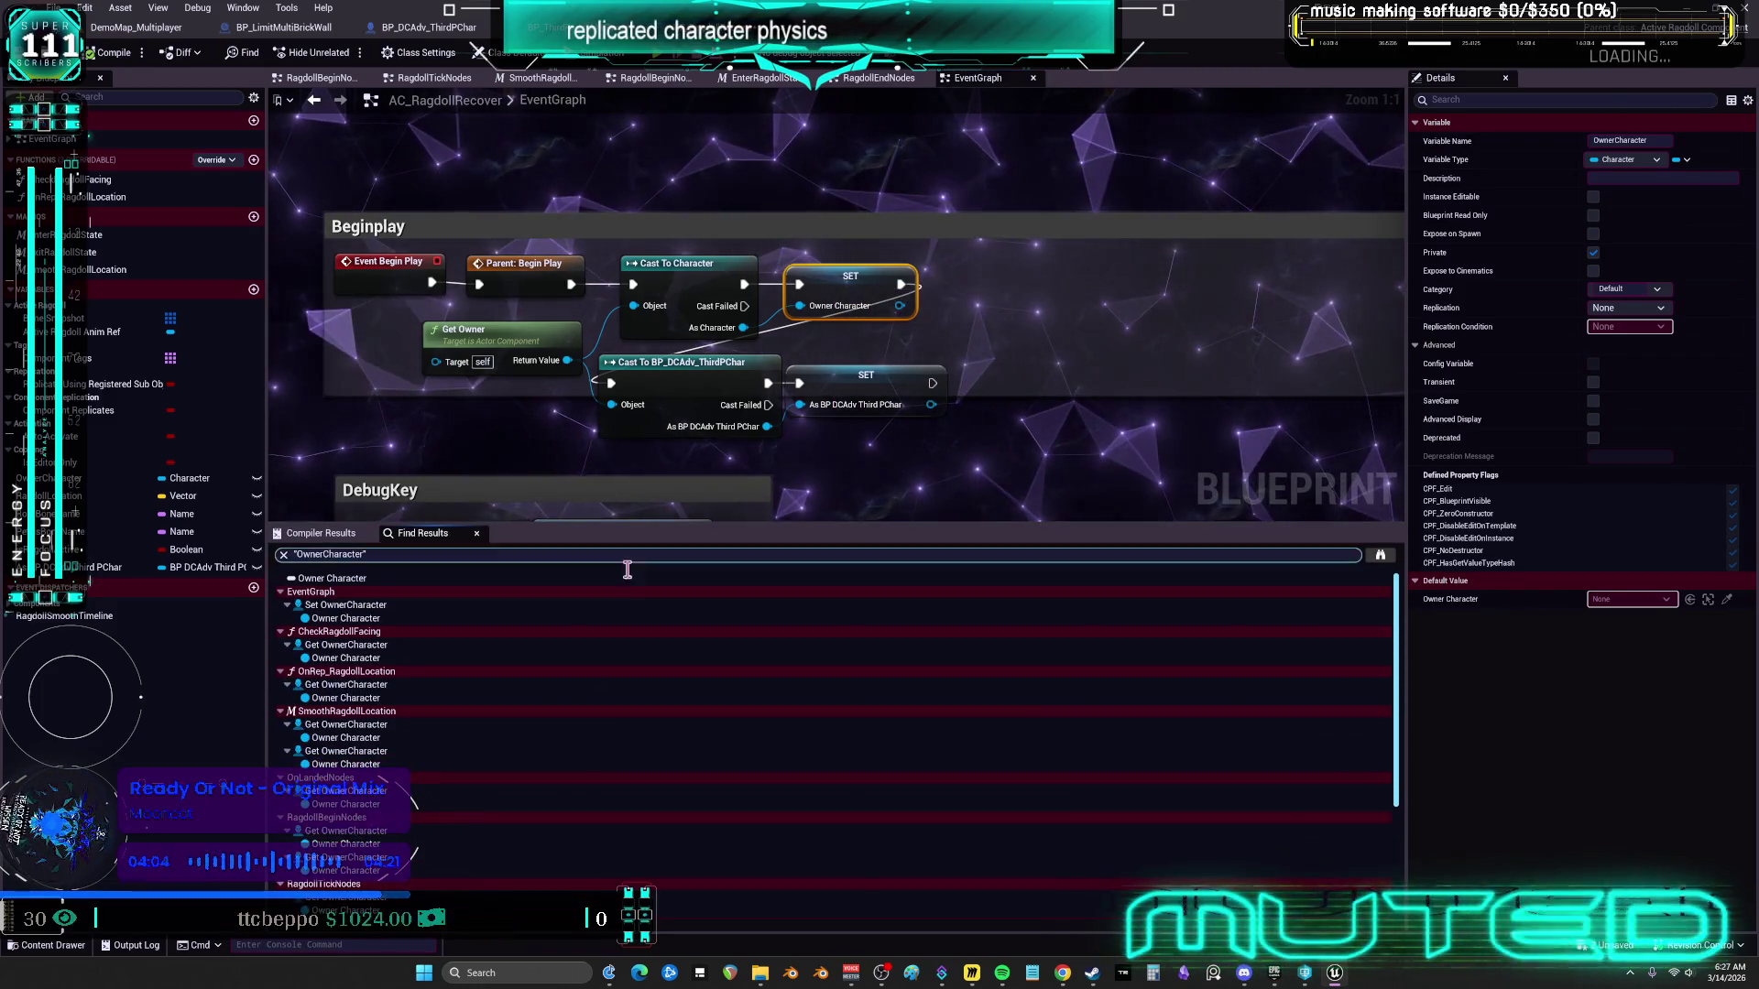
Step through Owner Character uses, tidying CheckRagdollFacing and pasting a getter in OnRep_RagdollLocation
mouse_move(102, 570)
left_mouse_down()
mouse_move(394, 554)
mouse_move(888, 477)
left_mouse_up()
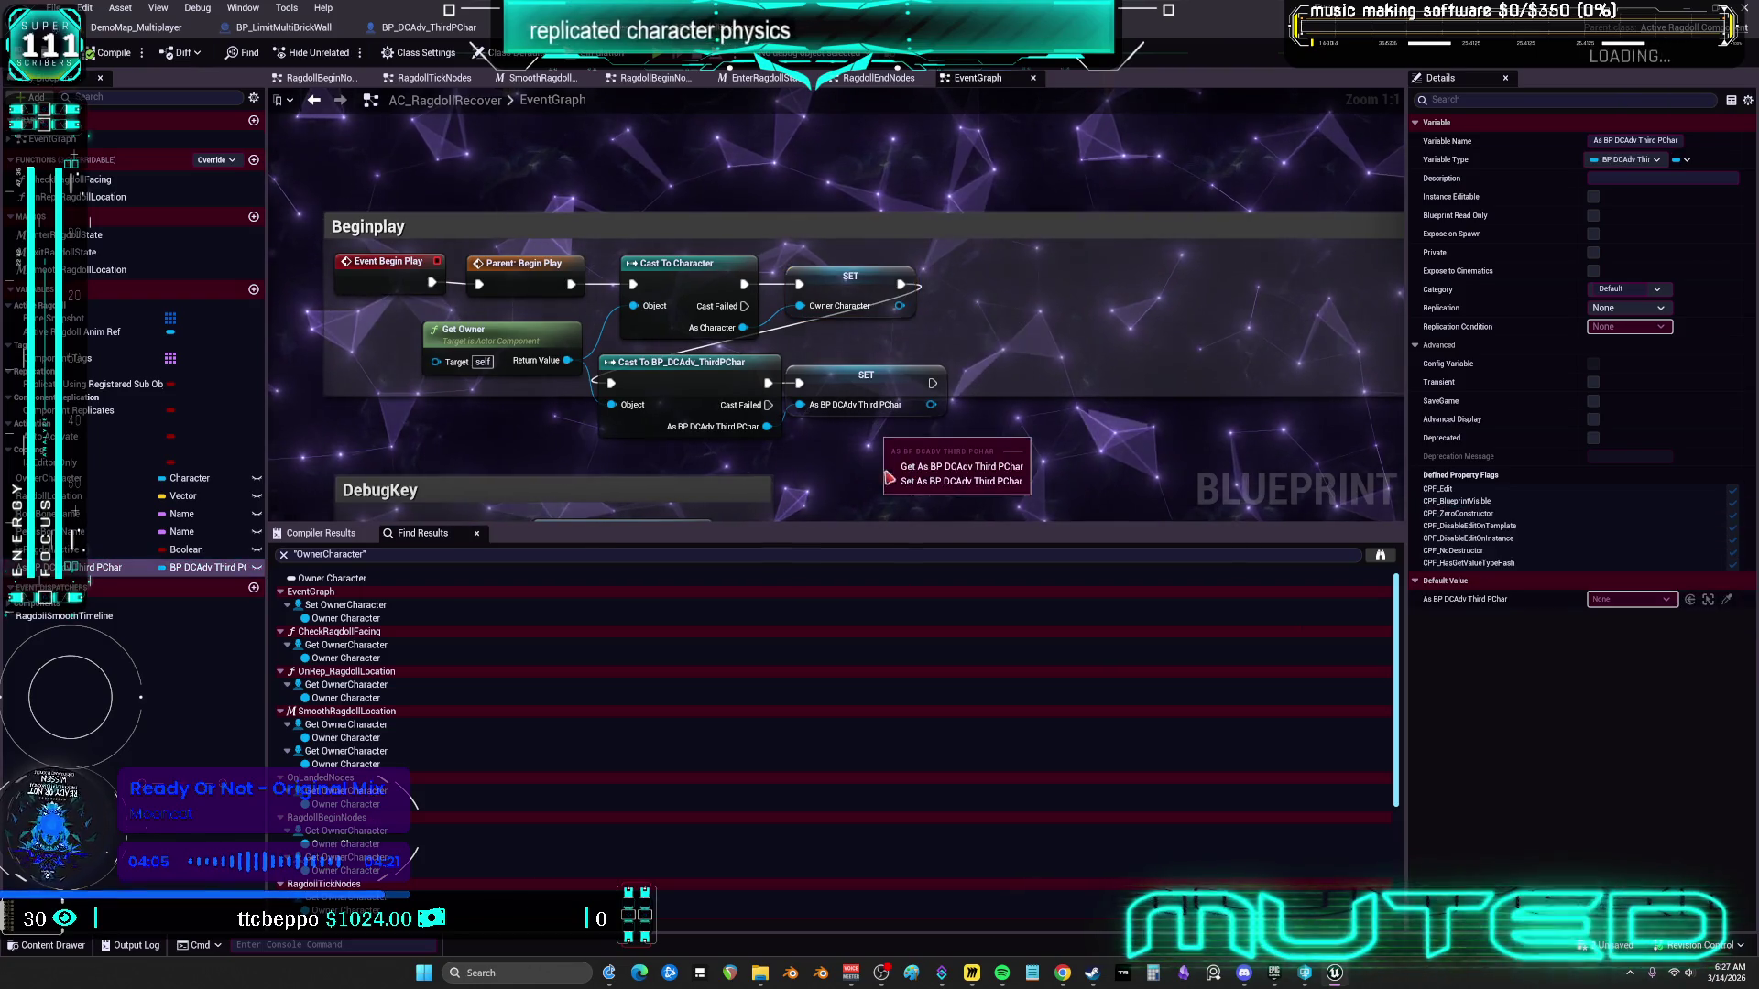
left_click(926, 468)
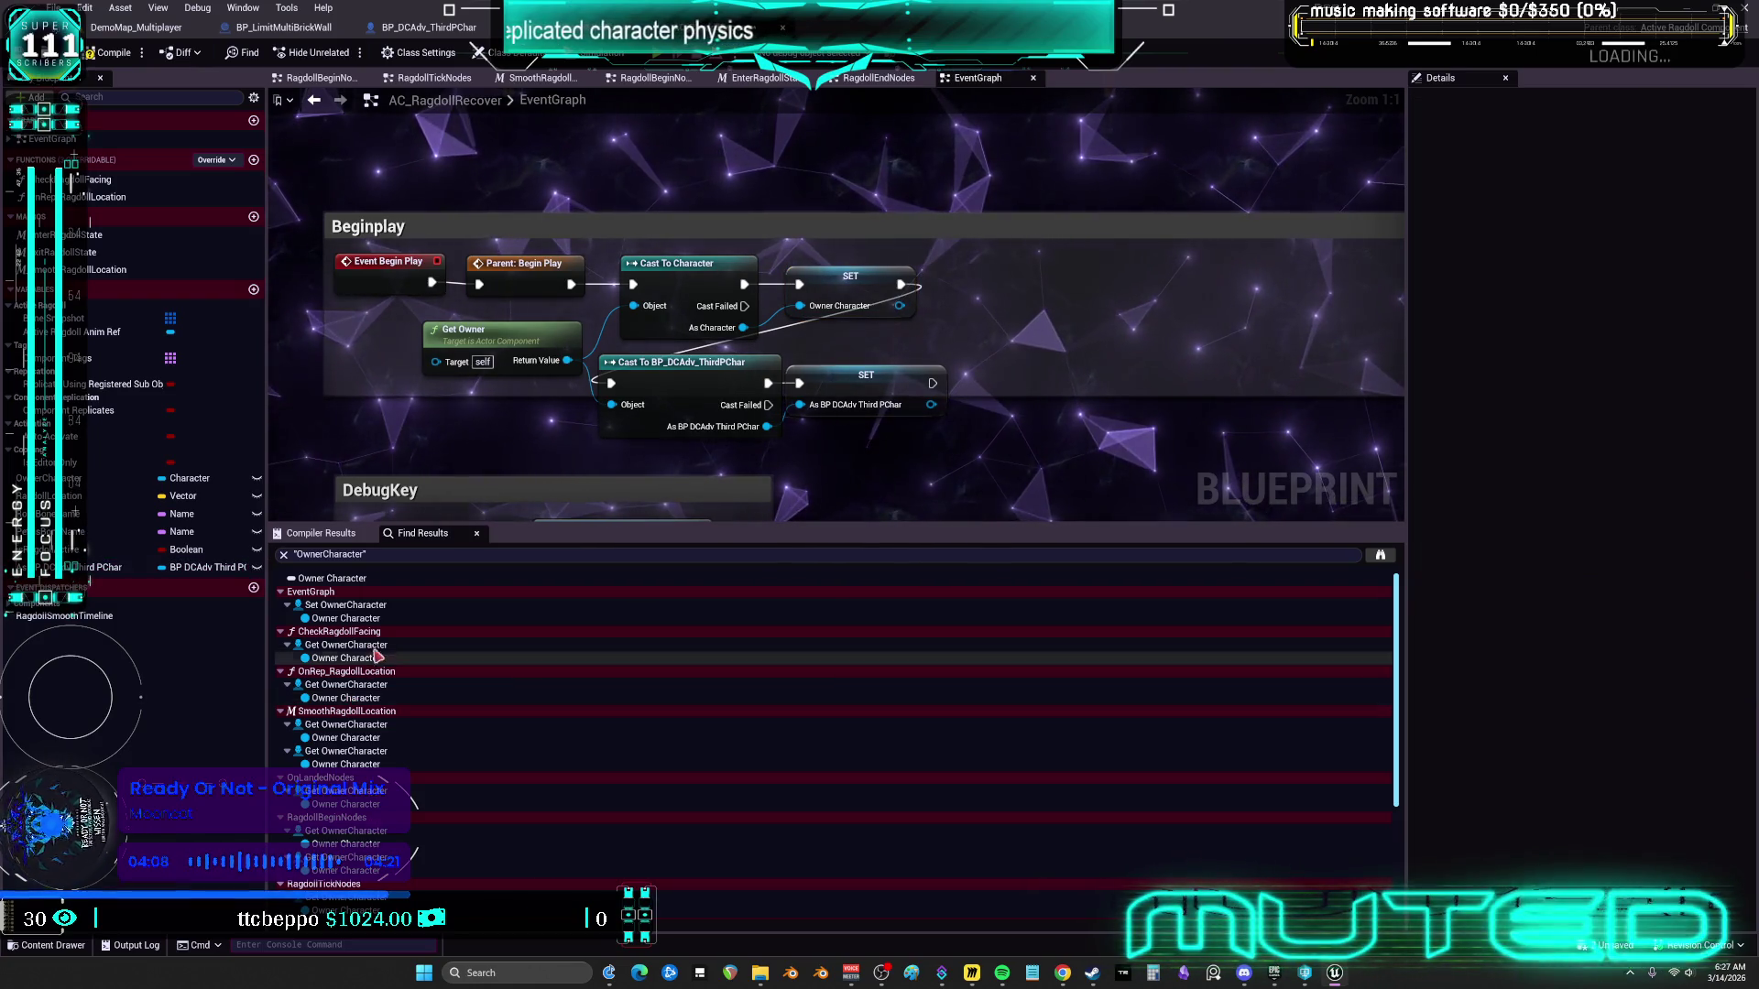
left_click(388, 620)
left_click(366, 658)
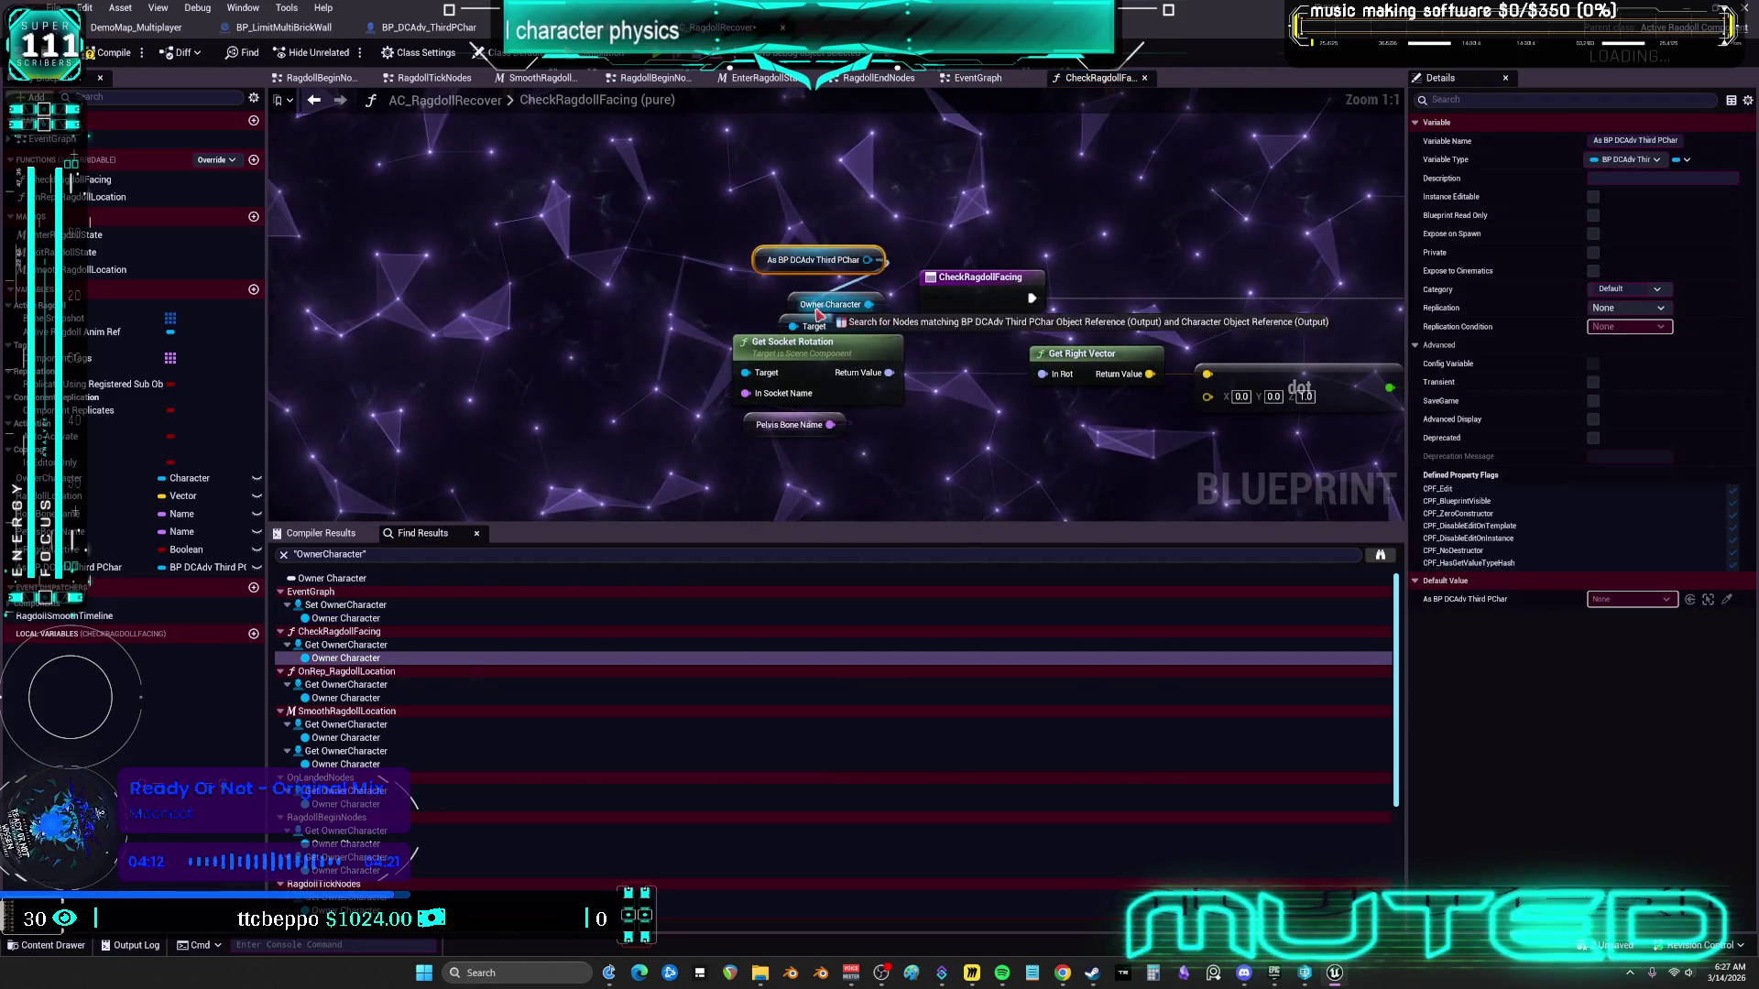
left_click_drag(778, 314, 783, 215)
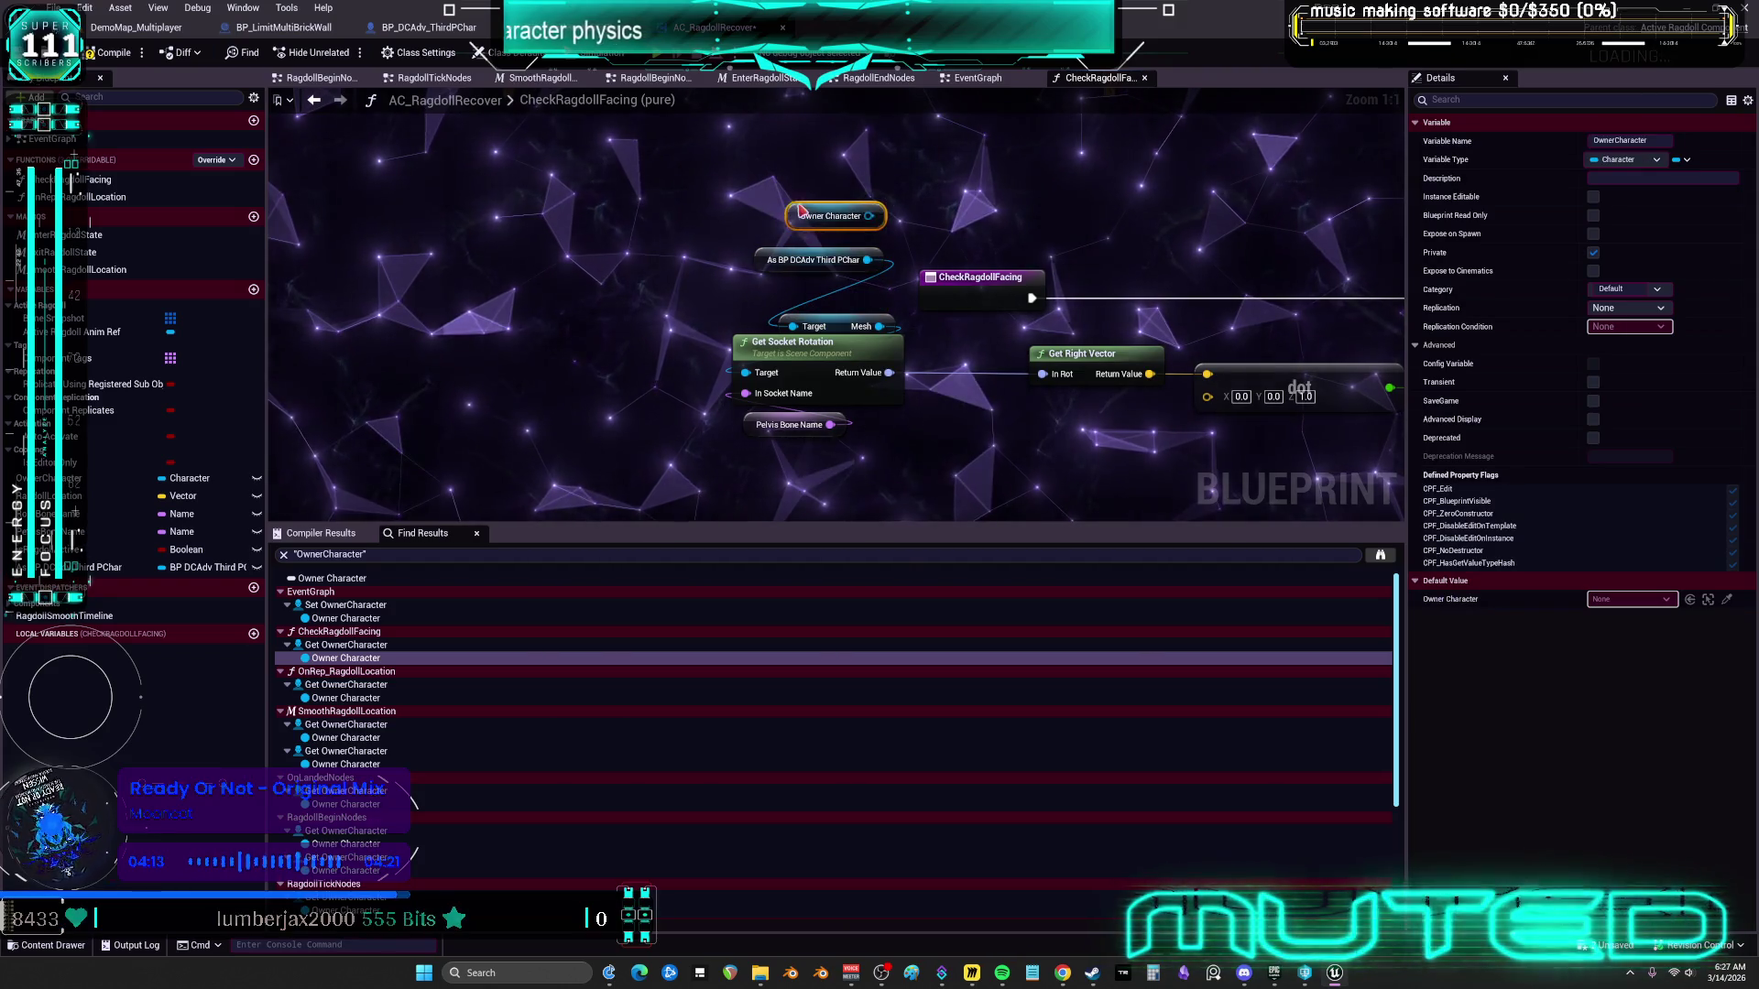
left_click(366, 697)
key("ctrl+v")
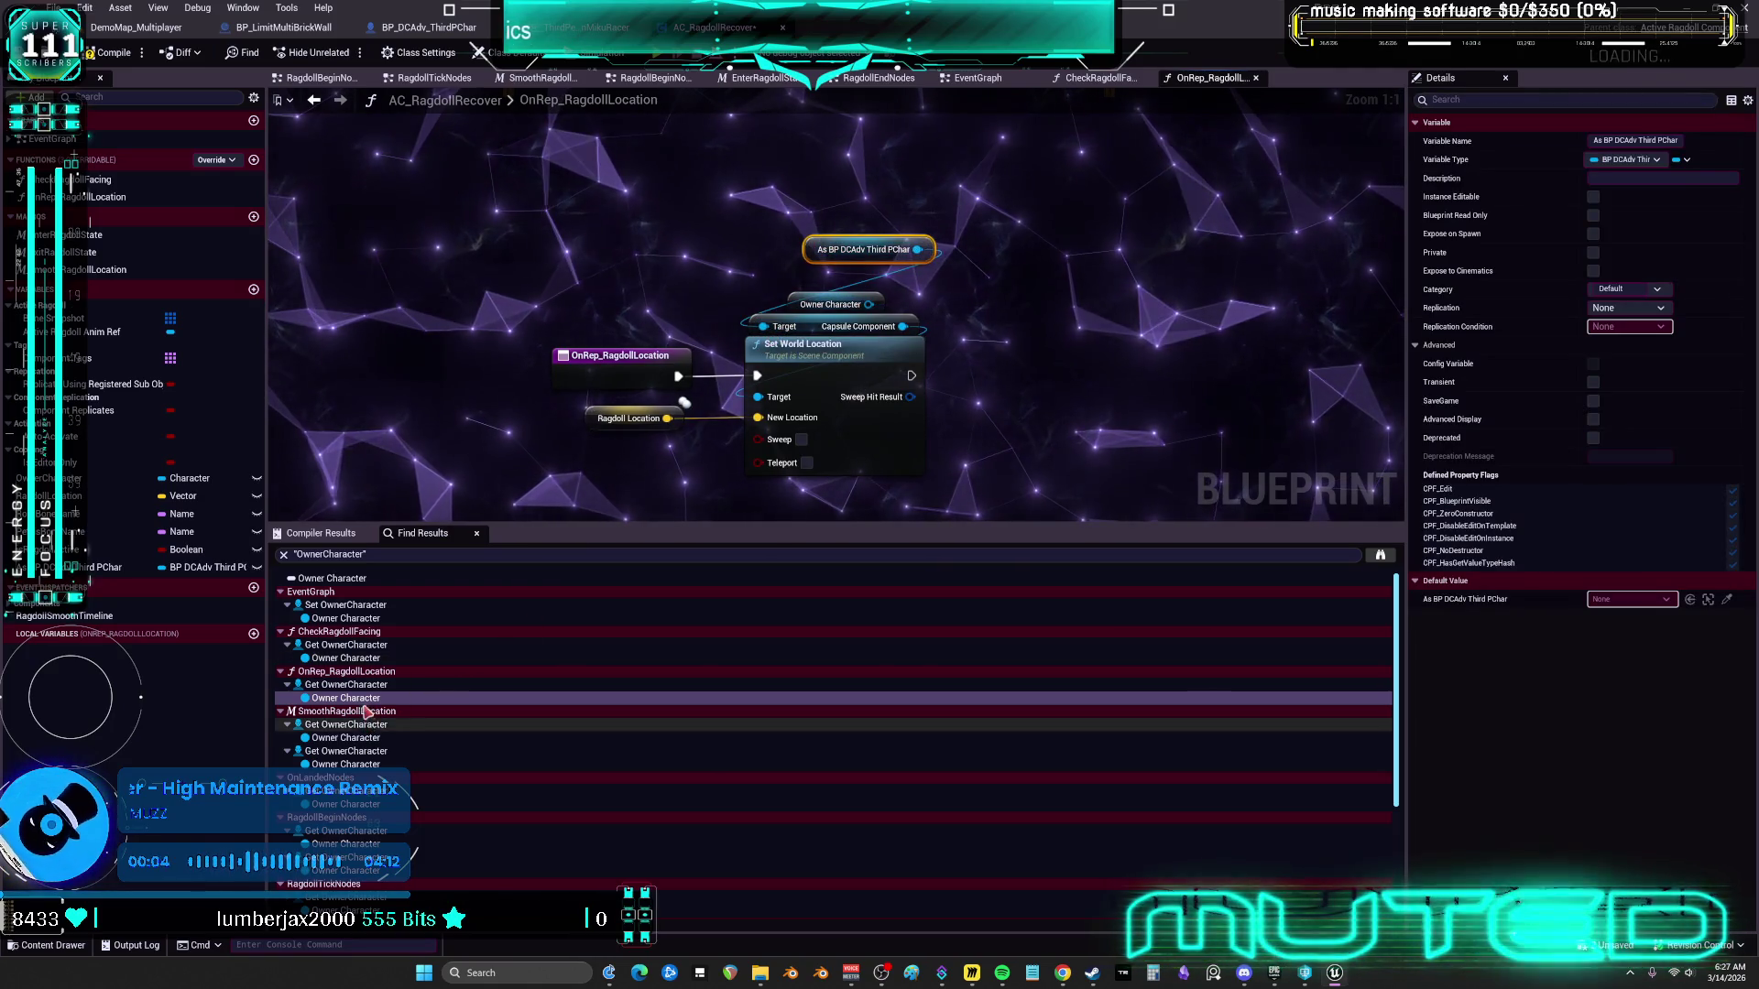
Paste As BP DCAdv Third PChar getters beside Owner Character in SmoothRagdollLocation and OnLandedNodes
left_click(362, 739)
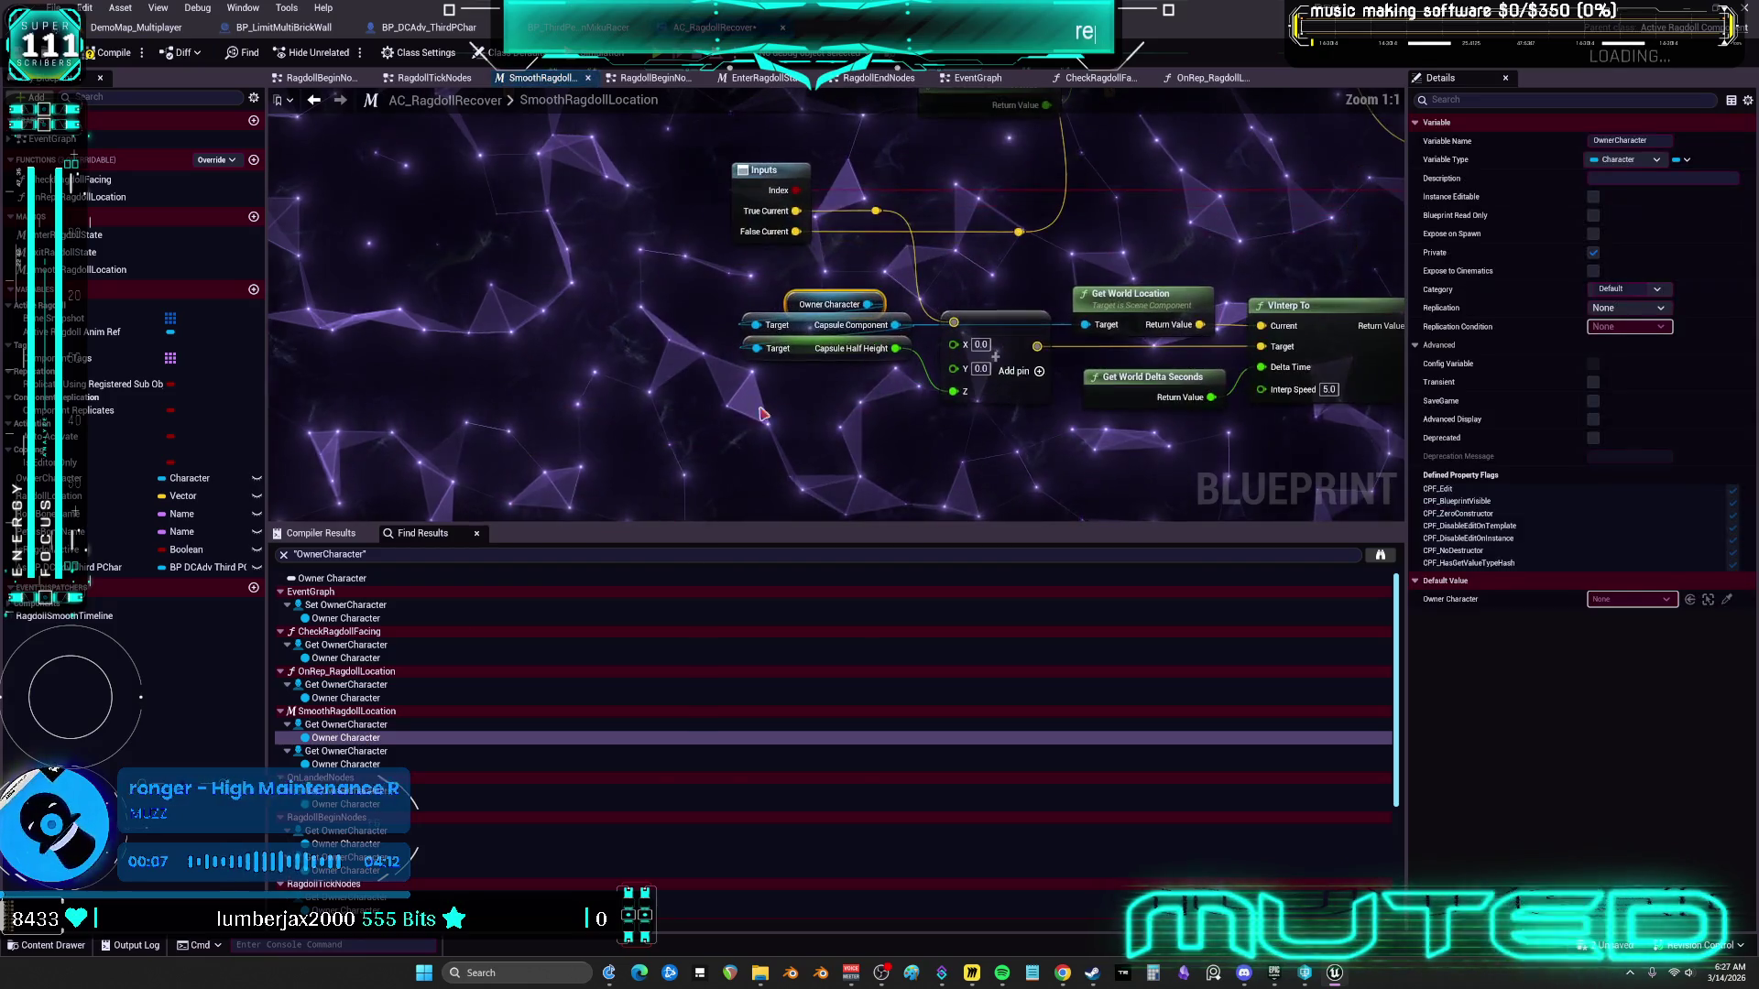
scroll(809, 300, "up", 1)
key("ctrl+v")
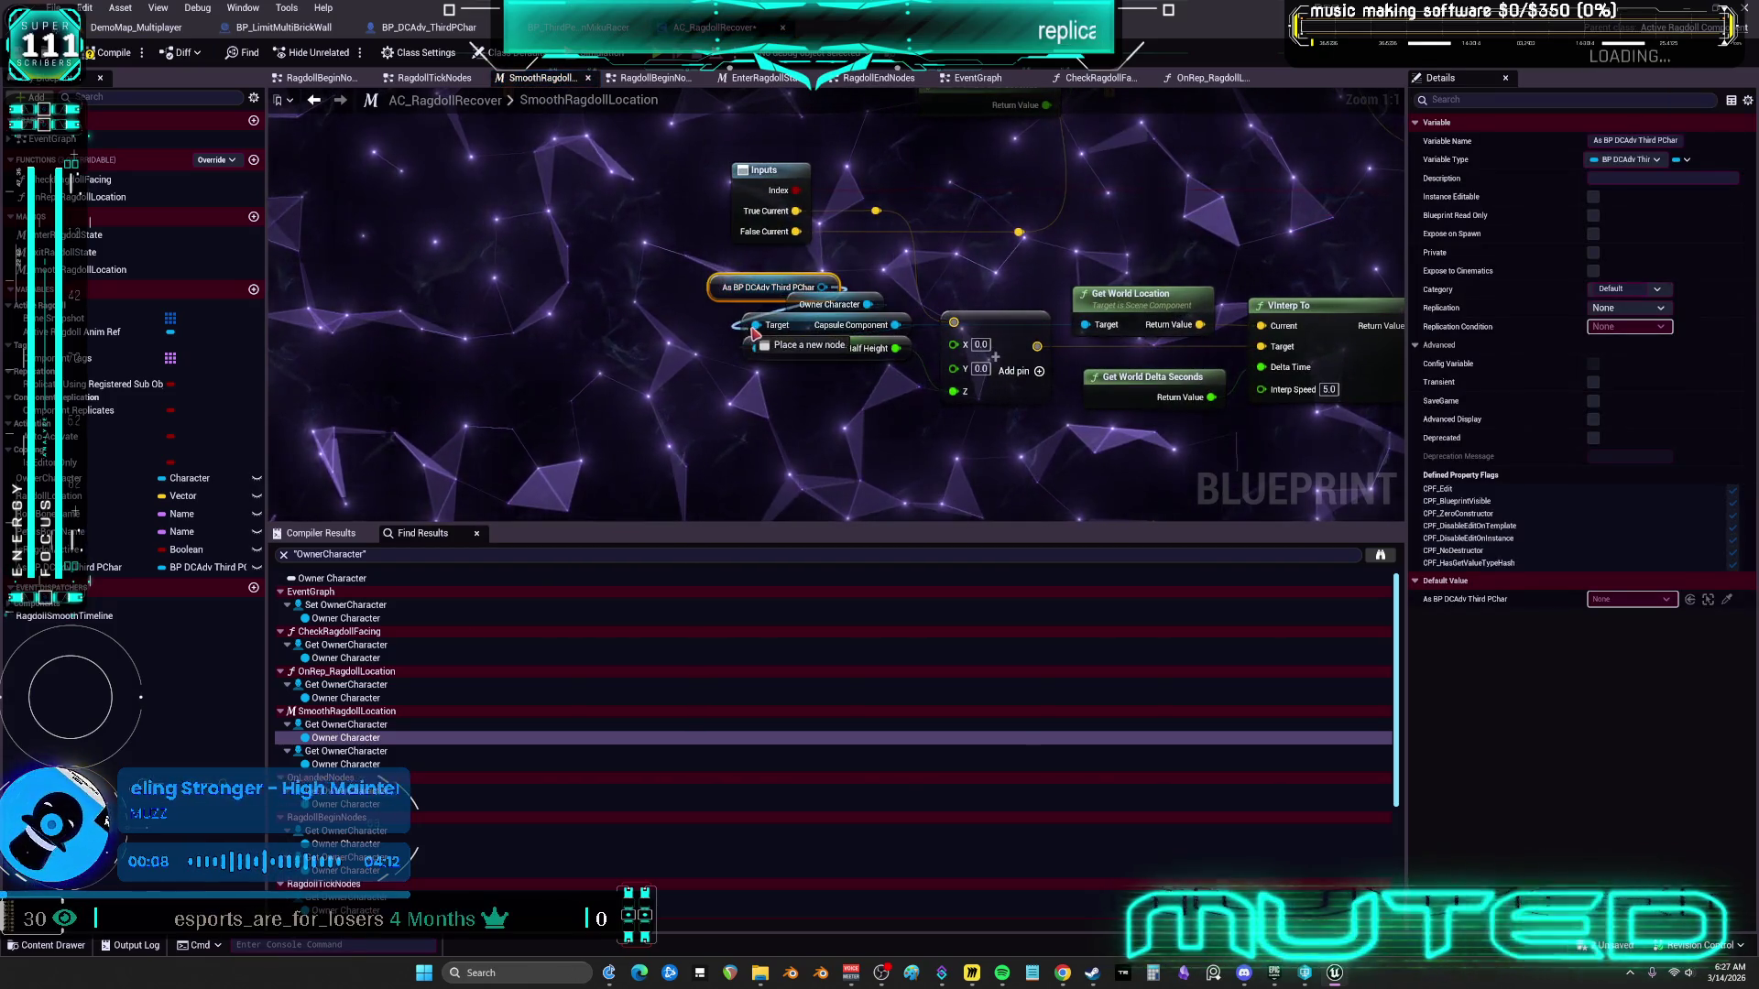
left_click(346, 763)
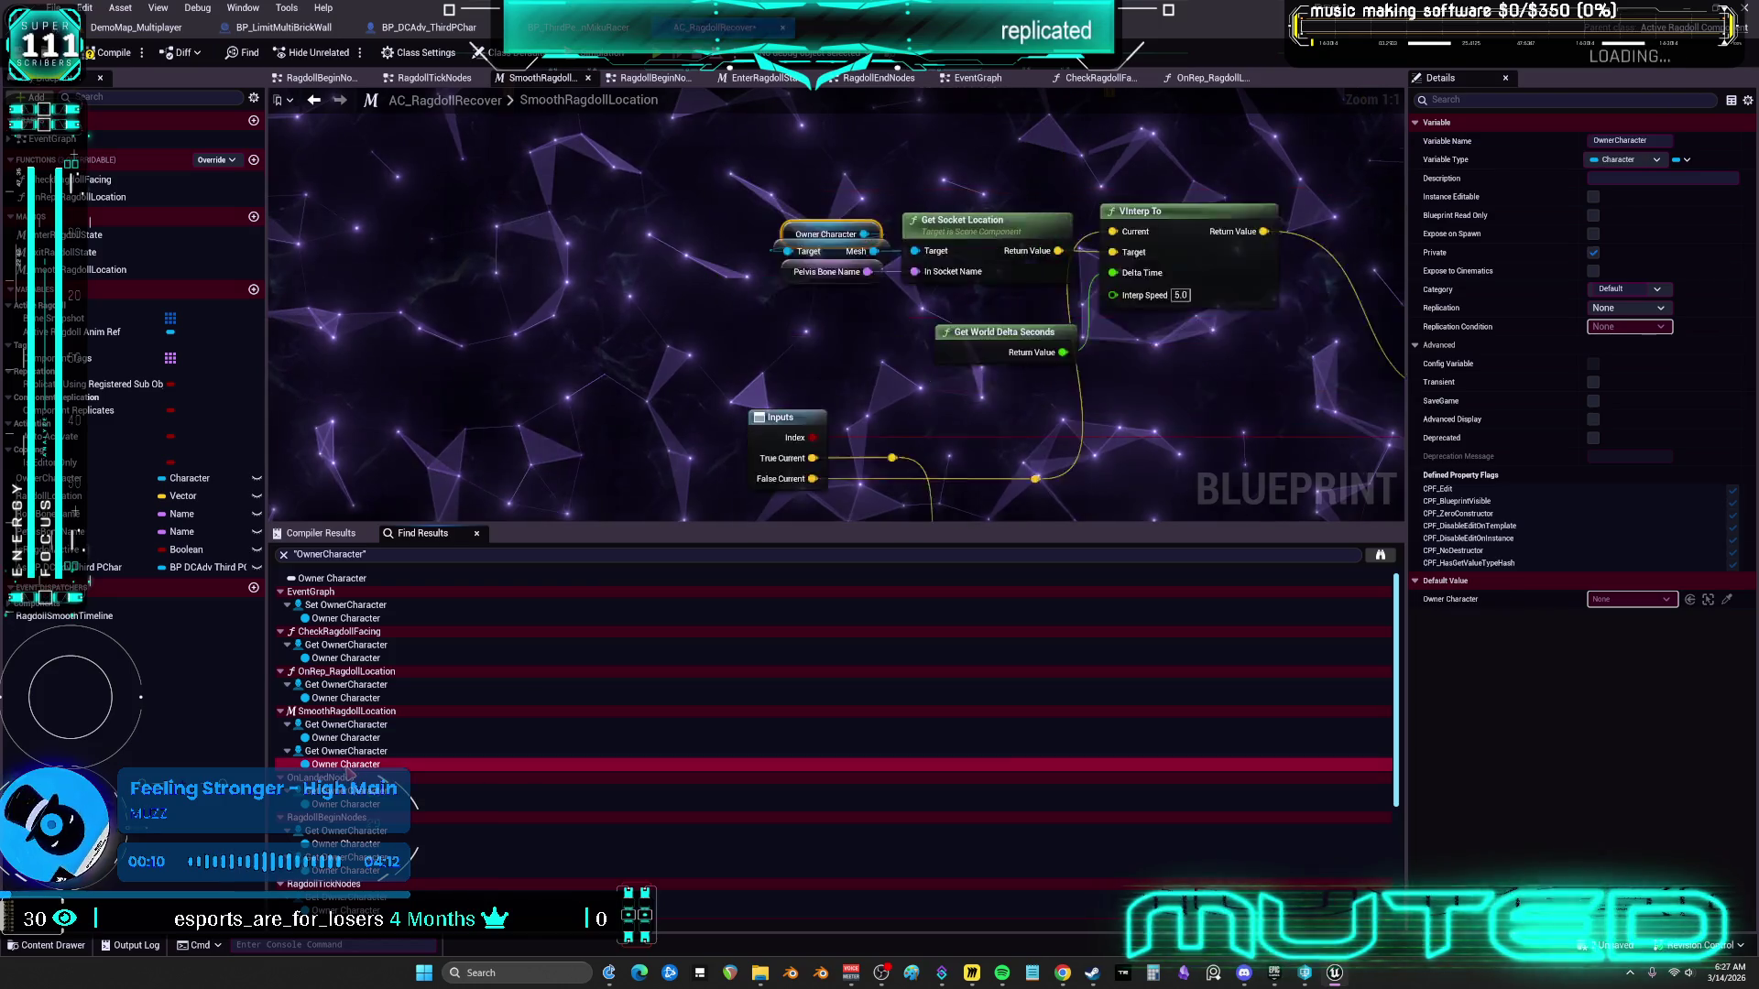
left_click_drag(783, 236, 740, 293)
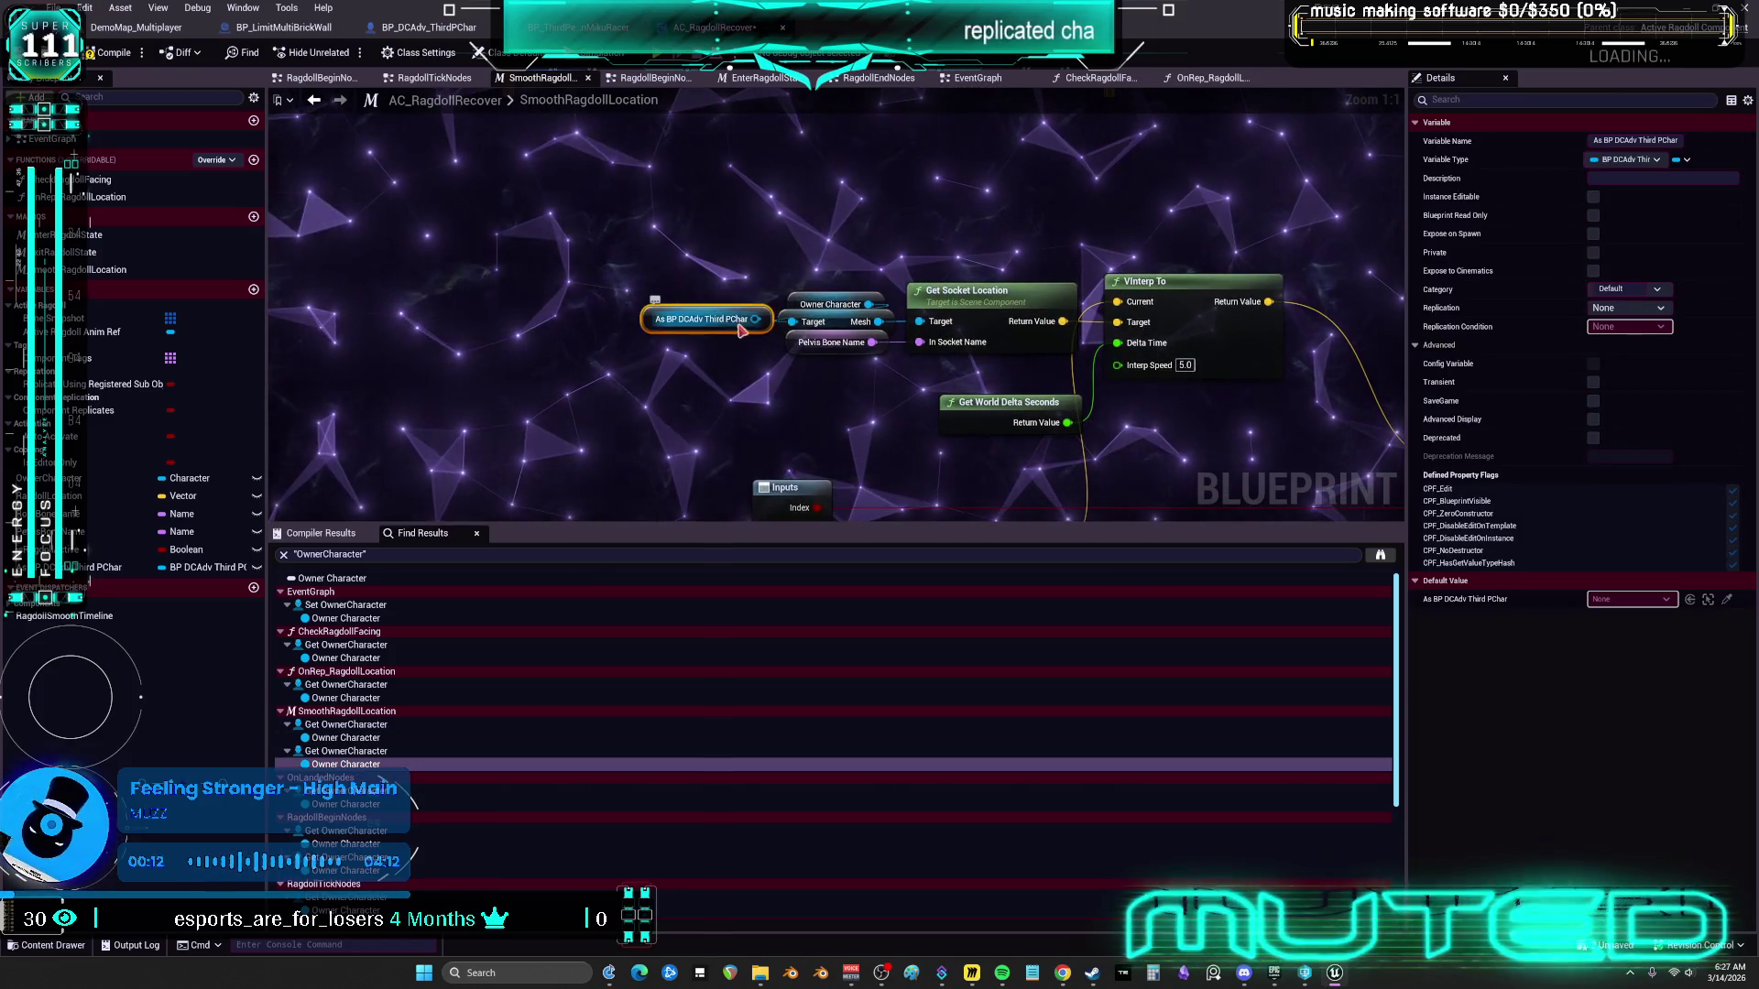
left_click(347, 804)
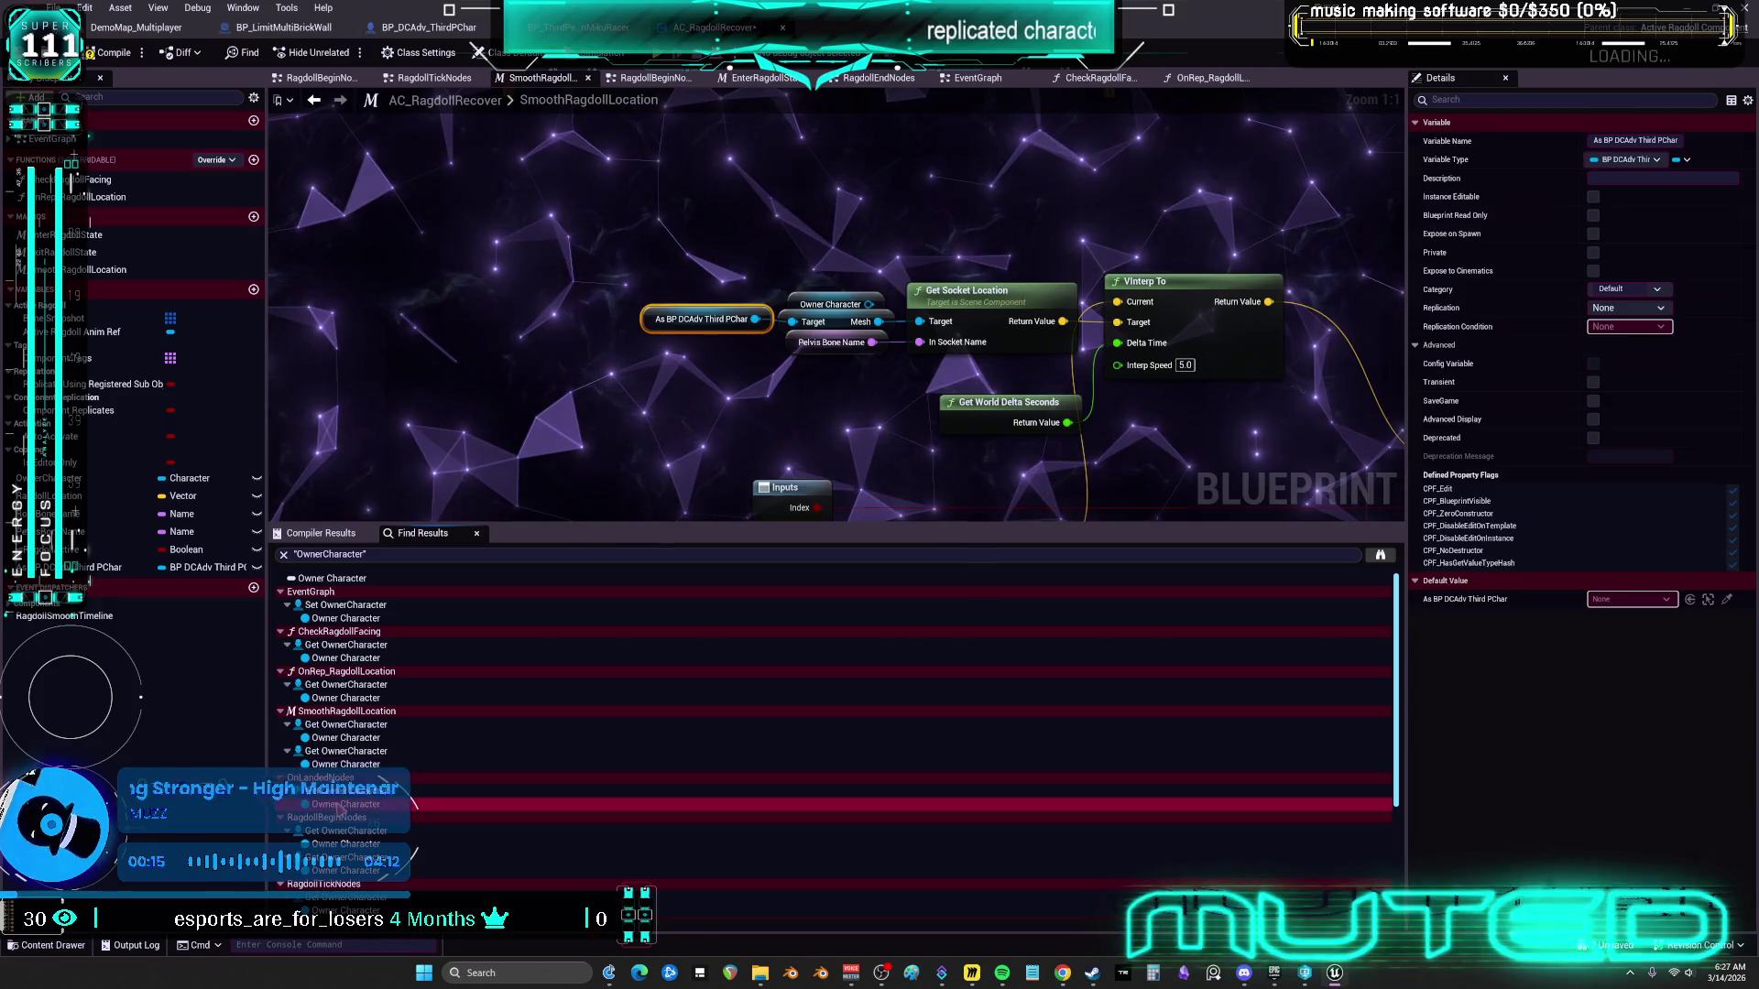
key("ctrl+v")
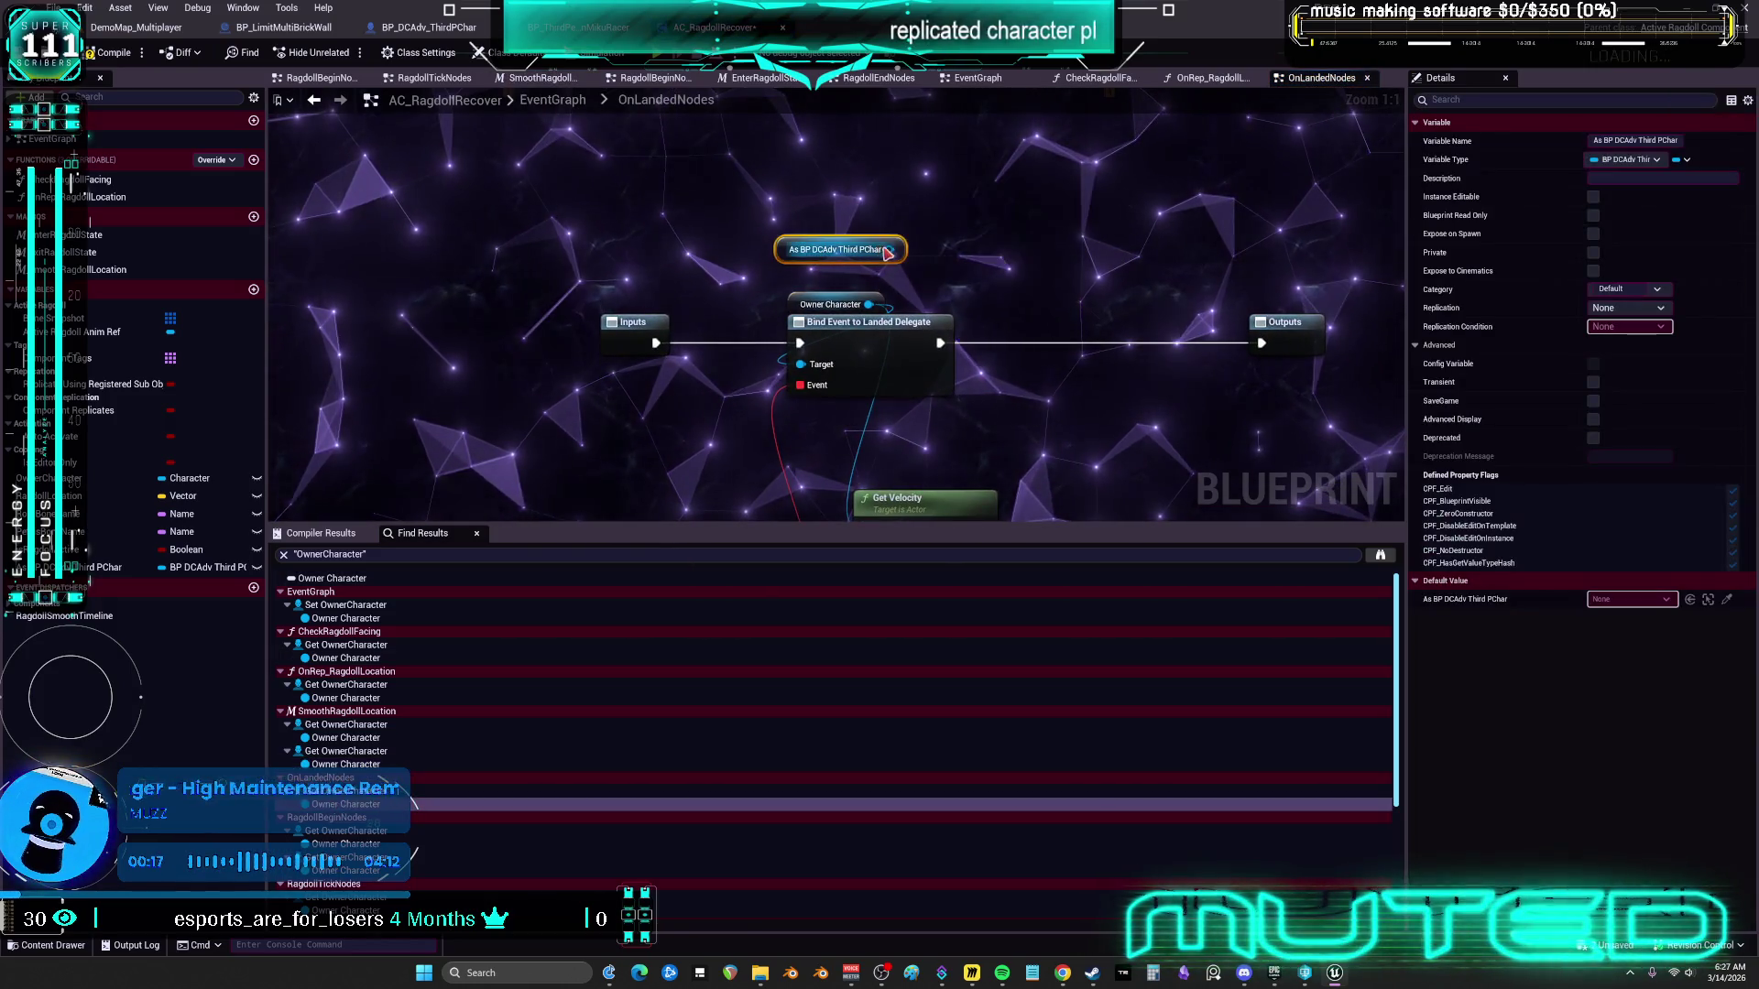
left_click(346, 843)
Paste As BP DCAdv Third PChar getters at both Owner Character uses in RagdollBeginNodes
key("ctrl+v")
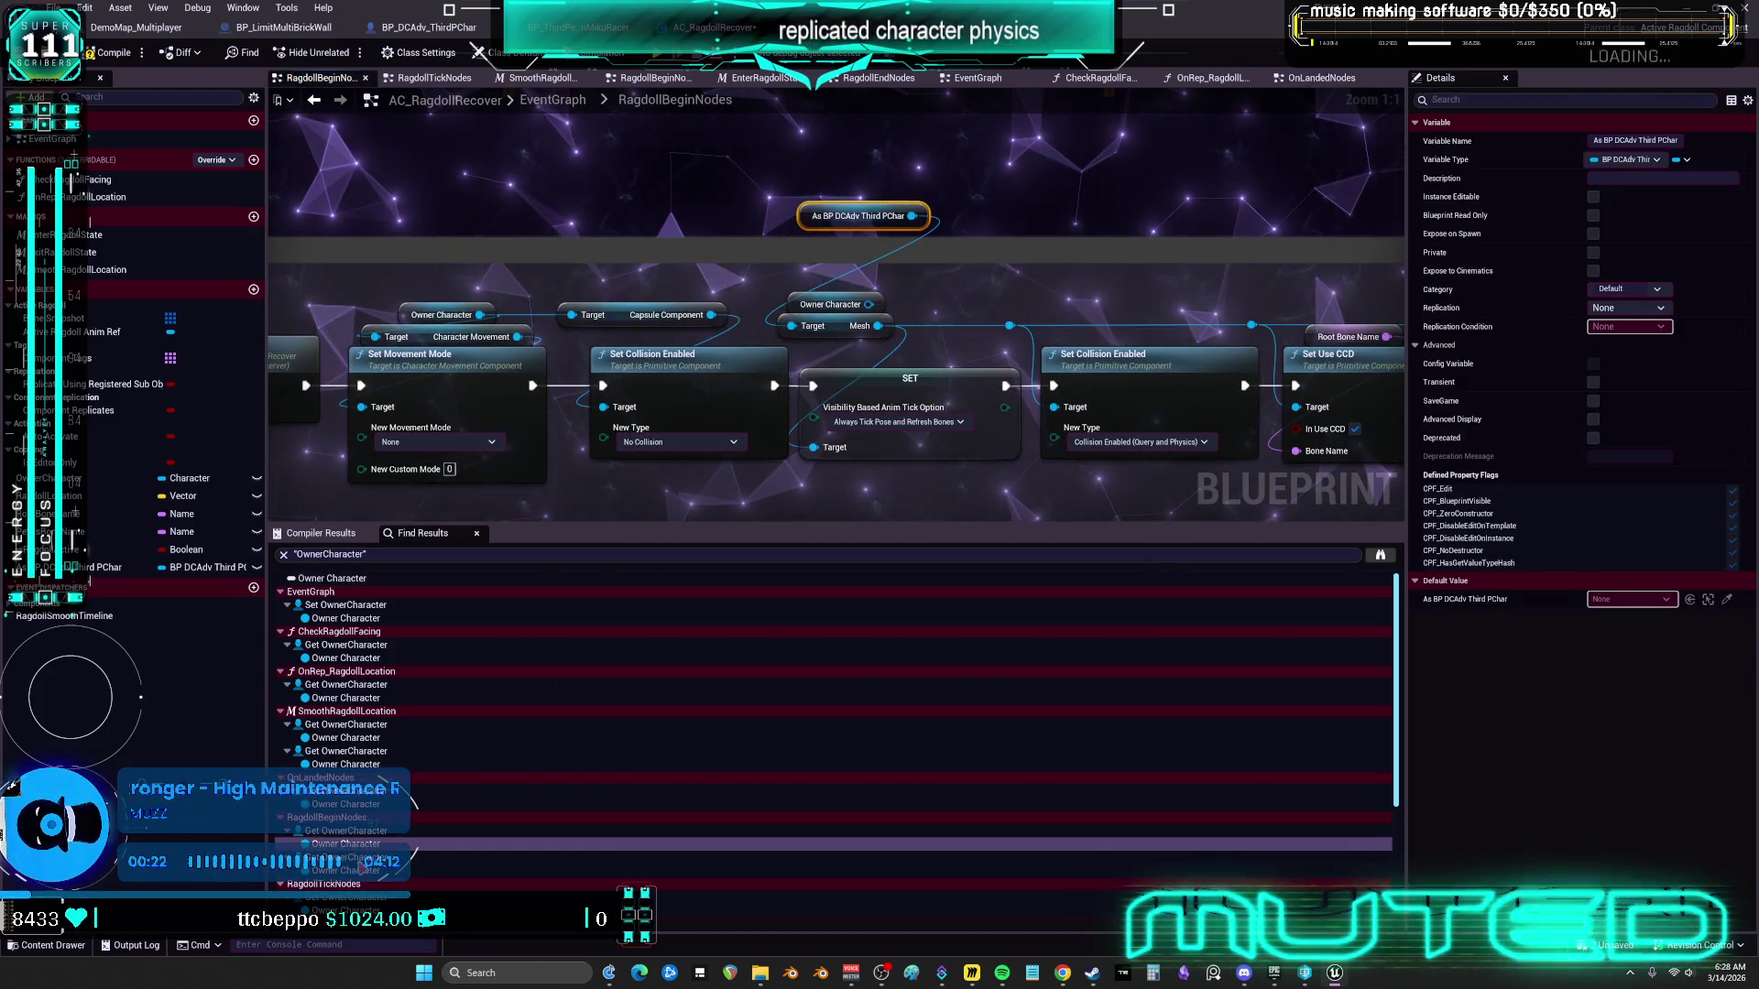
key("Down")
key("ctrl+v")
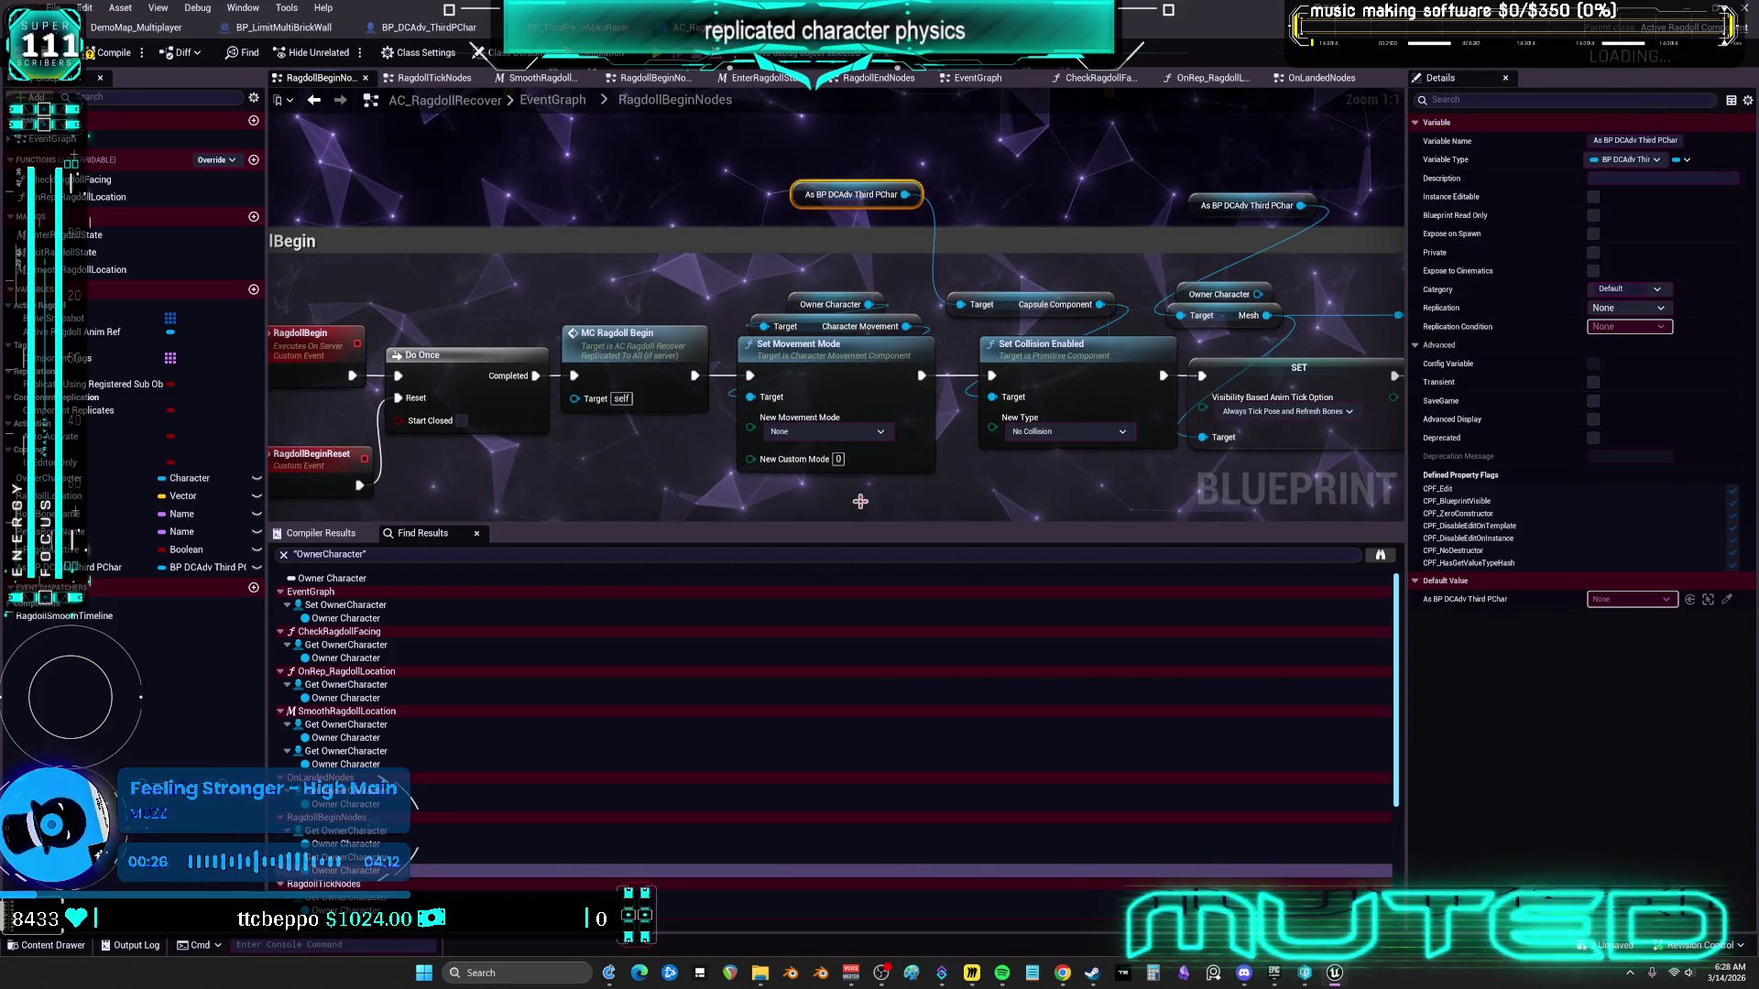
scroll(641, 824, "down", 2)
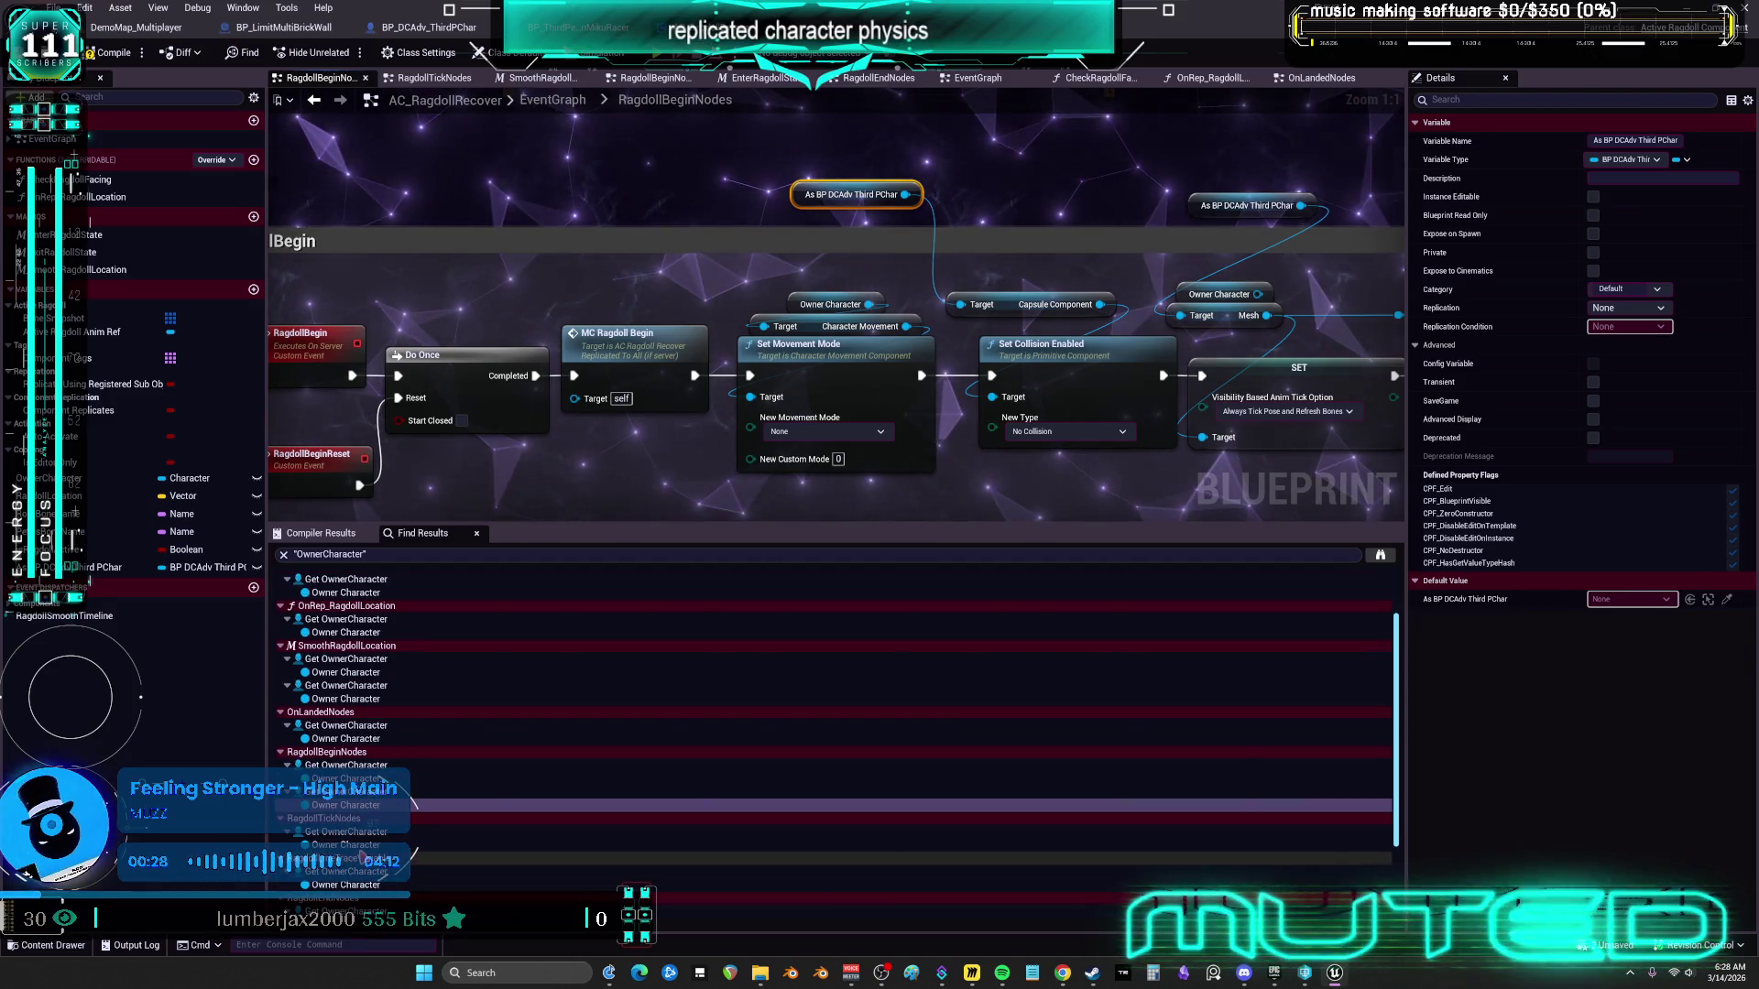
Paste the getter in RagdollTickNodes and RagdollLineTraceVeriable, wiring it into the Target pins
left_click(733, 844)
key("ctrl+v")
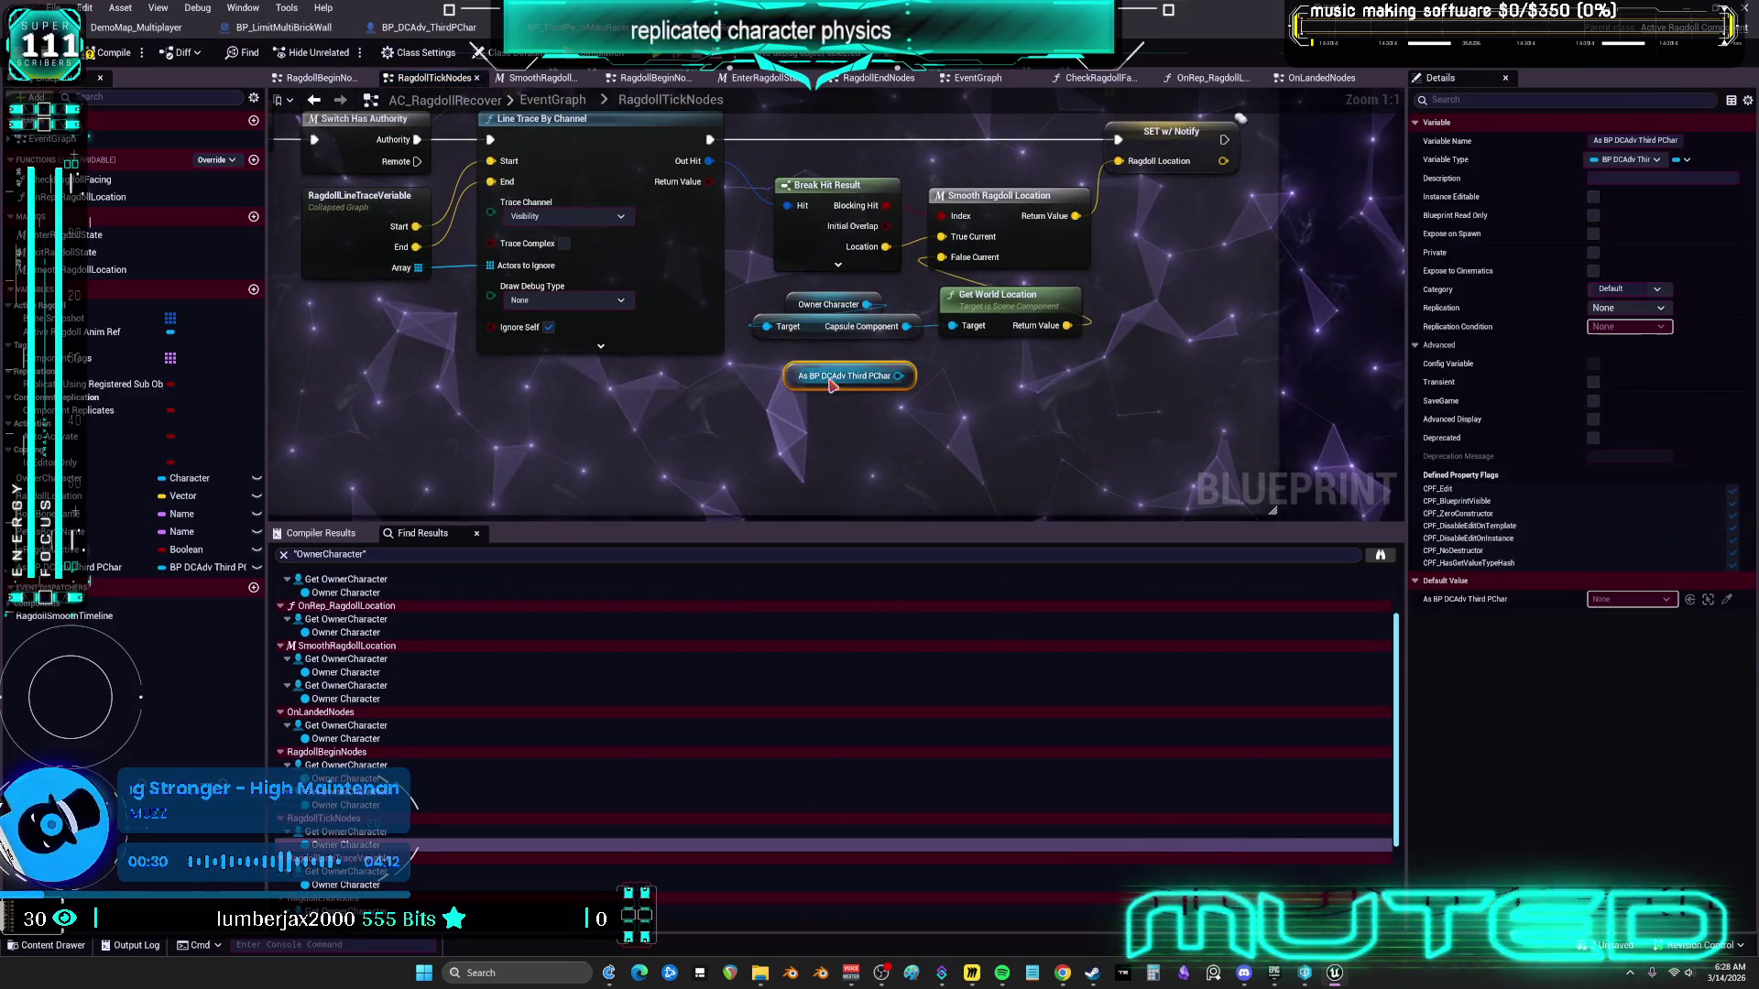
left_click_drag(898, 376, 767, 326)
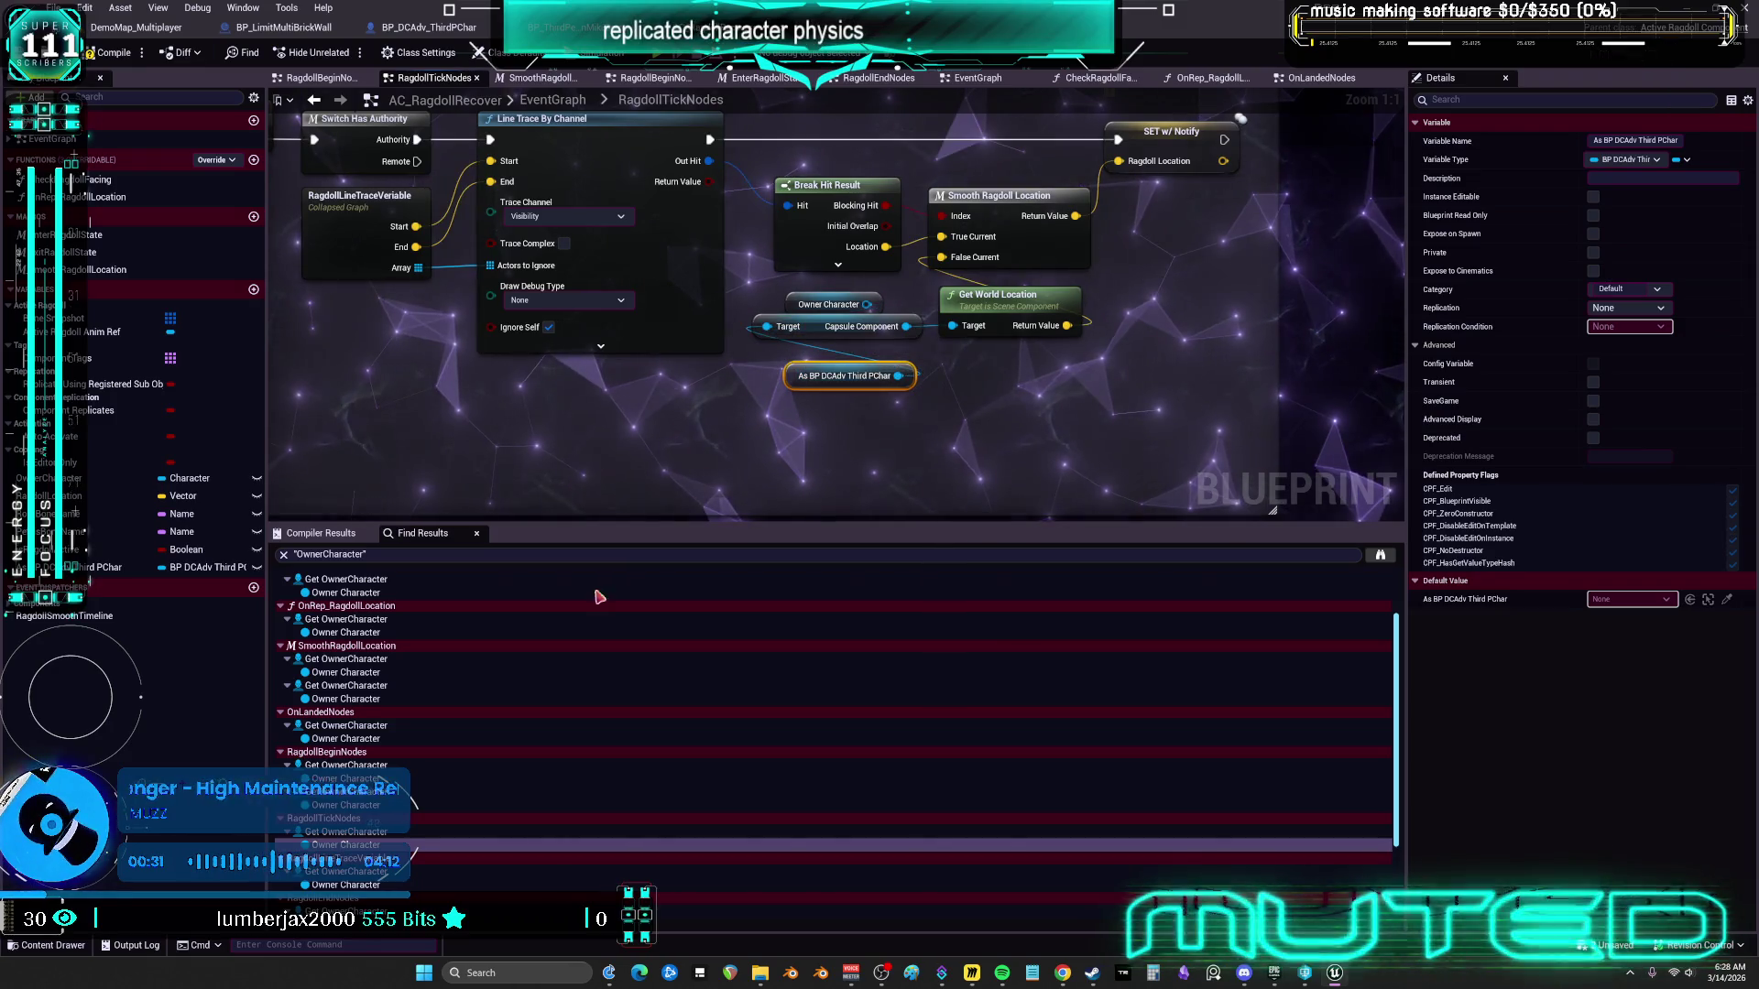
left_click(356, 884)
key("ctrl+v")
left_click_drag(907, 262, 792, 326)
scroll(458, 825, "down", 3)
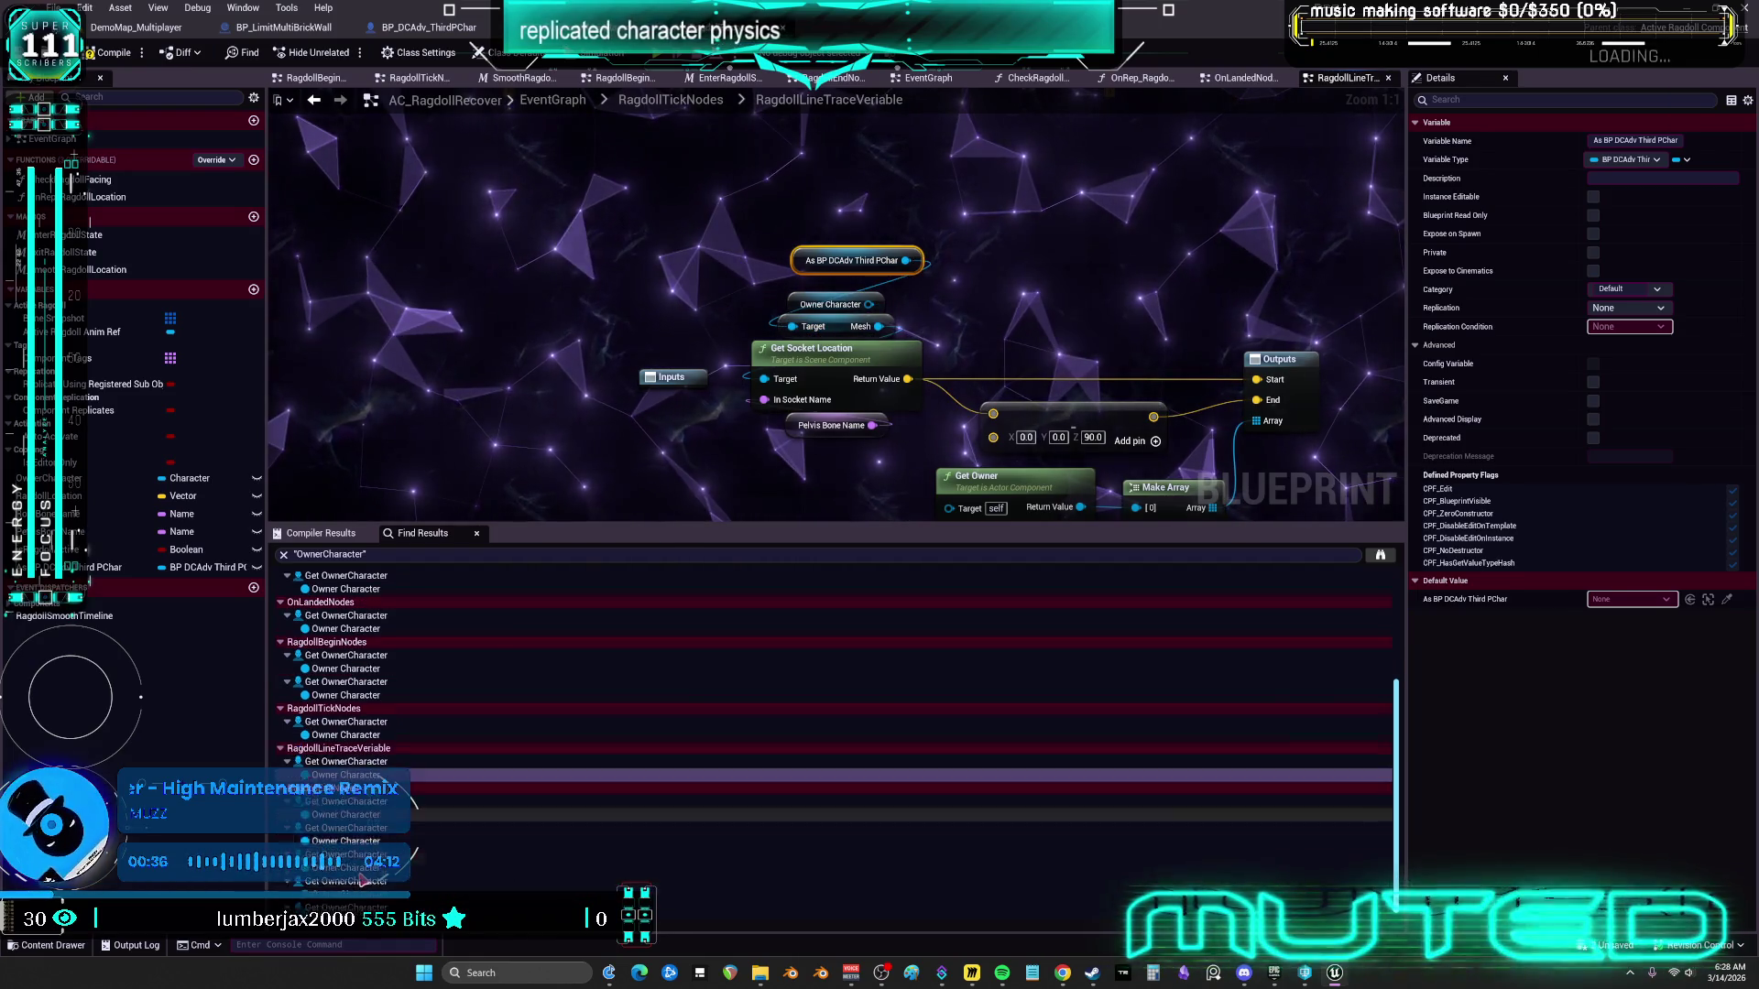
left_click(346, 806)
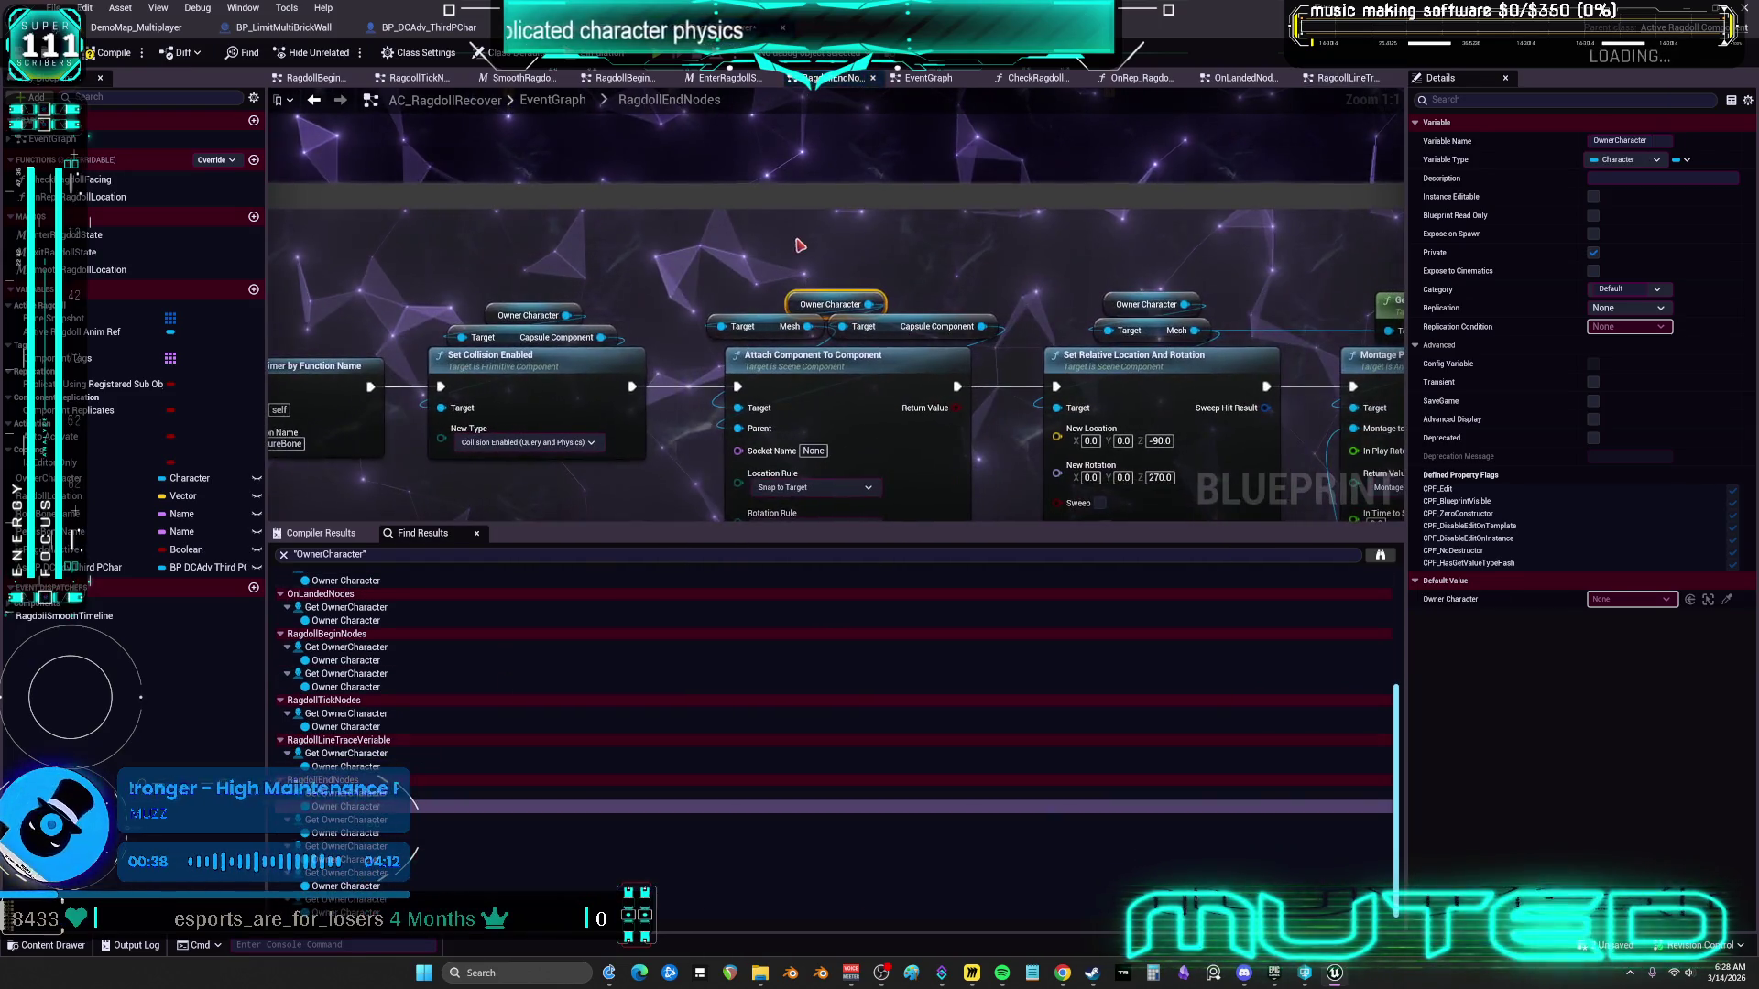
Reposition the first RagdollEndNodes Owner Character getter and paste two As BP DCAdv Third PChar getters
left_click(794, 259)
mouse_move(801, 299)
left_mouse_down()
mouse_move(796, 264)
mouse_move(742, 248)
left_mouse_up()
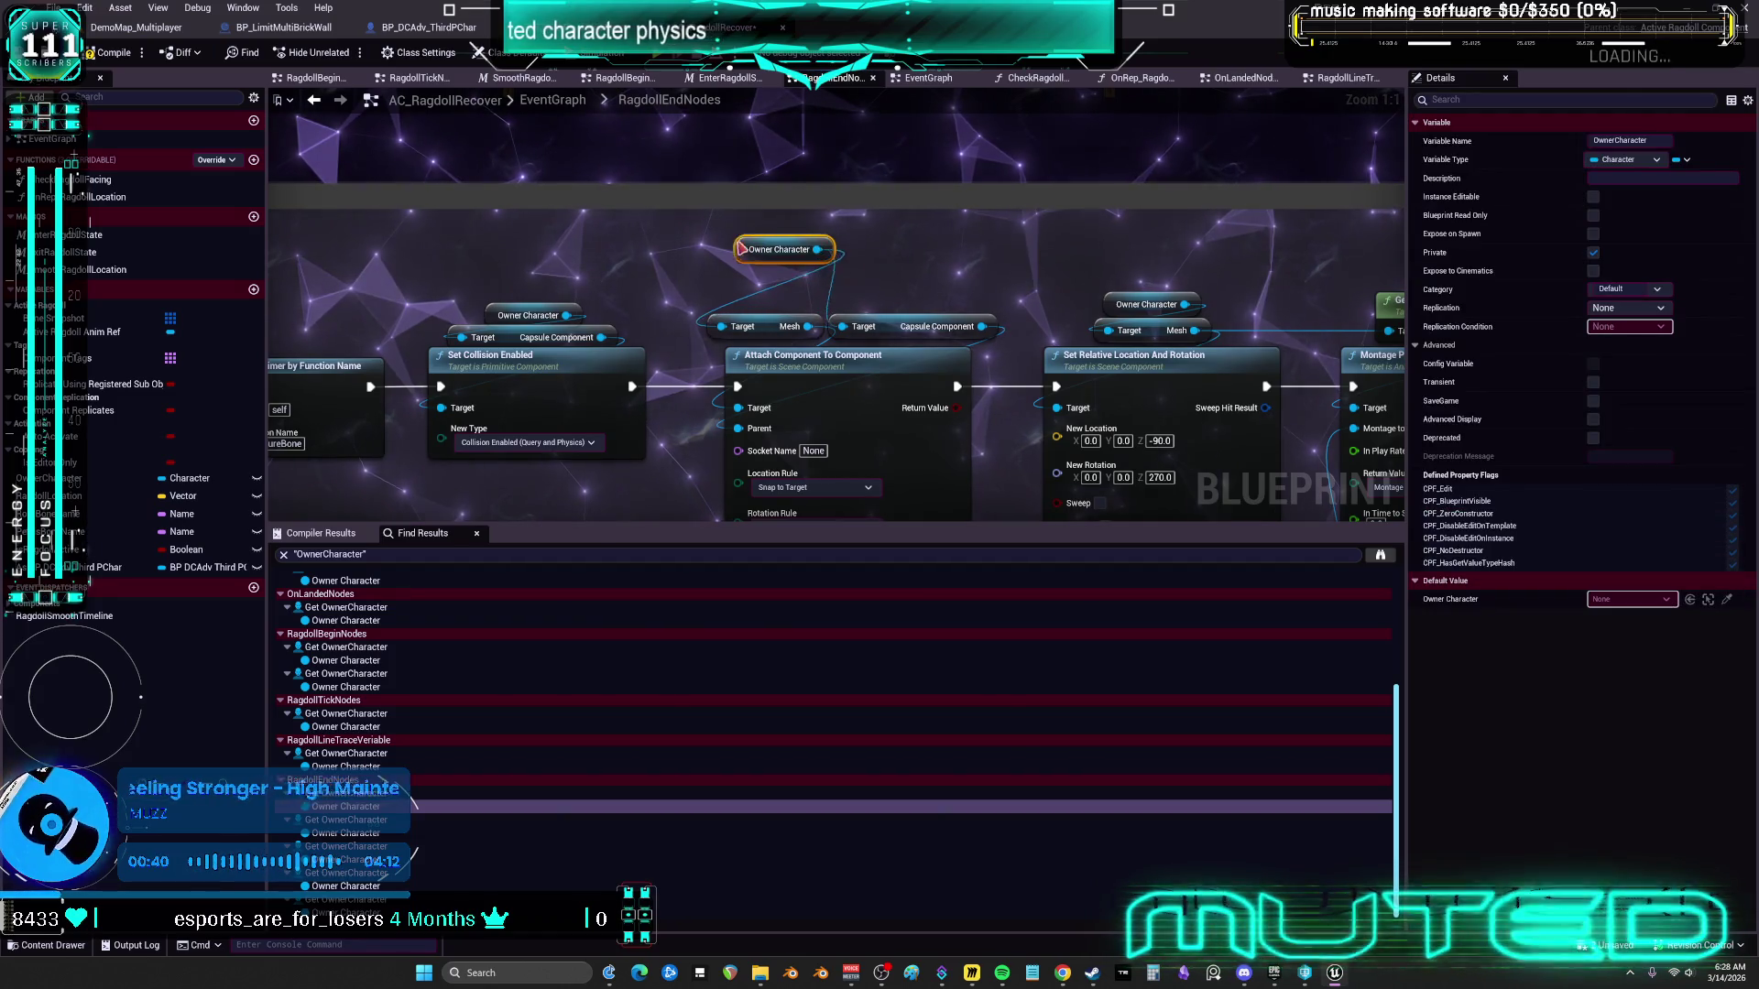
key("ctrl+v")
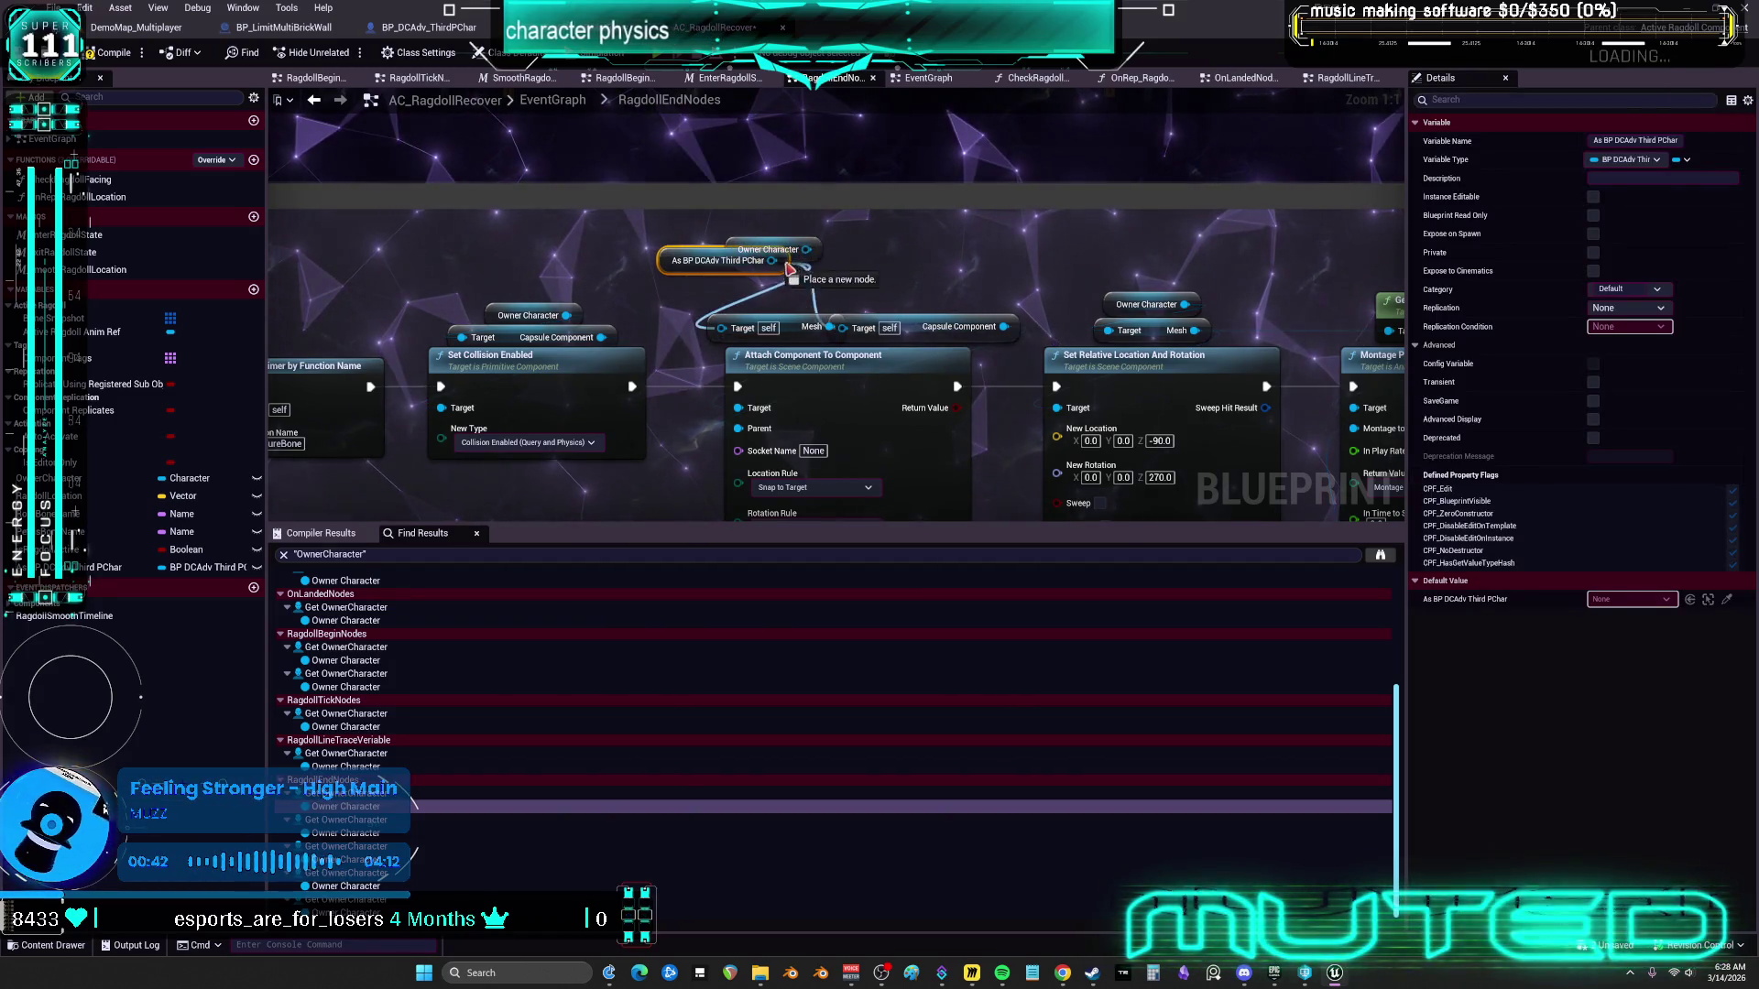
left_click(595, 833)
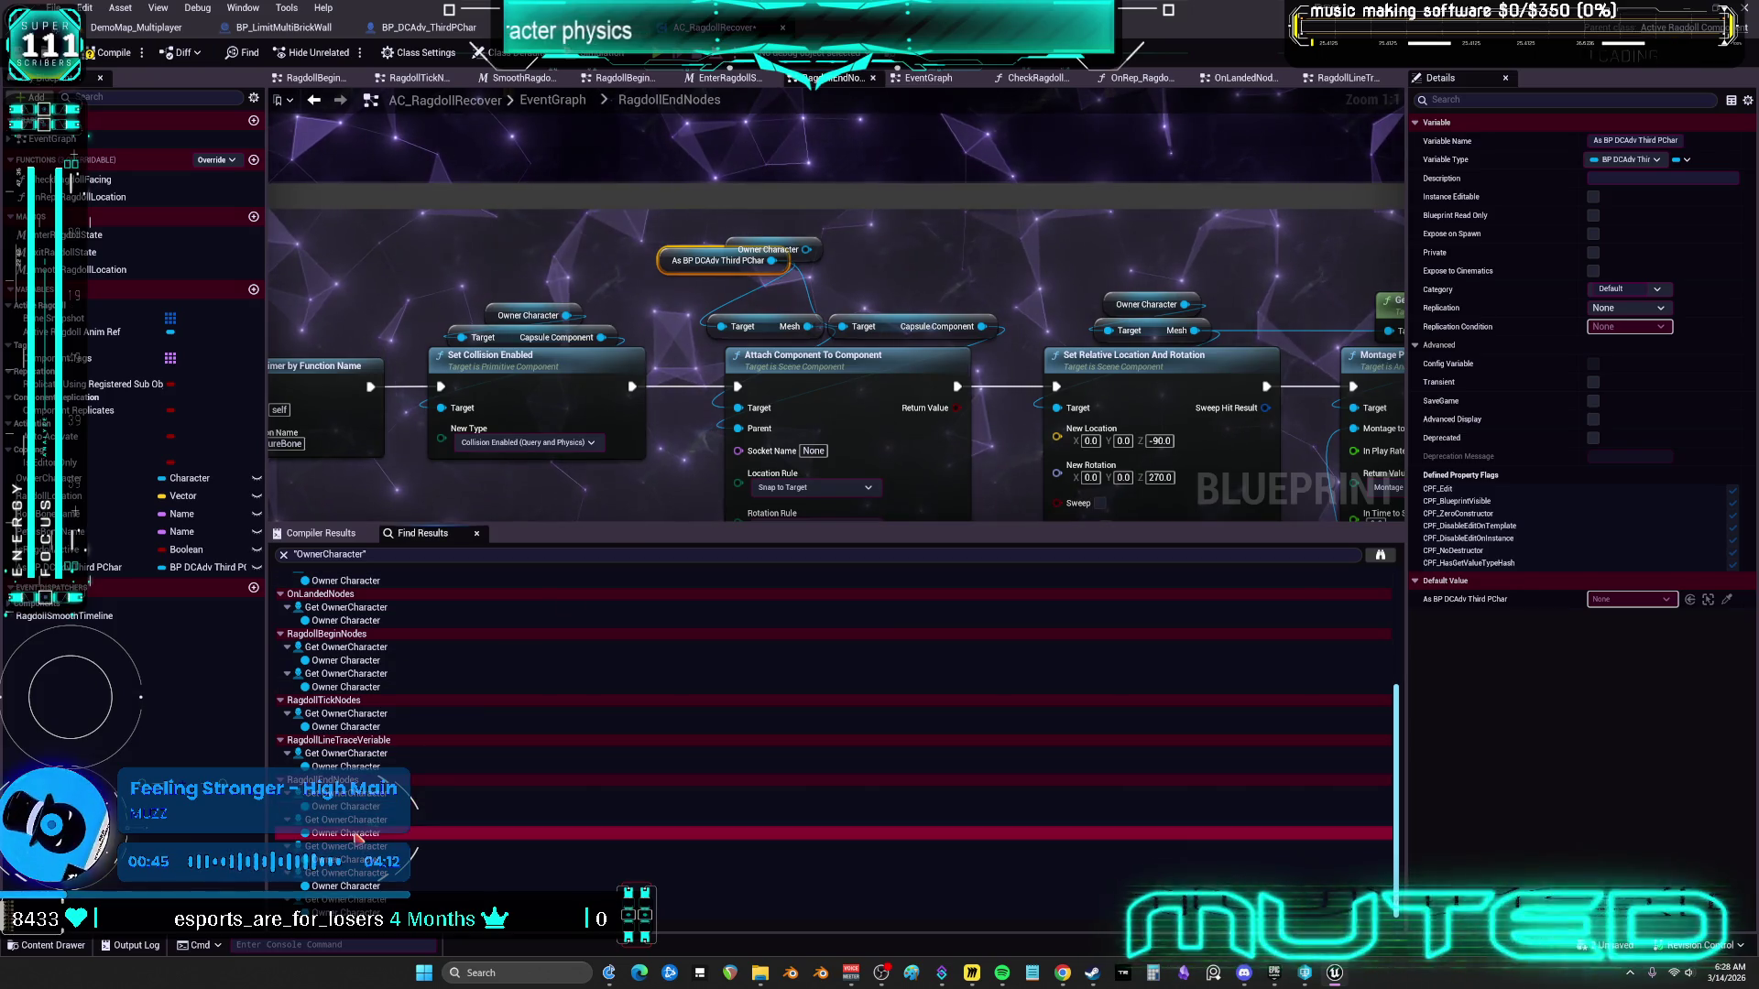
key("ctrl+v")
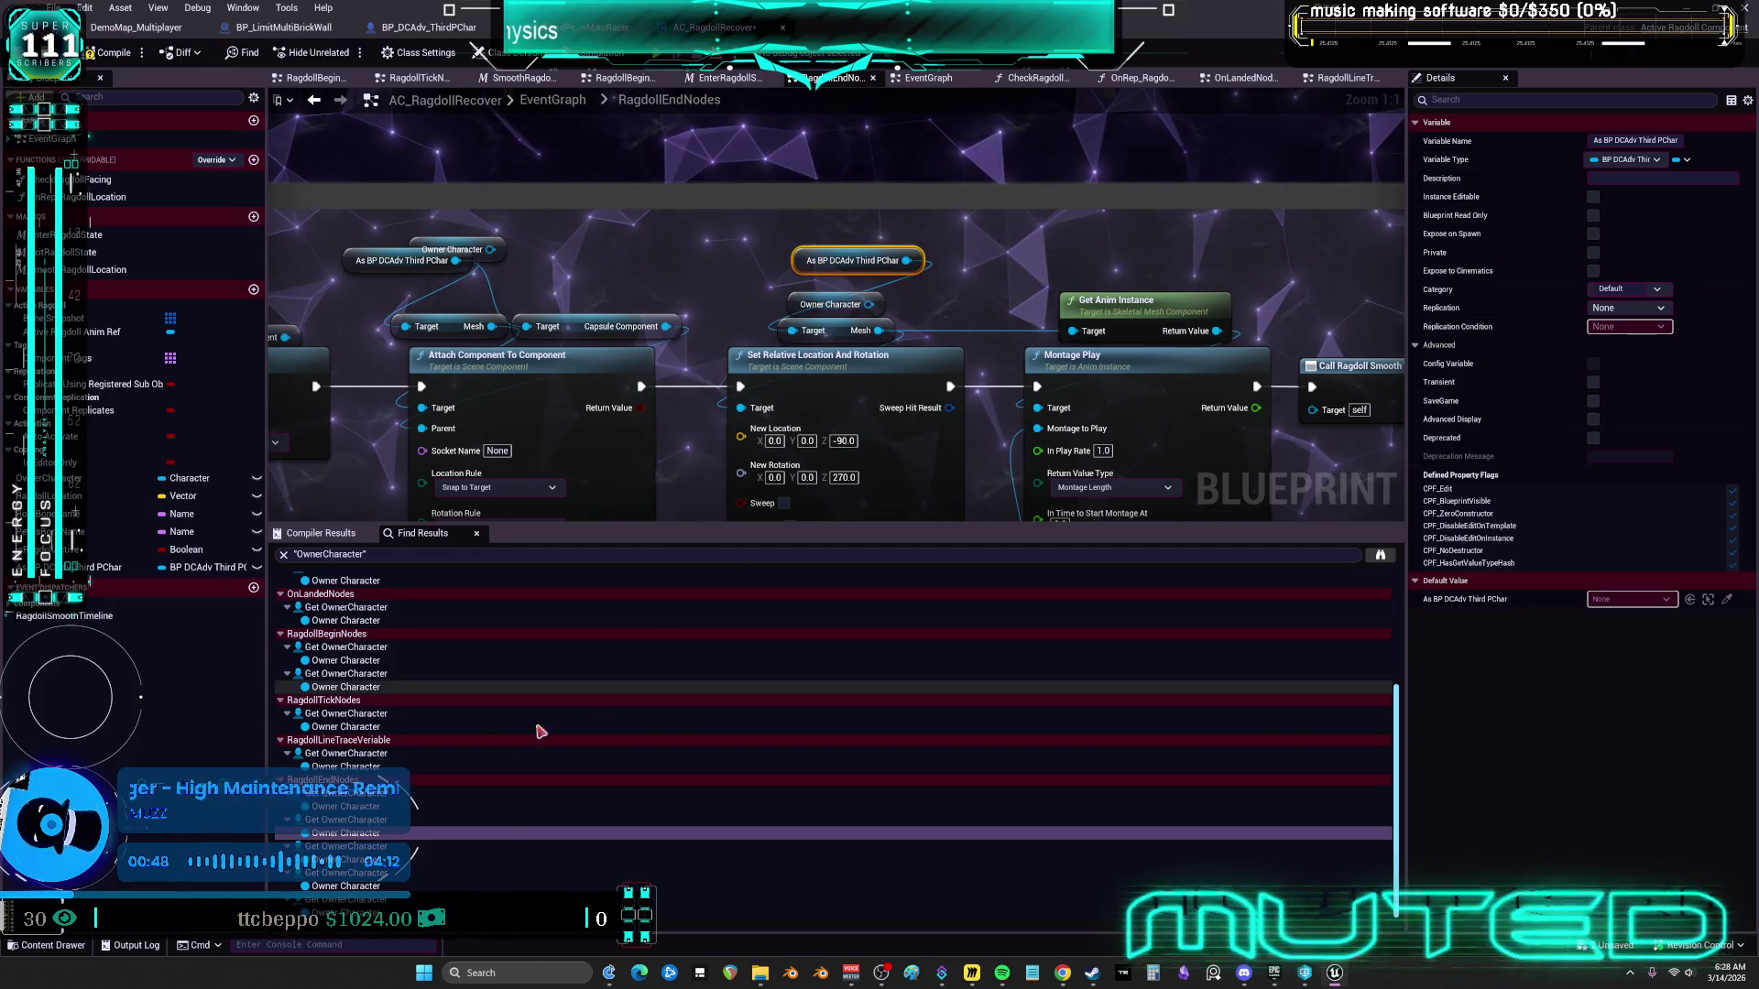
left_click(549, 859)
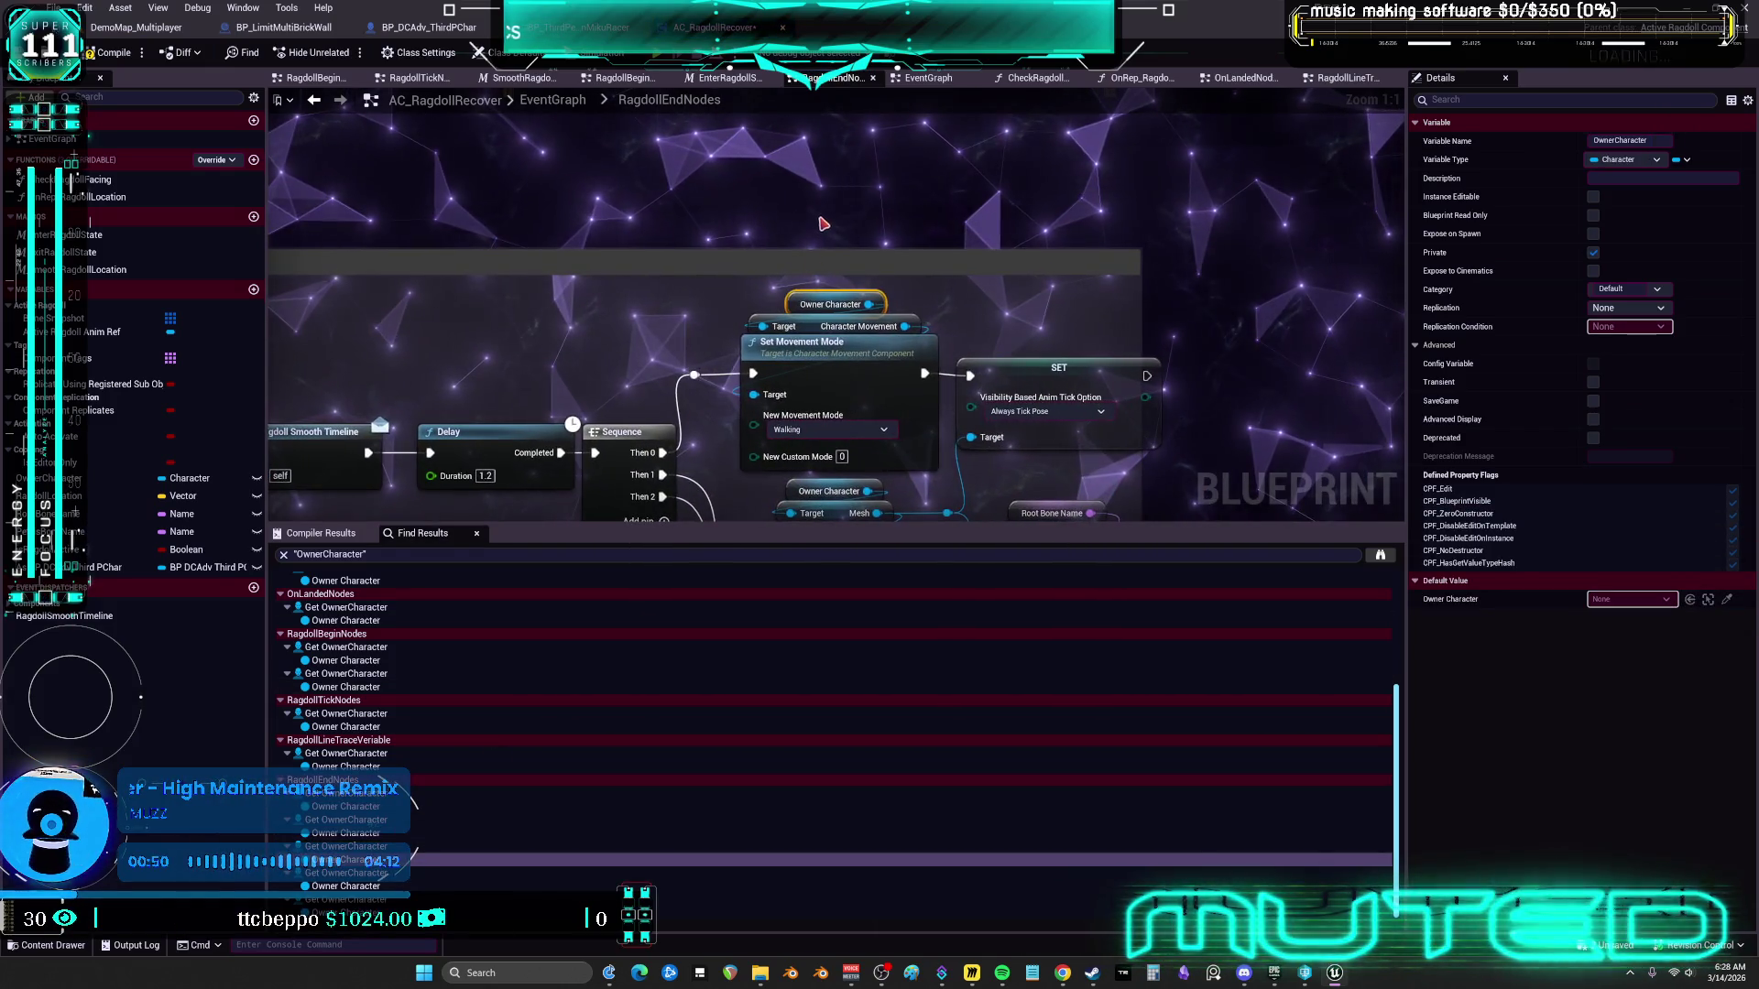
Add getters by Set Movement Mode and Set Collision Enabled, wire Targets, then start a multiplayer preview
key("ctrl+v")
left_click_drag(927, 227, 920, 245)
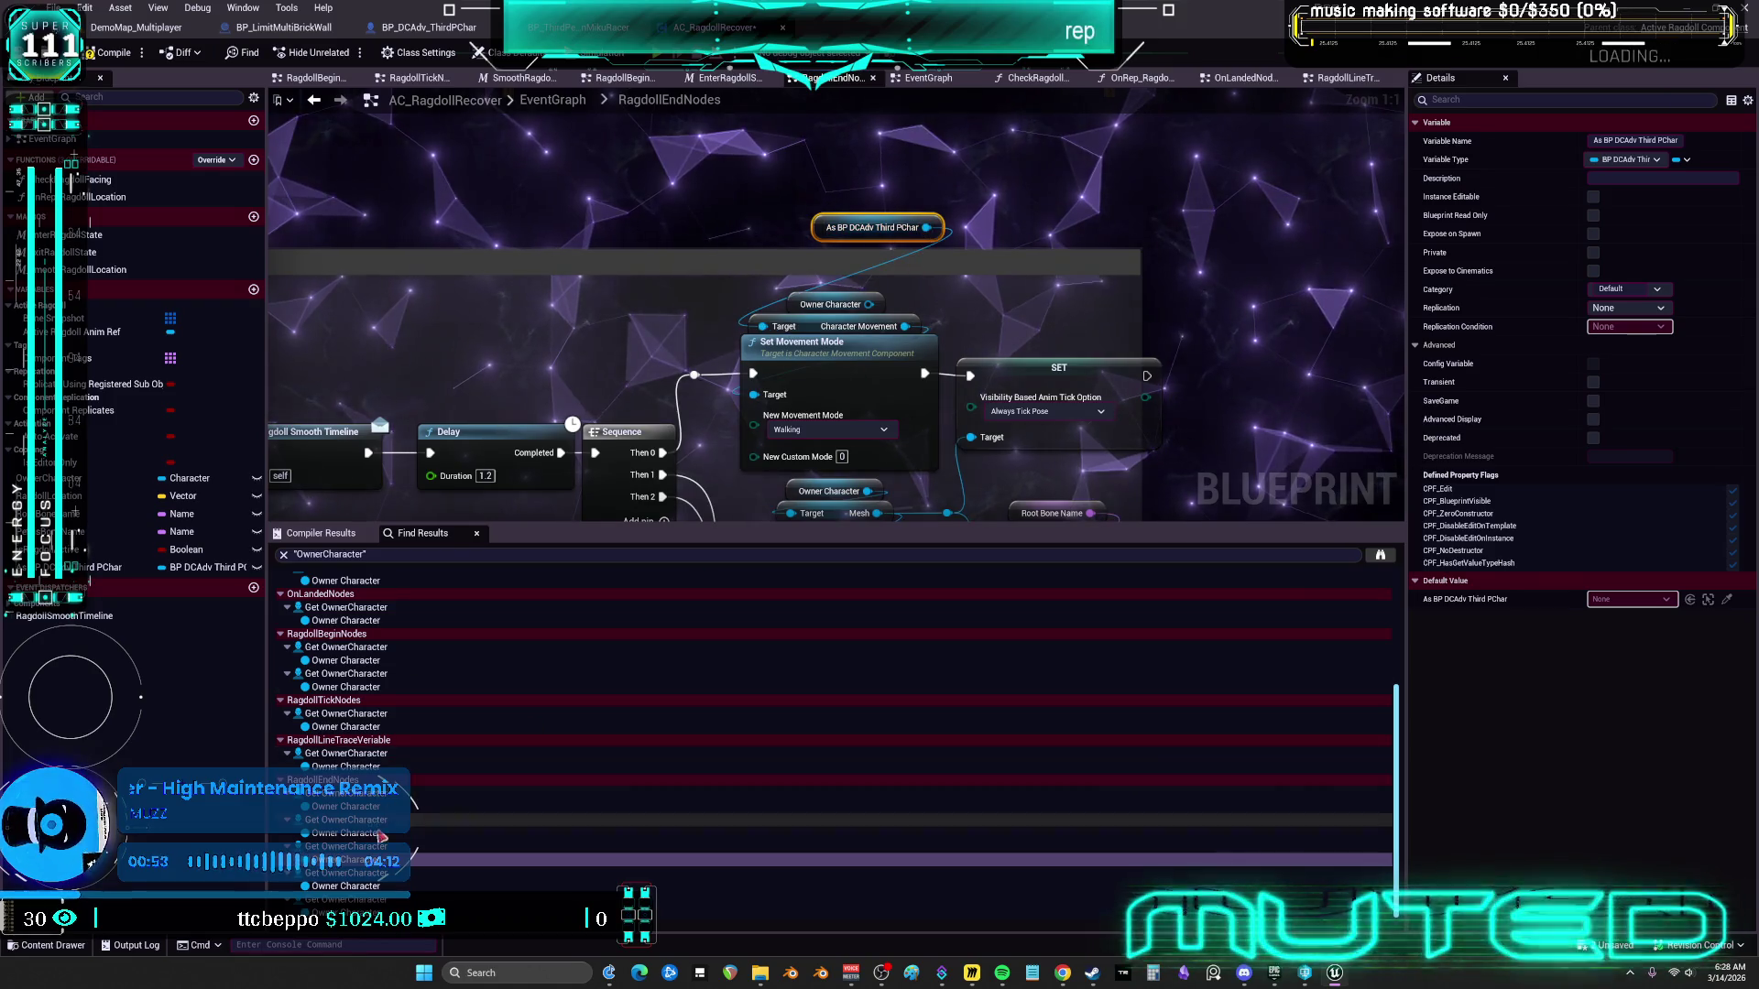
left_click(632, 885)
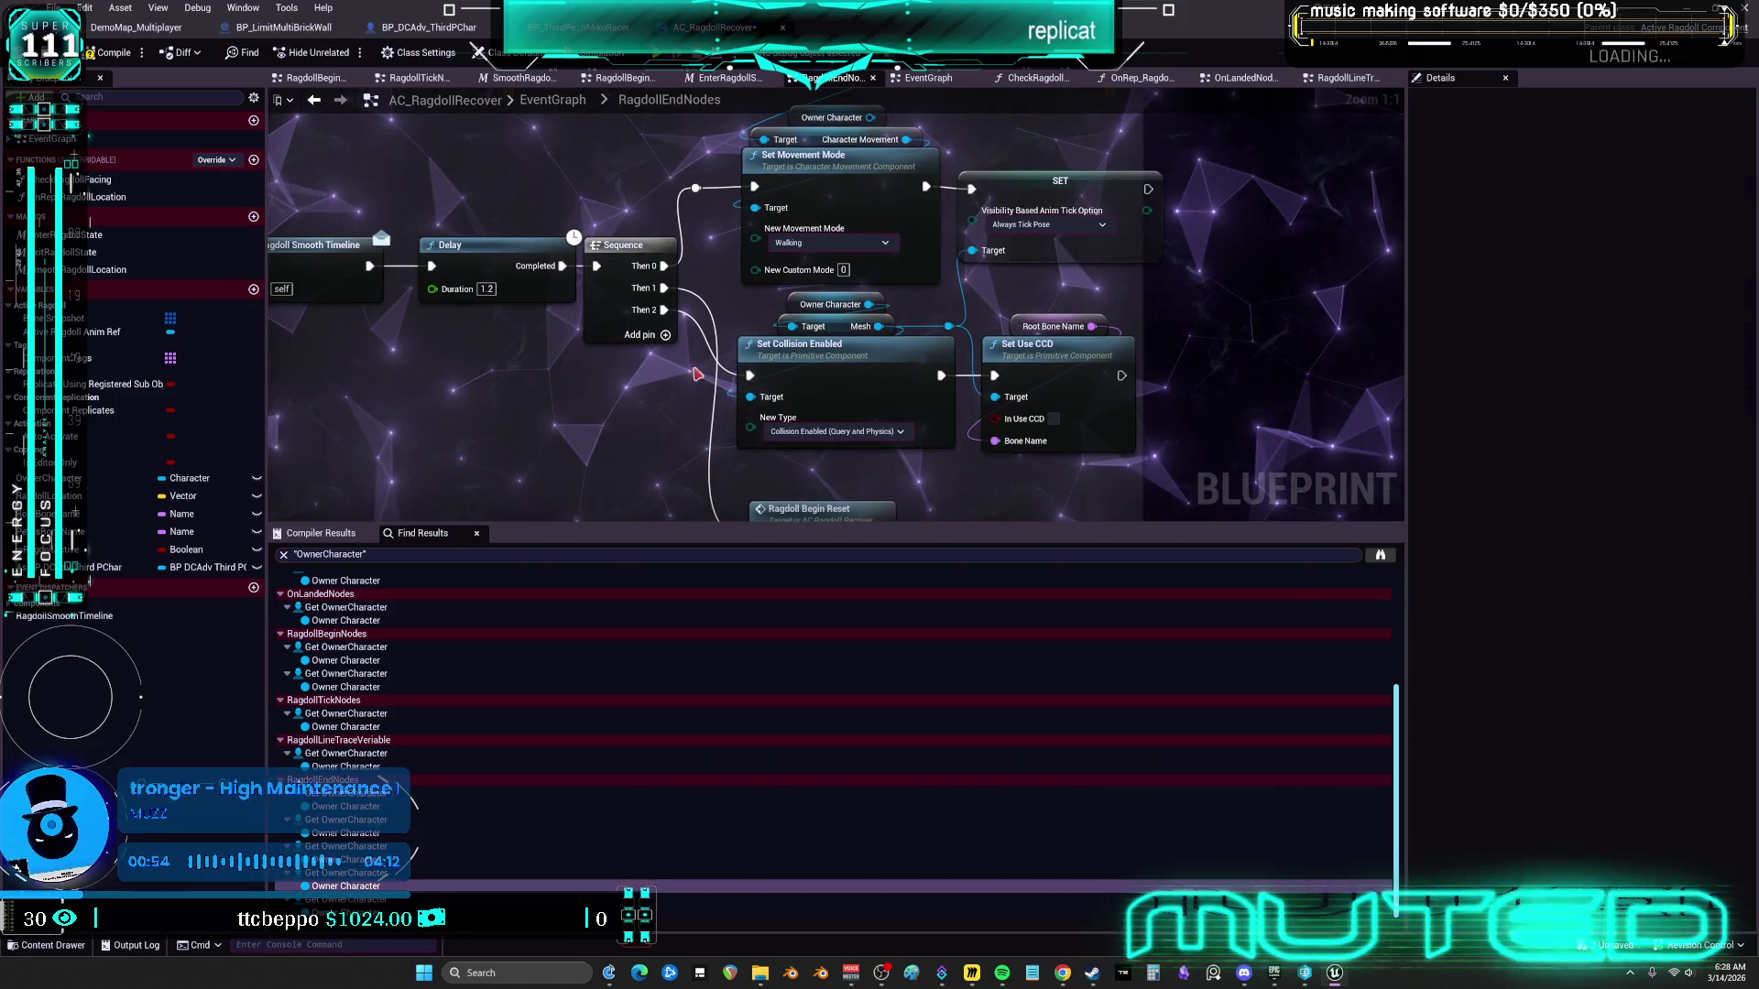
key("ctrl+v")
mouse_move(675, 414)
left_mouse_down()
mouse_move(751, 403)
mouse_move(792, 327)
left_mouse_up()
key("ctrl+v")
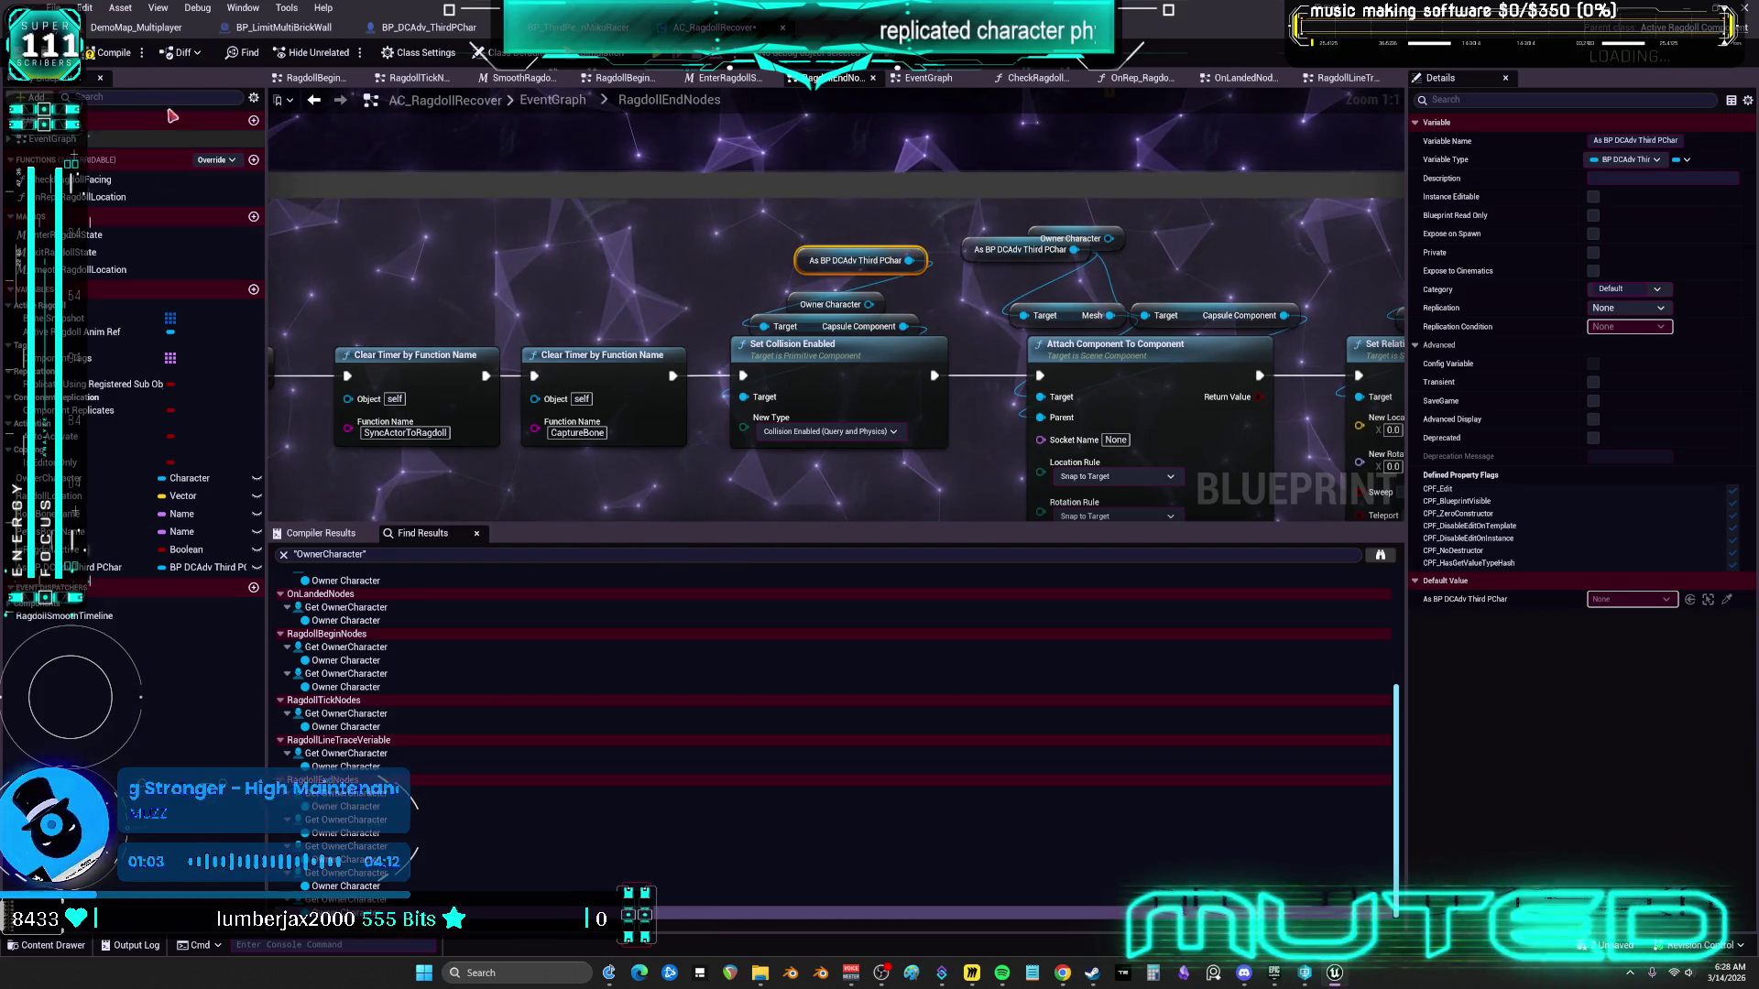
left_click(740, 217)
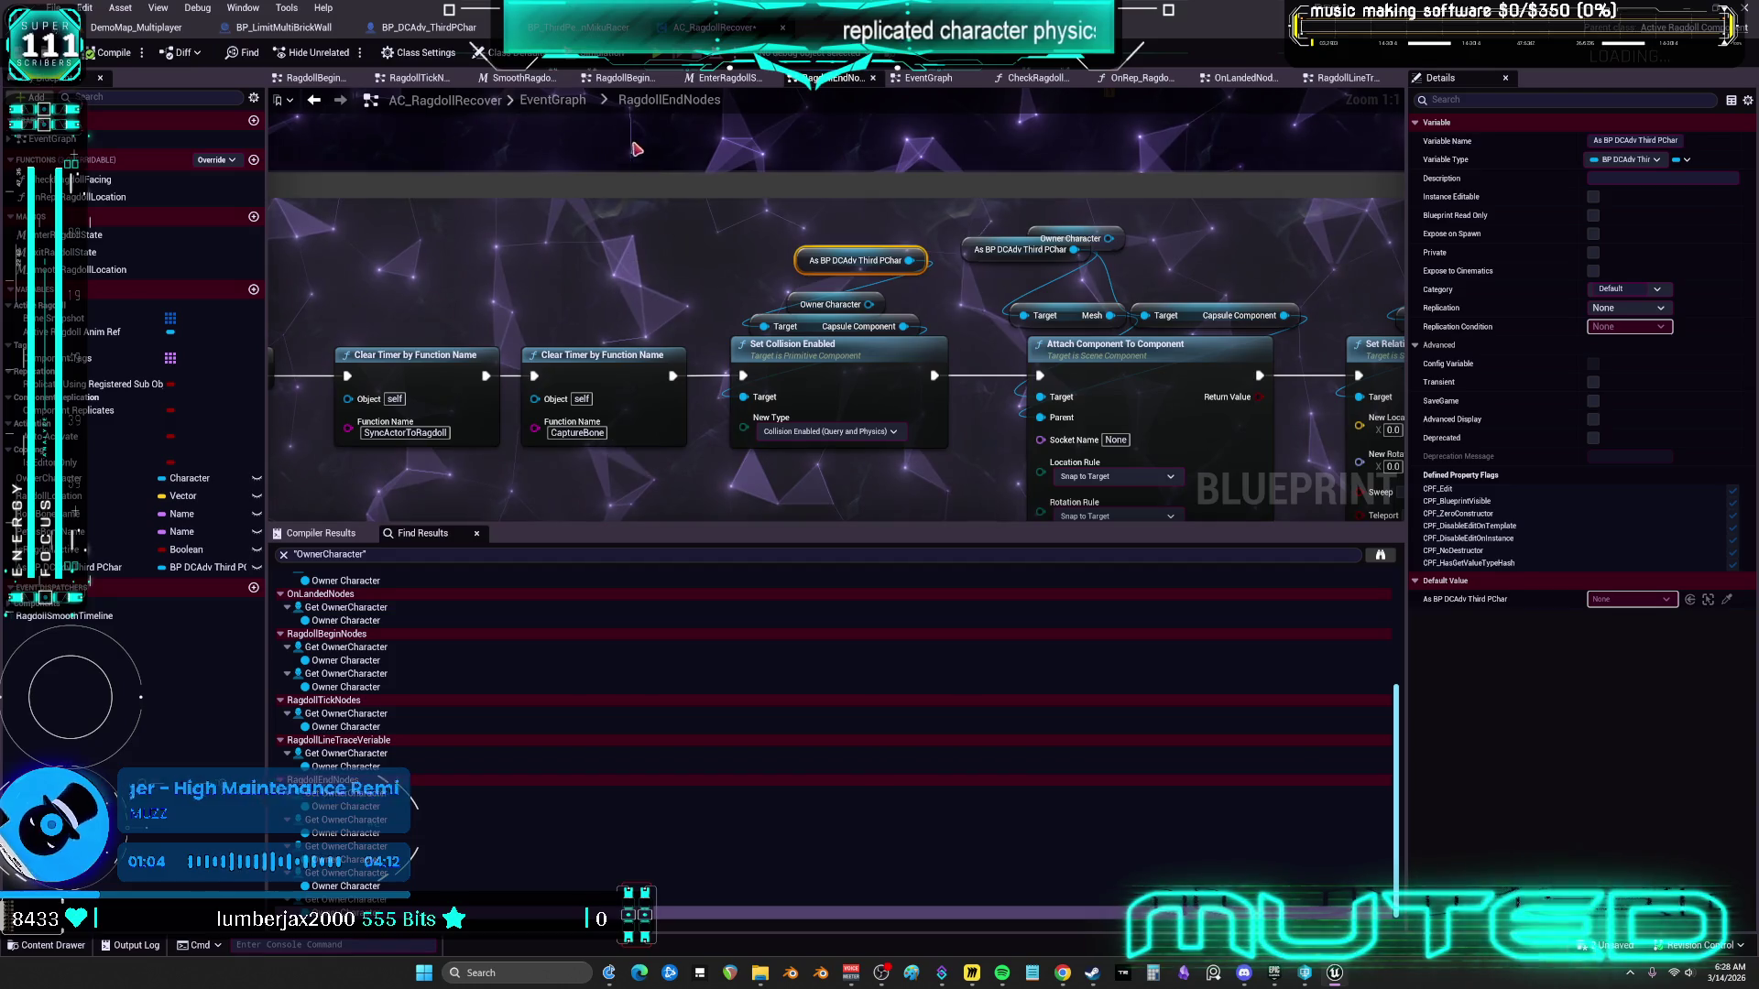
key("alt+p")
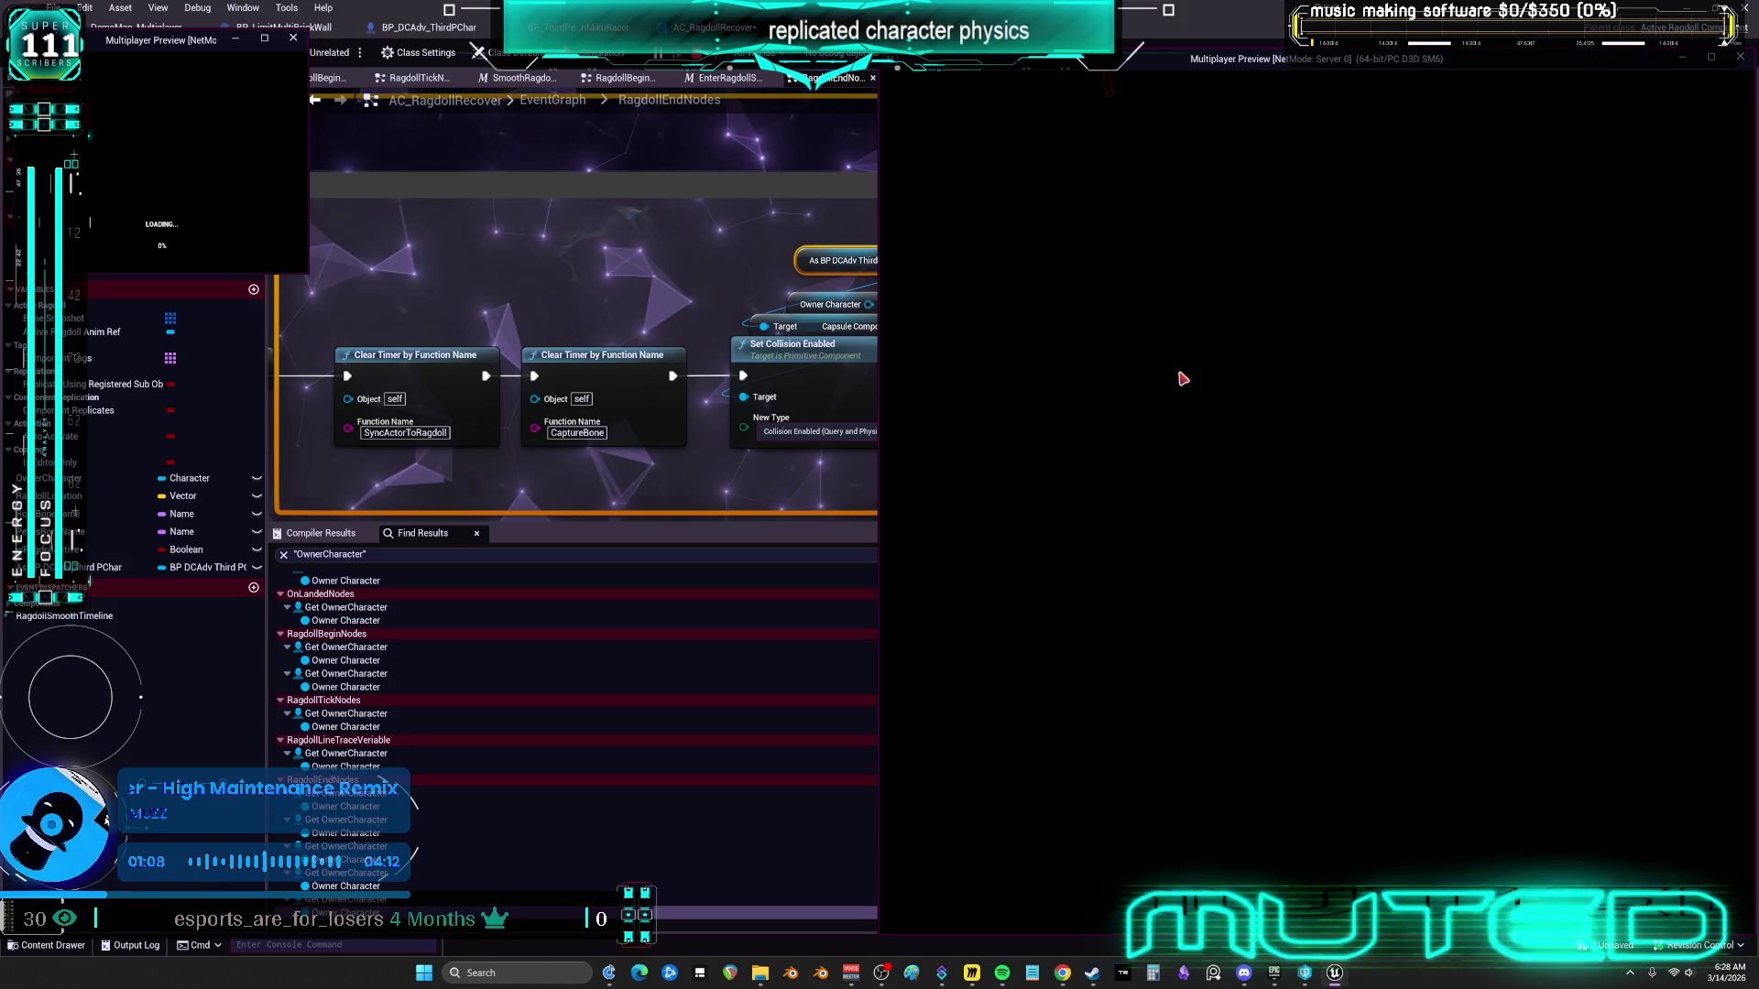
key("w")
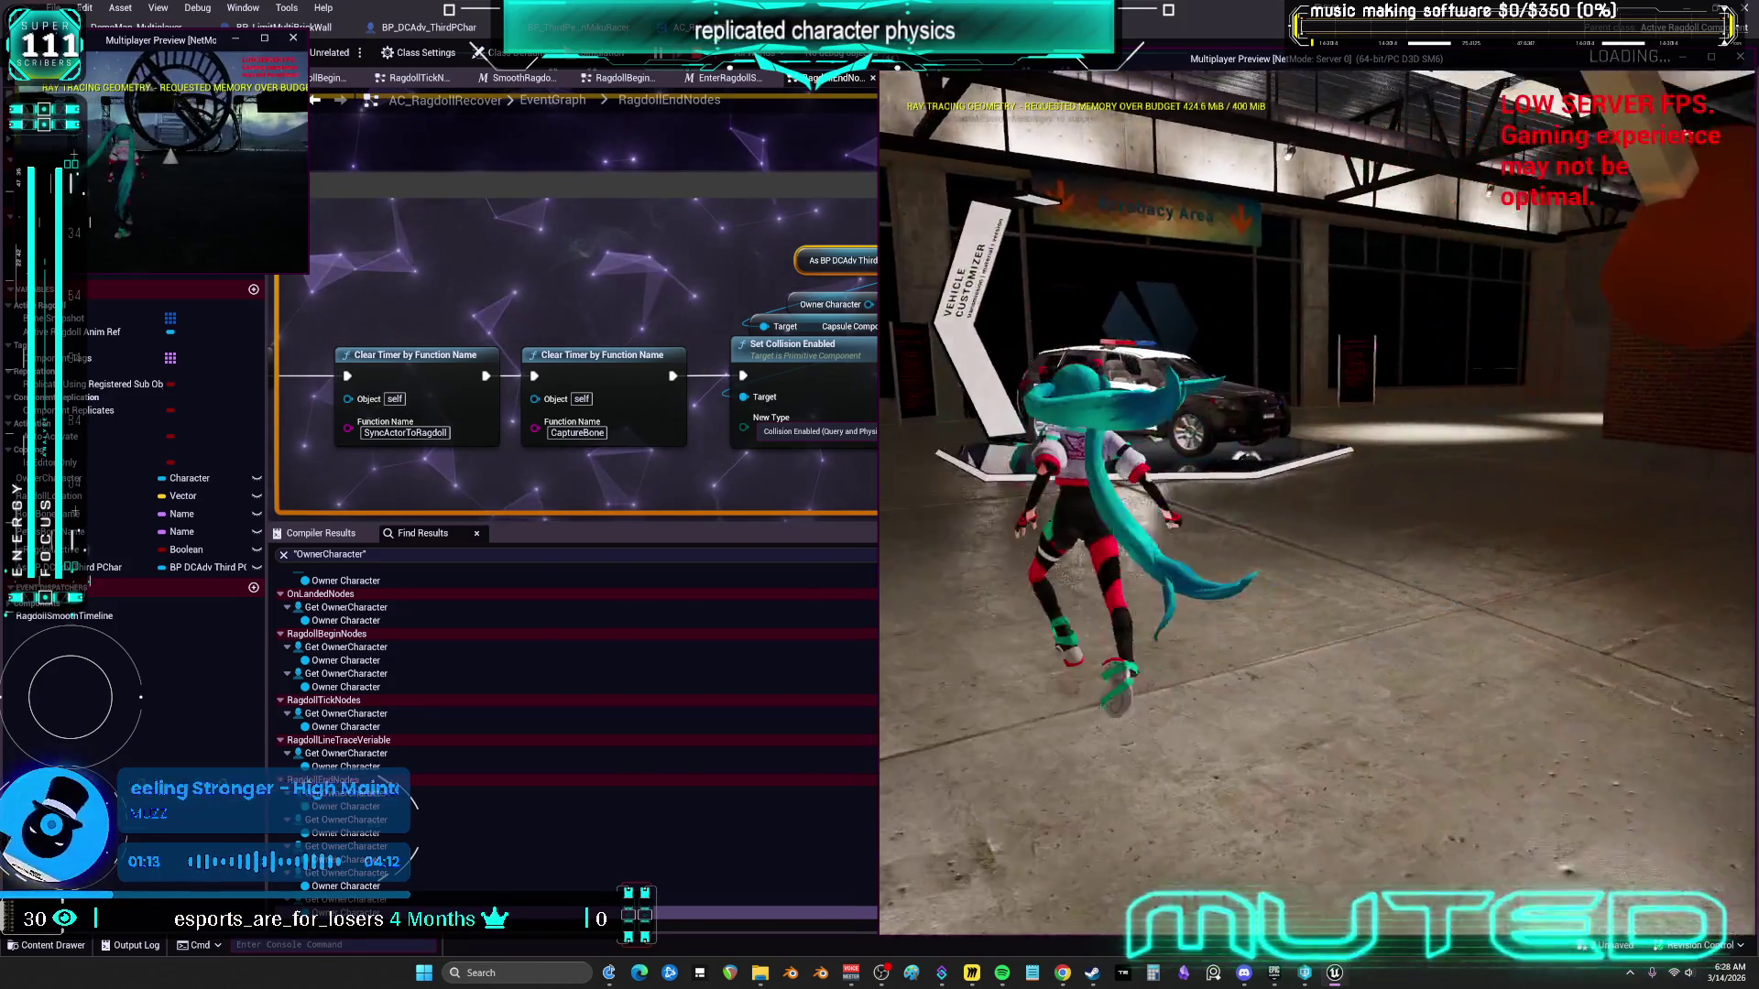
key("space")
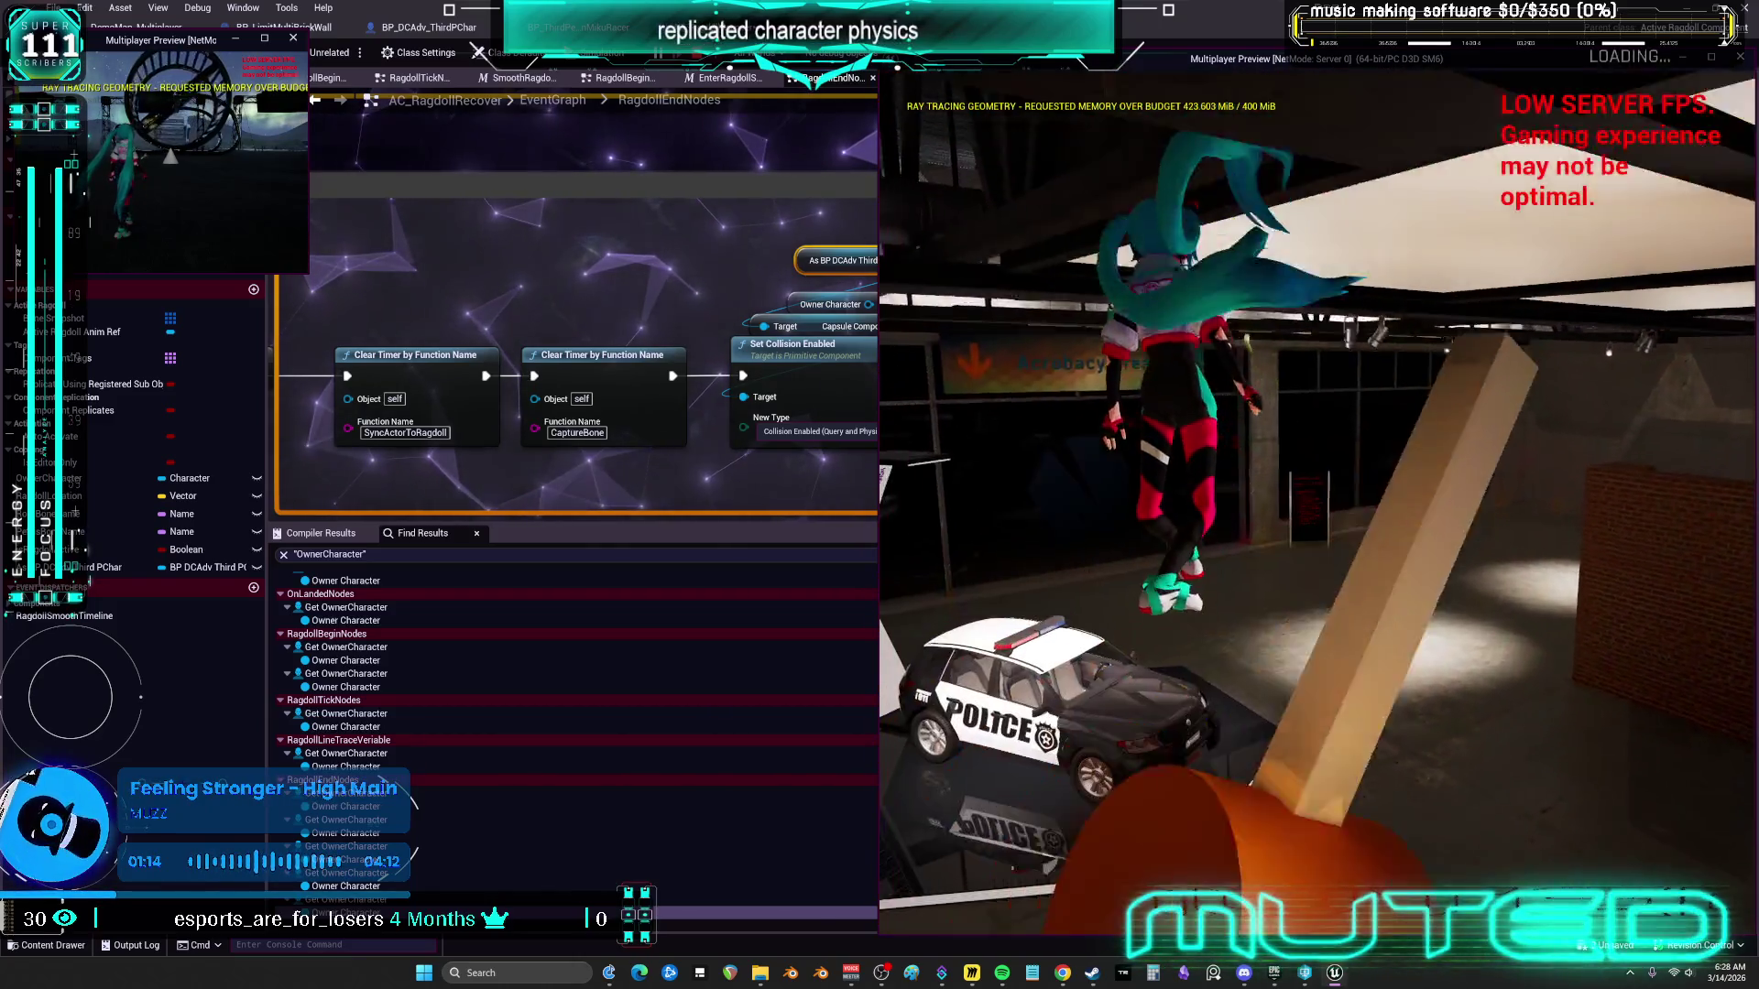
key("Escape")
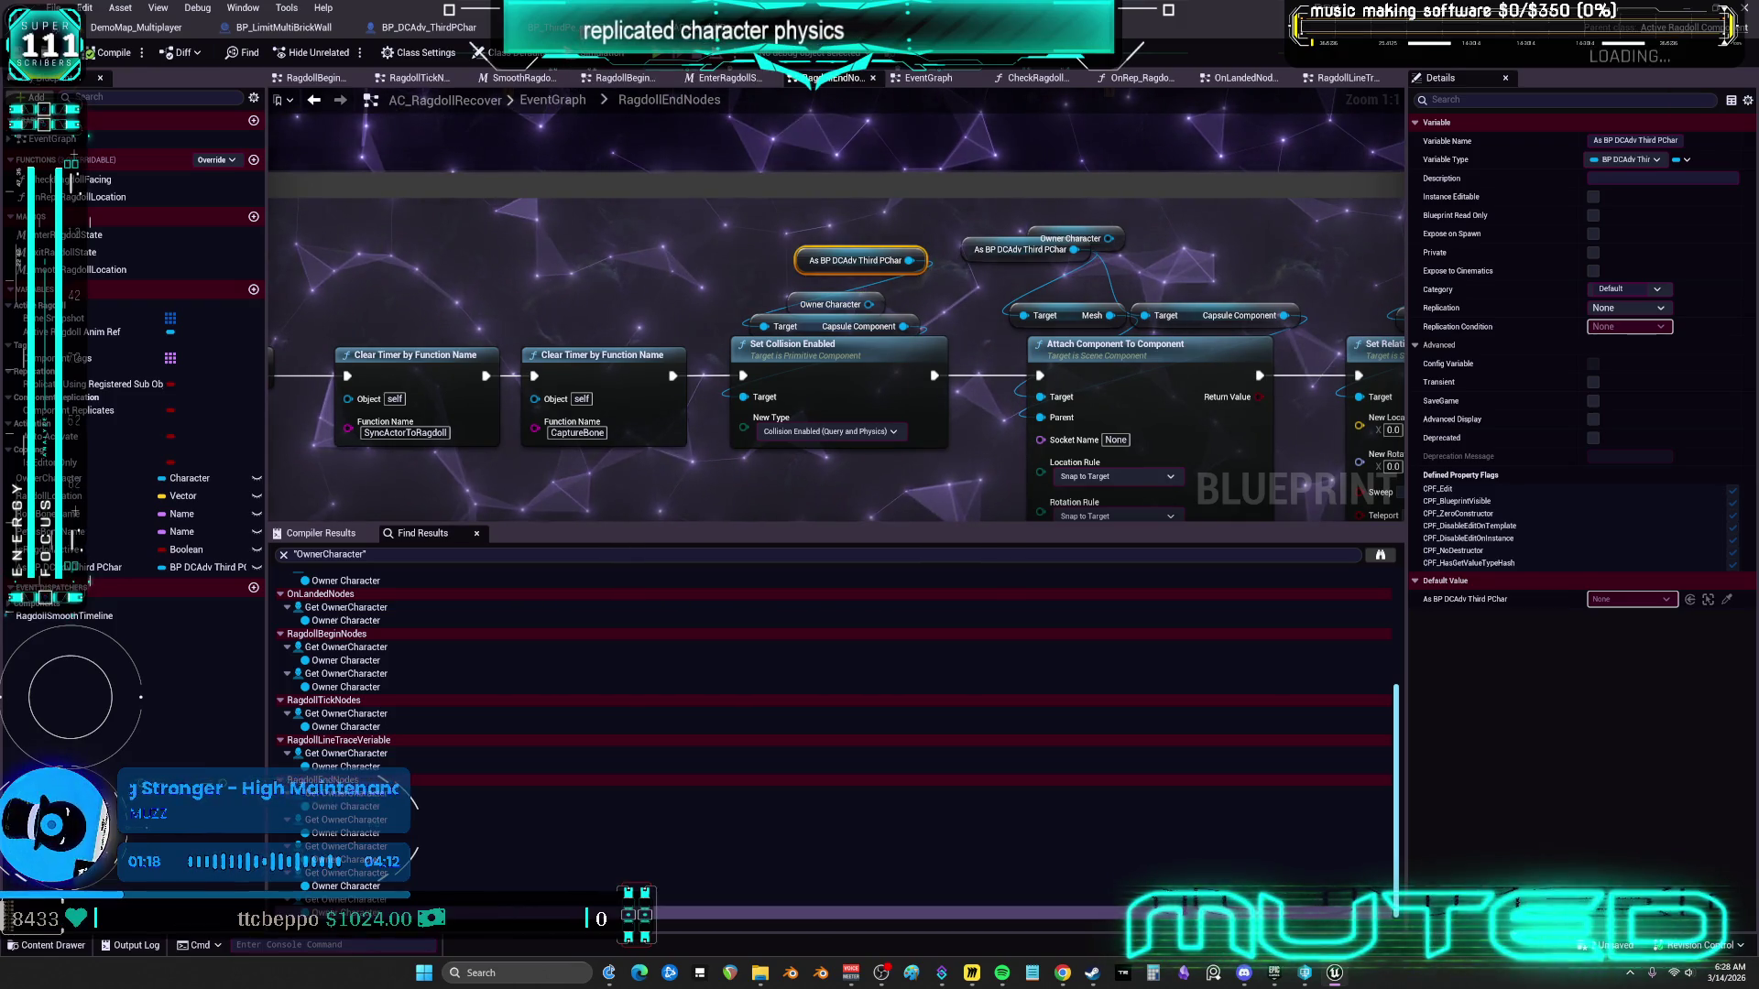
In BP_DCAdv_ThirdPChar, unlink ROS_InitializeCharacterPhysics from Destroy All Controls, recompile, and relaunch the multiplayer preview
left_click(428, 27)
scroll(620, 279, "down", 5)
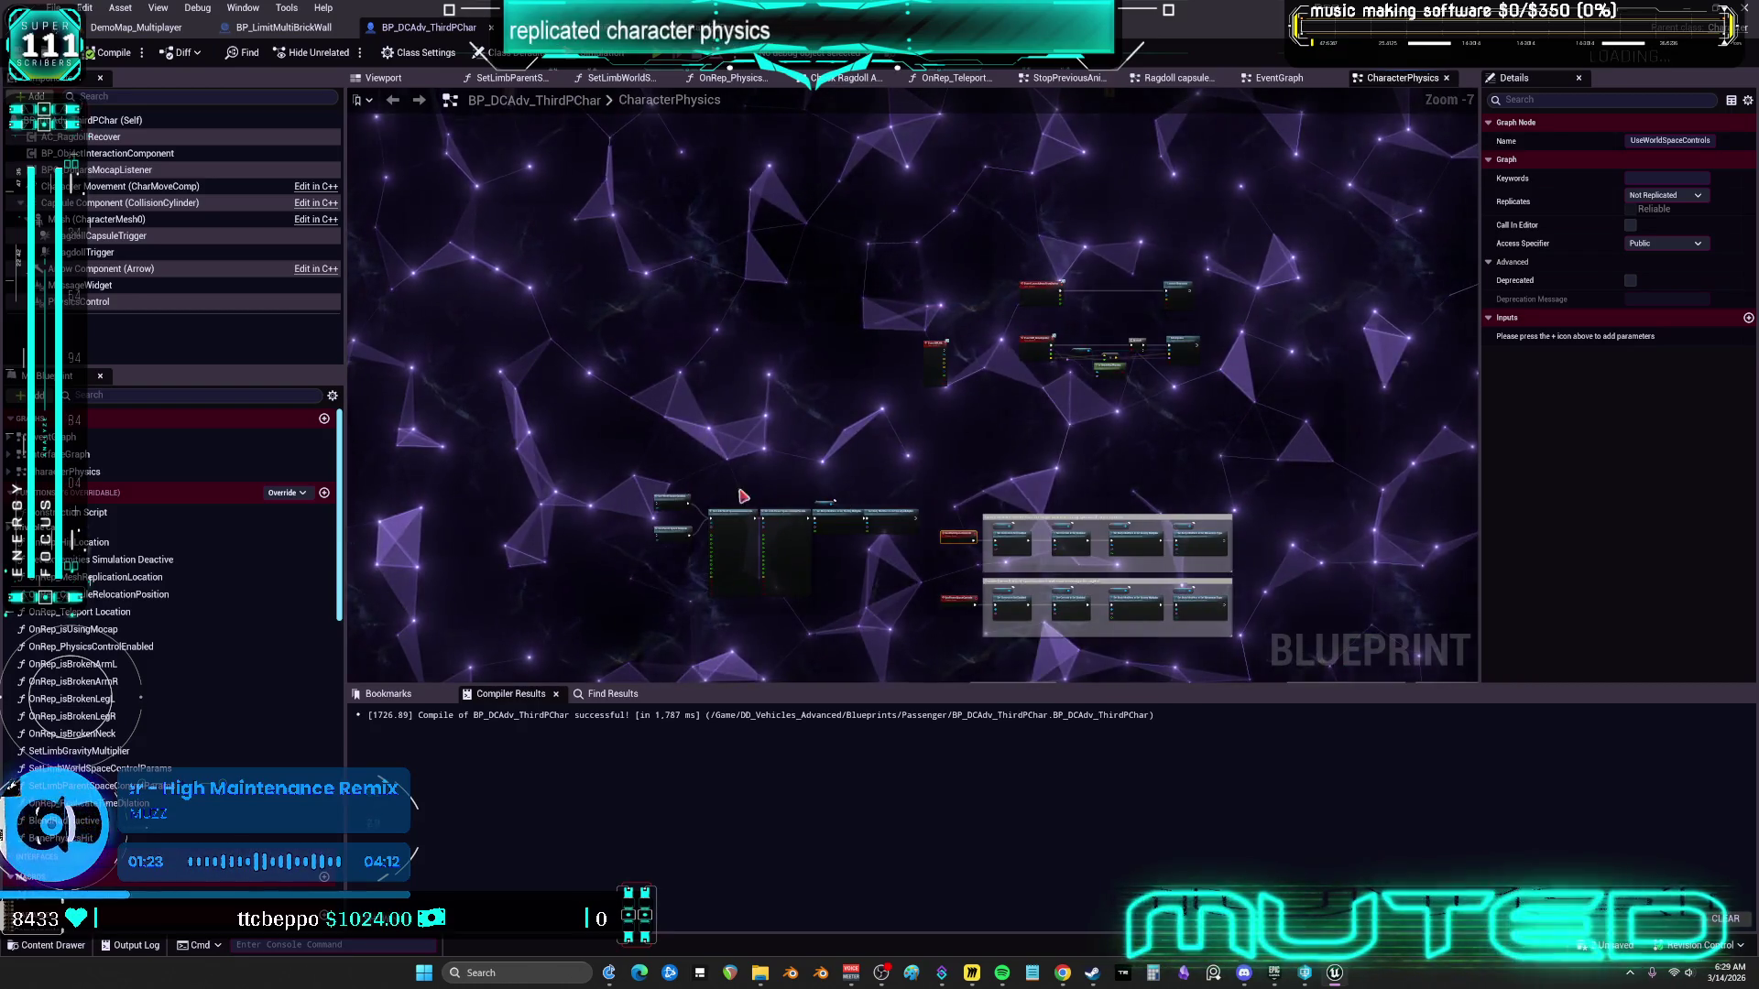
scroll(852, 504, "up", 8)
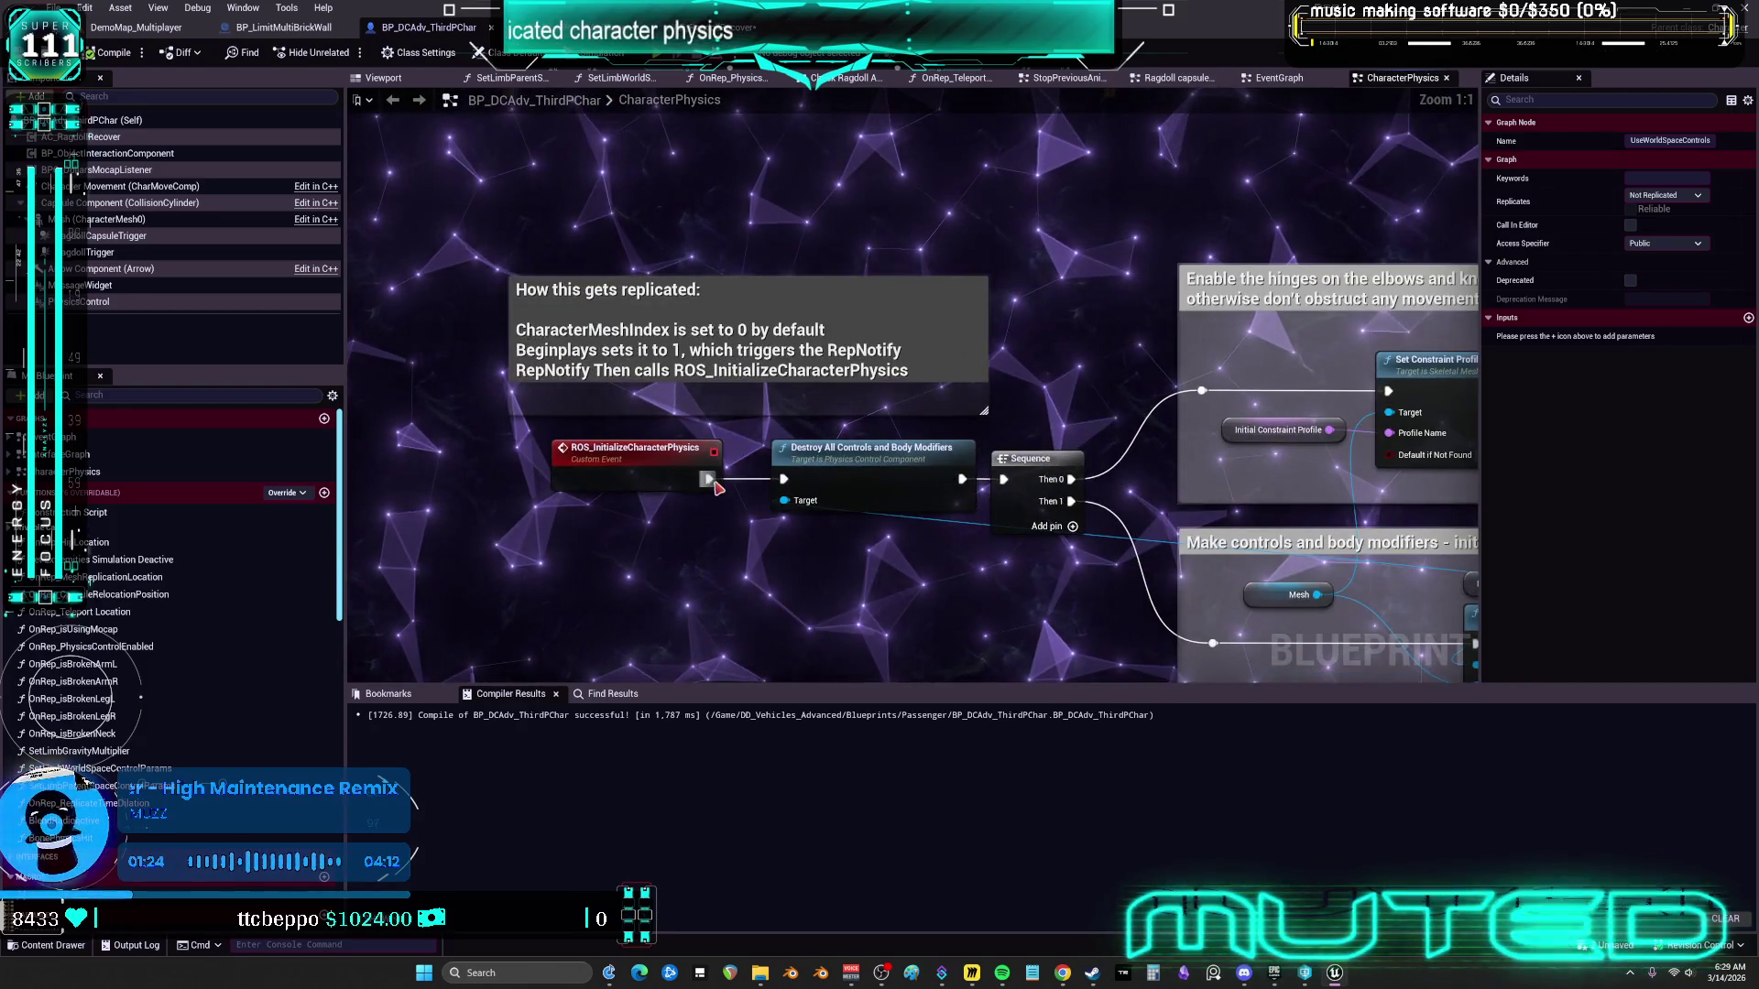
left_click(709, 478, "alt")
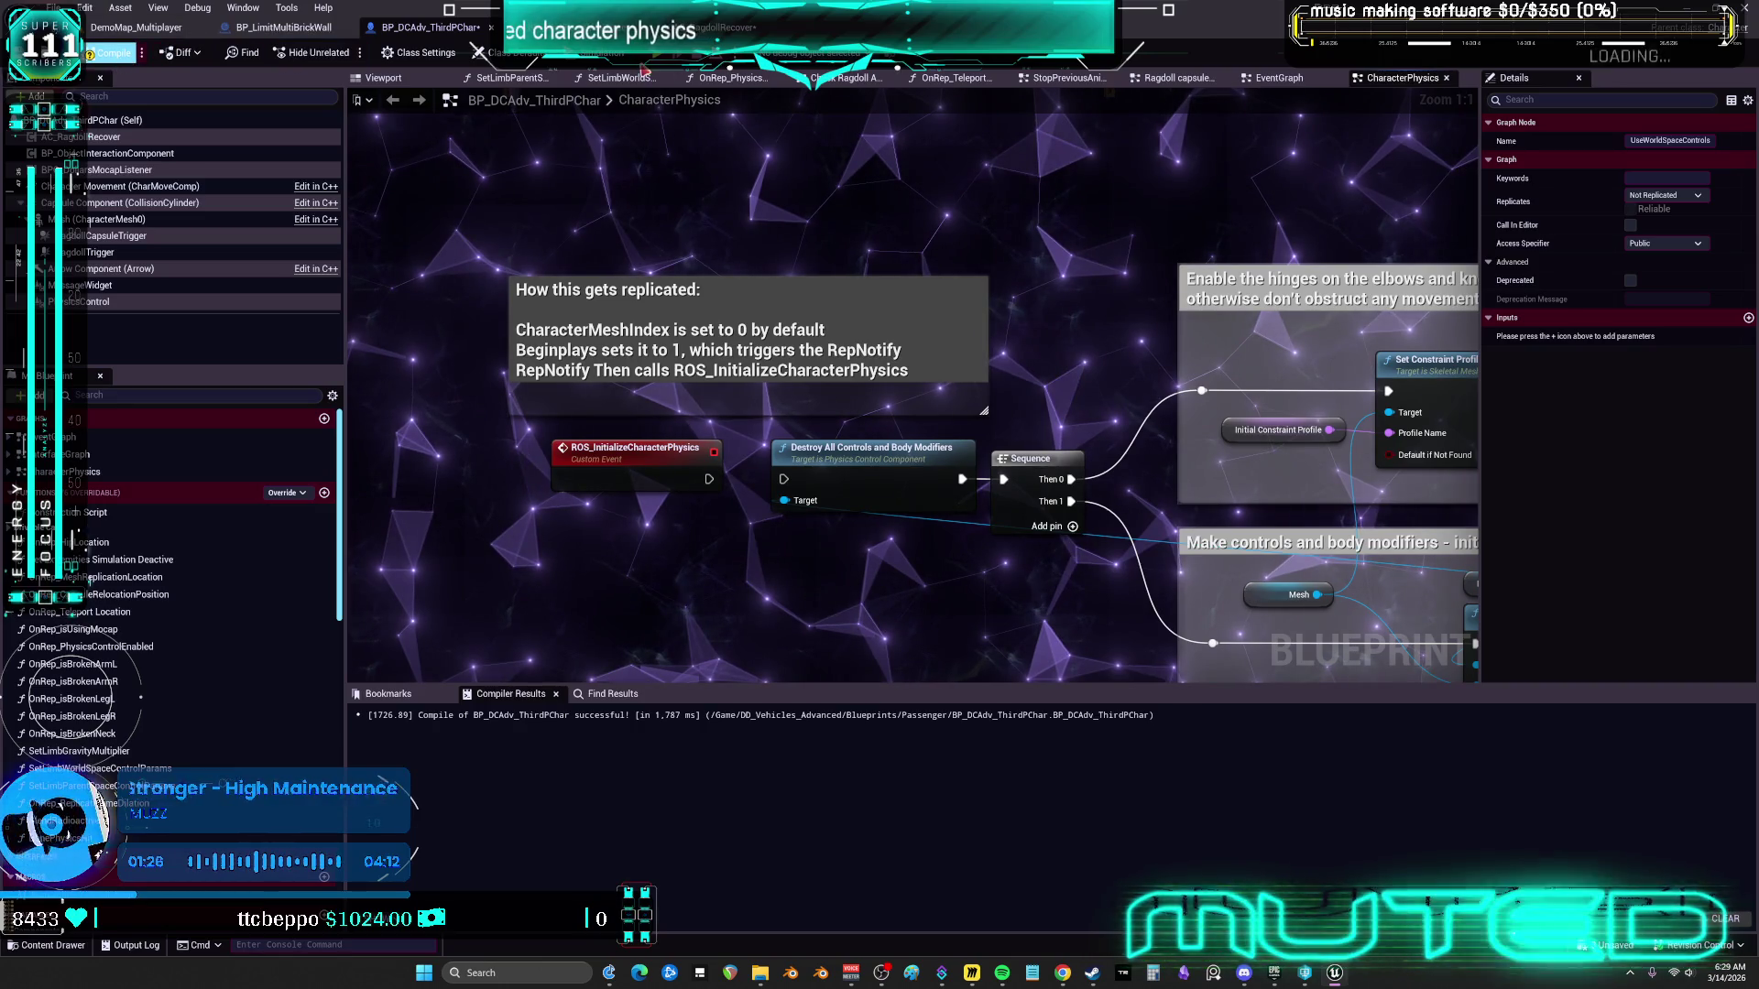
key("F7")
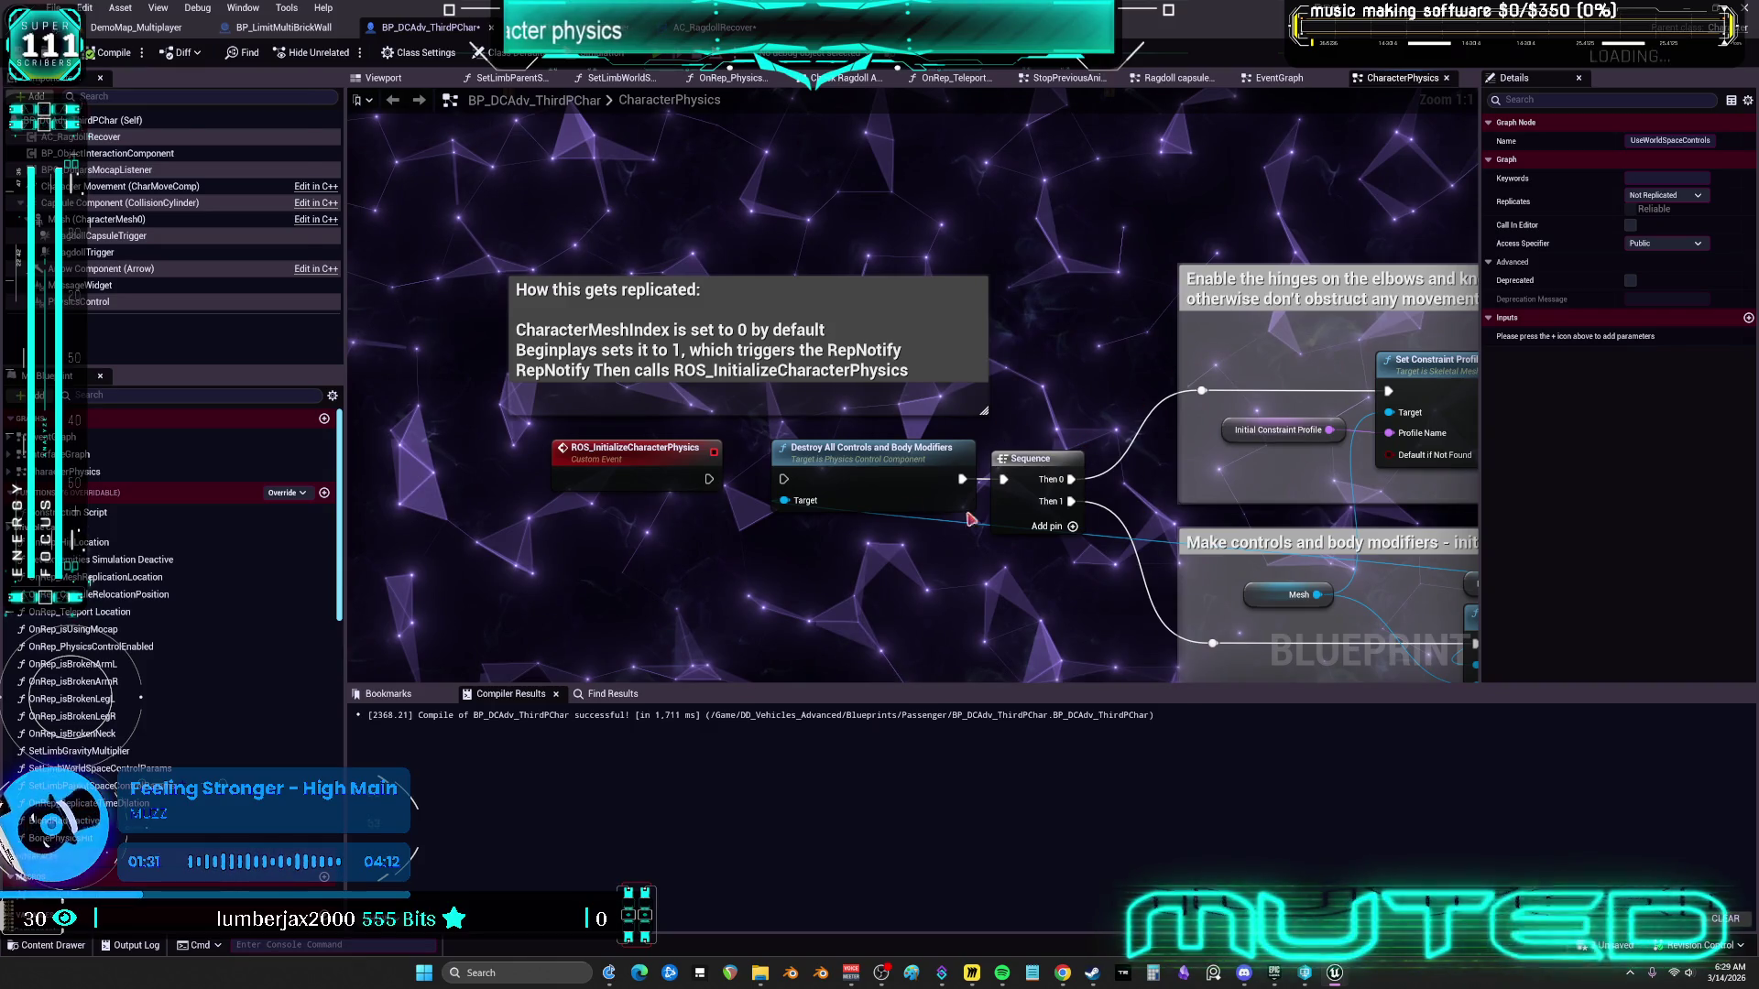
key("alt+p")
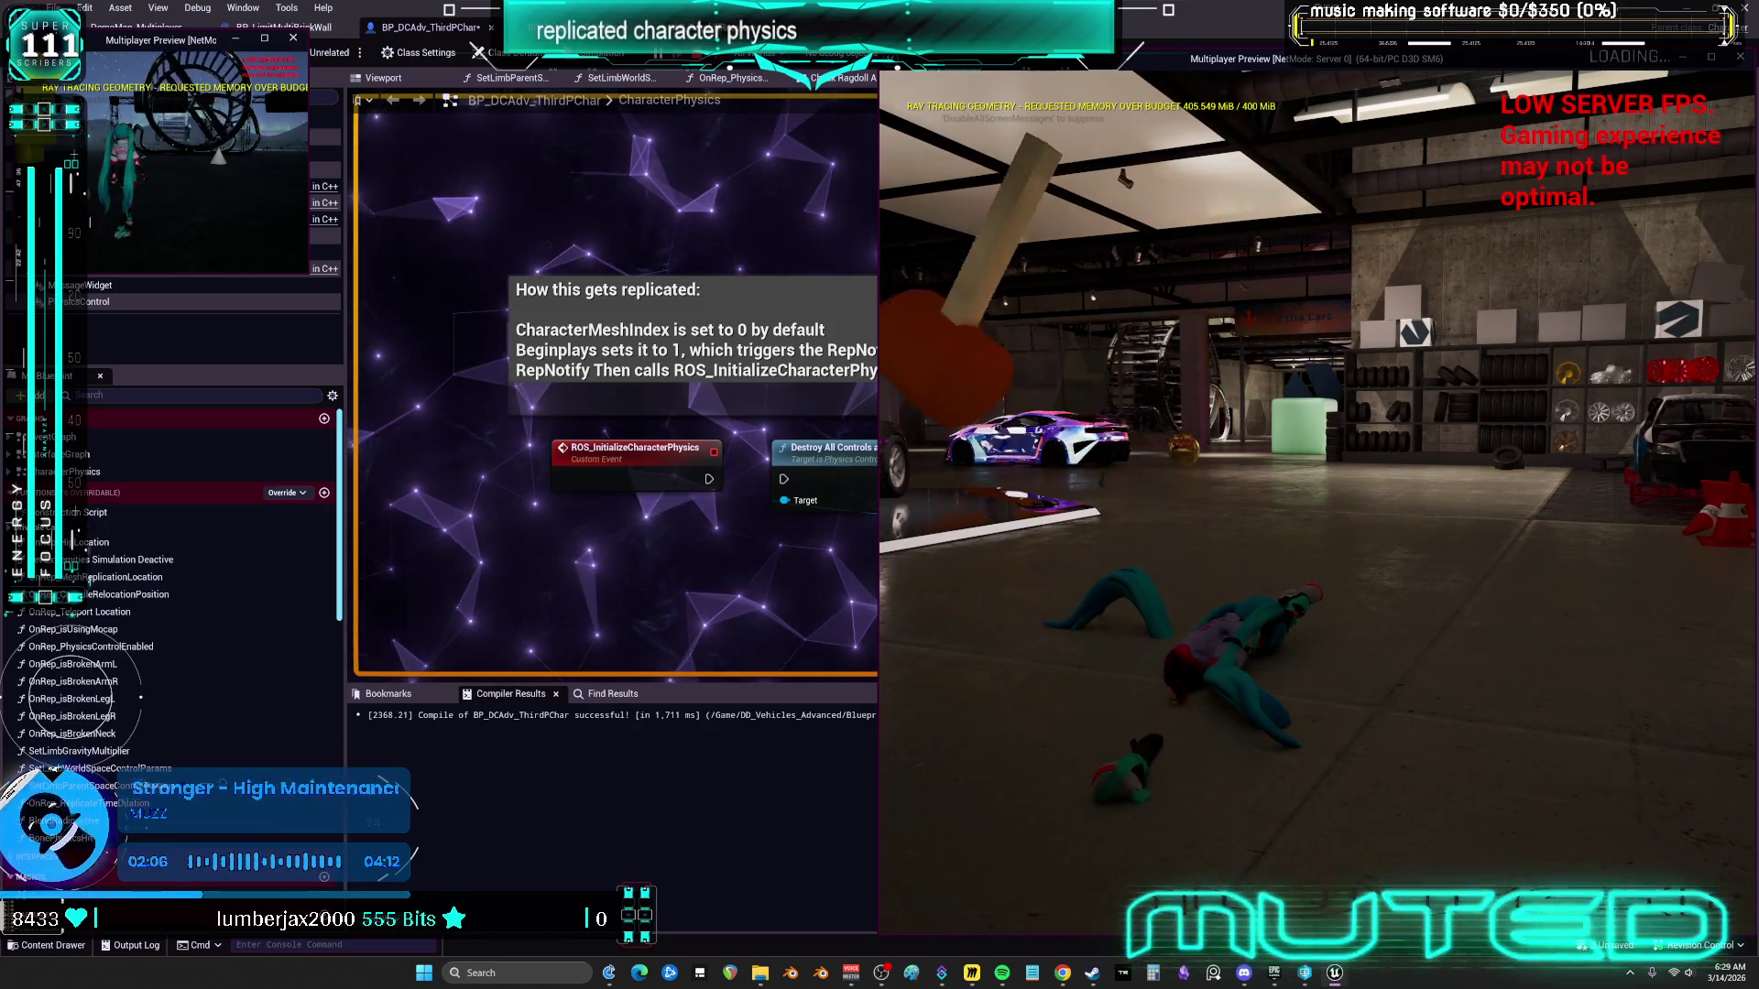
key("Escape")
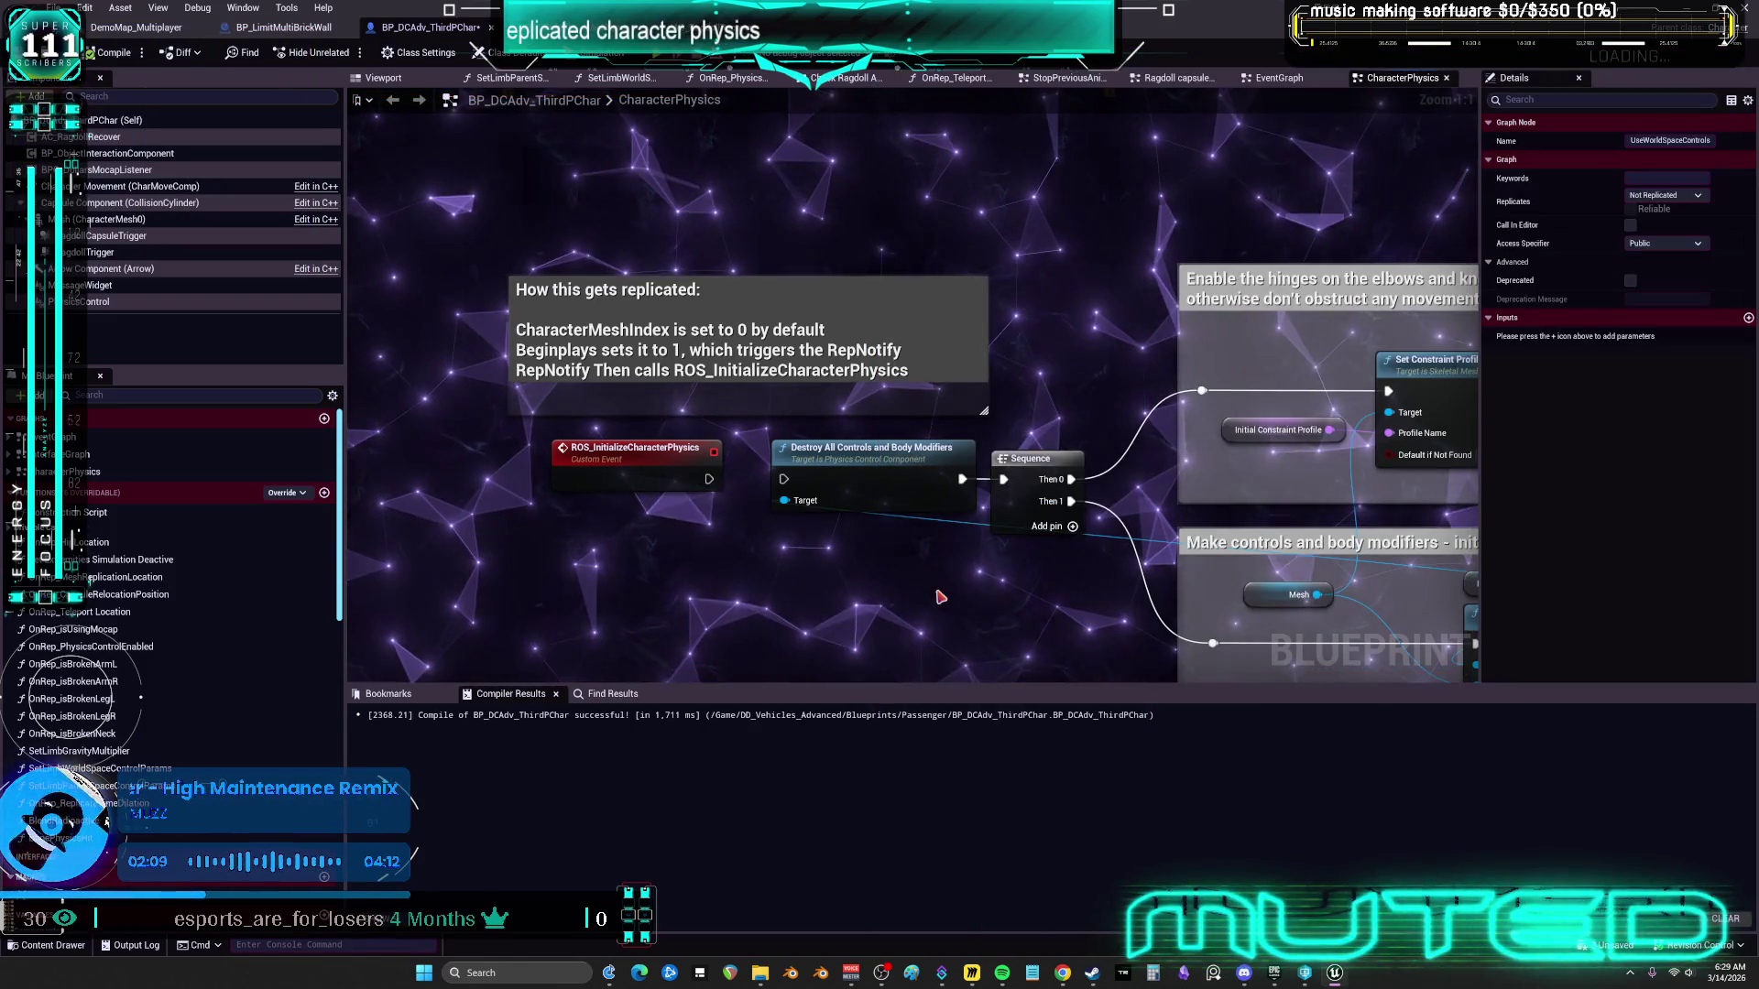
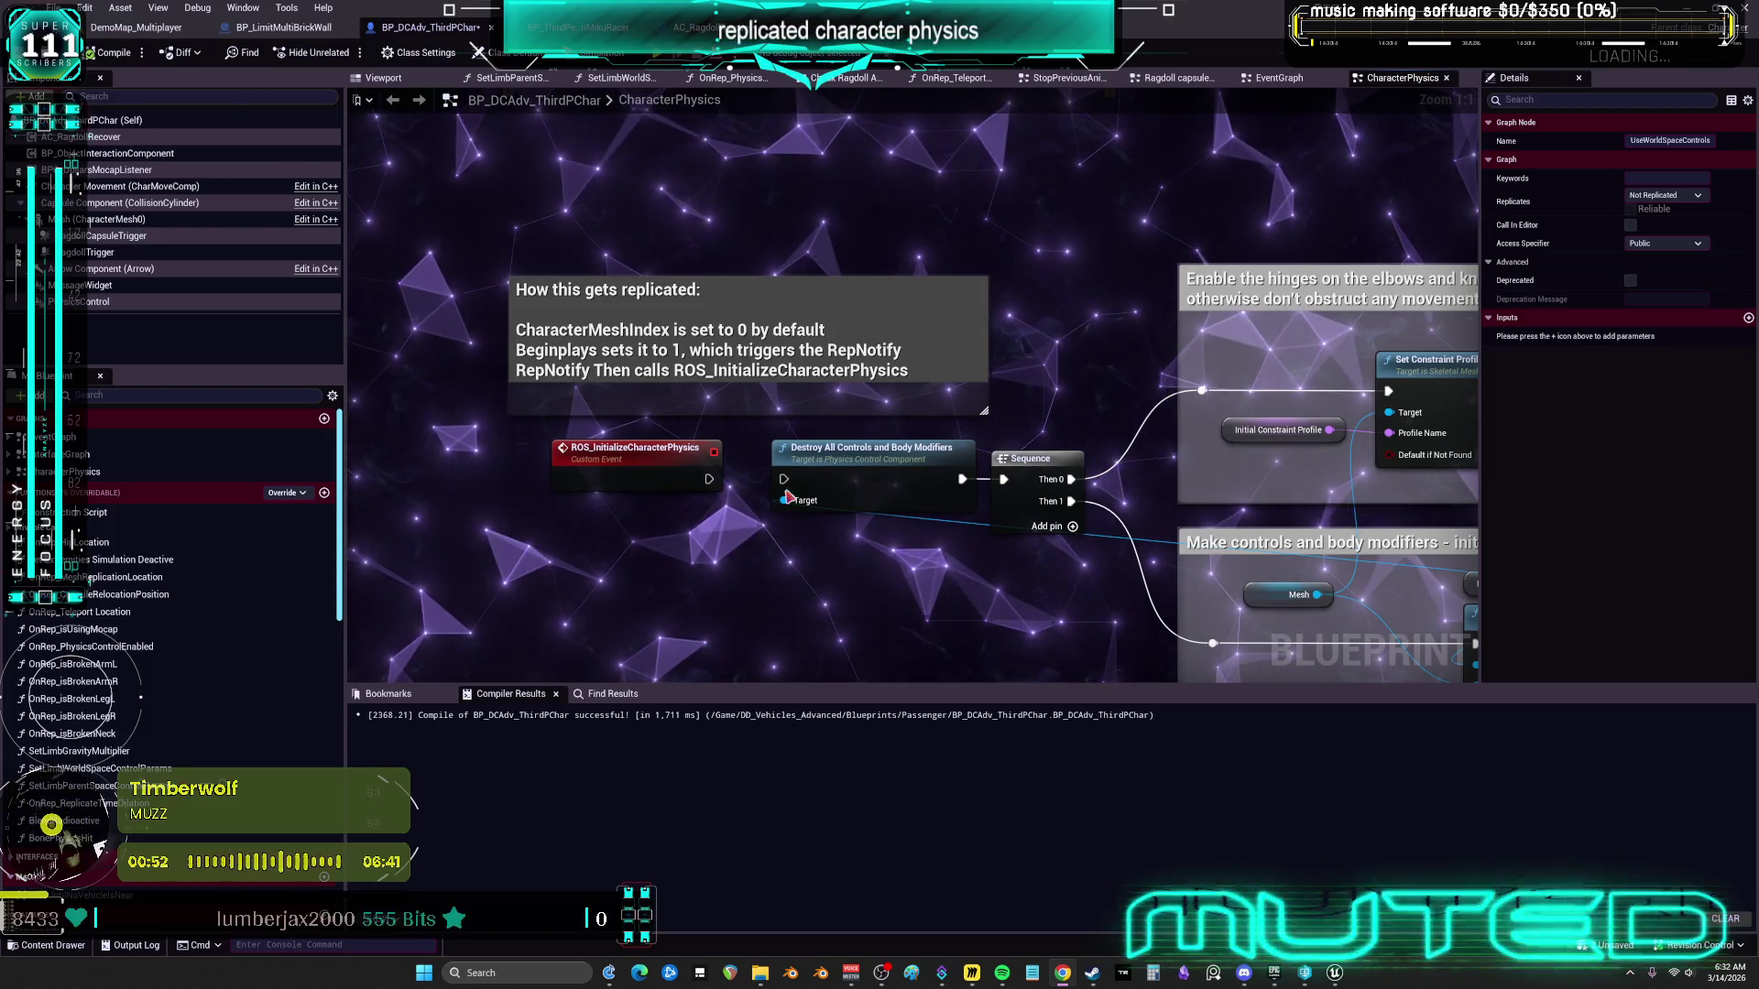
Review the Replicates setting of the ROS_InitializeCharacterPhysics event in Details
left_click(632, 380)
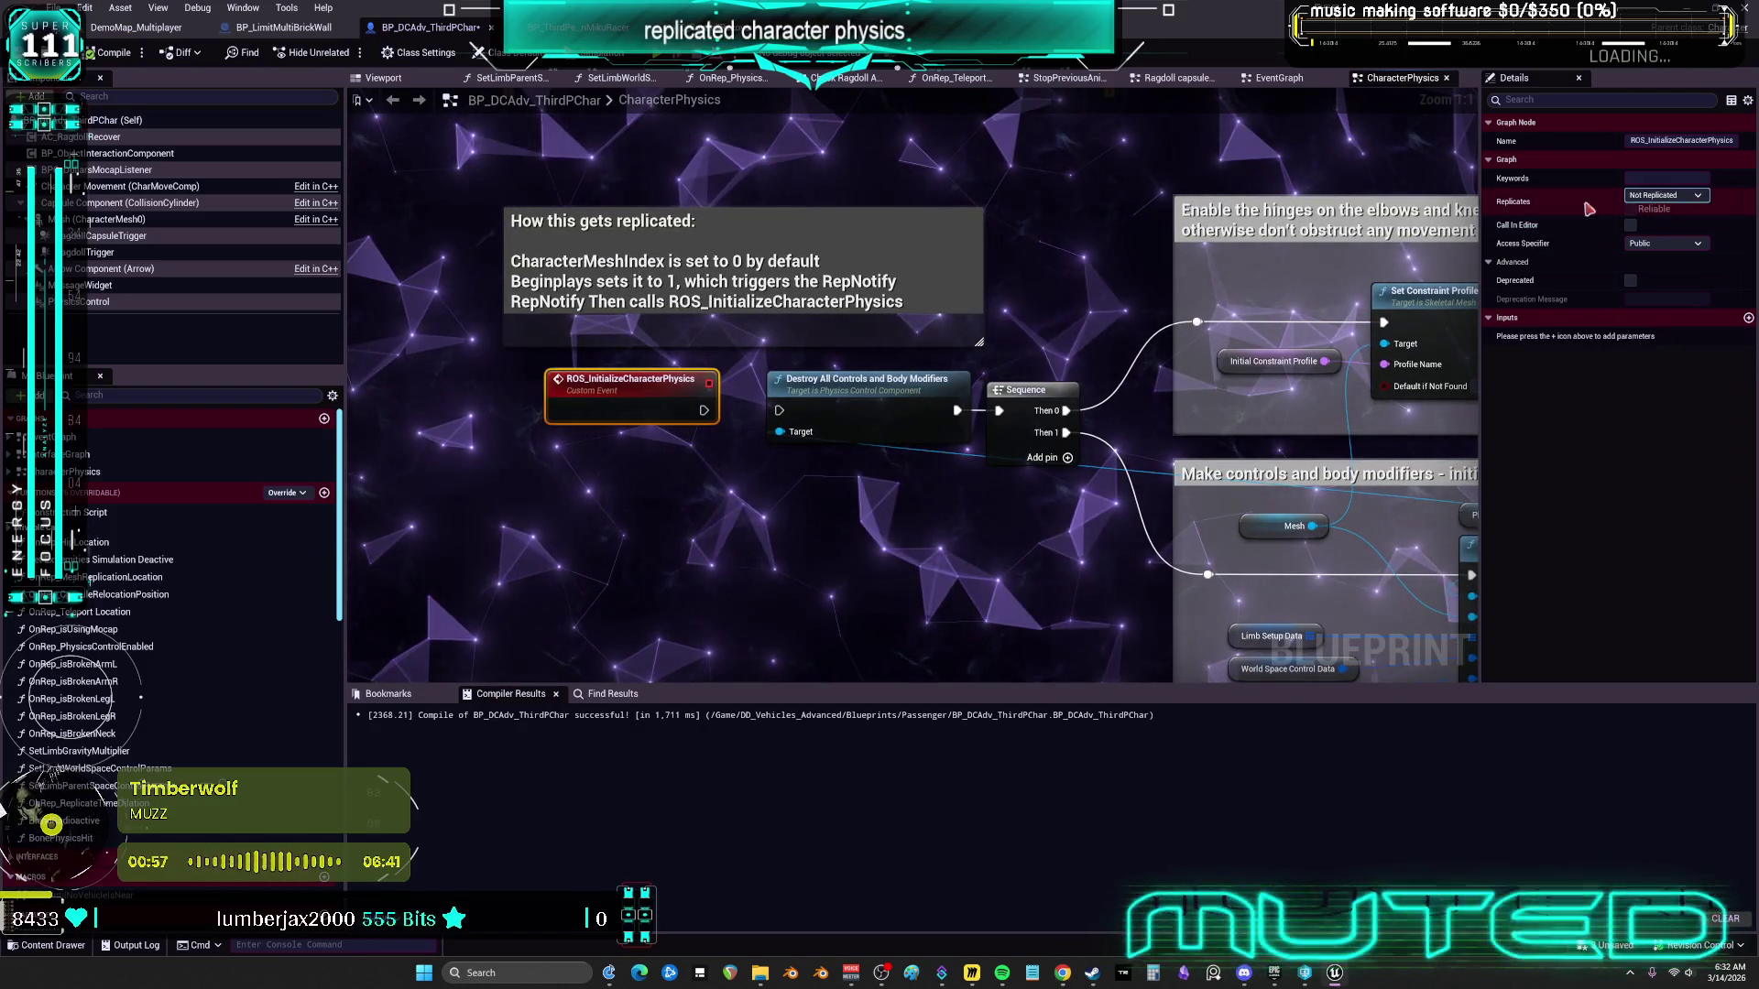
scroll(1170, 292, "down", 2)
left_click(1664, 195)
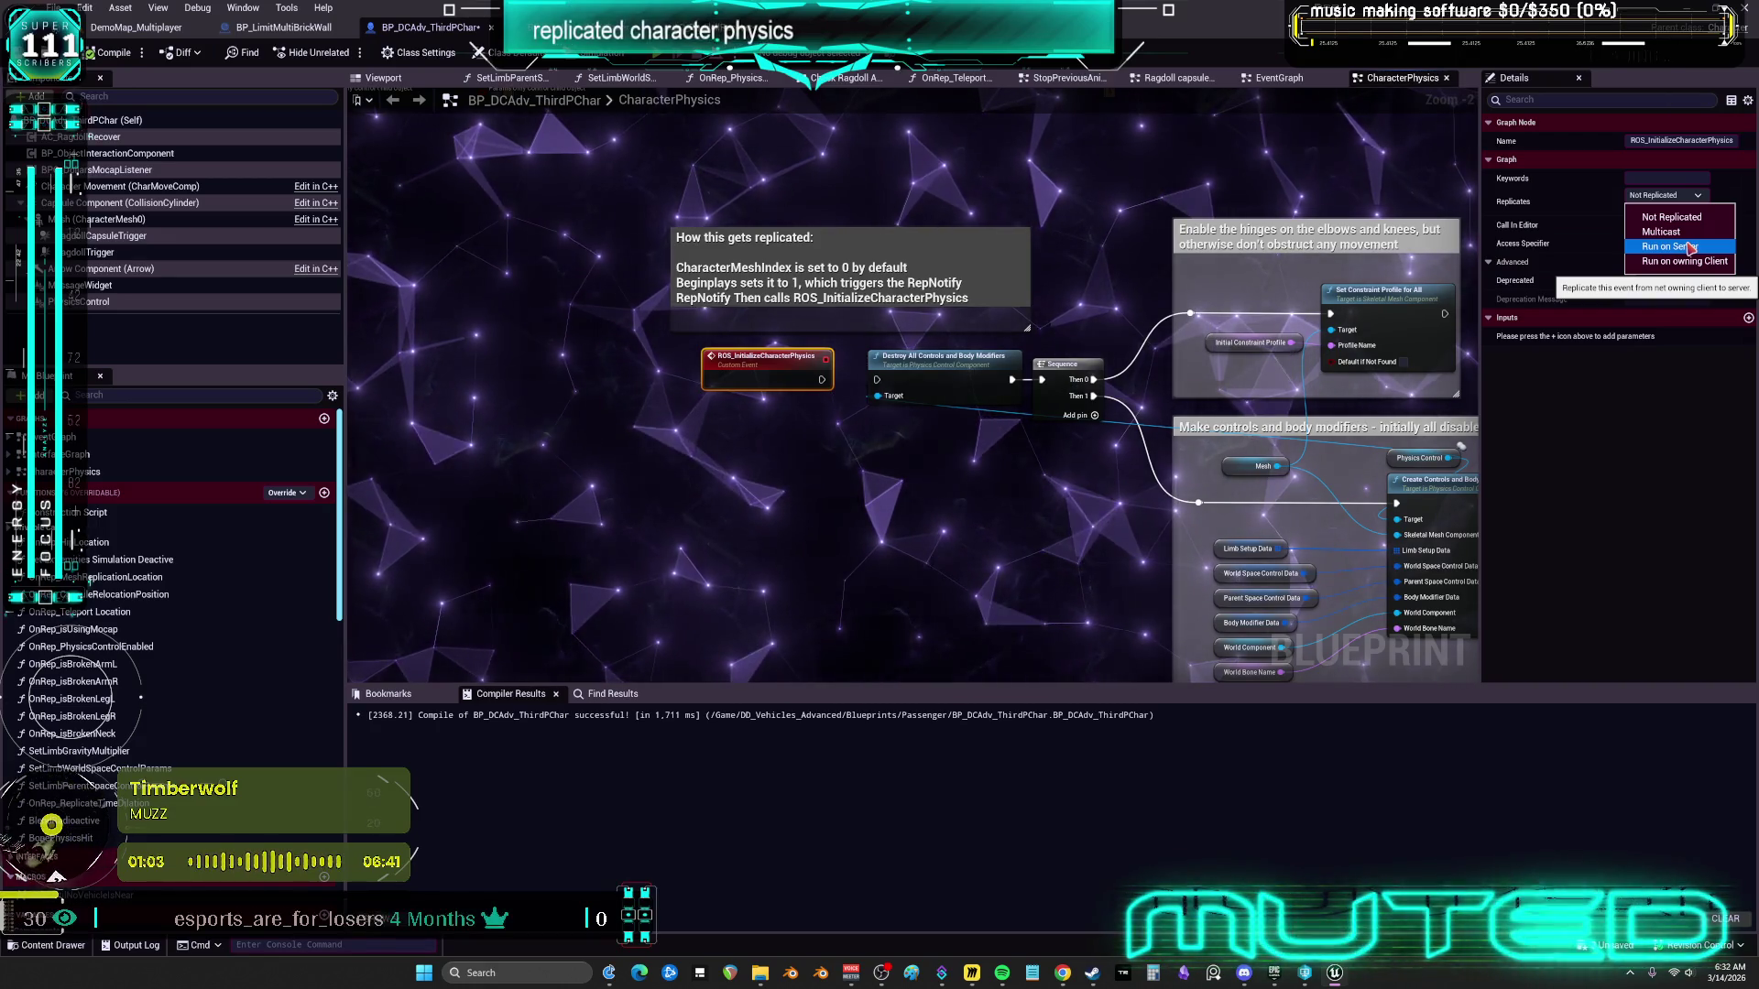
left_click(1690, 247)
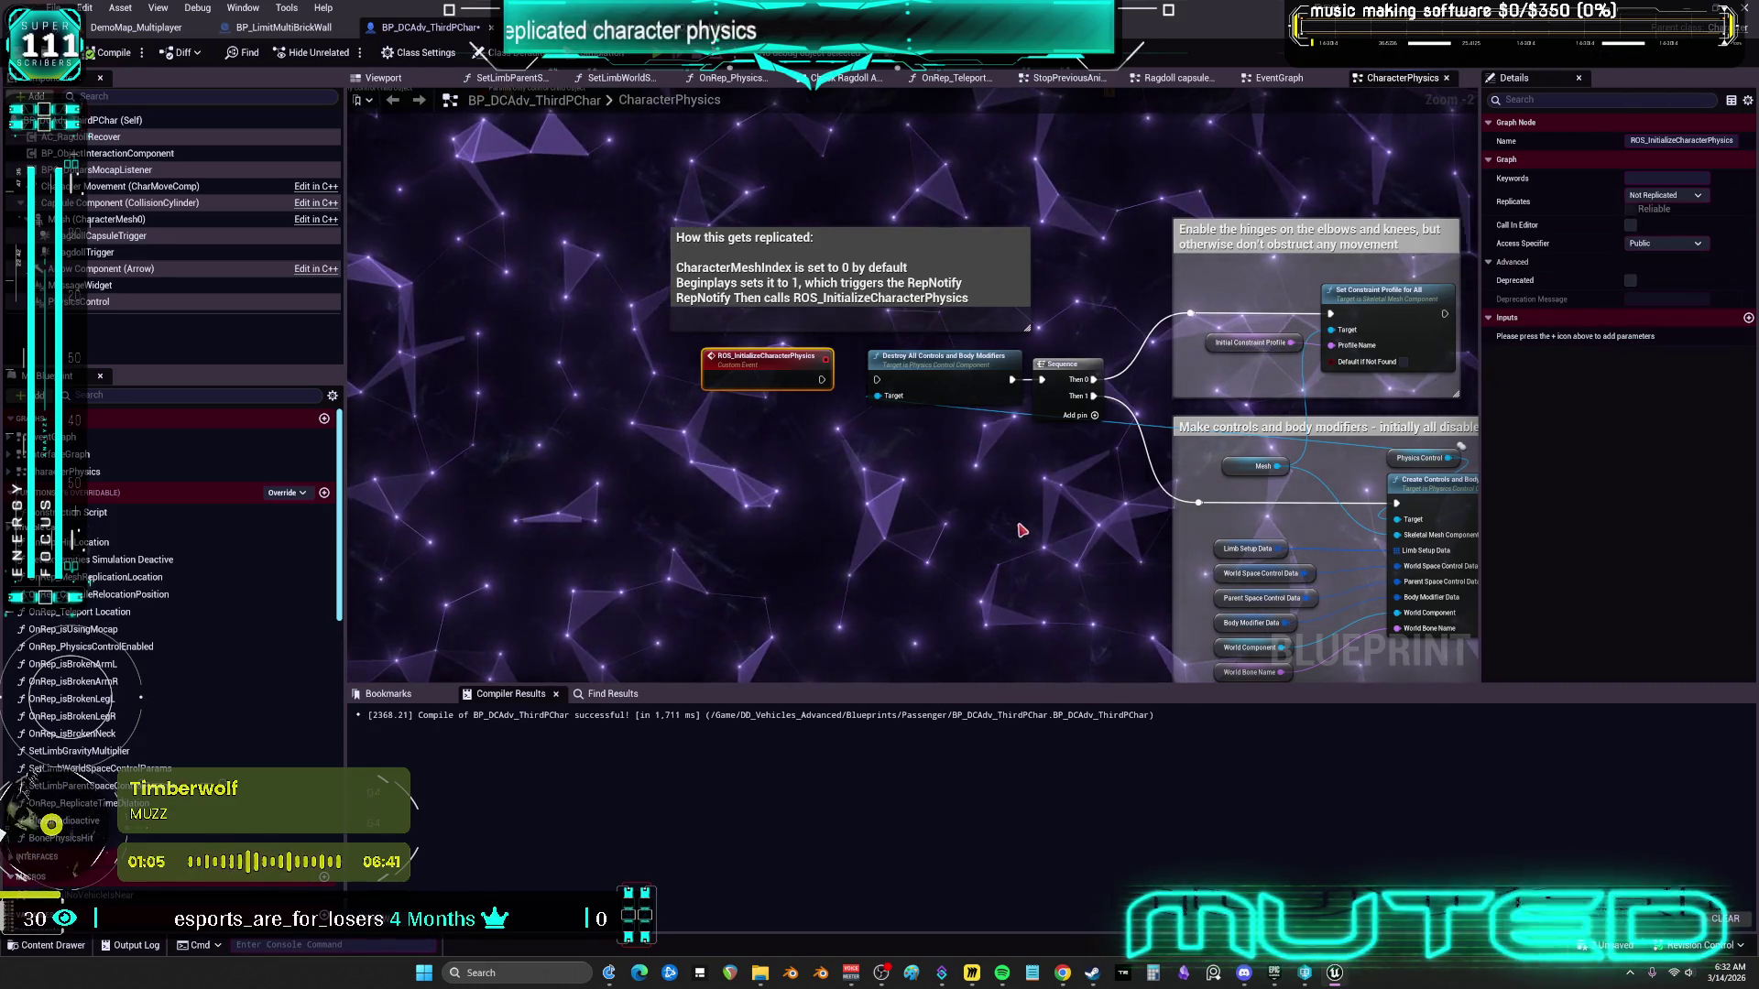
scroll(810, 391, "down", 3)
scroll(810, 391, "up", 4)
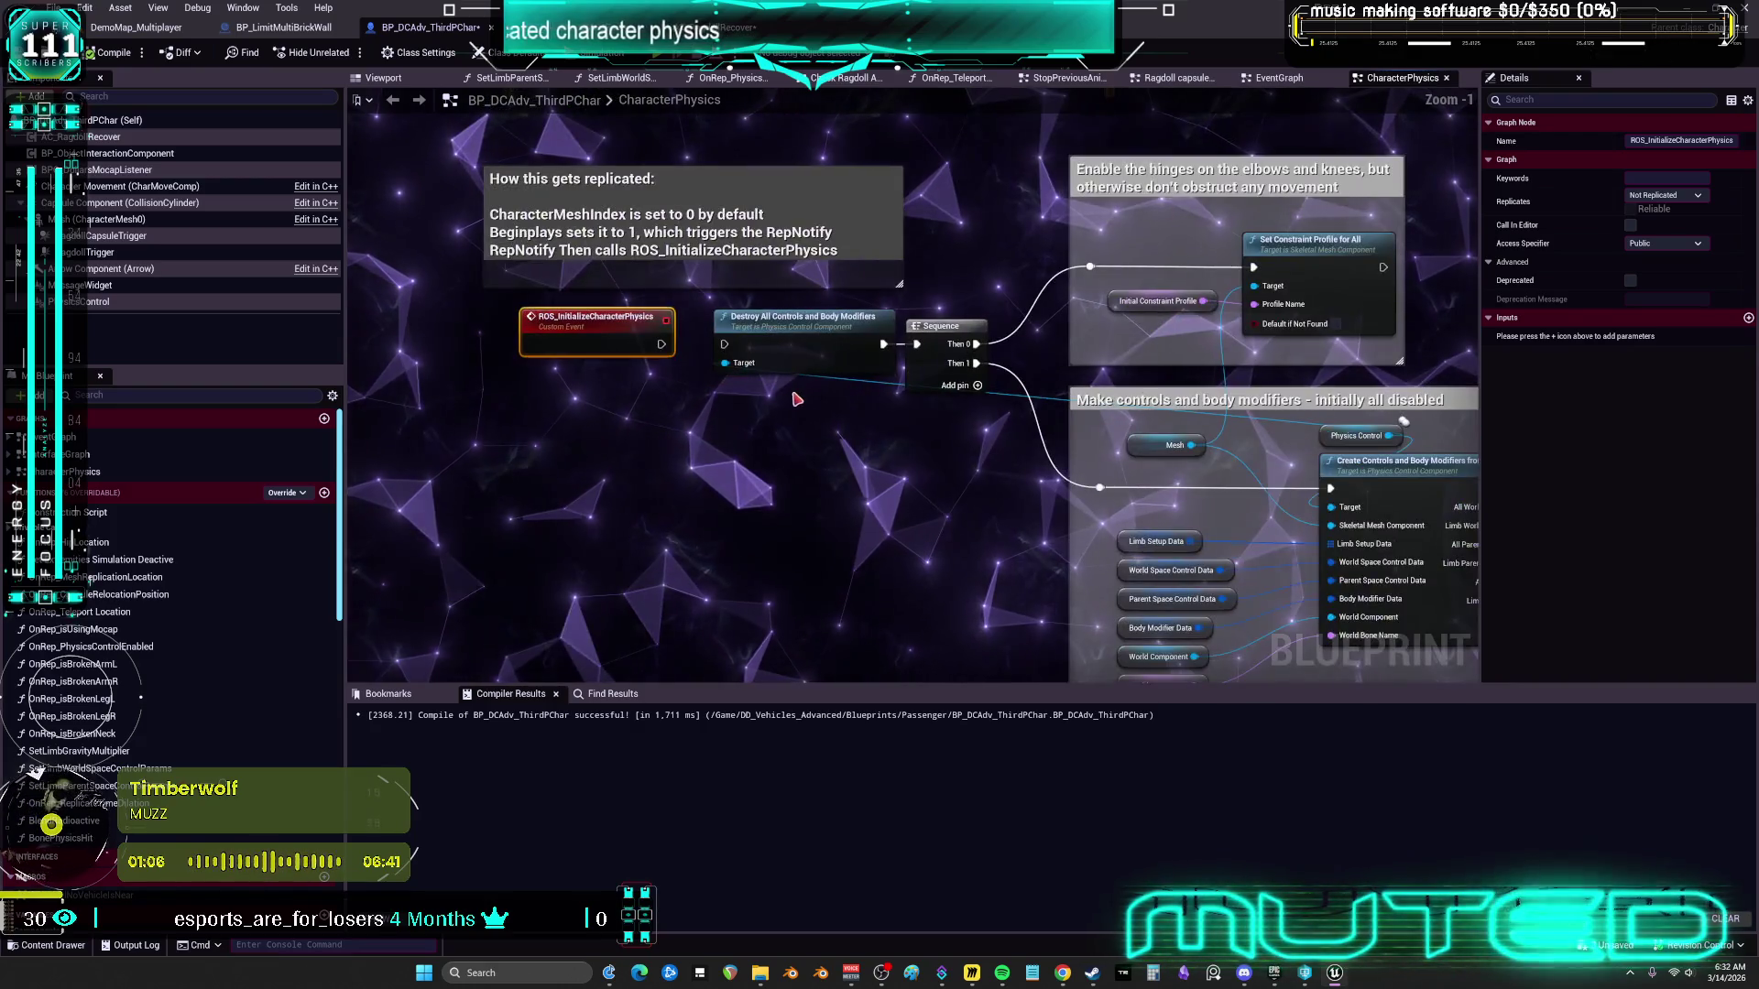
scroll(641, 409, "up", 1)
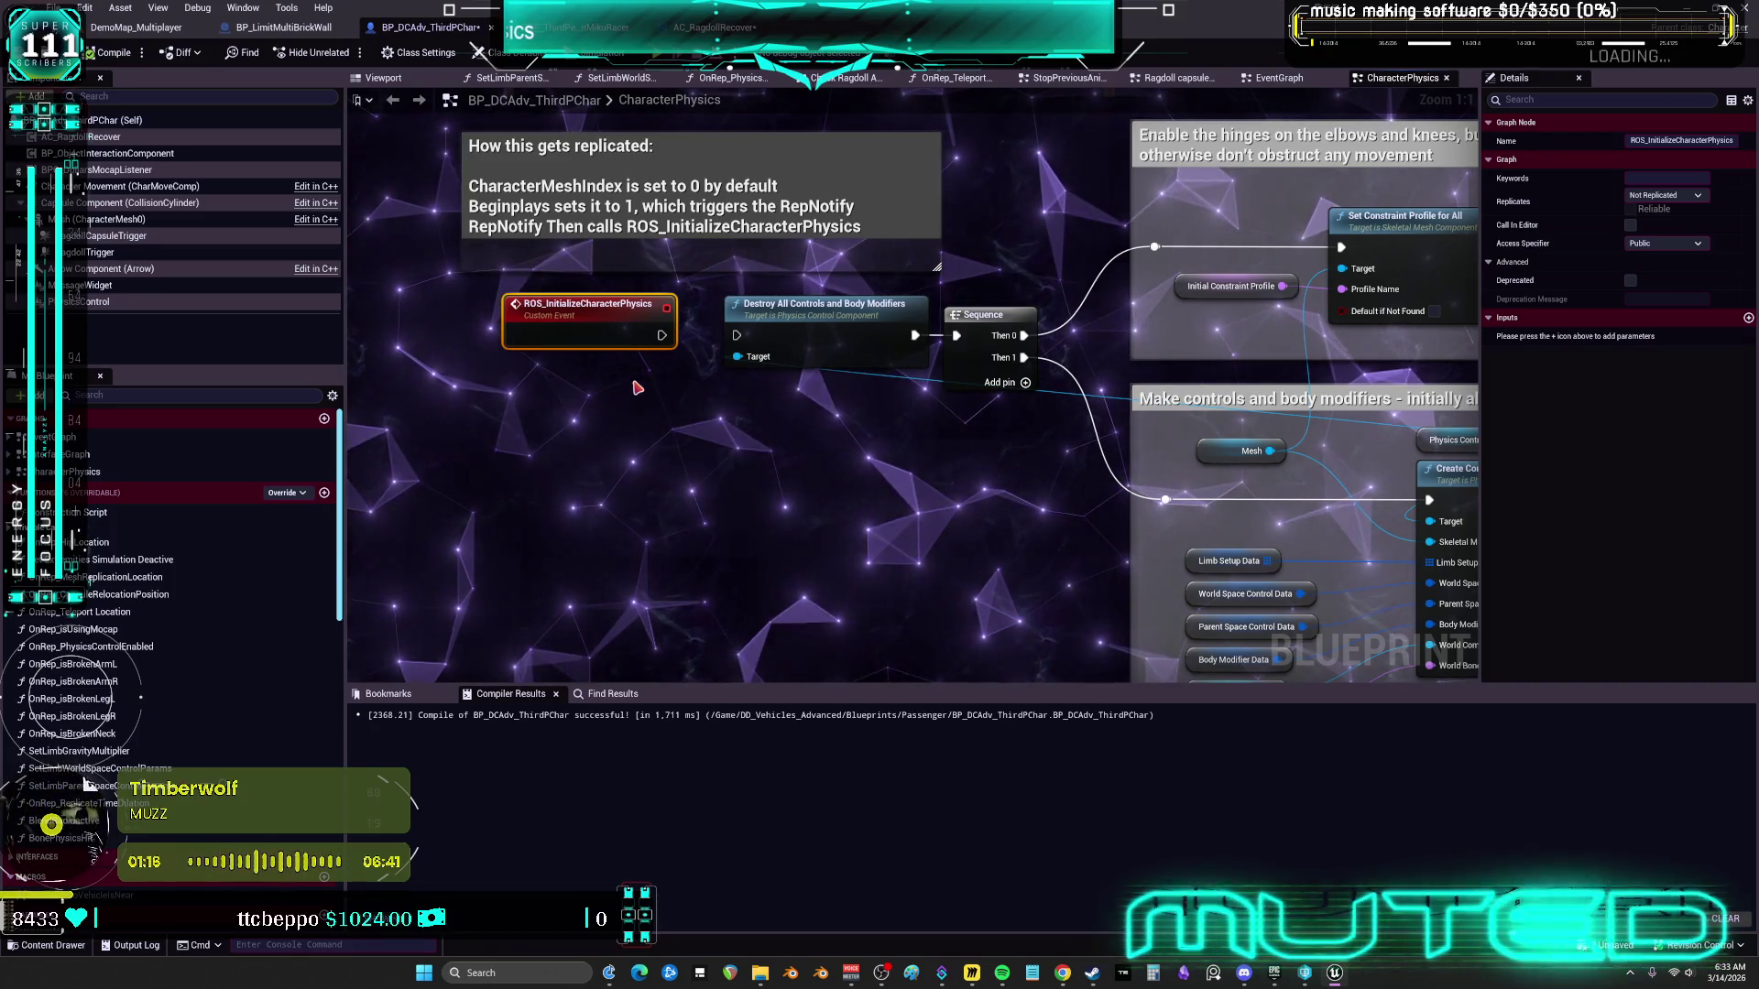
left_click_drag(662, 335, 737, 338)
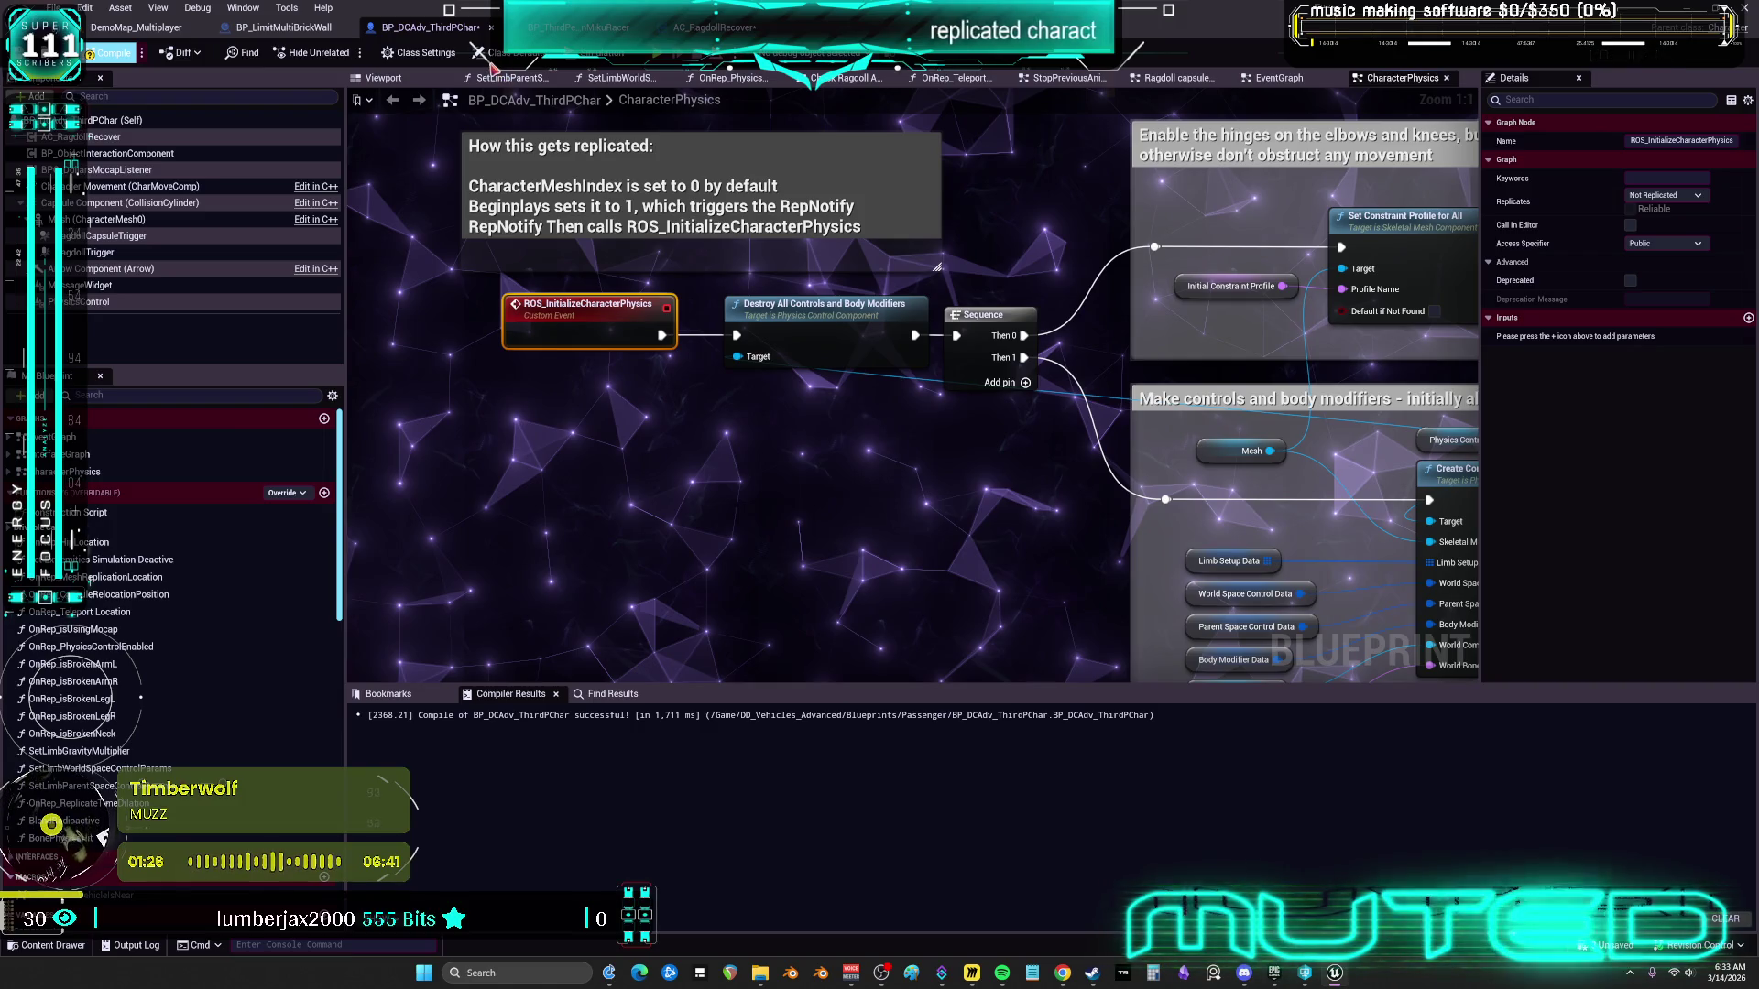
Compile BP_DCAdv_ThirdPChar and run a brief multiplayer preview, then stop it
left_click(115, 52)
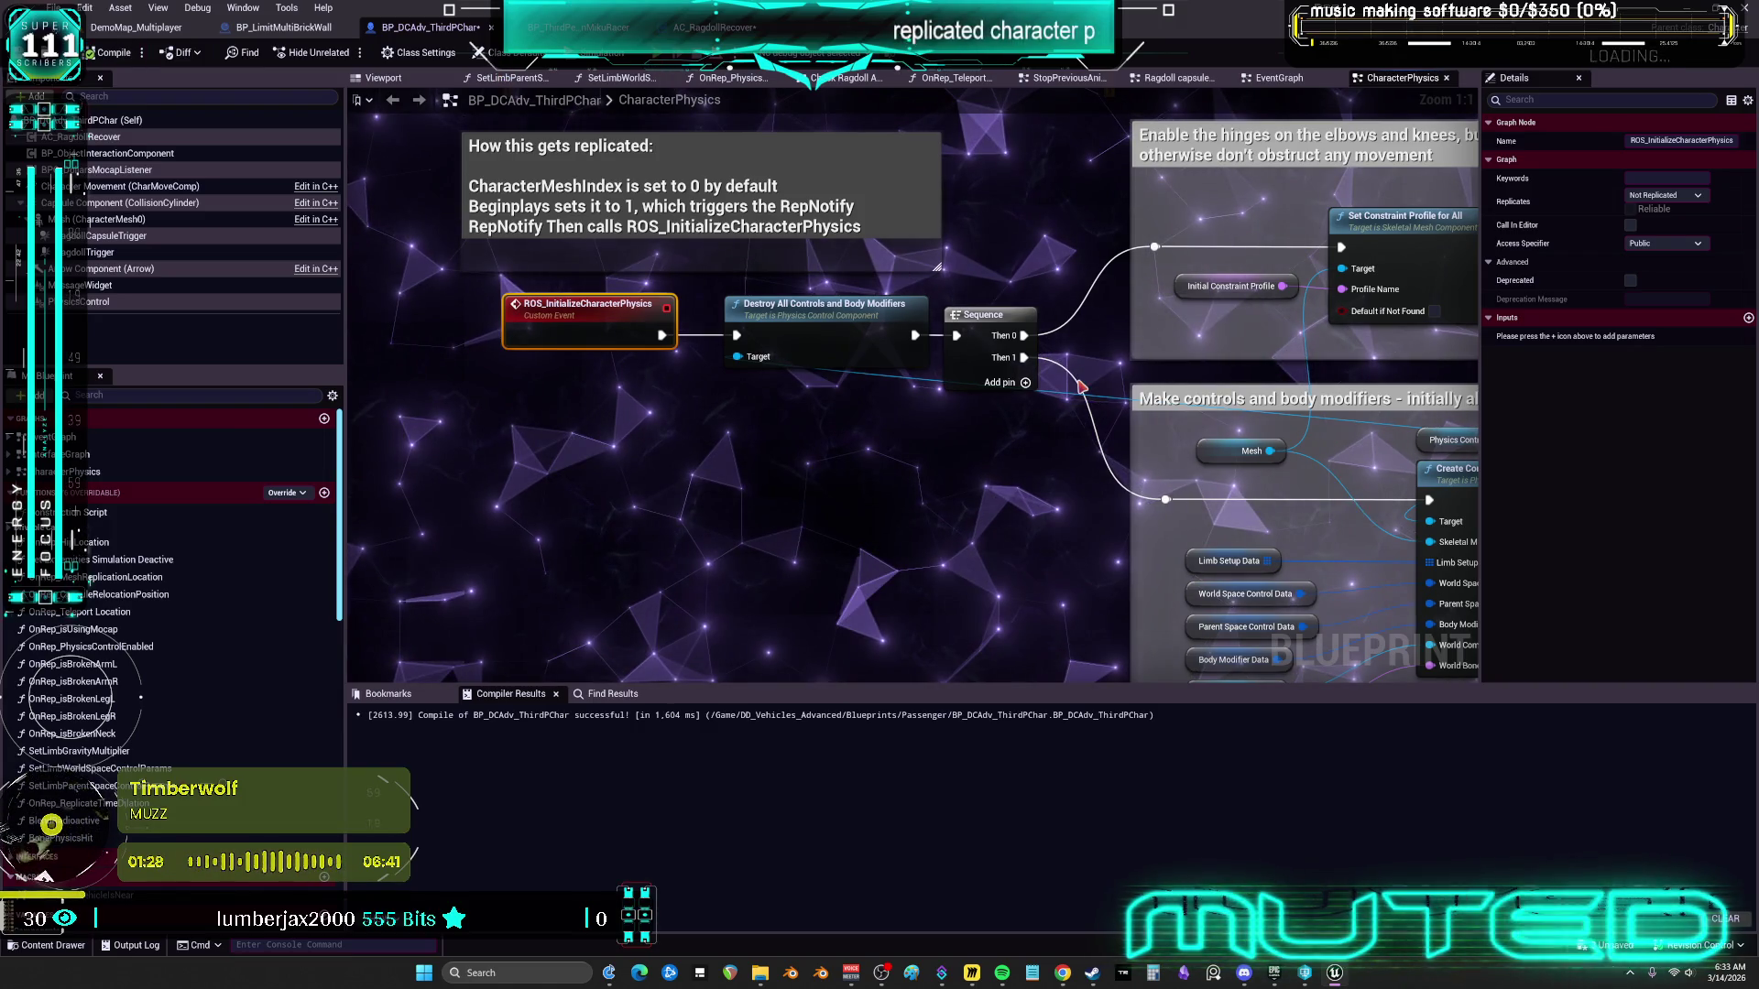
key("alt+p")
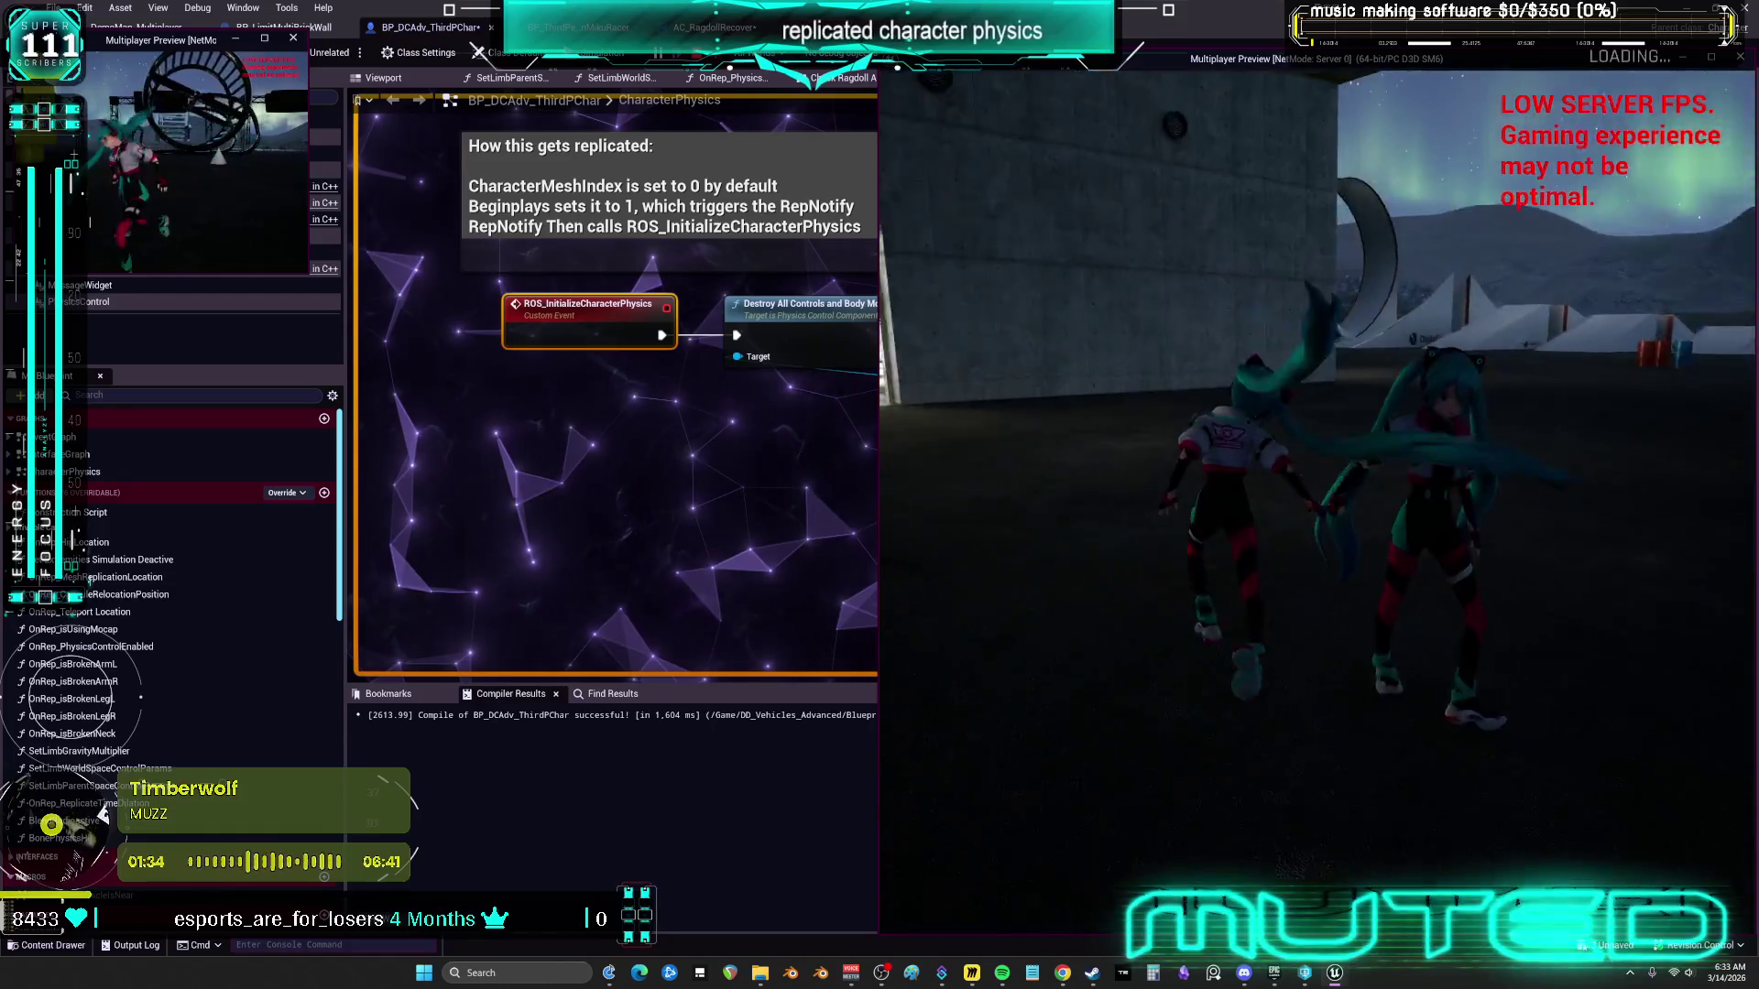
key("Escape")
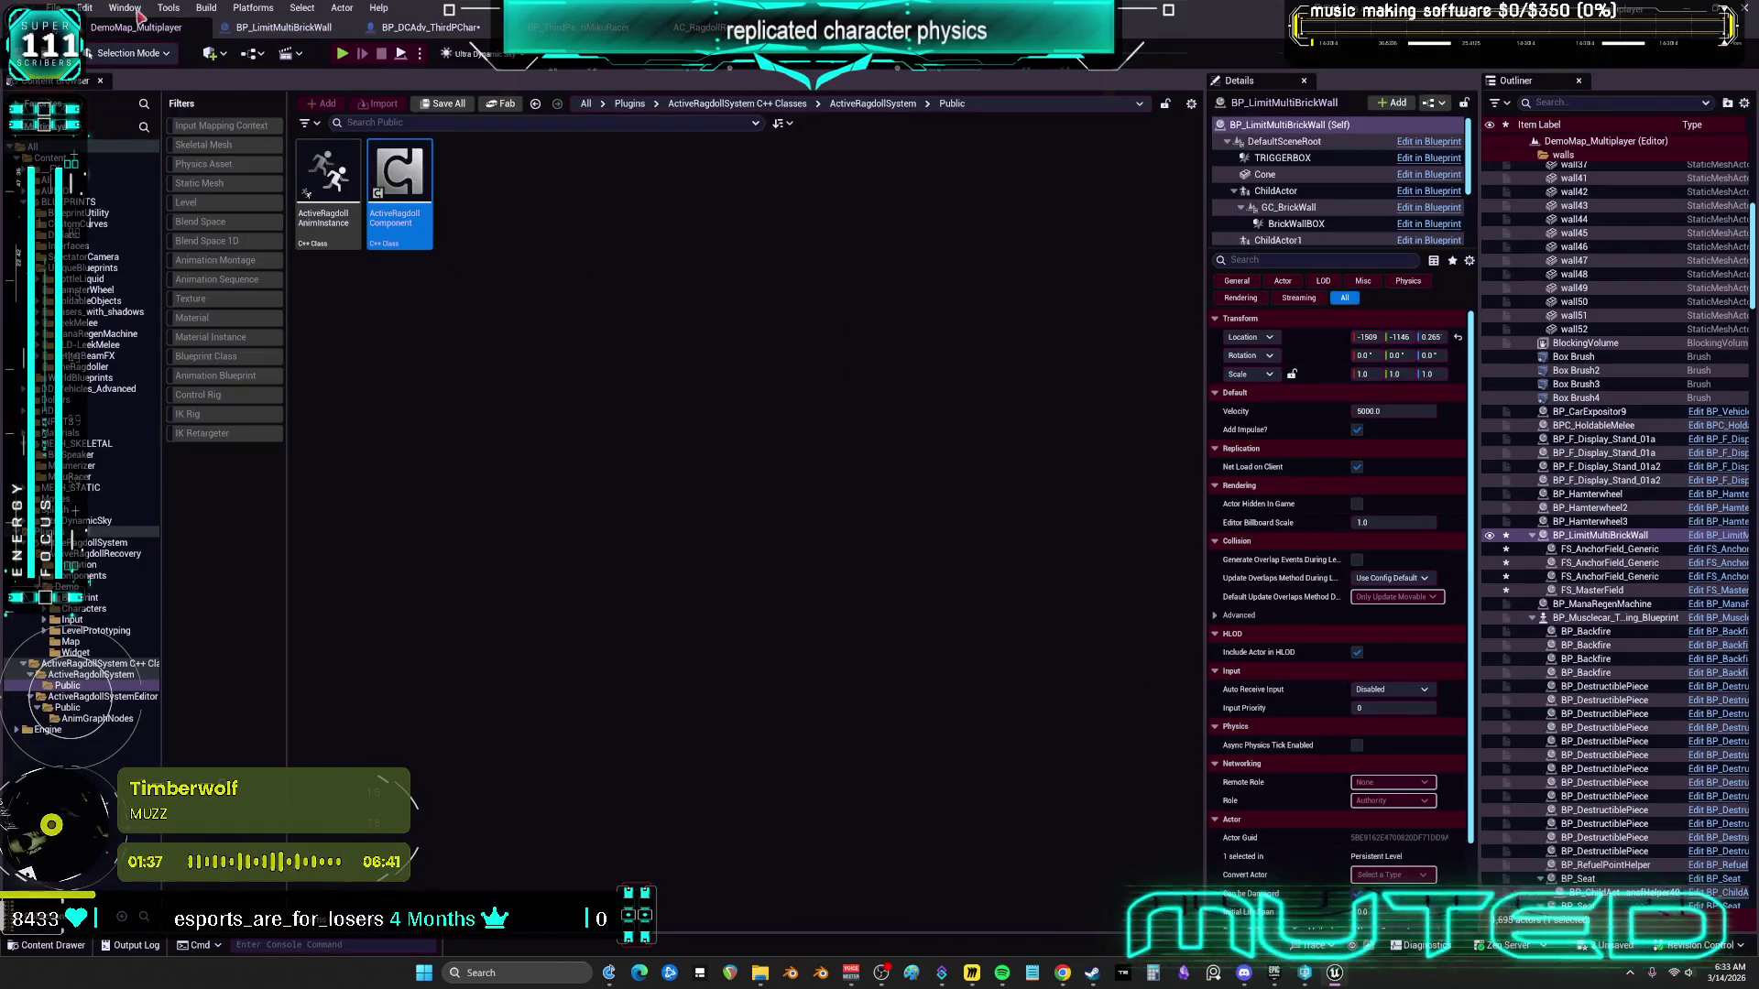
Open a floating Viewport 1 window and fly its camera to a dark area of the level
left_click(124, 7)
mouse_move(274, 152)
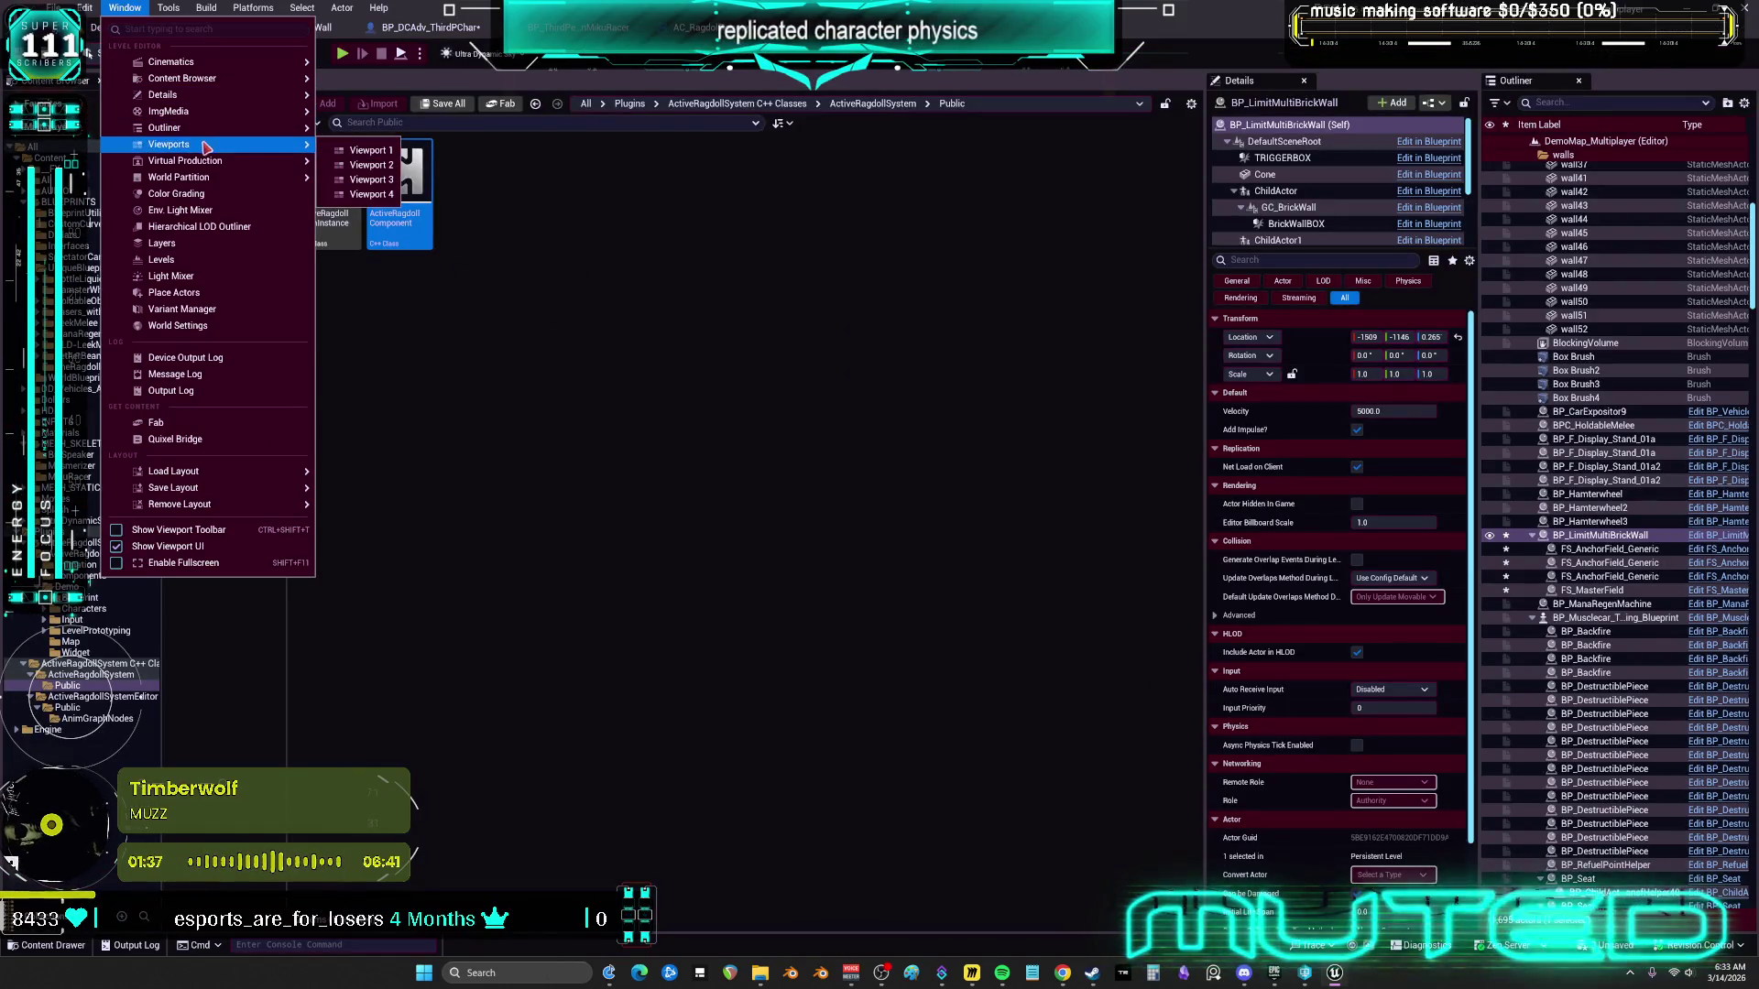
left_click(353, 154)
mouse_move(1557, 352)
left_mouse_down()
mouse_move(1481, 497)
mouse_move(1447, 444)
left_mouse_up()
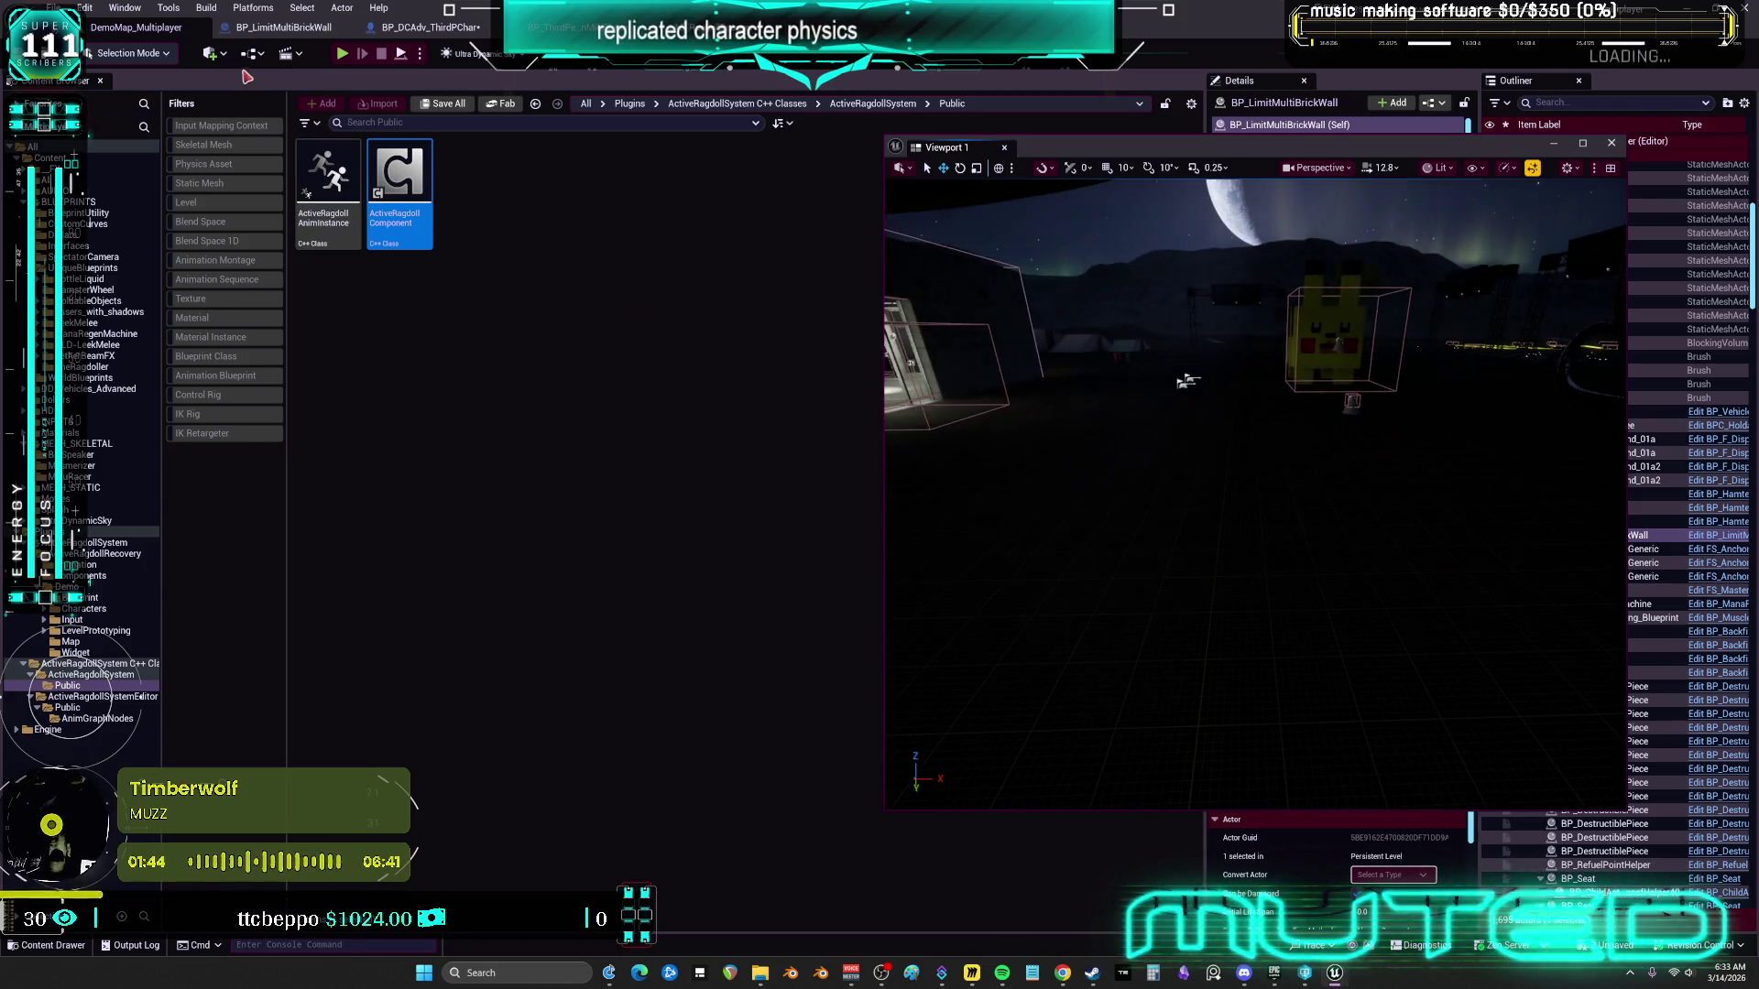
Add a Mesh Merge Culling Volume to the level, then undo it
left_click(210, 53)
mouse_move(257, 216)
mouse_move(249, 305)
left_click(547, 565)
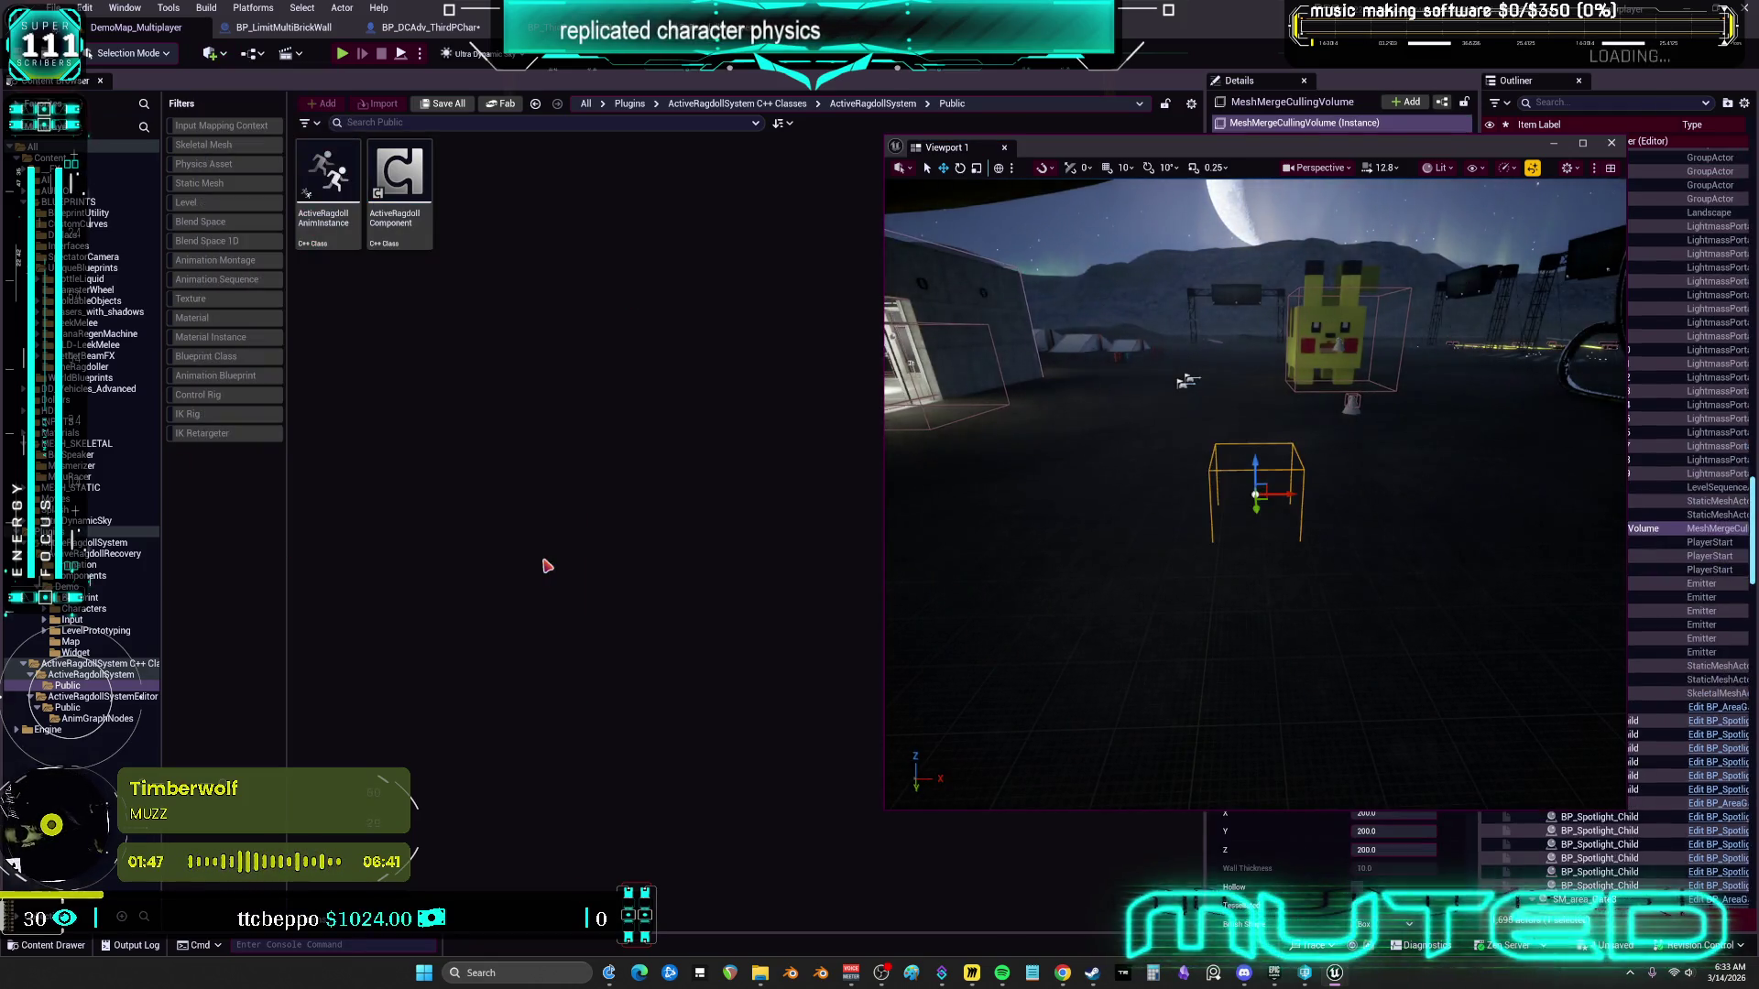
mouse_move(1396, 152)
left_mouse_down()
mouse_move(1187, 173)
mouse_move(1187, 156)
left_mouse_up()
key("ctrl+z")
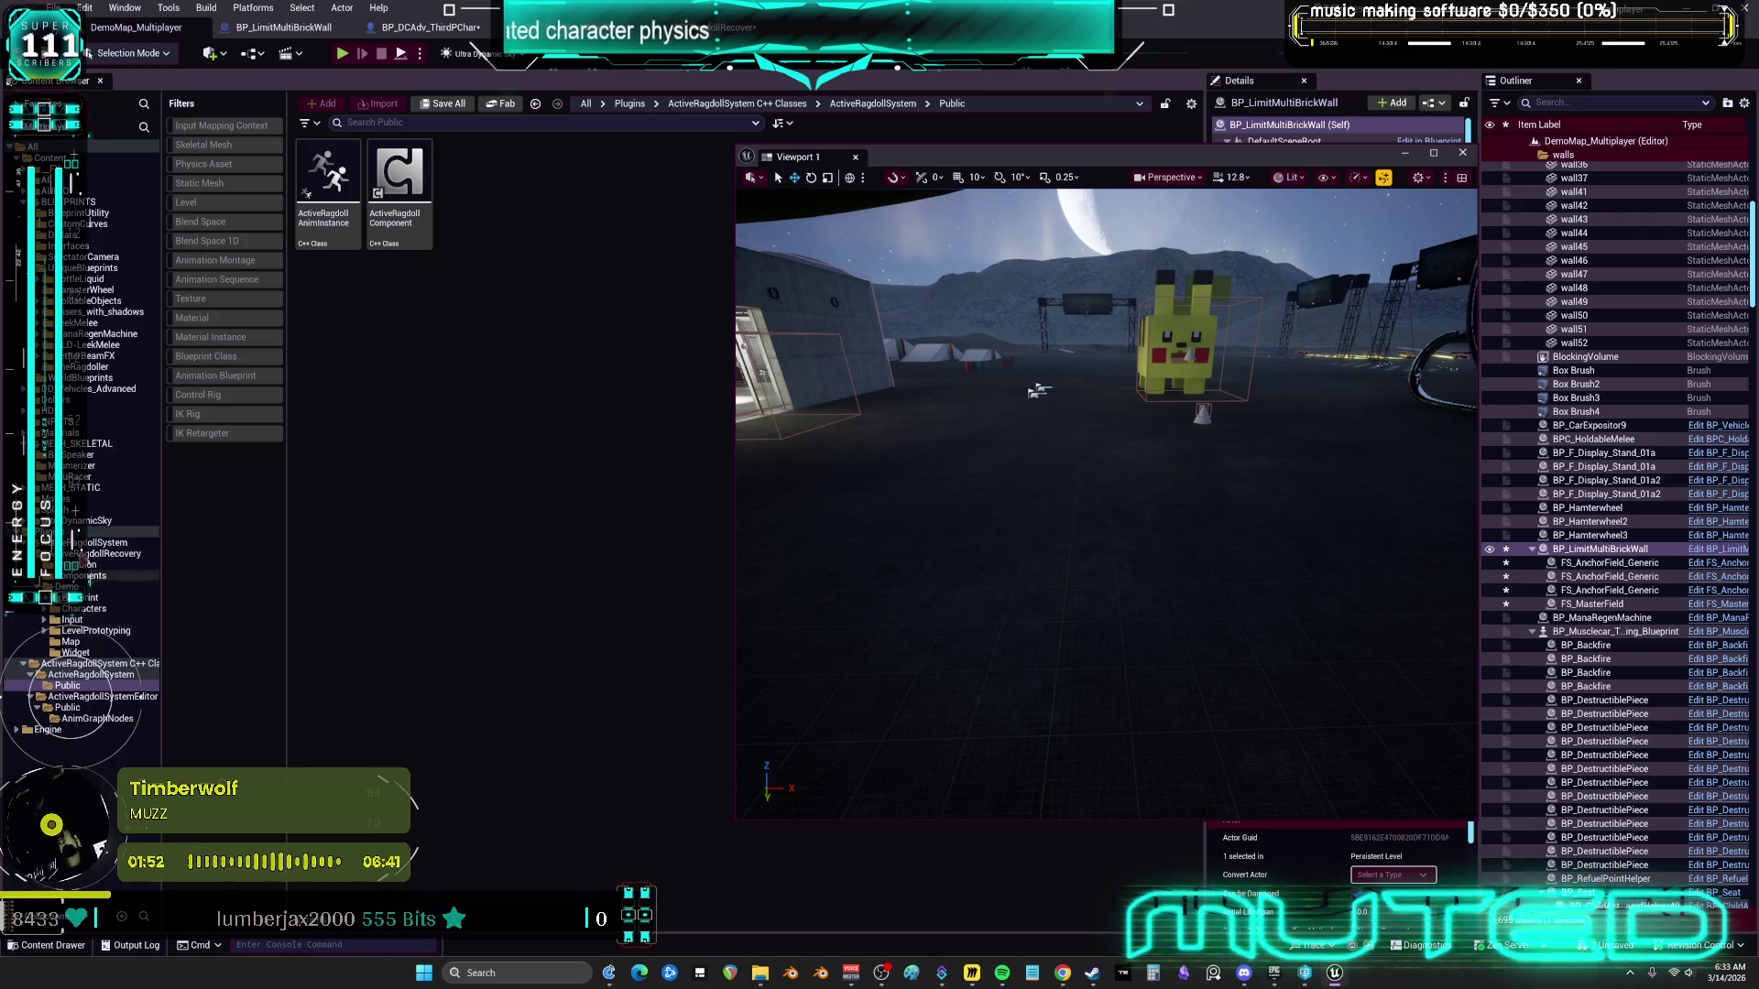
Browse to the MESH_STATIC folder and filter the Content Browser to Static Meshes
left_click(87, 487)
mouse_move(932, 159)
left_mouse_down()
mouse_move(998, 184)
mouse_move(996, 288)
left_mouse_up()
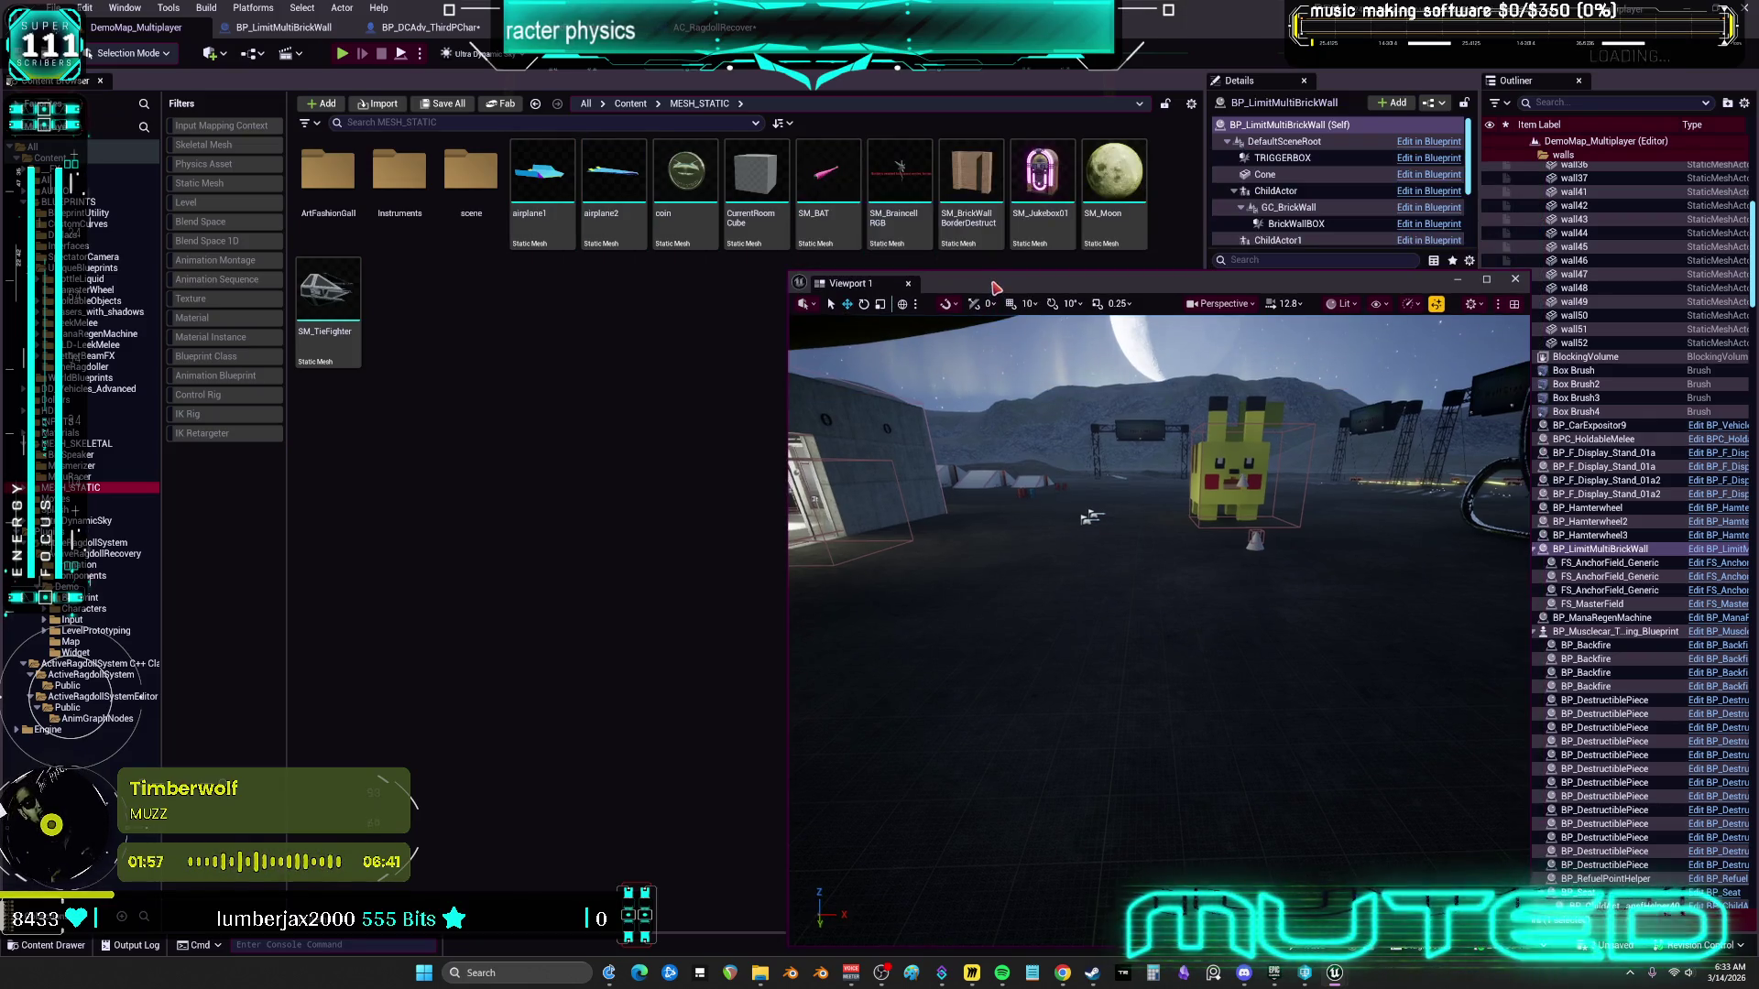
left_click(389, 215)
double_click(345, 202)
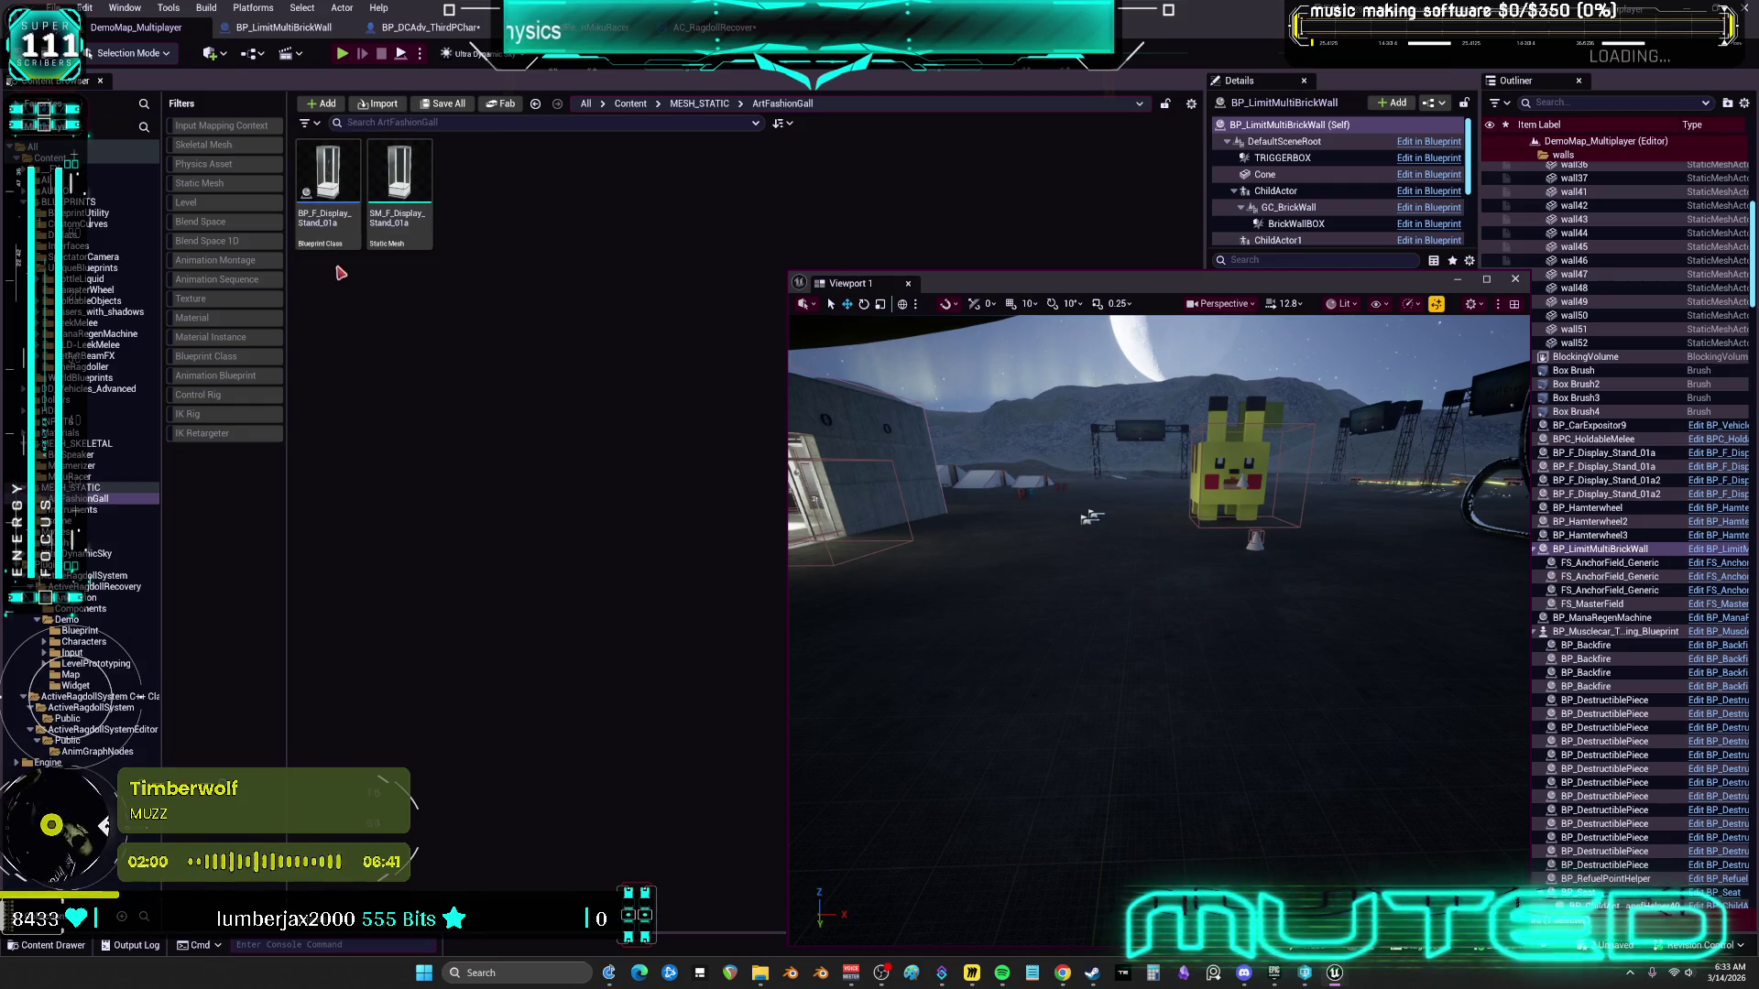
left_click(91, 443)
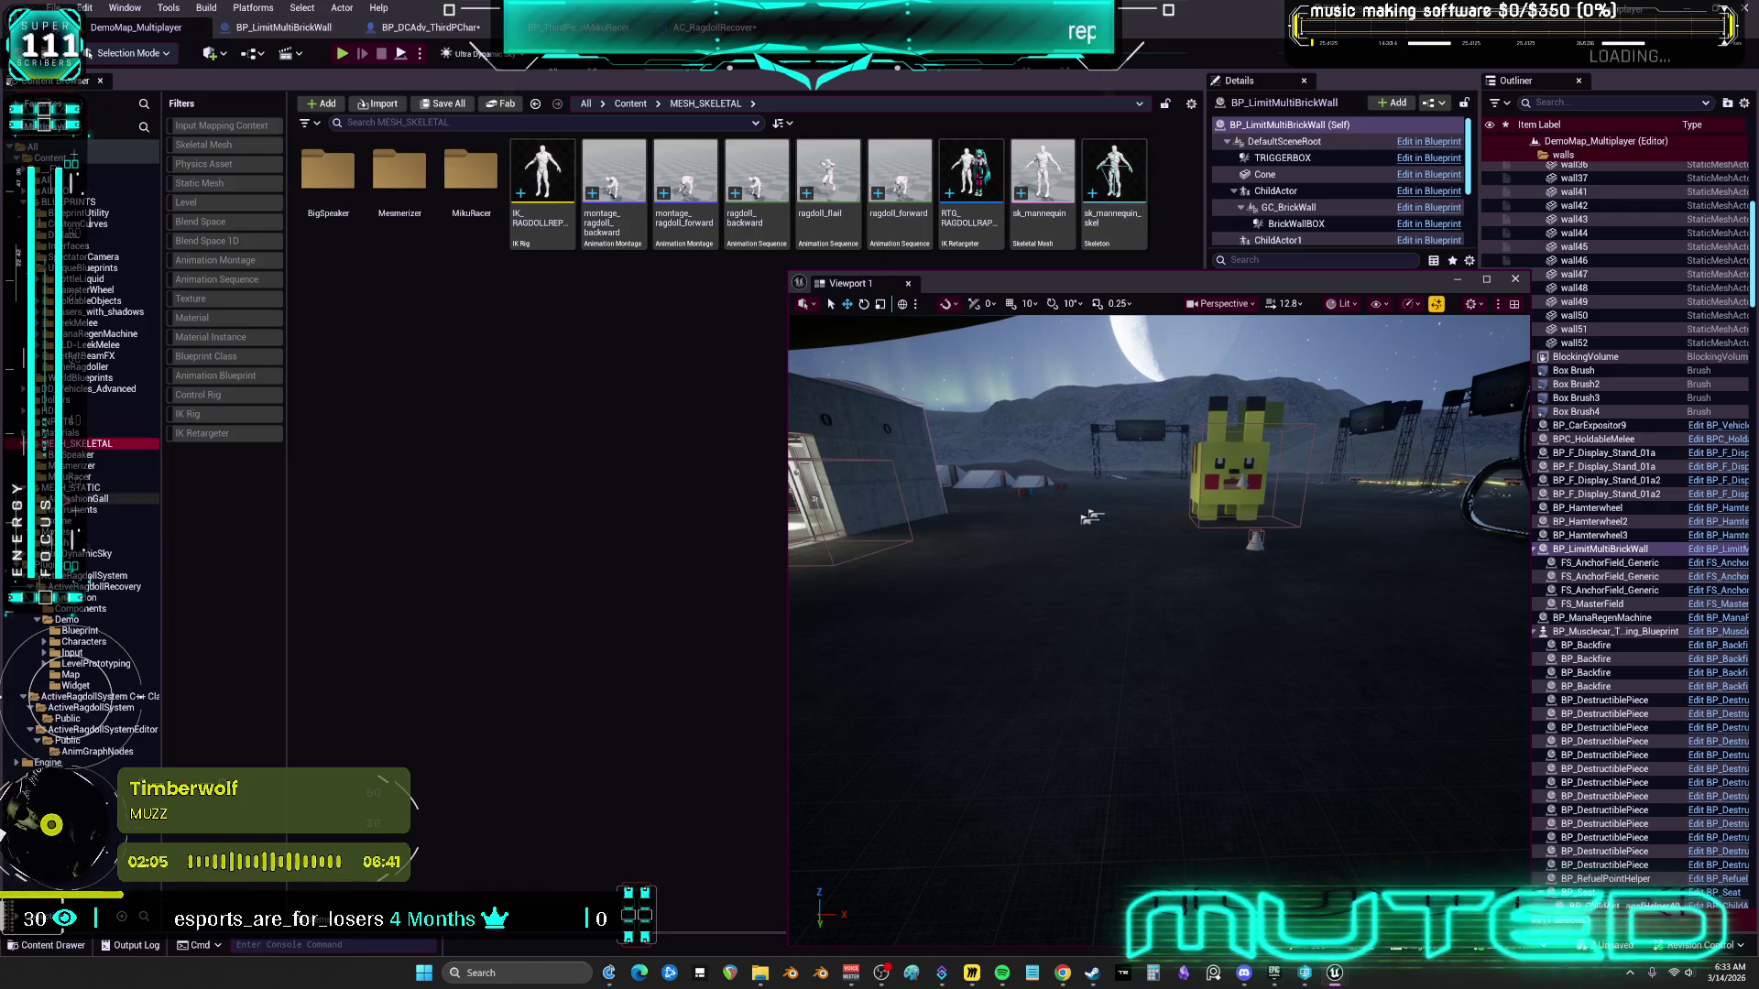
left_click(83, 488)
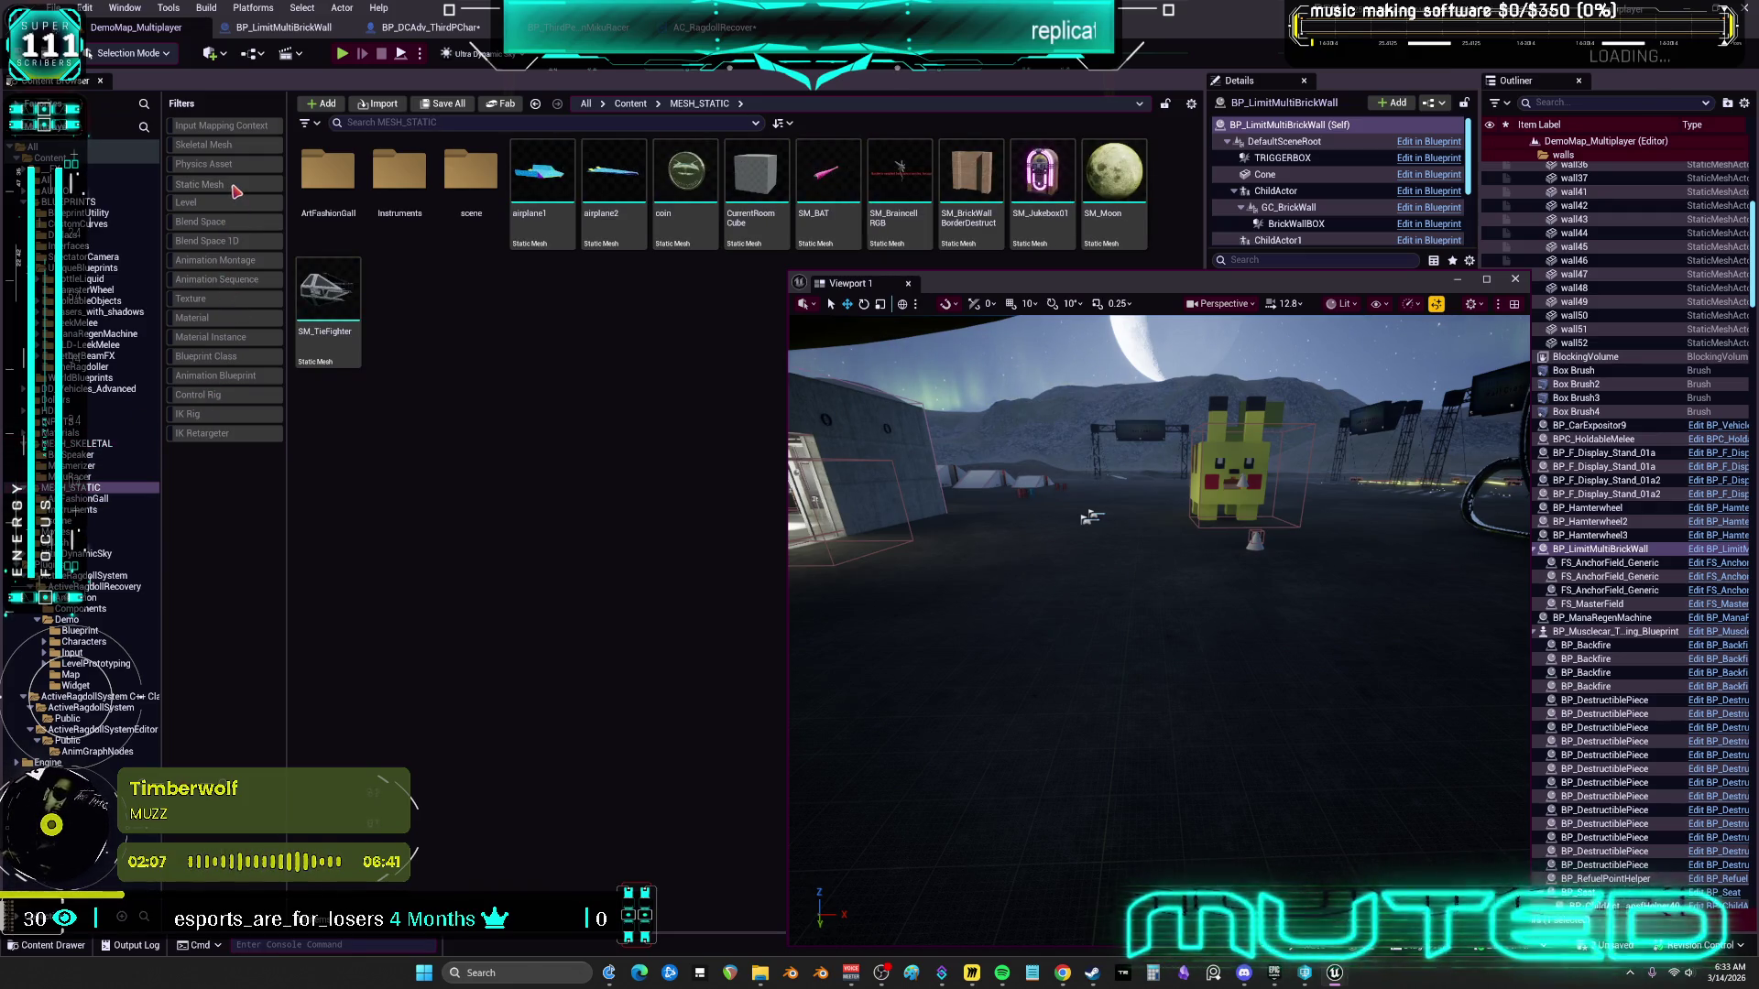
left_click(234, 186)
mouse_move(1018, 293)
left_mouse_down()
mouse_move(1000, 297)
mouse_move(996, 668)
mouse_move(1102, 525)
mouse_move(1147, 324)
mouse_move(1127, 181)
mouse_move(1107, 205)
left_mouse_up()
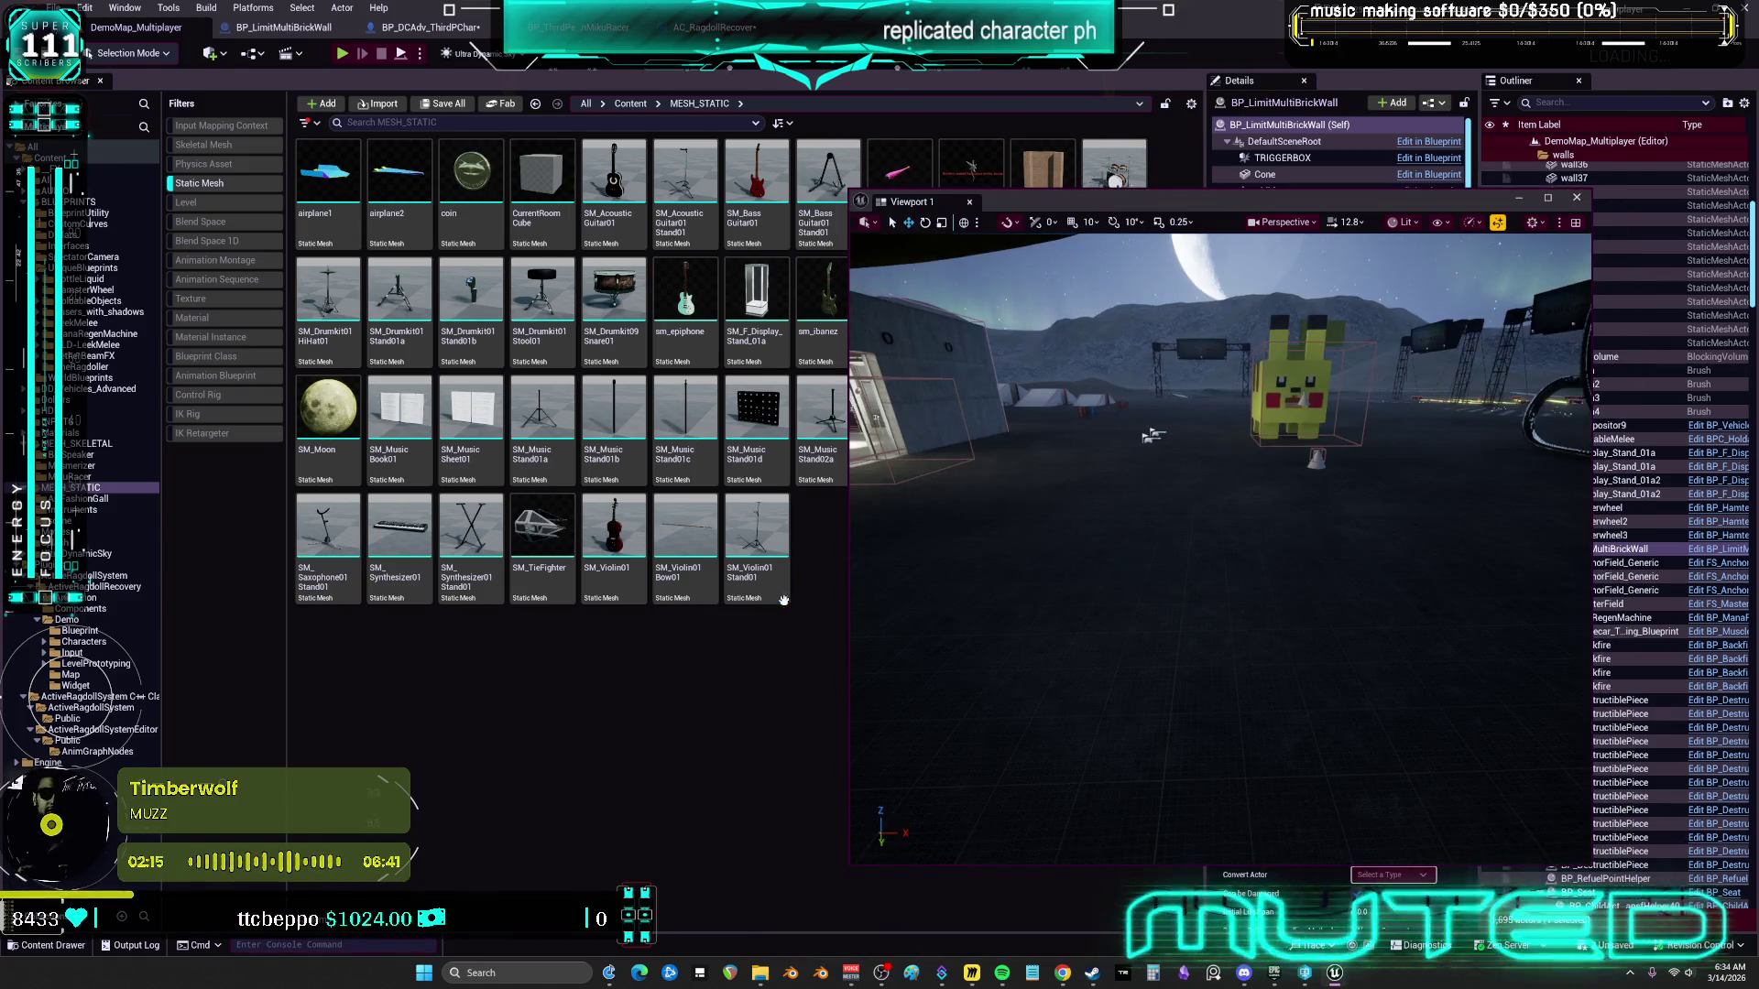
Drag the coin mesh from MESH_STATIC into the level
left_click(608, 552)
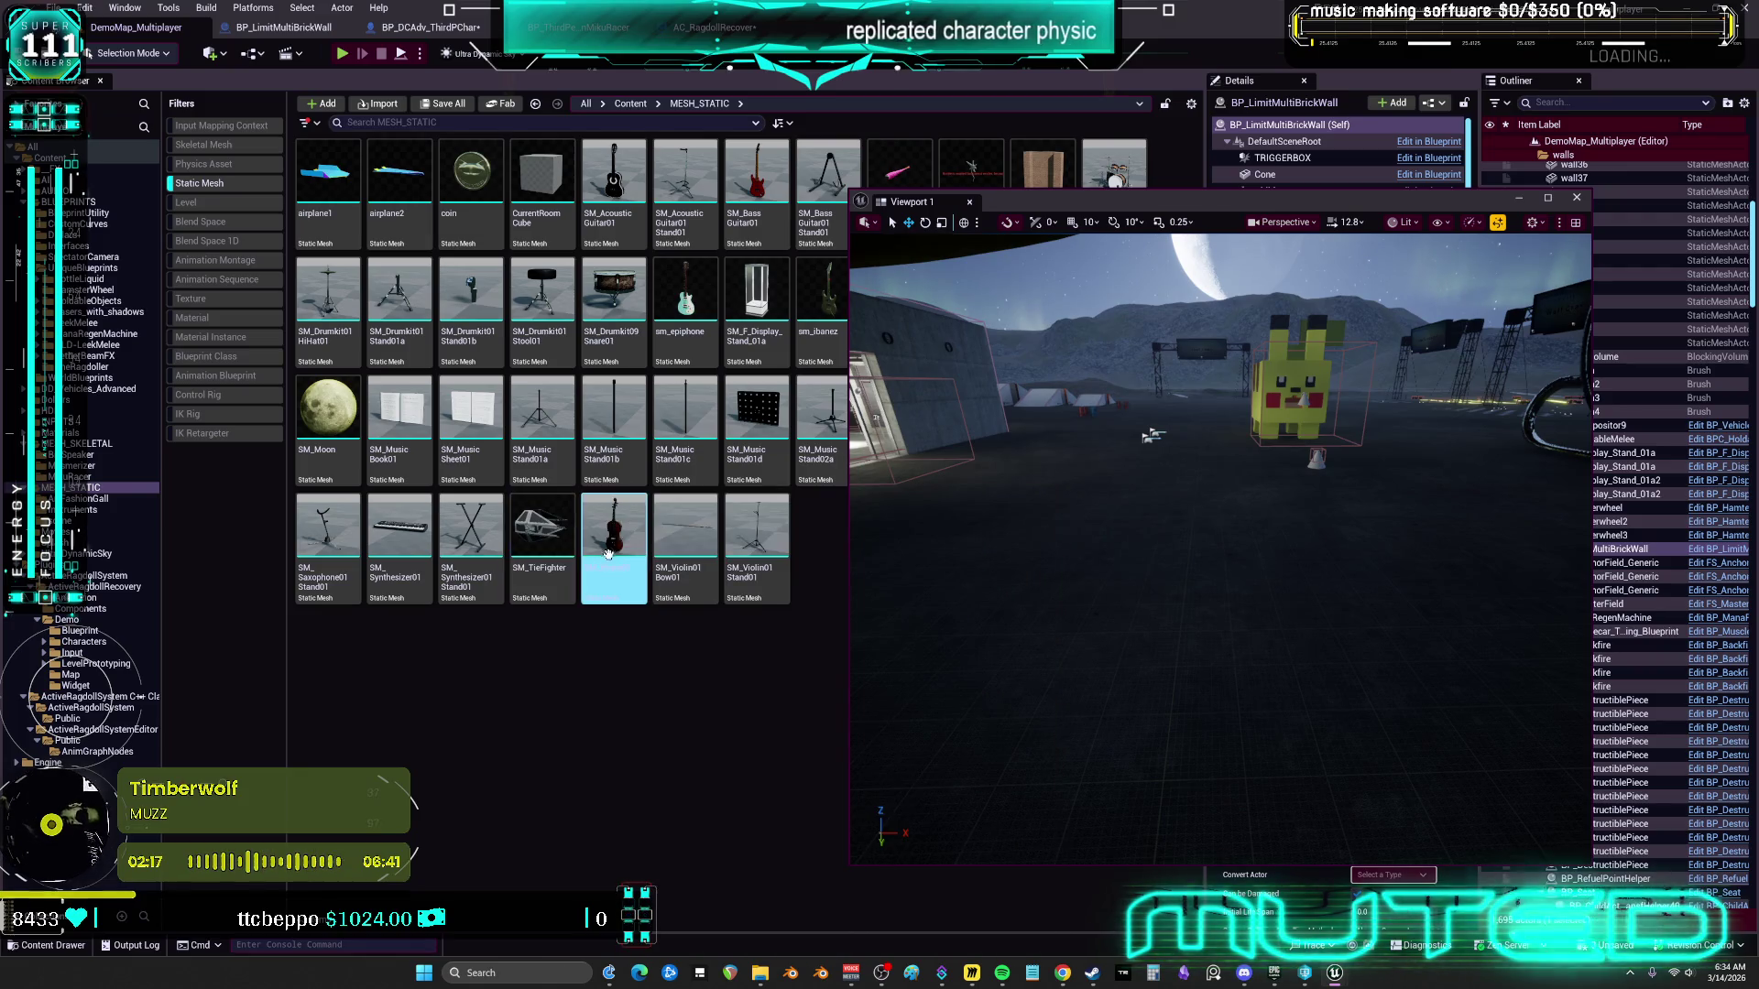
left_click_drag(608, 551, 611, 548)
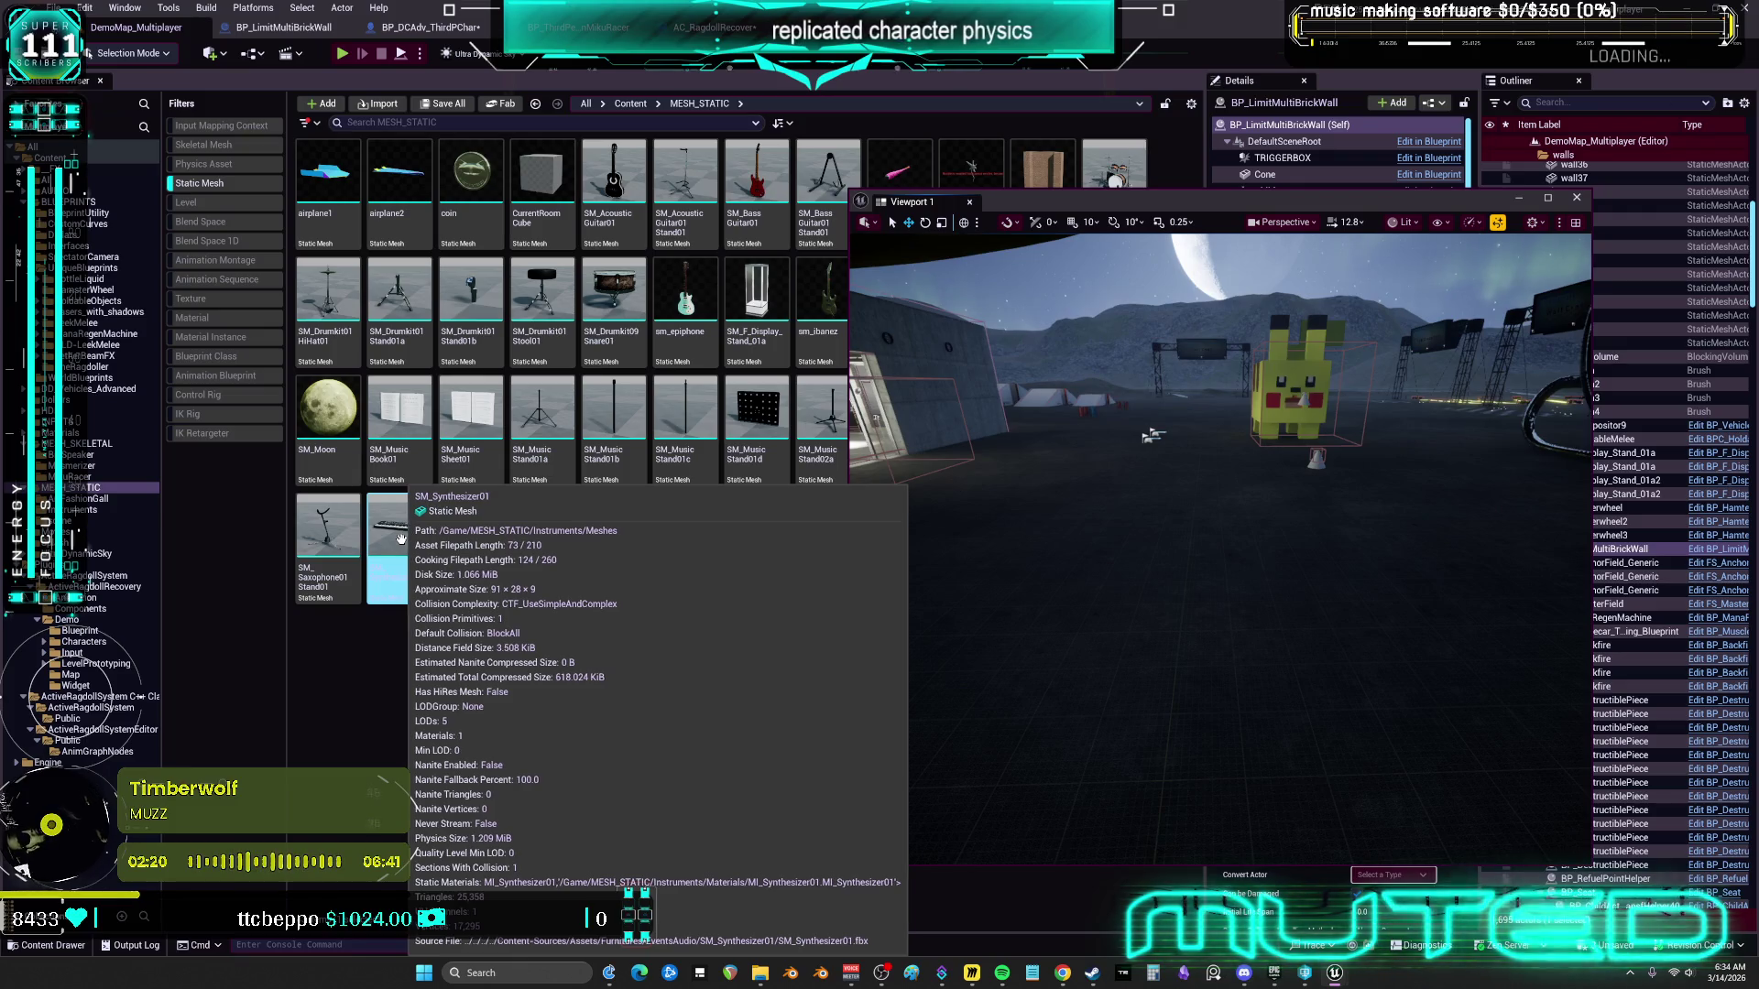
left_click_drag(471, 183, 1147, 540)
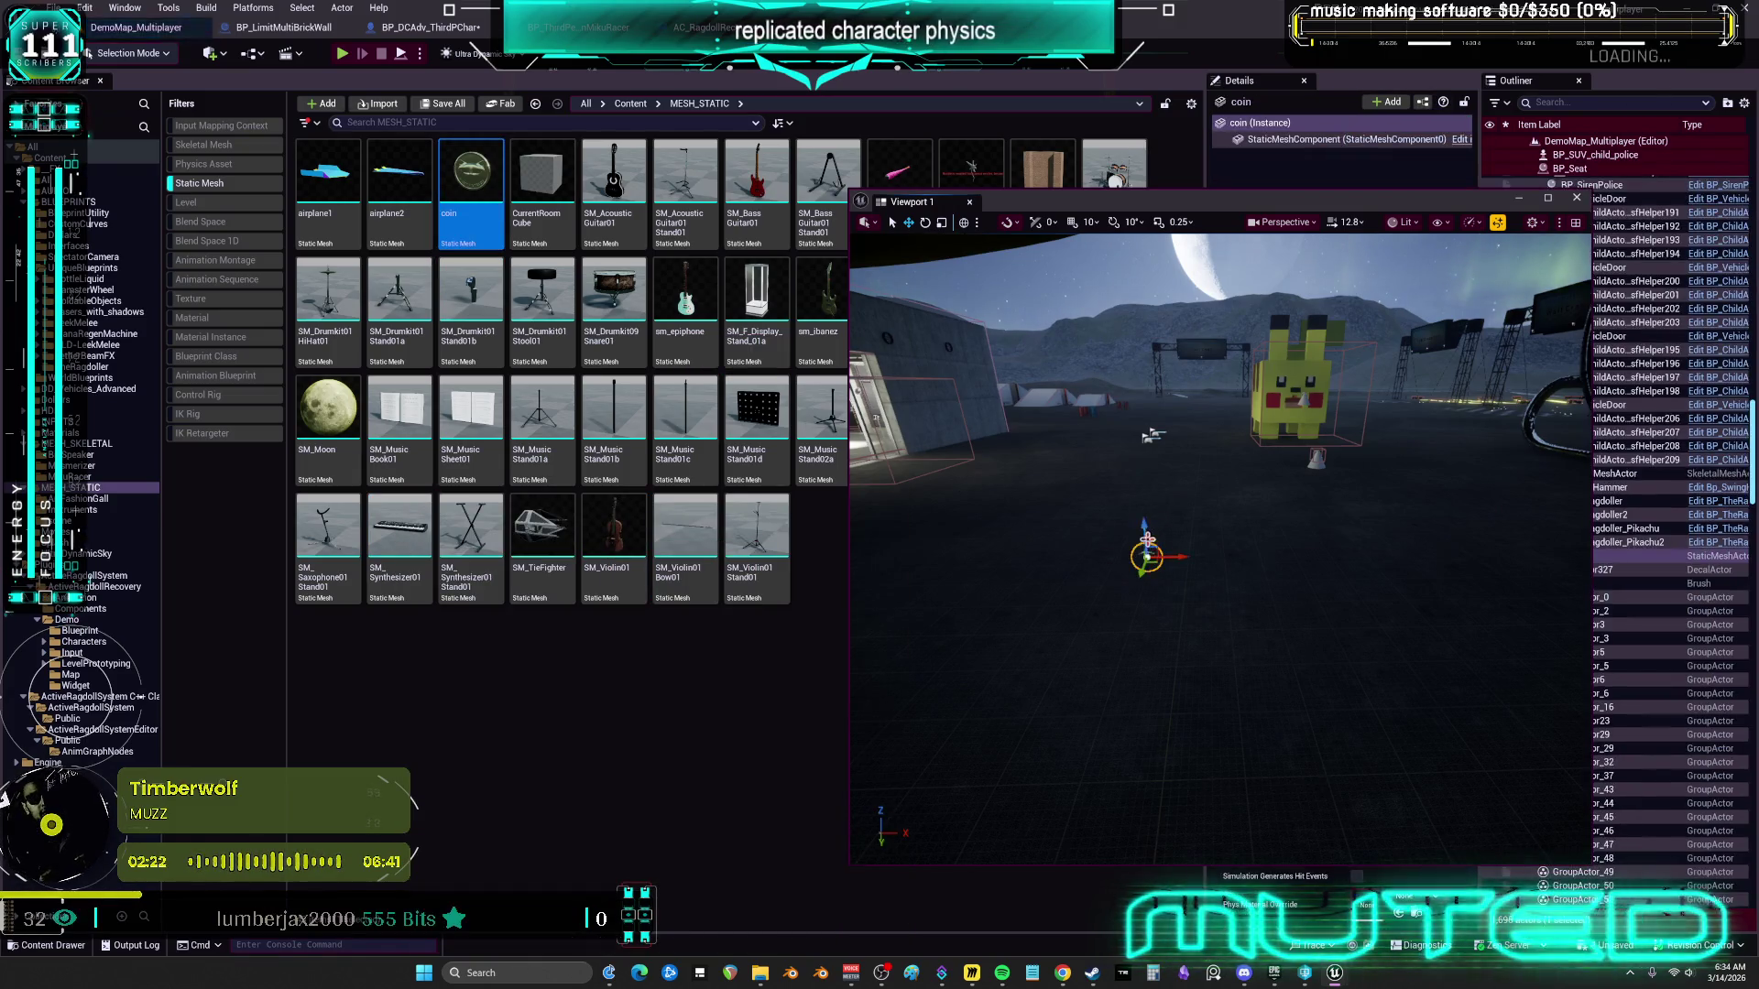
Scale the coin uniformly to 4.02, raise it off the floor, and tilt it to -50.2 degrees
left_click_drag(1228, 197, 692, 178)
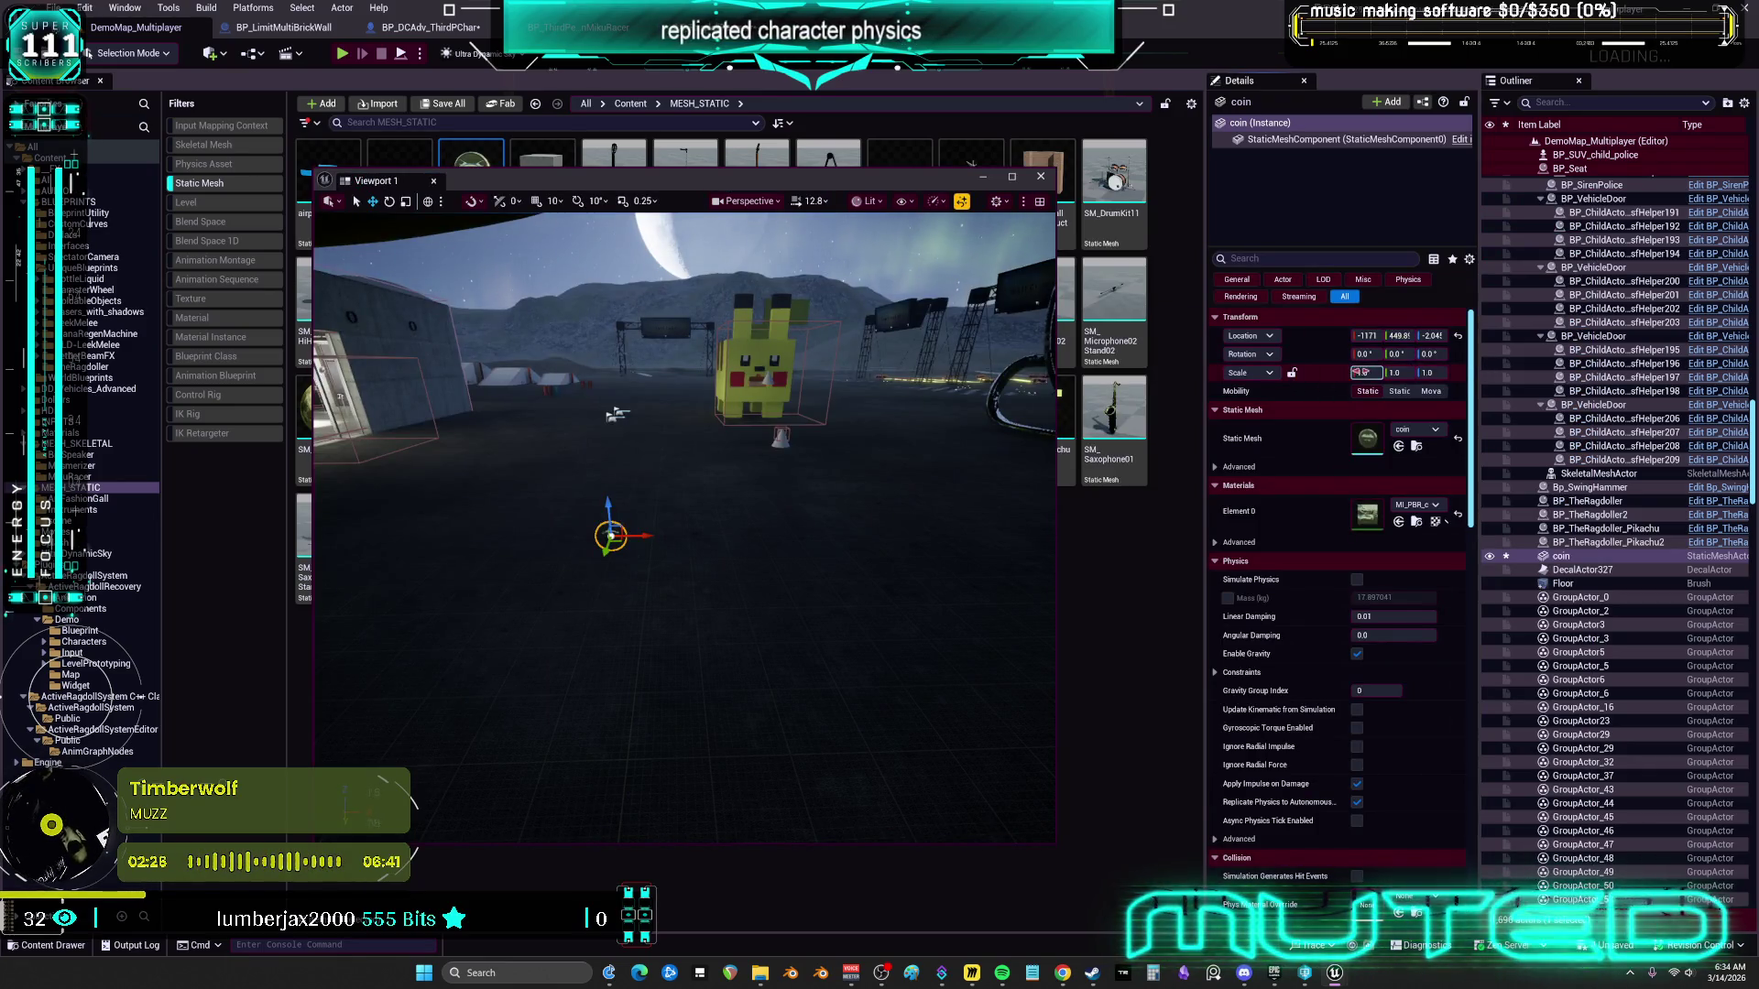
left_click_drag(1364, 372, 1457, 373)
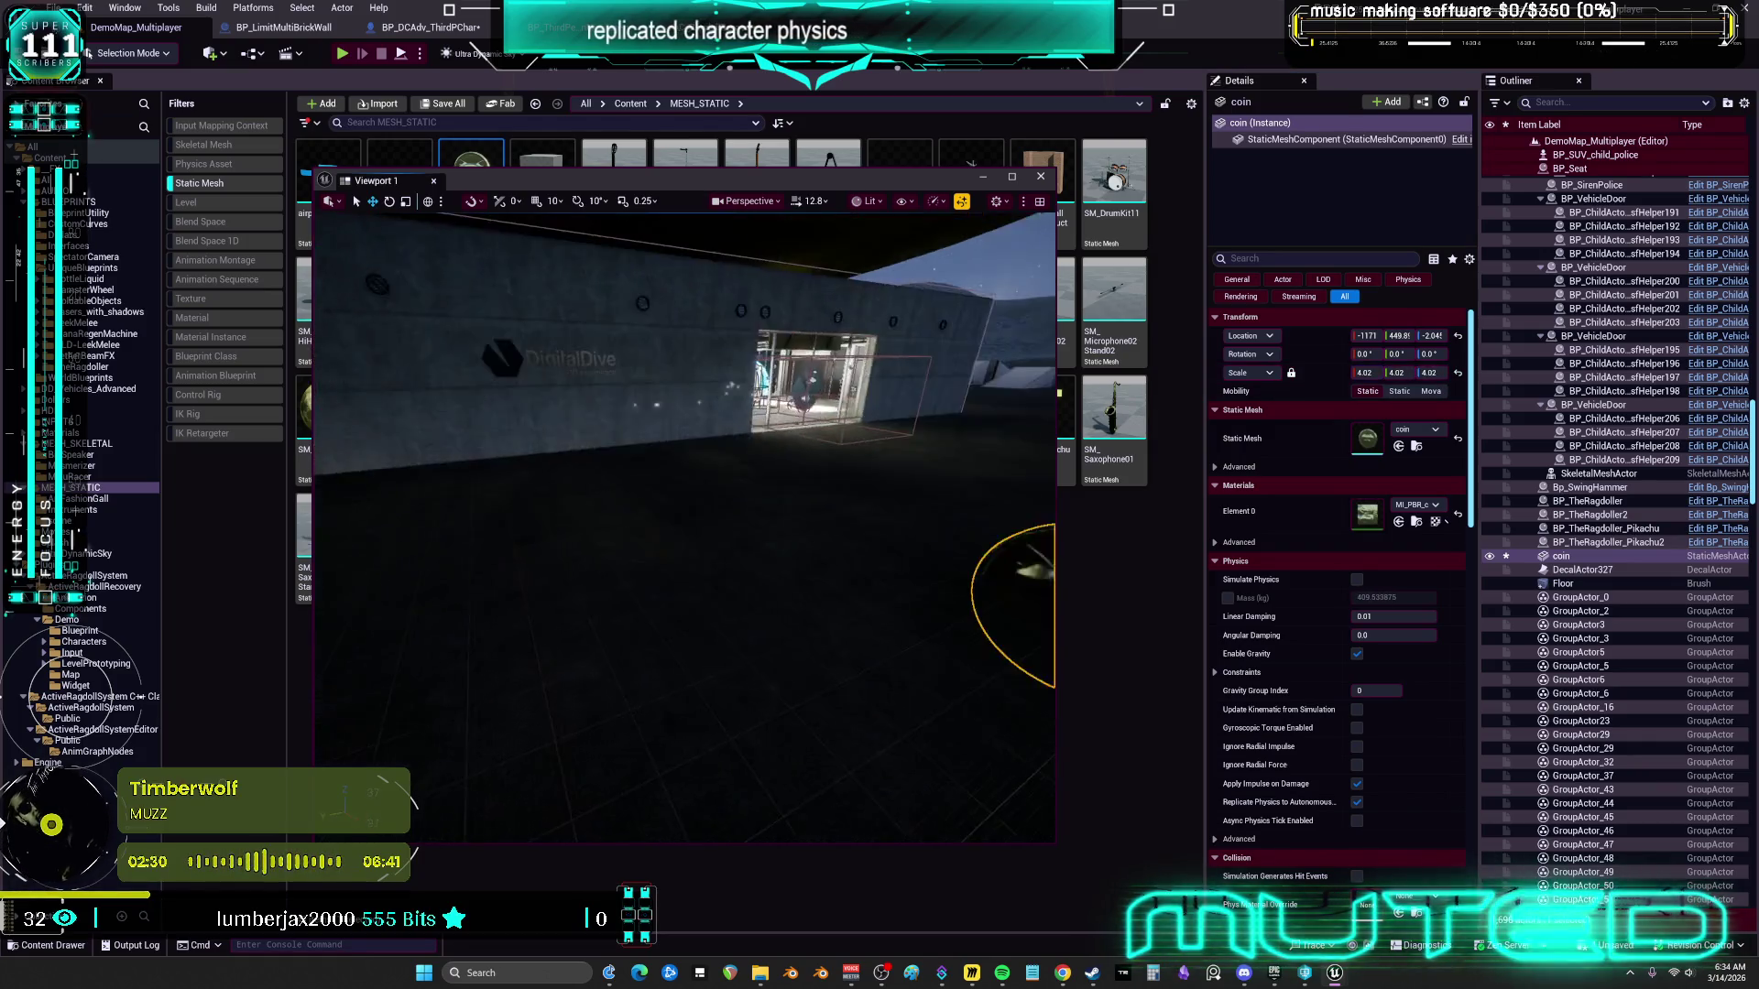
key("End")
key("f")
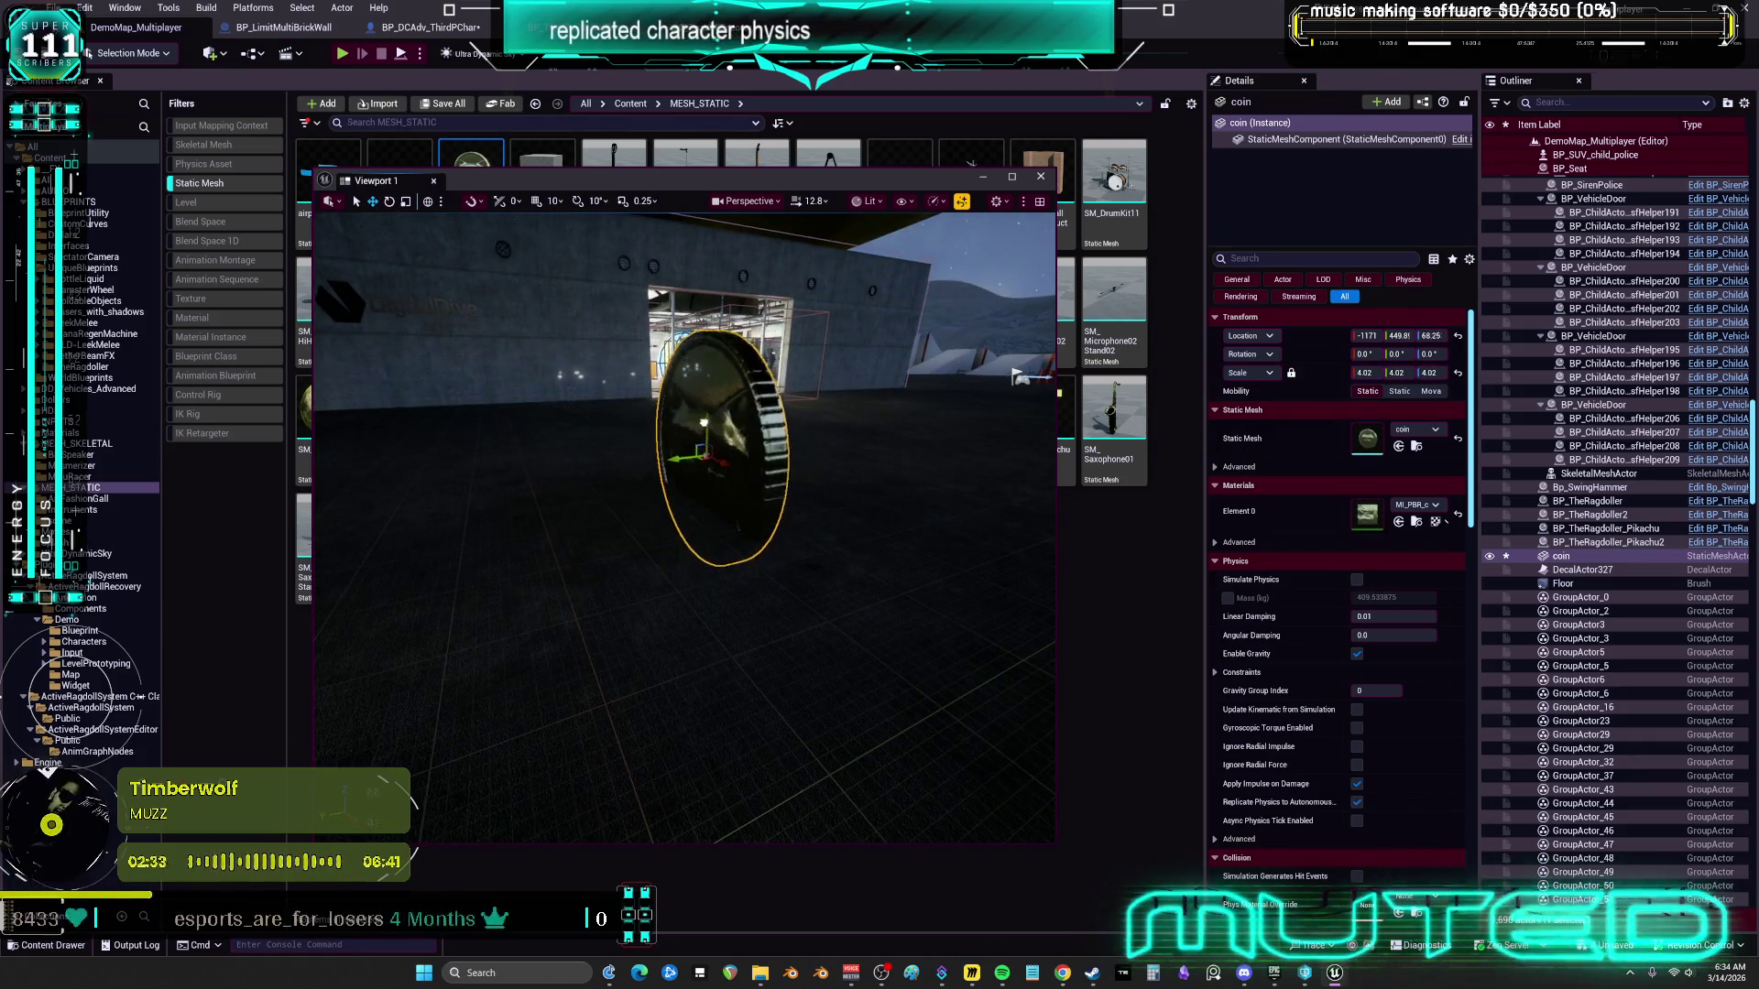
key("e")
mouse_move(685, 410)
left_mouse_down()
mouse_move(682, 431)
mouse_move(774, 434)
mouse_move(929, 414)
left_mouse_up()
key("w")
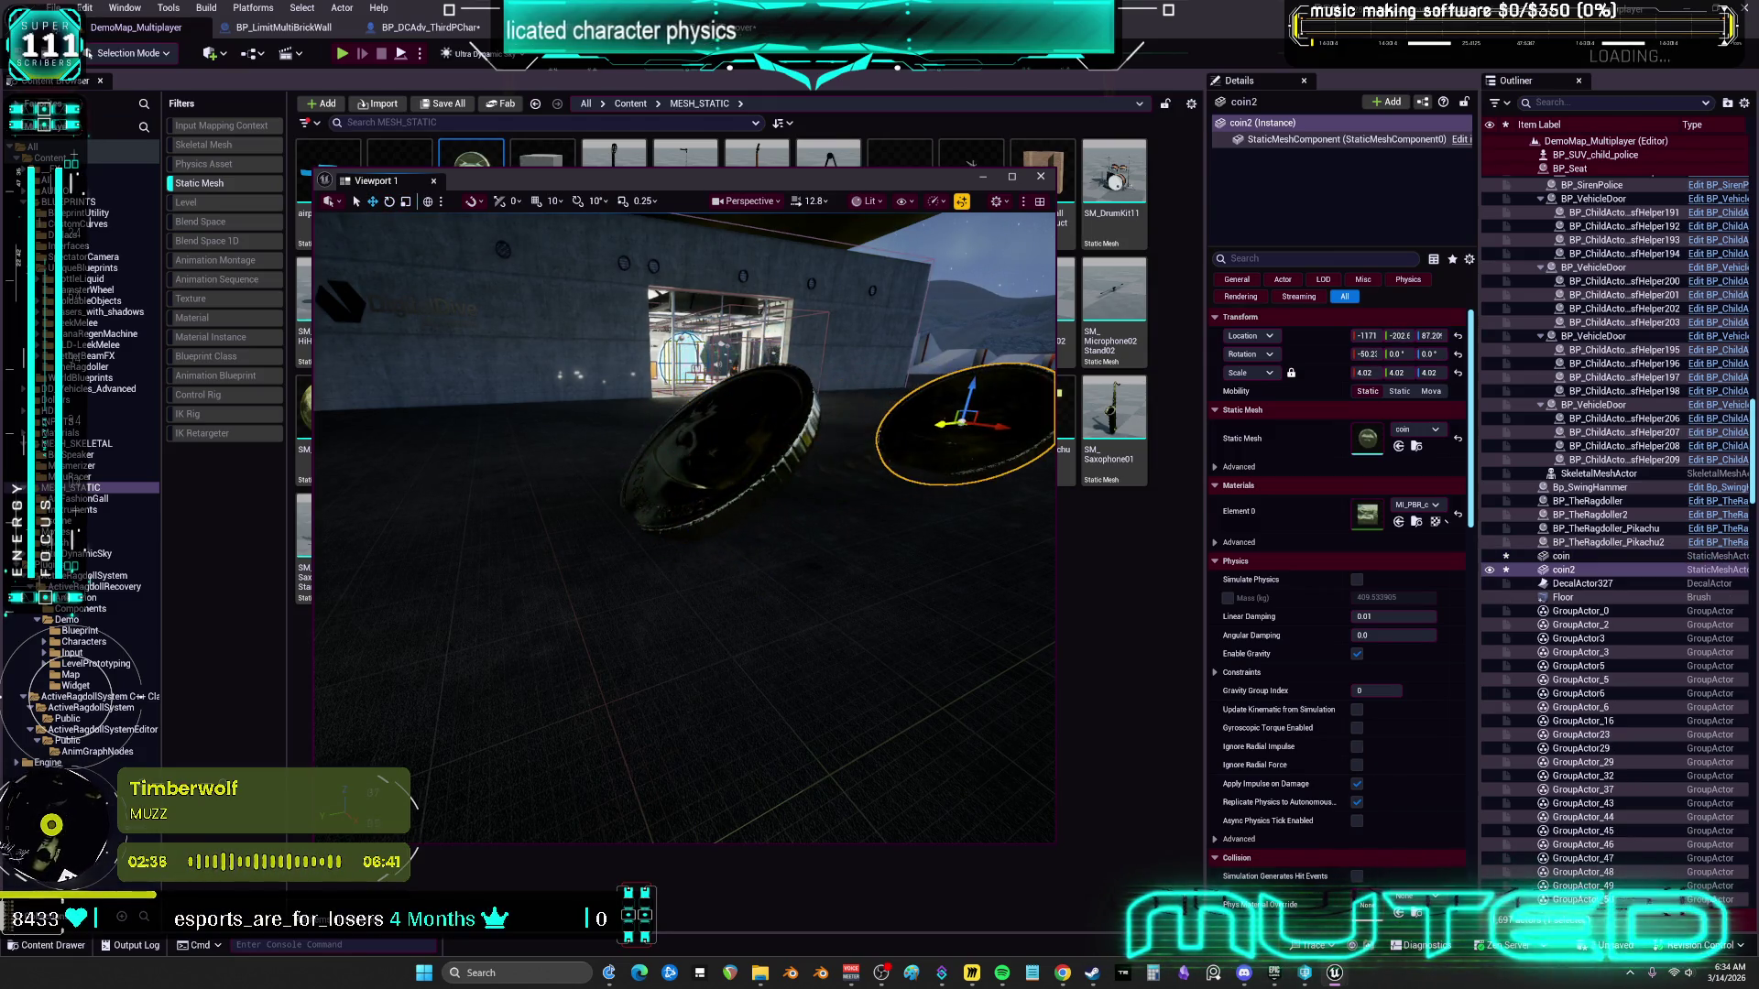
Tilt coin2 edge-on to about 33 degrees and start a multiplayer play session
key("e")
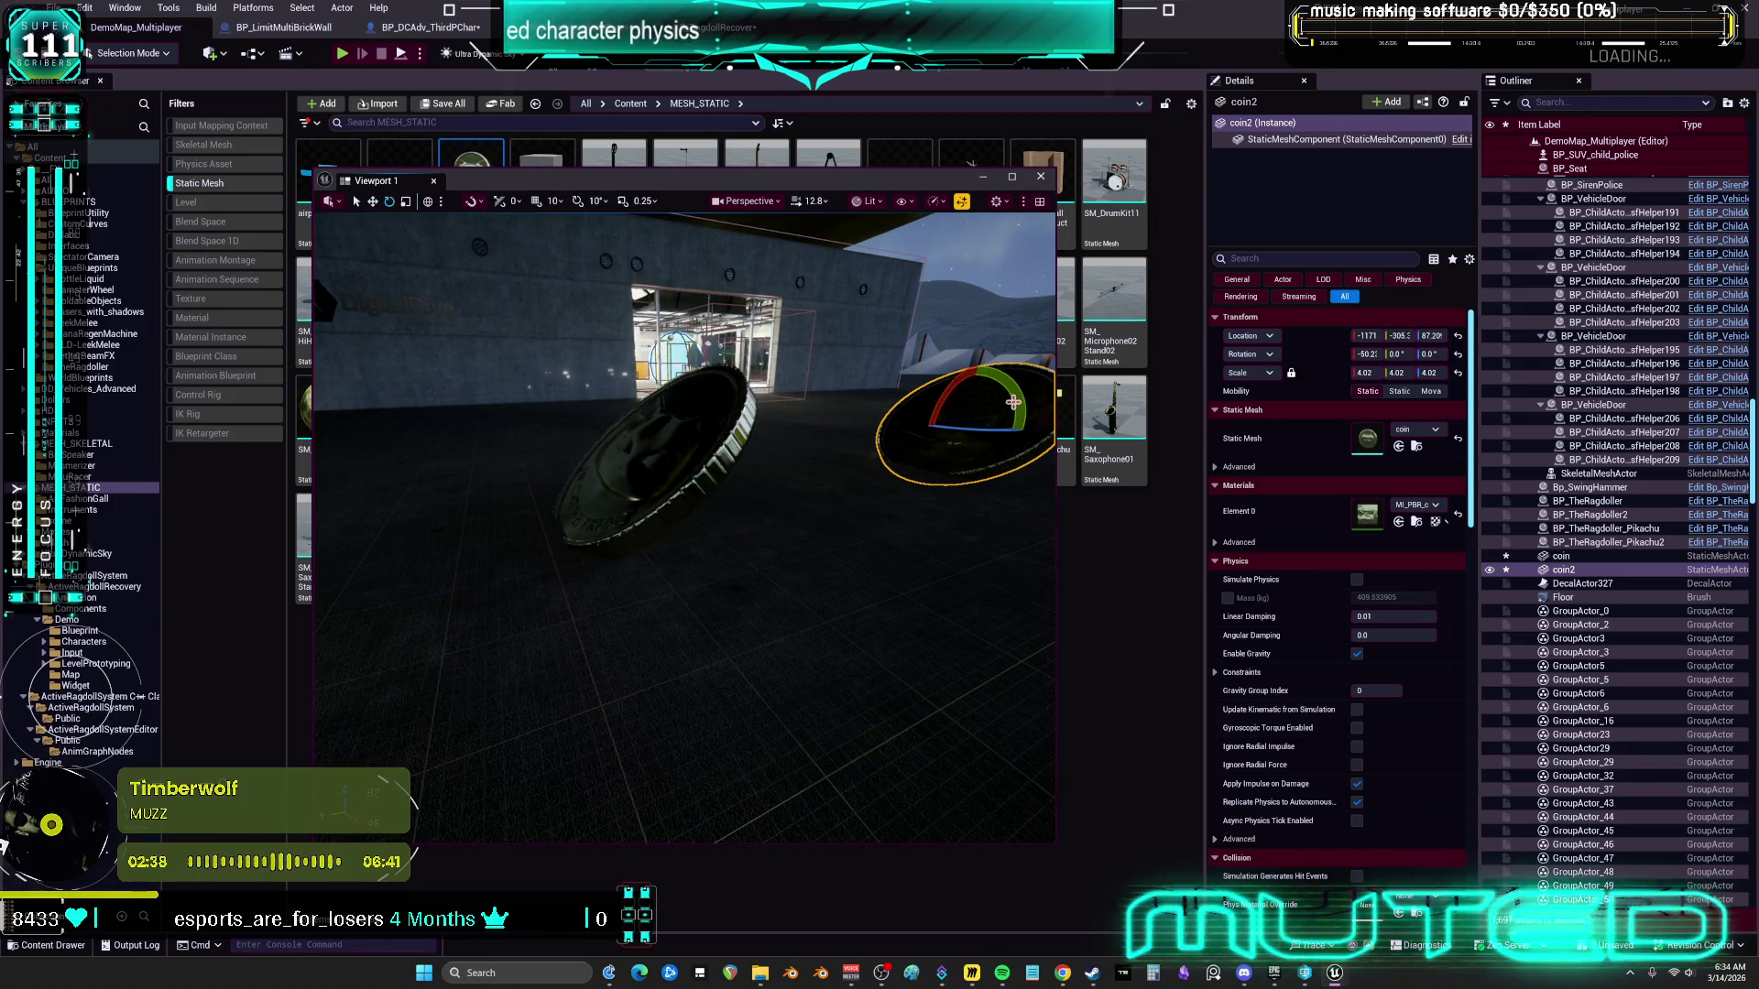
left_click_drag(1013, 402, 1007, 431)
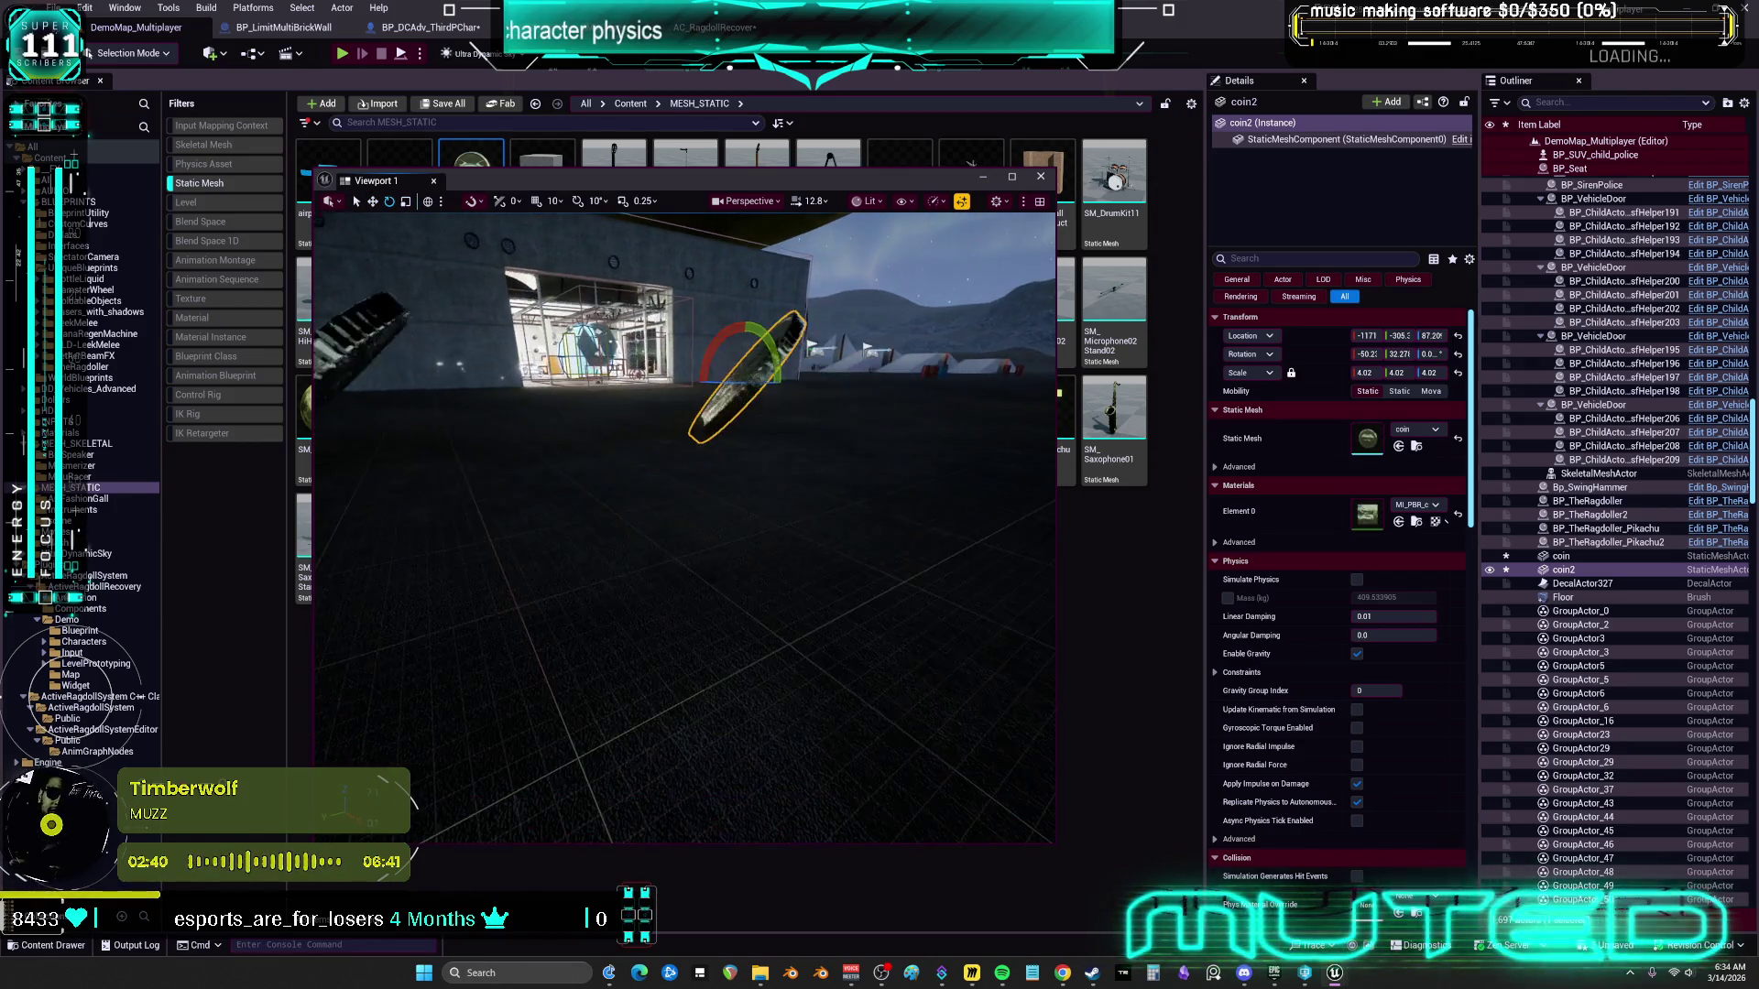
left_click_drag(781, 390, 774, 371)
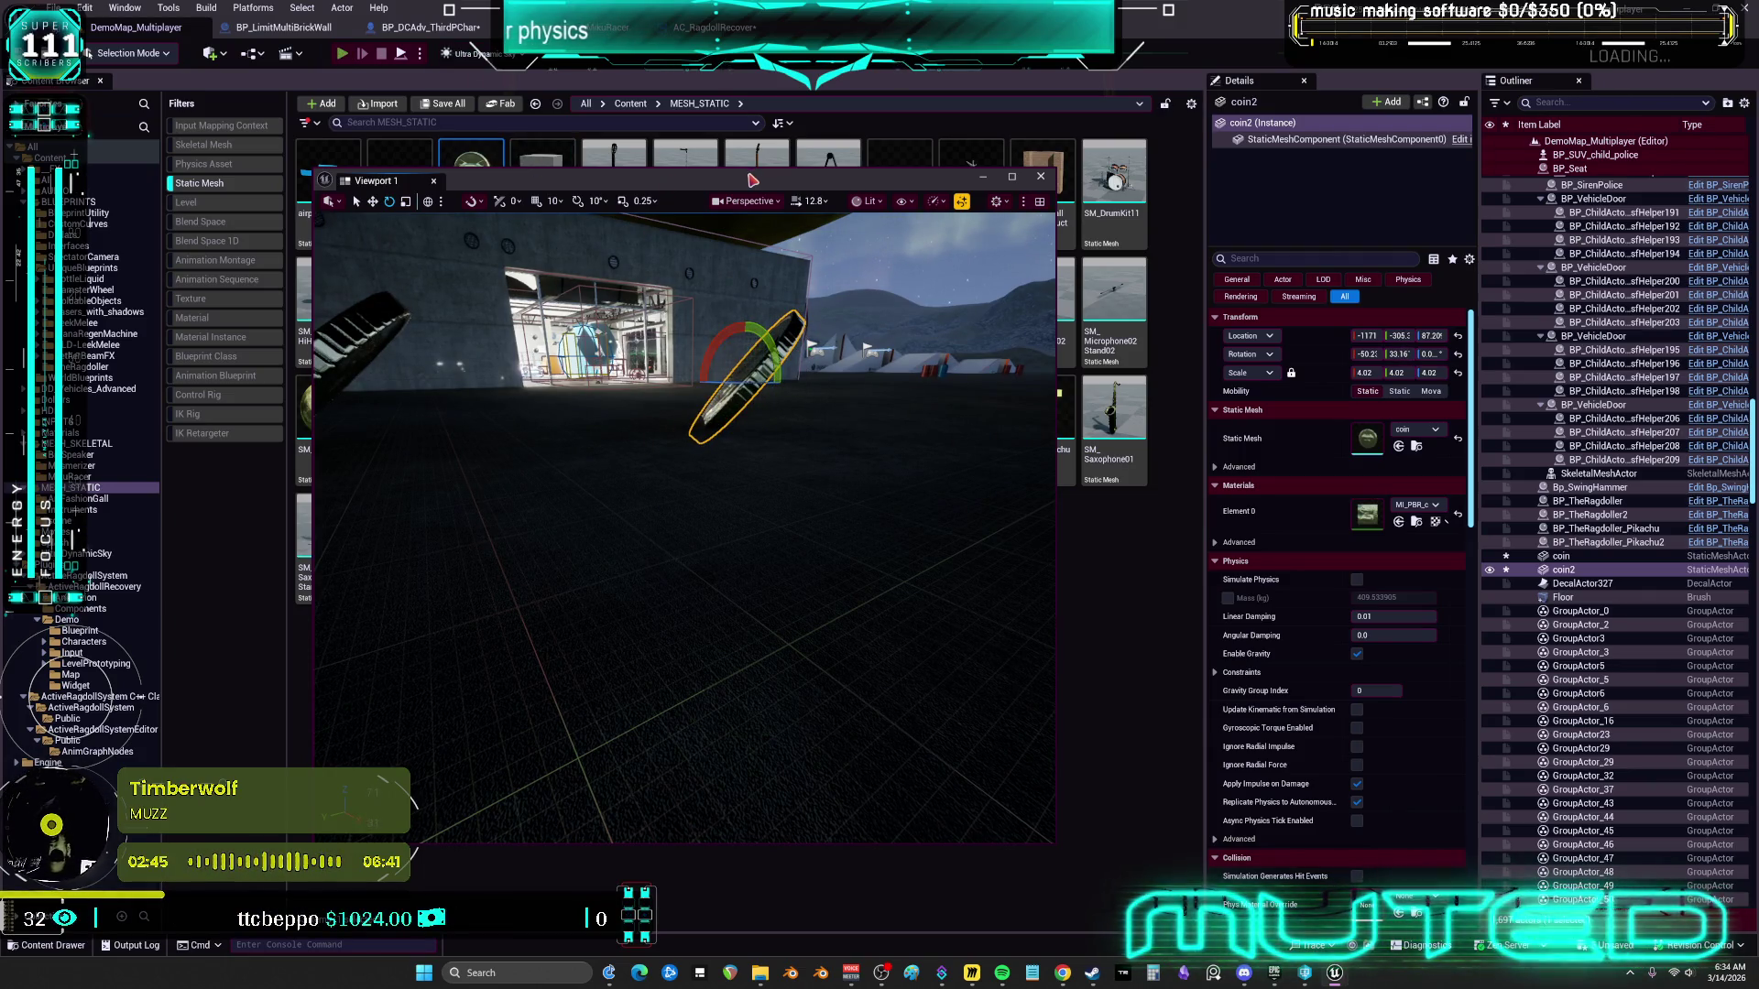
key("alt+p")
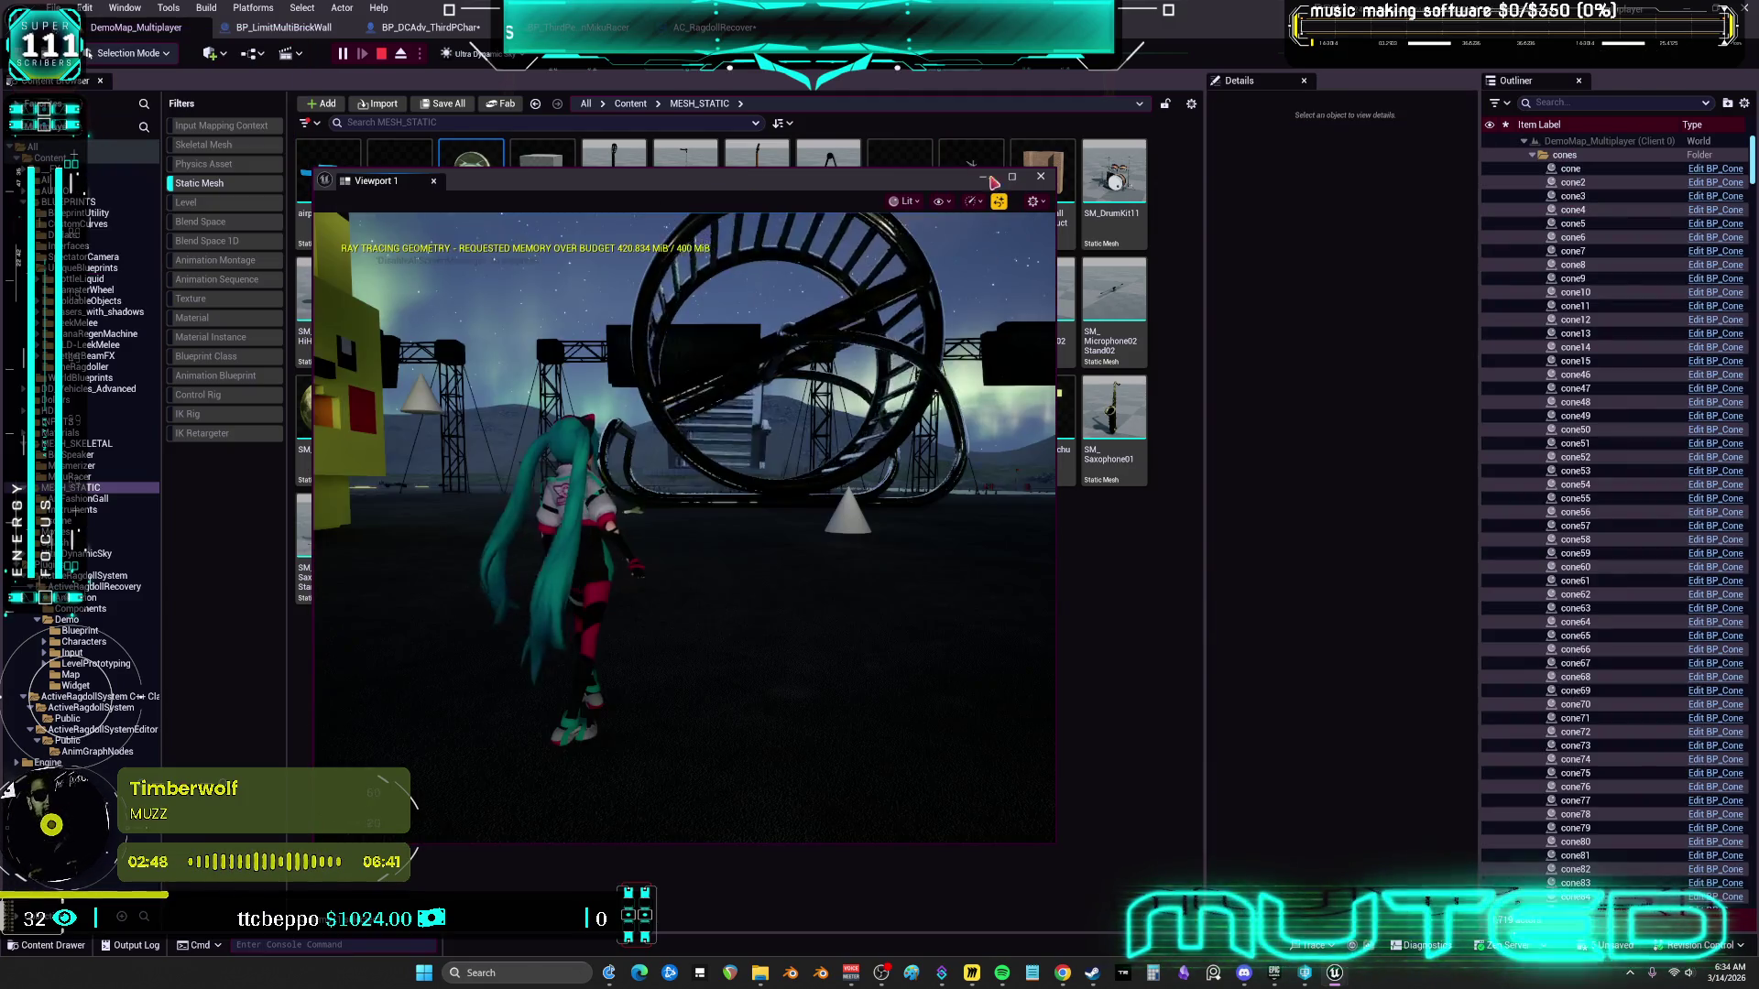
Run the character into the giant coin and enlarge the client preview window
key("w")
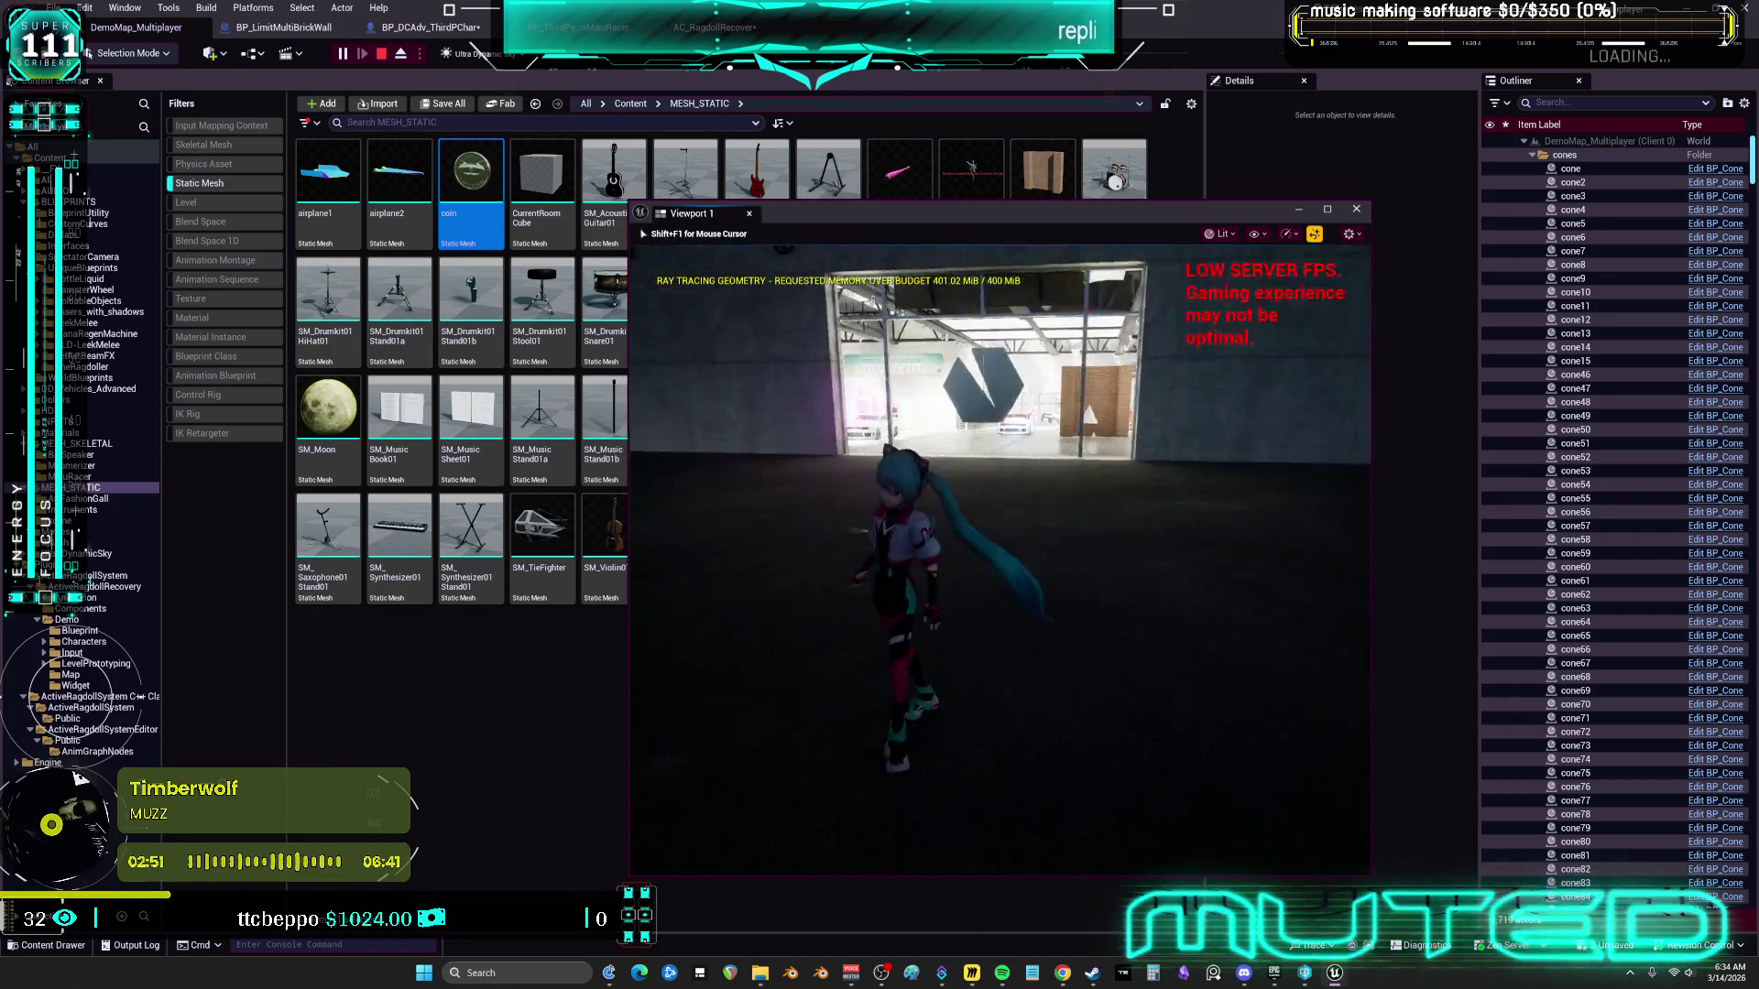
key("w")
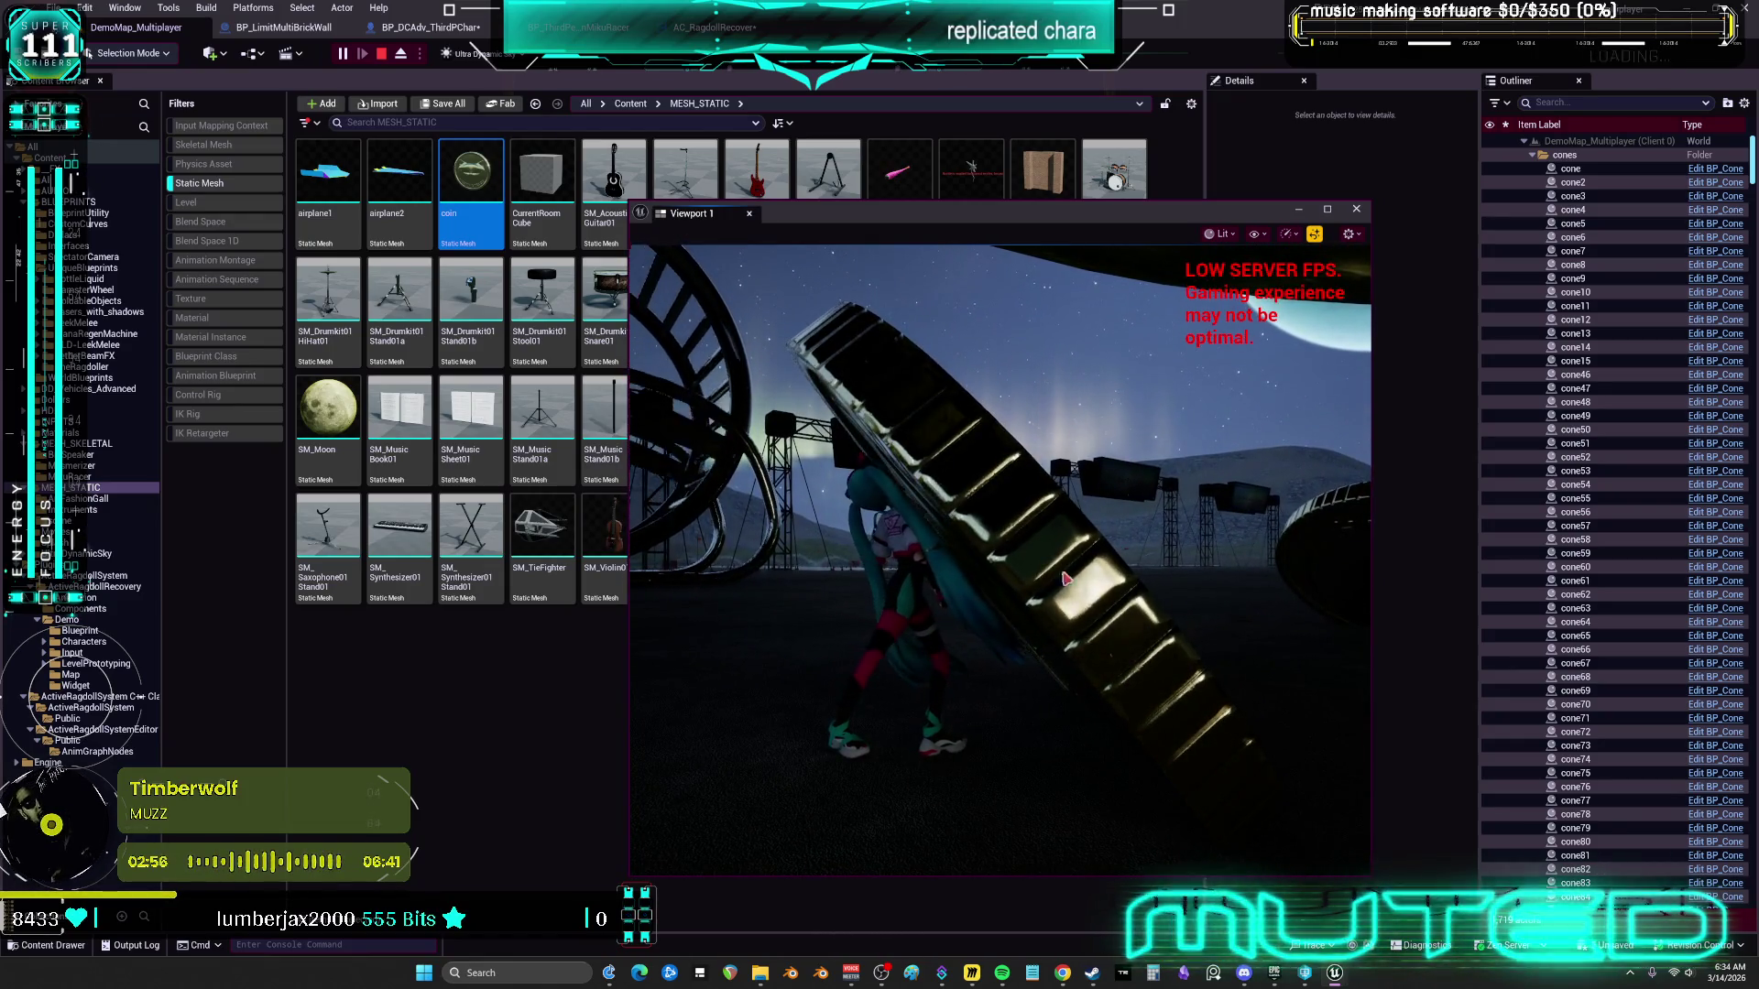
left_click(1436, 923)
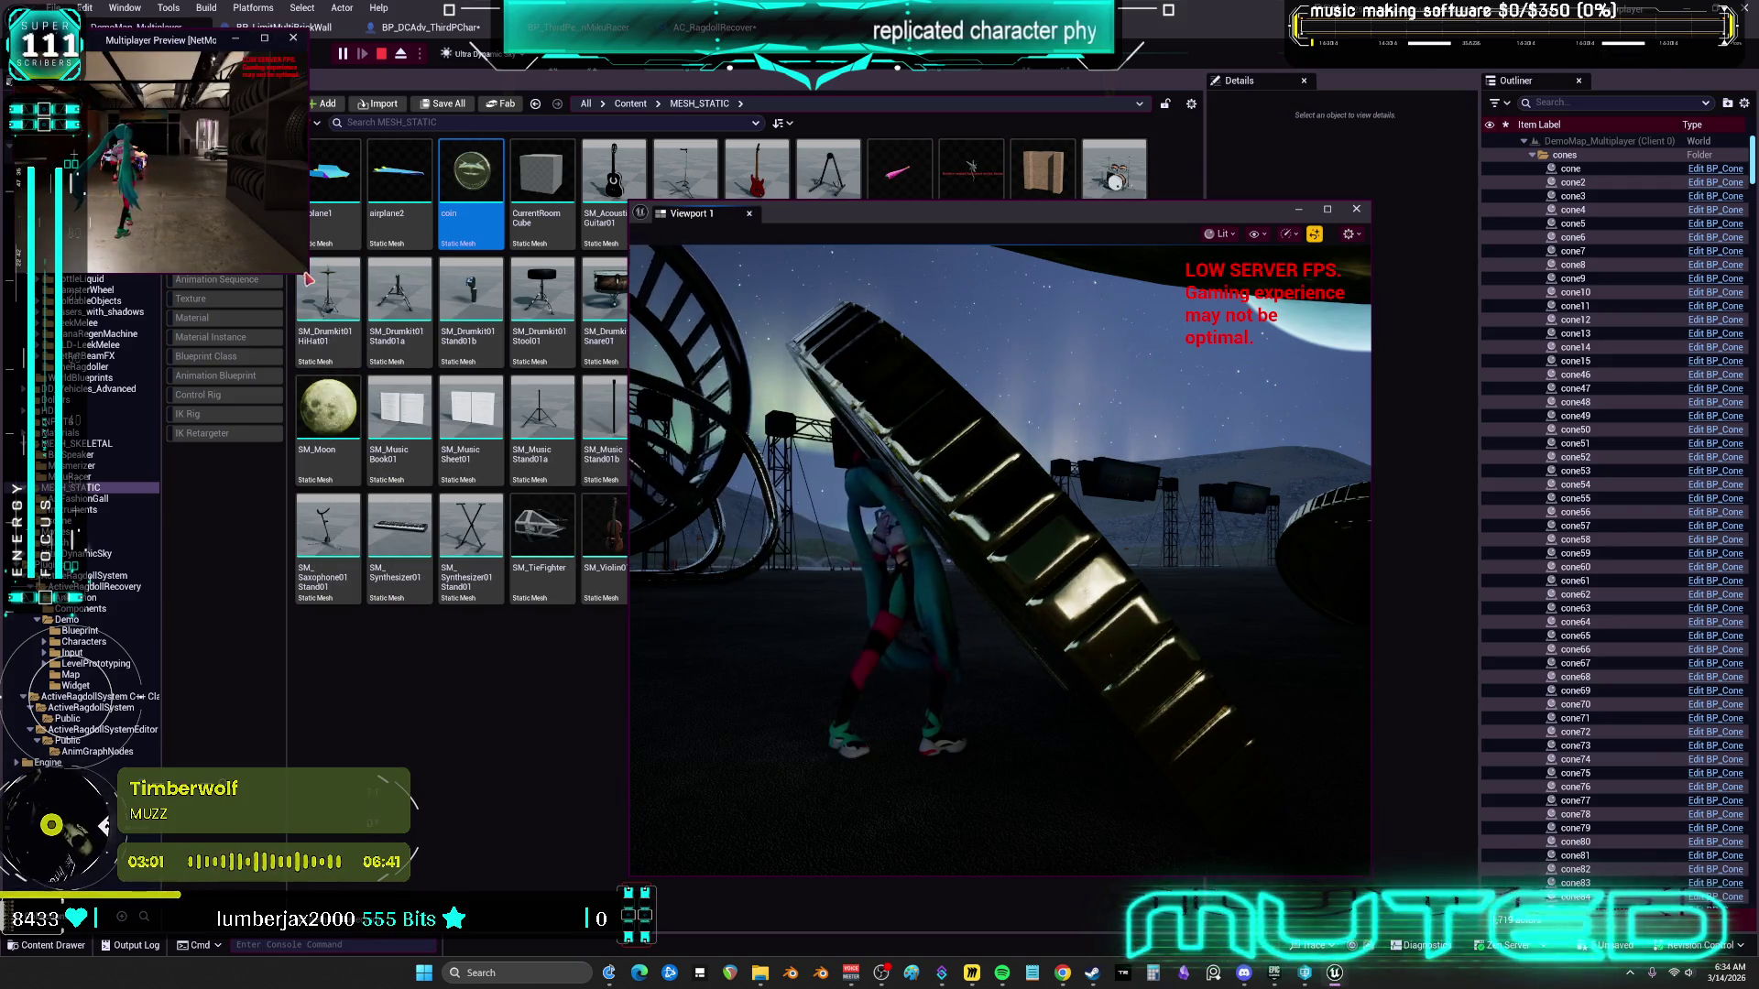
mouse_move(305, 273)
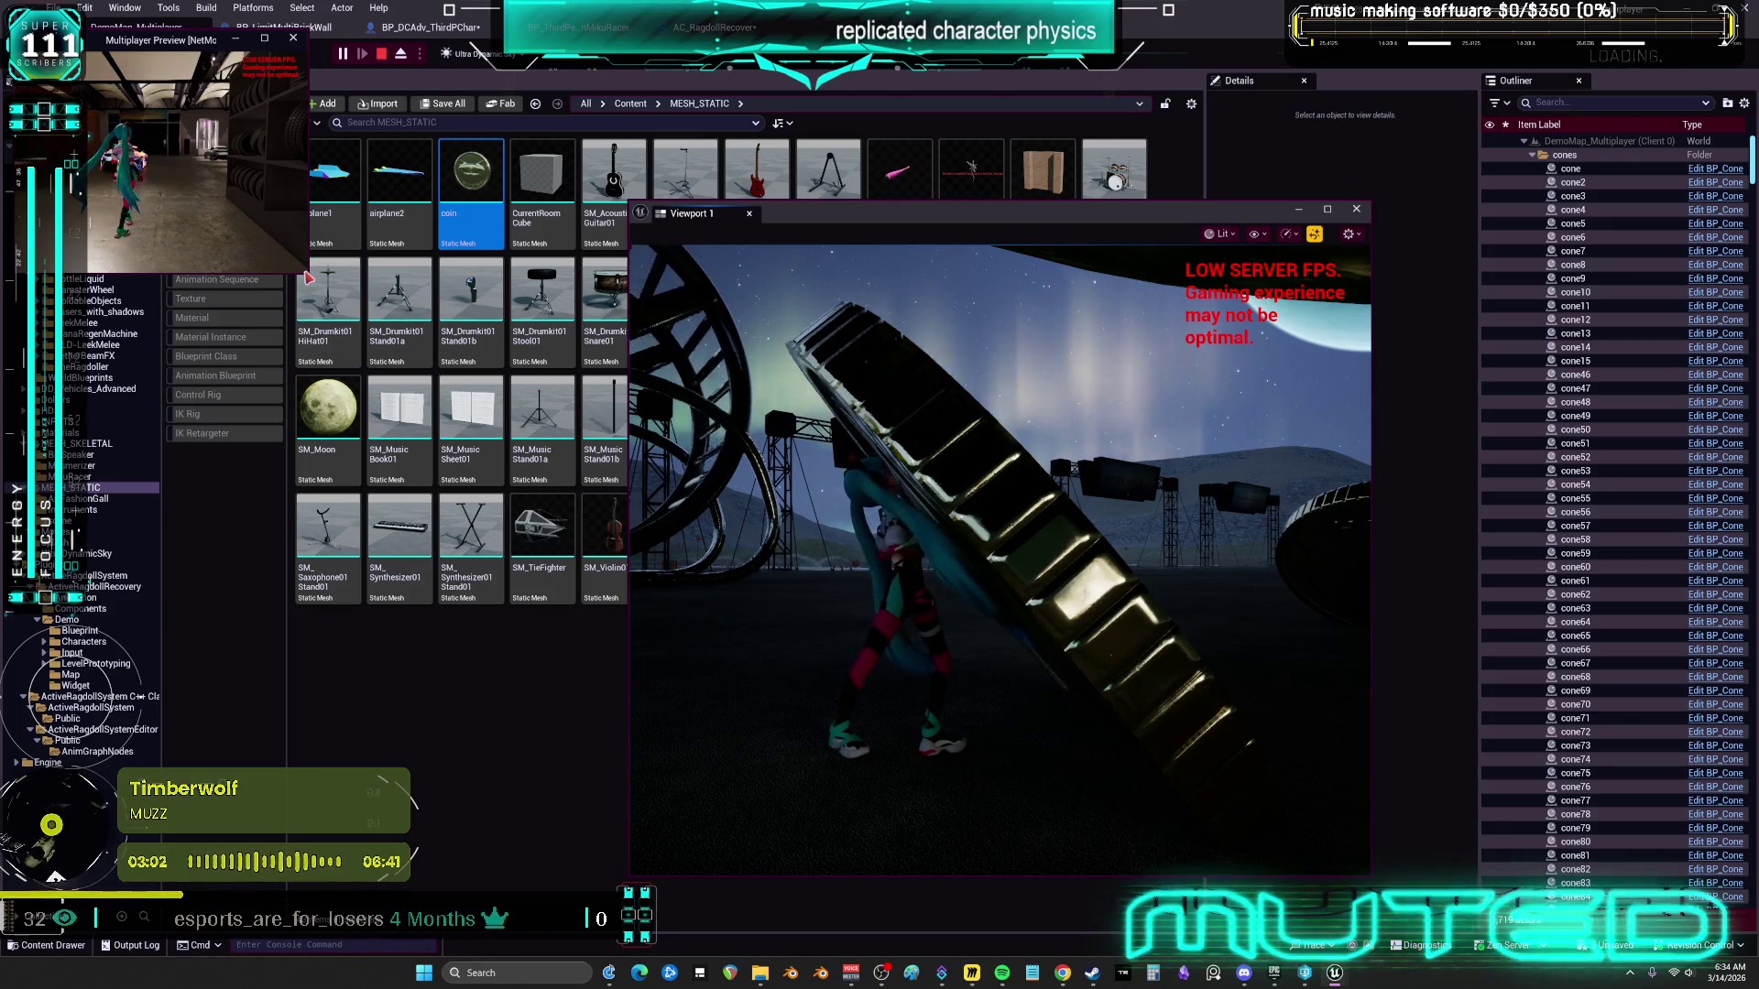
left_click_drag(306, 273, 683, 750)
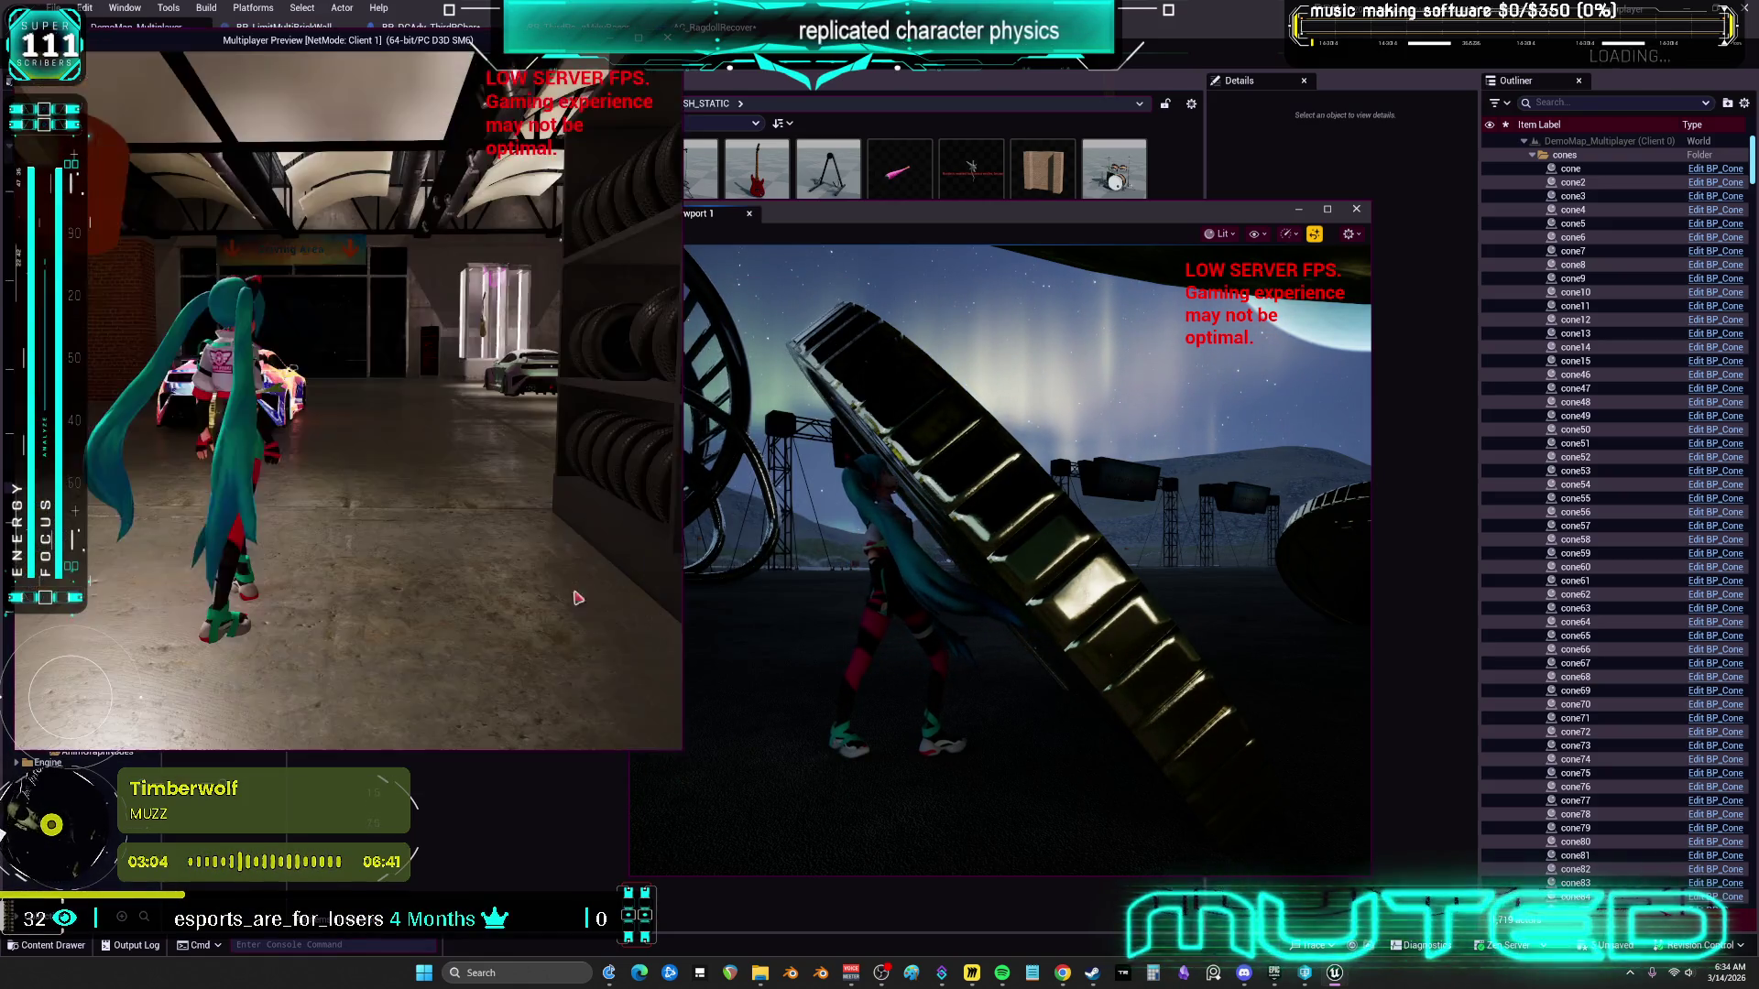
Walk the client character through the dark garage and around the big wheel
key("w")
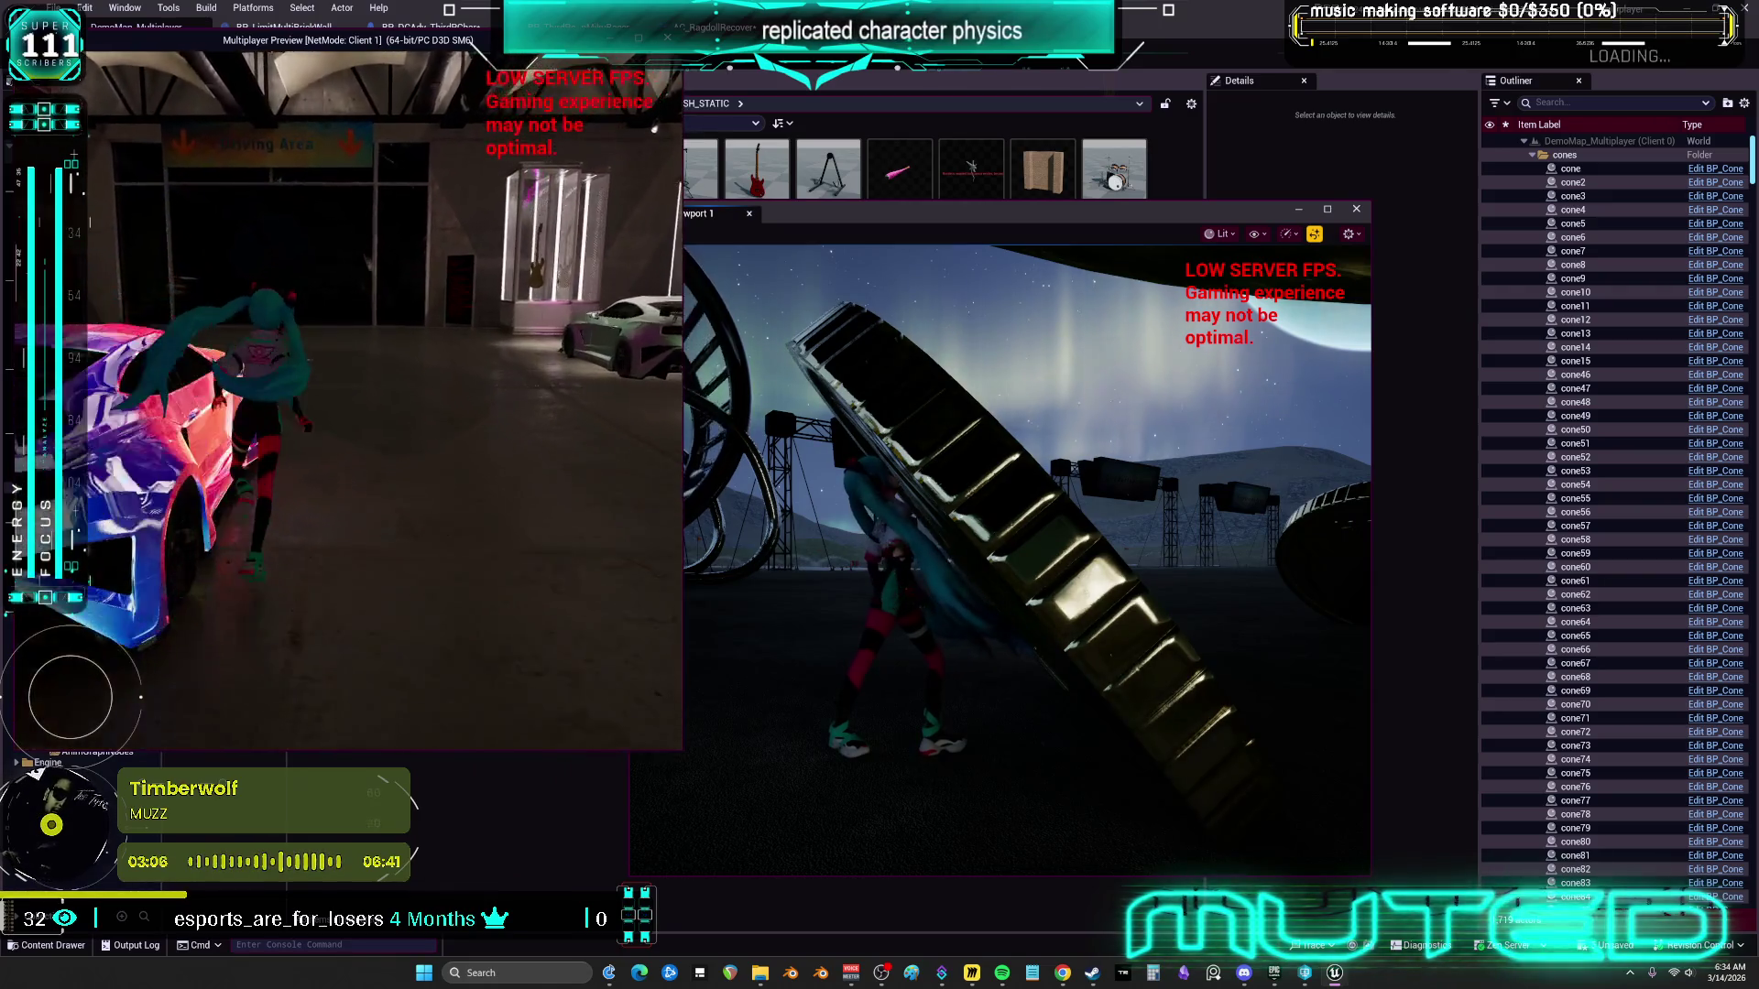
key("w")
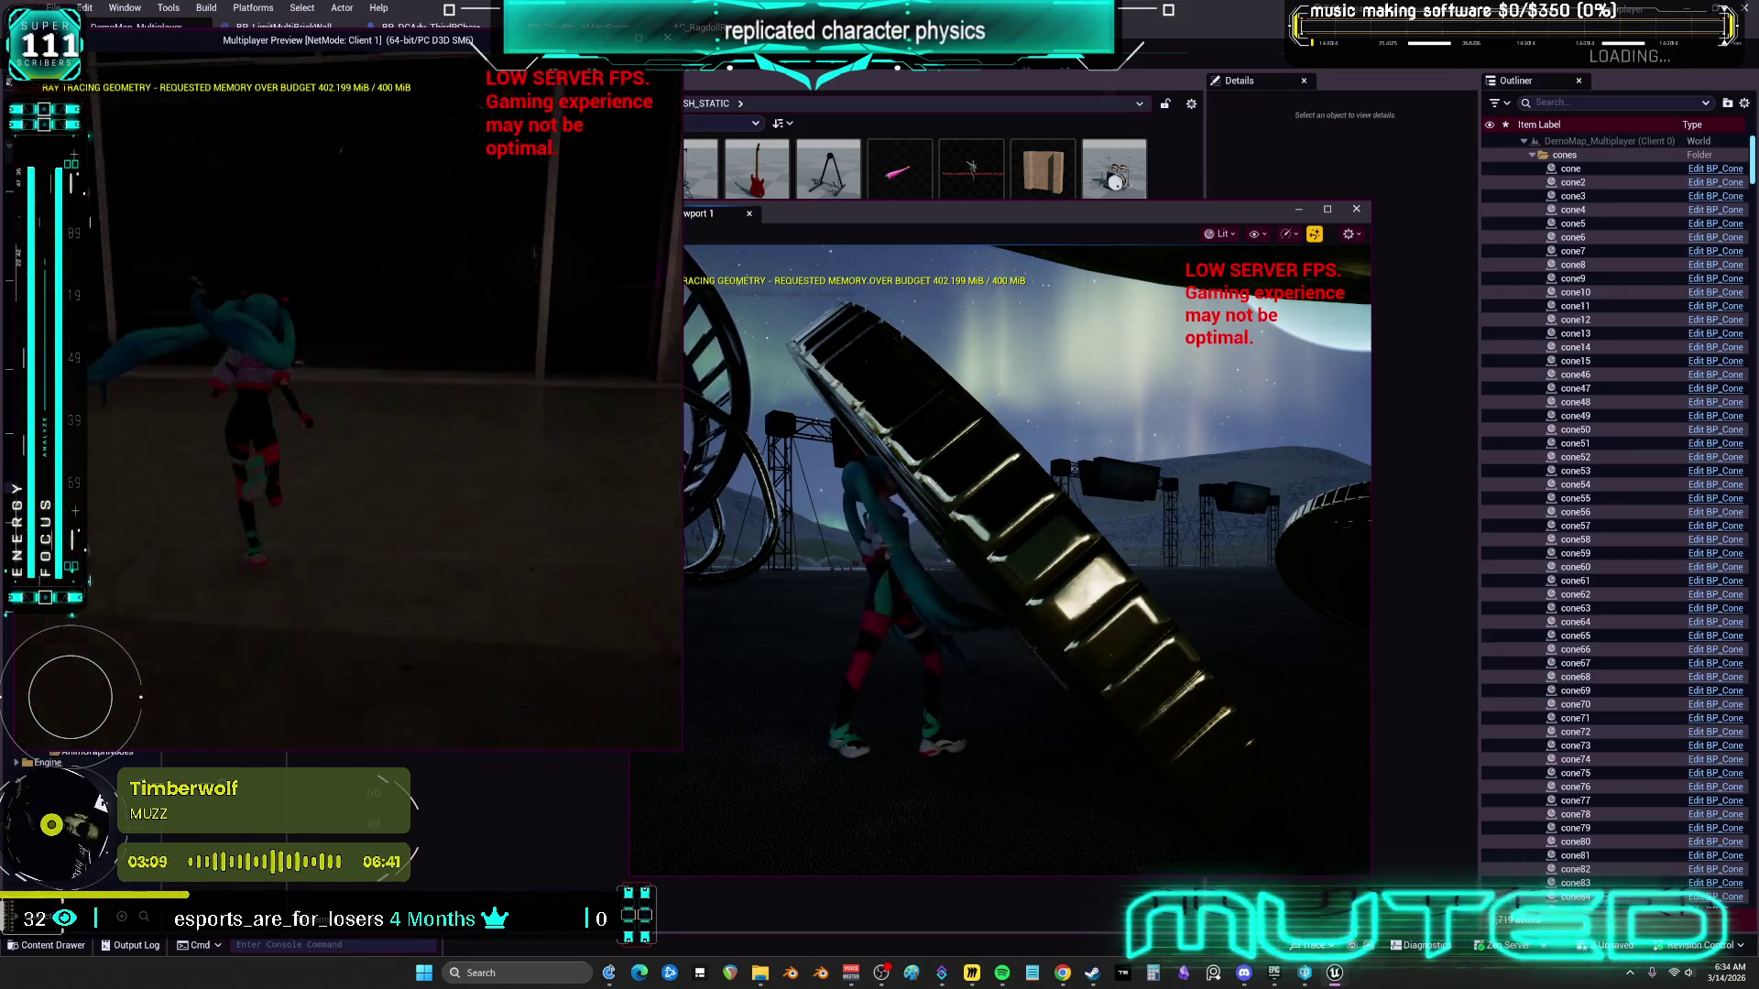
key("w")
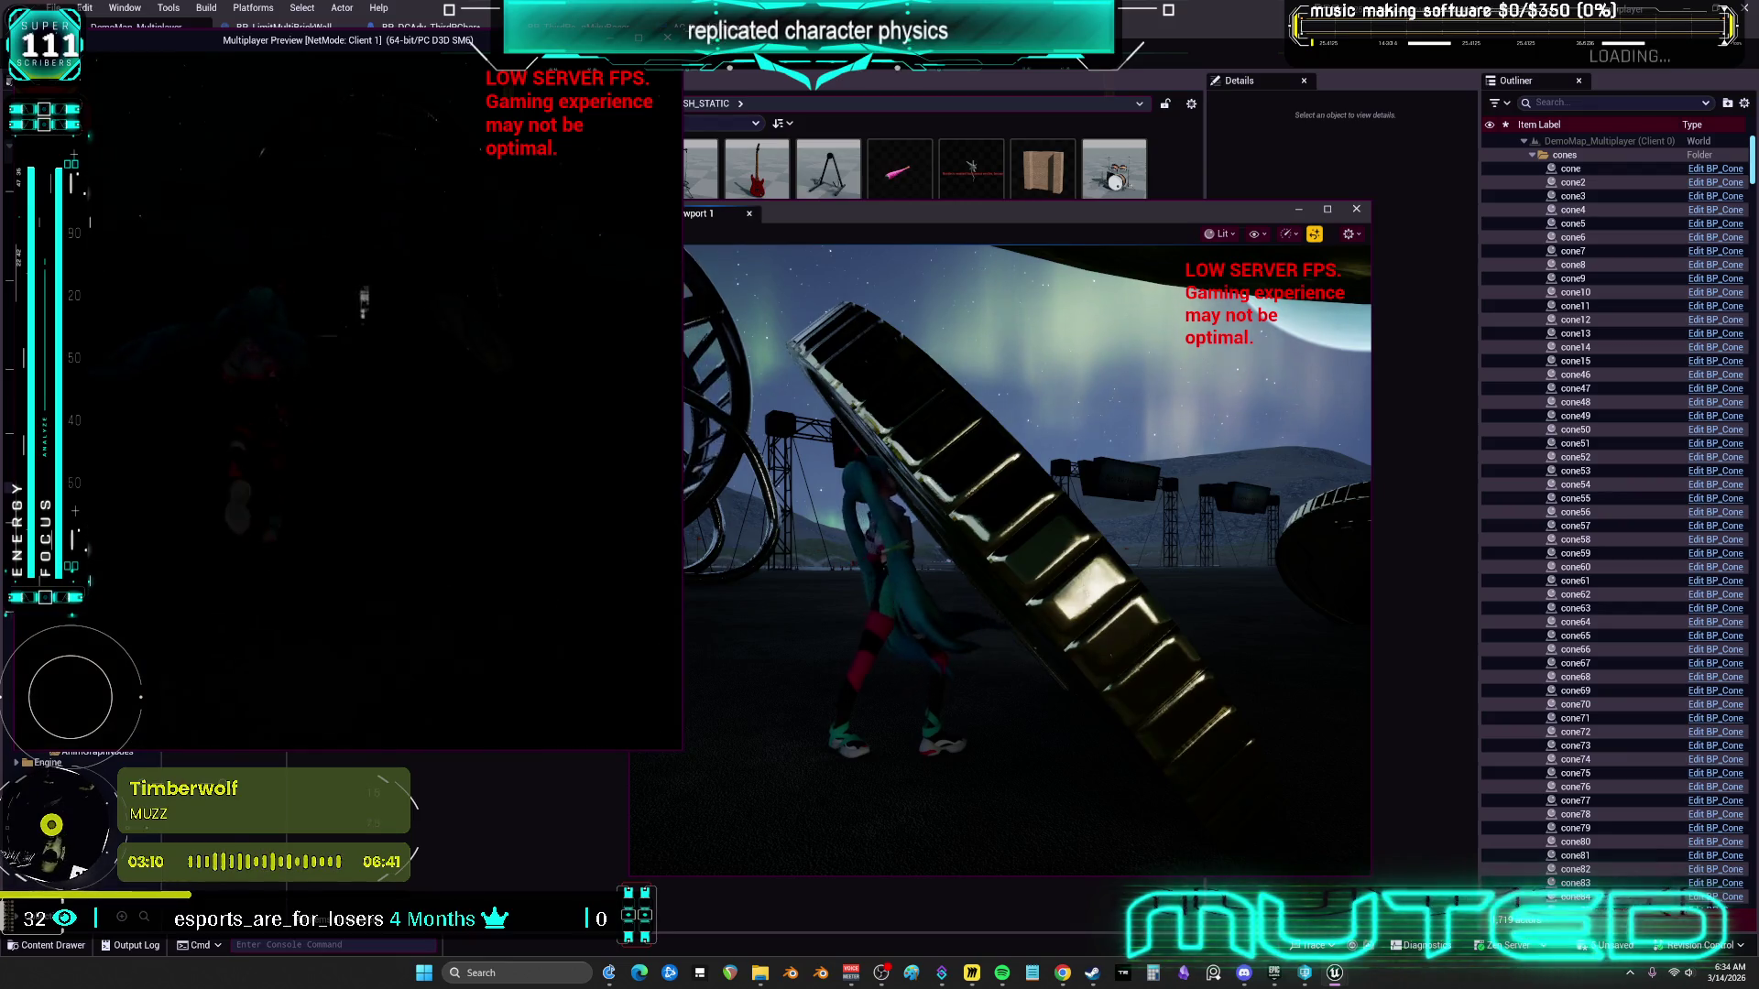
key("w")
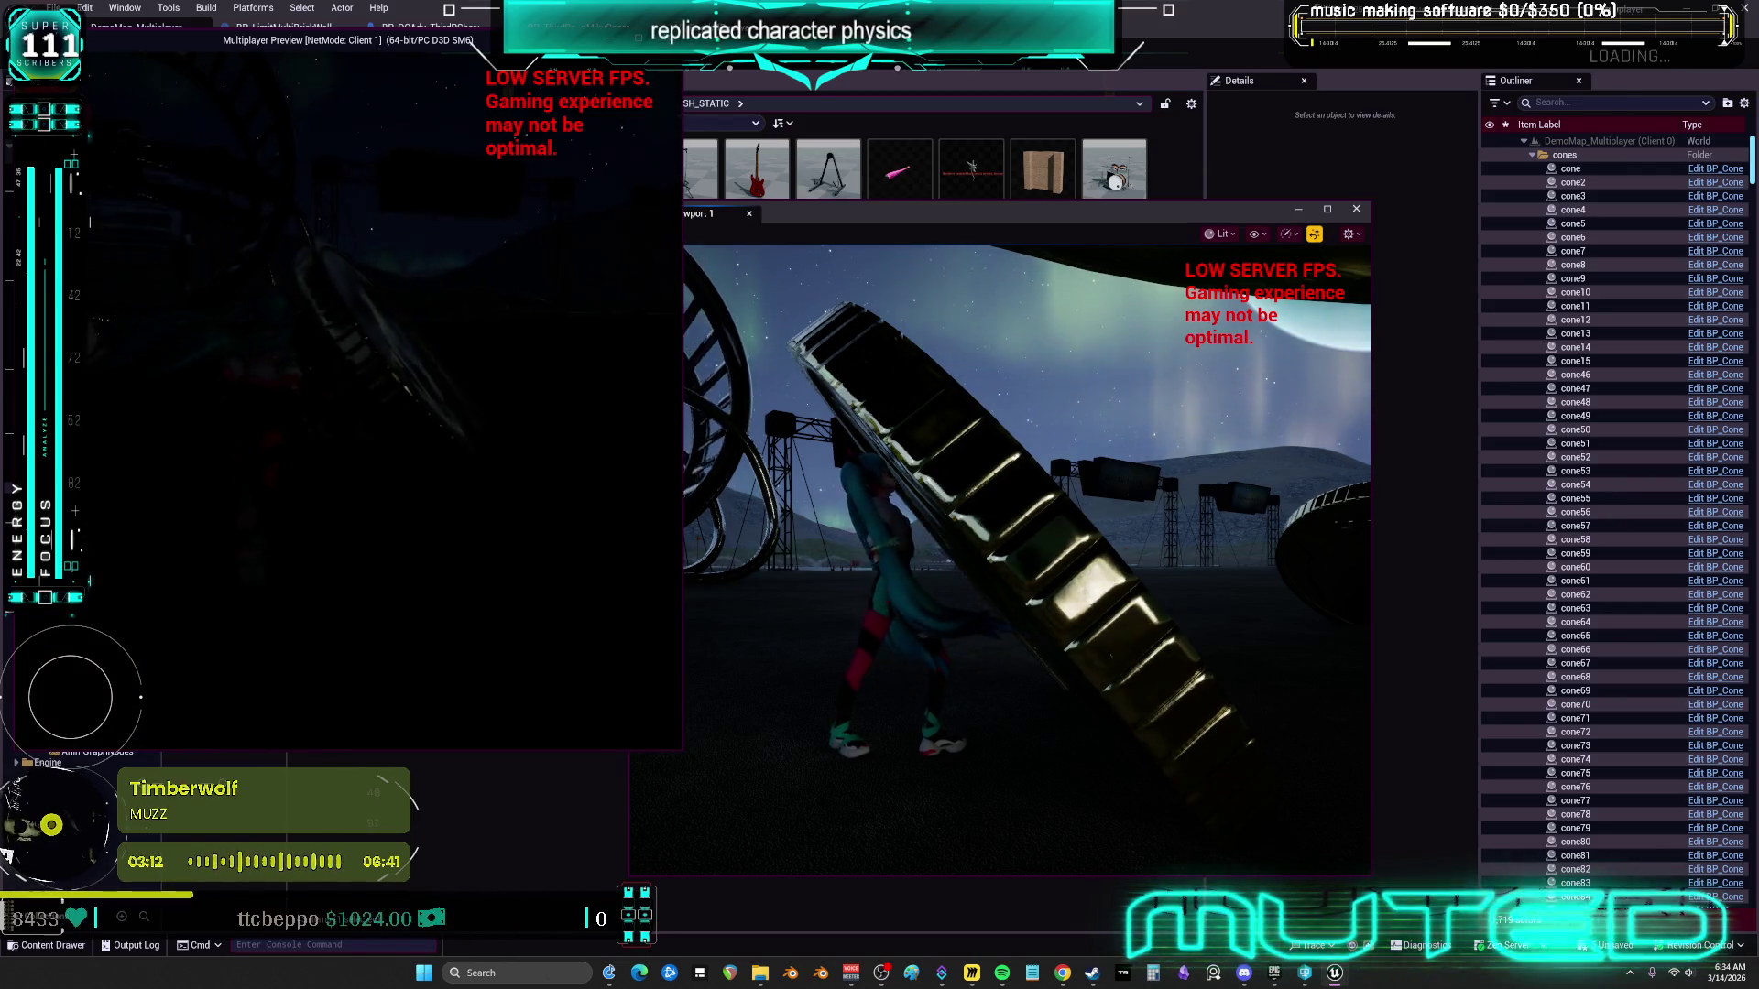
key("s")
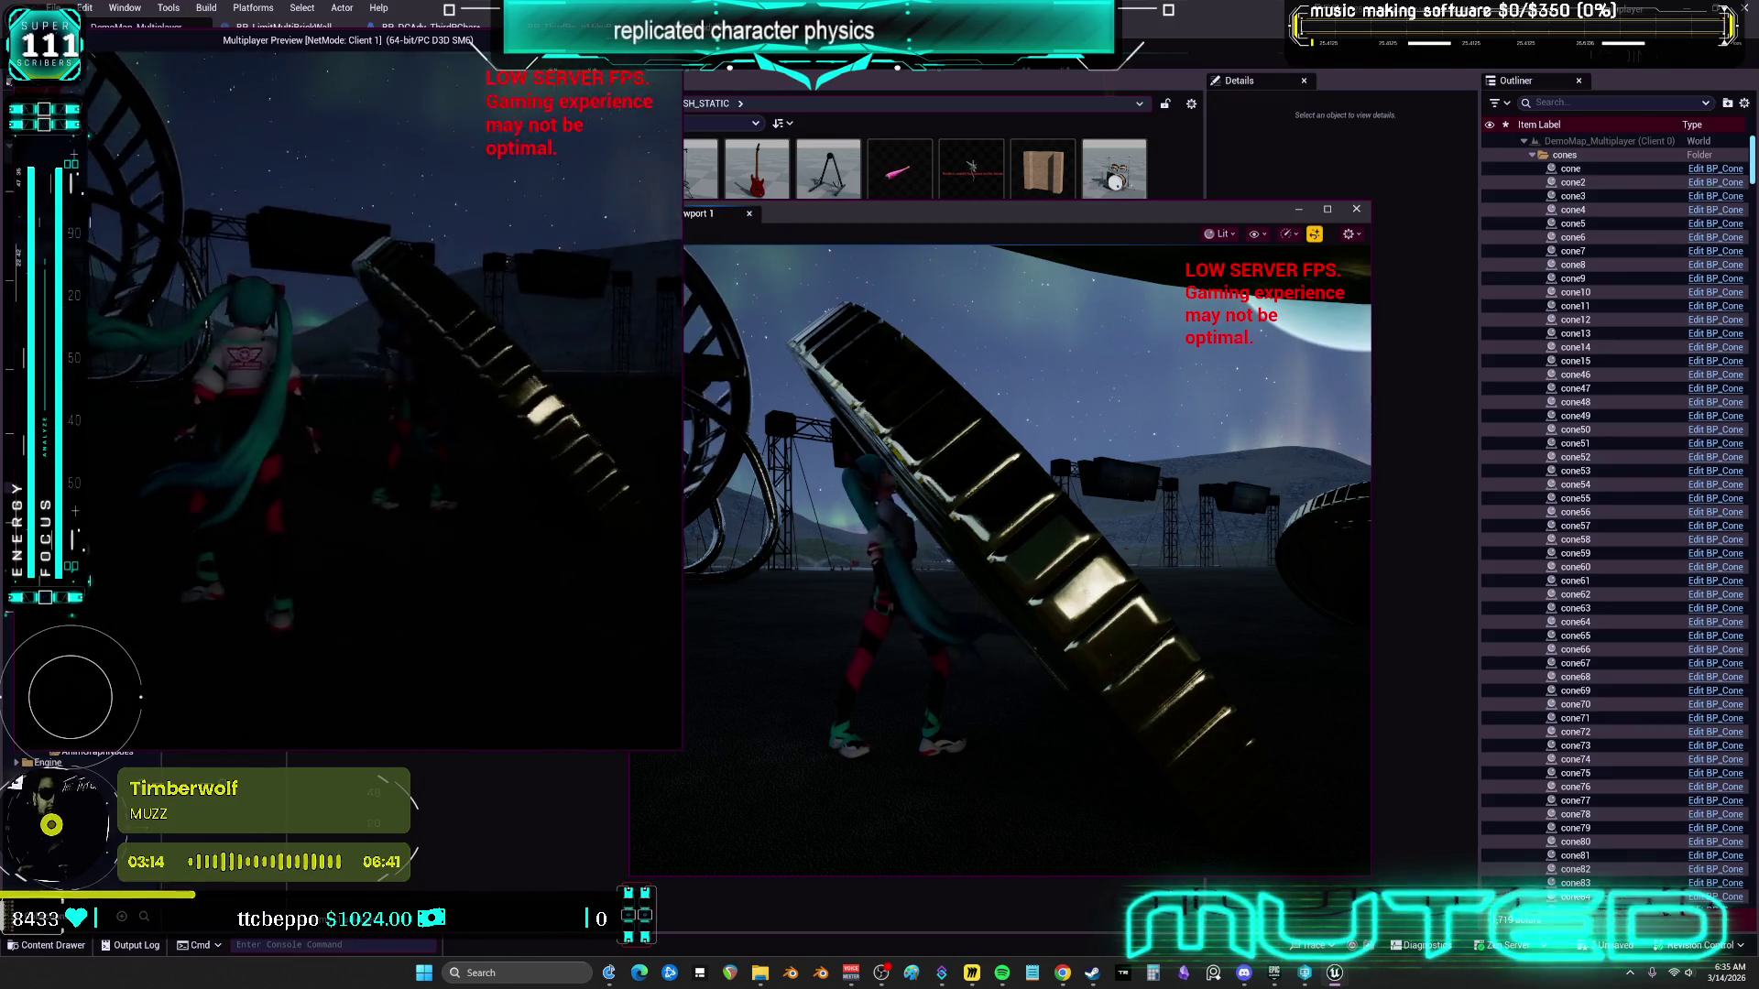
key("w")
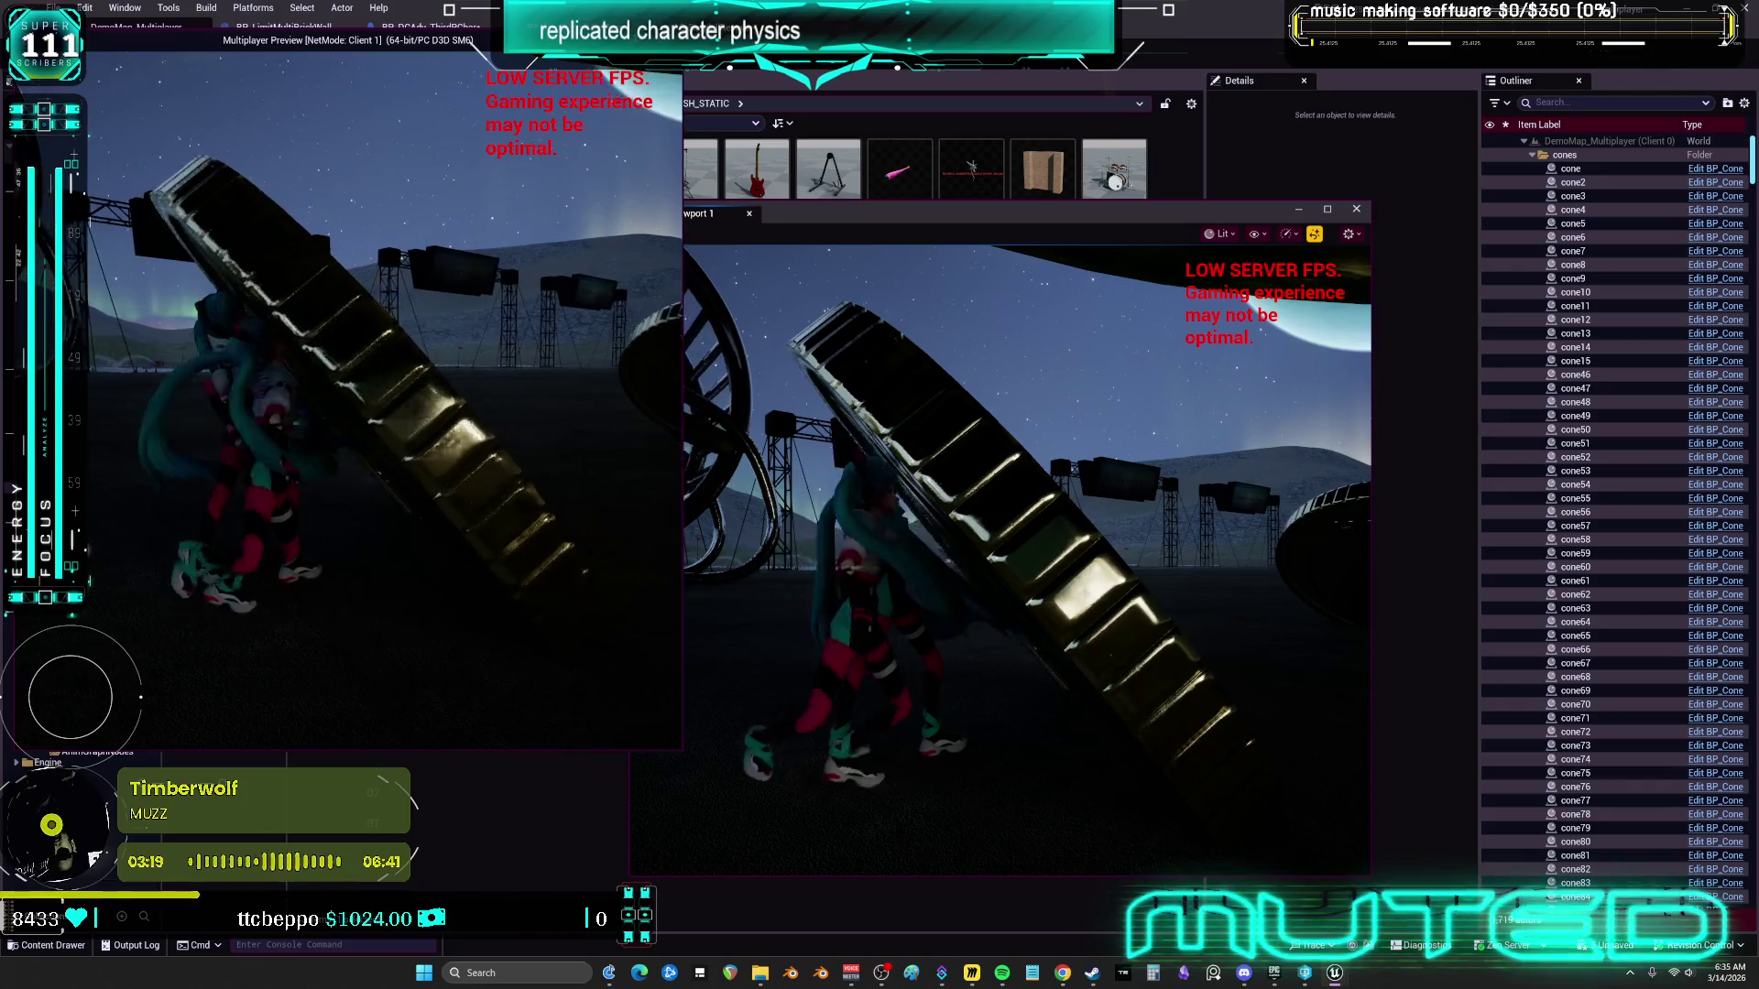
key("w")
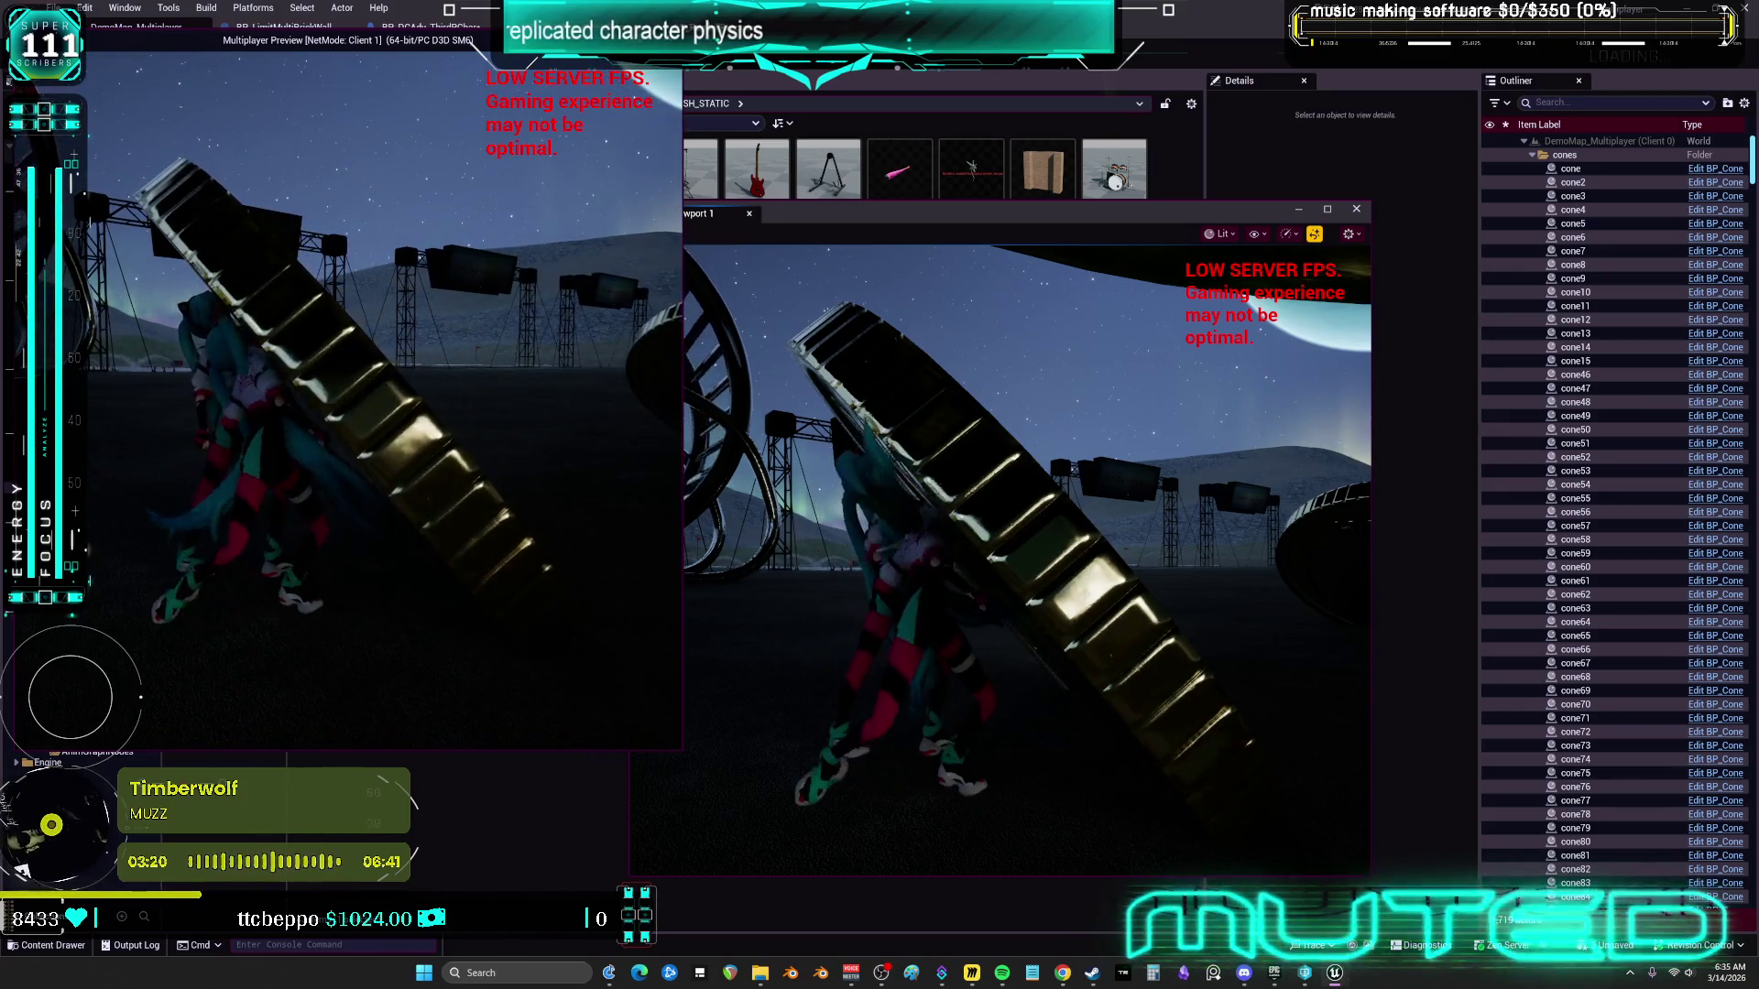
key("w")
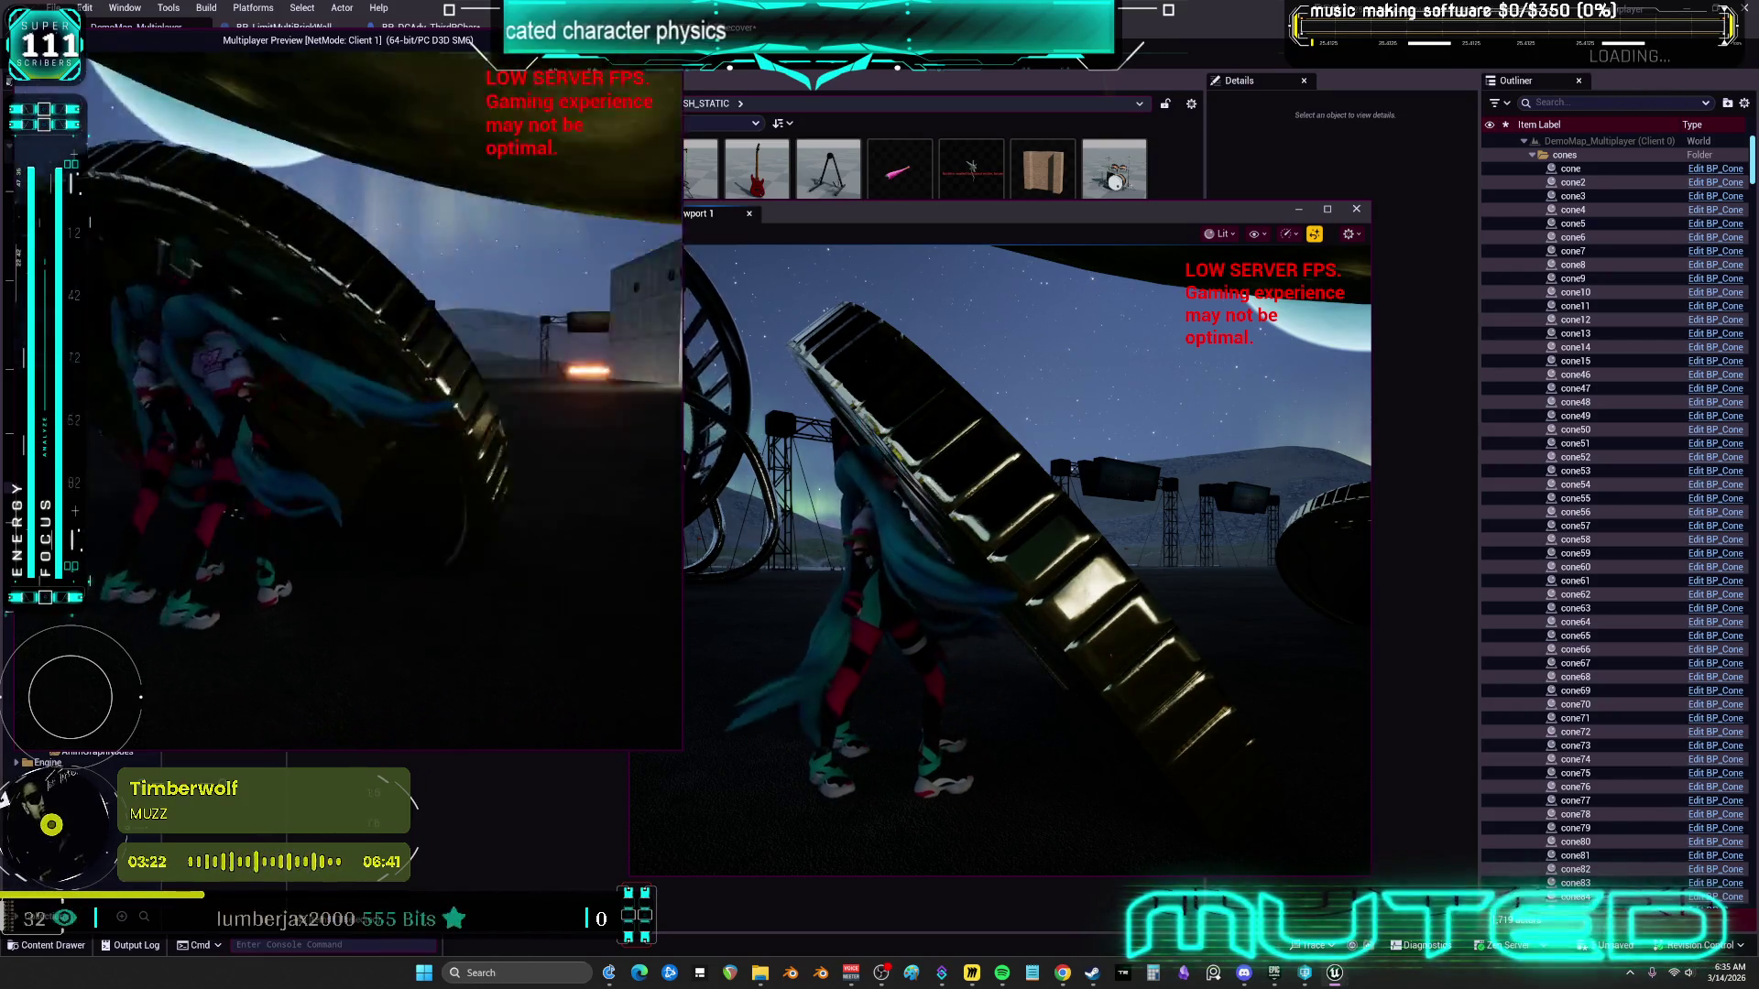
End the play-in-editor session and frame coin2 in the viewport
key("alt+Tab")
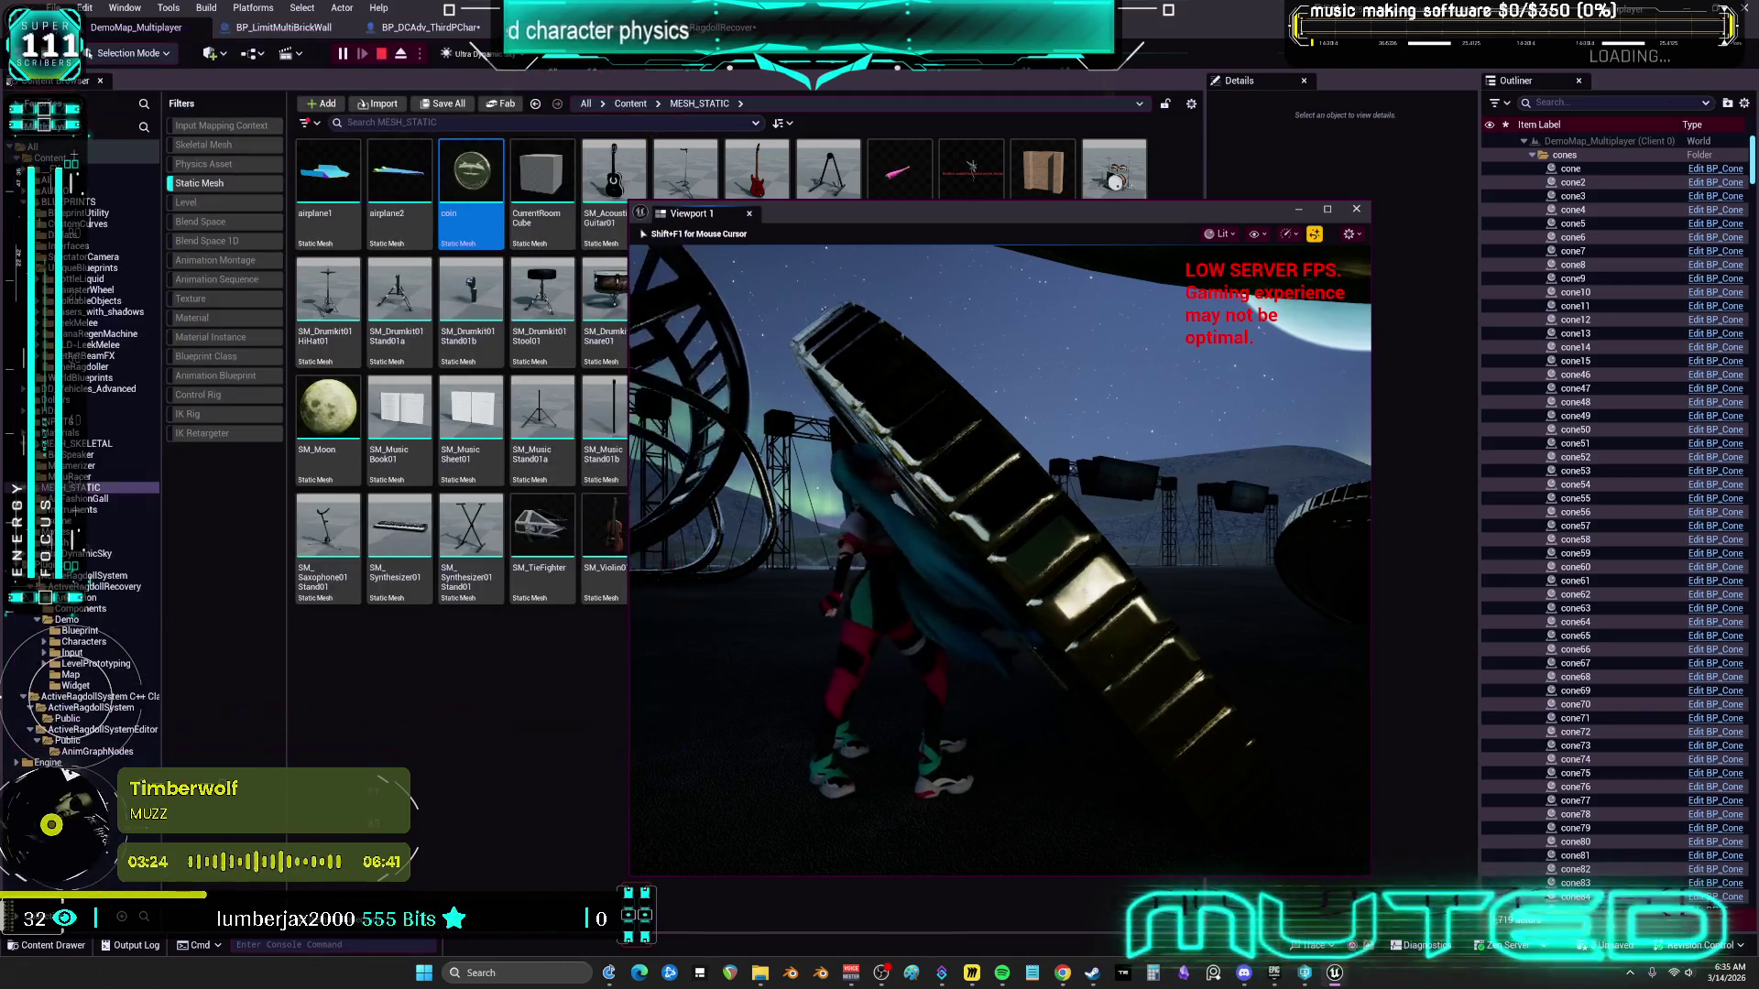
key("w")
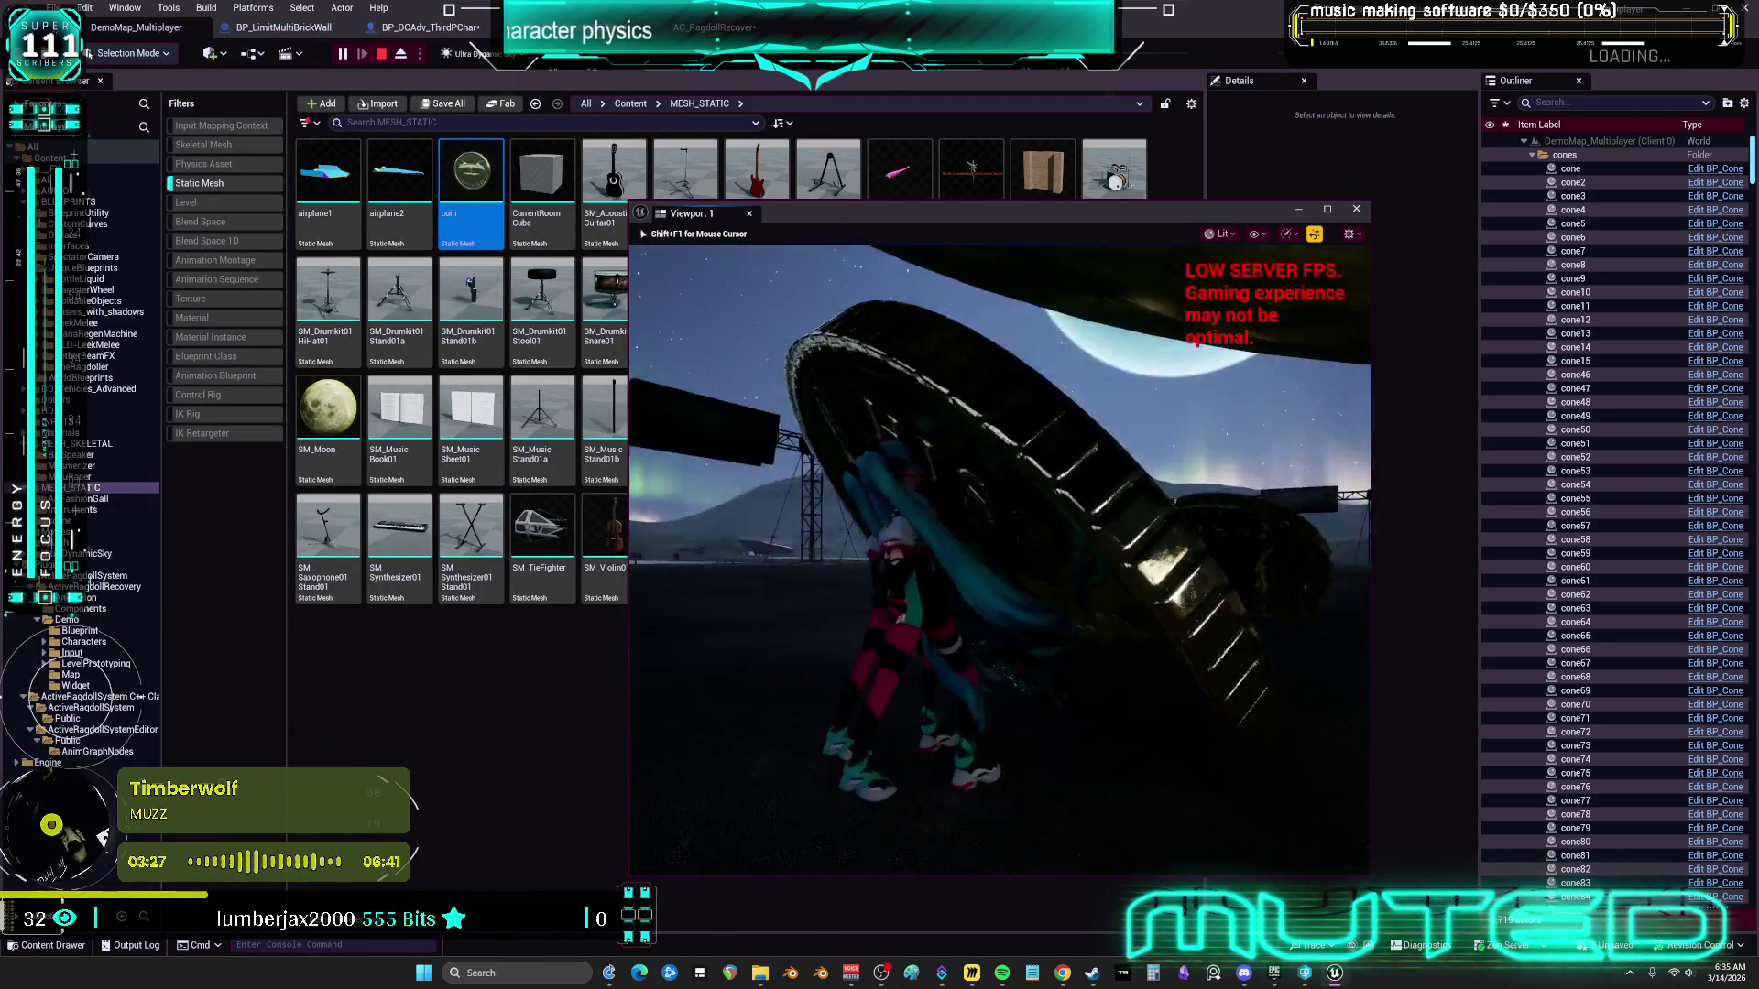
key("Escape")
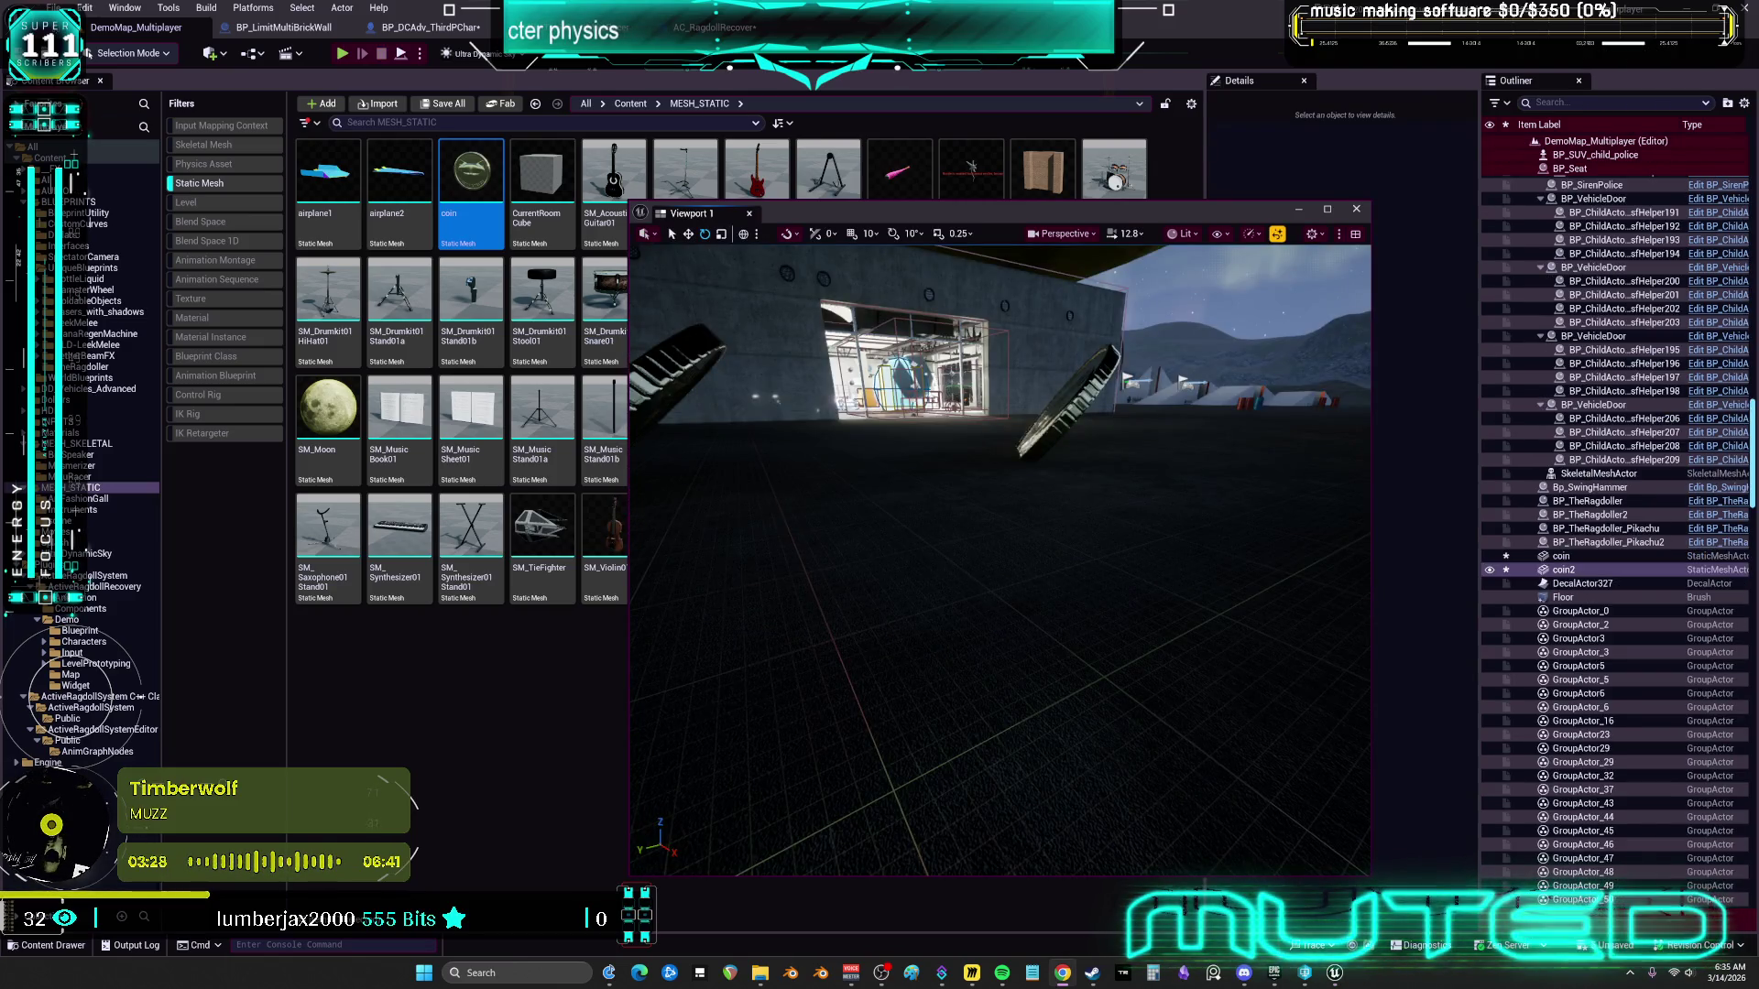
key("f")
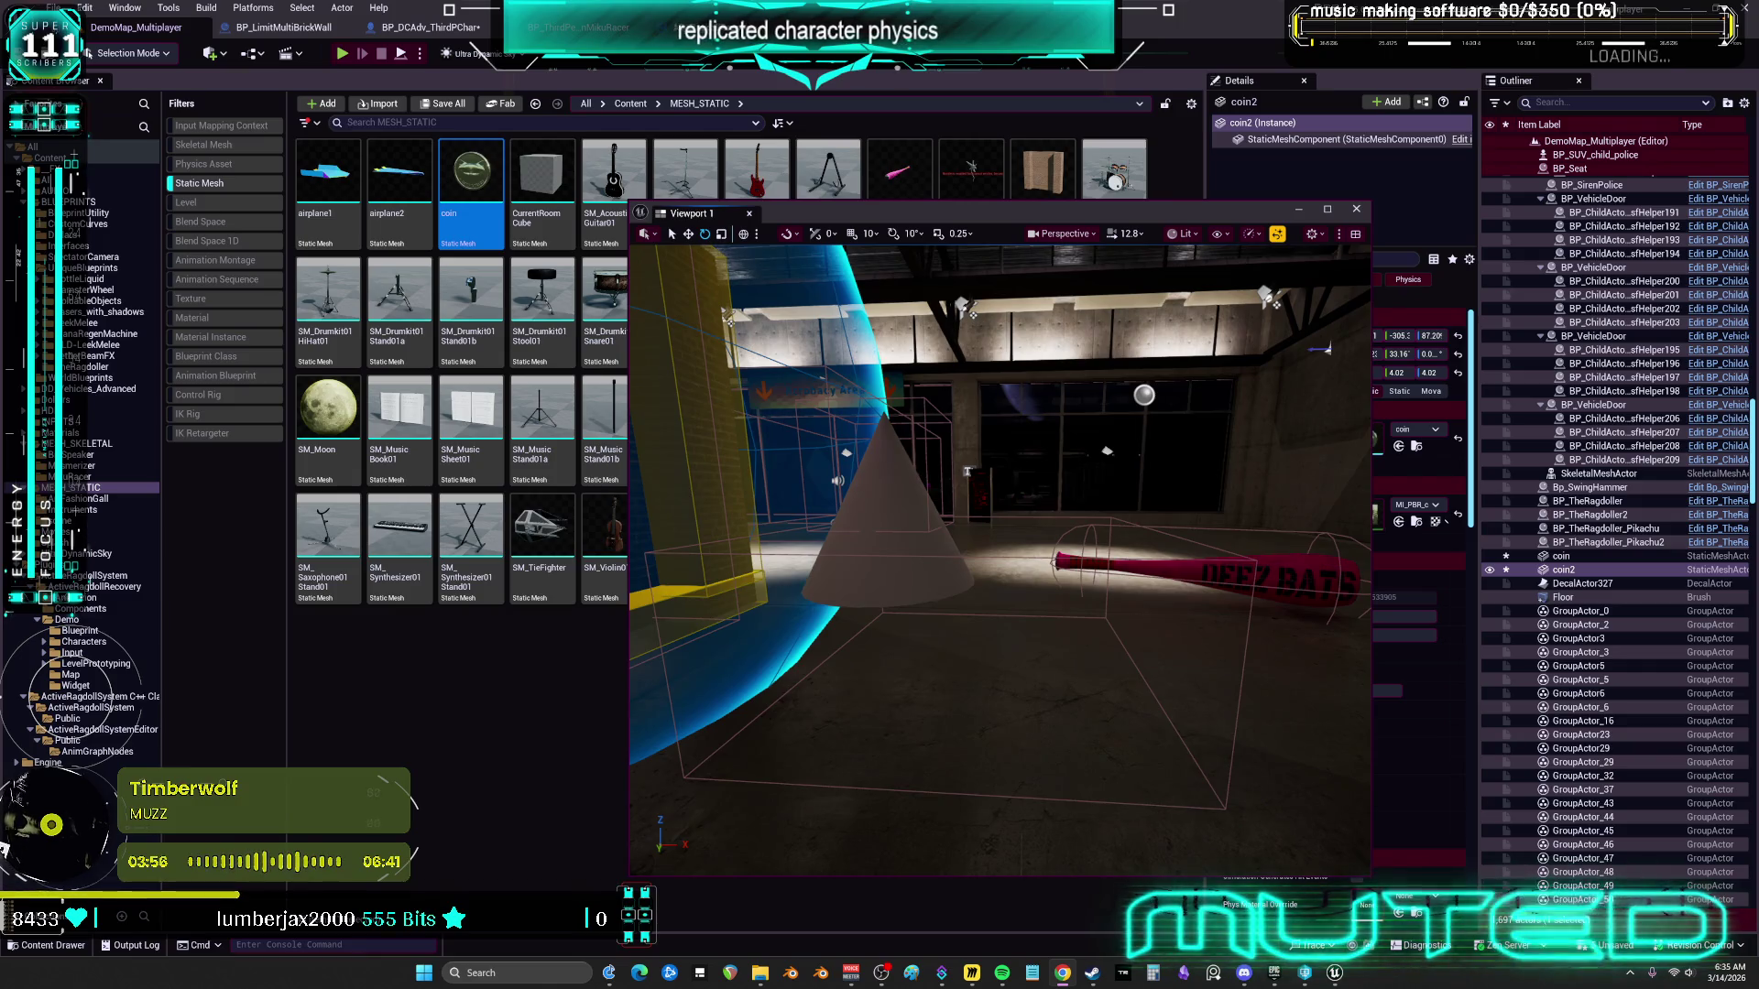
Switch to the BP_DCAdv_ThirdPChar editor and open its CharacterPhysics graph
left_click(430, 27)
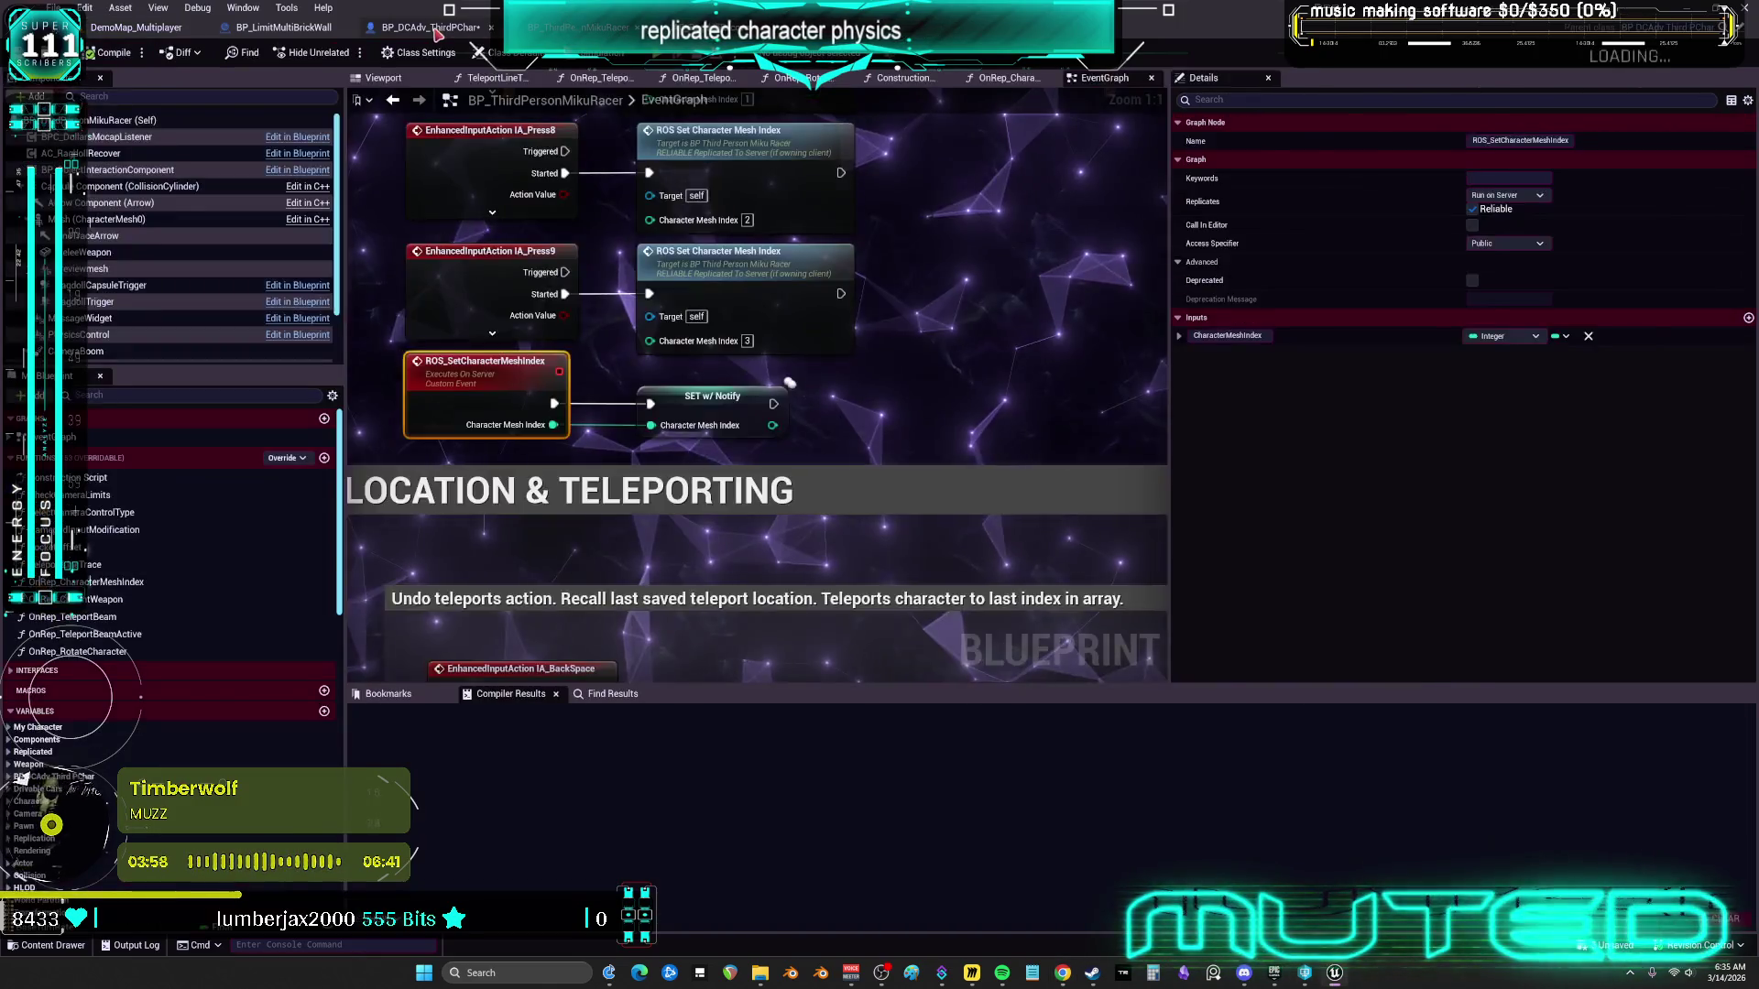
double_click(83, 471)
scroll(769, 413, "down", 6)
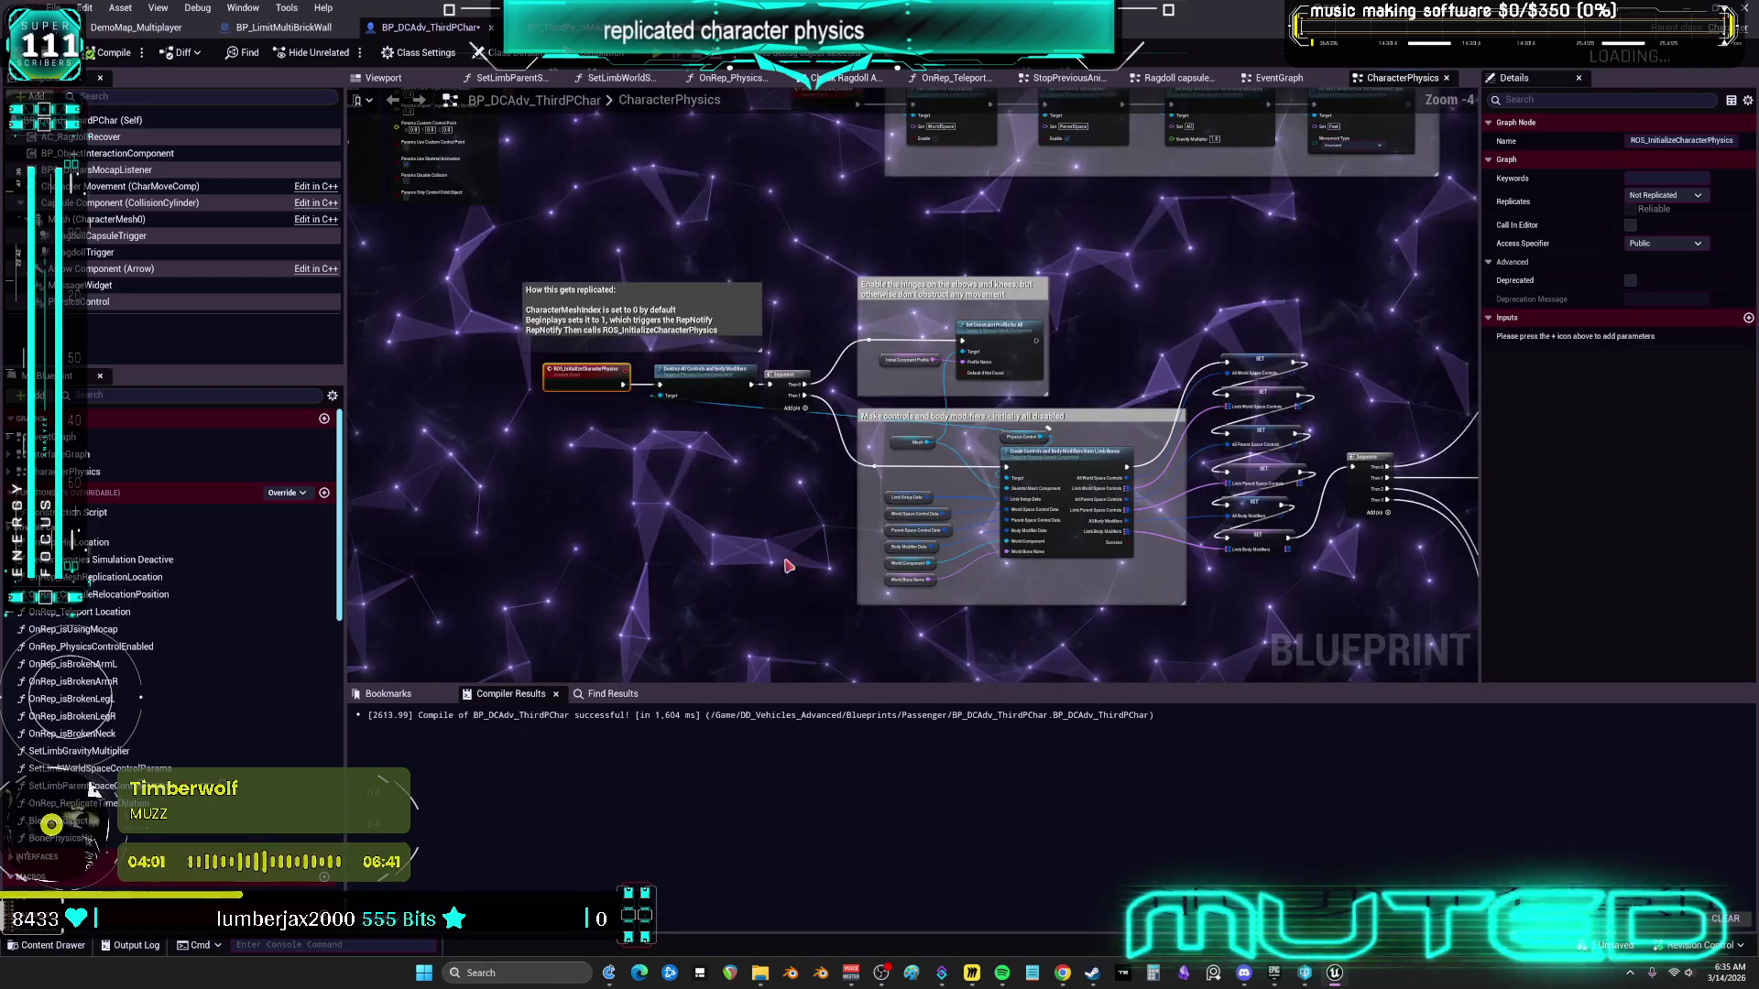
Promote the Enable pin of the UseWorldSpaceControls Set Controls in Set Enabled node to a variable
scroll(787, 348, "up", 4)
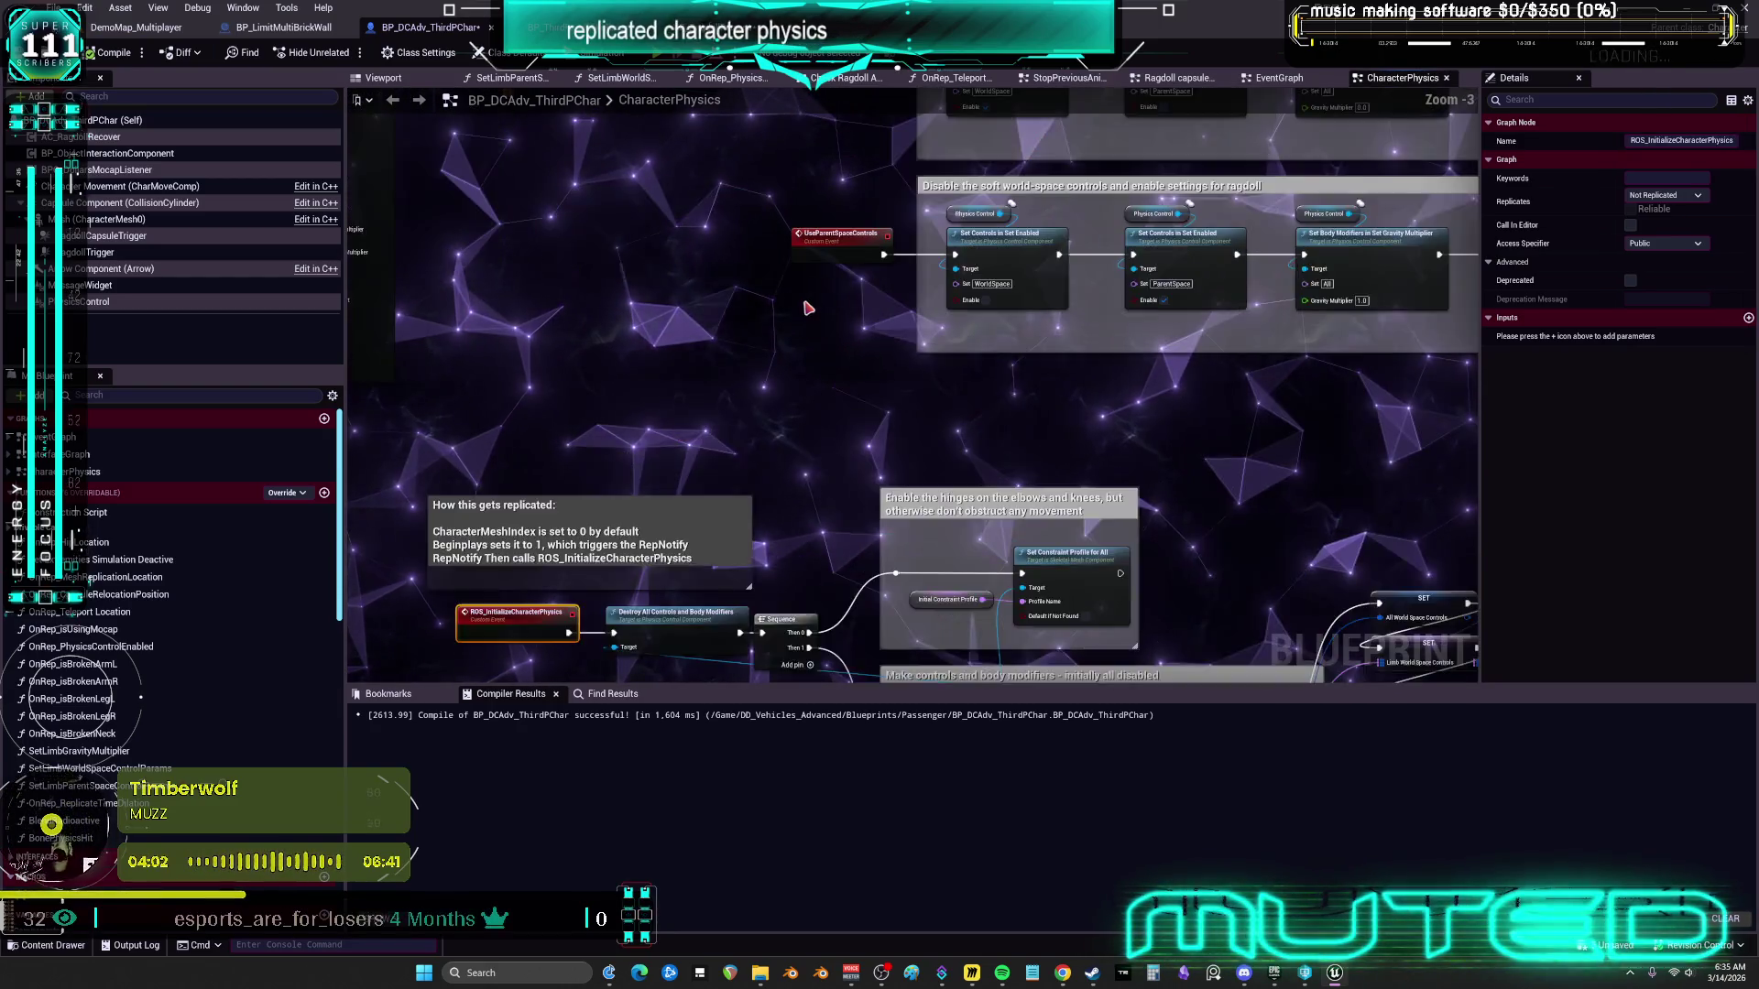
scroll(901, 271, "up", 2)
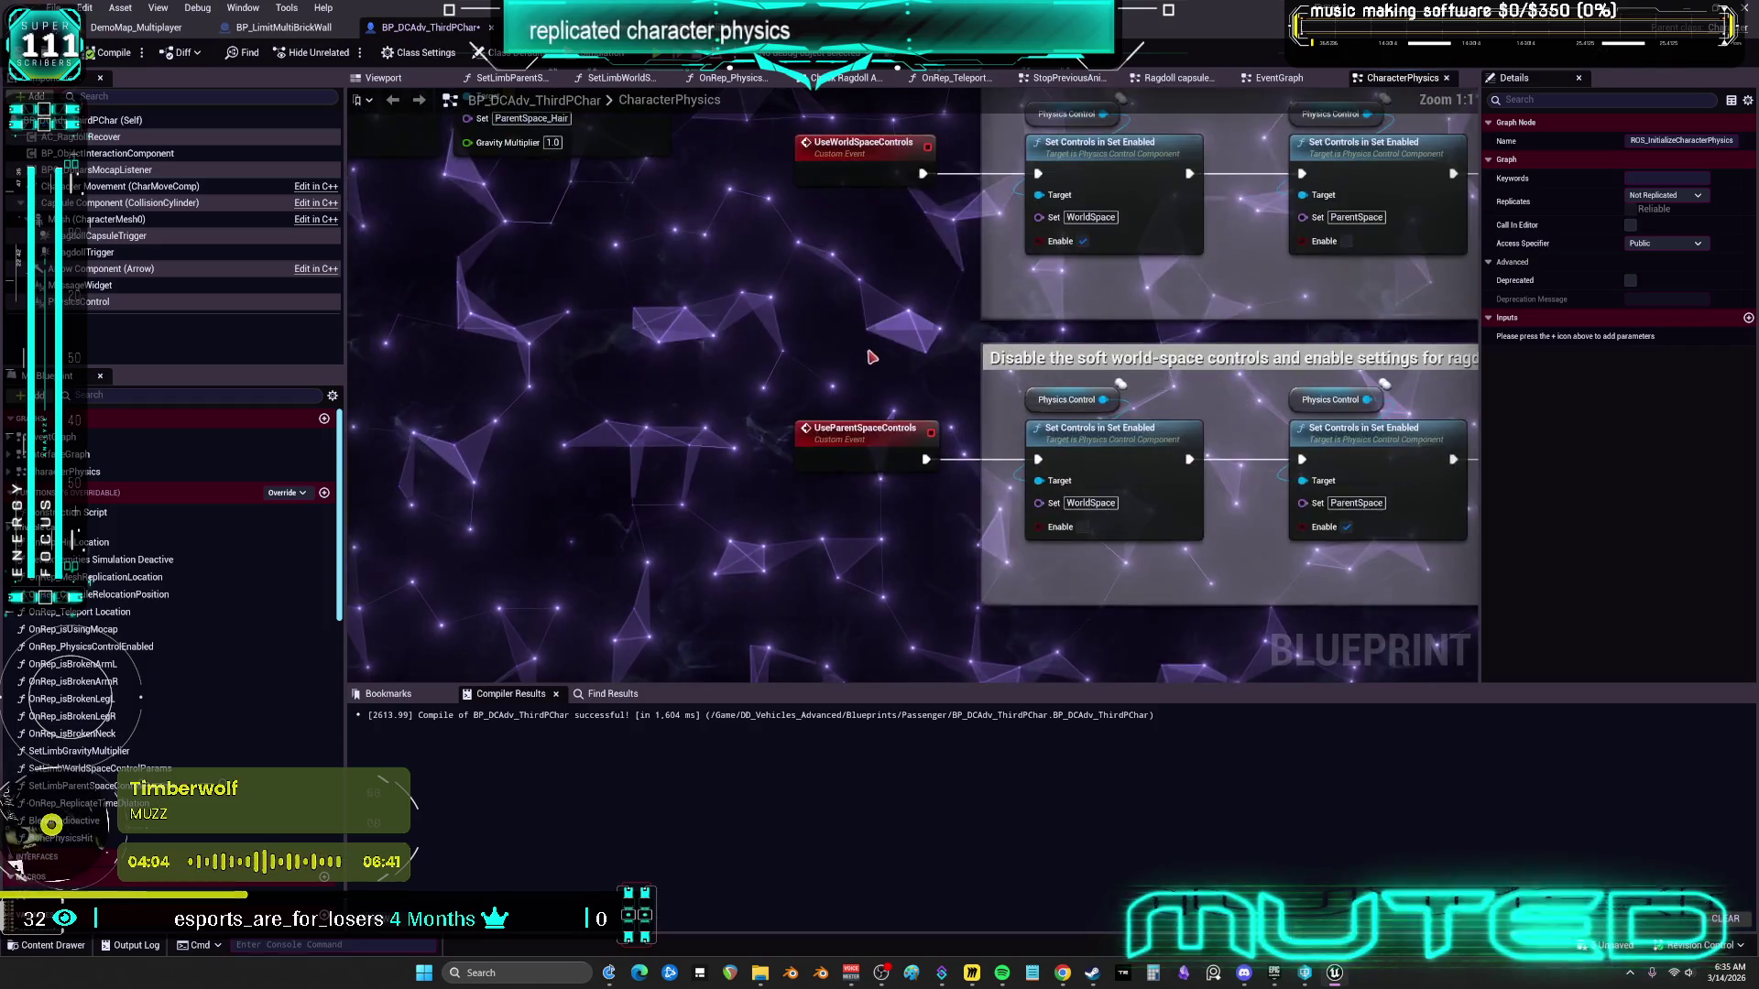
left_click(715, 291)
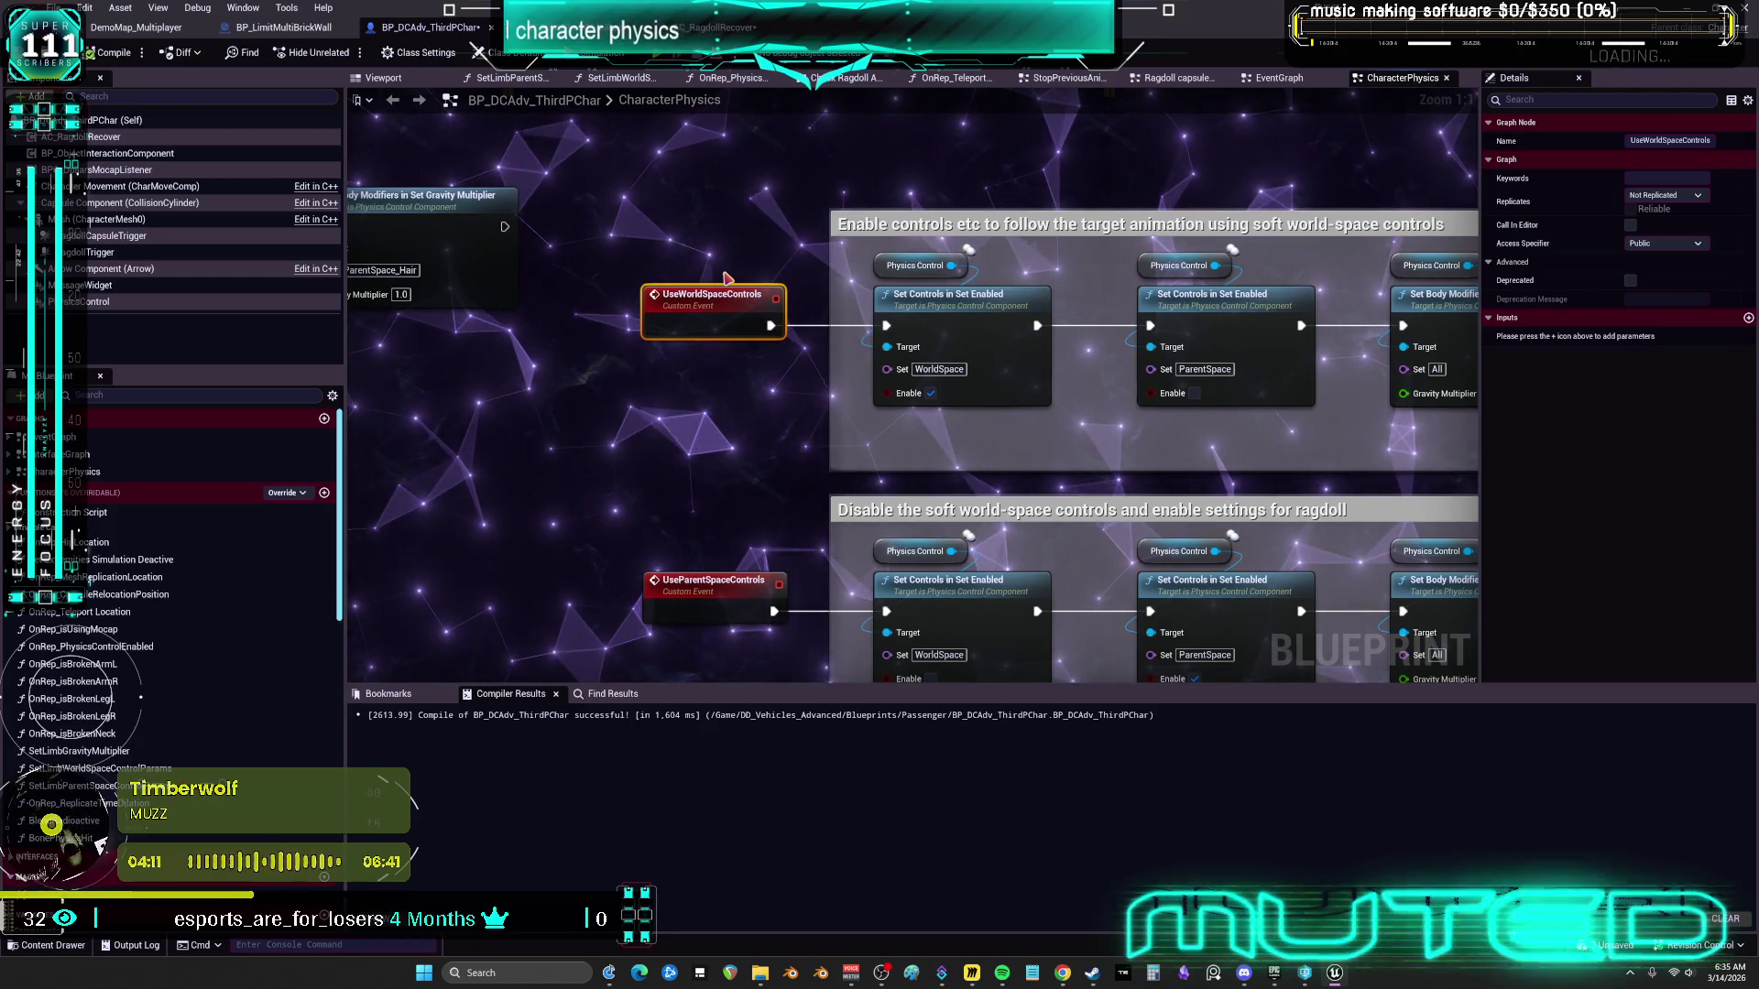
left_click_drag(815, 498, 964, 426)
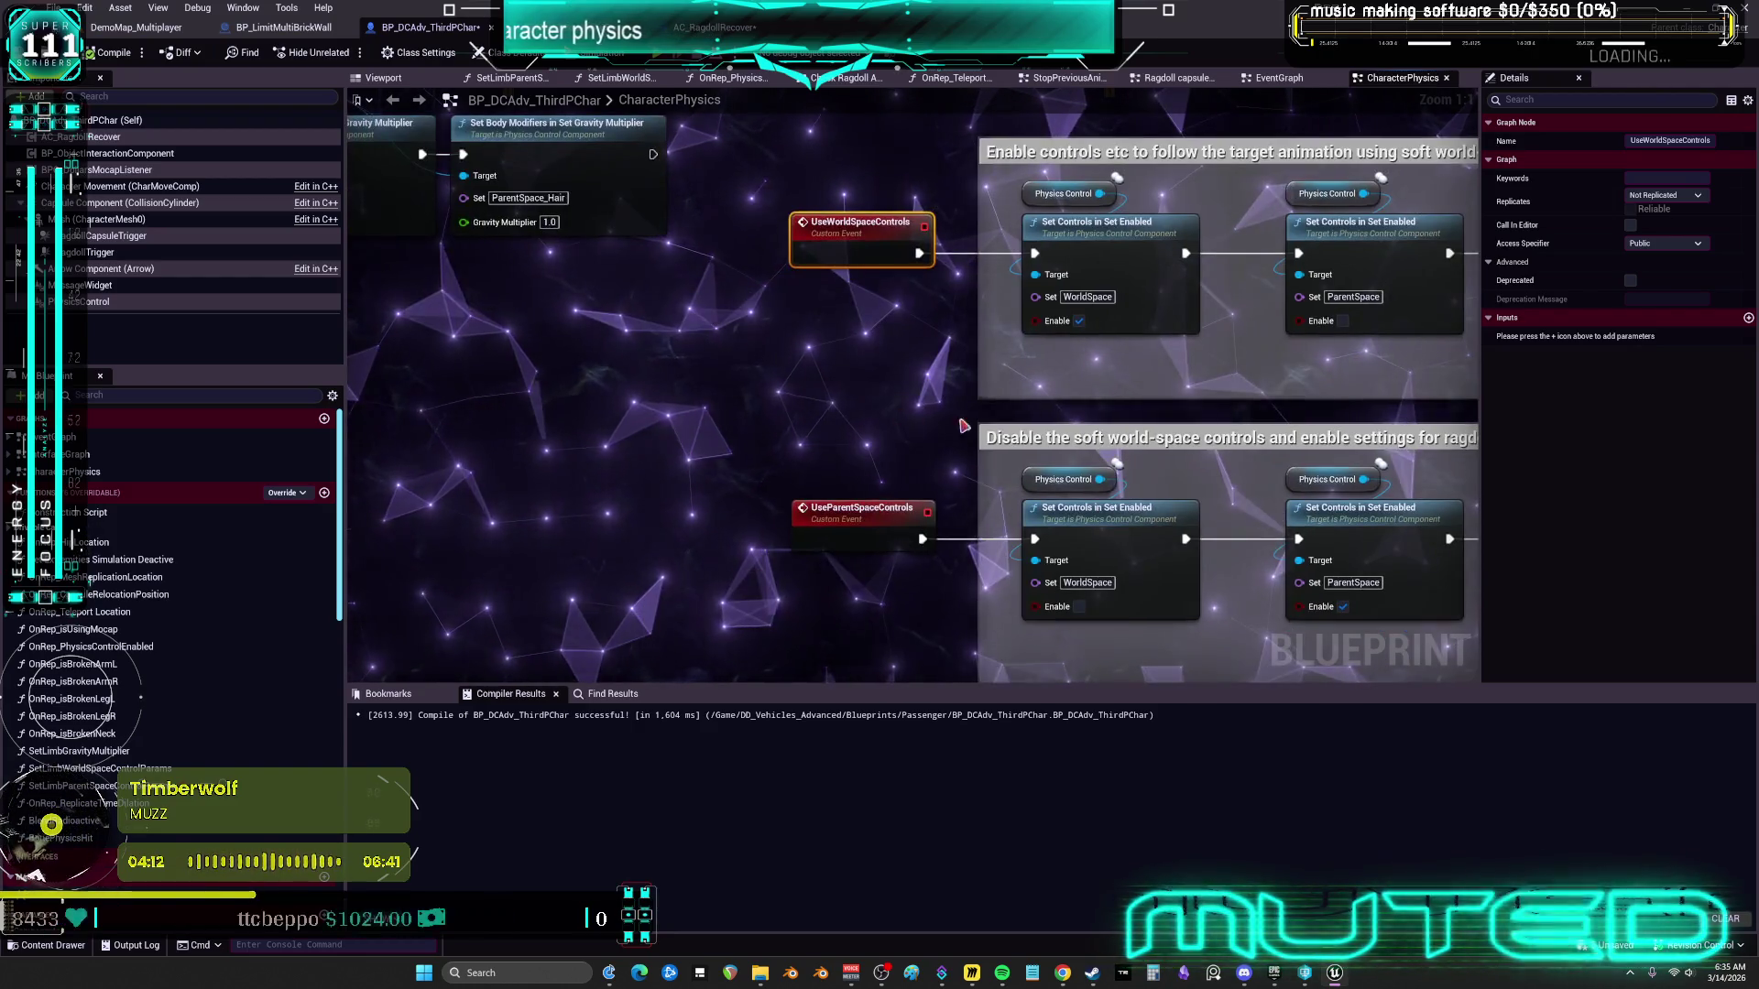
right_click(1034, 325)
left_click(1099, 367)
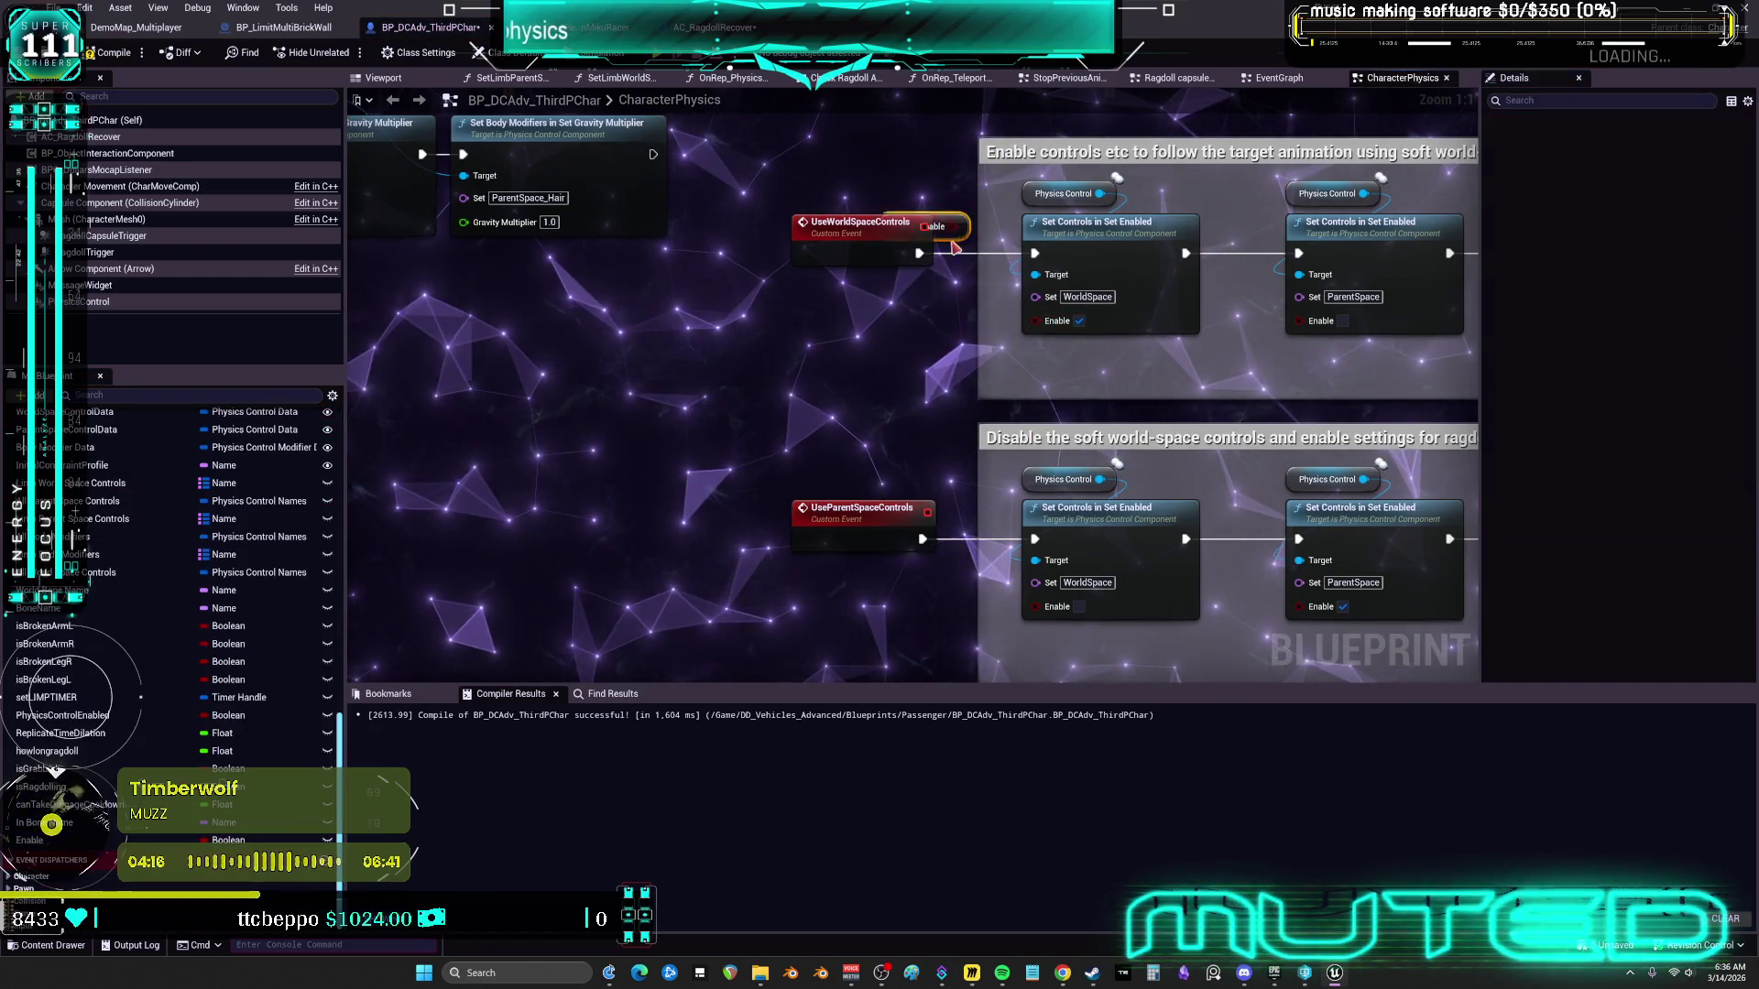
Detach the new variable node from the Enable pin and set its Replication to RepNotify
left_click_drag(938, 228, 835, 358)
left_click(1659, 142)
double_click(1647, 141)
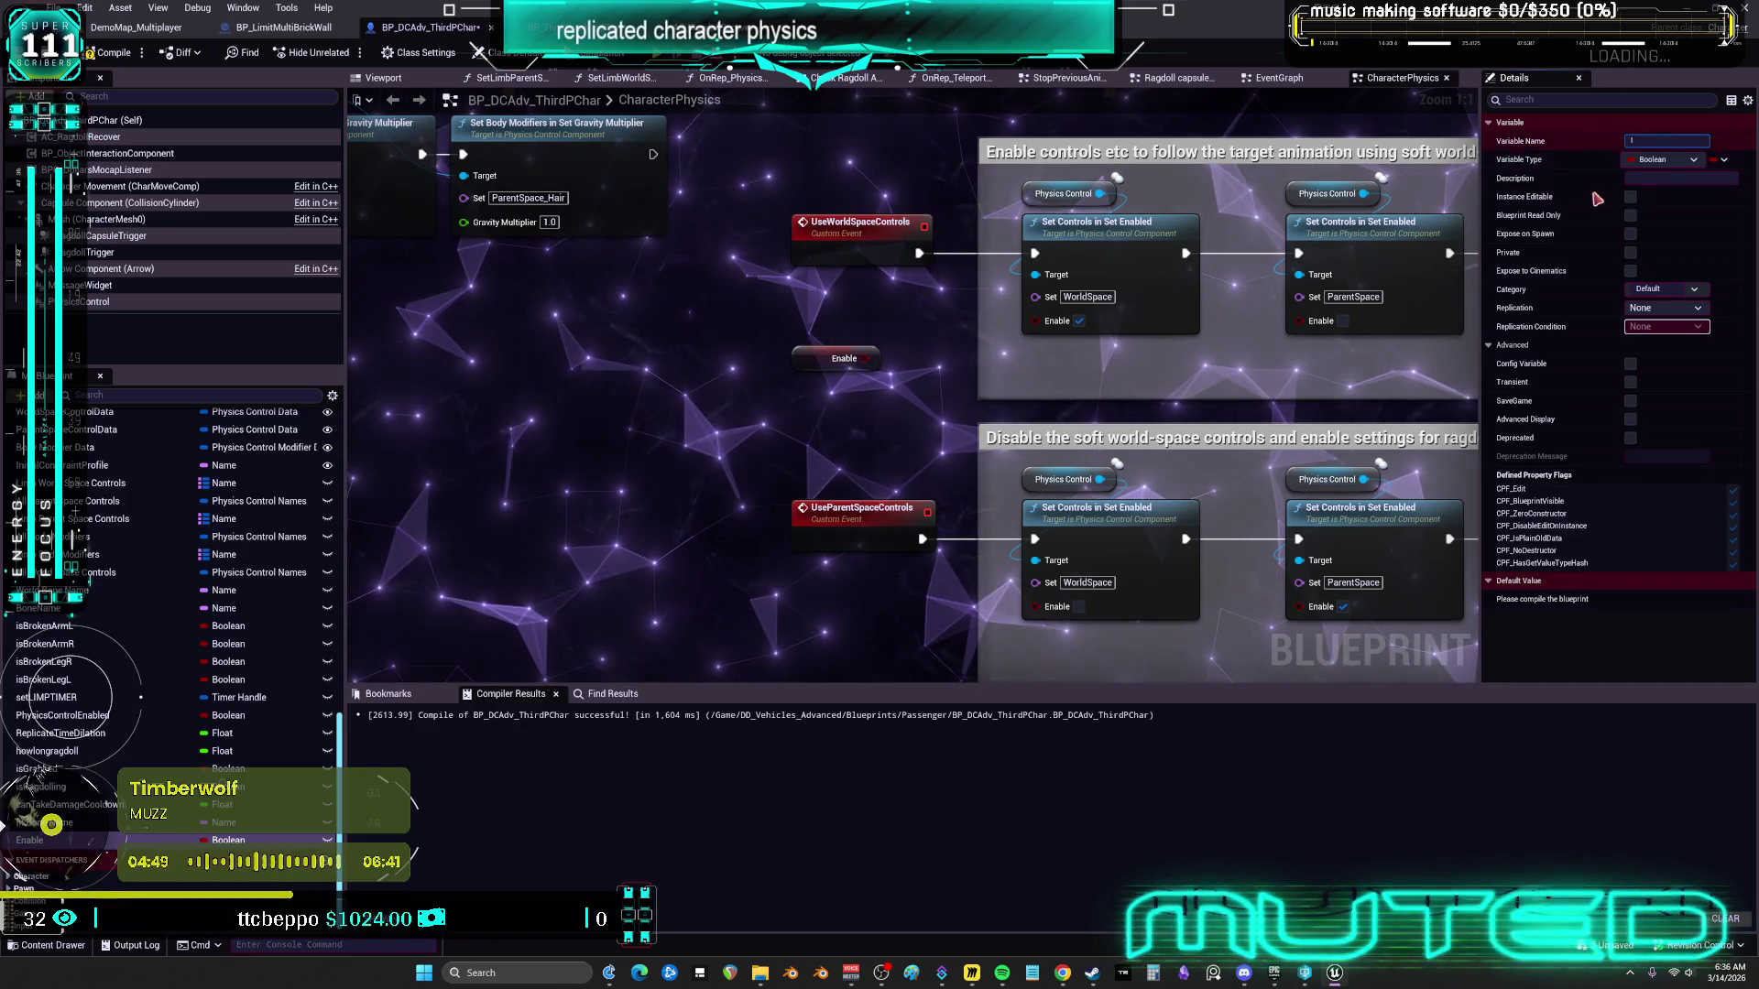
left_click(1658, 310)
left_click(1648, 350)
scroll(1195, 384, "down", 2)
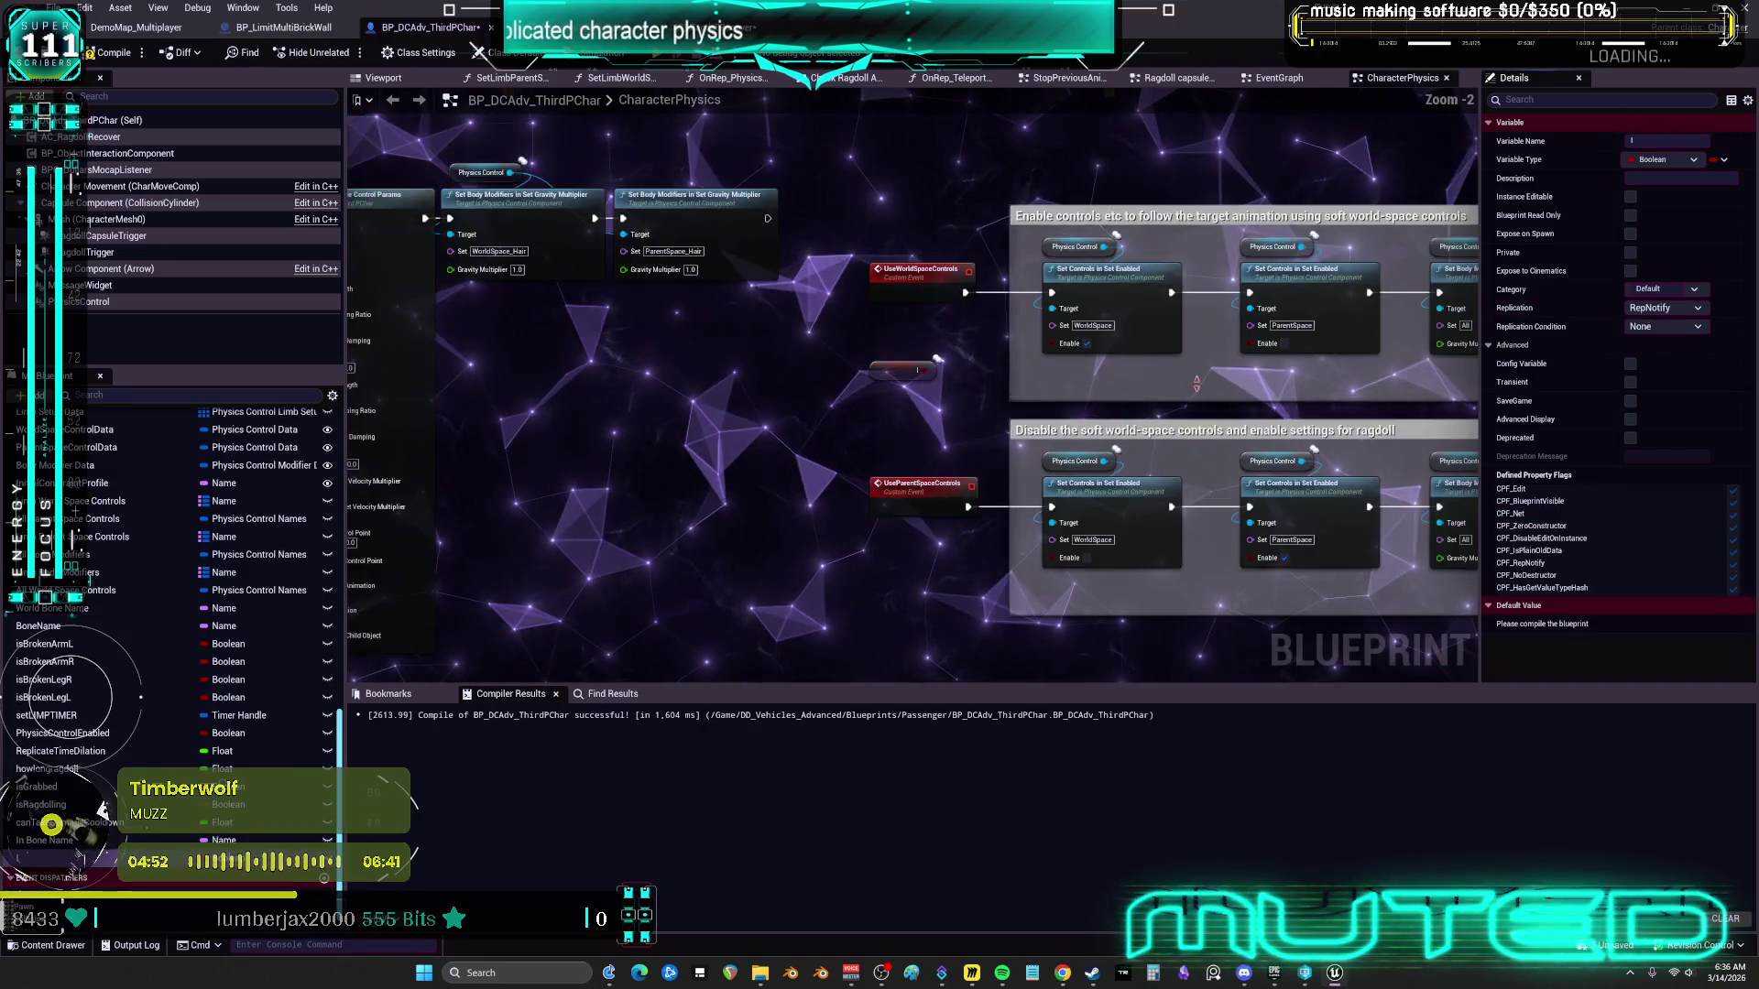
scroll(1376, 289, "down", 1)
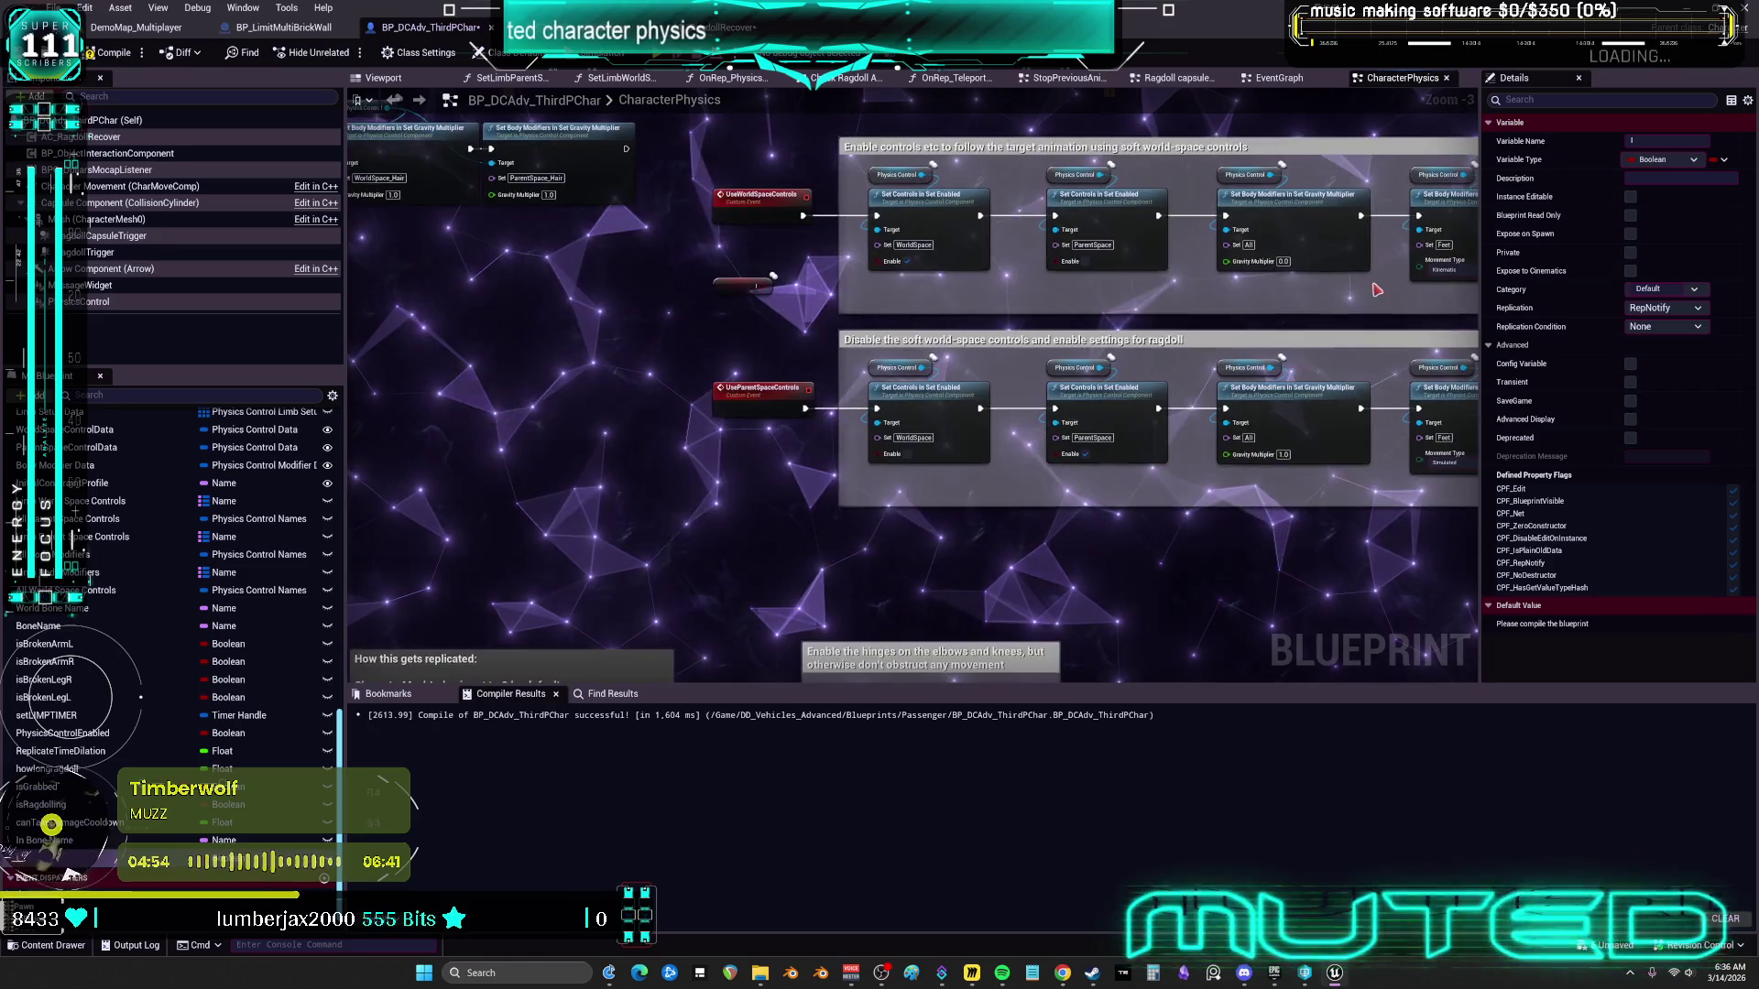
scroll(961, 276, "up", 2)
Try renaming the variable to SpaceControls and decline the rename prompt
left_click(678, 289)
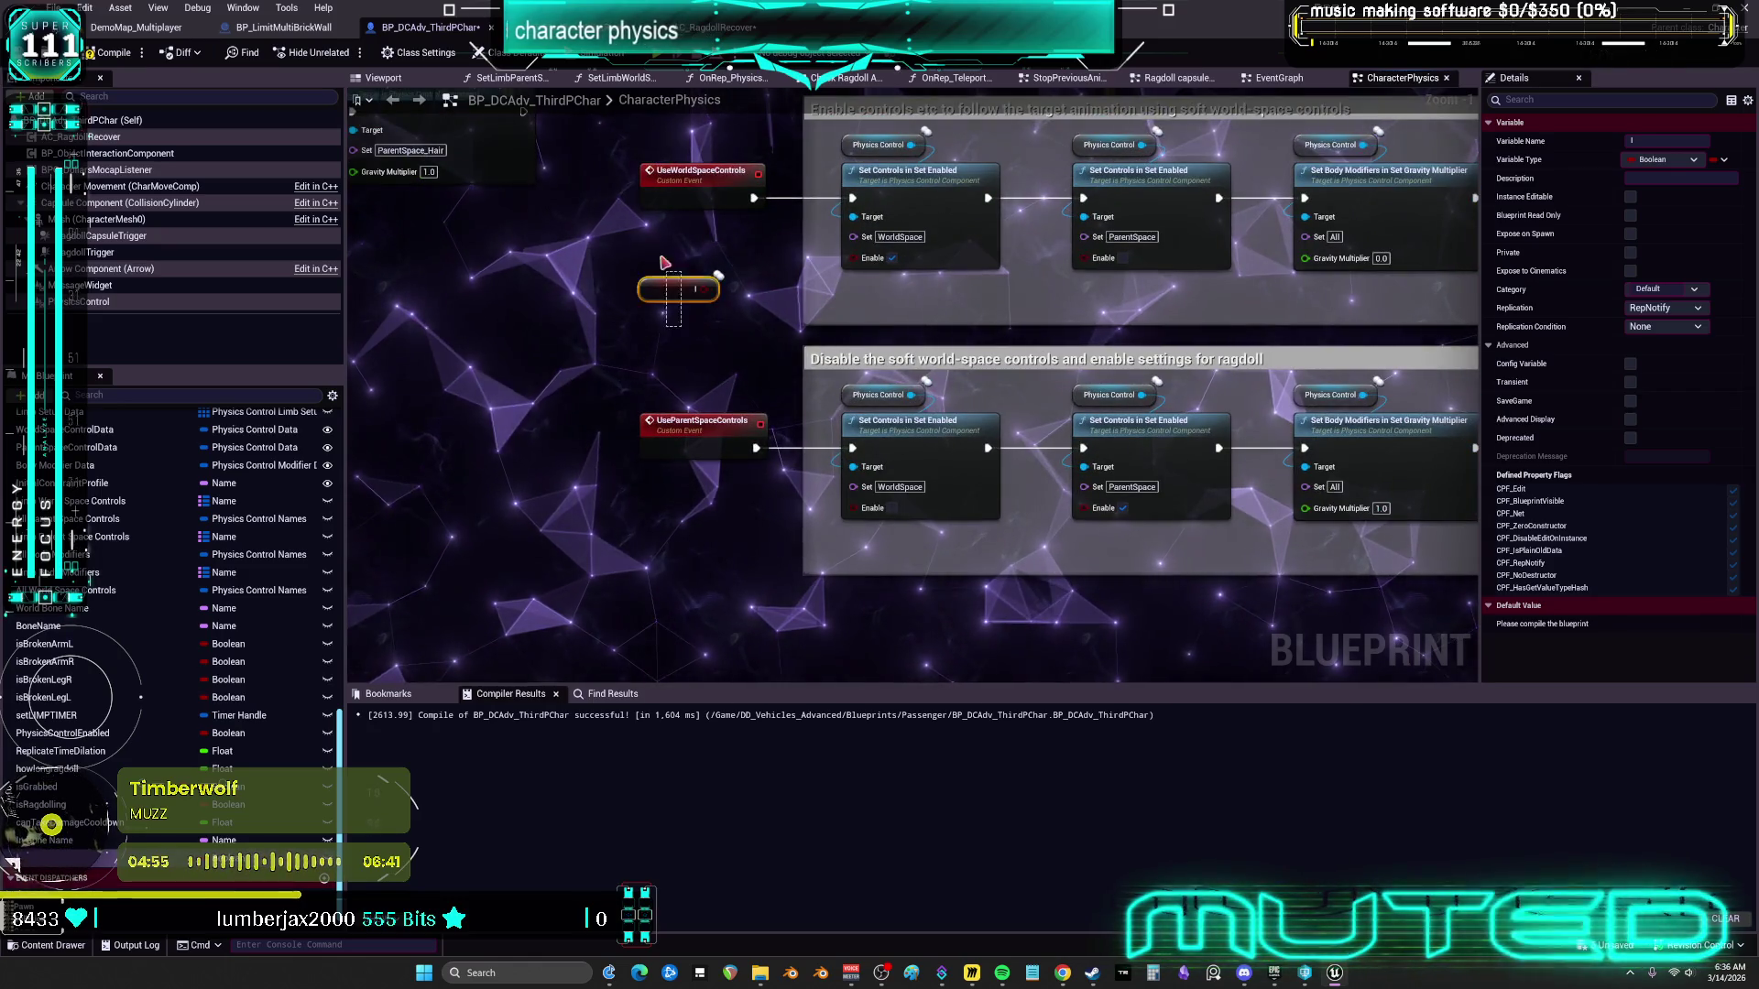
left_click(1685, 140)
type("S")
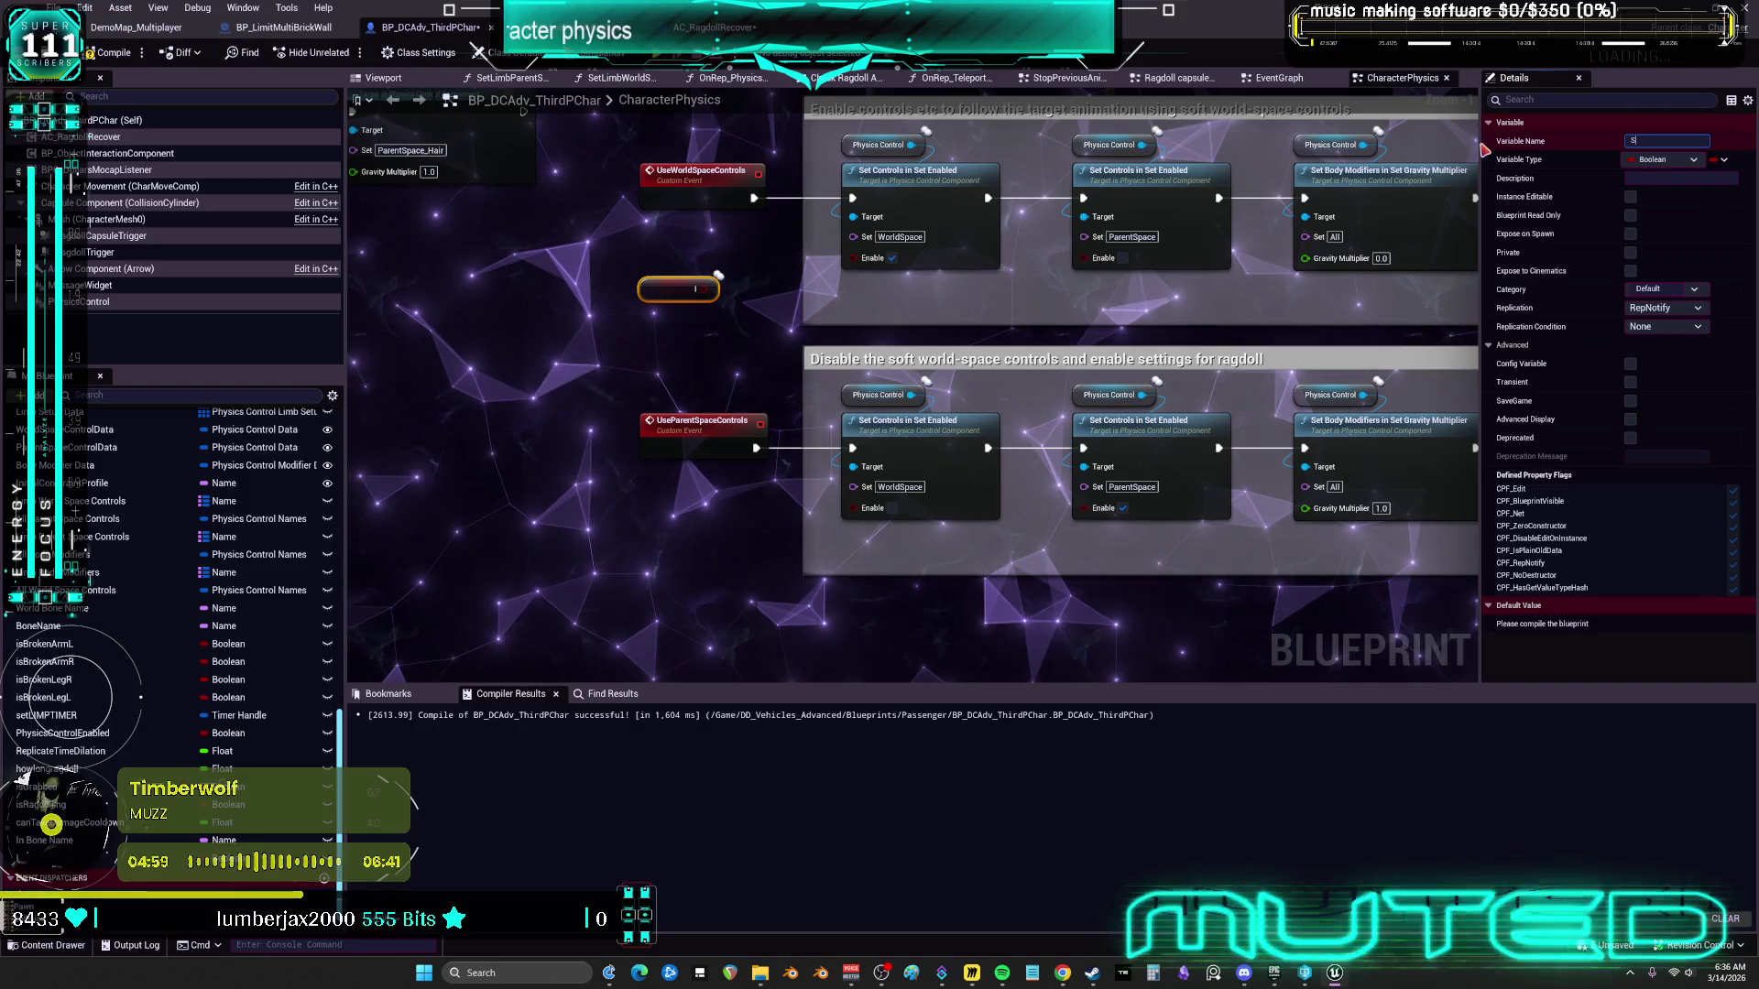
type("paceCon")
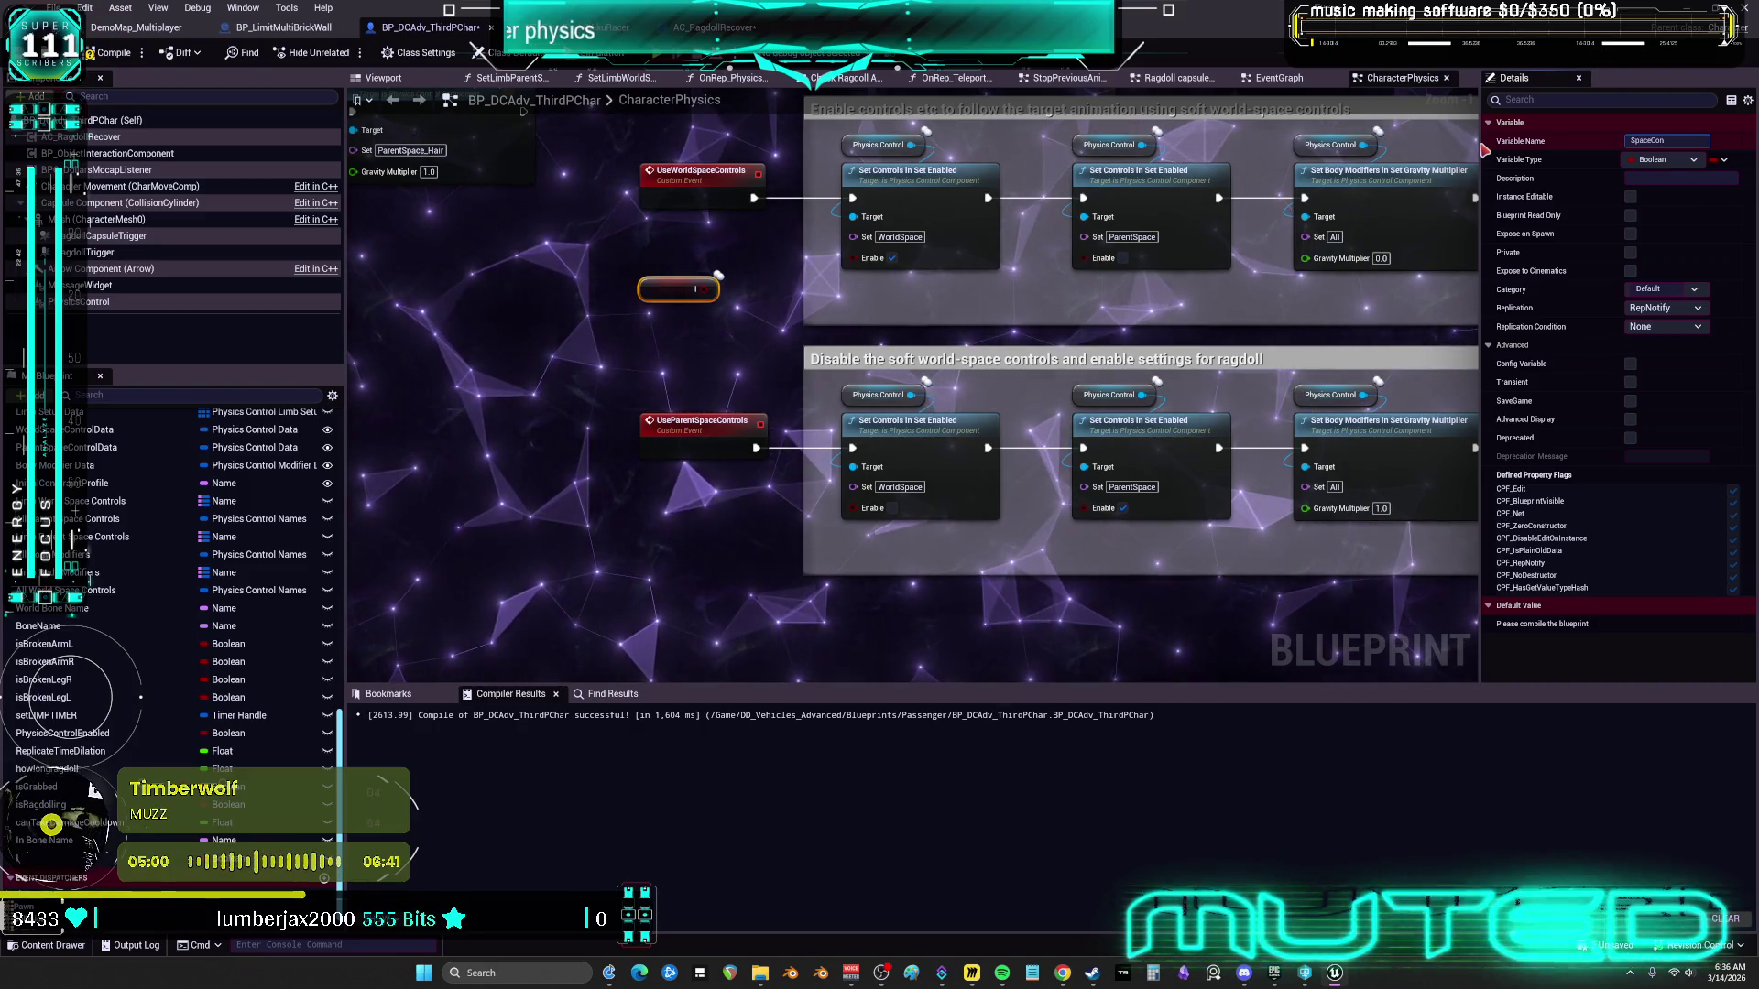
type("trols")
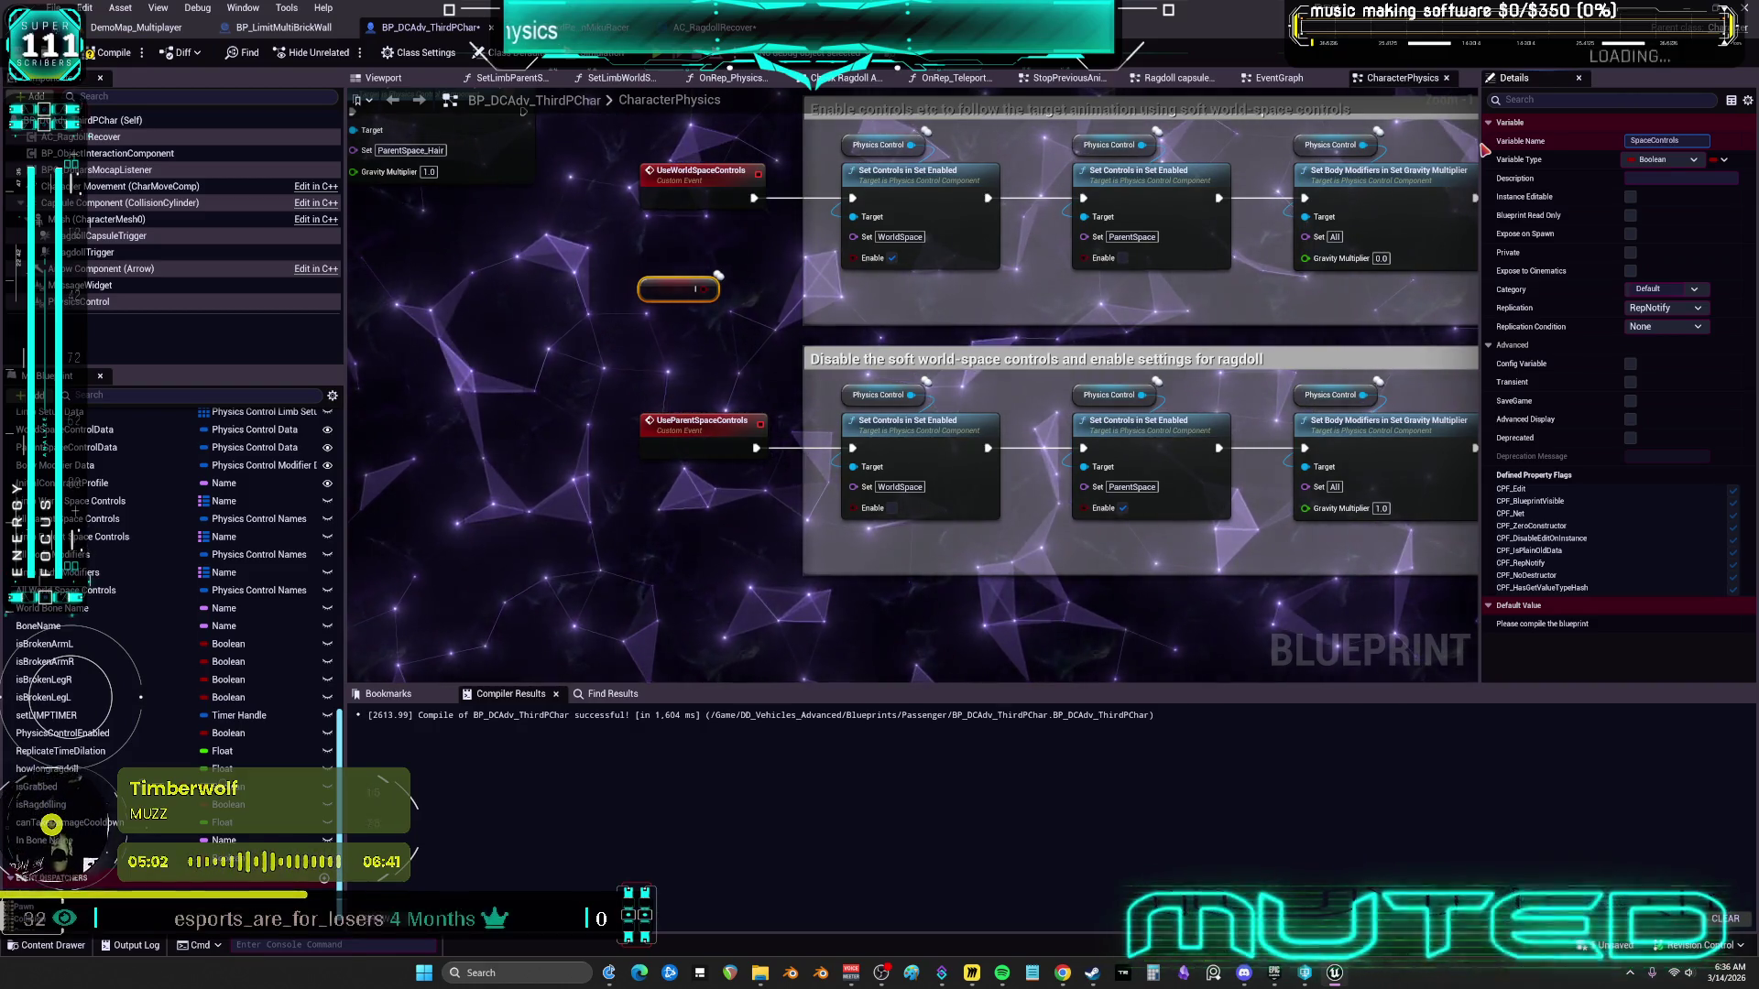
key("Return")
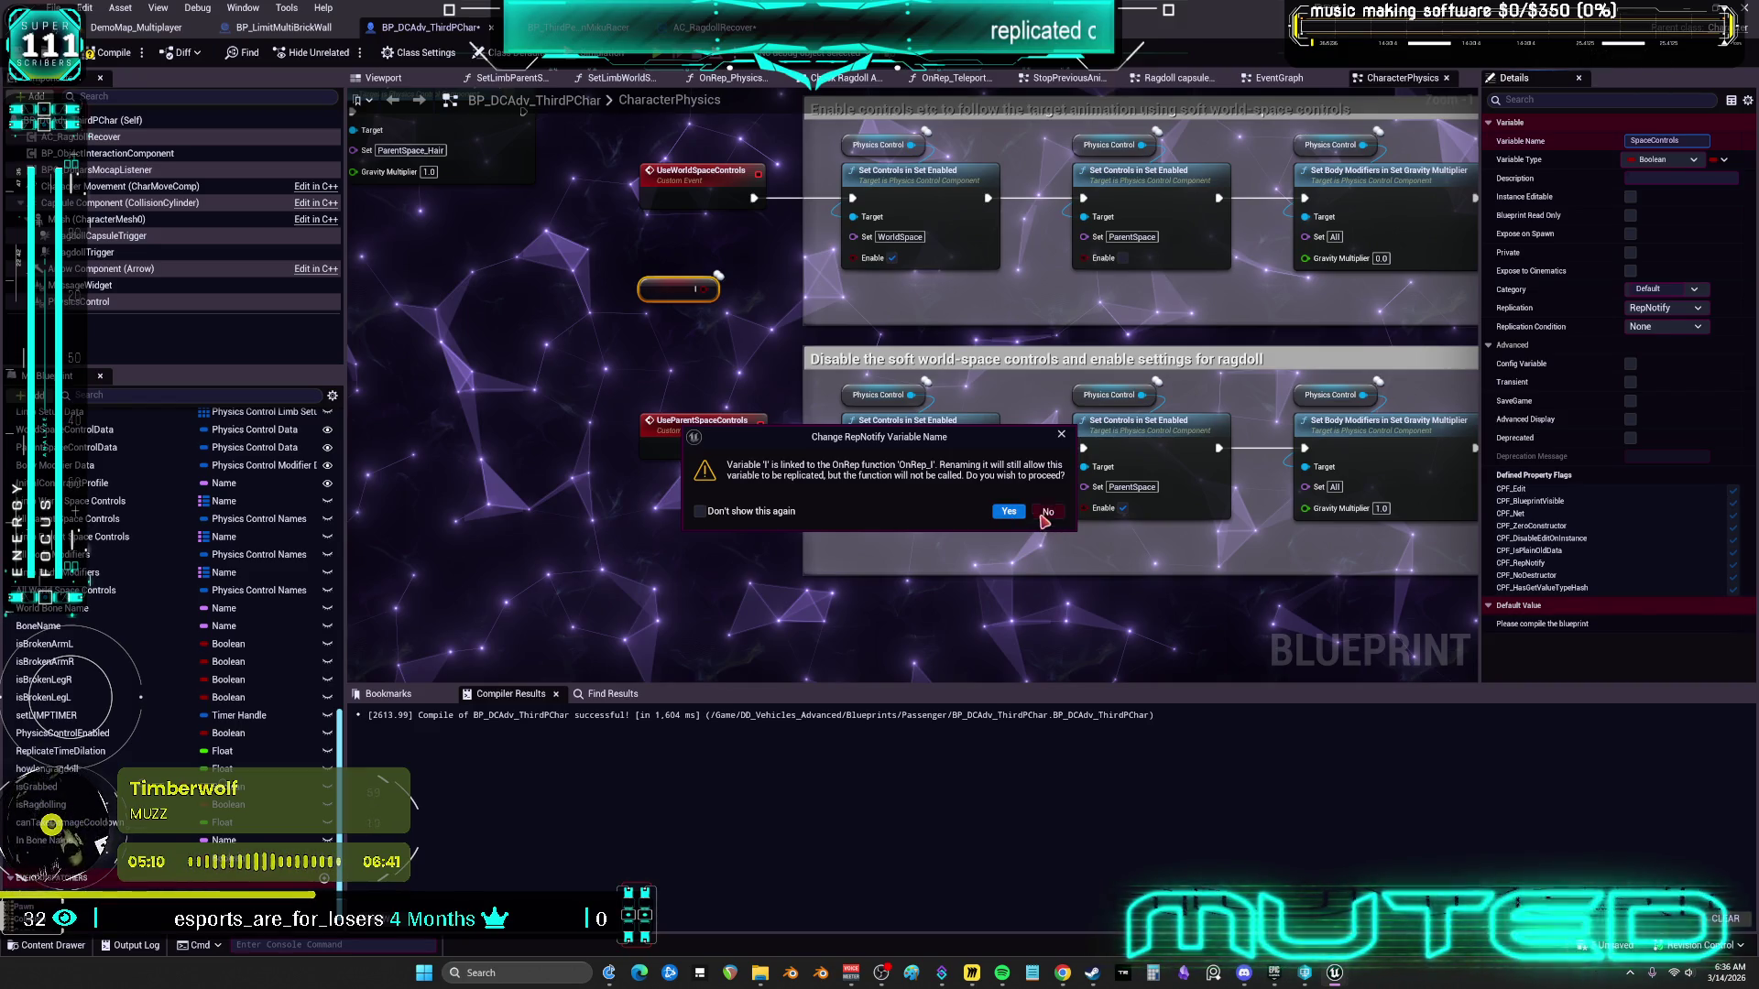
left_click(1045, 513)
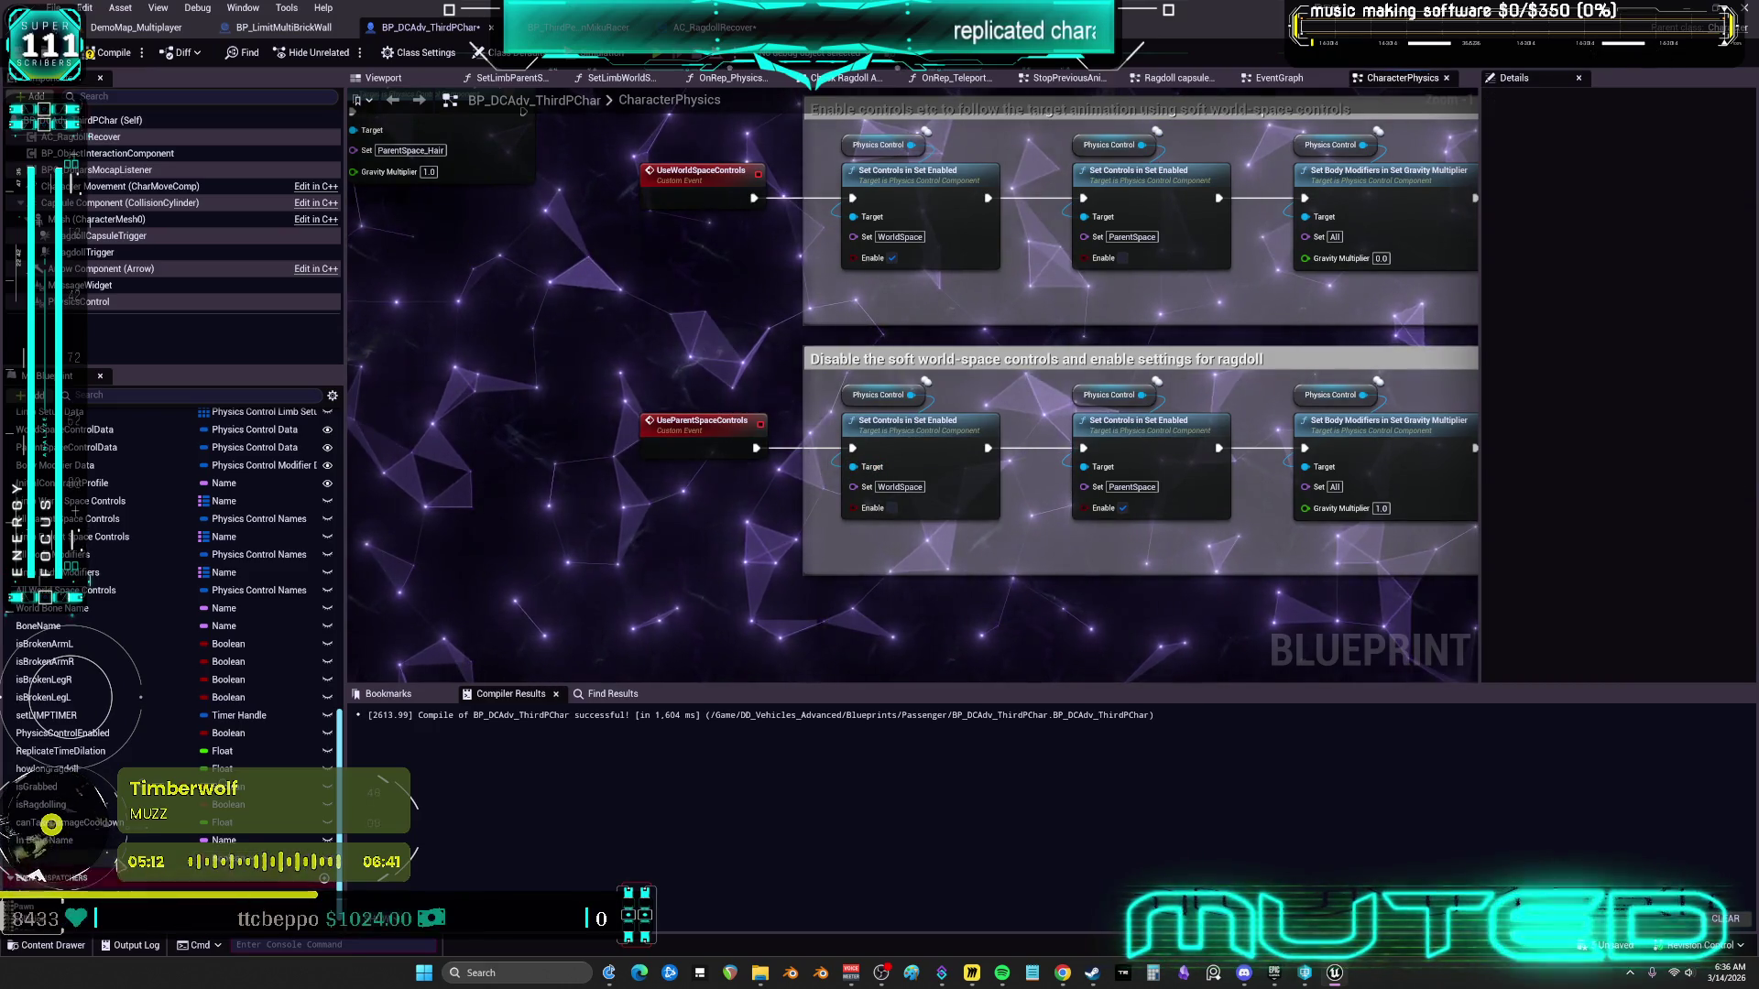
left_click(1654, 308)
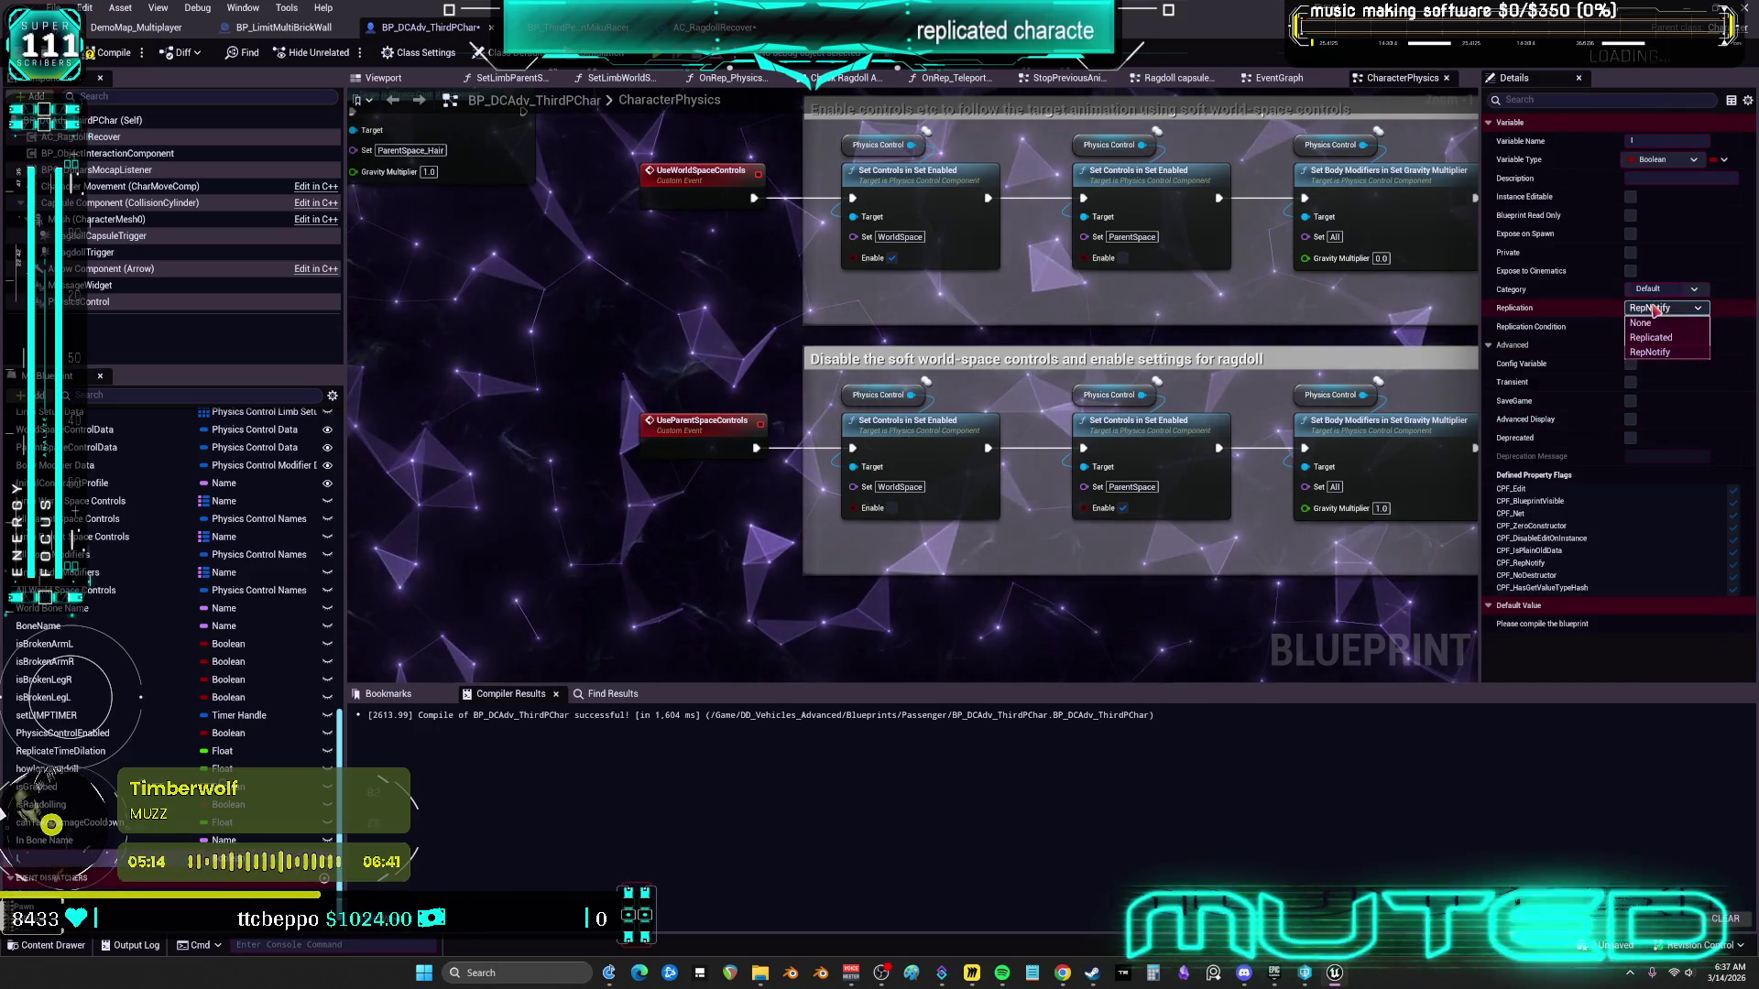
Turn off replication for the previous variable and clear the member selection
left_click(1639, 322)
scroll(115, 540, "up", 8)
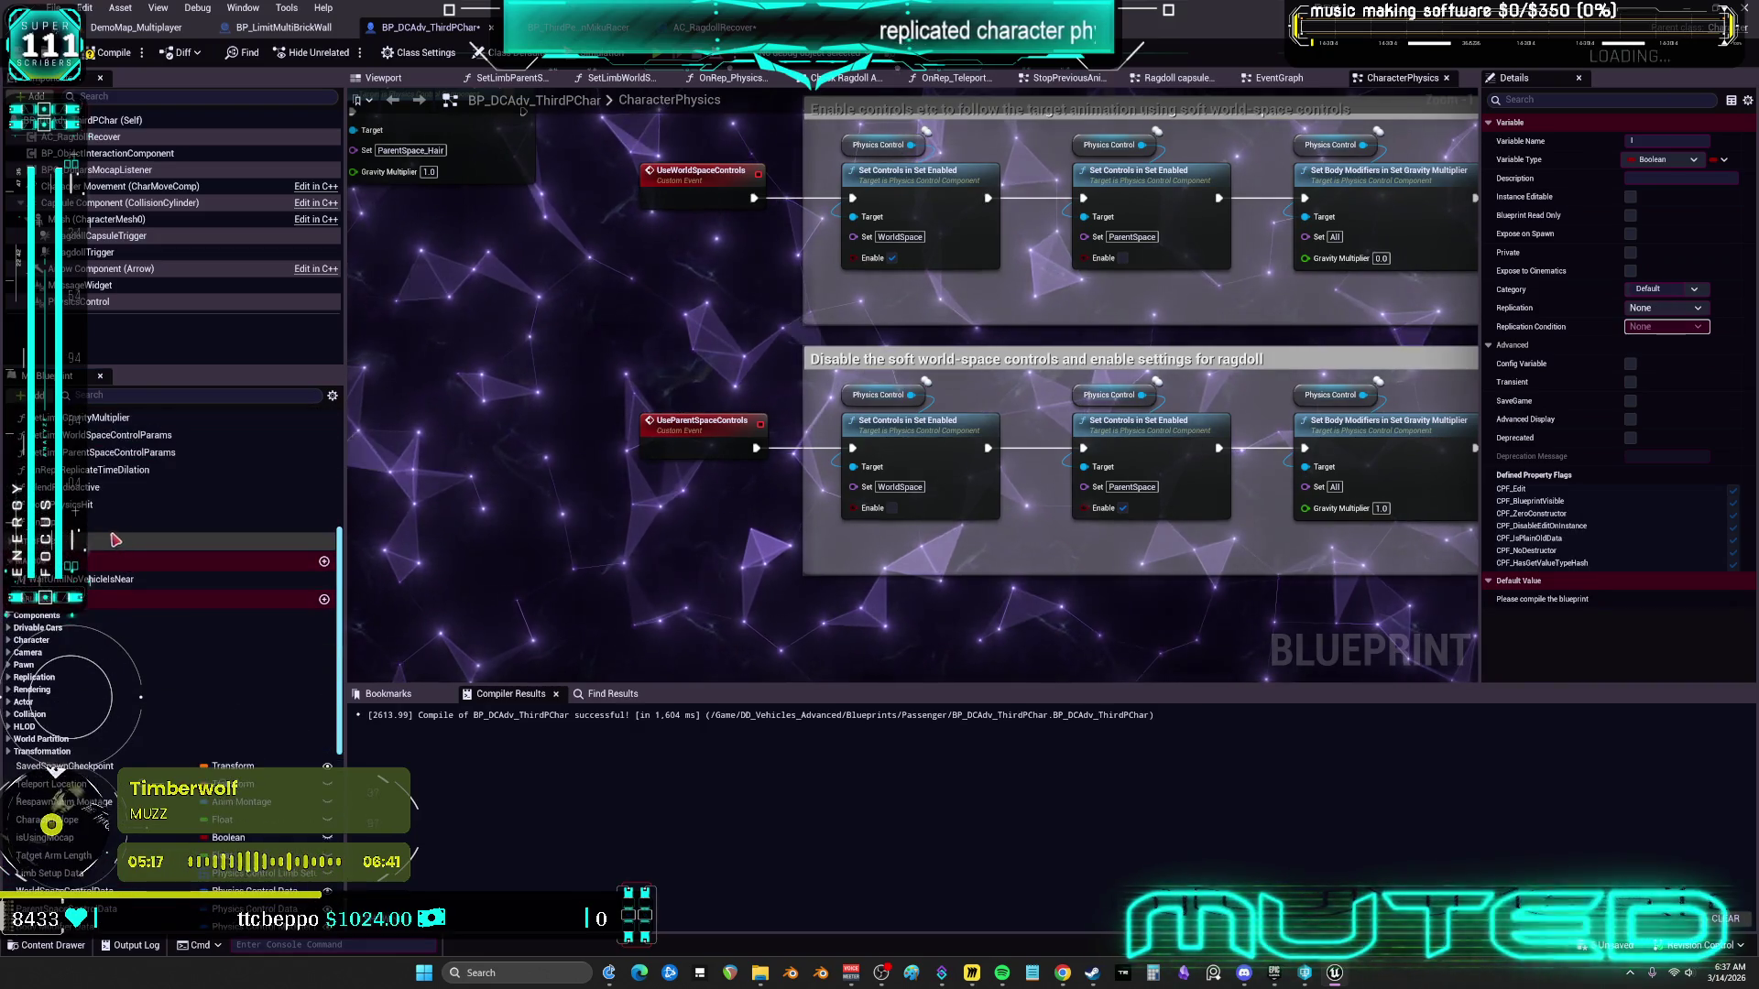
left_click(89, 526)
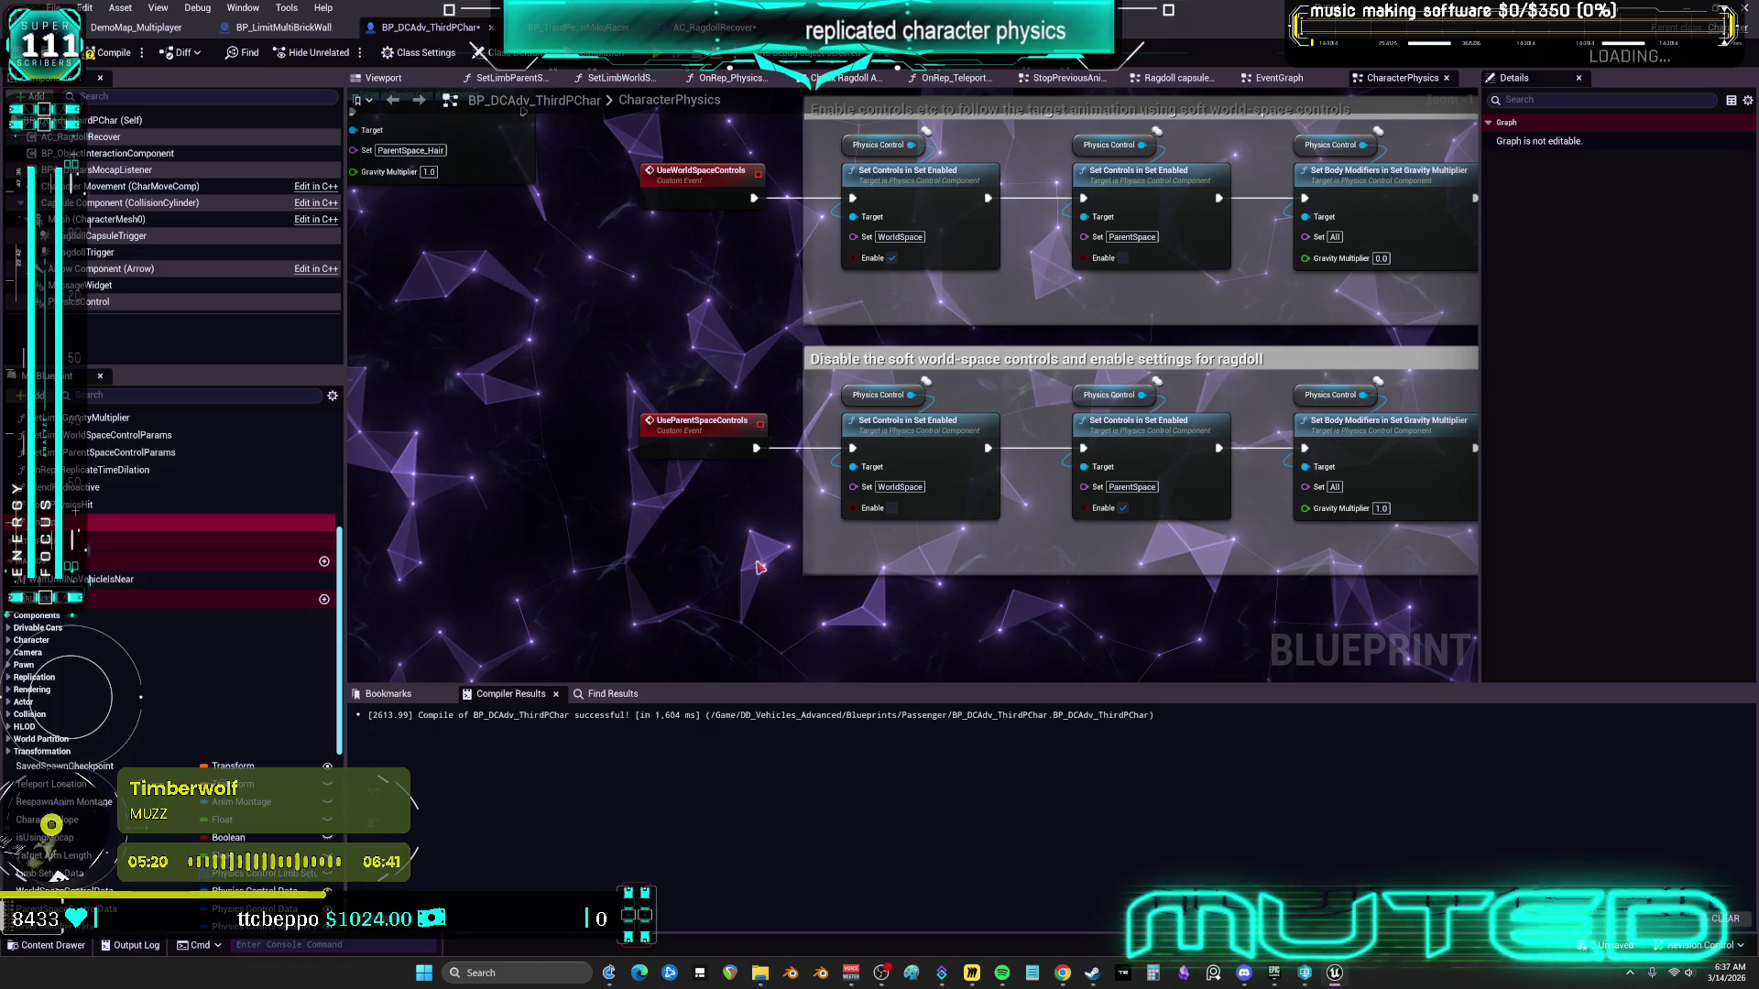
left_click(791, 610)
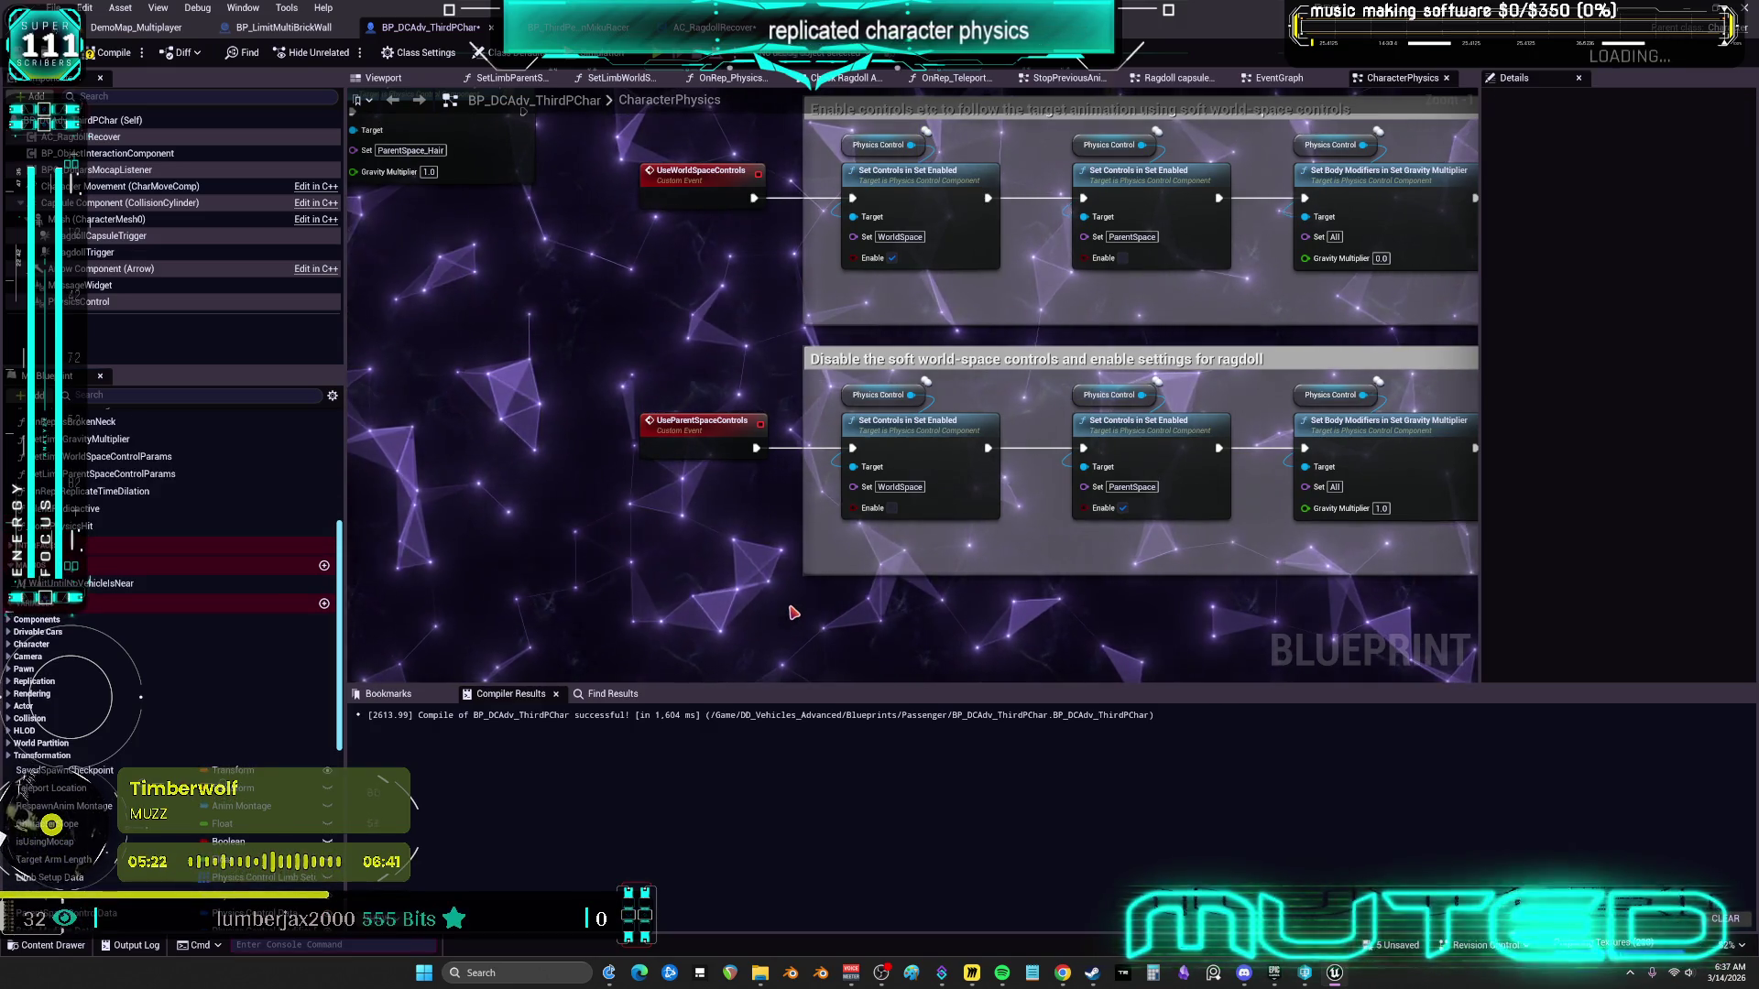
scroll(174, 641, "down", 8)
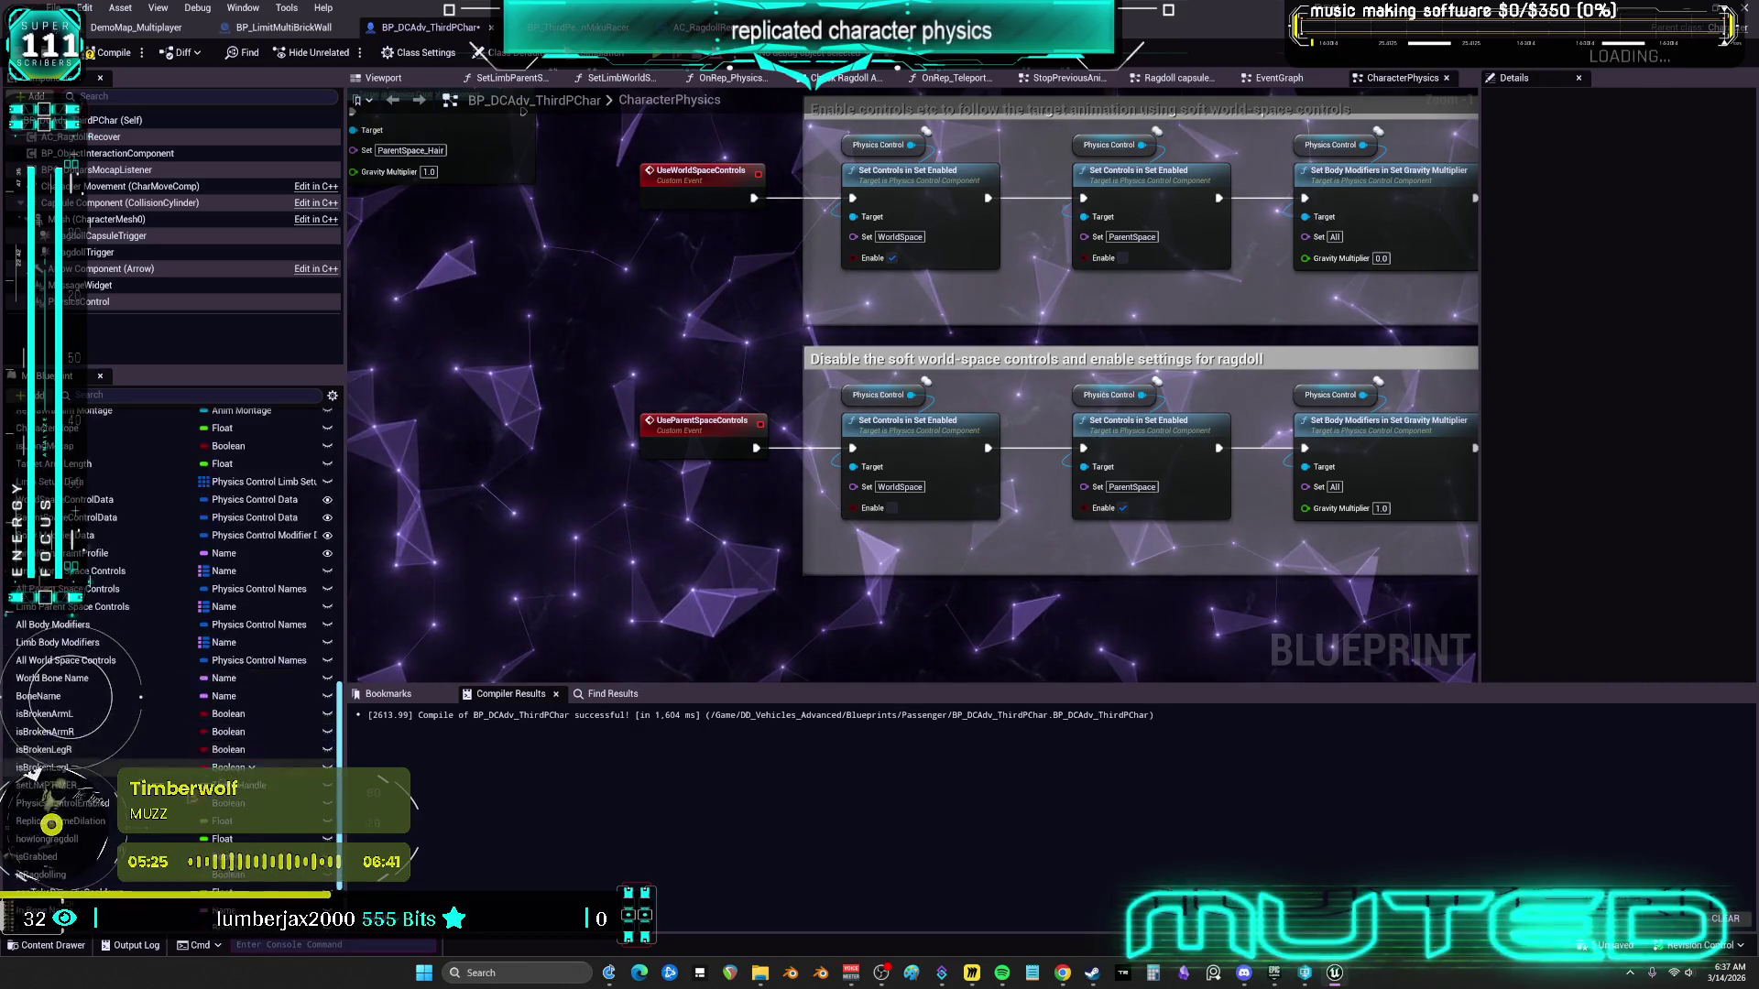
Add a Boolean variable named isWorldSpace and place a getter for it in the graph
left_click(32, 395)
type("I")
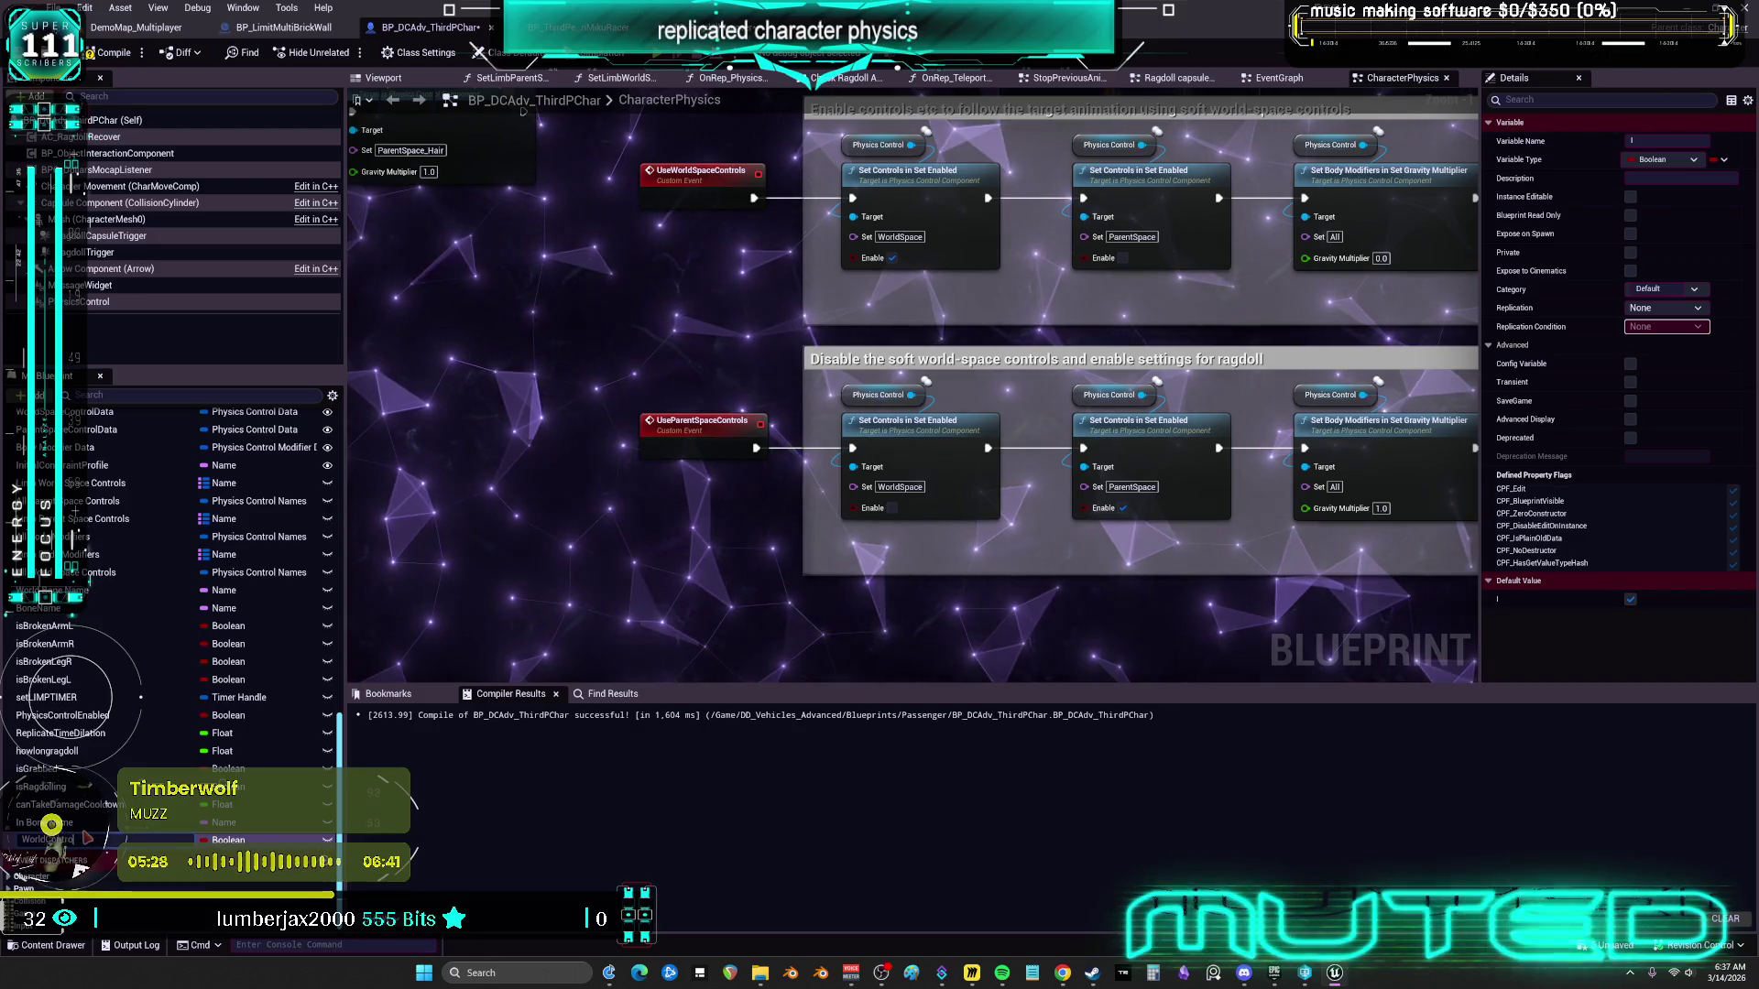
key("Return")
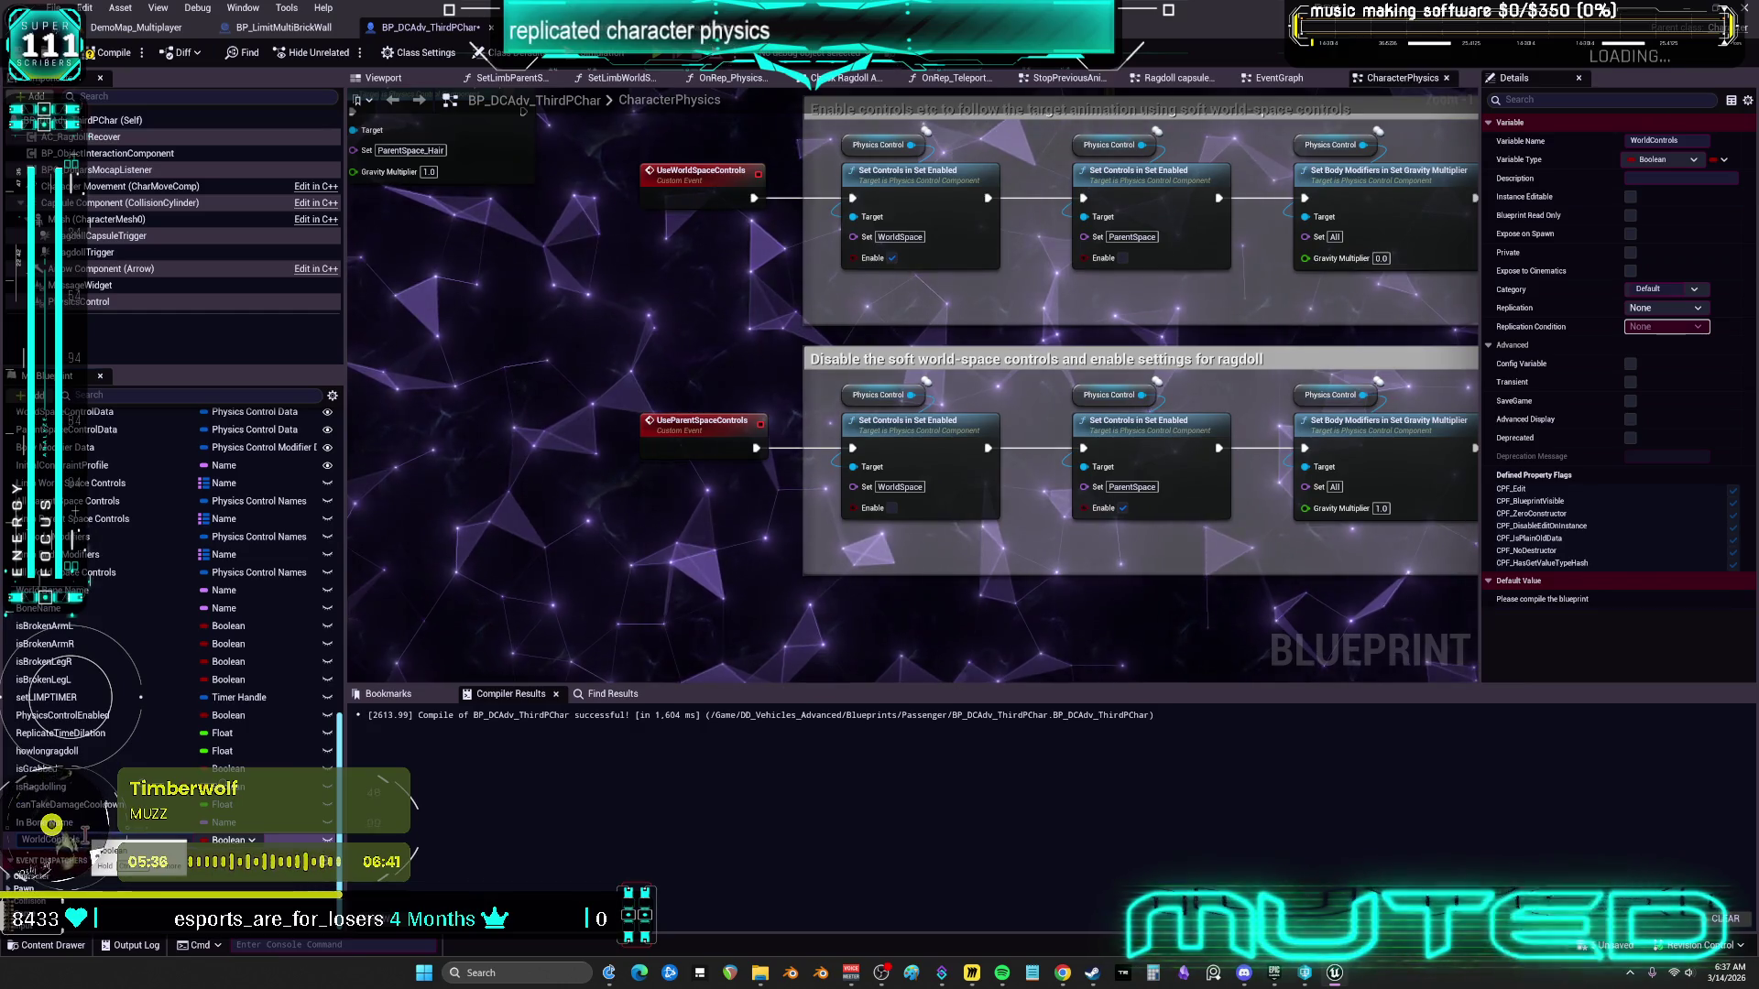
type("isWorldSpace")
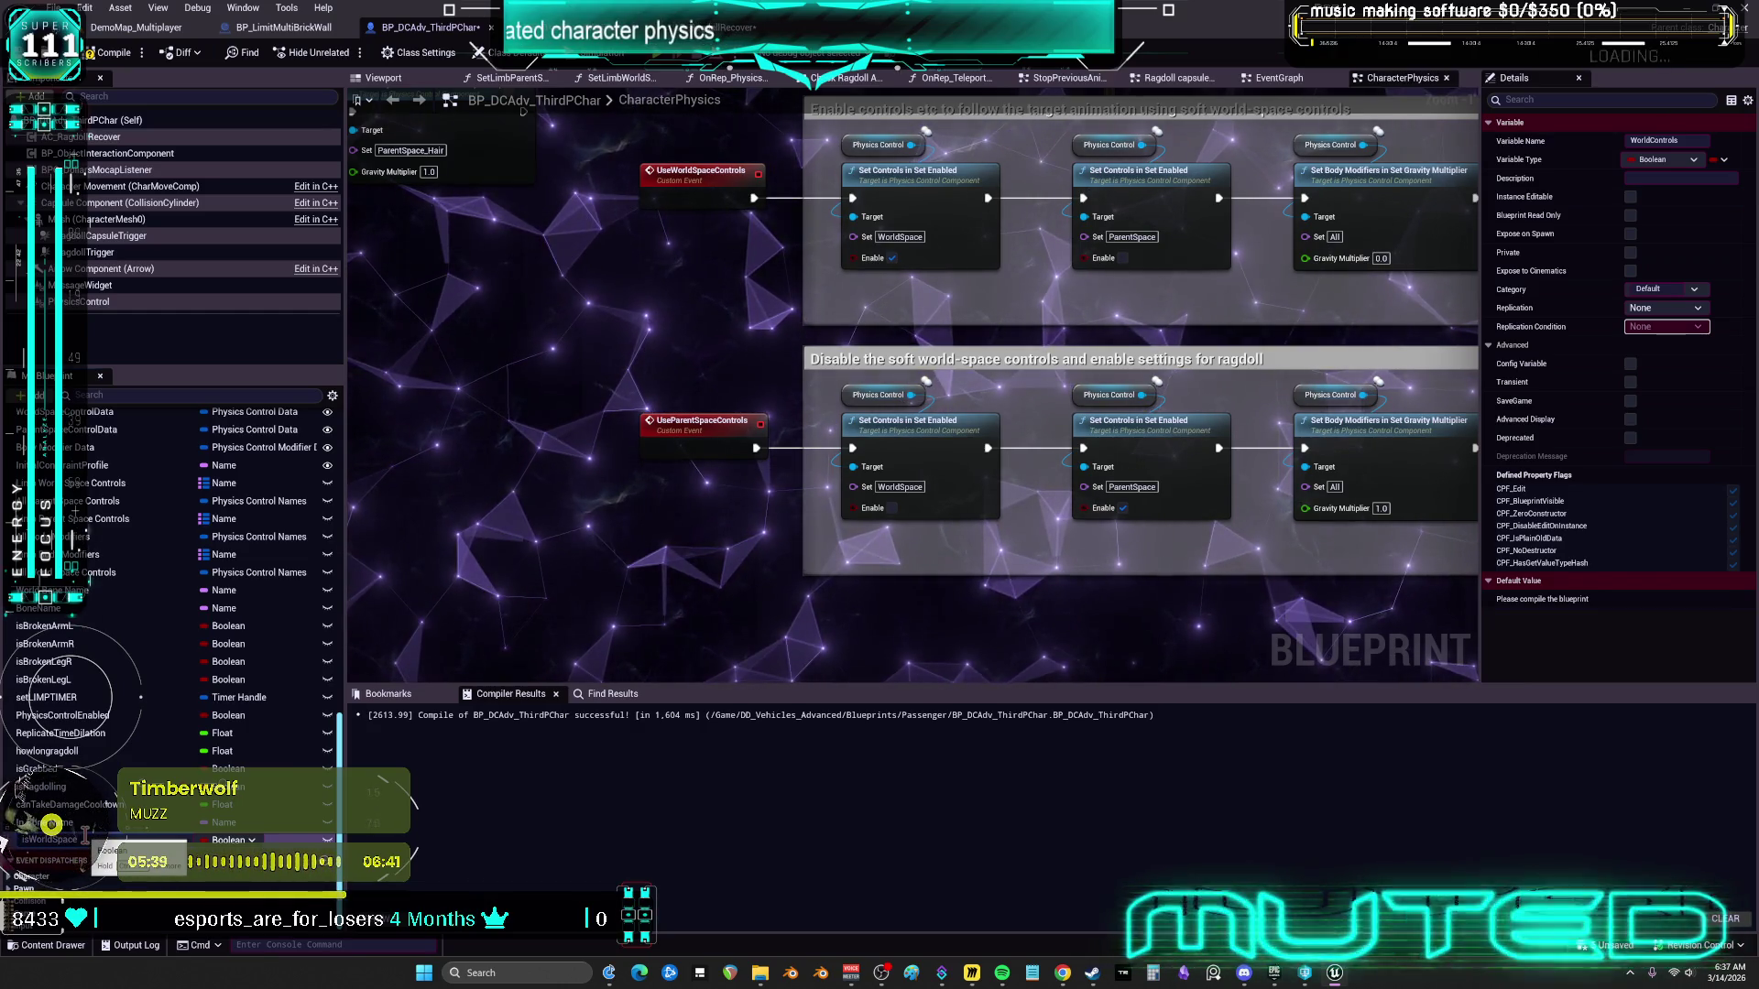
key("Return")
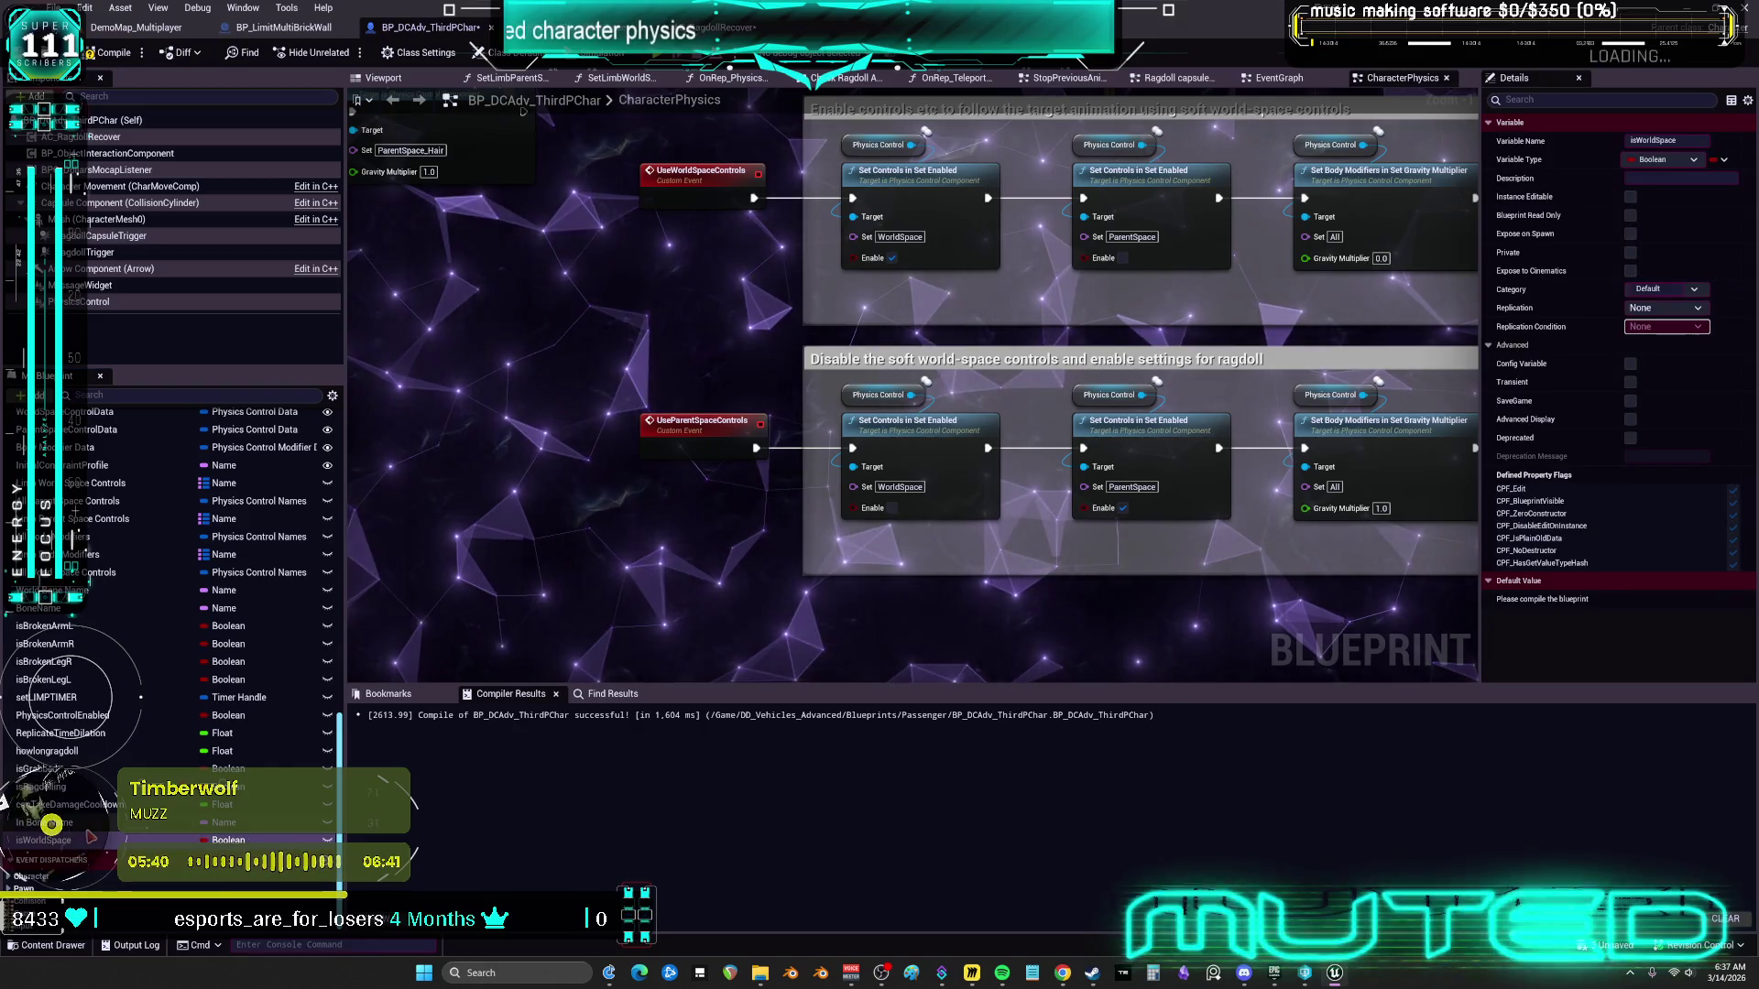
mouse_move(79, 850)
left_mouse_down()
mouse_move(562, 397)
mouse_move(601, 331)
left_mouse_up()
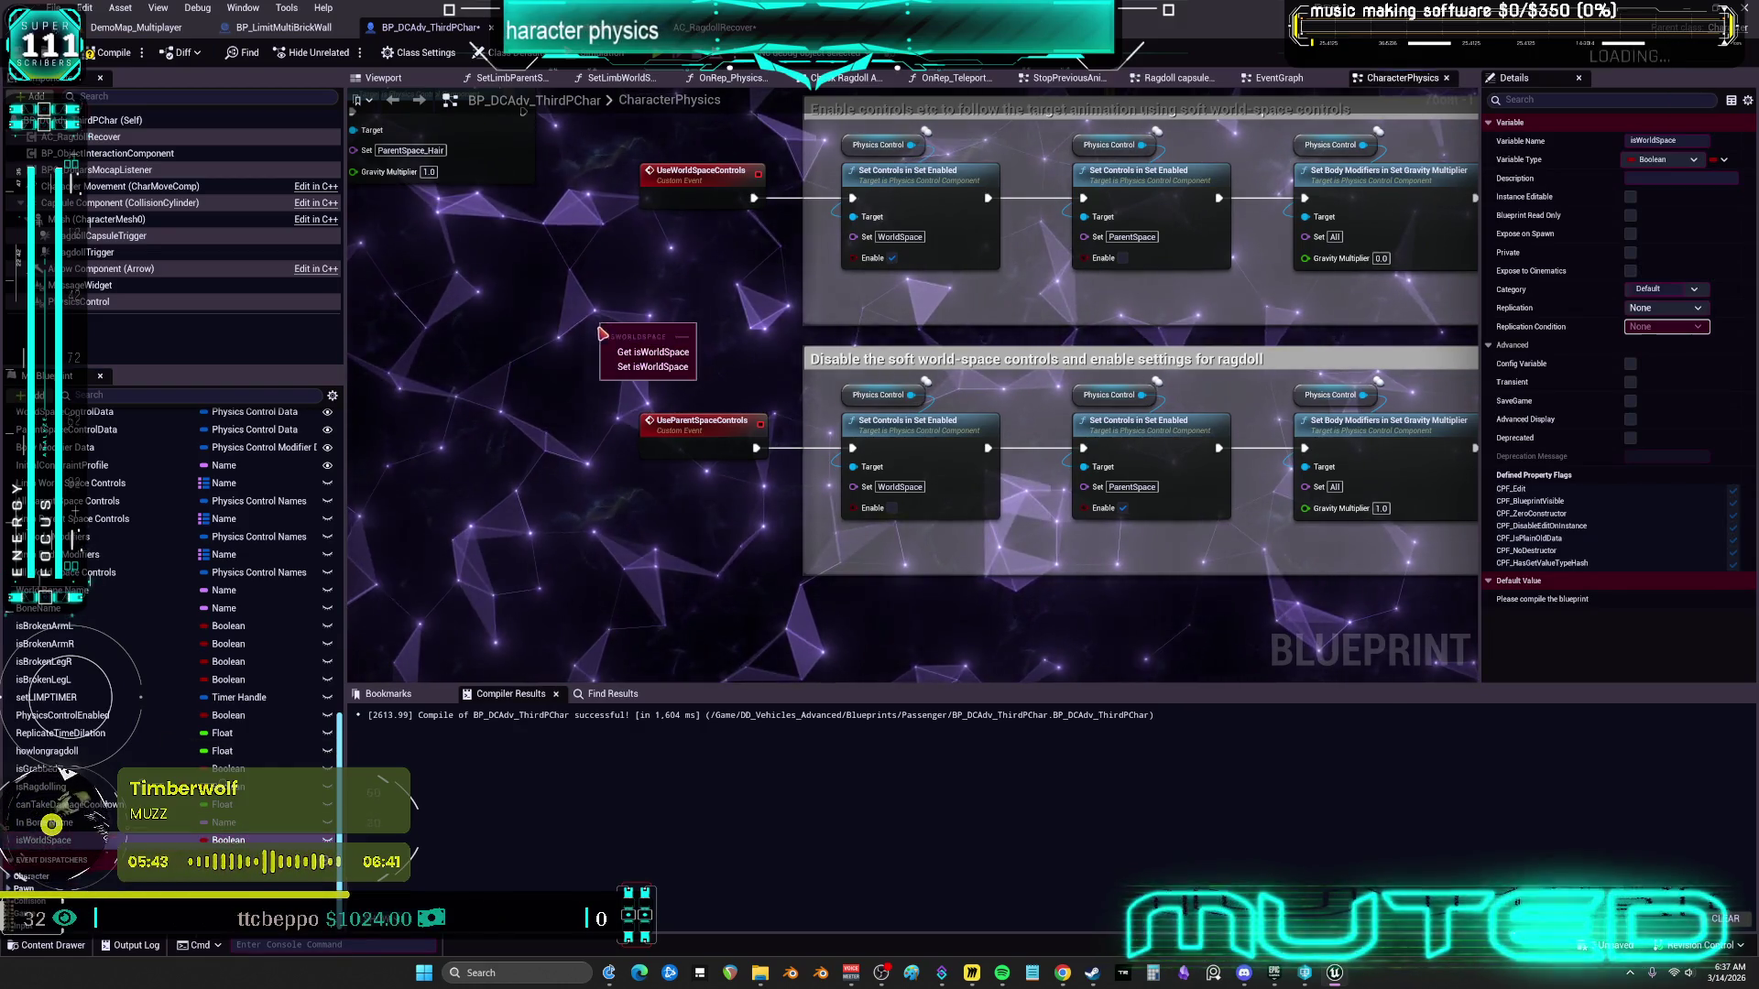
left_click(646, 354)
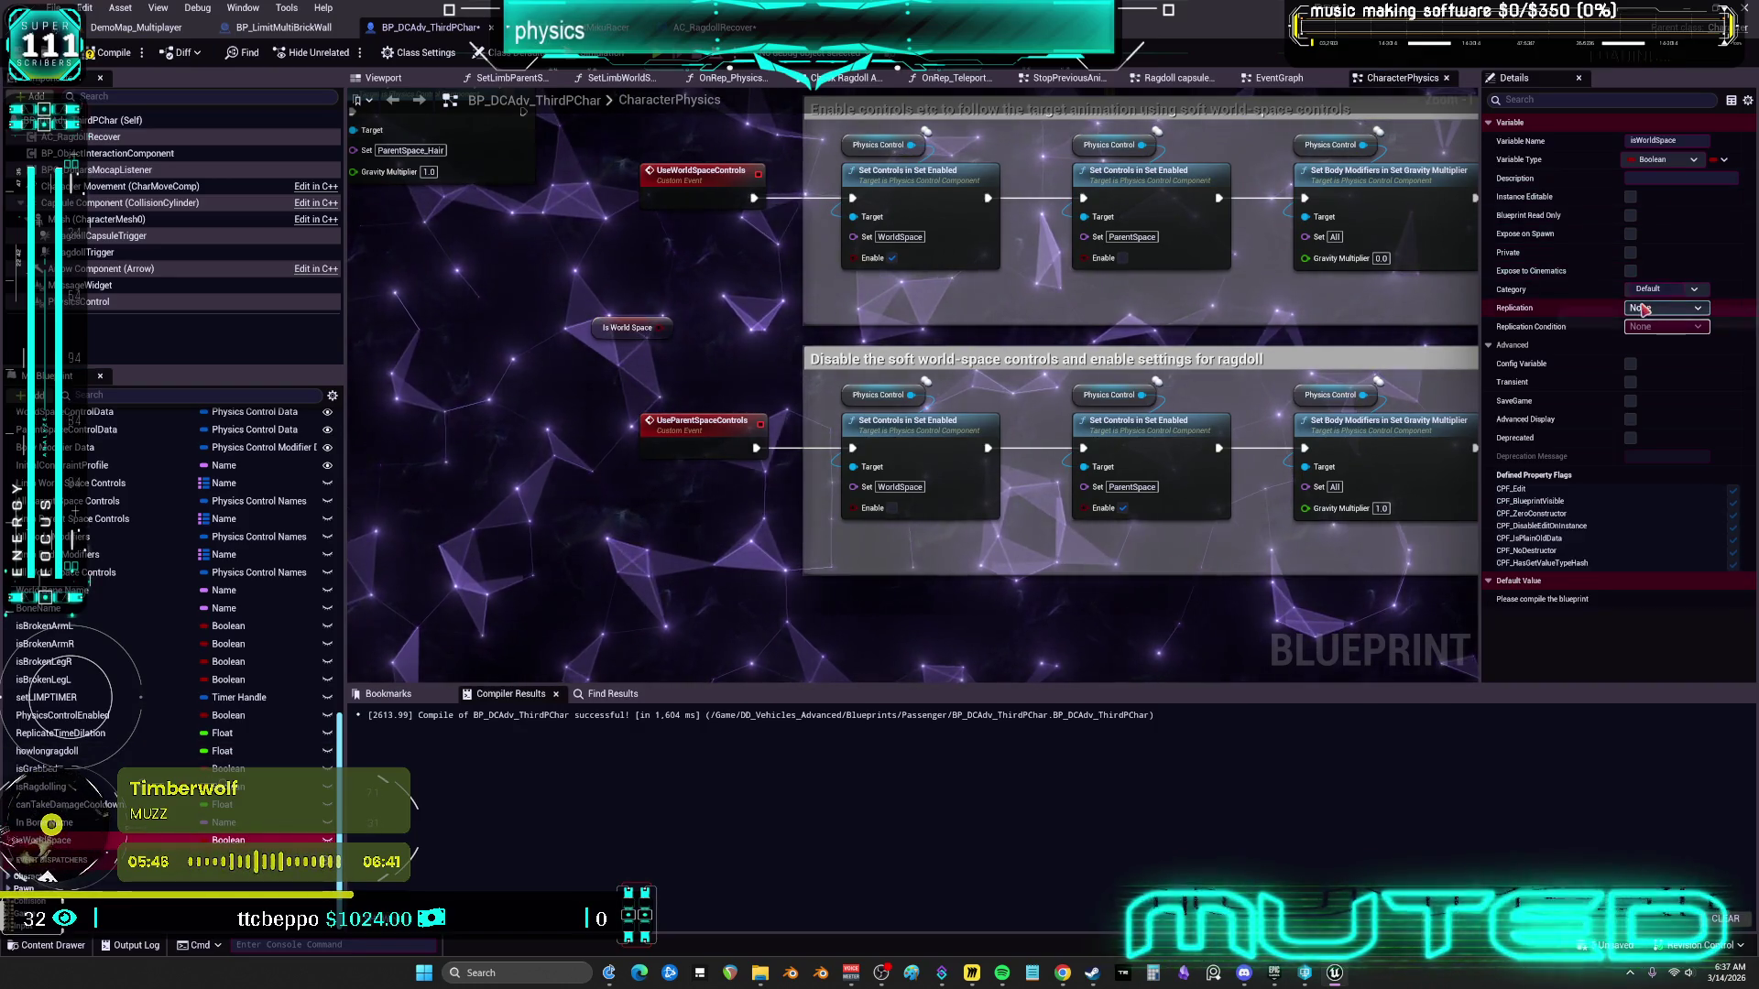
Set isWorldSpace's Replication to RepNotify
left_click(1663, 308)
left_click(1651, 337)
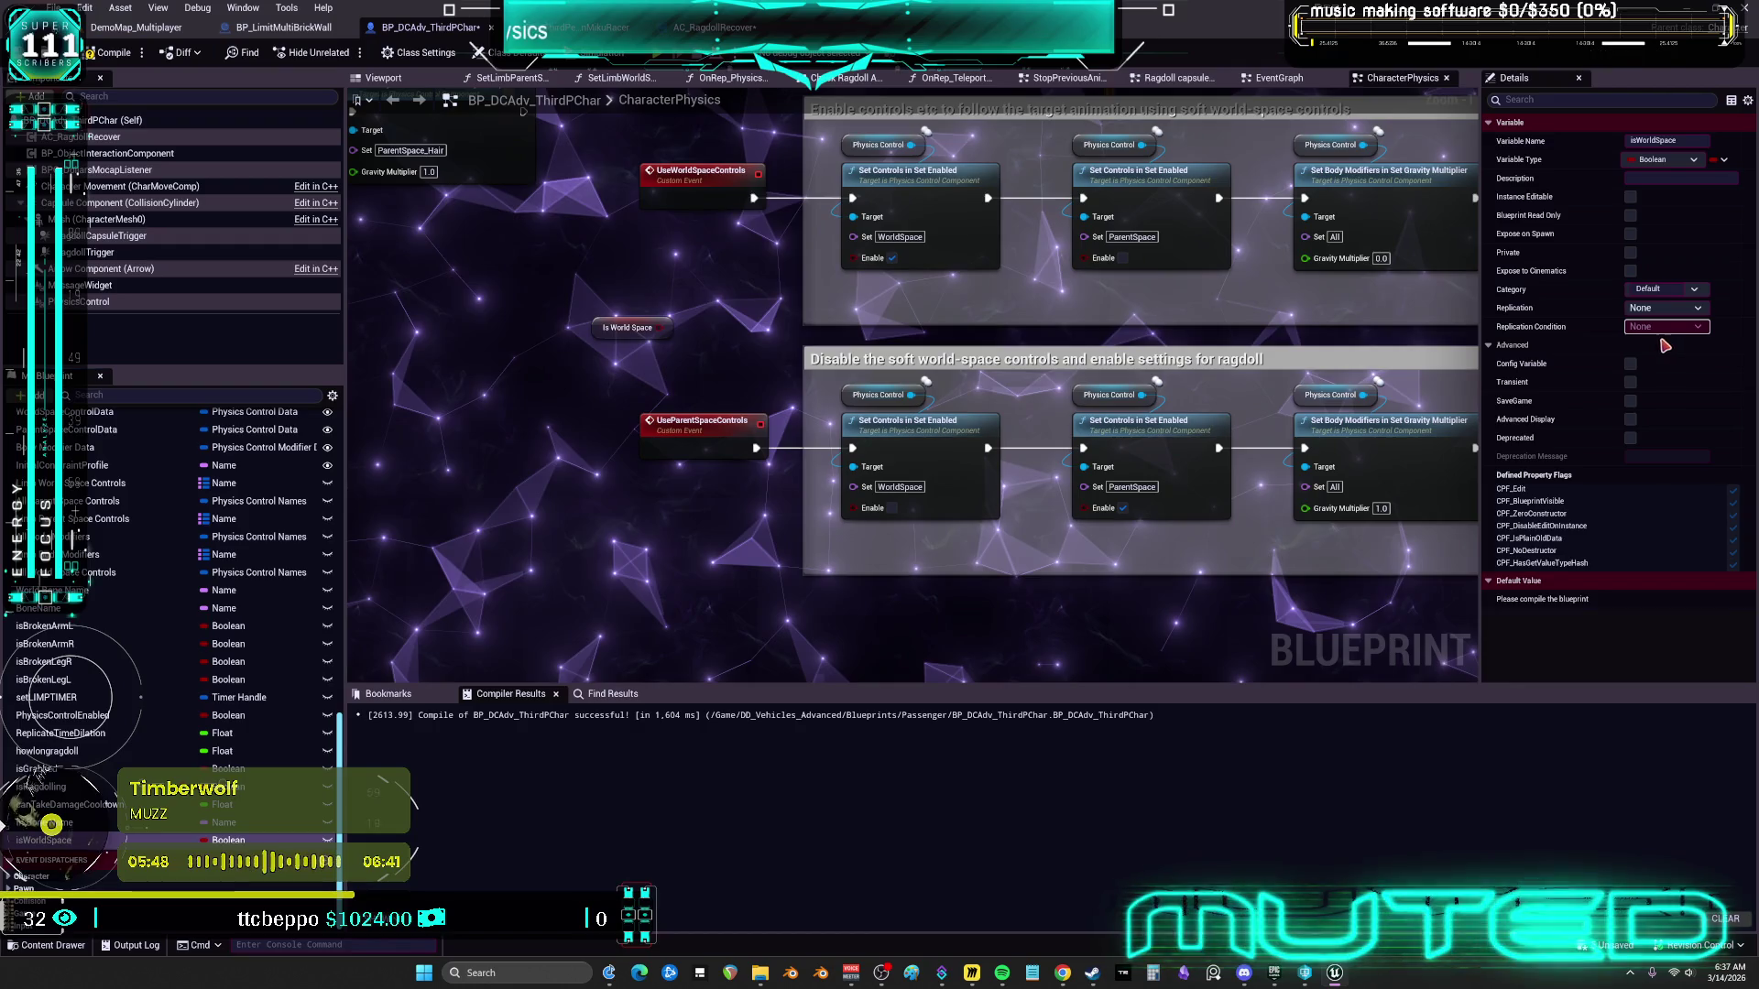
left_click(1662, 307)
left_click(1650, 352)
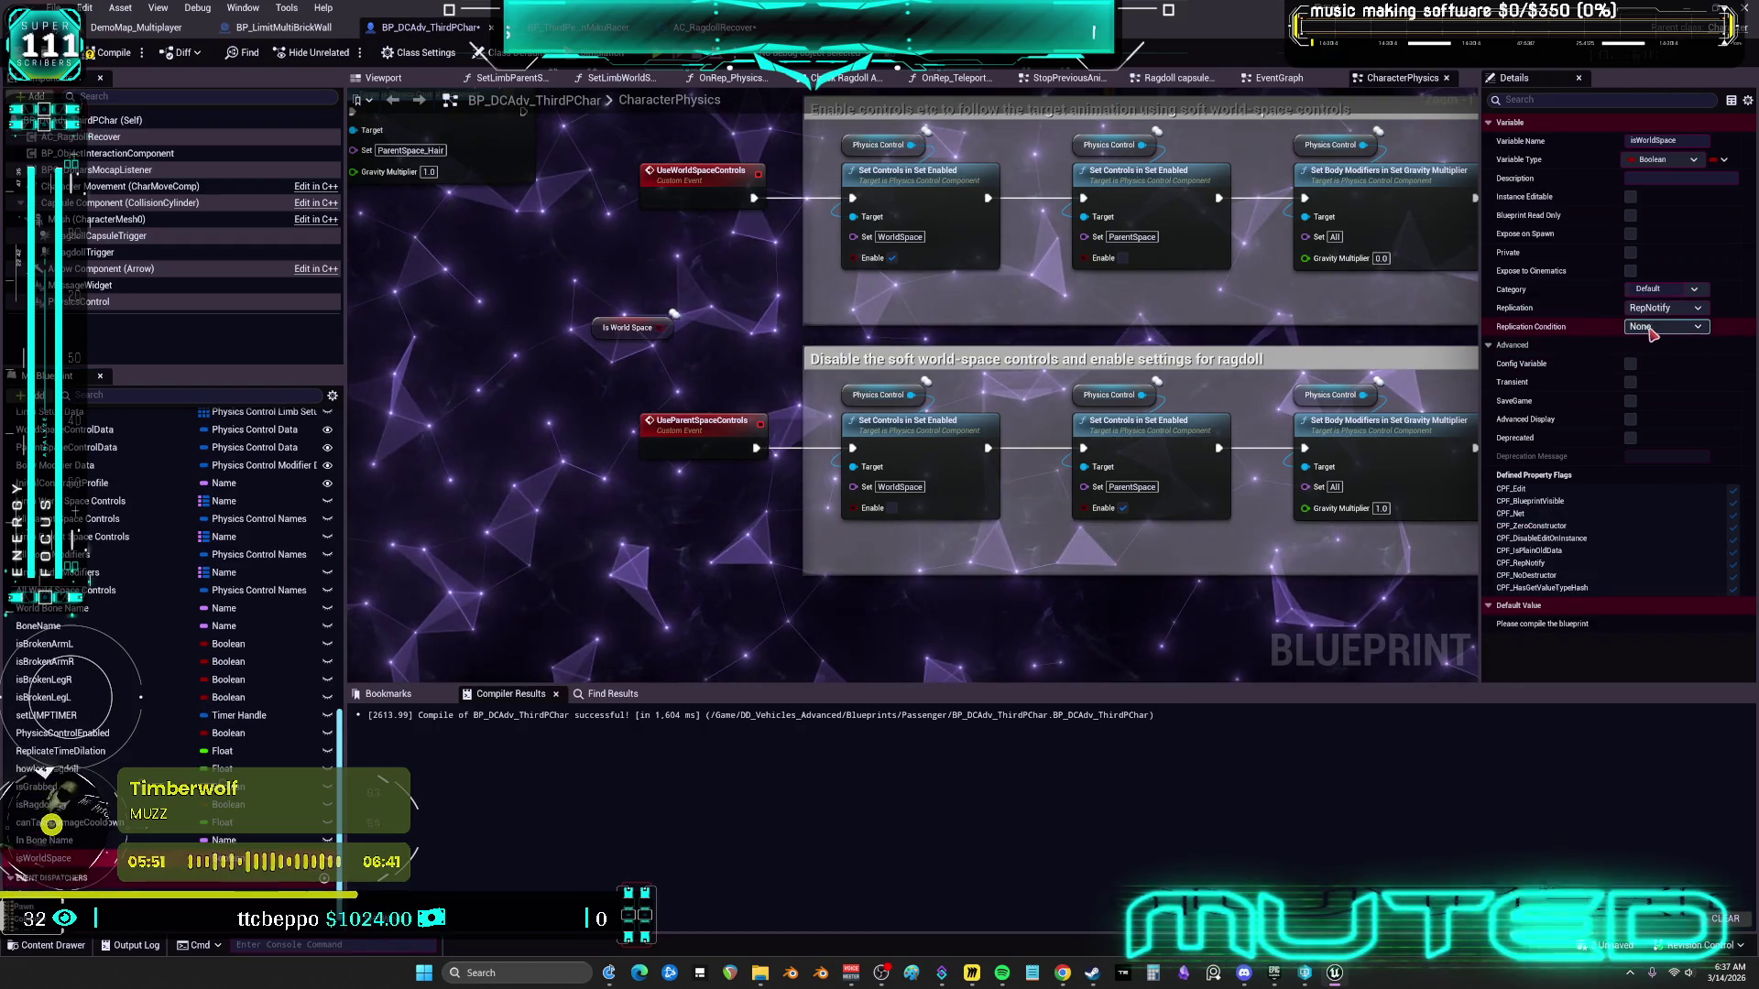
Select both comment groups together with their physics-control nodes
left_click_drag(648, 343, 704, 356)
scroll(110, 529, "up", 5)
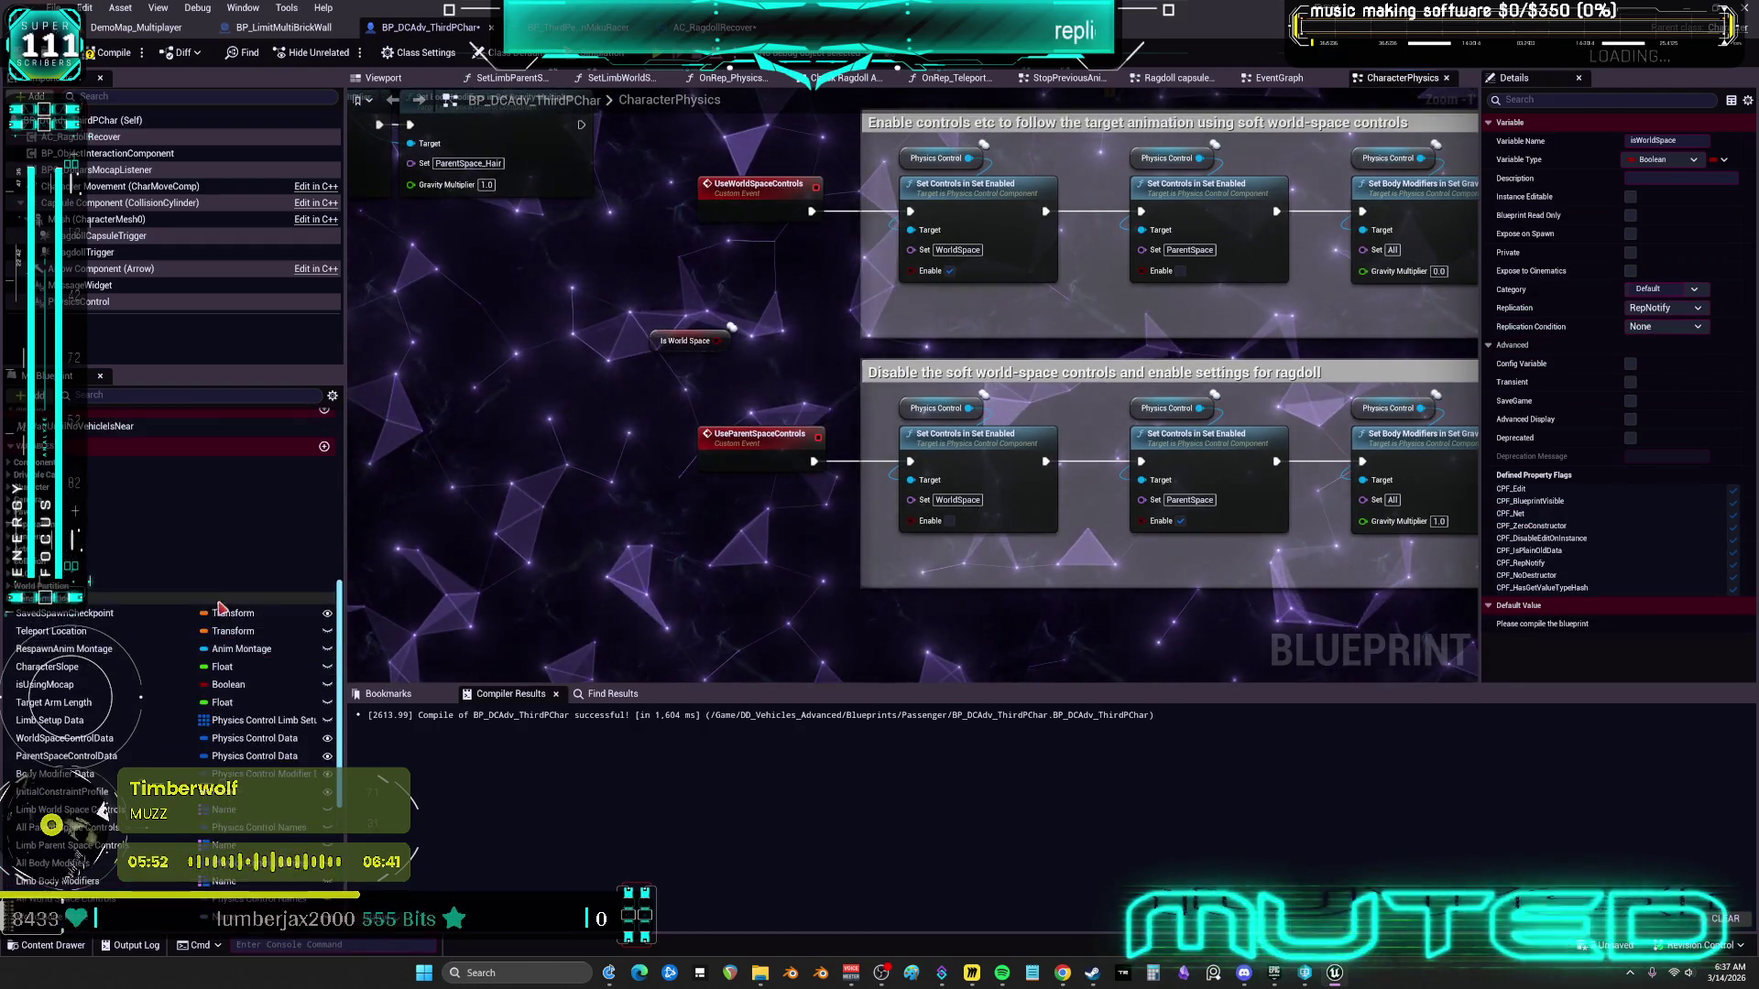
scroll(451, 458, "down", 3)
left_click_drag(1338, 532, 647, 243)
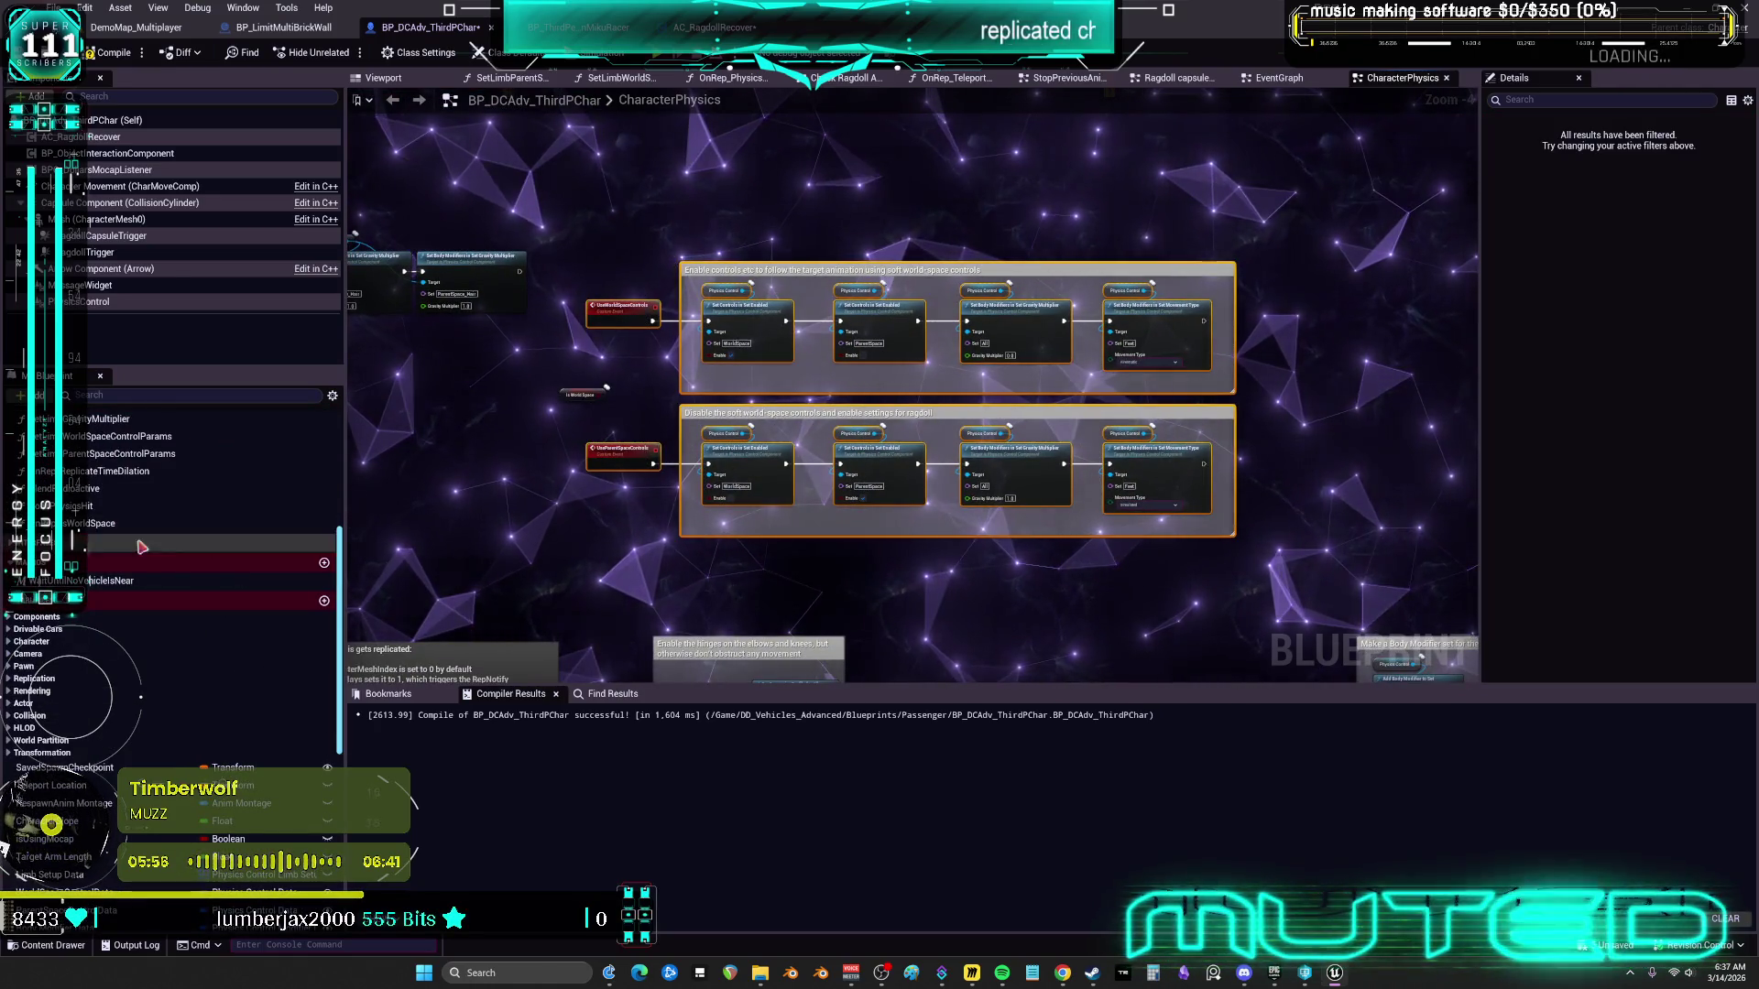
Paste the copied comment groups into the OnRep_isWorldSpace function graph
double_click(91, 523)
key("ctrl+v")
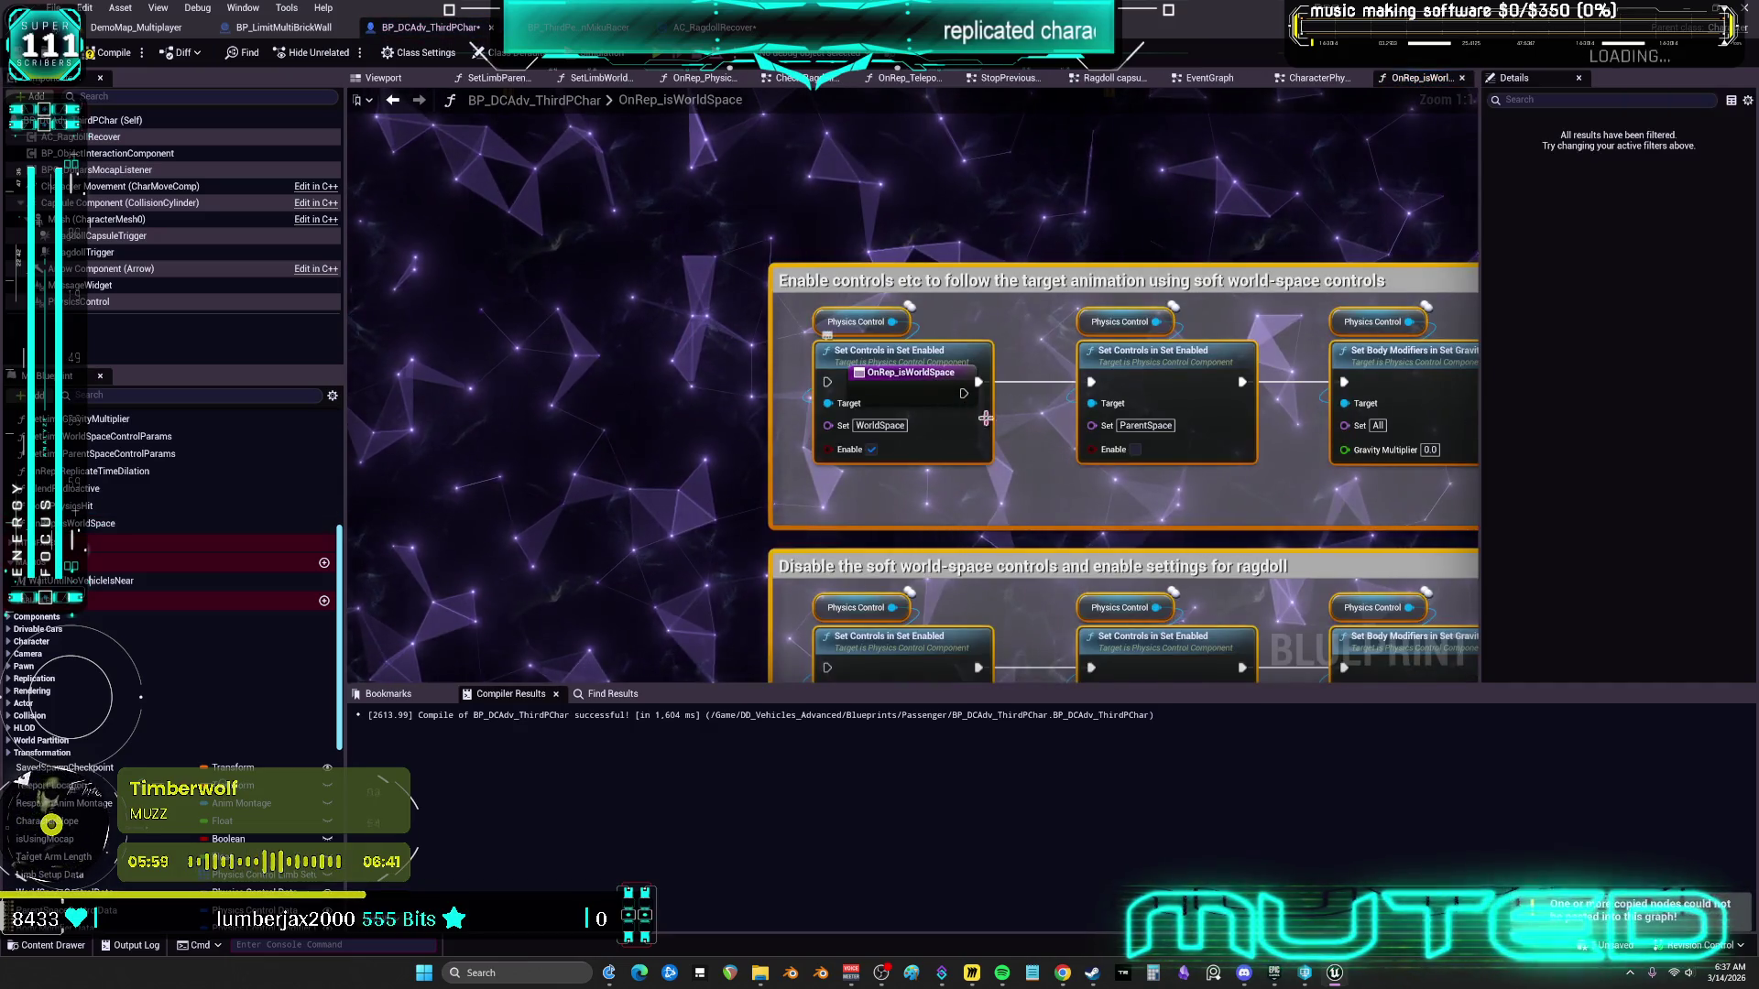
left_click_drag(840, 390, 717, 378)
scroll(87, 806, "down", 10)
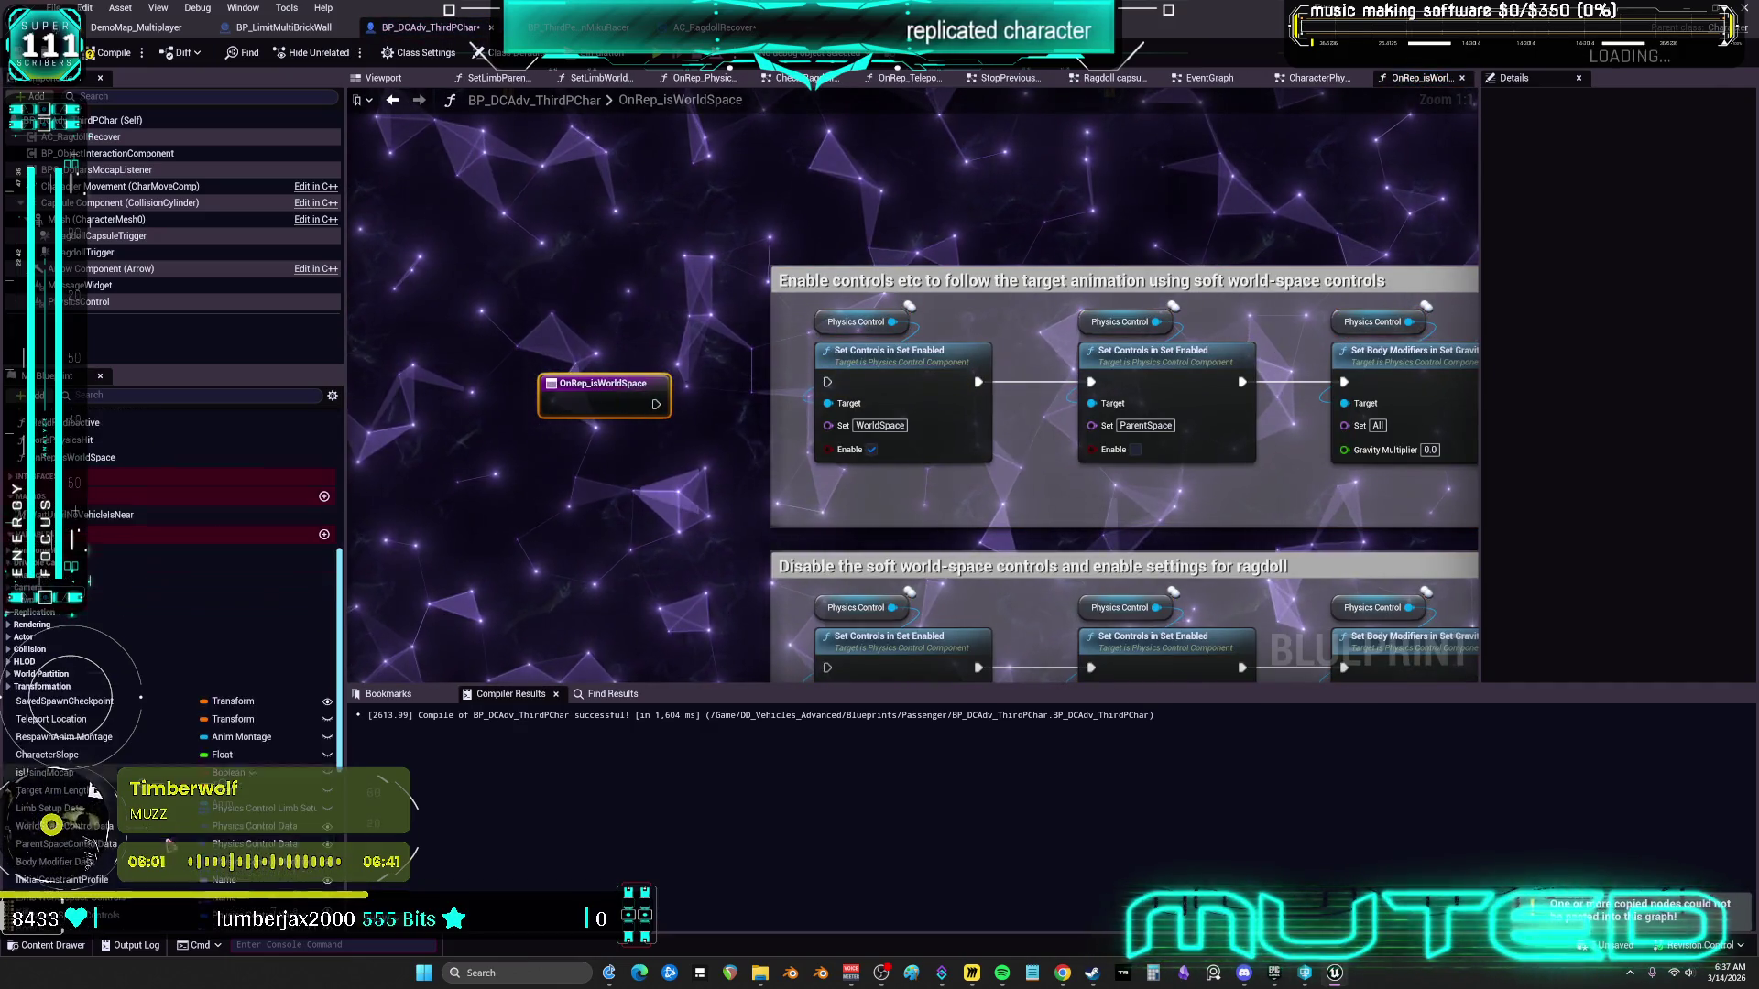
Add an Is World Space getter and NOT node, wiring them to the two Enable inputs
mouse_move(55, 819)
left_mouse_down()
mouse_move(623, 507)
mouse_move(692, 401)
left_mouse_up()
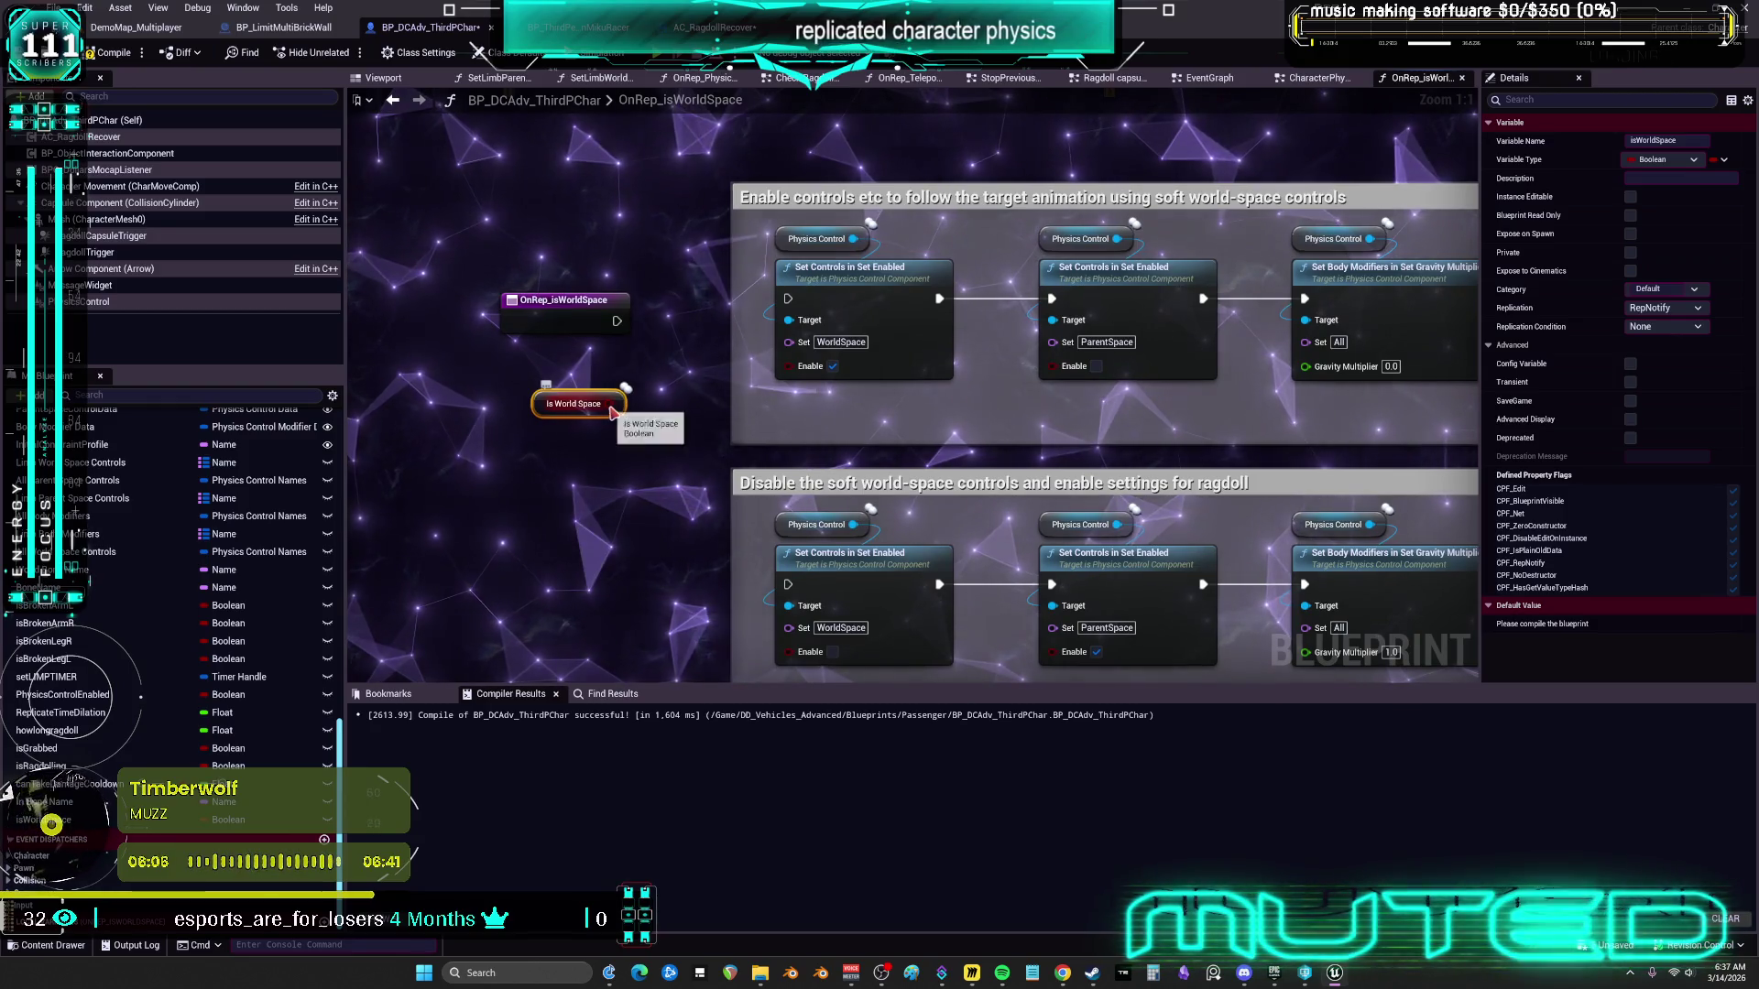
mouse_move(650, 439)
left_mouse_down()
mouse_move(687, 469)
mouse_move(845, 465)
mouse_move(942, 430)
left_mouse_up()
type("not")
key("Return")
left_click_drag(843, 358, 934, 308)
left_click_drag(844, 357, 677, 594)
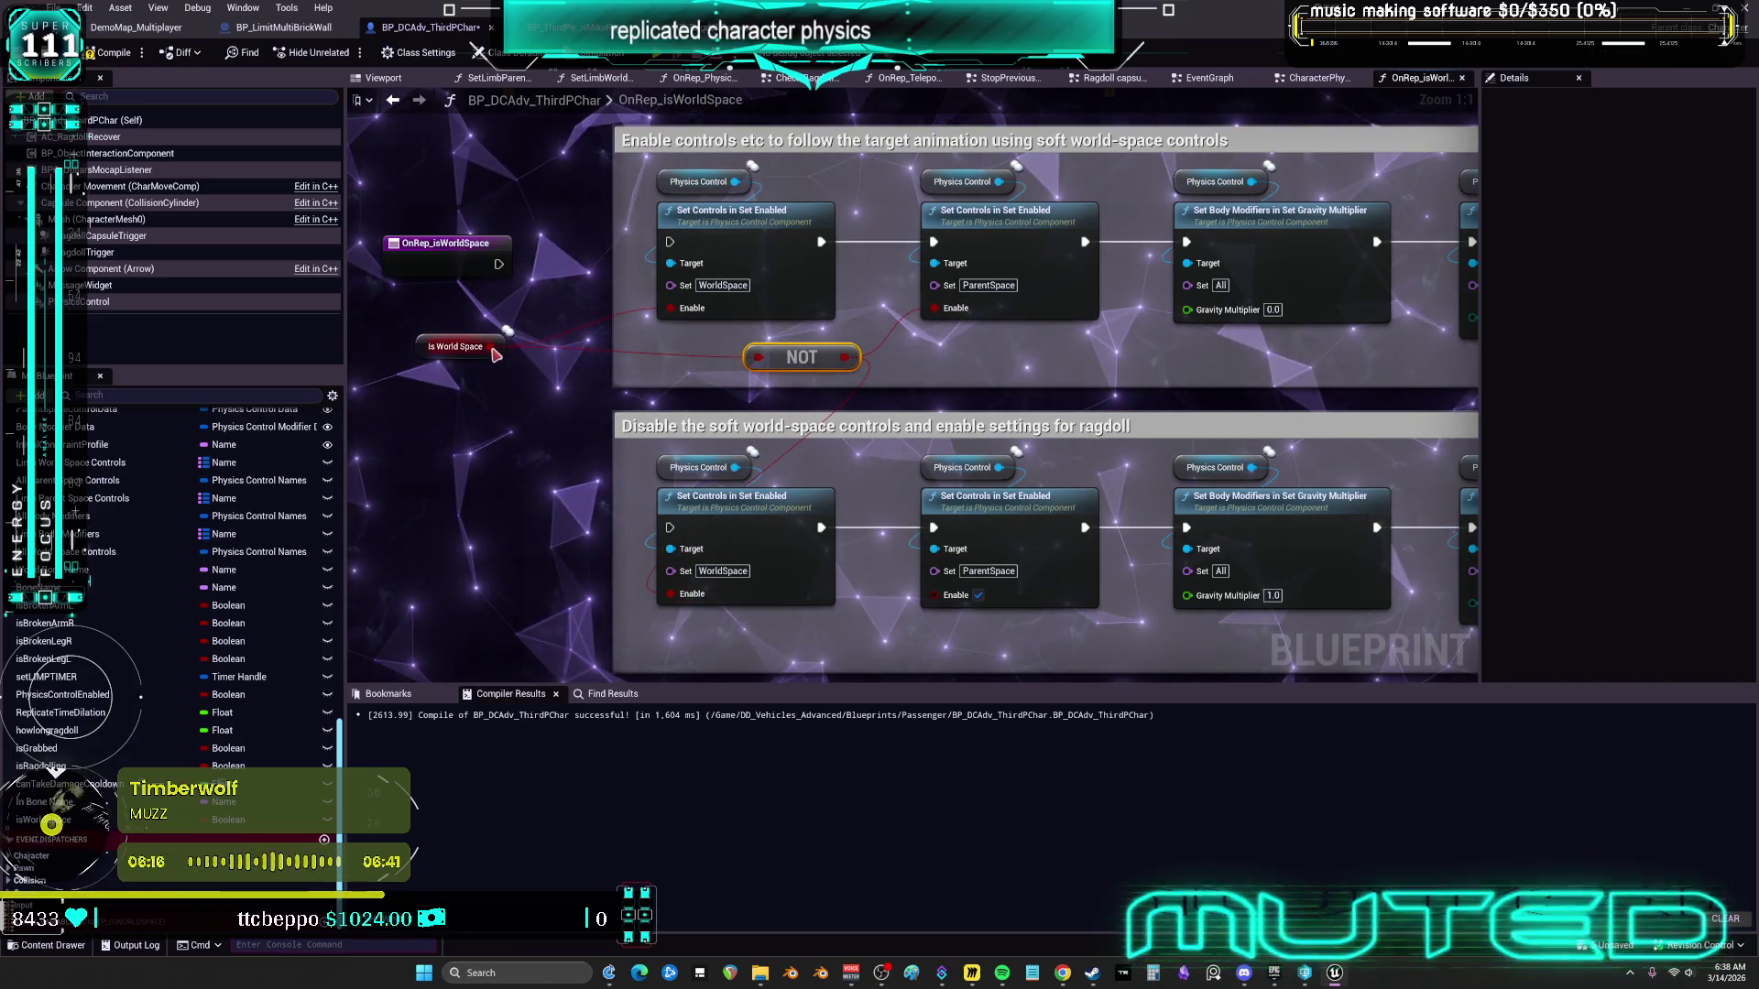
left_click_drag(495, 355, 934, 594)
left_click_drag(1200, 376, 1014, 369)
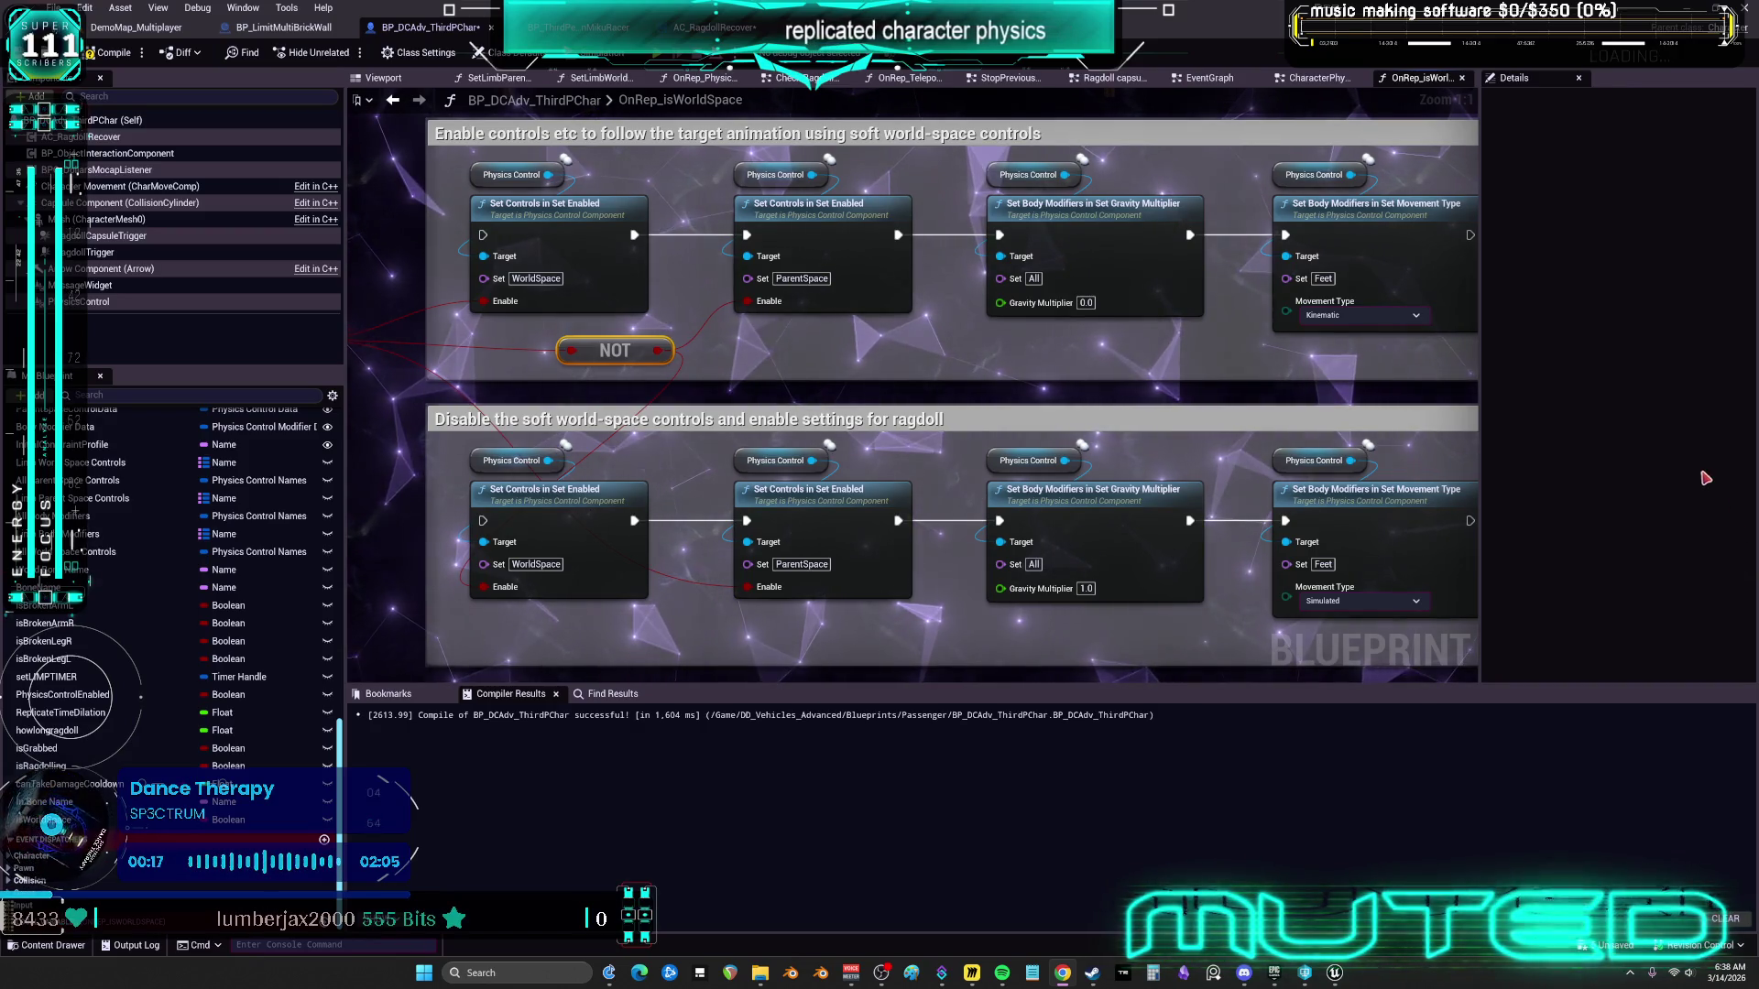
Widen the graph panel and move the Is World Space node below the OnRep entry
left_click_drag(1481, 481, 1617, 458)
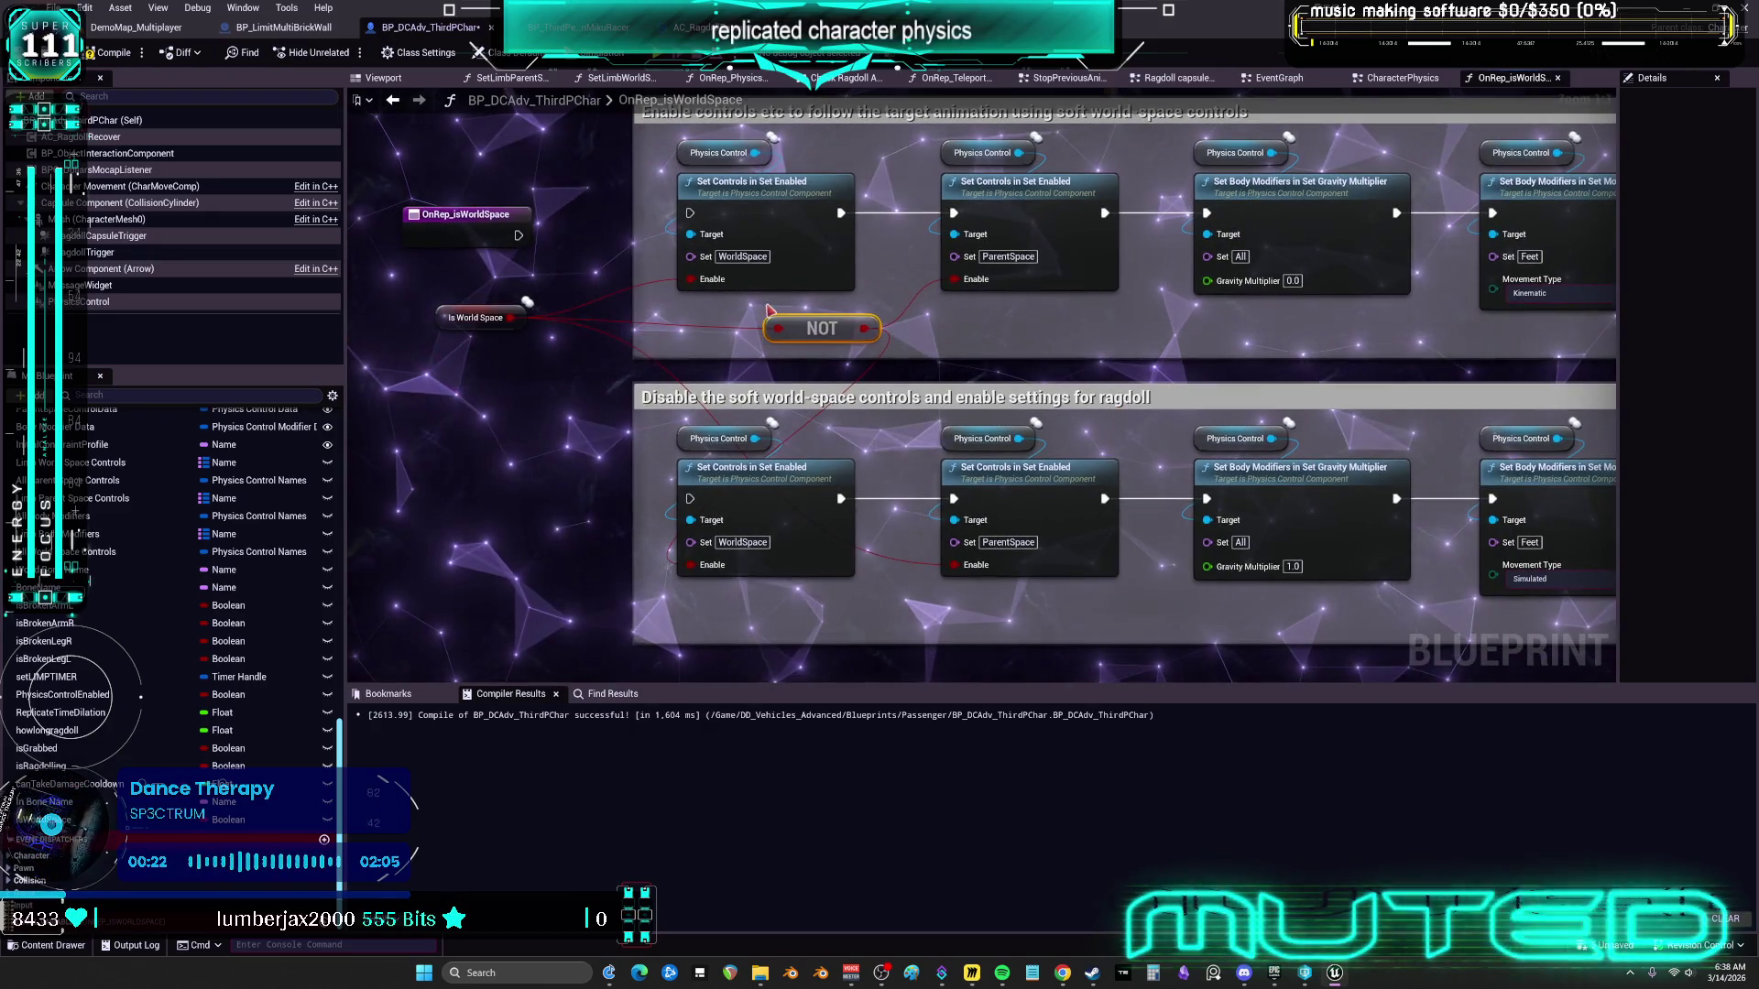
mouse_move(801, 339)
left_mouse_down()
mouse_move(740, 348)
mouse_move(729, 325)
left_mouse_up()
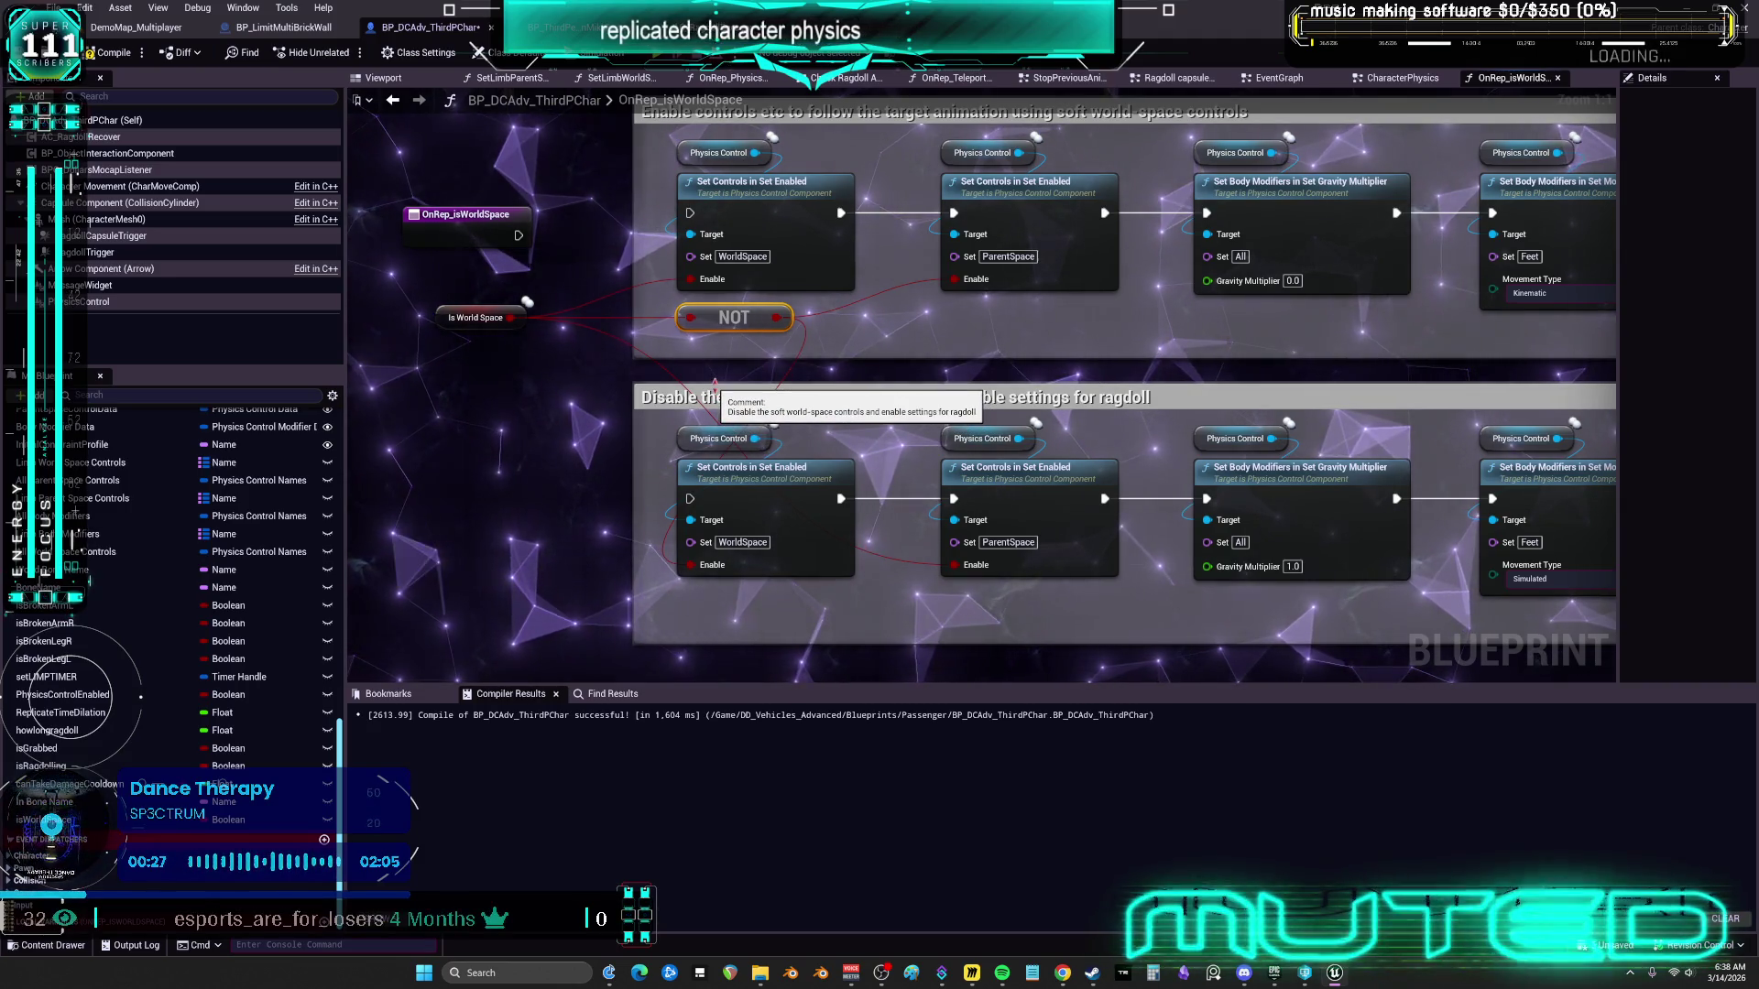
left_click_drag(451, 324, 451, 368)
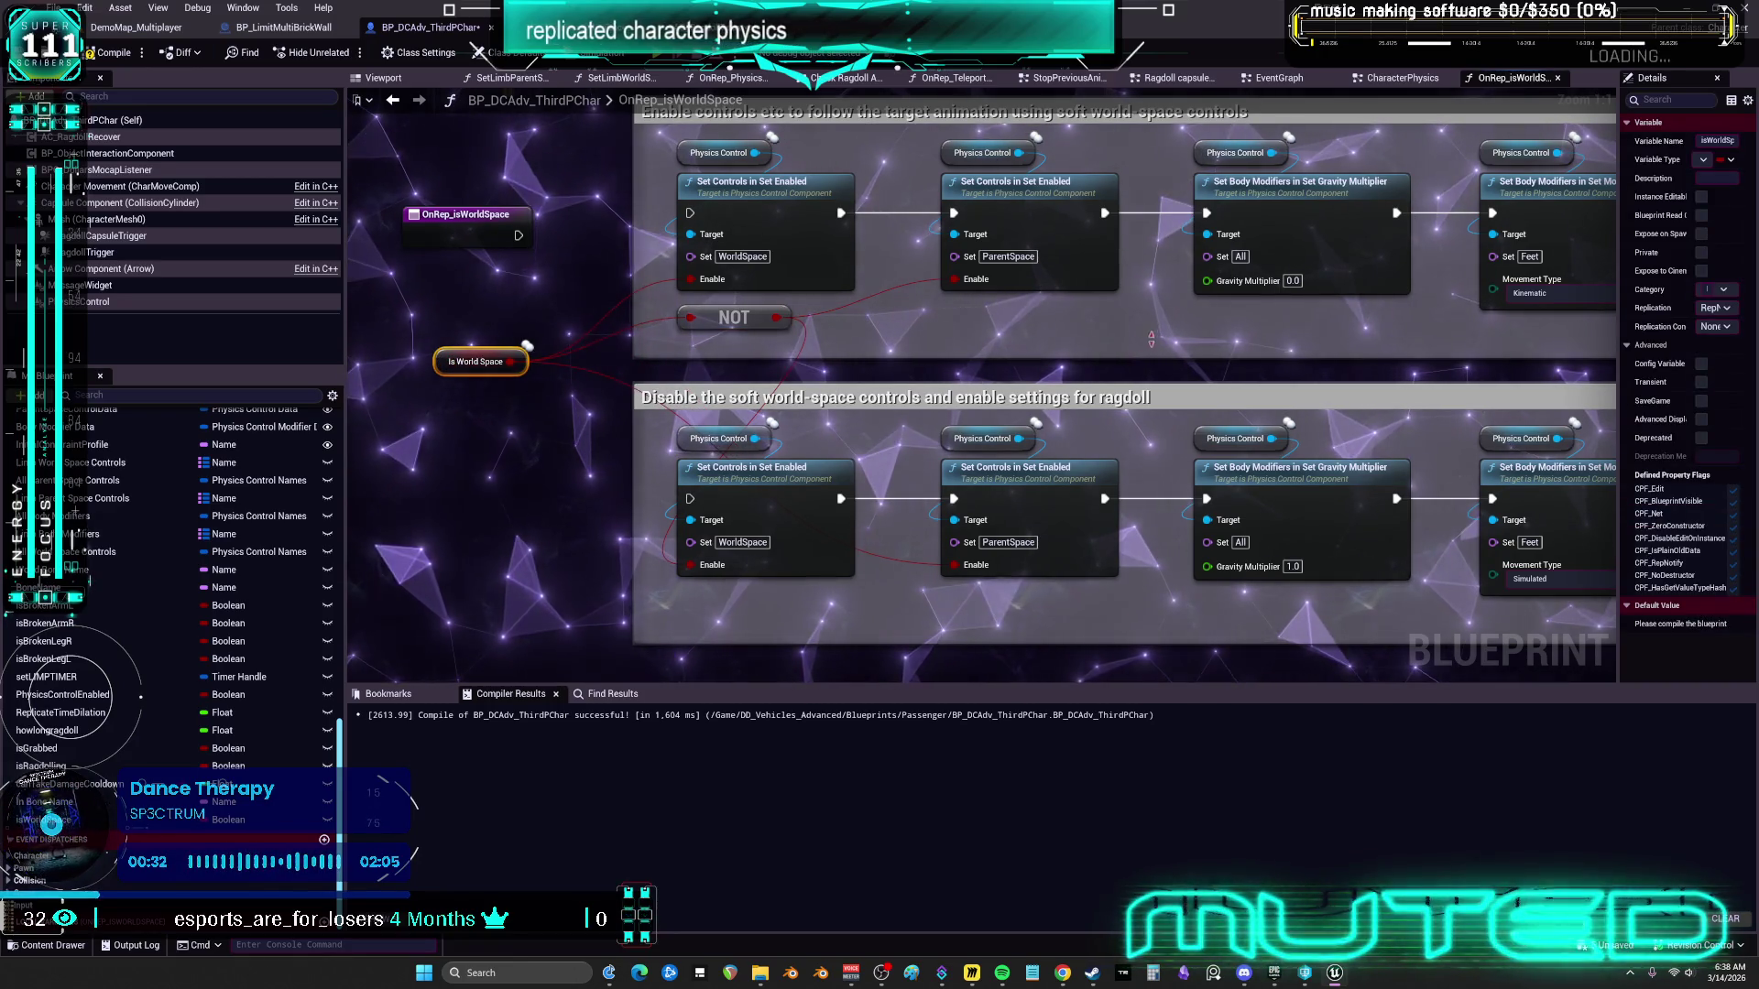
Add a Select Float driven by Is World Space, with B set to 1.0
left_click_drag(511, 362, 522, 370)
left_click_drag(1125, 354, 1124, 353)
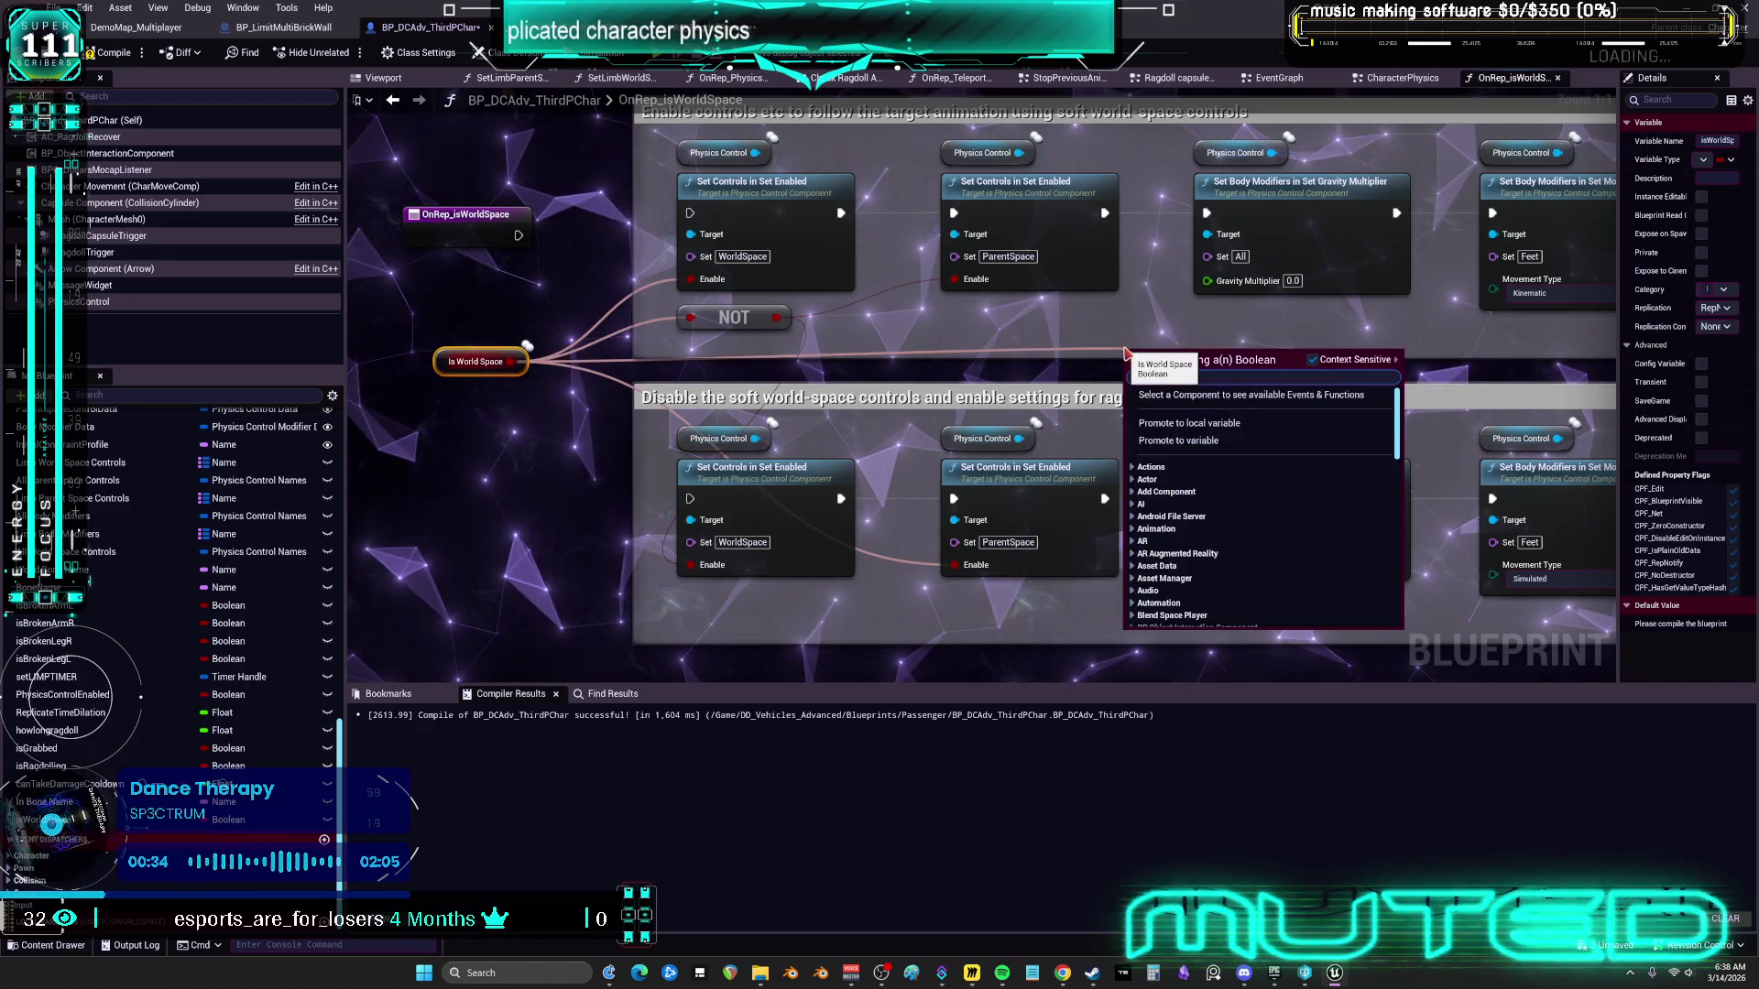
type("select float")
key("Return")
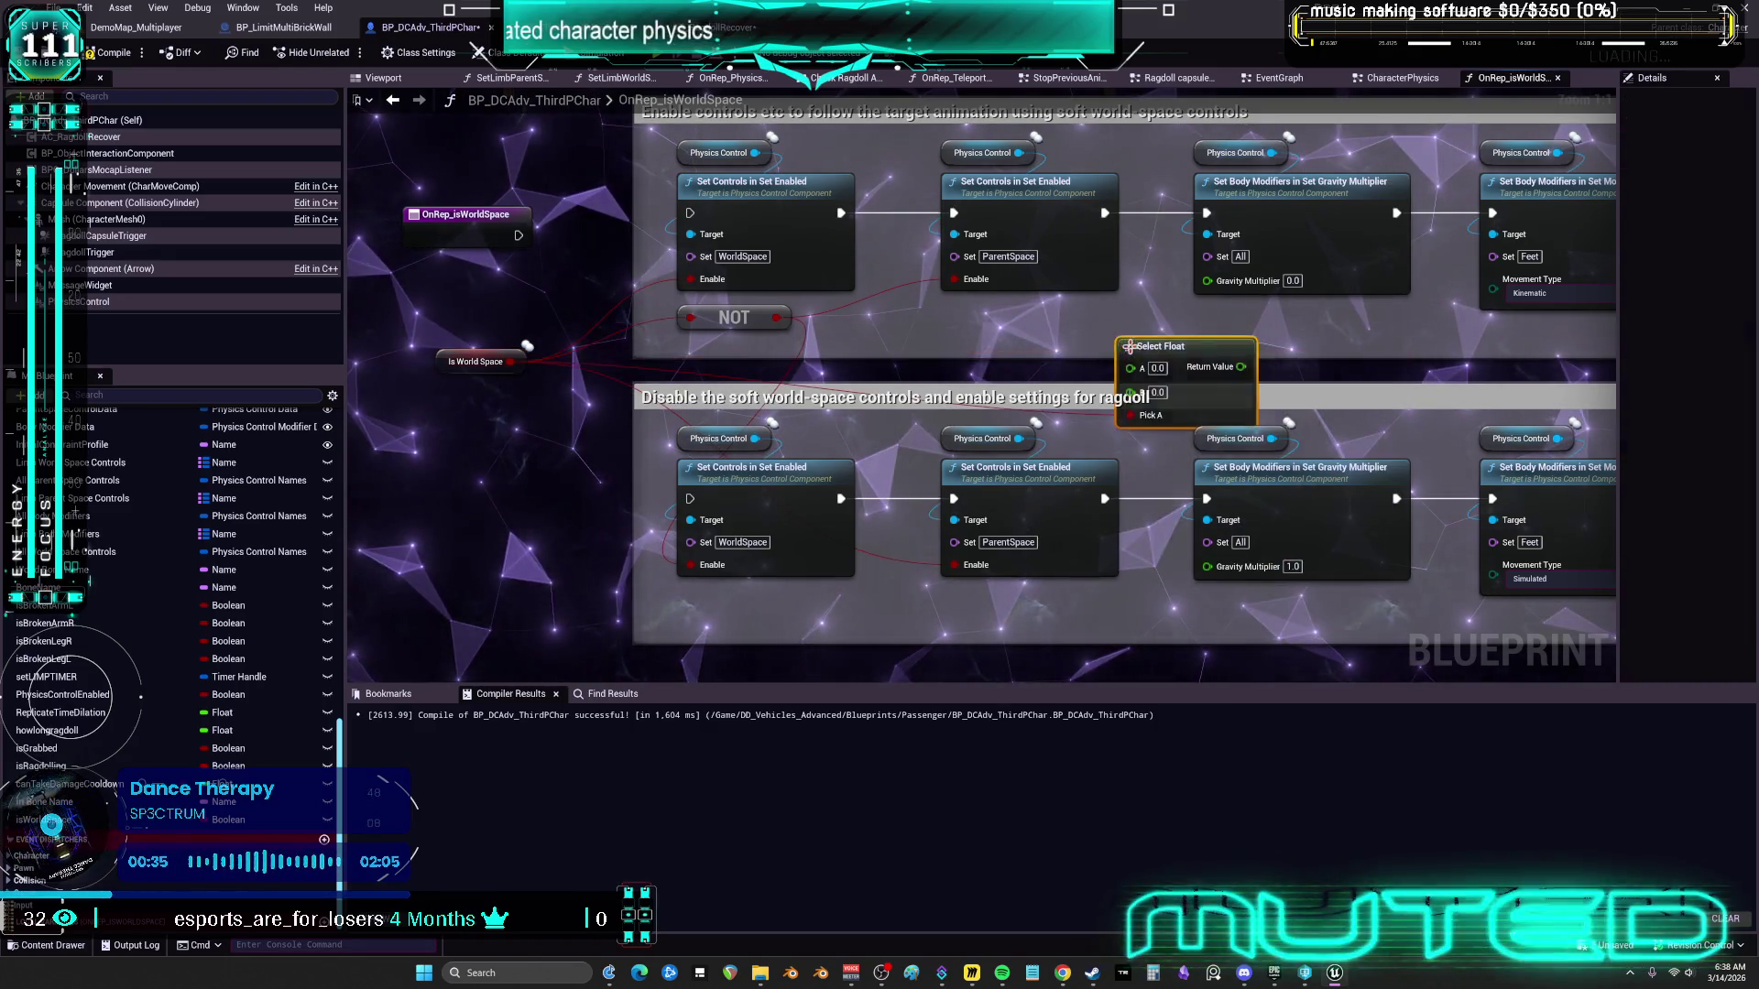
left_click_drag(1163, 351, 1119, 306)
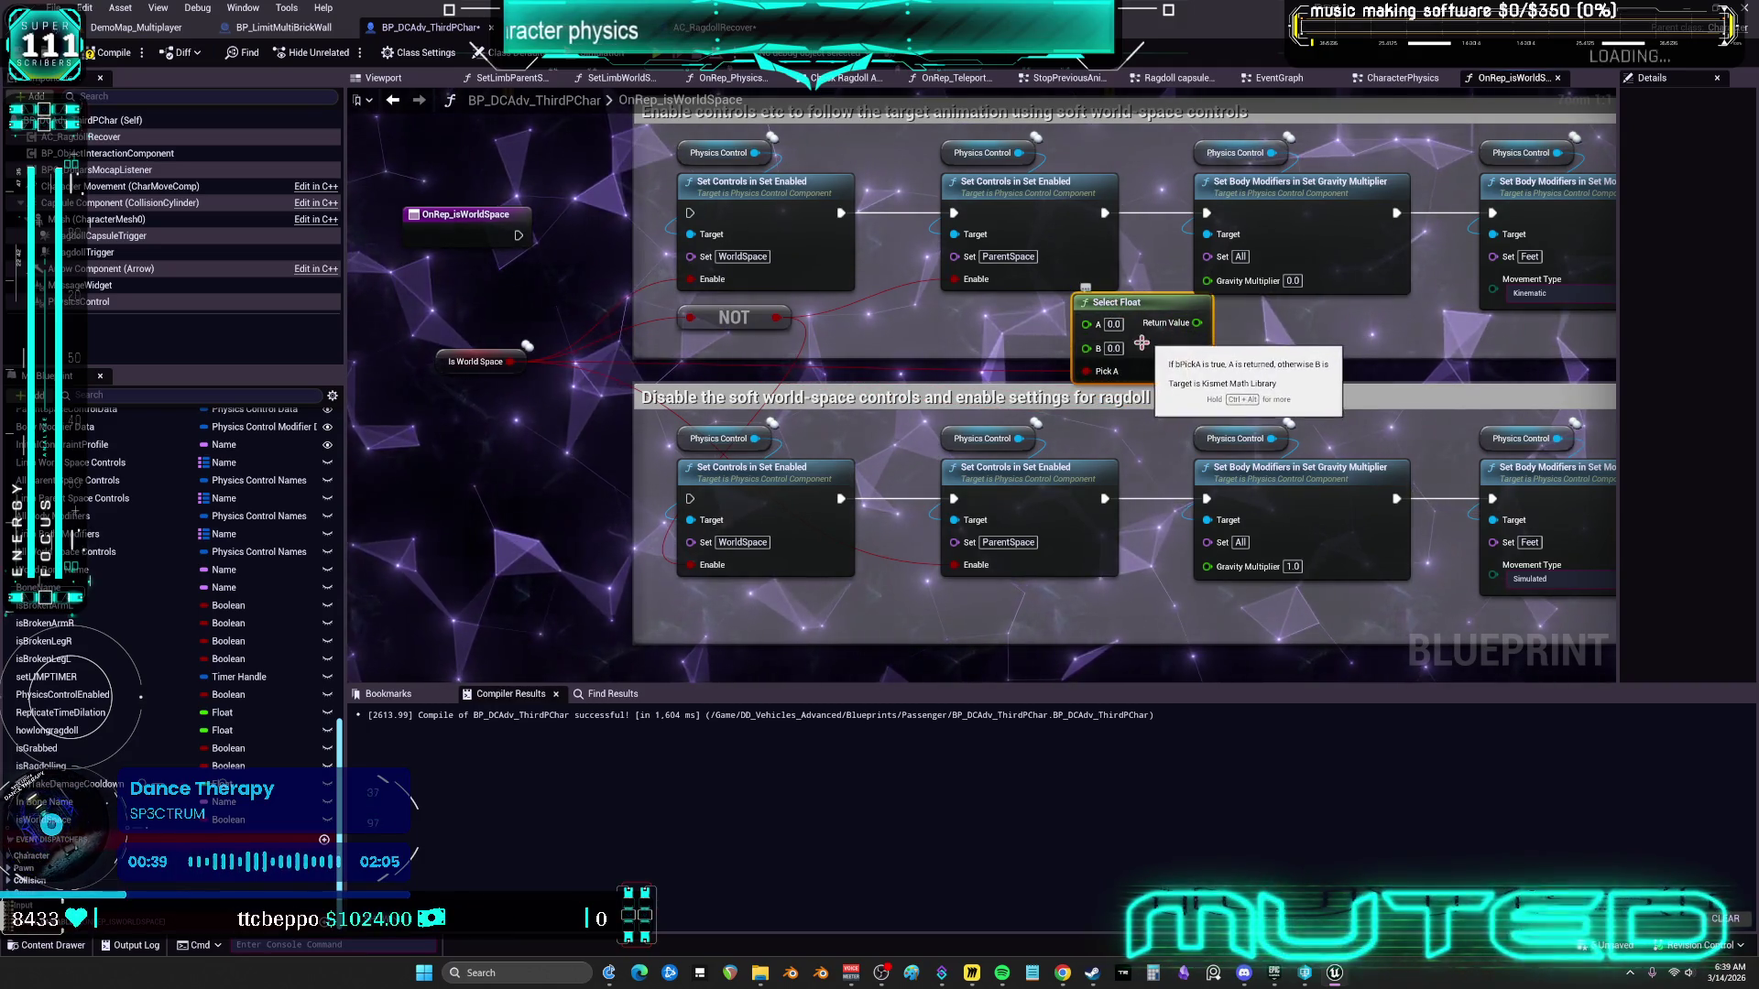
left_click(1113, 348)
type("1")
key("Return")
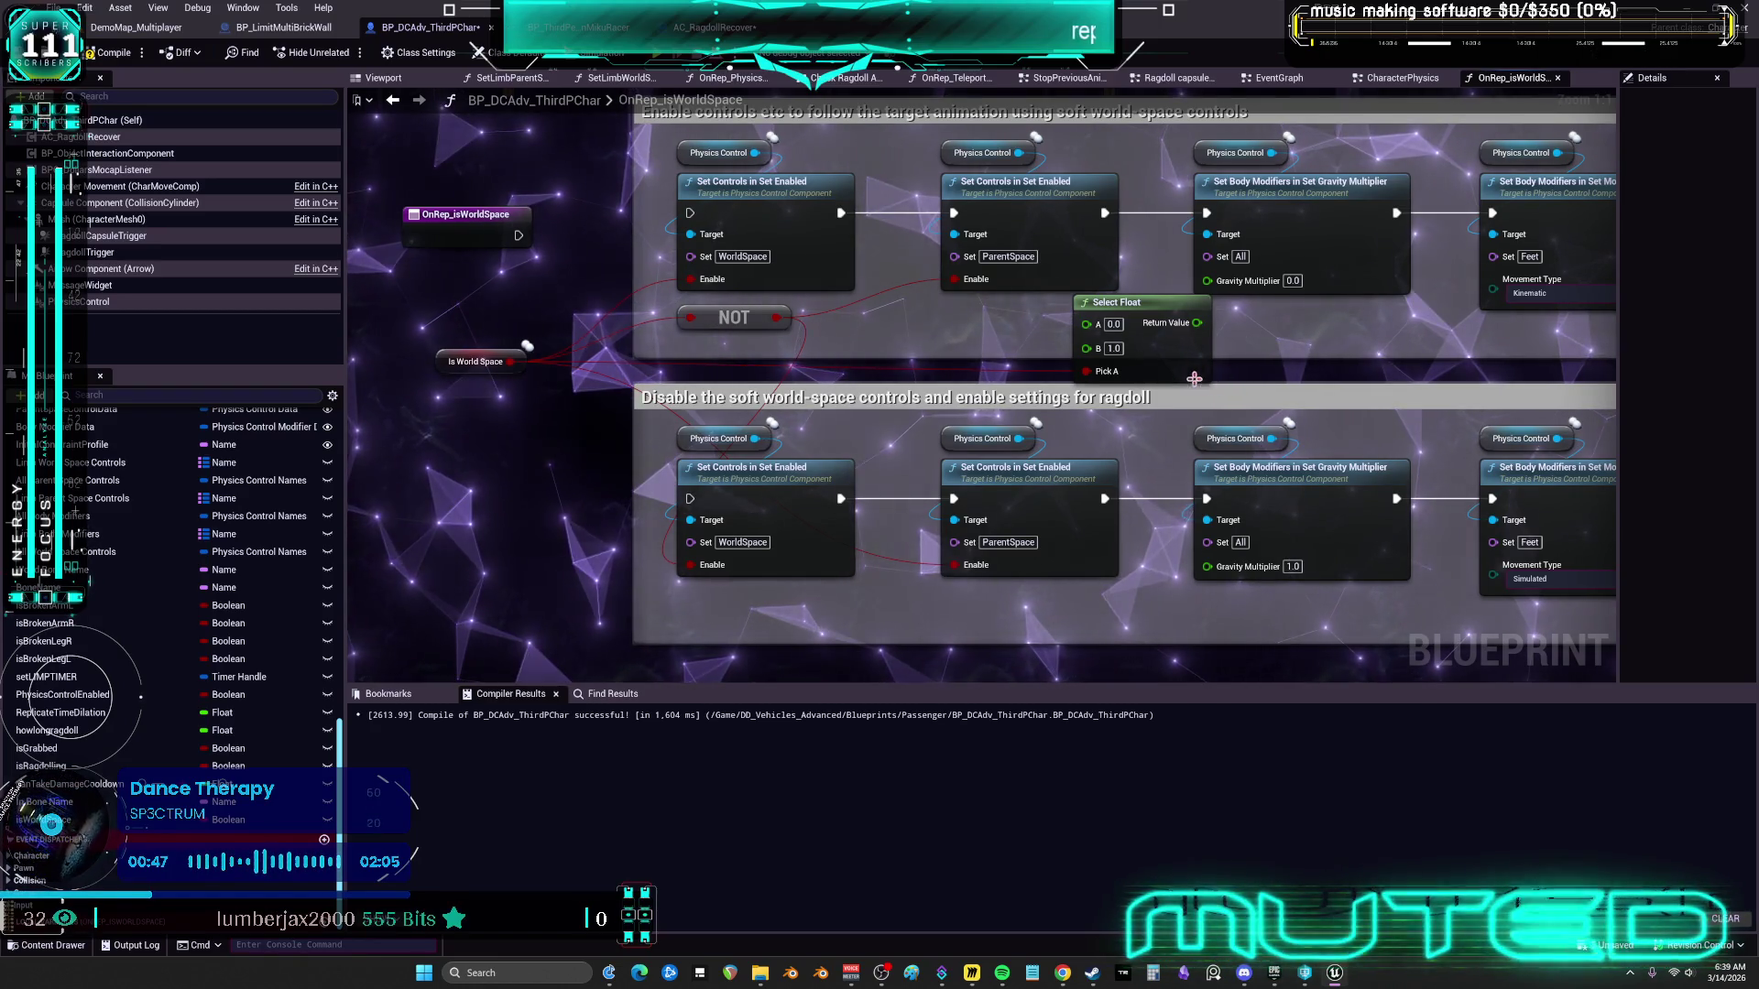
Delete the lower duplicate Set Controls and Physics Control nodes
mouse_move(725, 326)
left_mouse_down()
mouse_move(782, 337)
mouse_move(742, 332)
left_mouse_up()
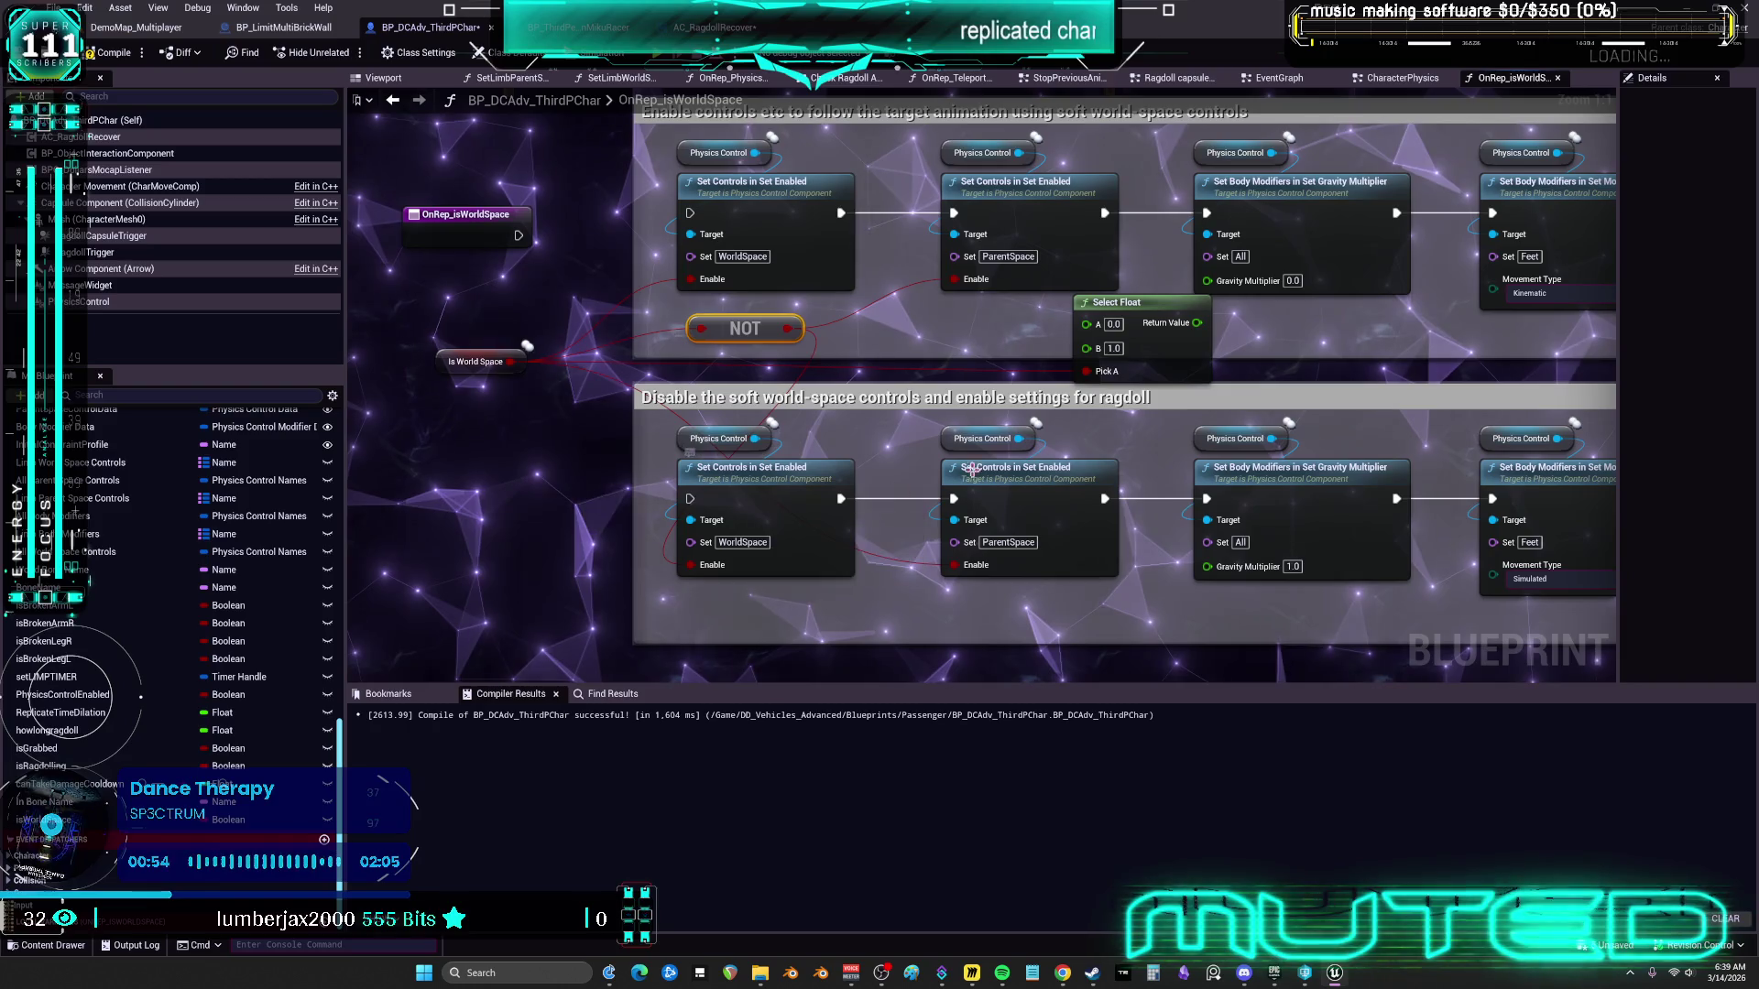
mouse_move(1039, 600)
left_mouse_down()
mouse_move(989, 540)
mouse_move(852, 458)
mouse_move(877, 438)
left_mouse_up()
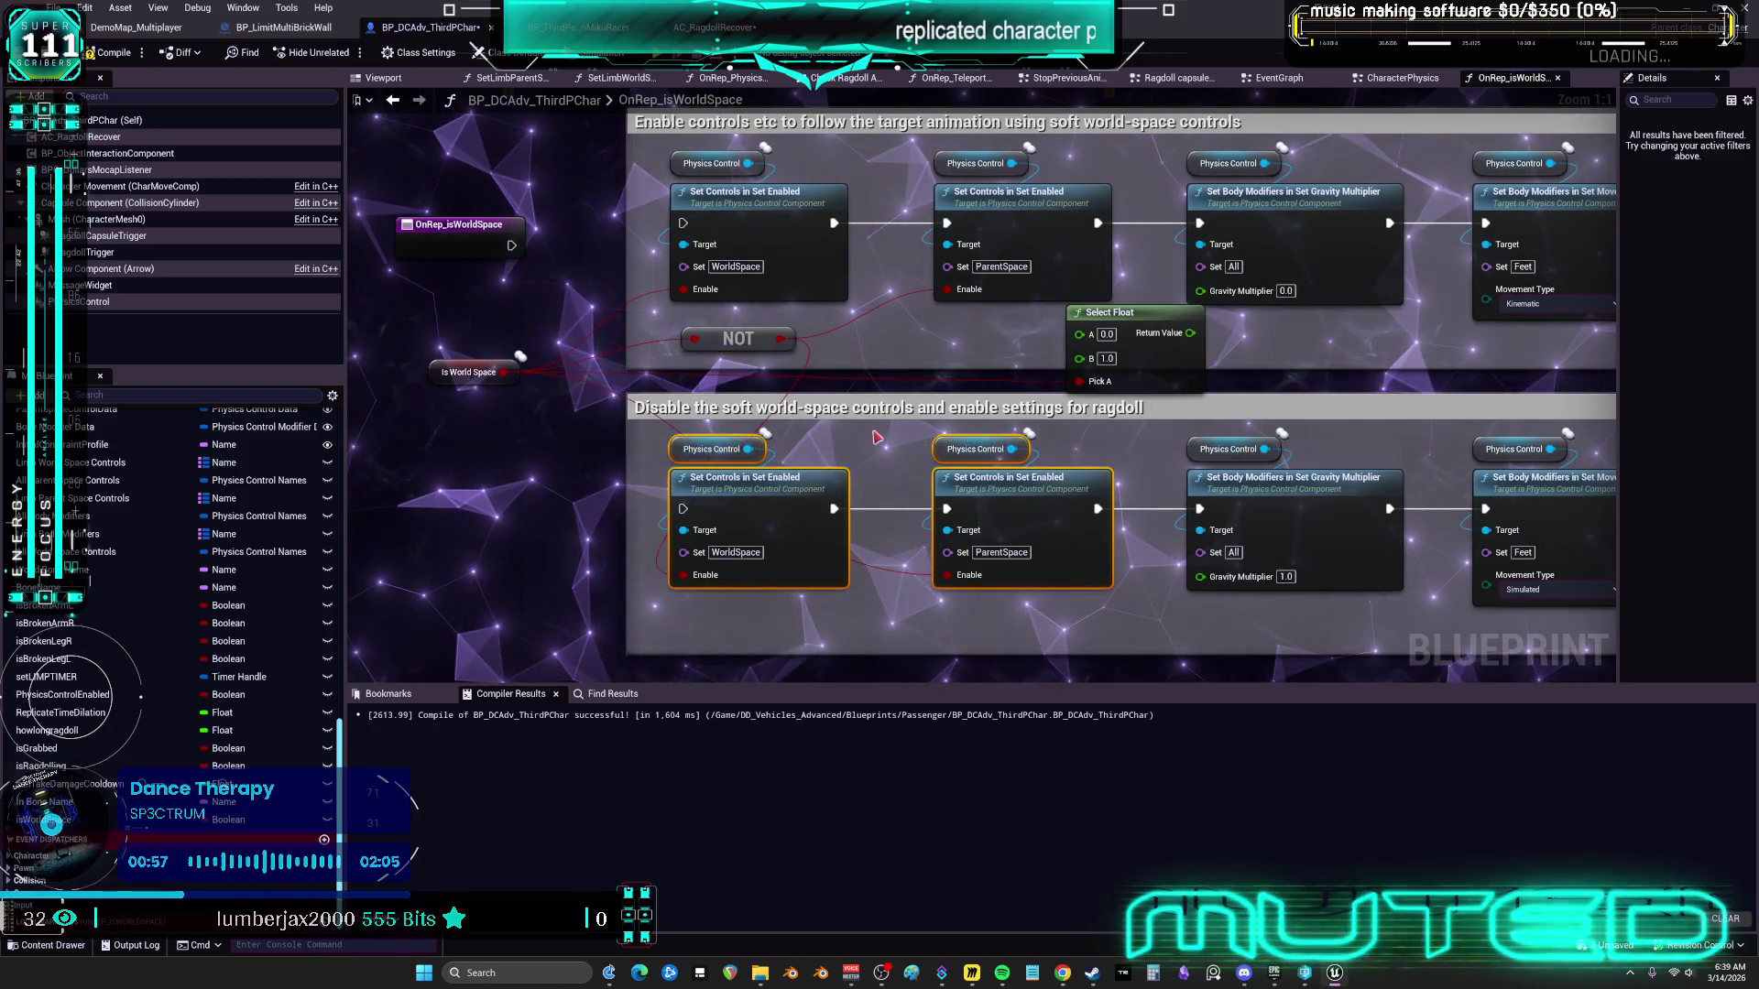
left_click(980, 408)
left_click(1034, 608)
left_click_drag(900, 570, 678, 431)
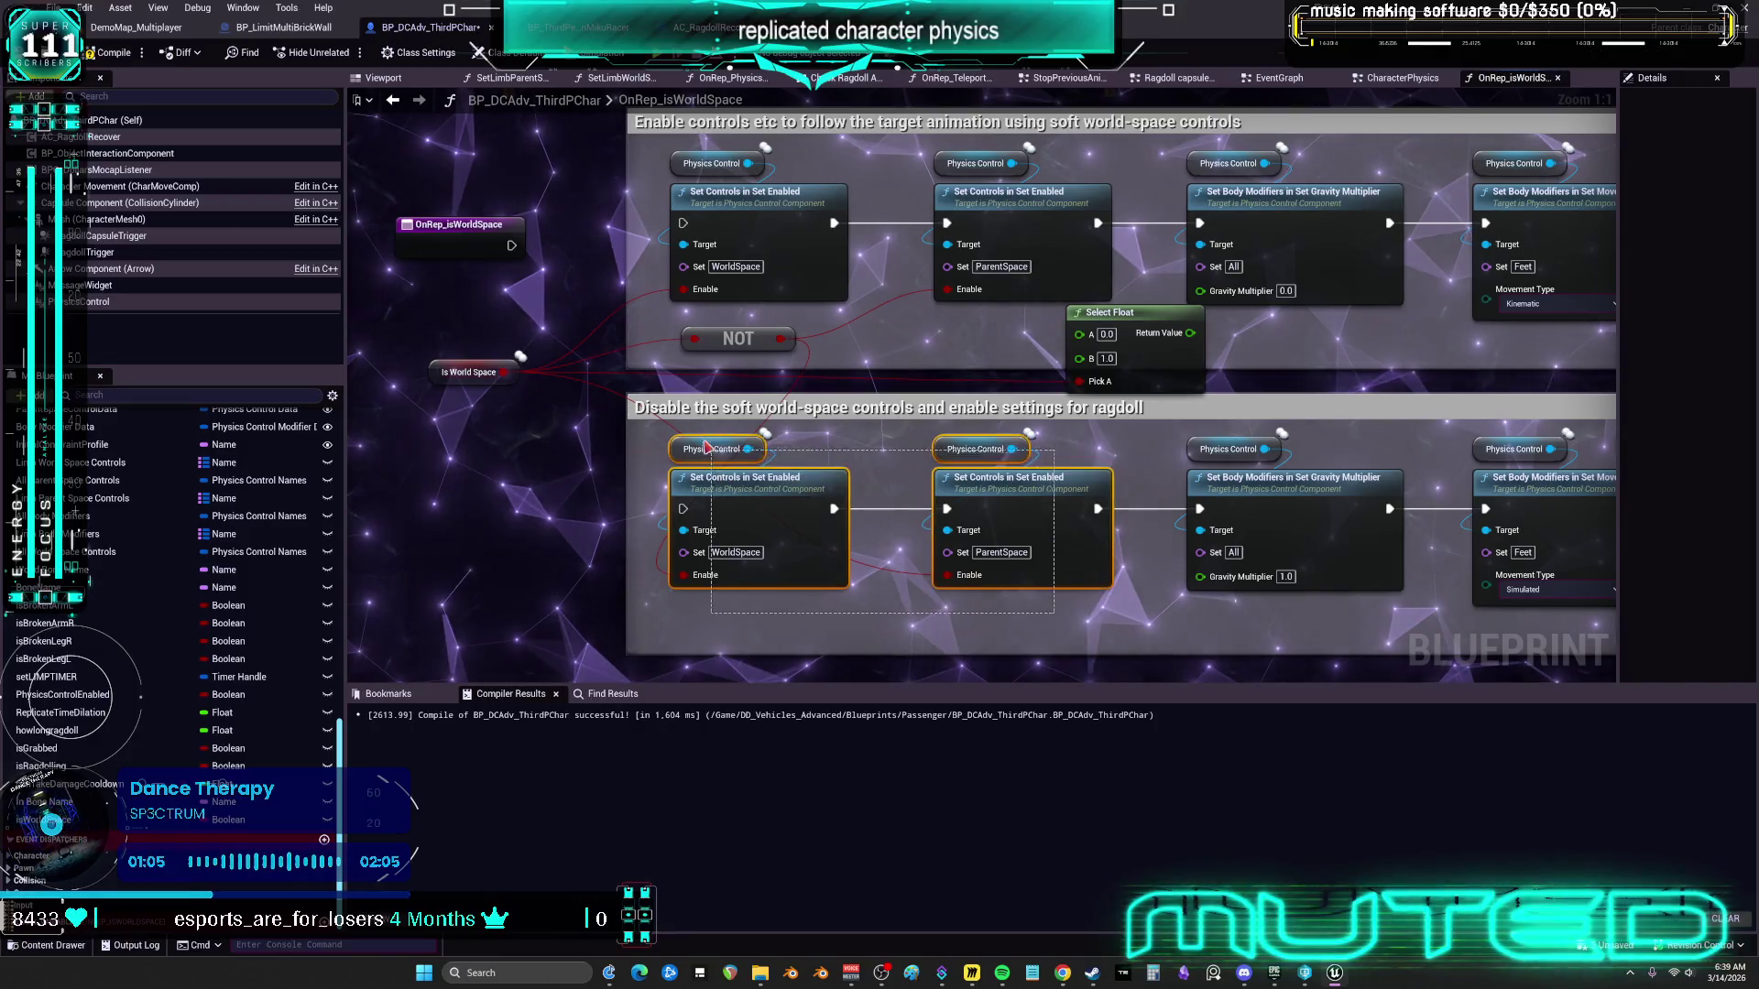
key("Delete")
Wire the Select Float result into the upper Gravity Multiplier
left_click_drag(1093, 419, 1014, 420)
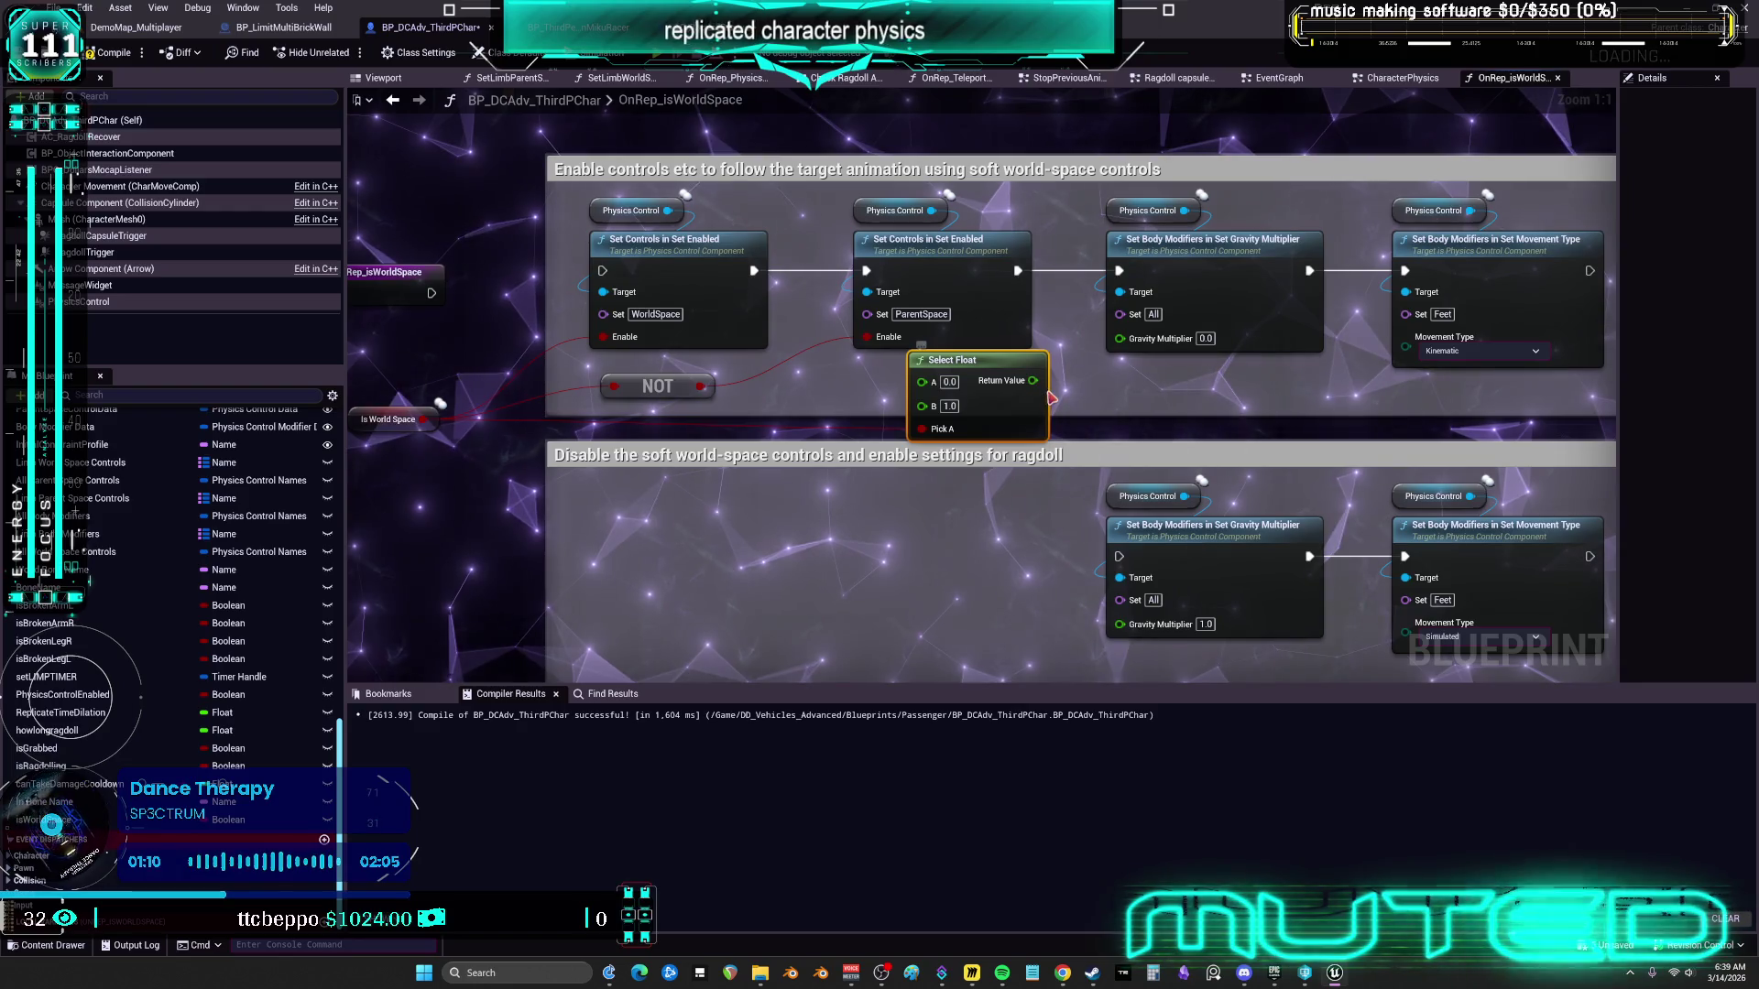
mouse_move(1034, 380)
left_mouse_down()
mouse_move(1136, 362)
mouse_move(1121, 343)
left_mouse_up()
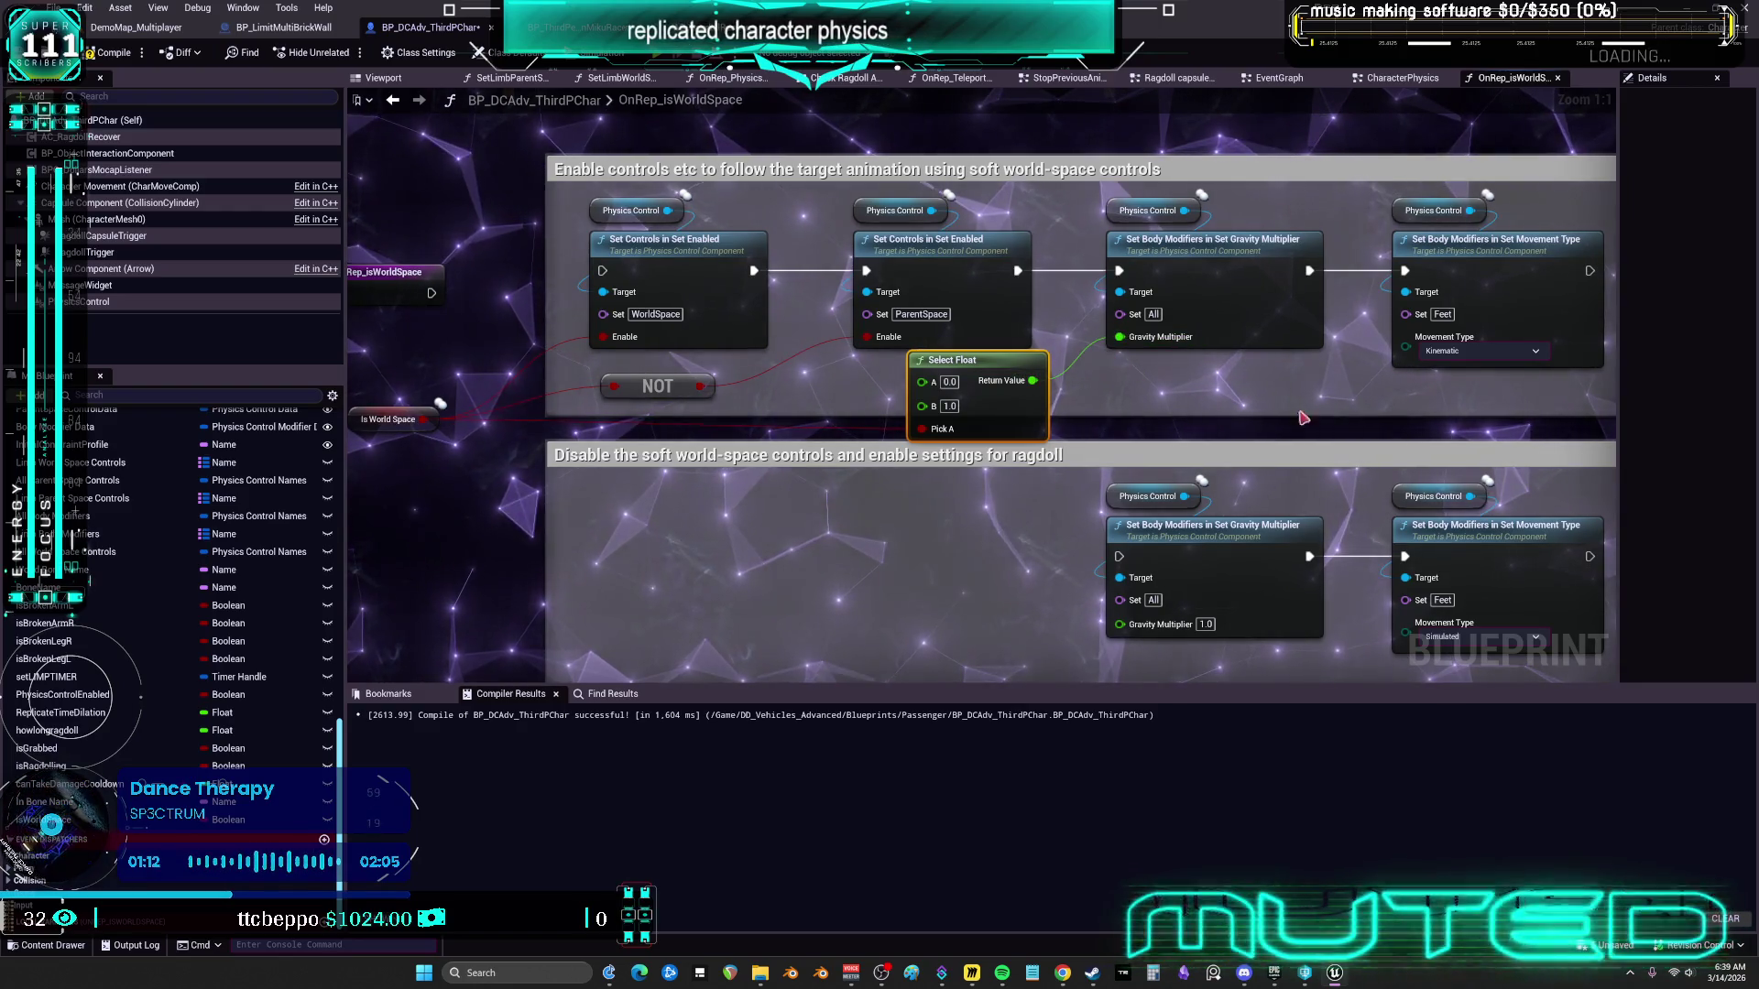
left_click_drag(1405, 346, 1276, 395)
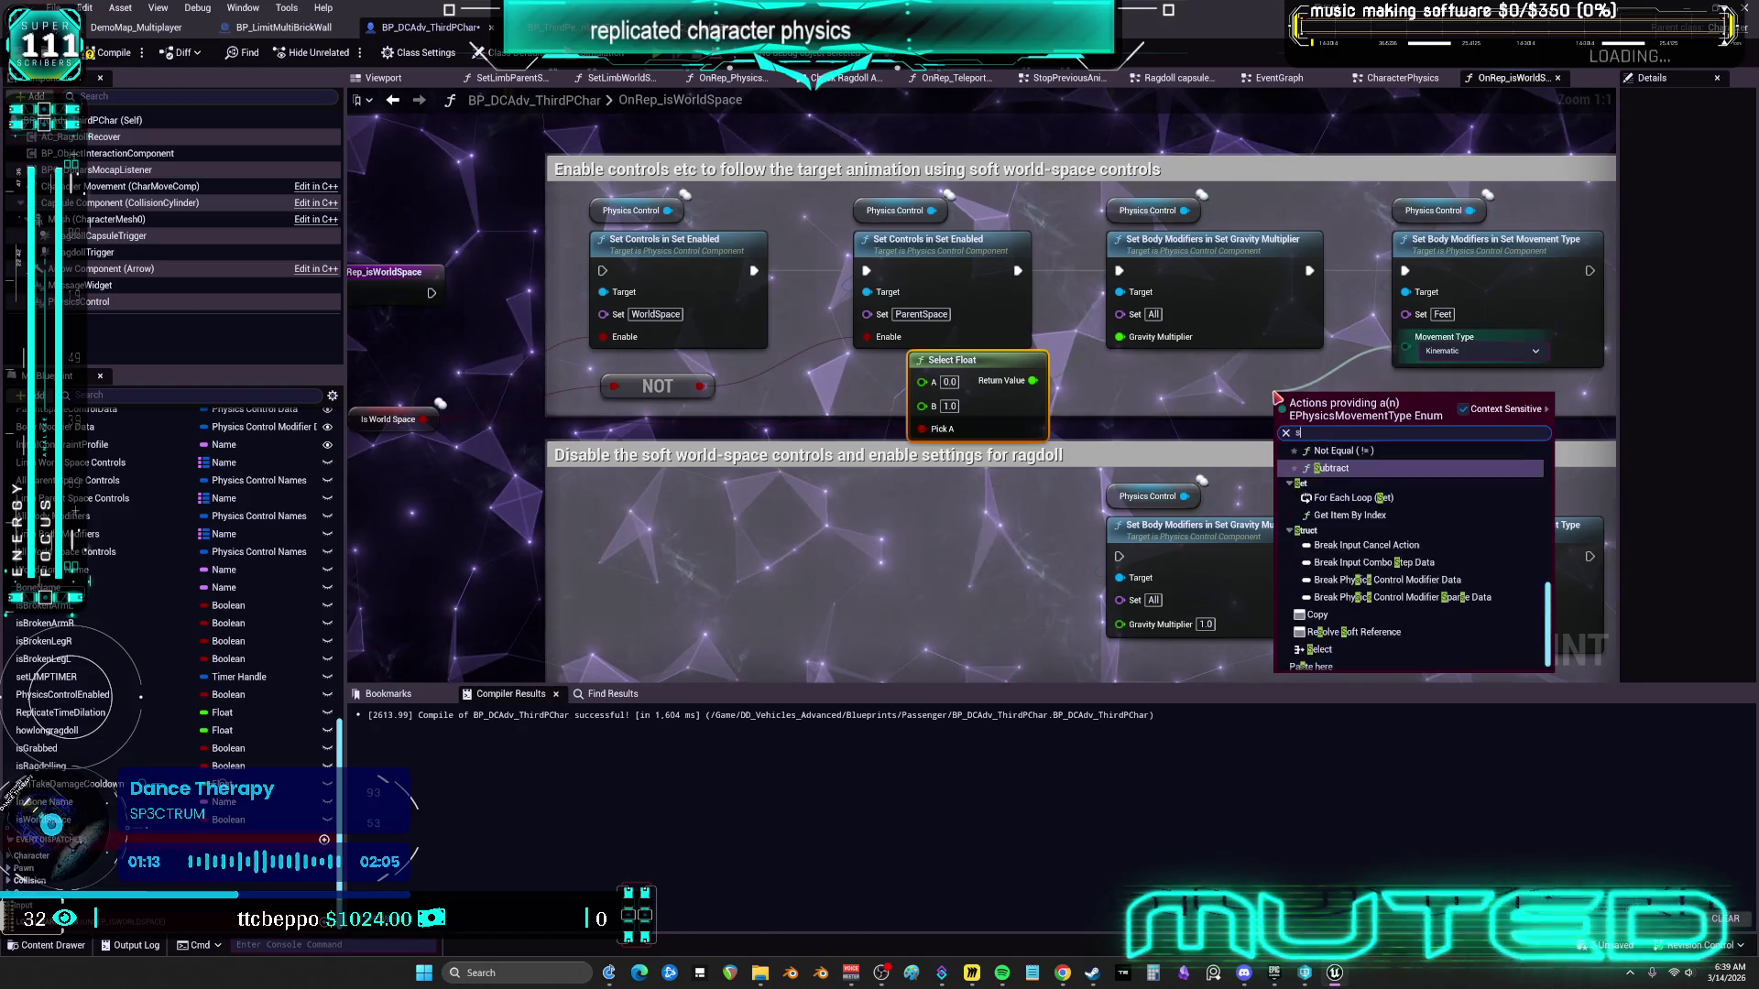
Add a Select node for the movement type and move the lower gravity and movement nodes aside
type("select")
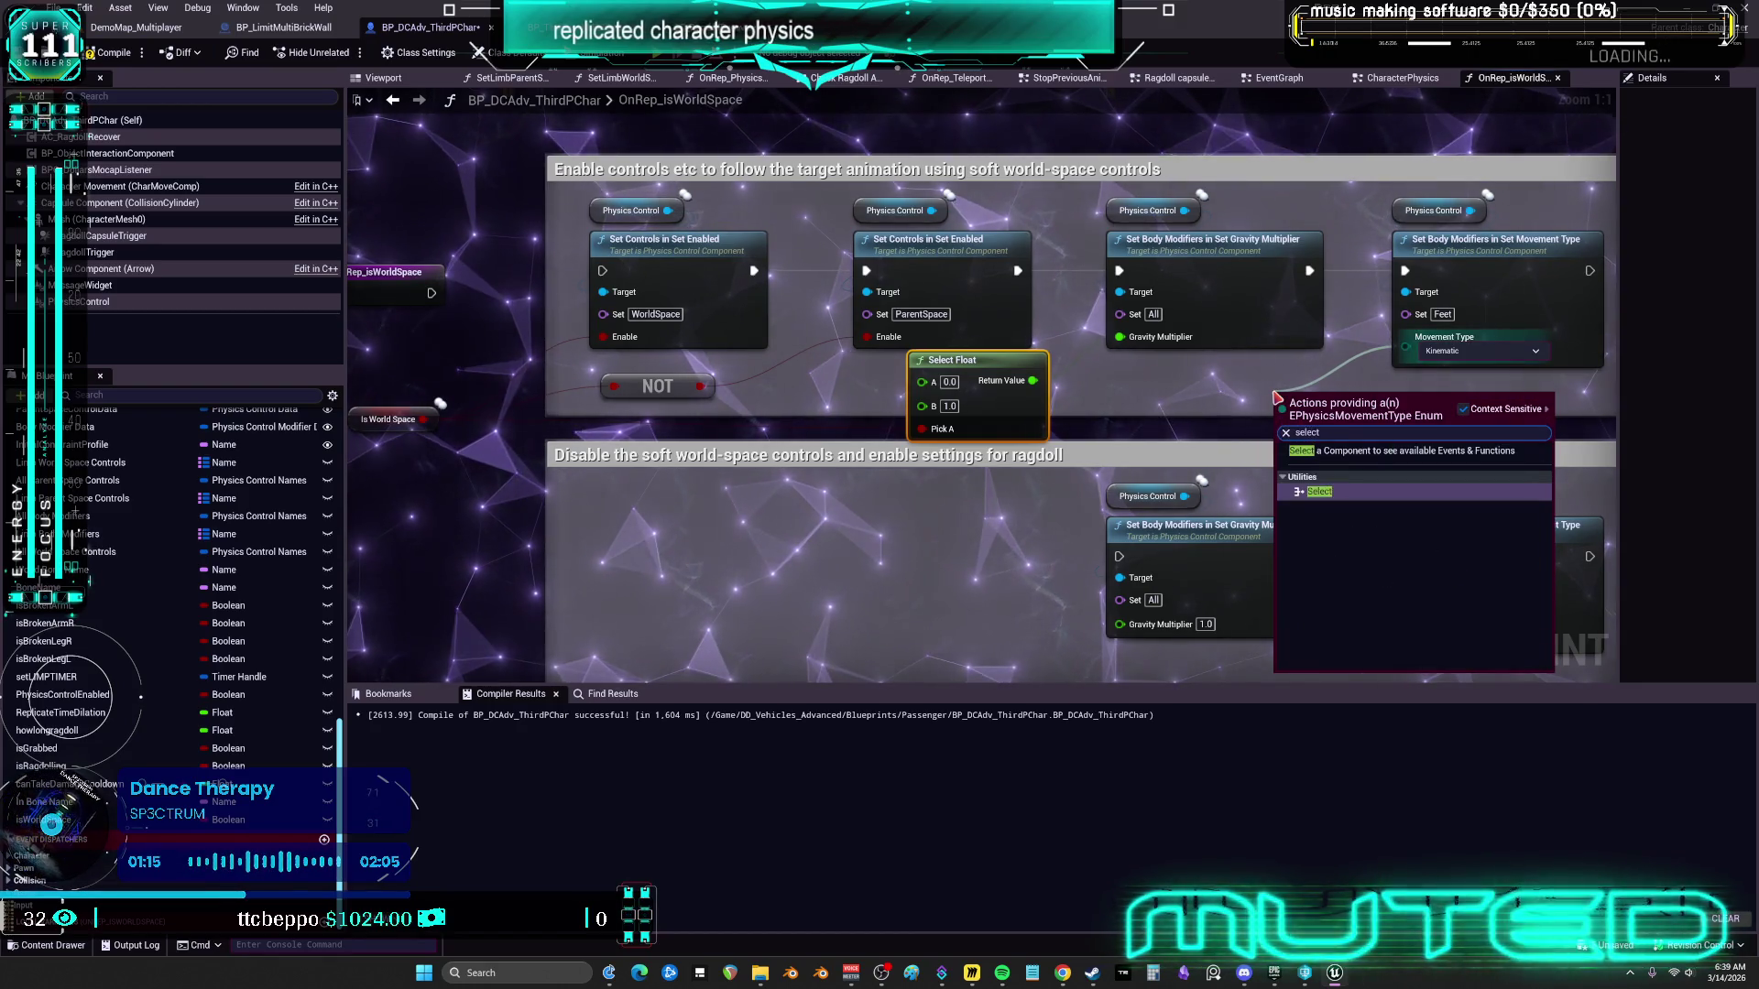
key("Return")
left_click_drag(1461, 370, 1367, 367)
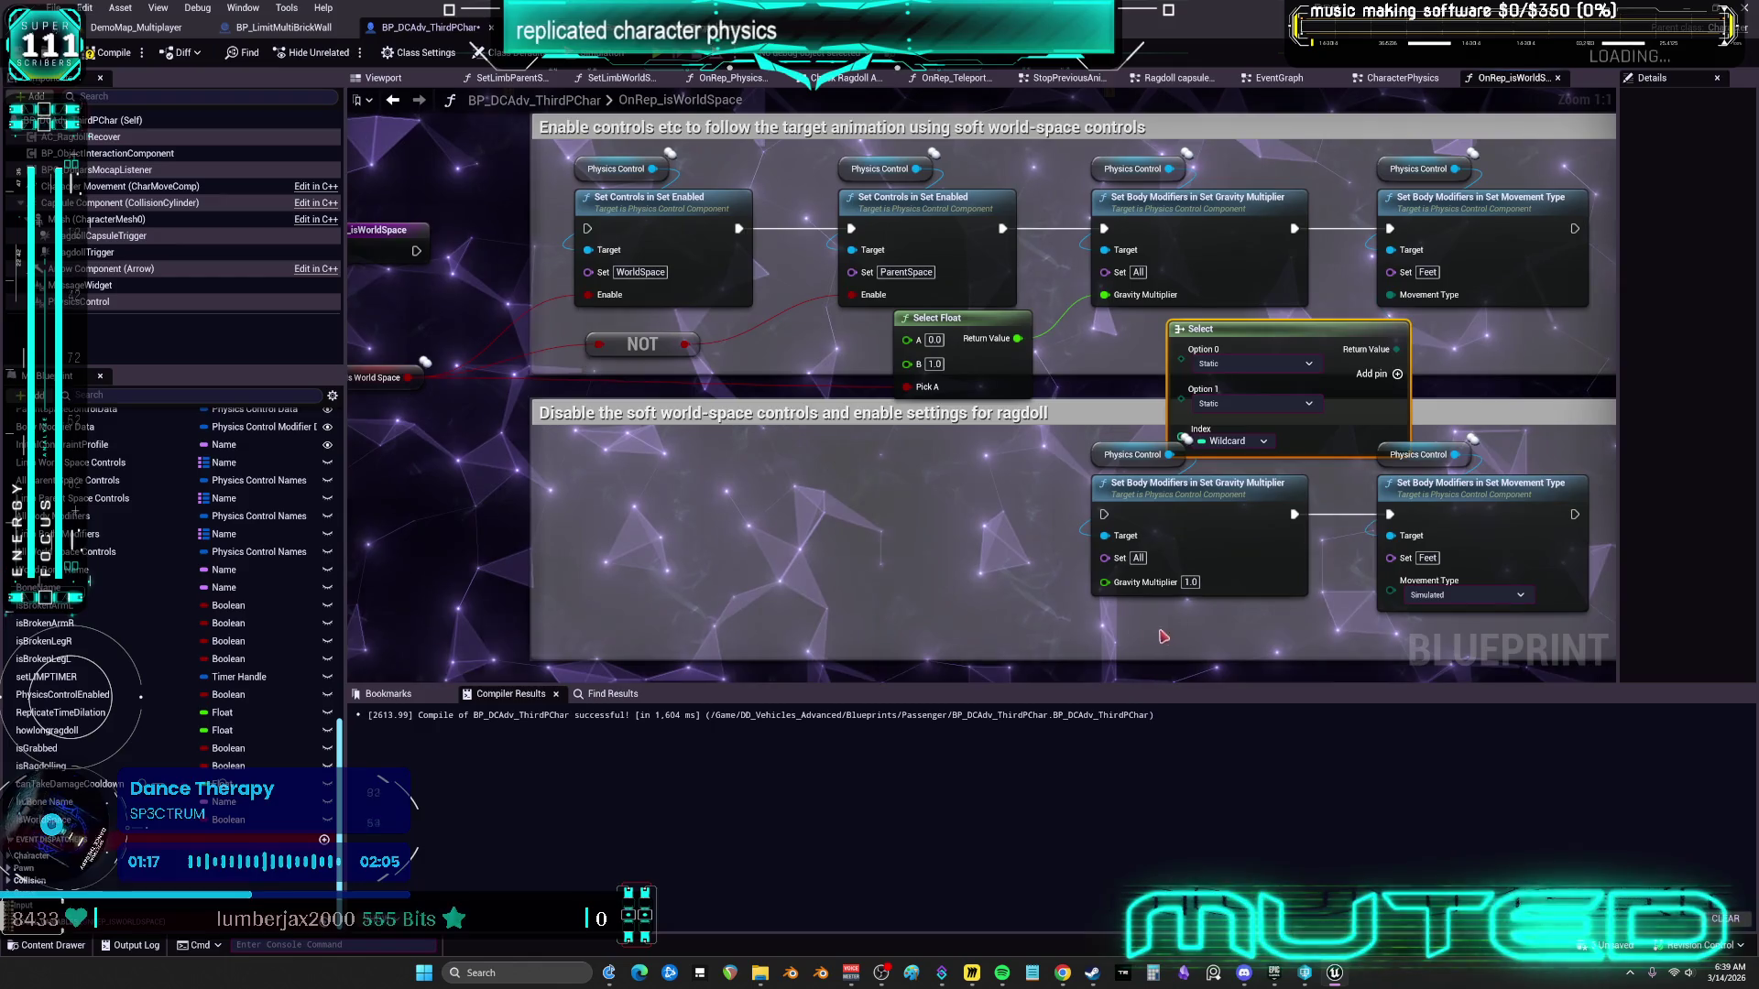
left_click_drag(1085, 444, 1319, 541)
left_click_drag(1191, 483, 1146, 637)
left_click_drag(1442, 499, 1432, 586)
left_click_drag(1365, 420, 1308, 473)
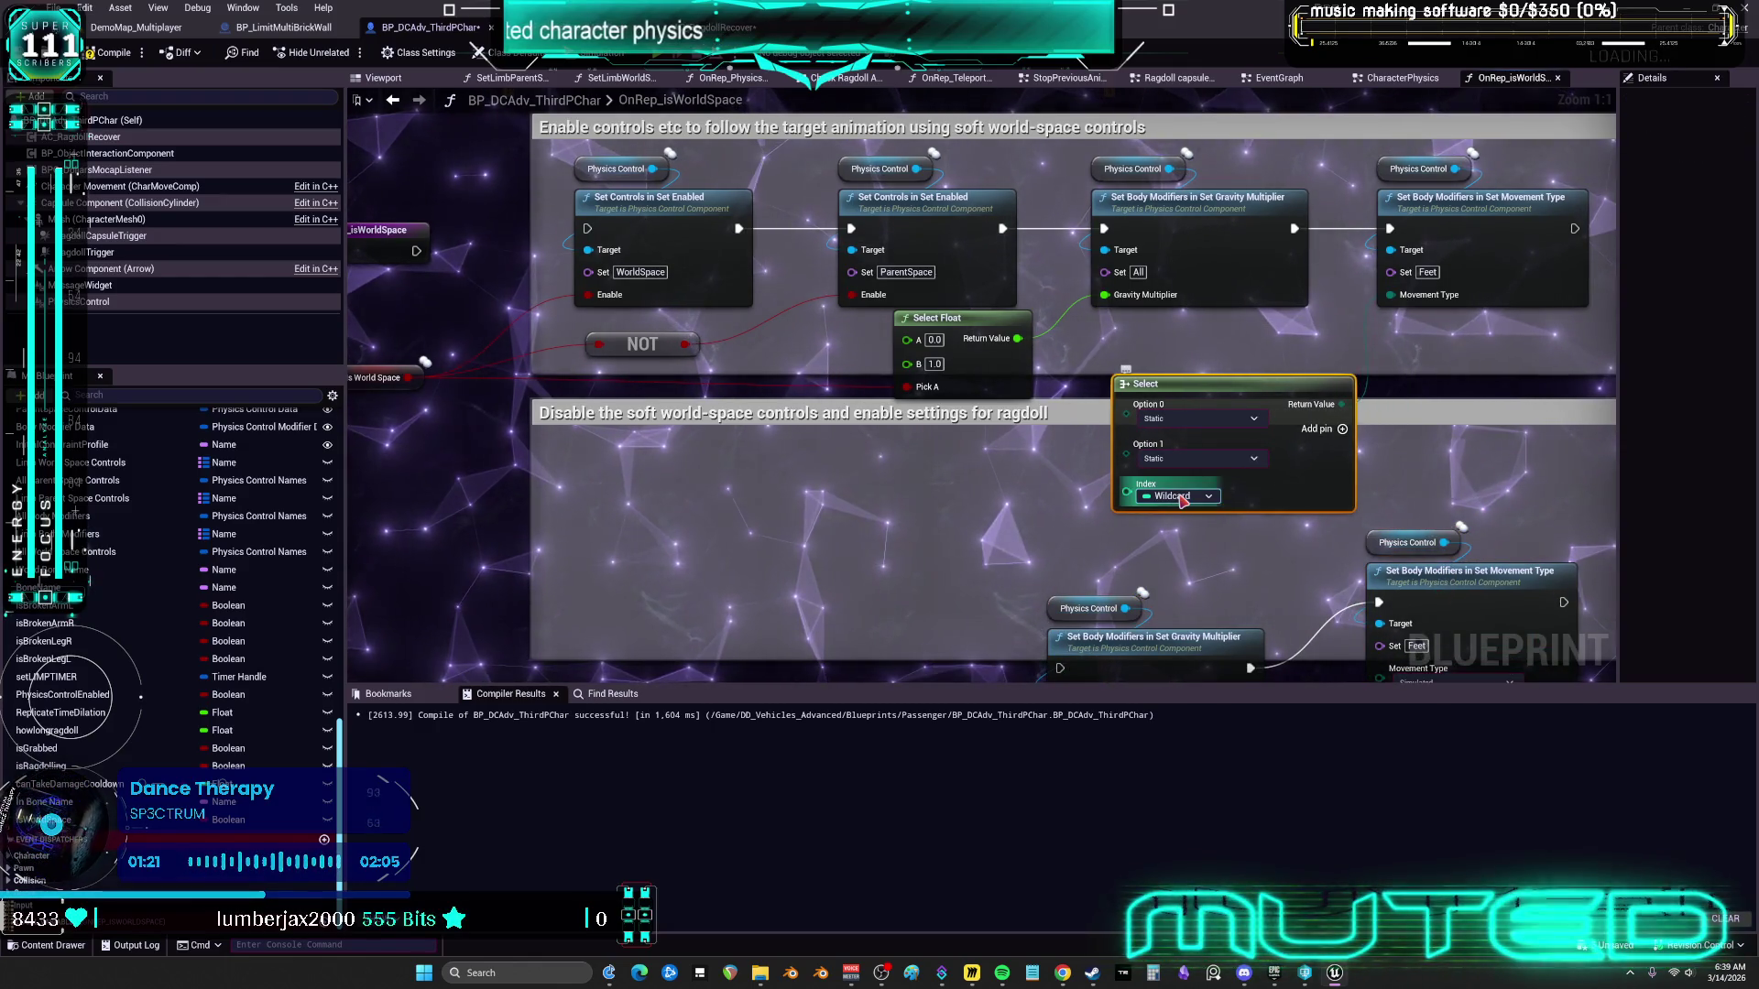
Set the Select's two options to the Kinematic and Simulated movement types
left_click(1177, 496)
left_click(991, 535)
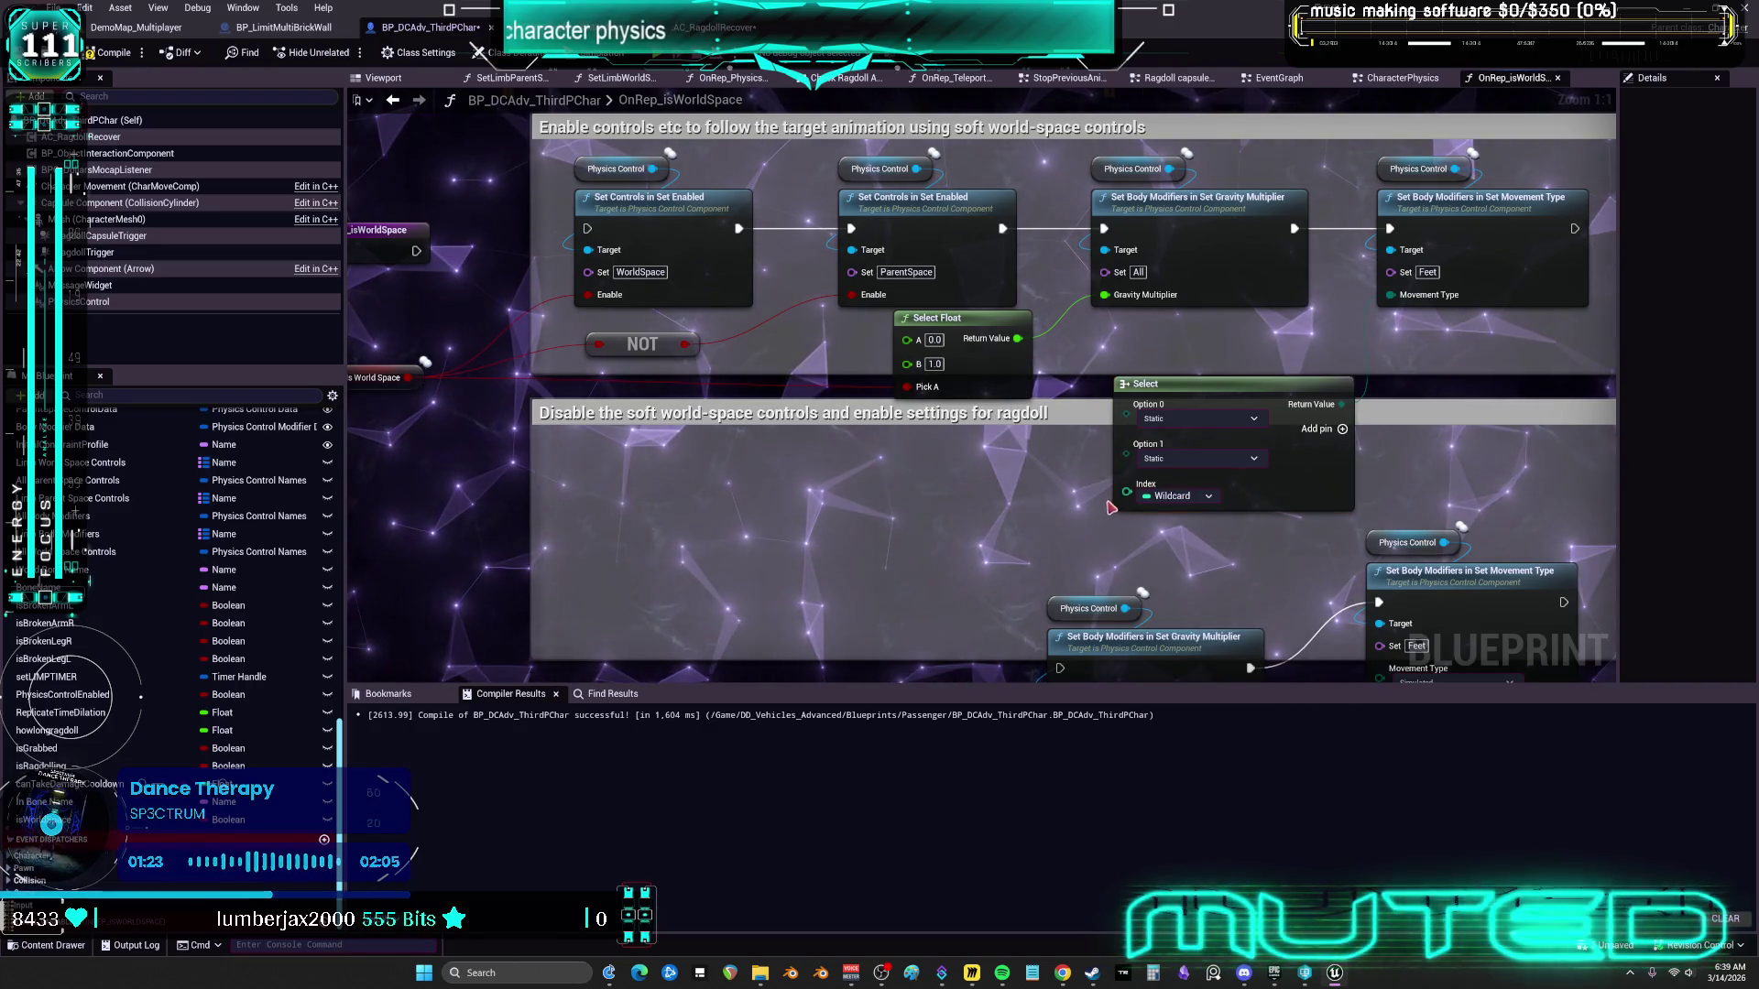
left_click(1211, 419)
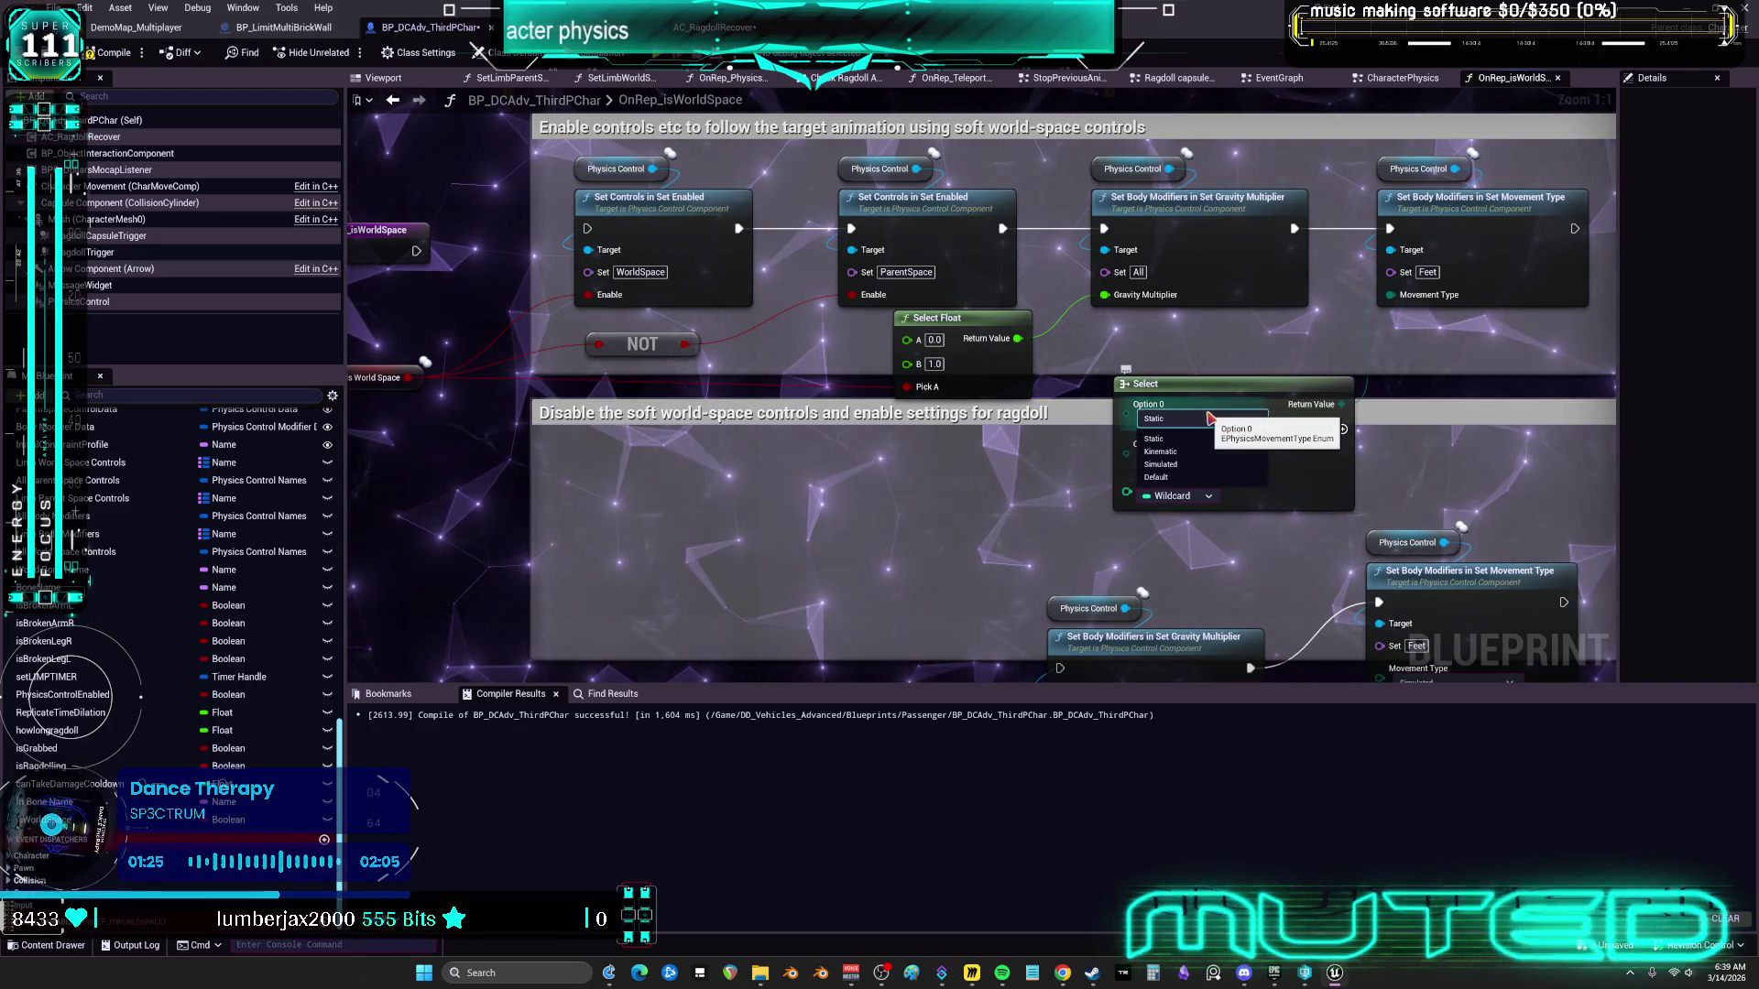
left_click(1190, 438)
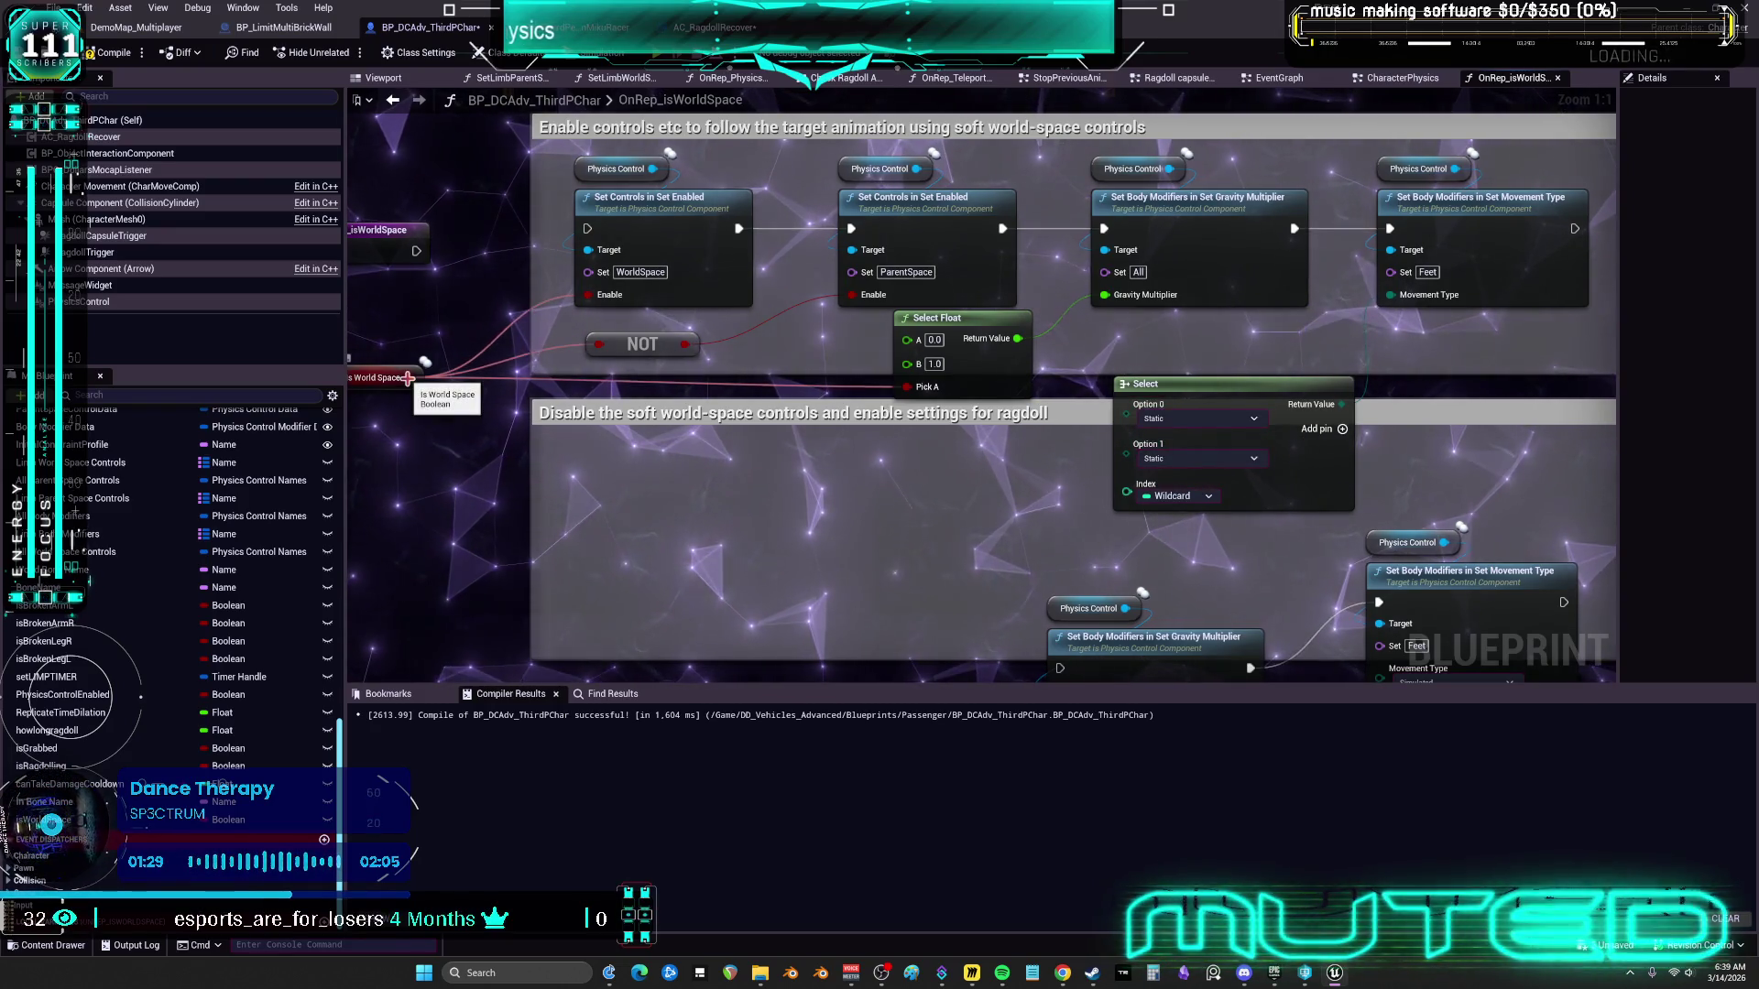
left_click(1204, 419)
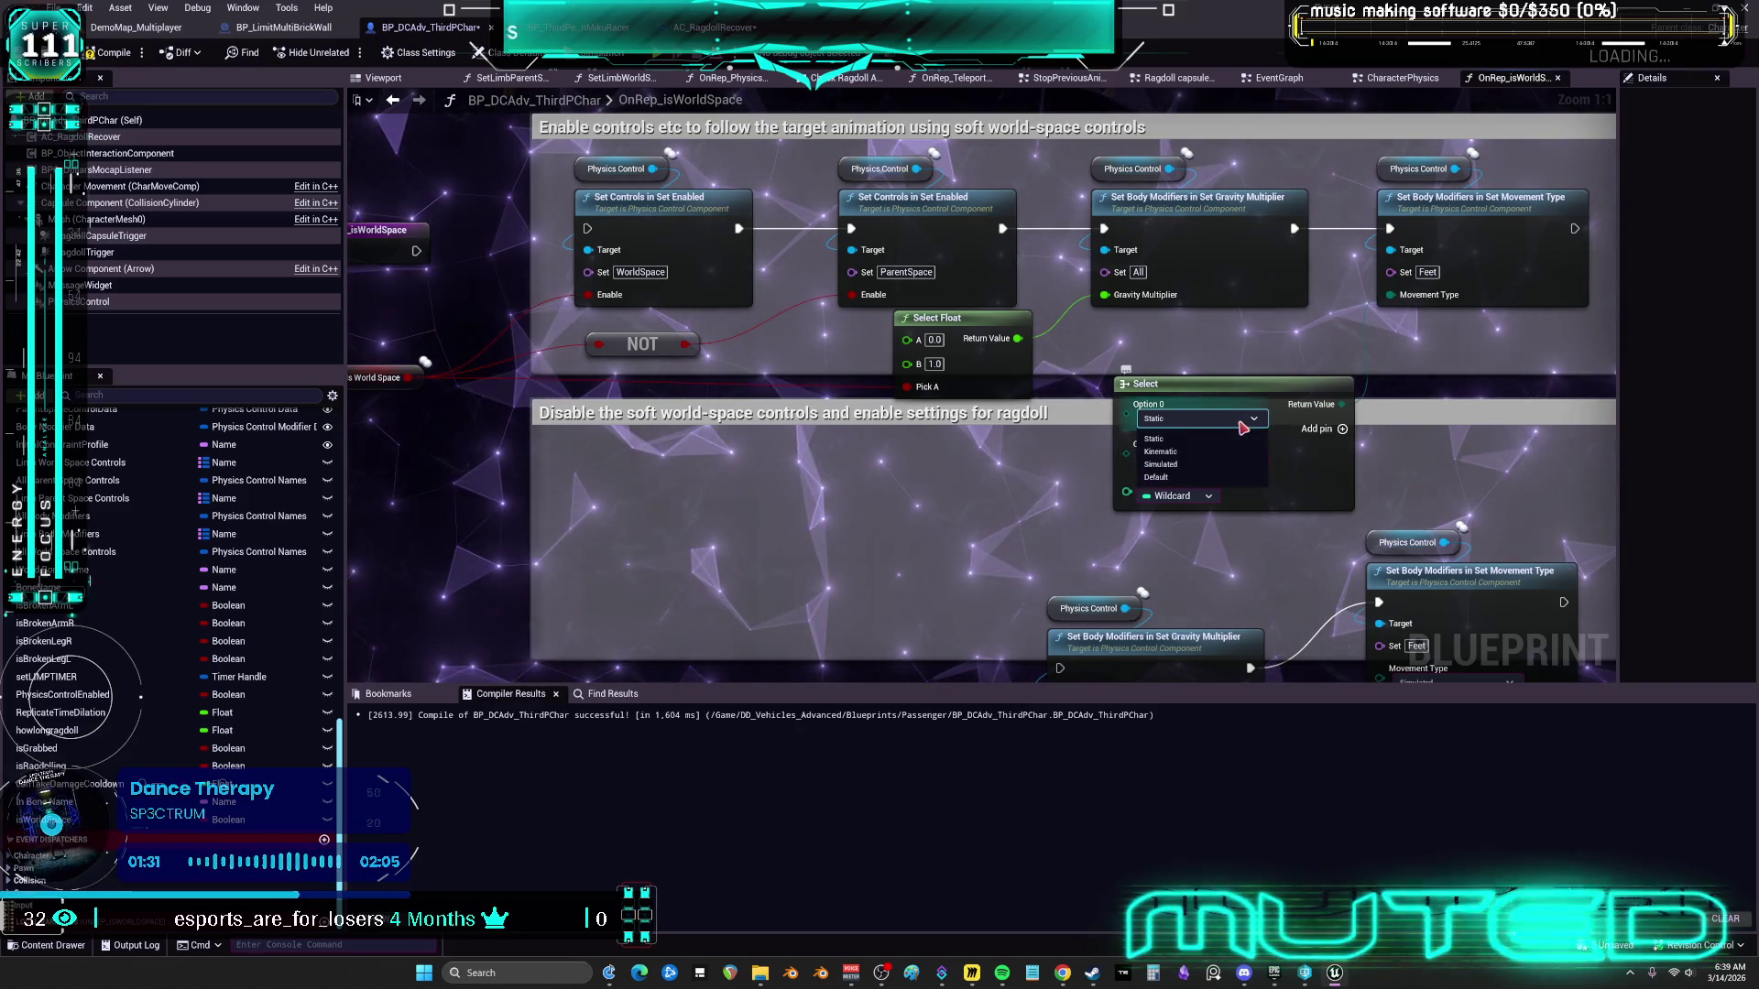
left_click(1342, 428)
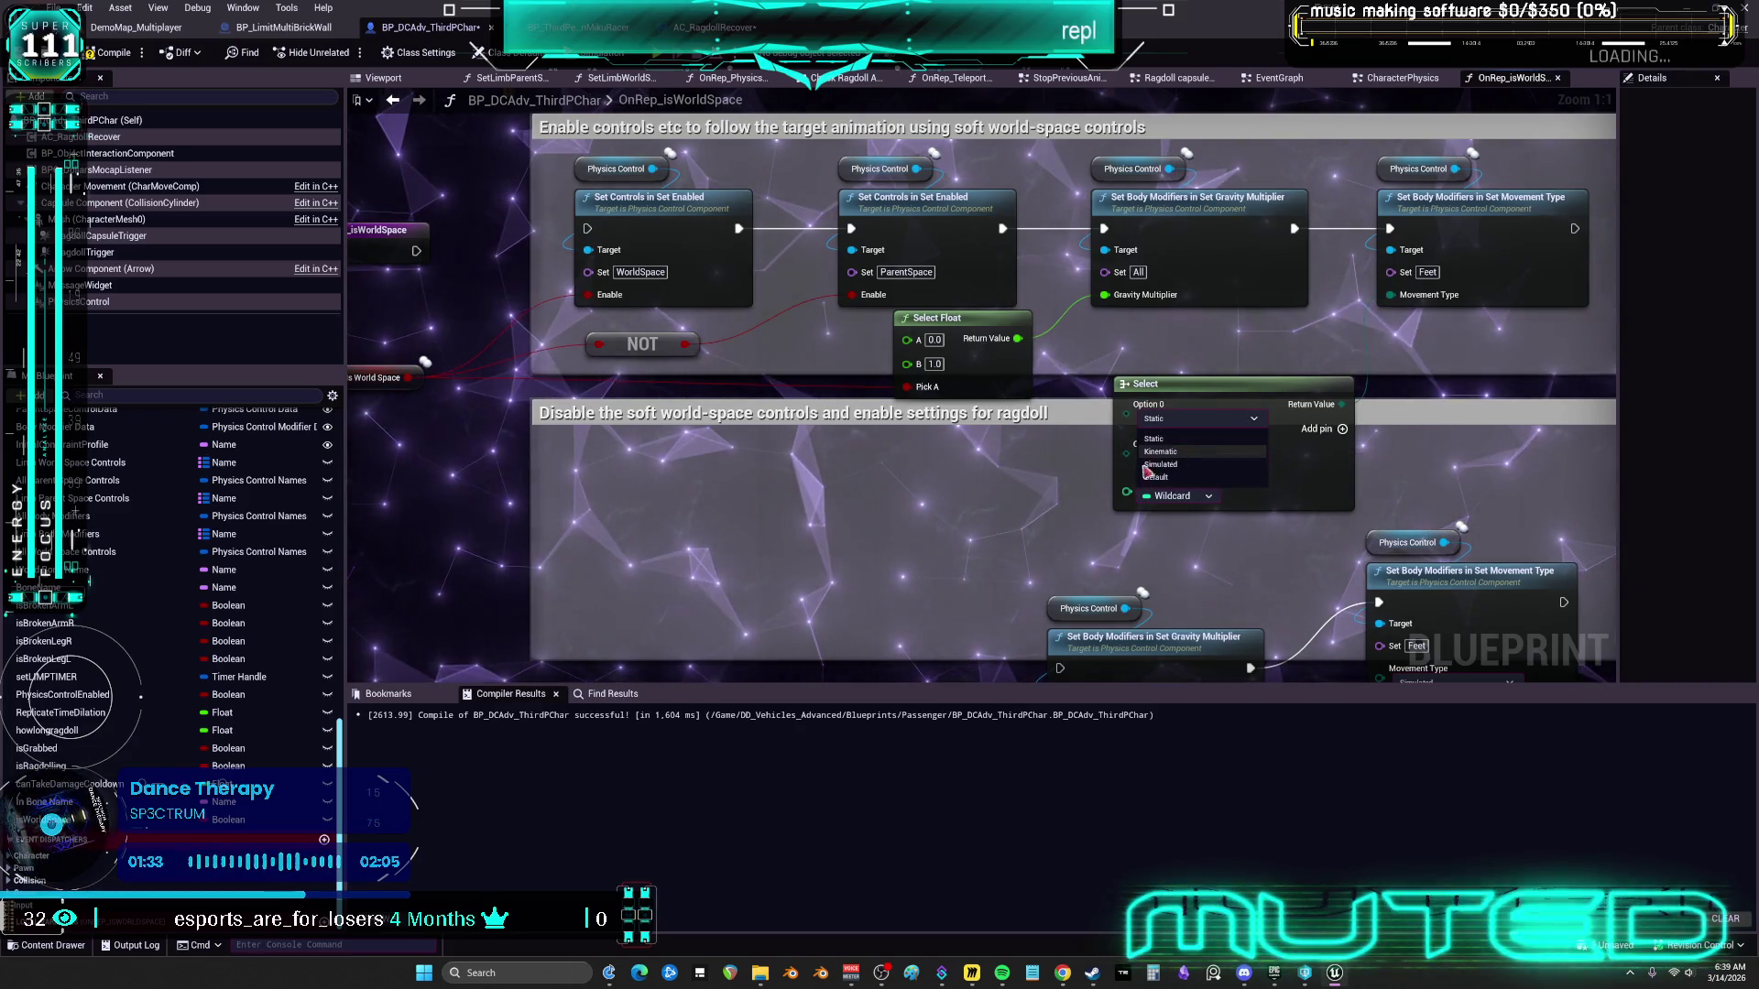
left_click(1342, 428)
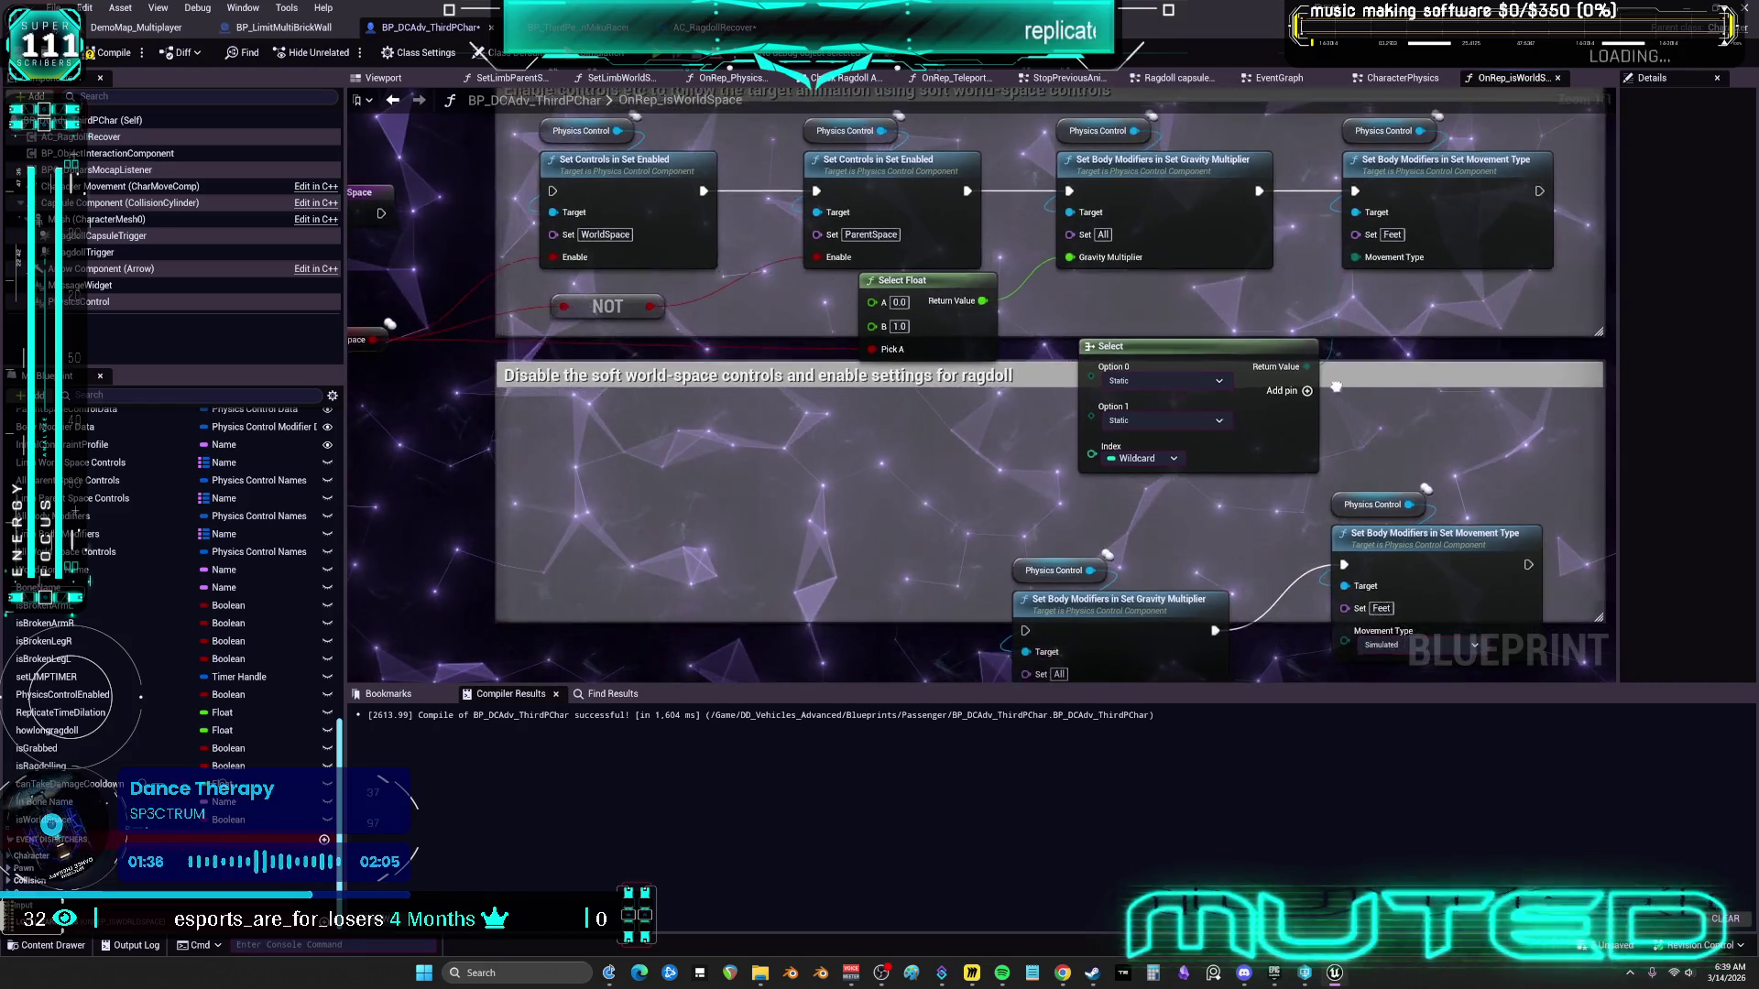
left_click(1175, 378)
left_click(1121, 409)
left_click(1158, 417)
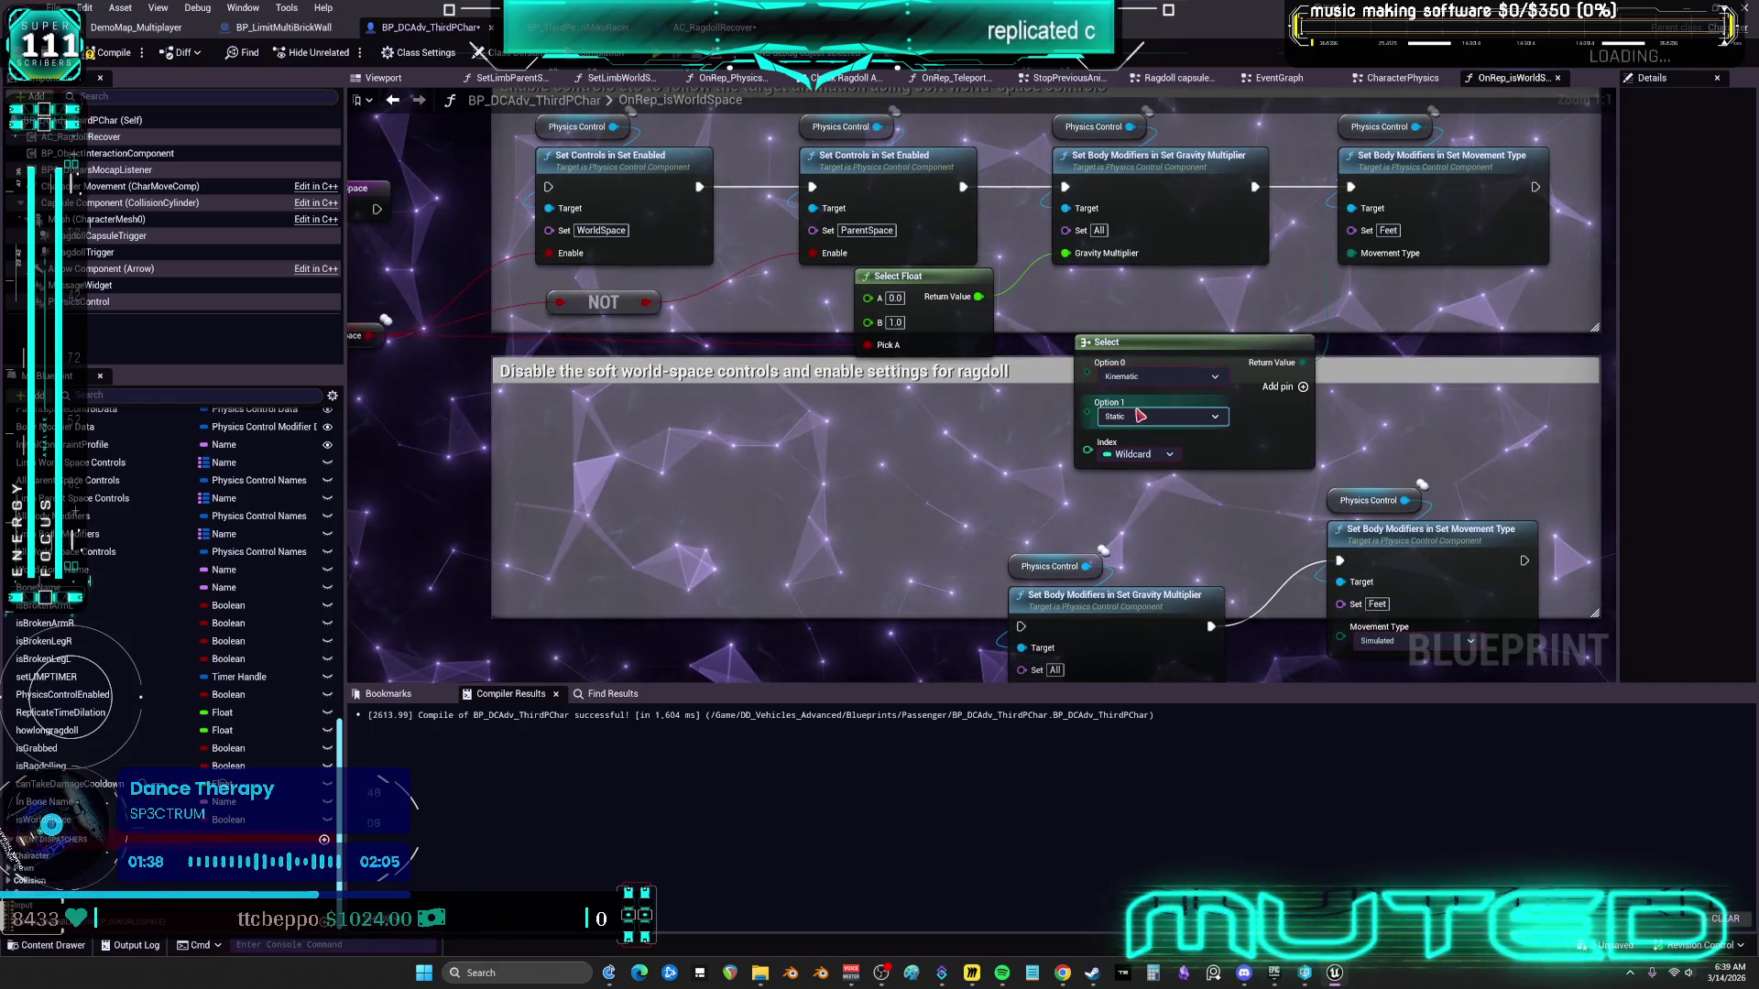
left_click(1139, 460)
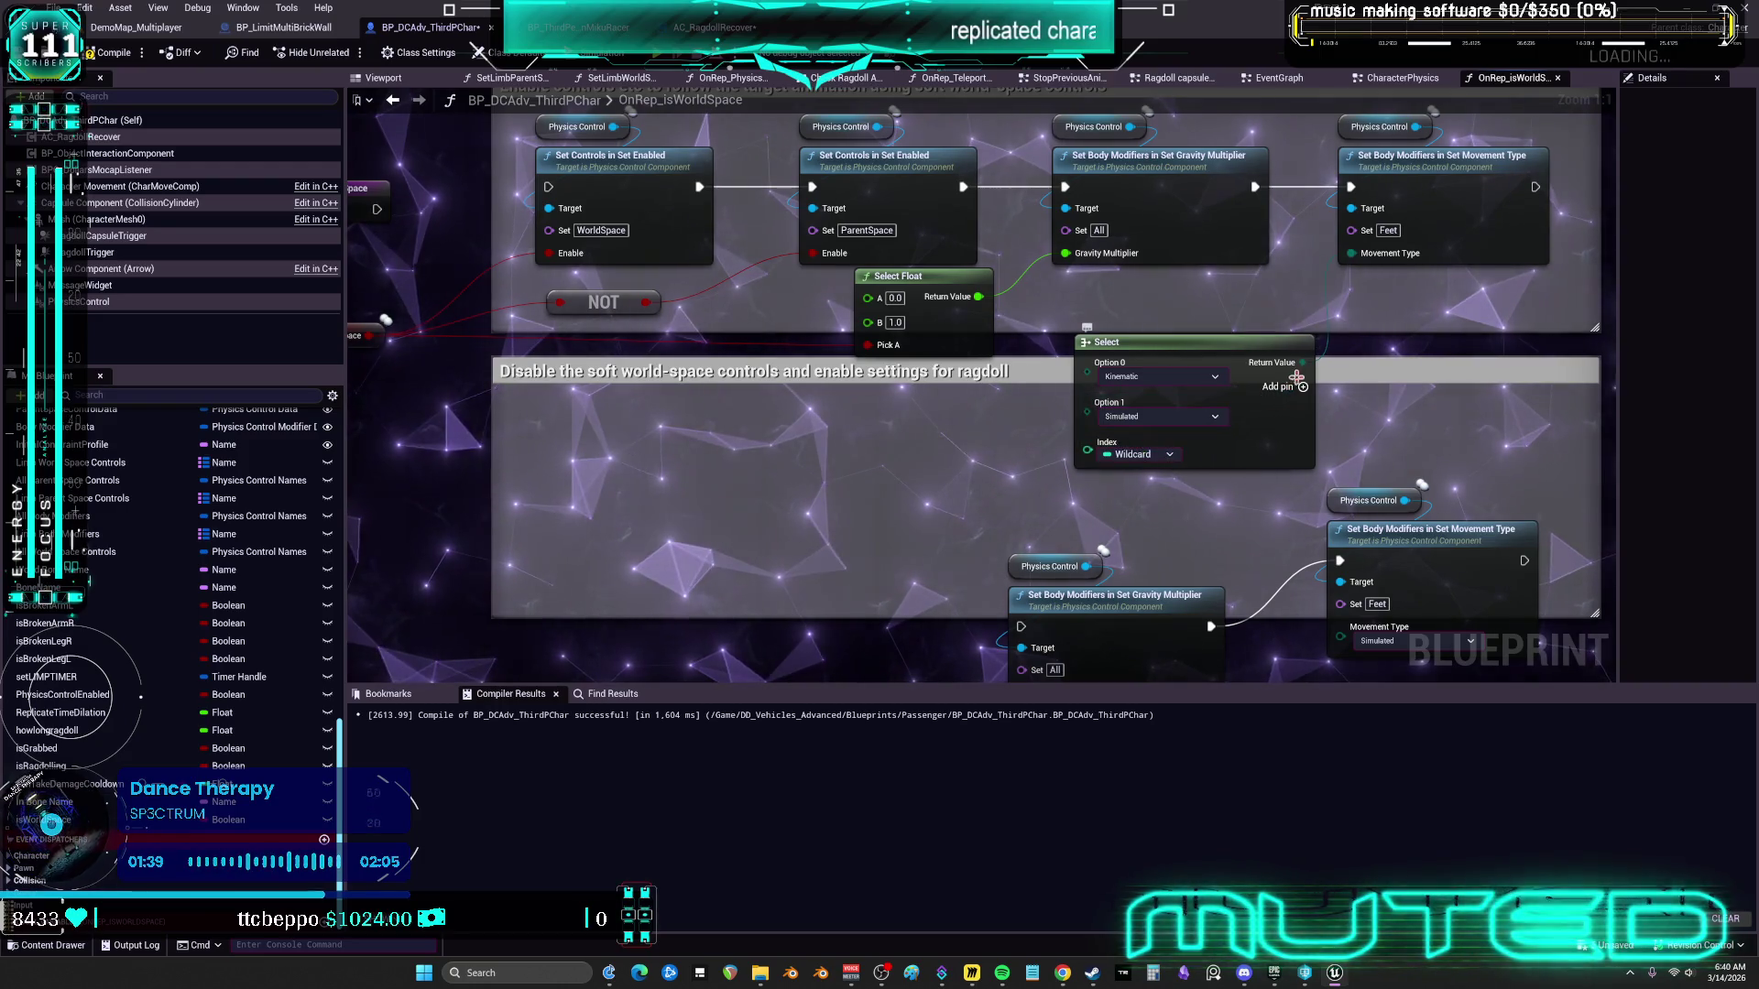
Wire Is World Space into the Select index and unlink the upper Movement Type input
mouse_move(369, 335)
left_mouse_down()
mouse_move(751, 412)
mouse_move(1157, 461)
left_mouse_up()
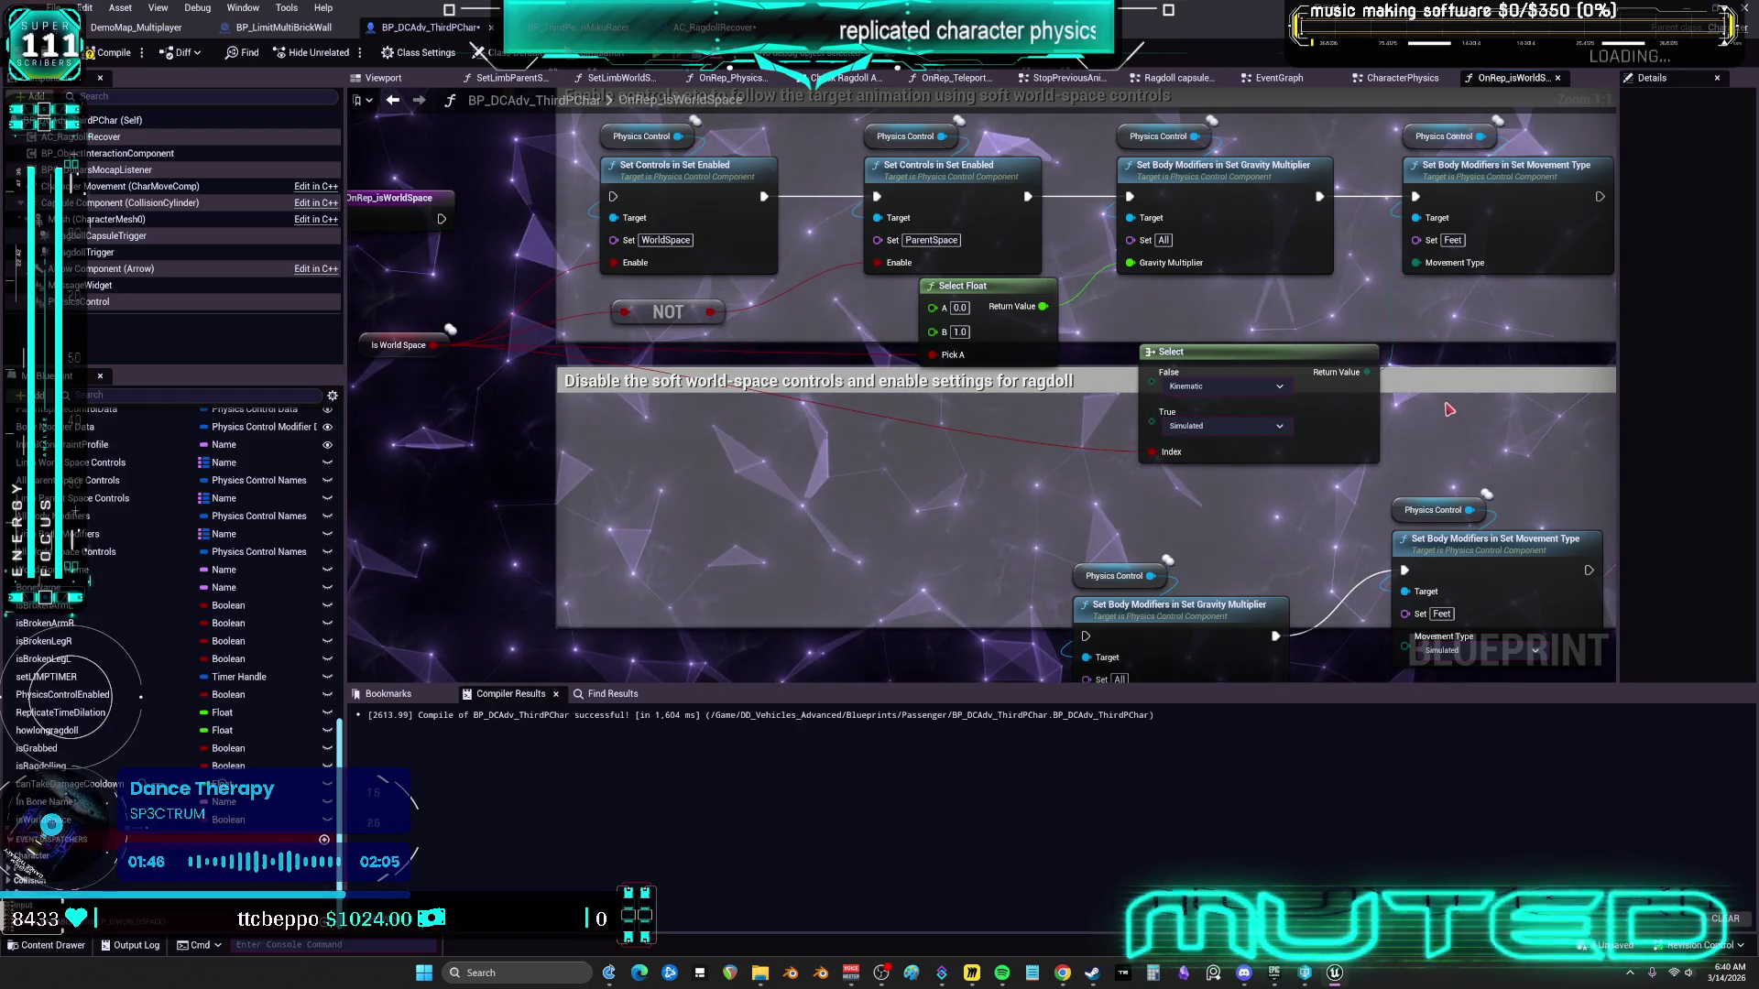
left_click(1426, 273, "alt")
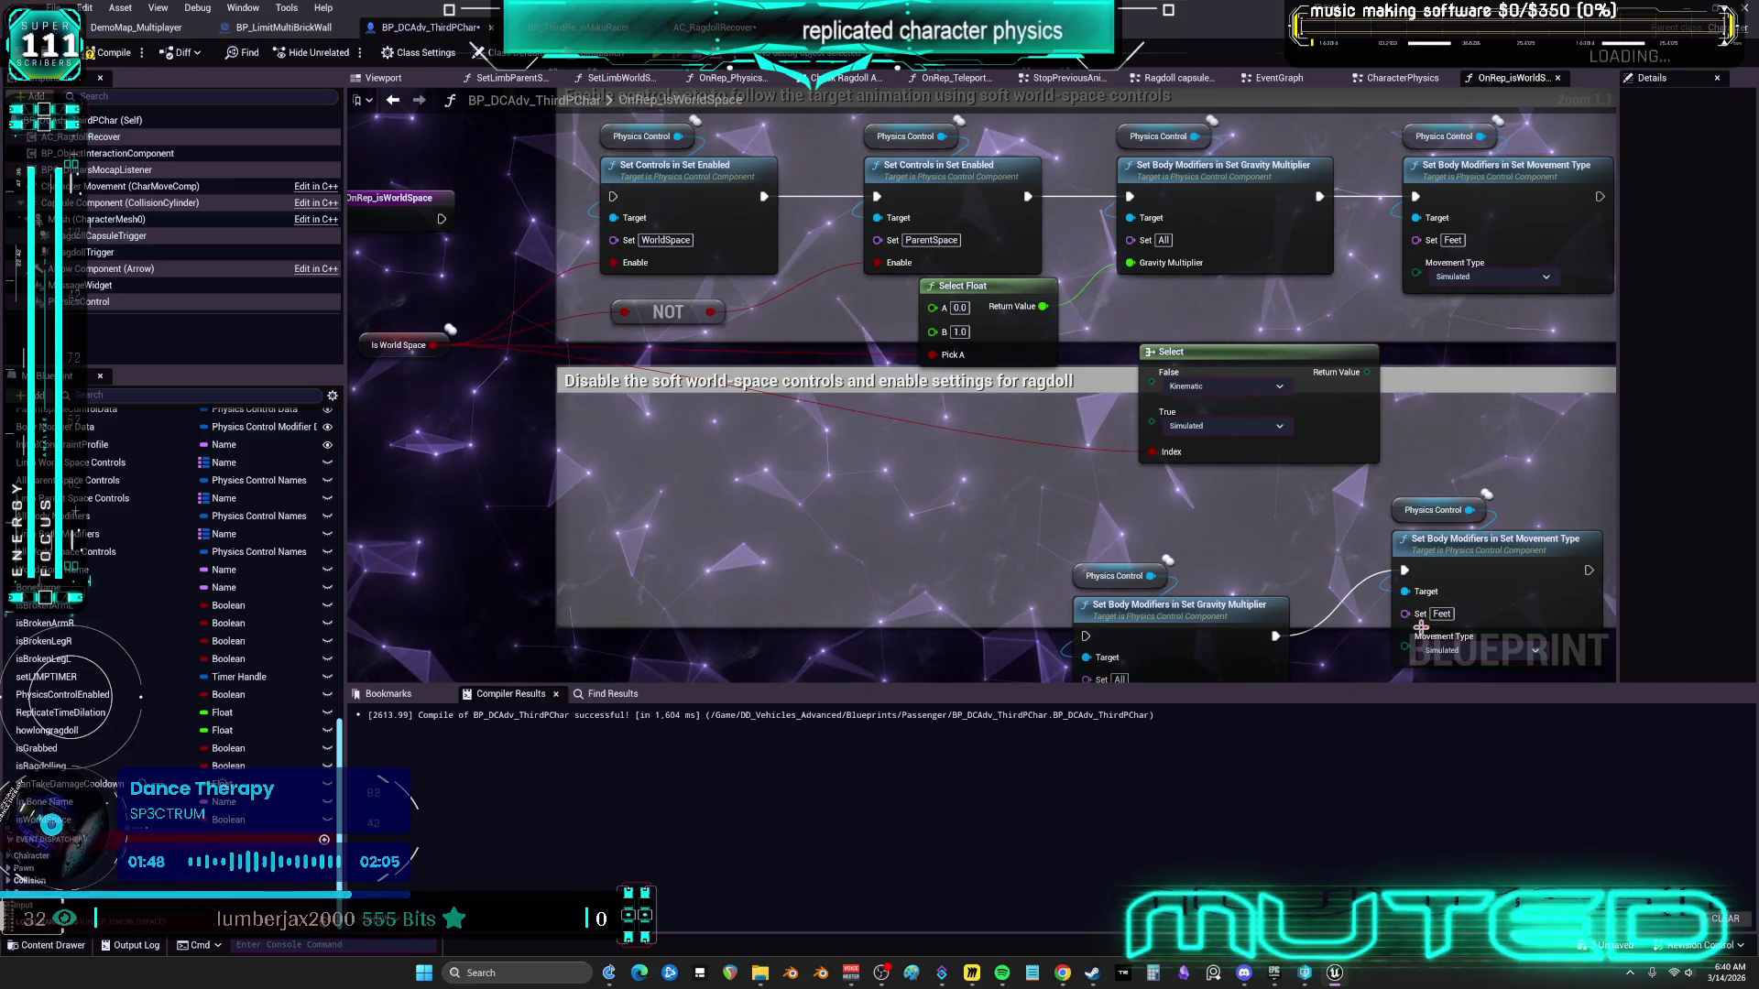
left_click(1387, 78)
left_click_drag(1293, 362, 1757, 279)
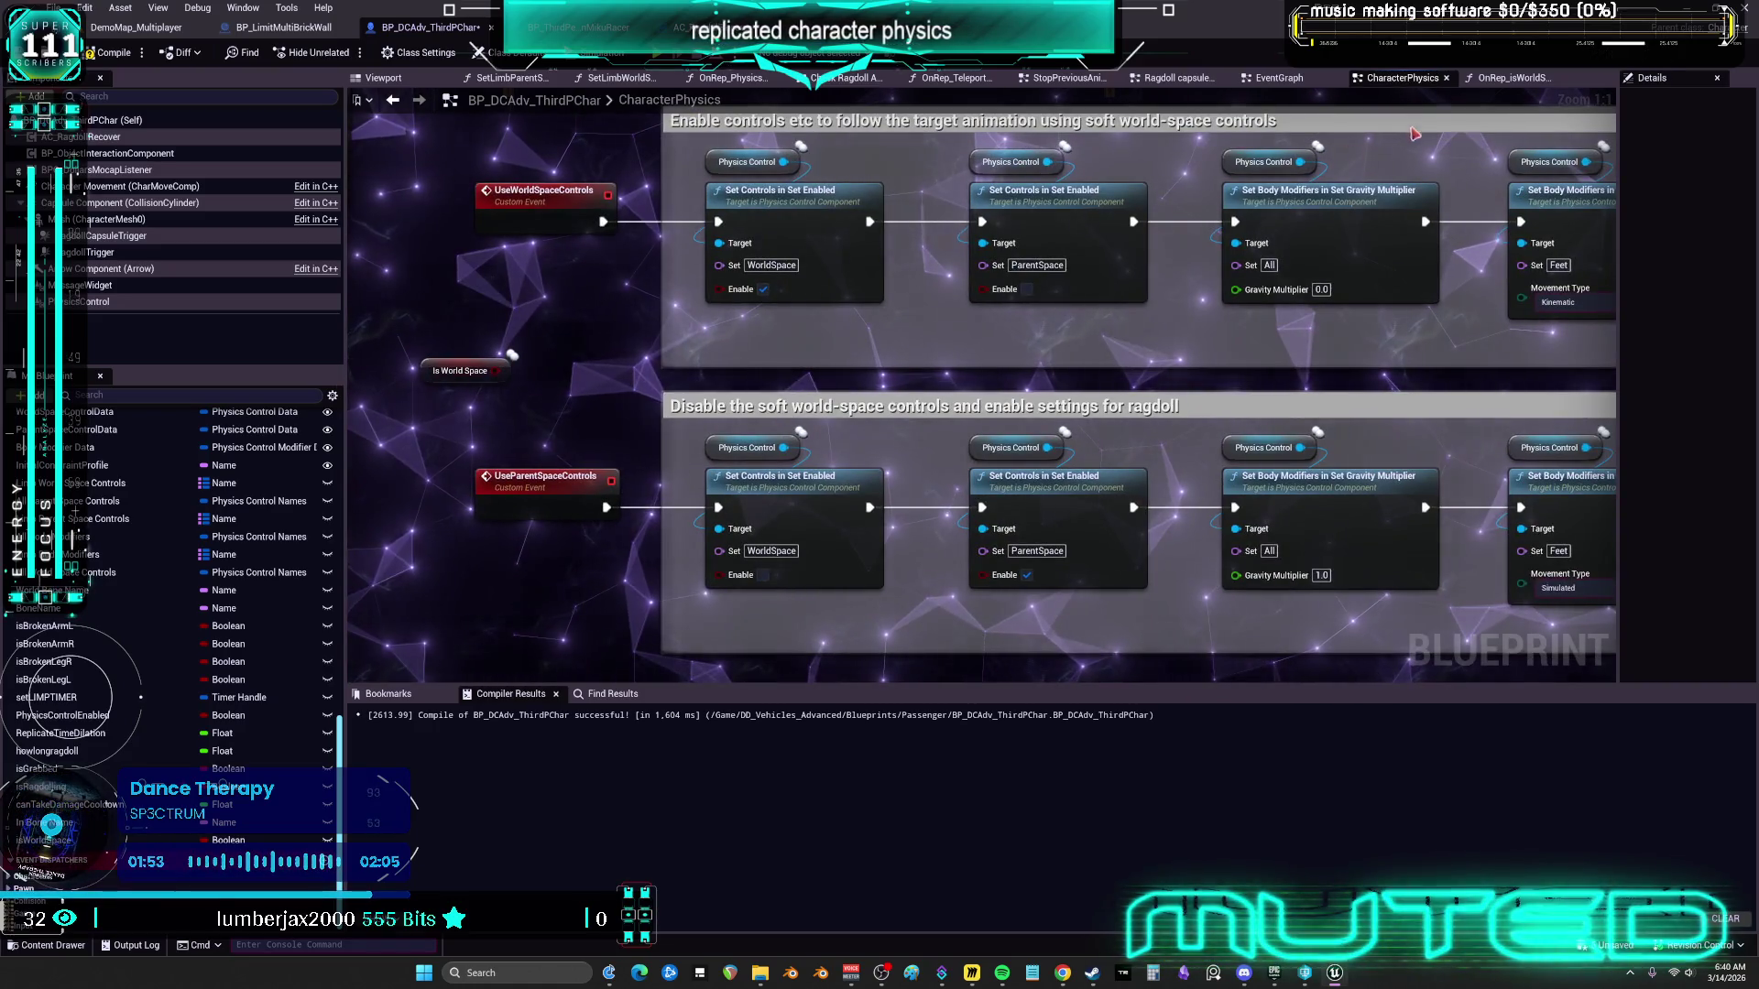
left_click(1507, 78)
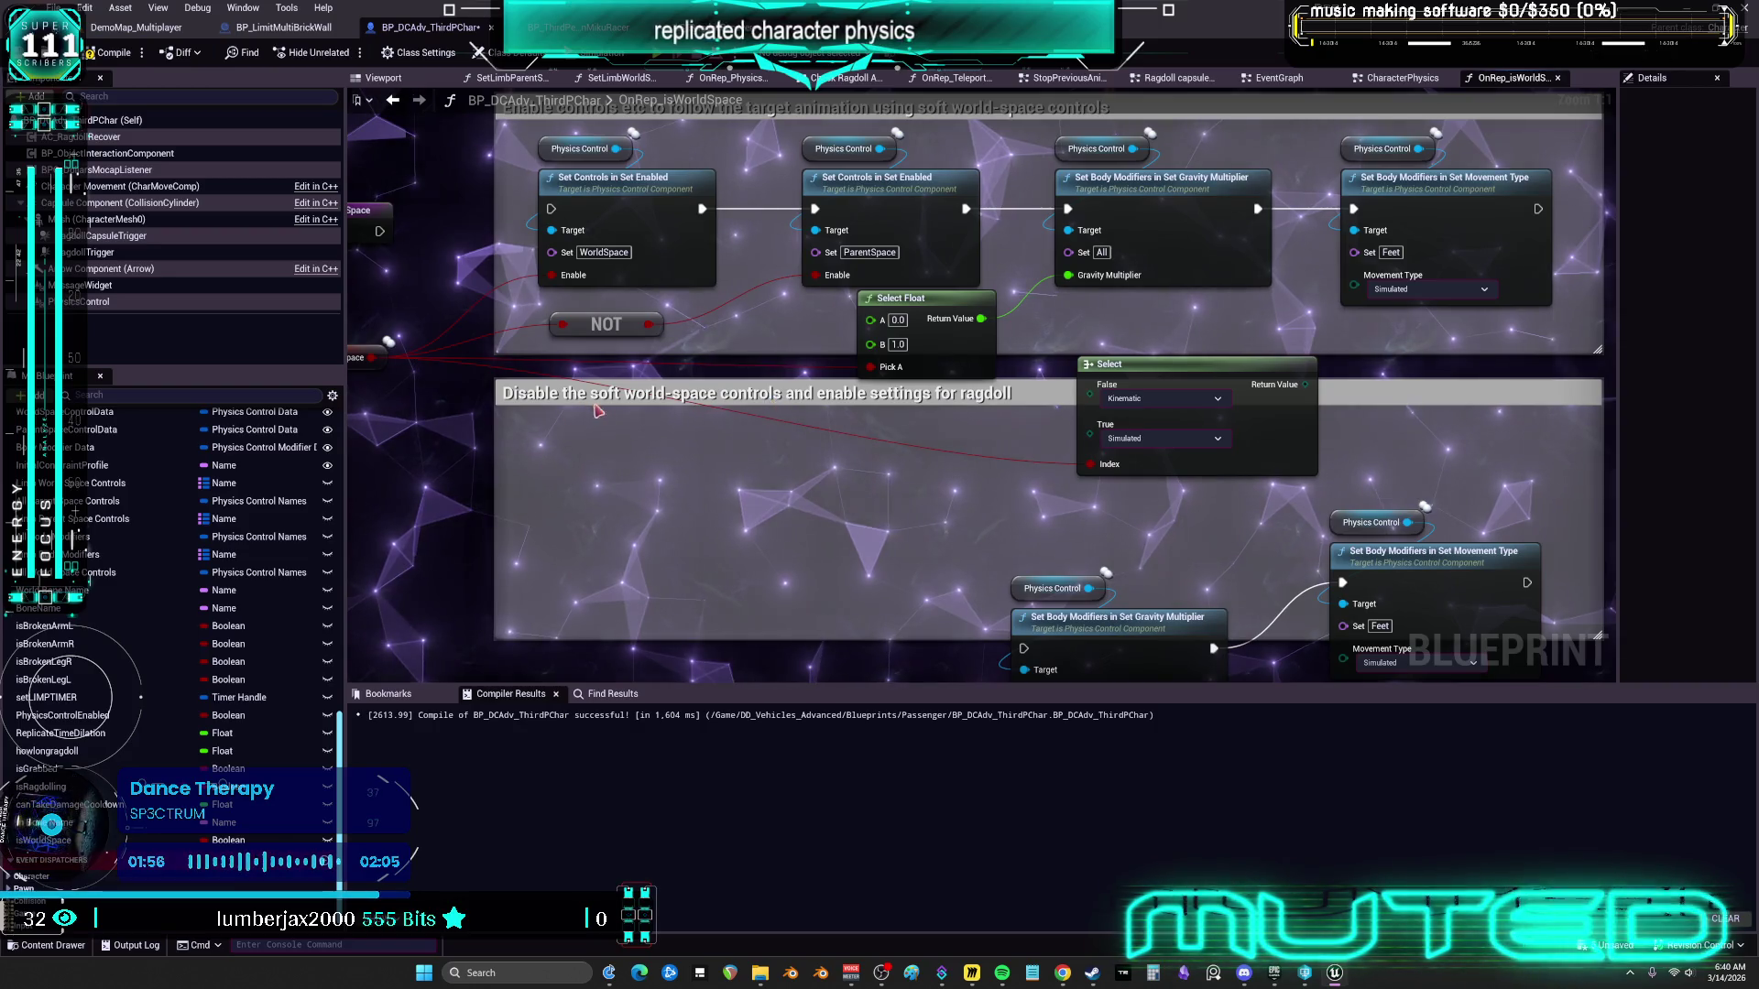
Set the False case to Simulated, keeping Kinematic for True
left_click(1233, 383)
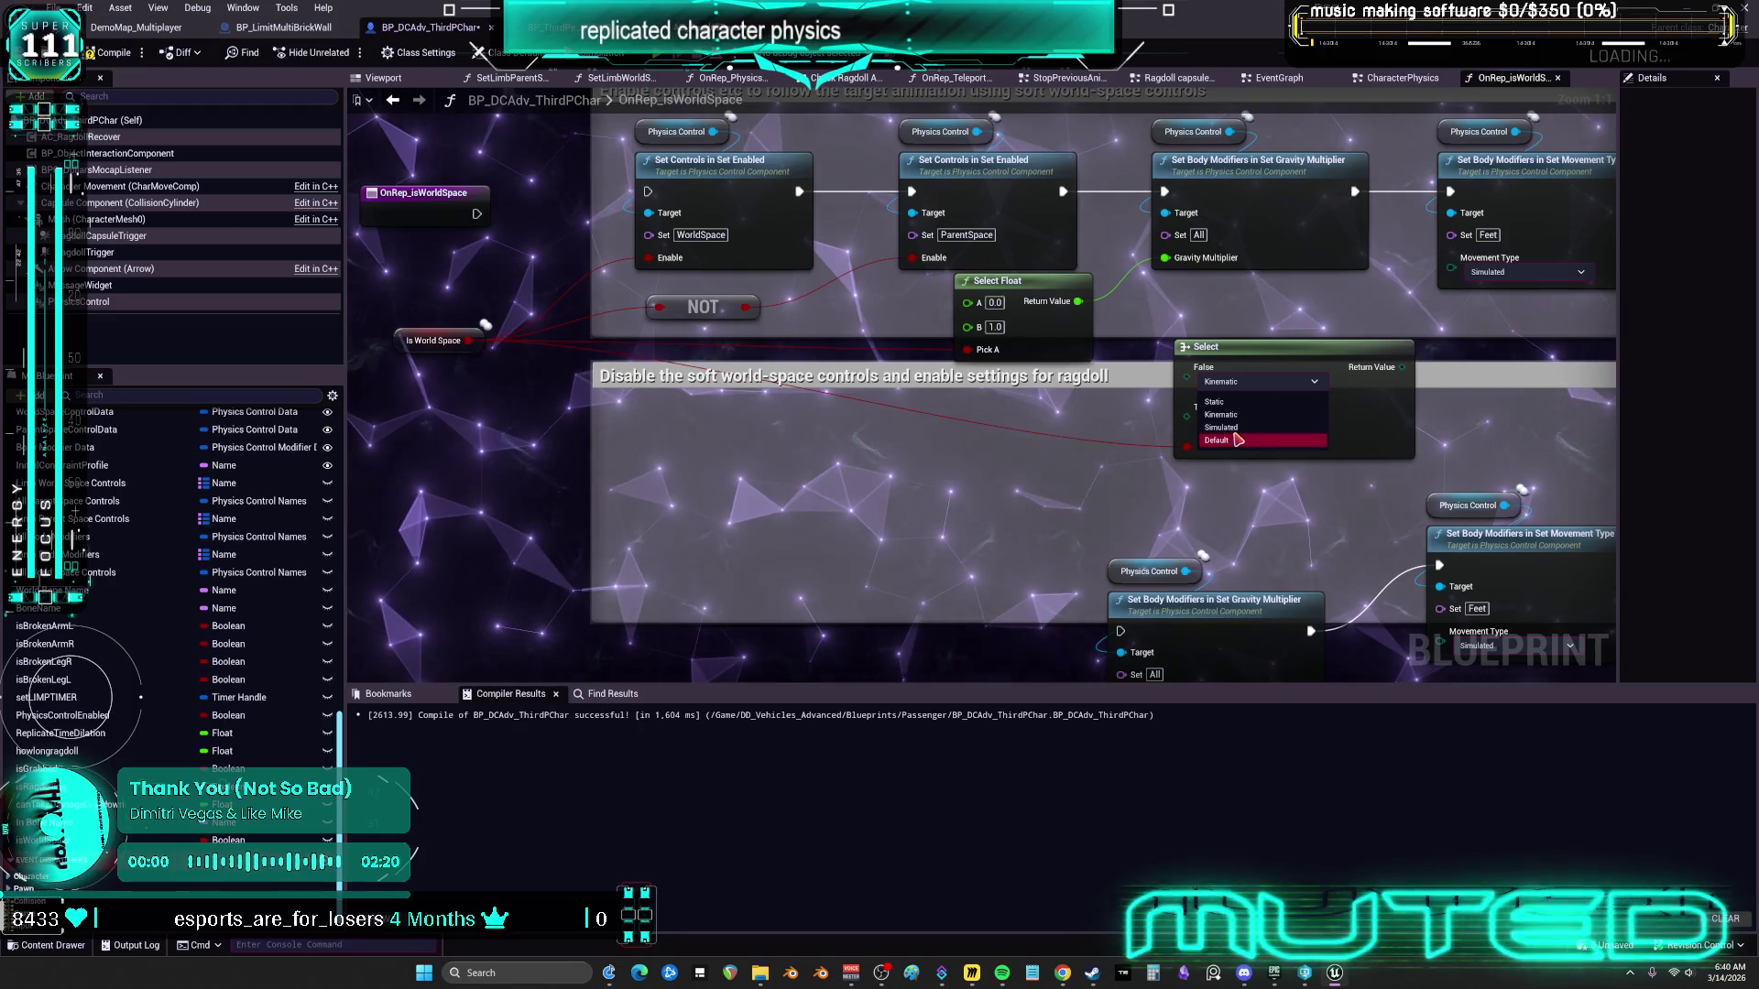
left_click(1221, 426)
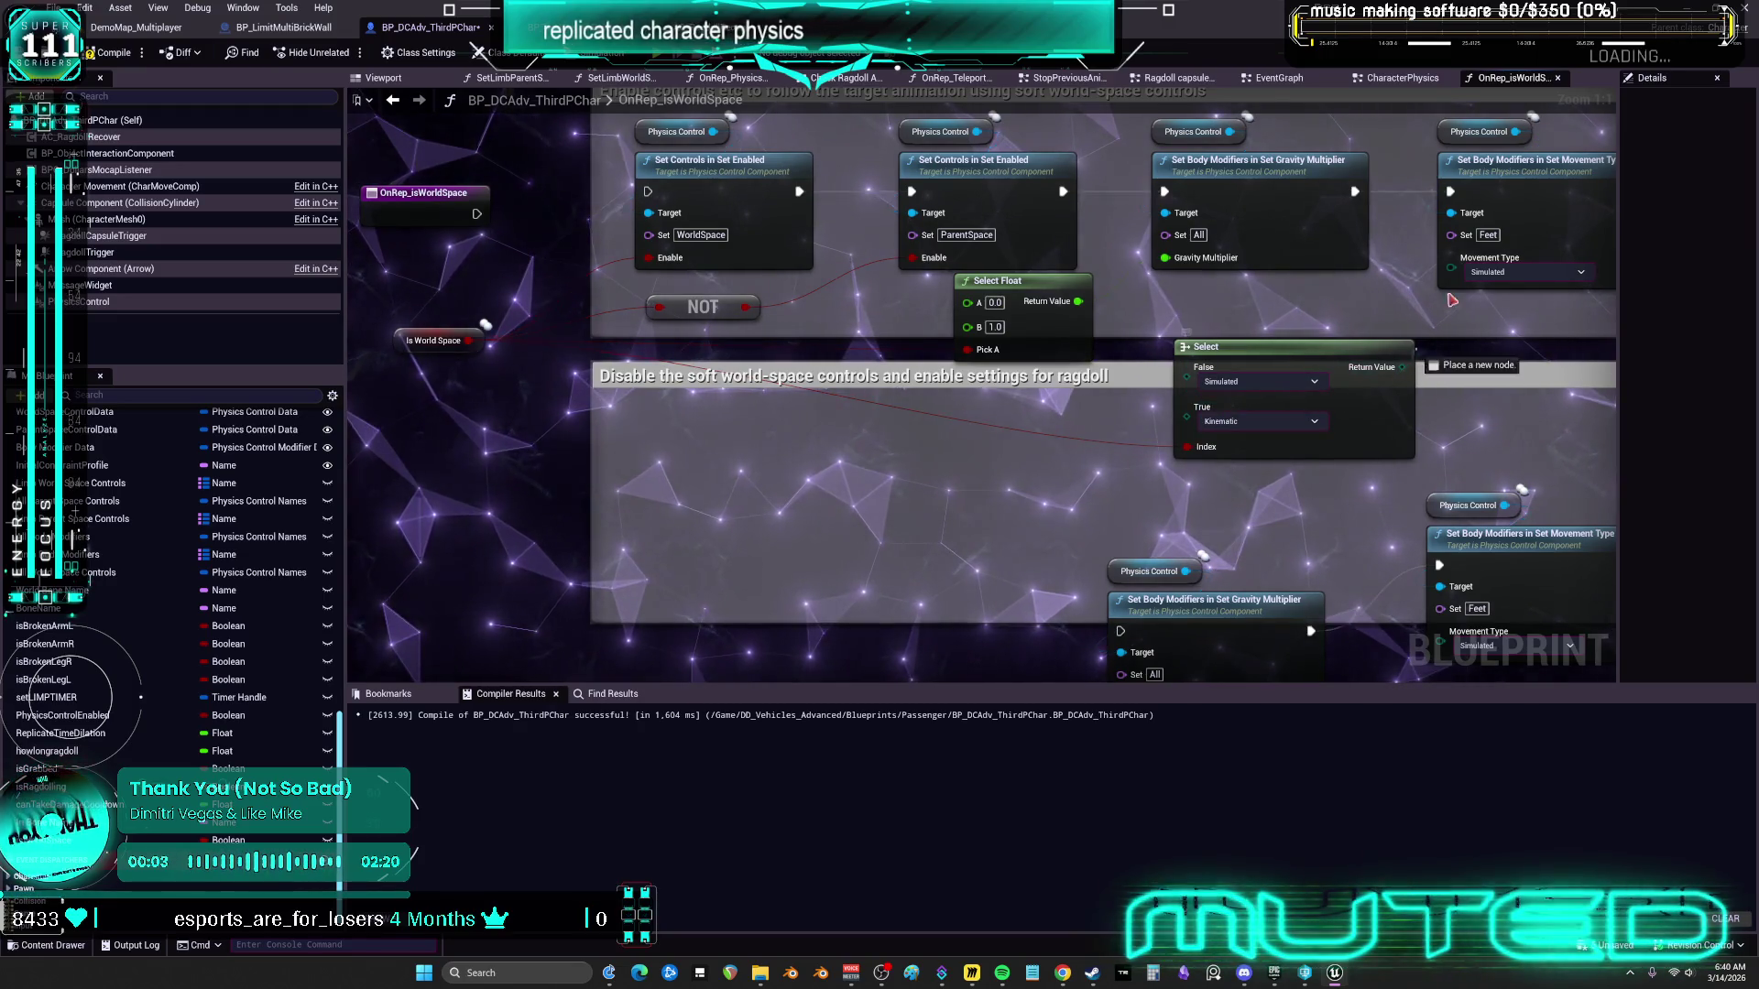
scroll(1452, 302, "down", 3)
left_click_drag(1459, 521, 1024, 366)
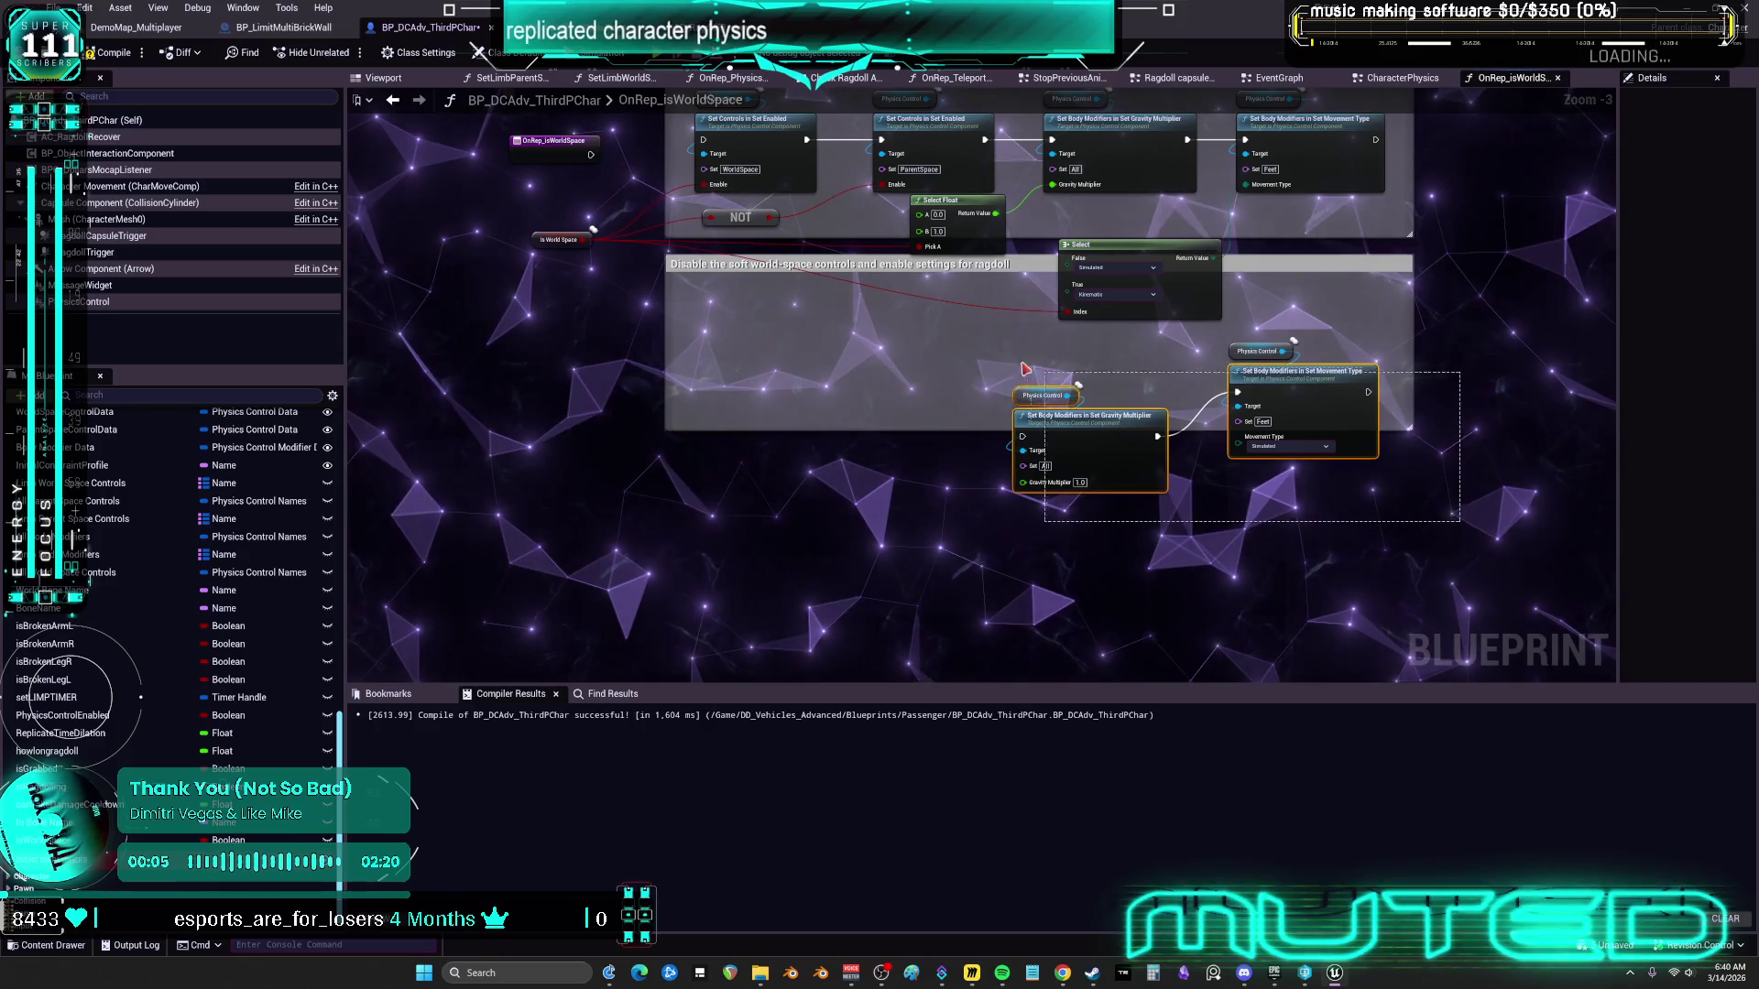
Delete the leftover lower nodes and the Disable ragdoll comment, then tidy the Select nodes
key("Delete")
left_click(1401, 412)
key("Delete")
scroll(1180, 444, "up", 3)
left_click_drag(1182, 452, 1157, 386)
left_click(1031, 448)
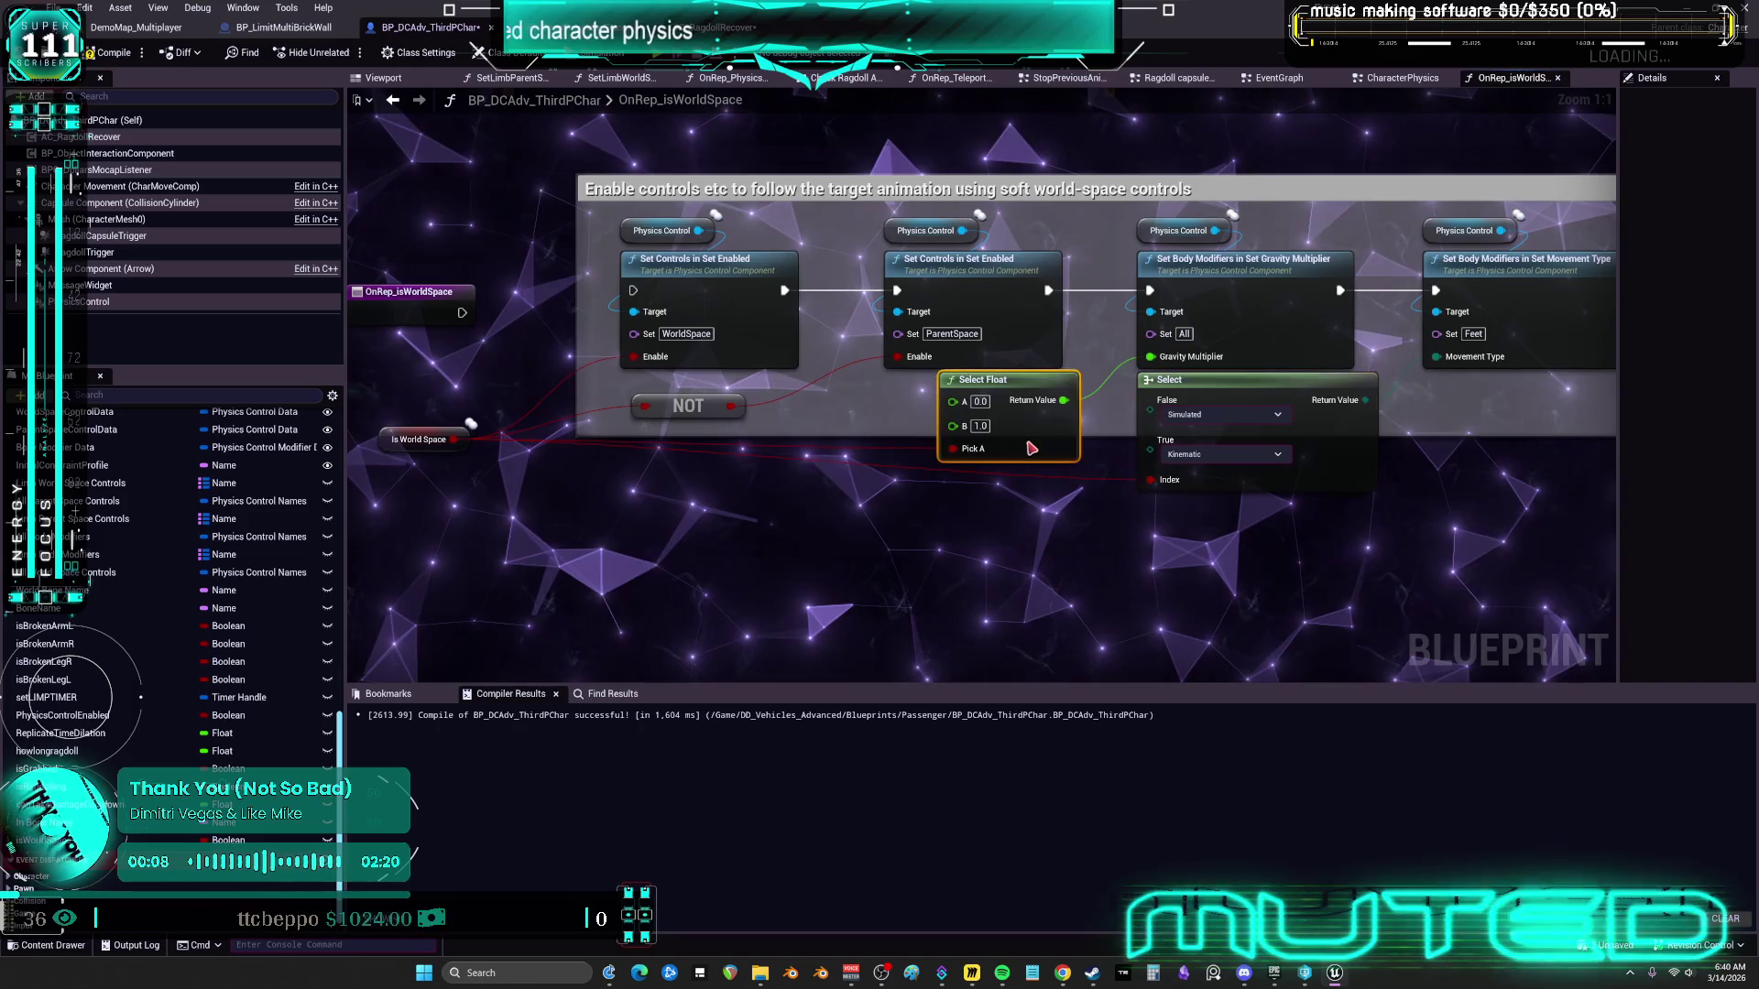
left_click_drag(1031, 448, 1021, 459)
Connect OnRep_isWorldSpace to the first Set Controls node and return to CharacterPhysics
left_click(555, 408)
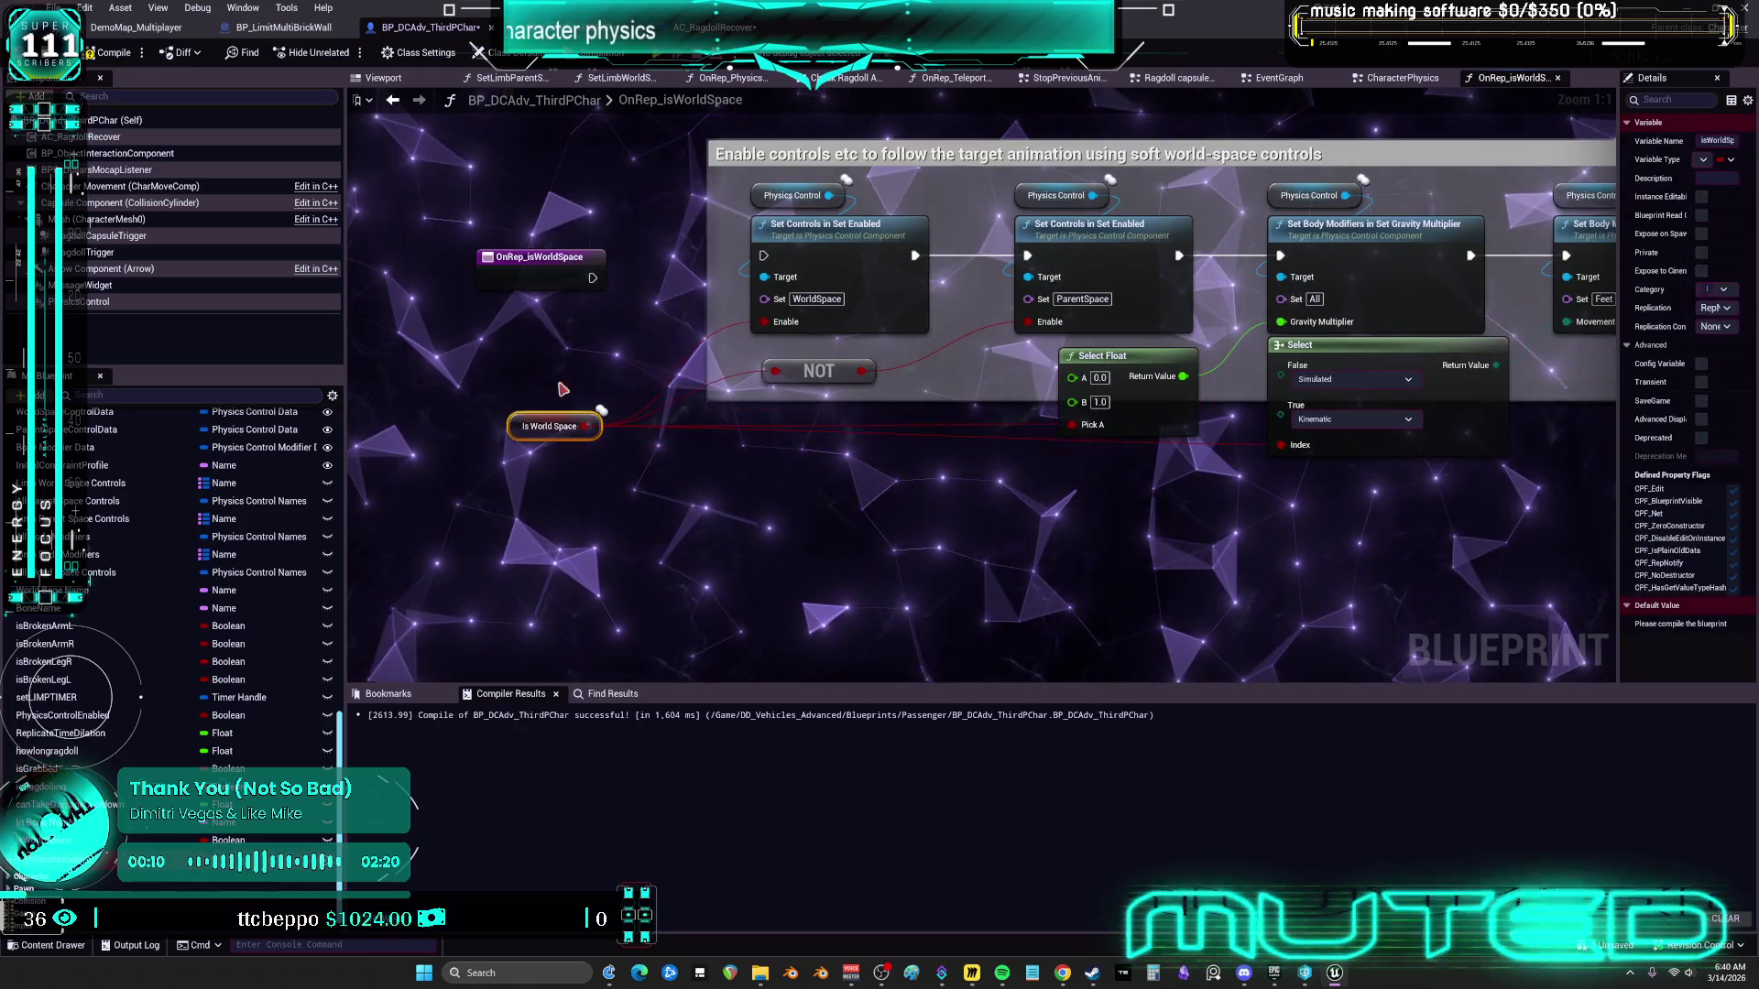
left_click_drag(554, 426, 554, 448)
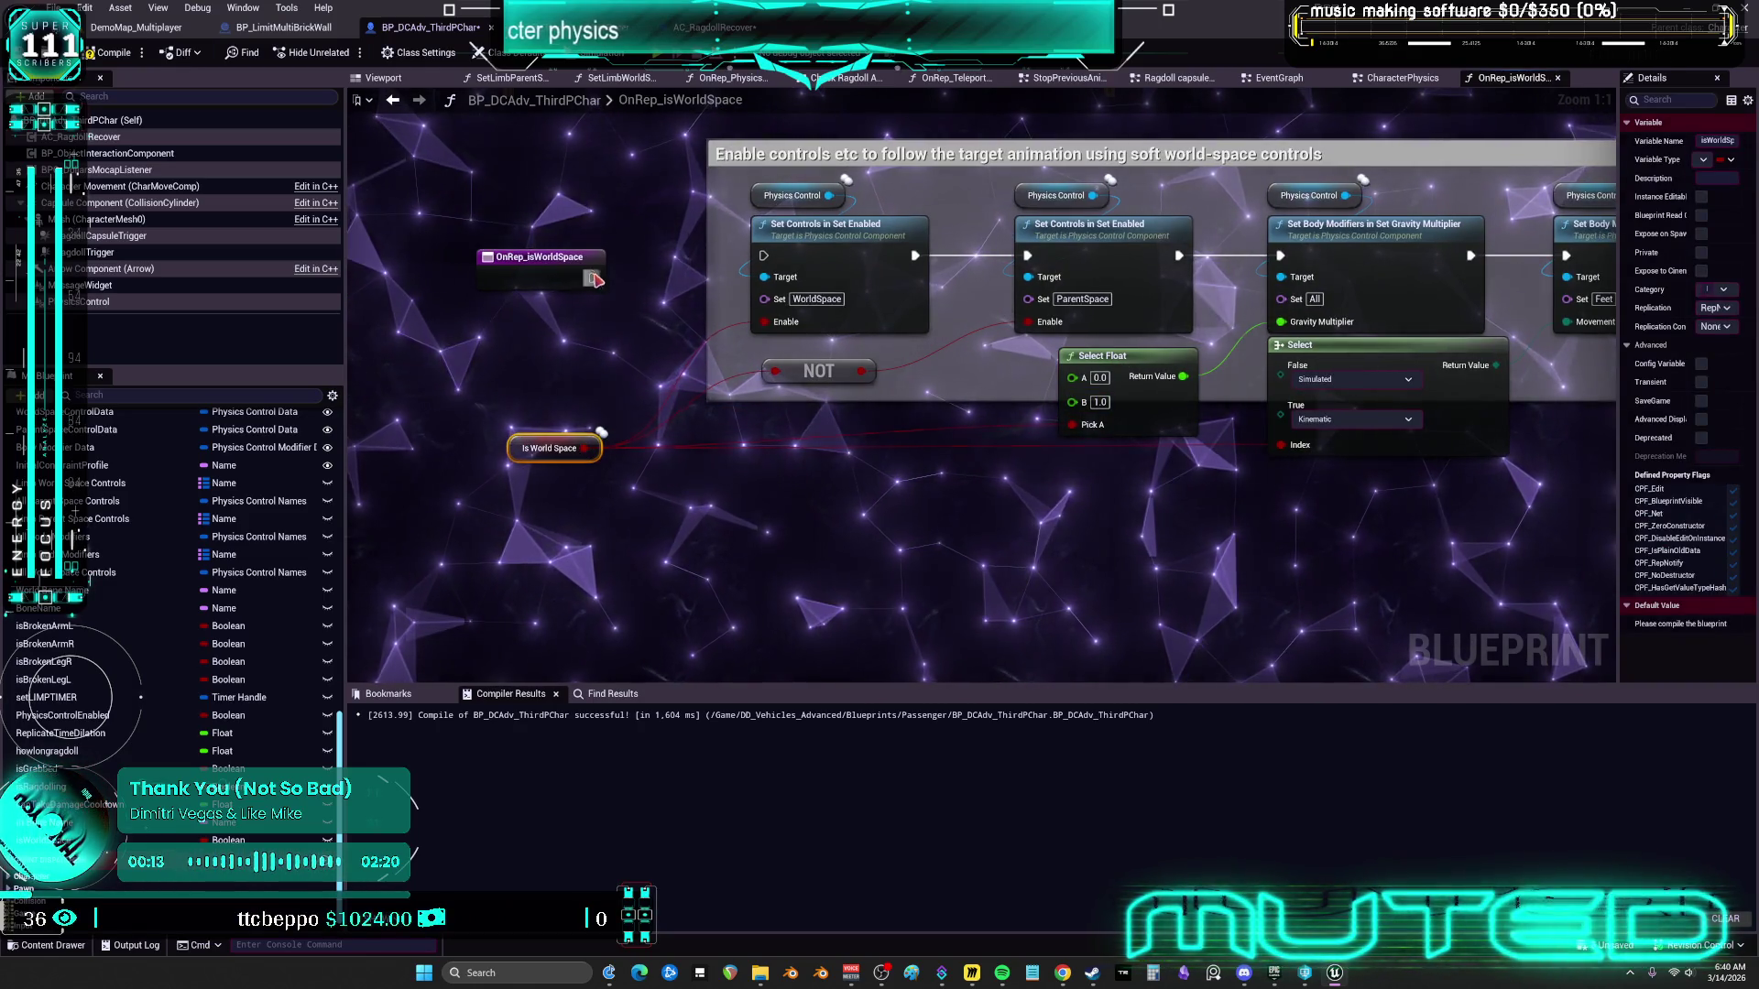
left_click_drag(593, 279, 763, 255)
left_click_drag(541, 258, 540, 248)
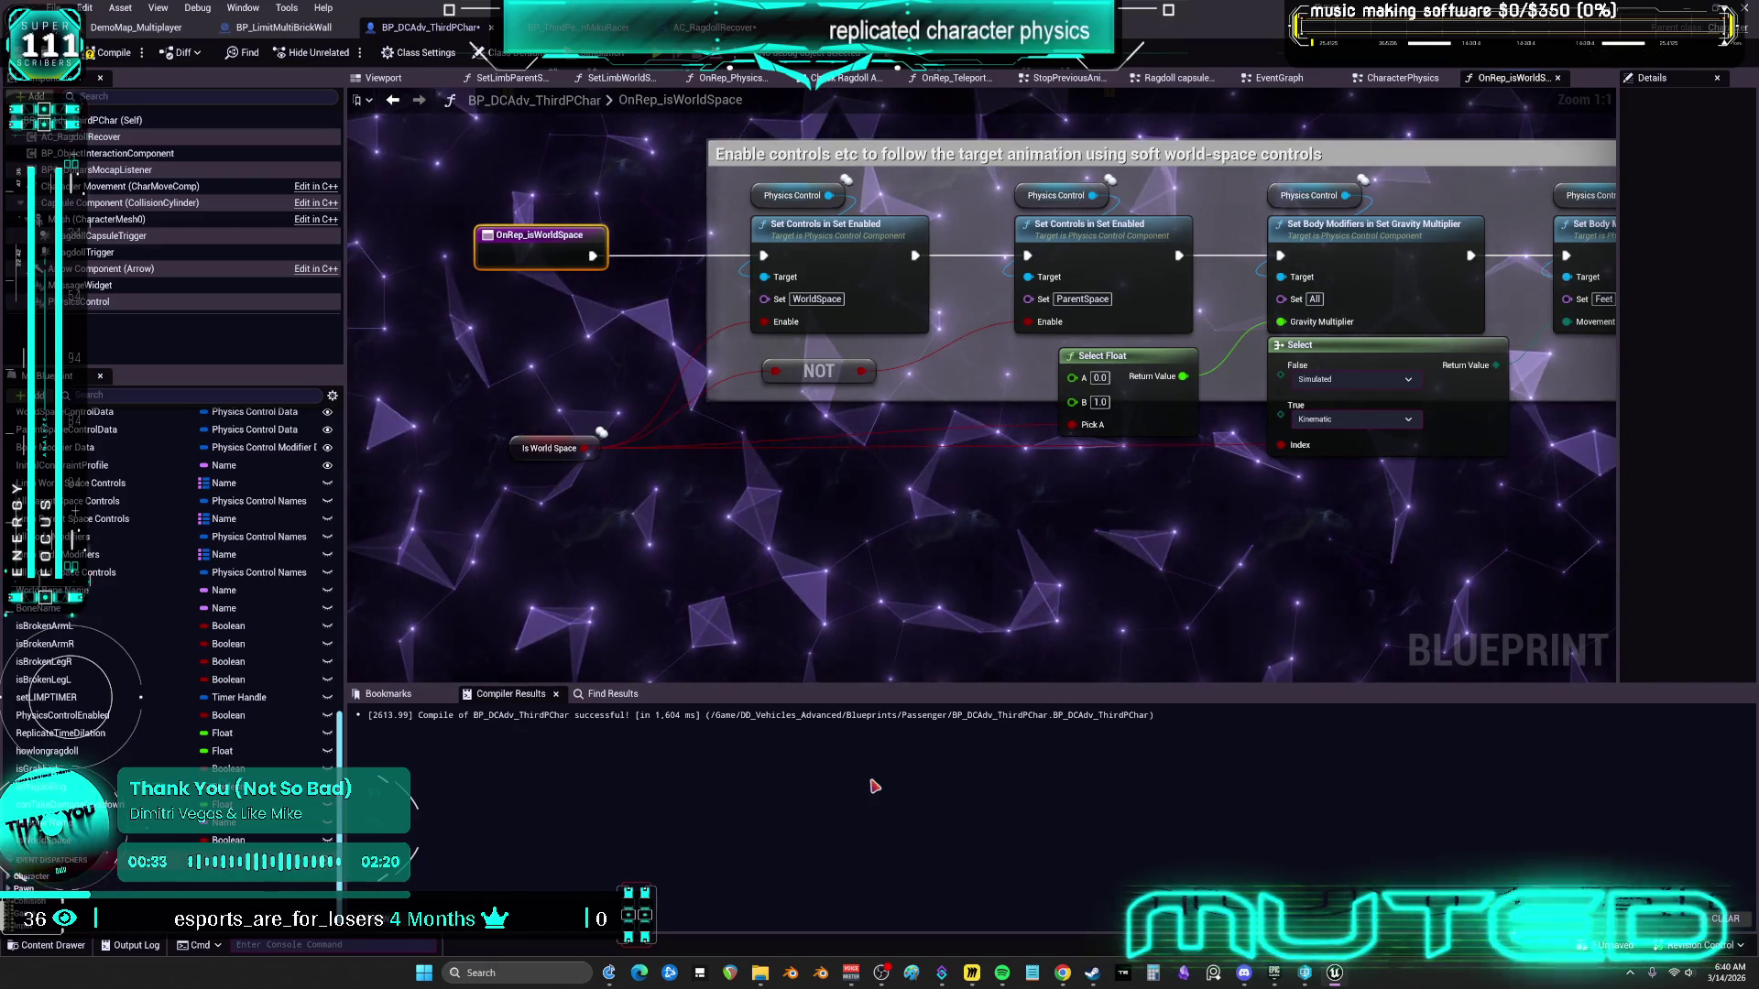
left_click(1406, 80)
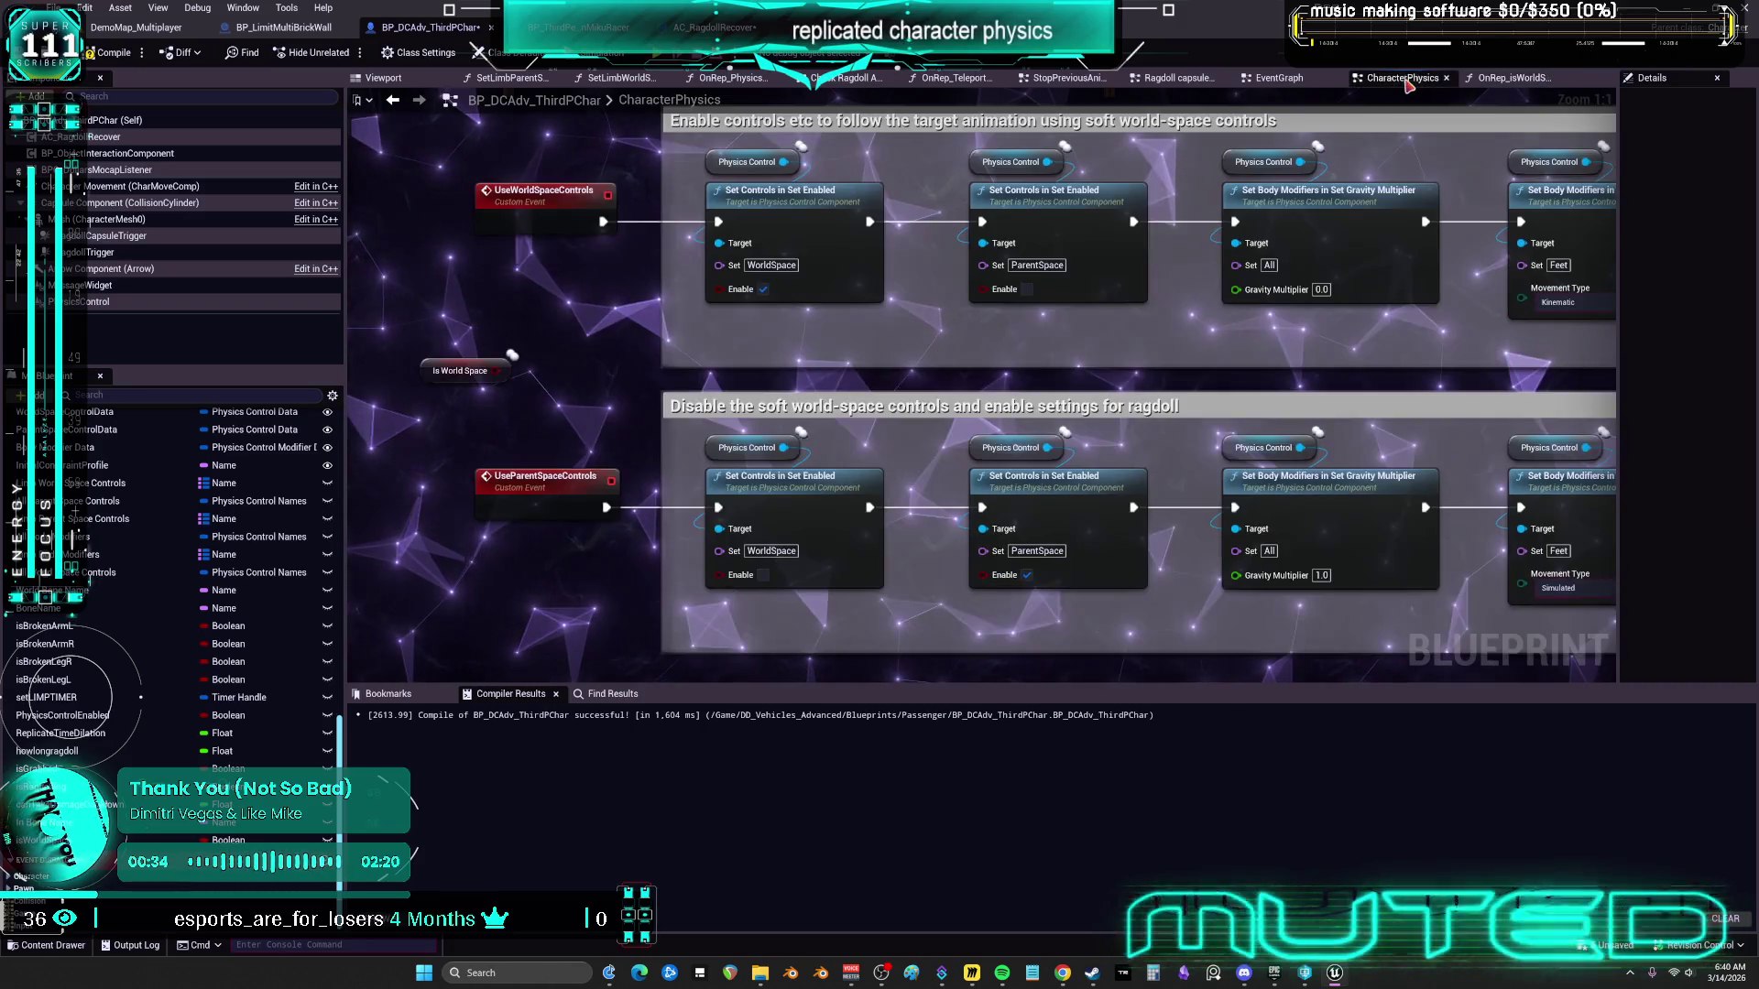
Drop isWorldSpace as a SET w/ Notify node and duplicate it for the second event
scroll(665, 414, "down", 1)
mouse_move(573, 386)
left_mouse_down()
mouse_move(626, 401)
mouse_move(851, 369)
left_mouse_up()
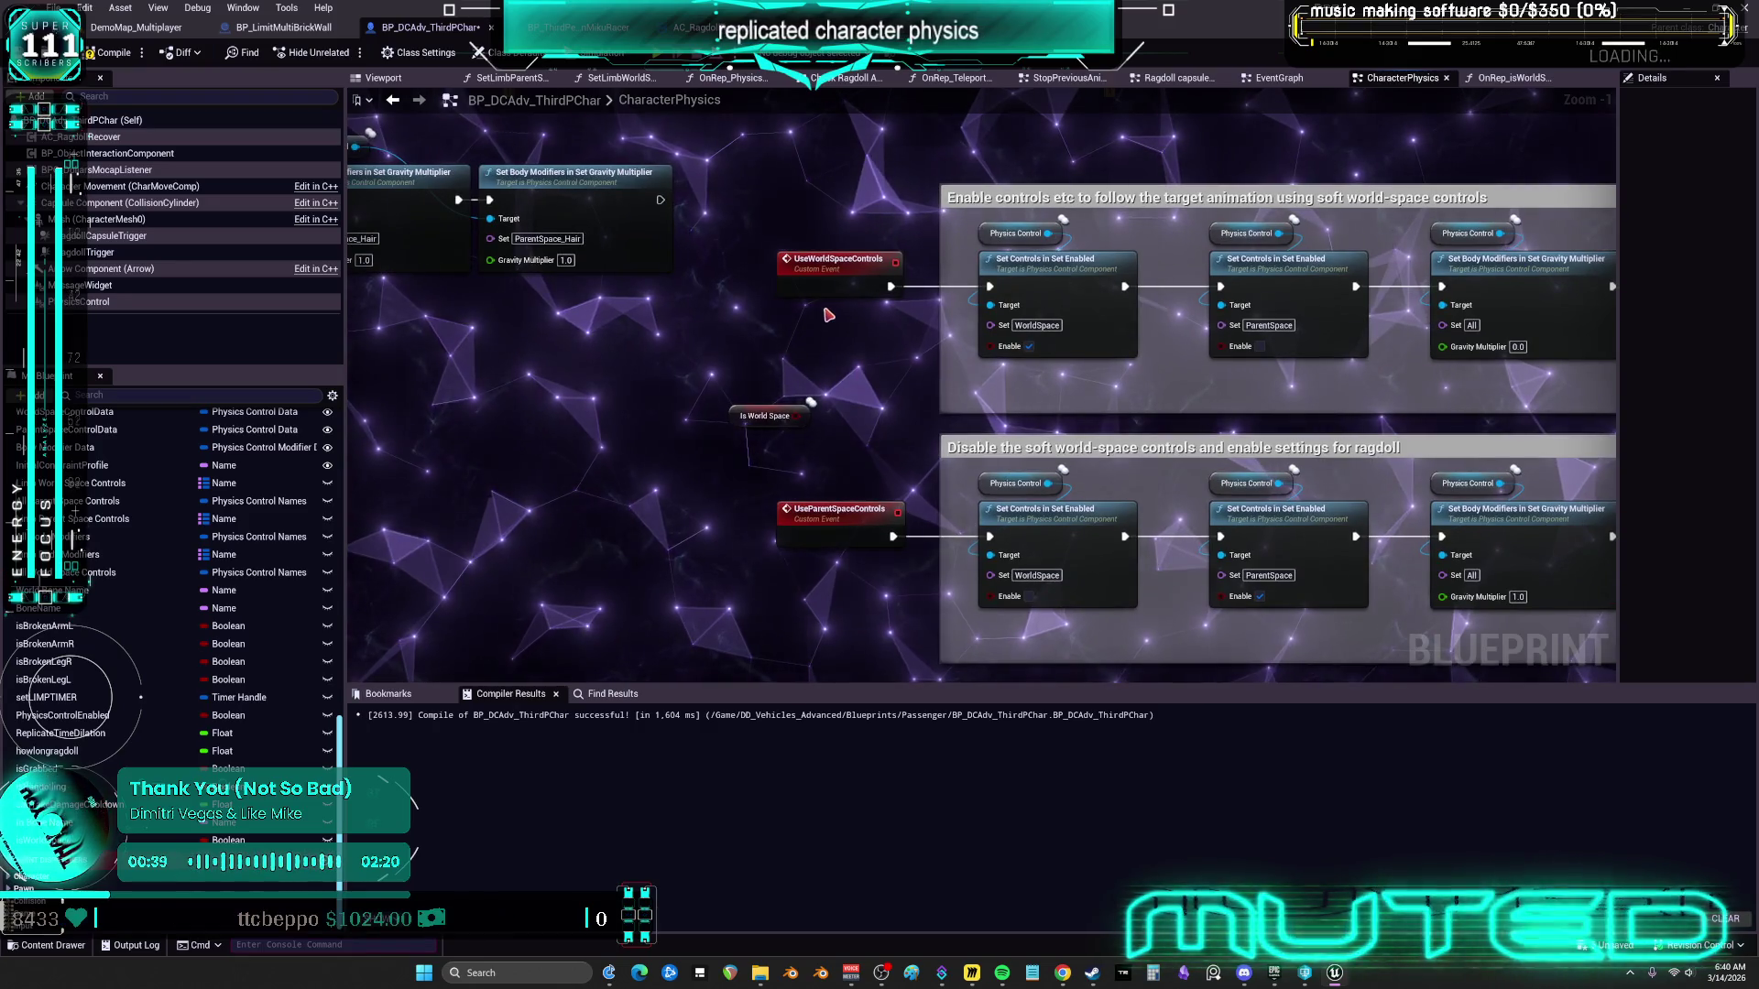
mouse_move(42, 840)
left_mouse_down()
mouse_move(641, 412)
mouse_move(805, 346)
left_mouse_up()
left_click(852, 381)
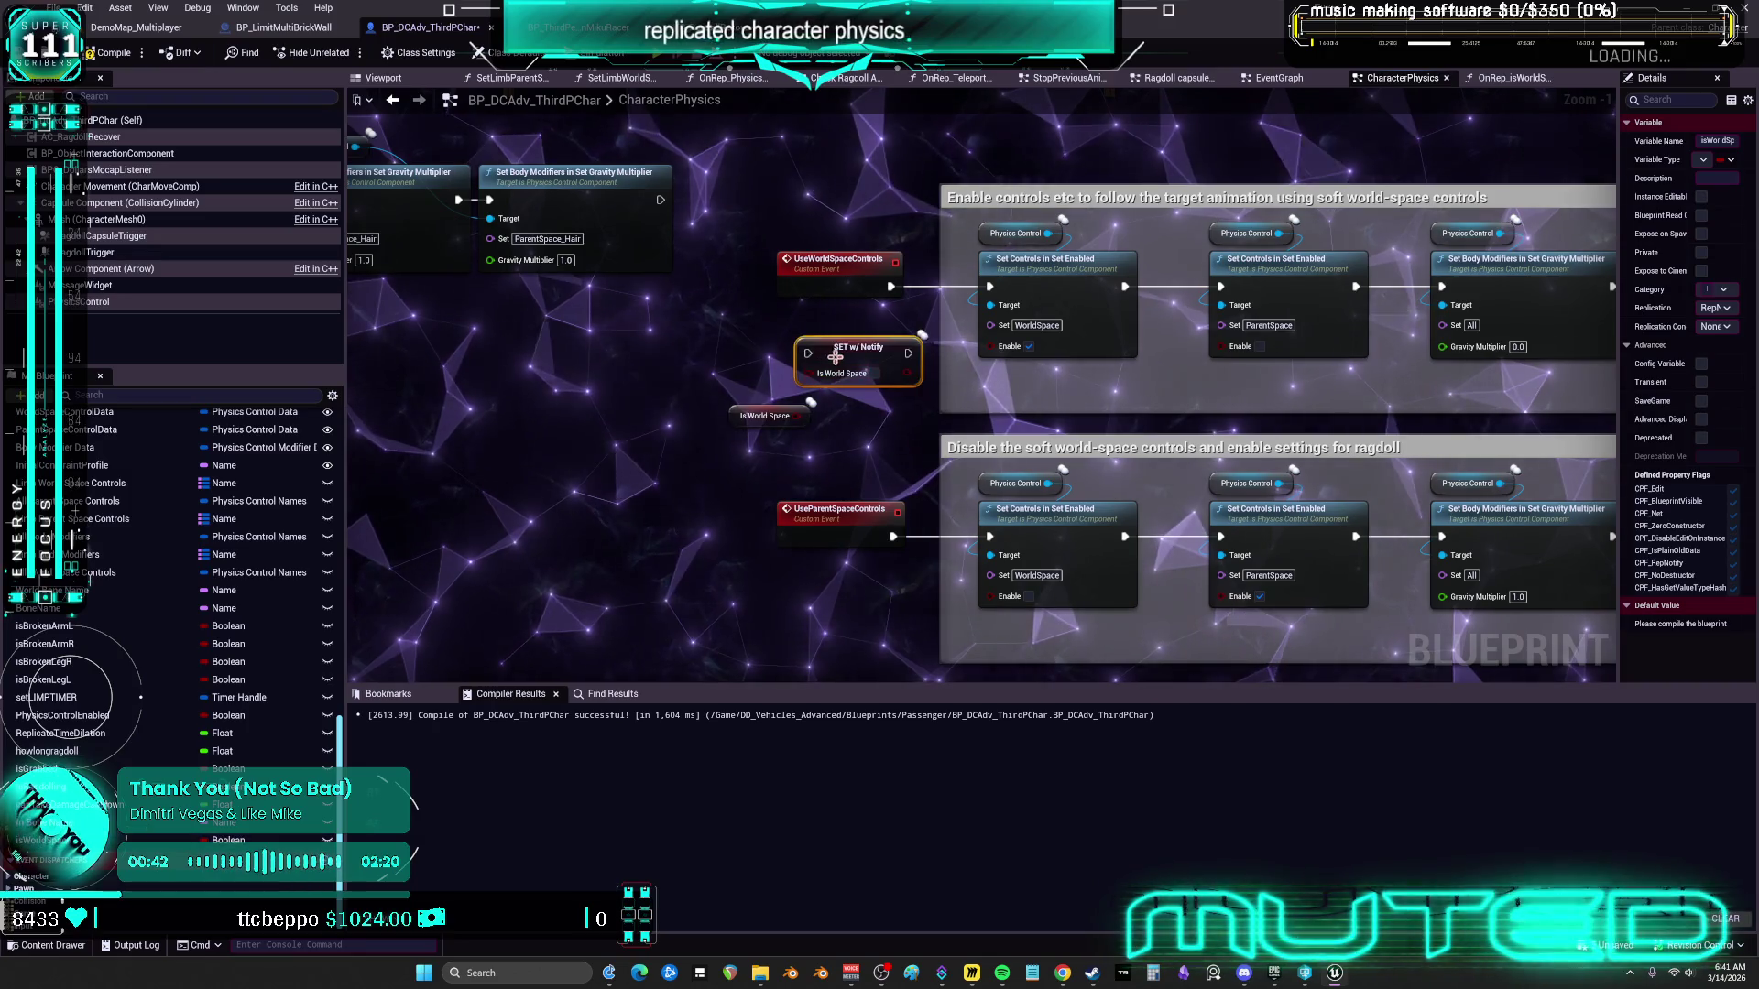
left_click_drag(881, 441, 859, 432)
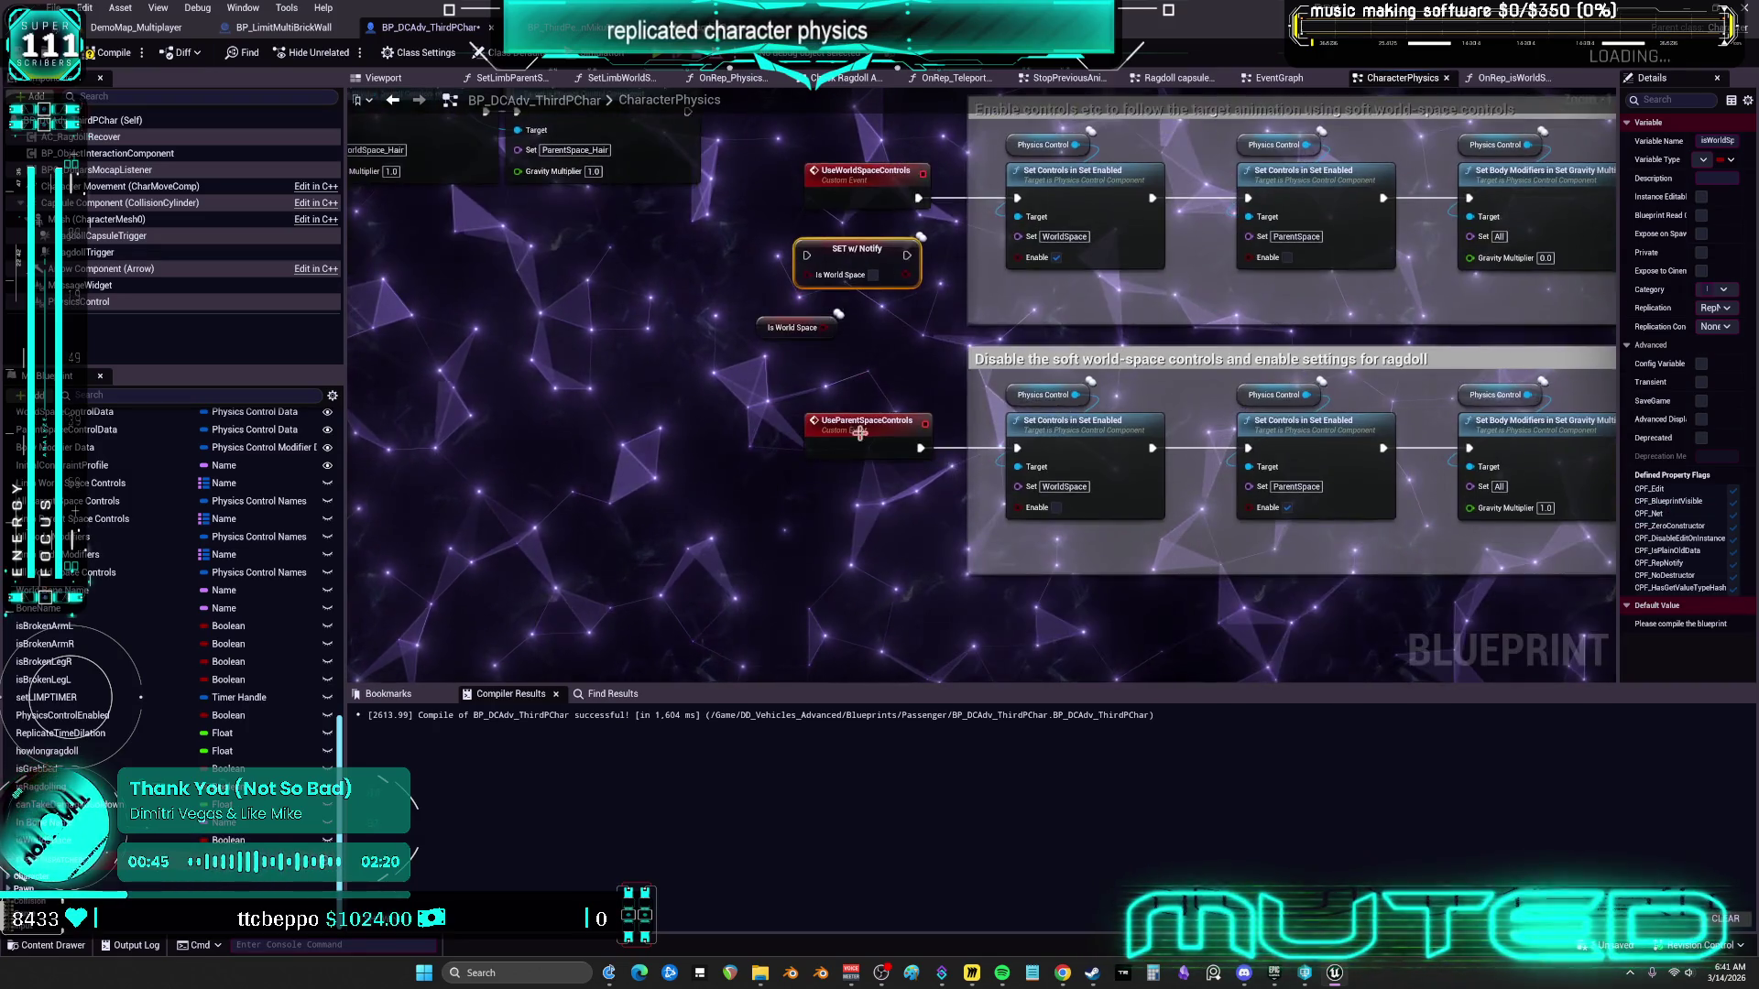
key("ctrl+d")
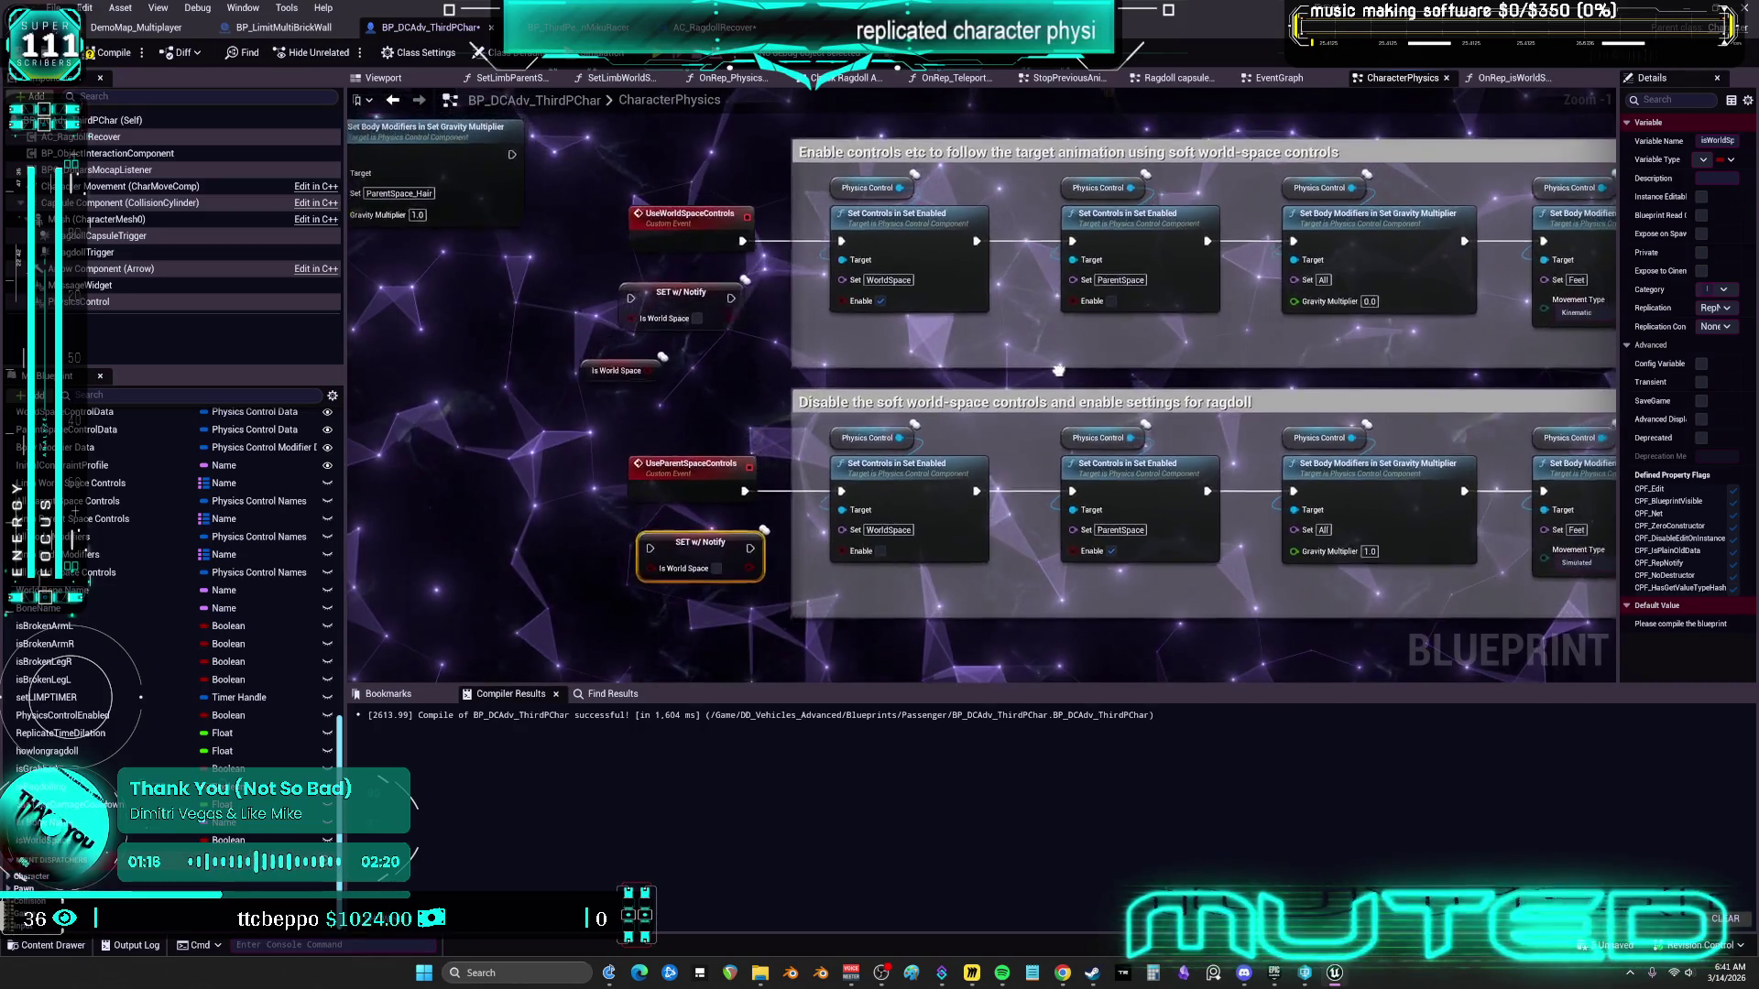
Align the events and SET nodes, then open BP_ThirdPersonMikuRacer's event graph
left_click_drag(1062, 358, 1044, 368)
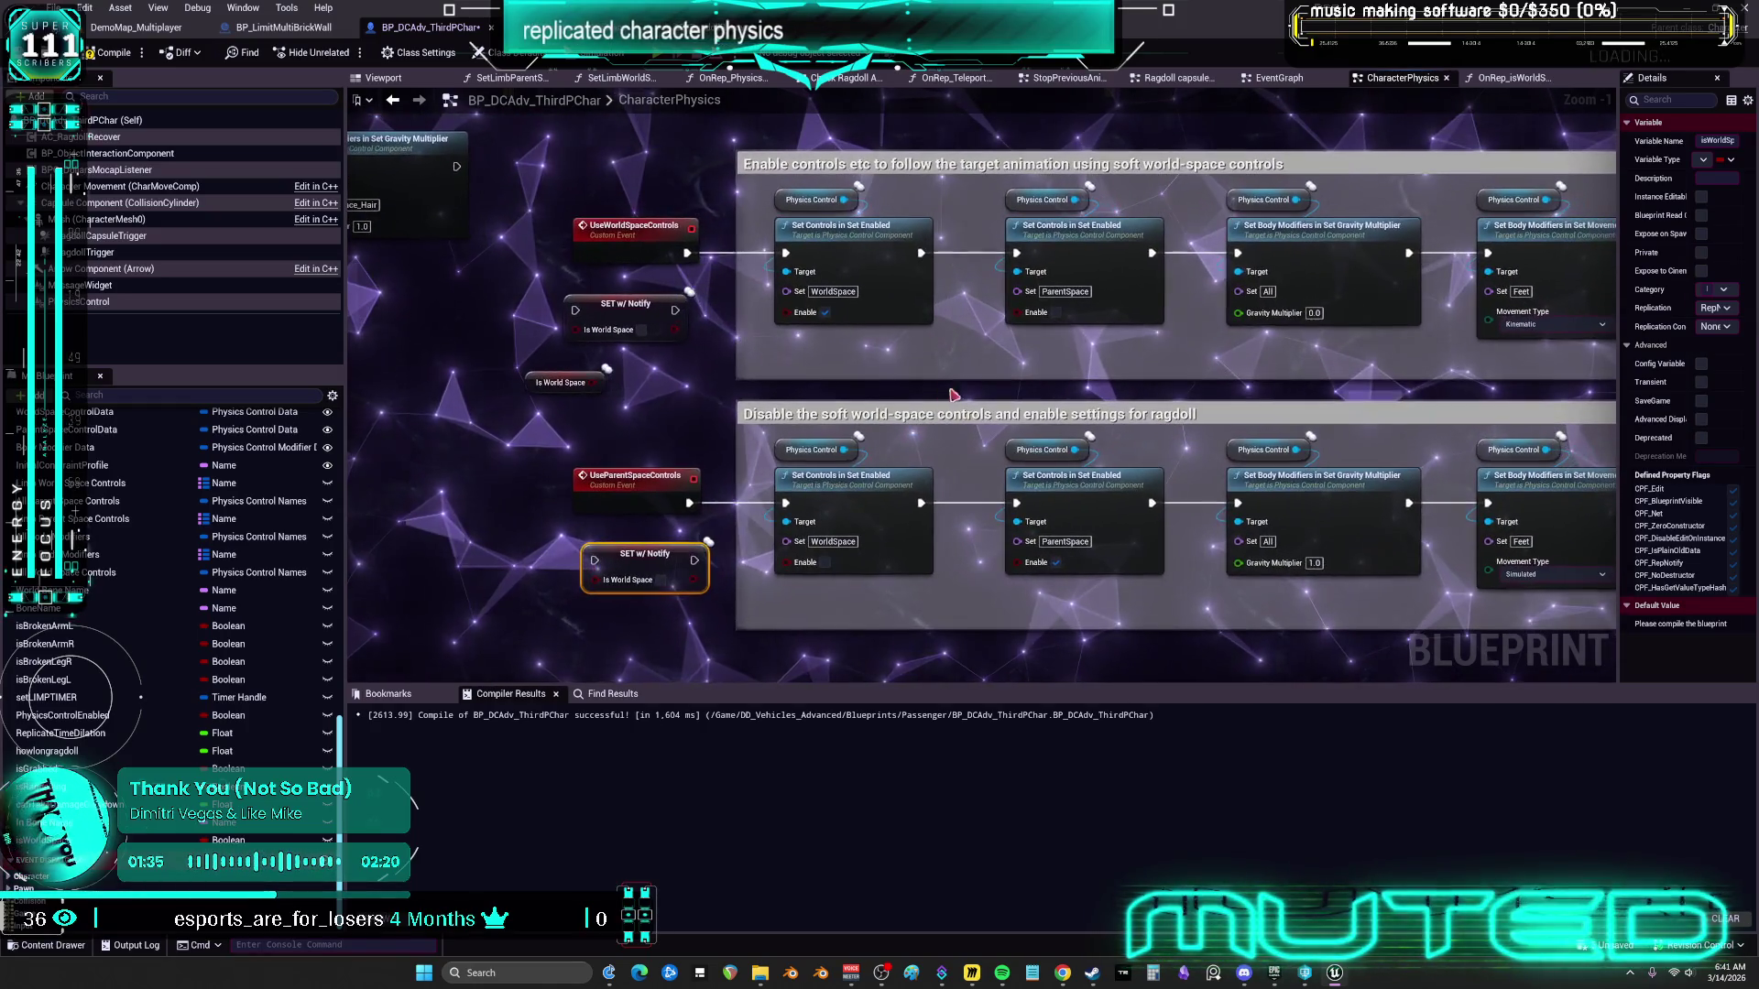
key("shift+a")
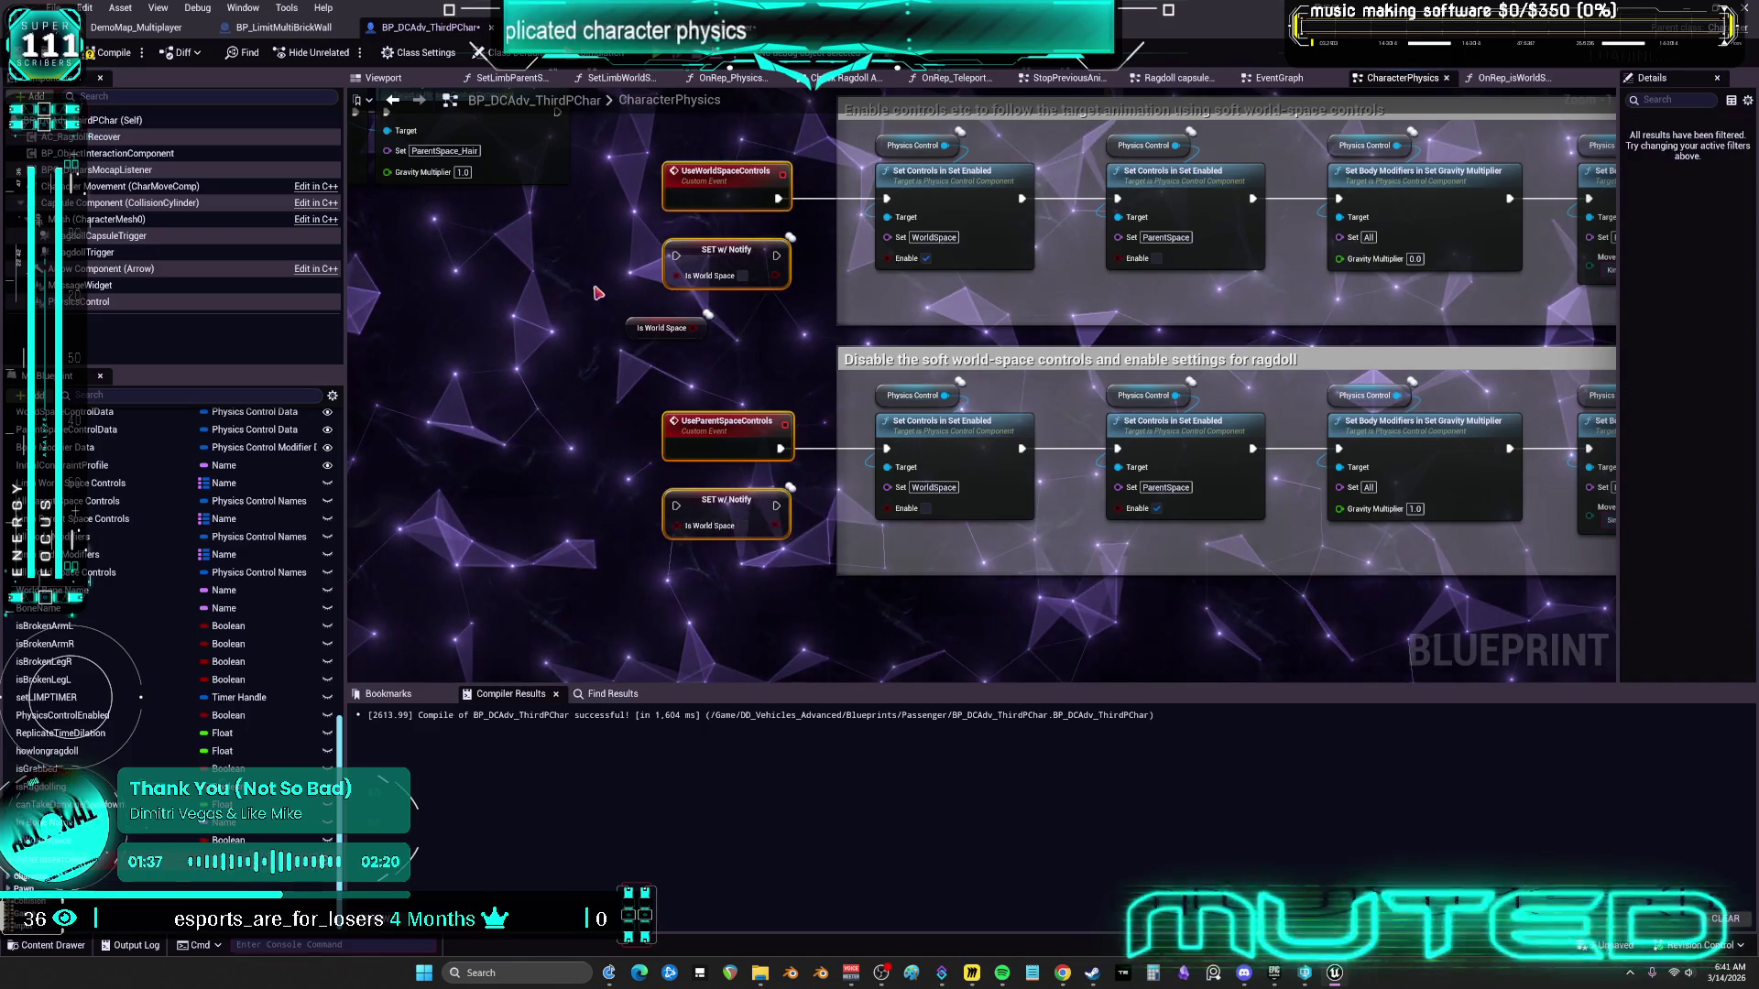
left_click_drag(648, 329, 666, 349)
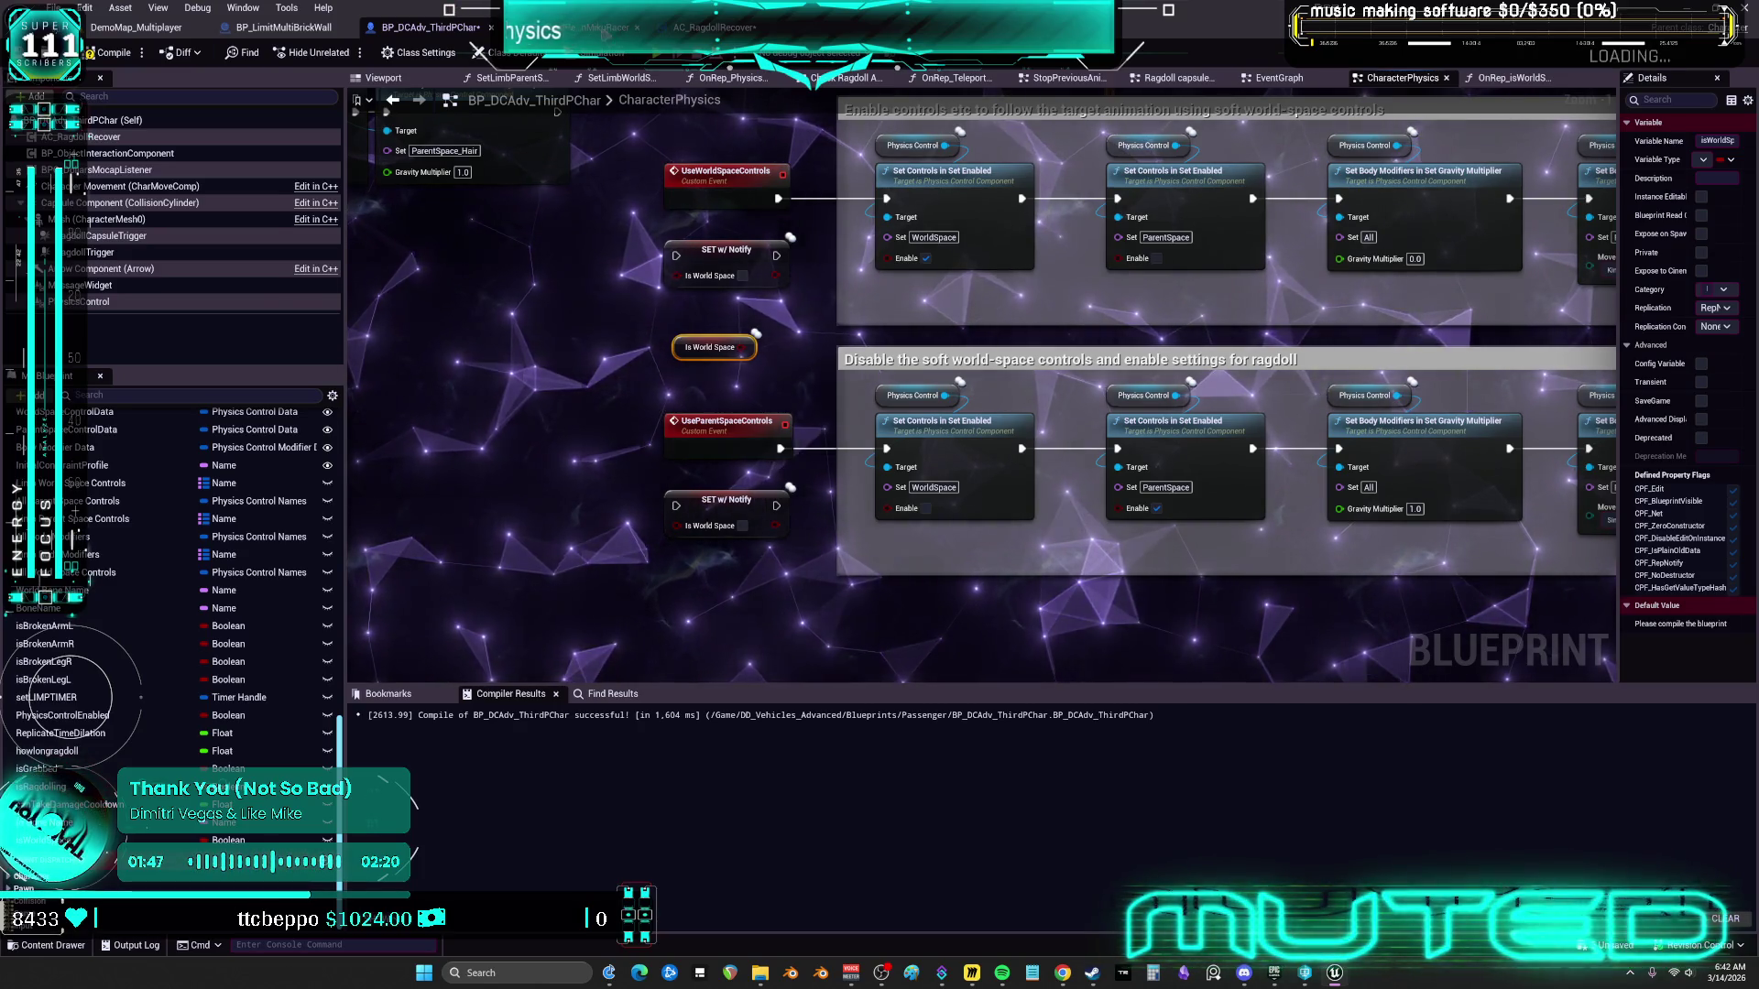
left_click(604, 28)
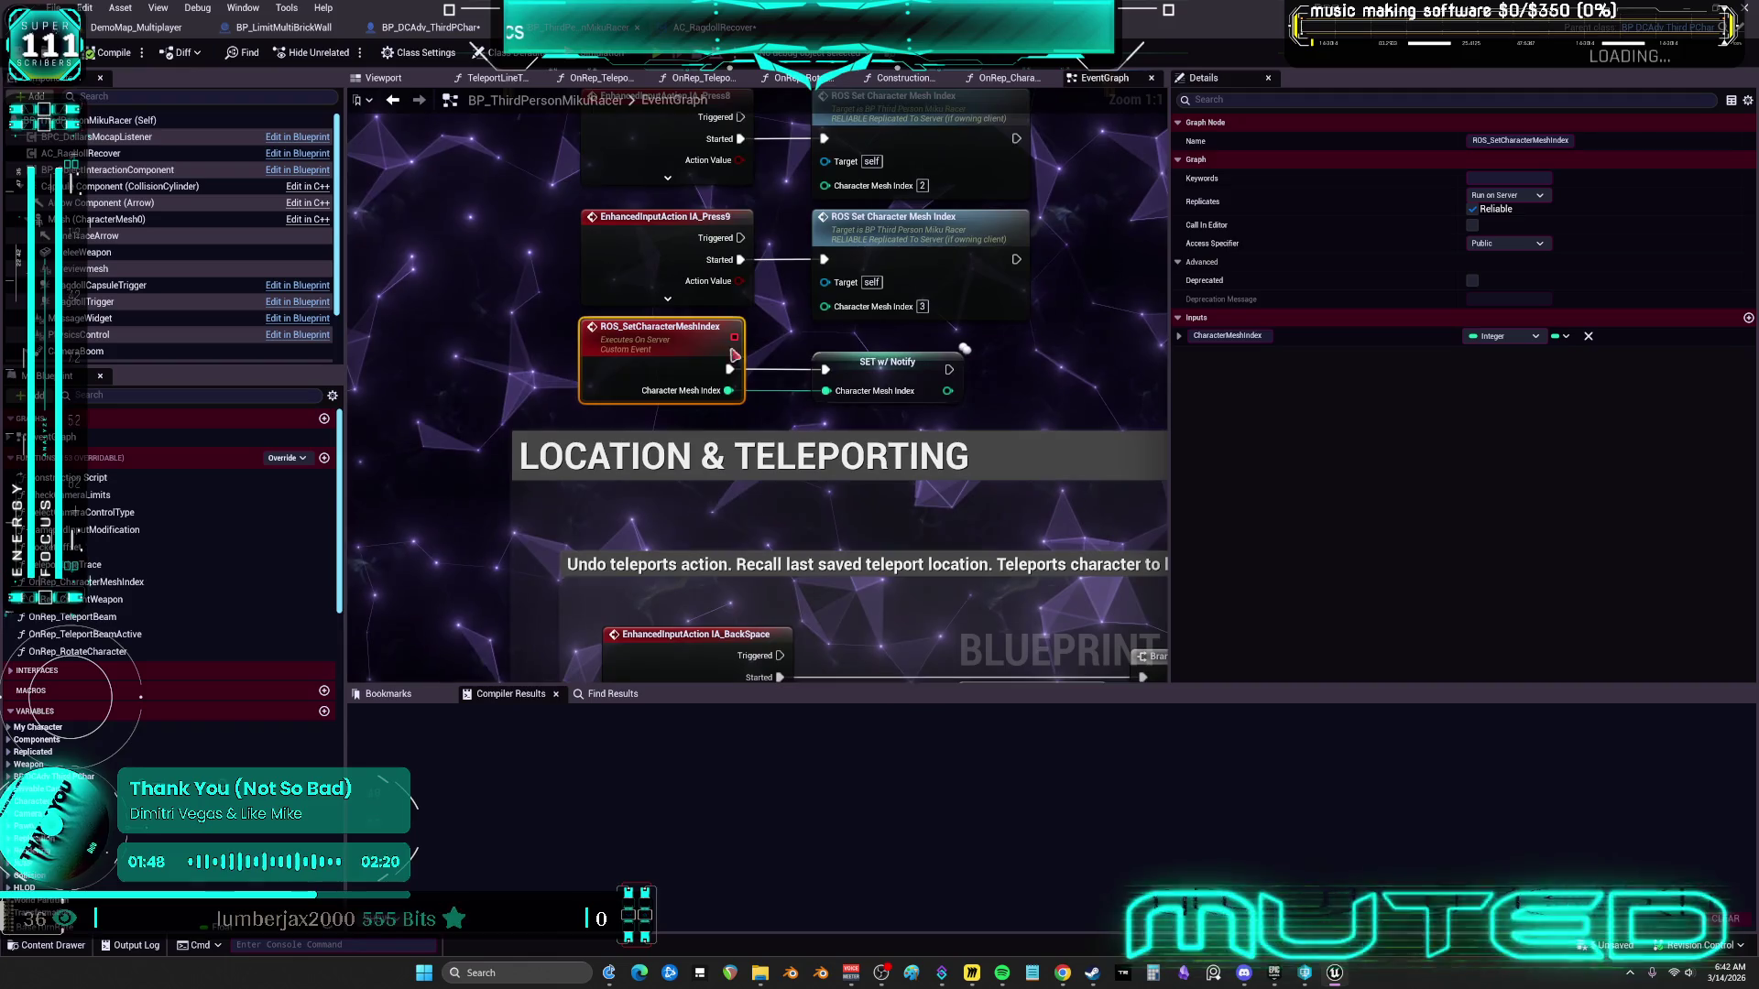
scroll(649, 348, "down", 3)
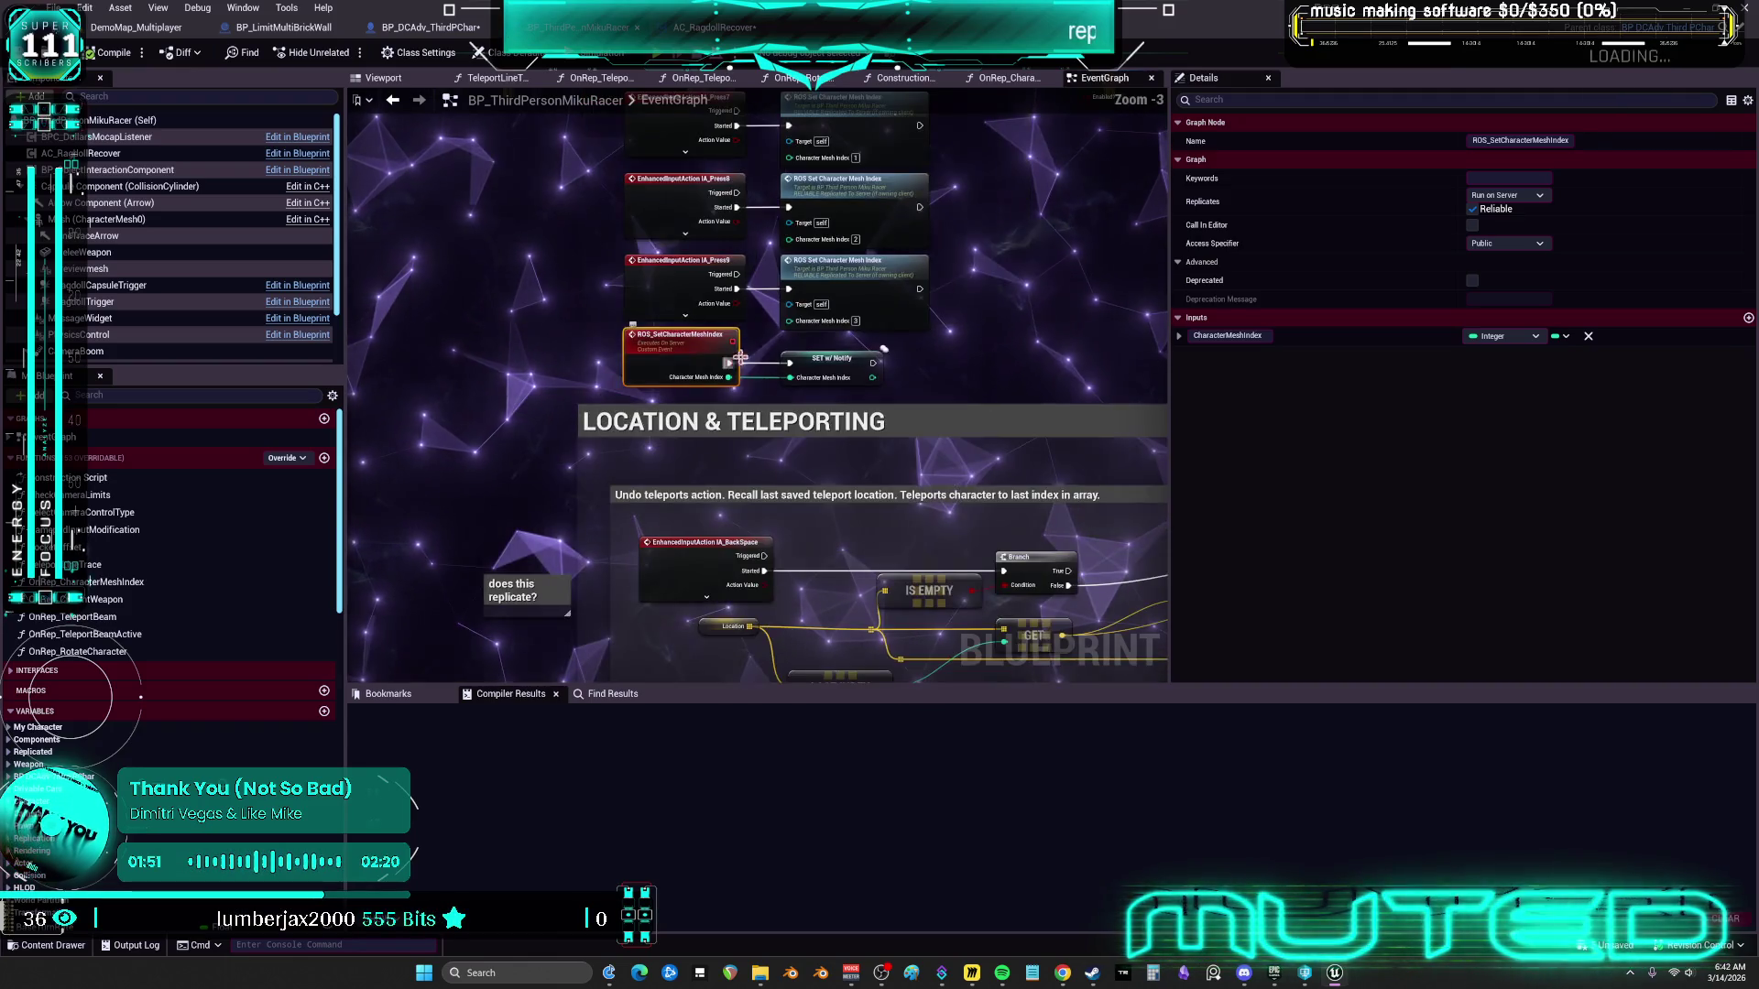
mouse_move(897, 355)
left_mouse_down()
mouse_move(897, 316)
mouse_move(1011, 382)
mouse_move(987, 359)
mouse_move(913, 321)
mouse_move(1019, 428)
mouse_move(929, 361)
mouse_move(853, 342)
mouse_move(969, 325)
mouse_move(943, 311)
mouse_move(876, 370)
mouse_move(955, 326)
mouse_move(981, 363)
left_mouse_up()
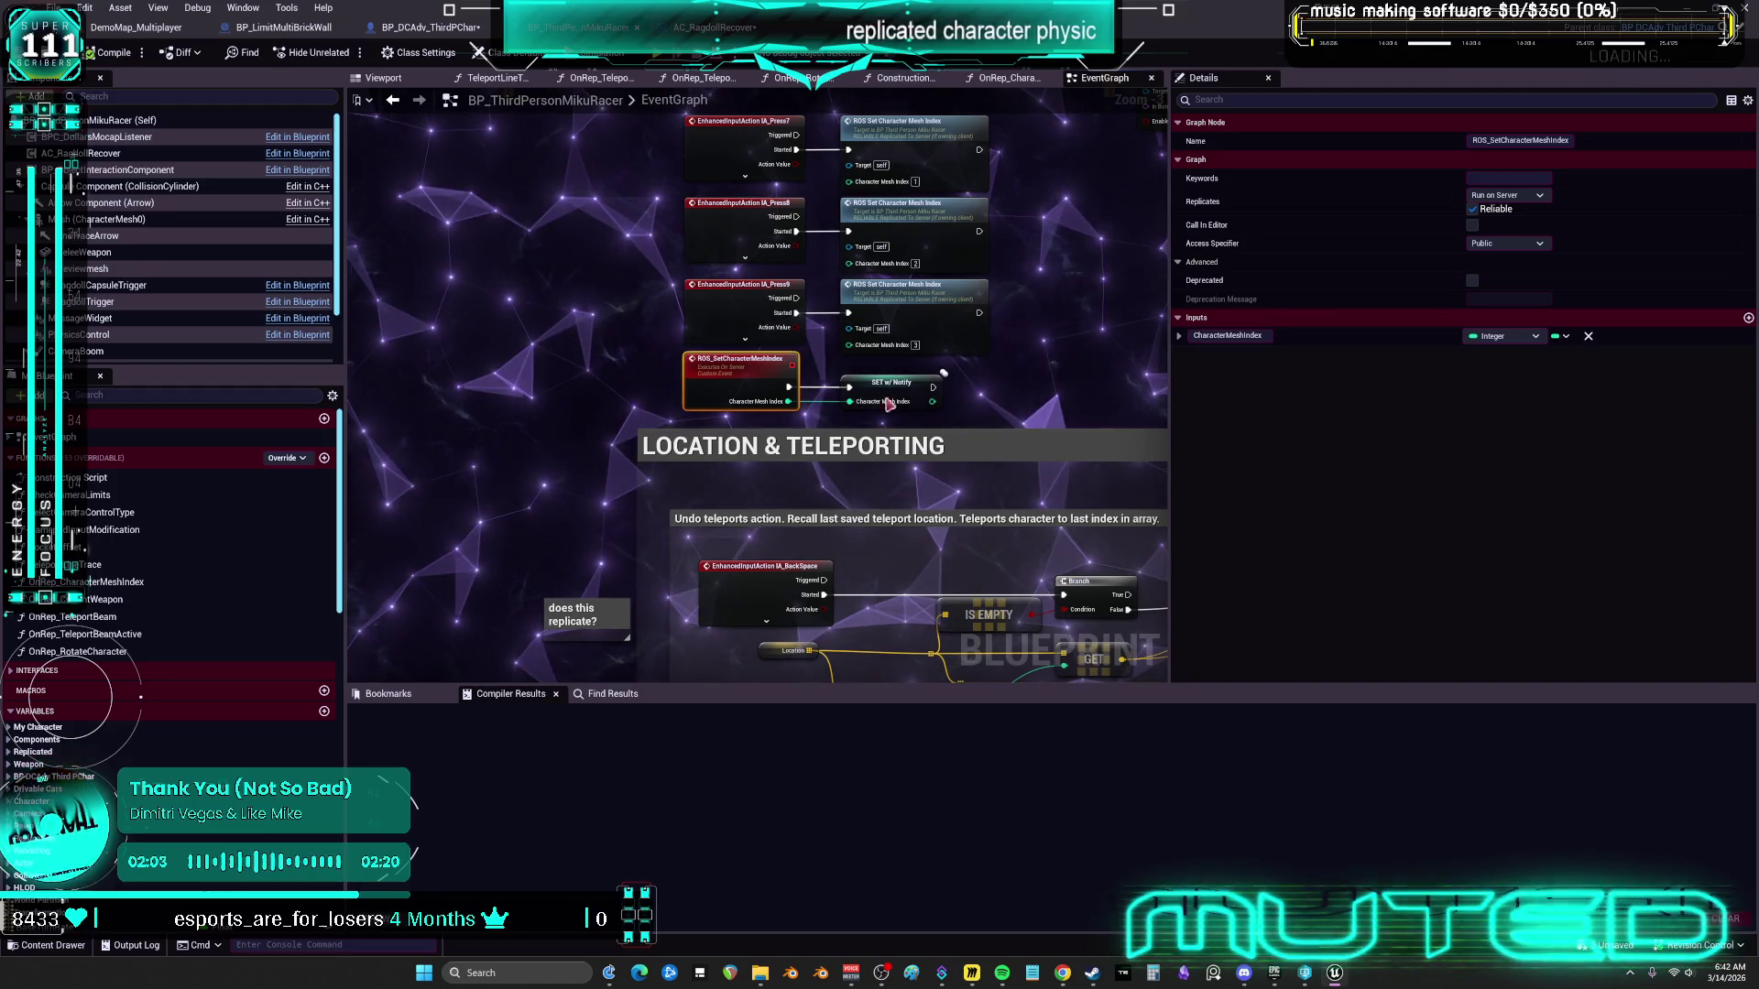
mouse_move(885, 337)
left_mouse_down()
mouse_move(725, 385)
mouse_move(596, 342)
mouse_move(979, 281)
mouse_move(740, 354)
mouse_move(758, 376)
mouse_move(1028, 338)
mouse_move(927, 347)
mouse_move(885, 394)
mouse_move(990, 377)
mouse_move(898, 373)
mouse_move(1003, 401)
mouse_move(925, 387)
left_mouse_up()
mouse_move(1021, 420)
left_mouse_down()
mouse_move(915, 423)
mouse_move(982, 383)
mouse_move(1021, 395)
mouse_move(954, 435)
mouse_move(1009, 412)
mouse_move(998, 432)
mouse_move(962, 414)
mouse_move(999, 461)
left_mouse_up()
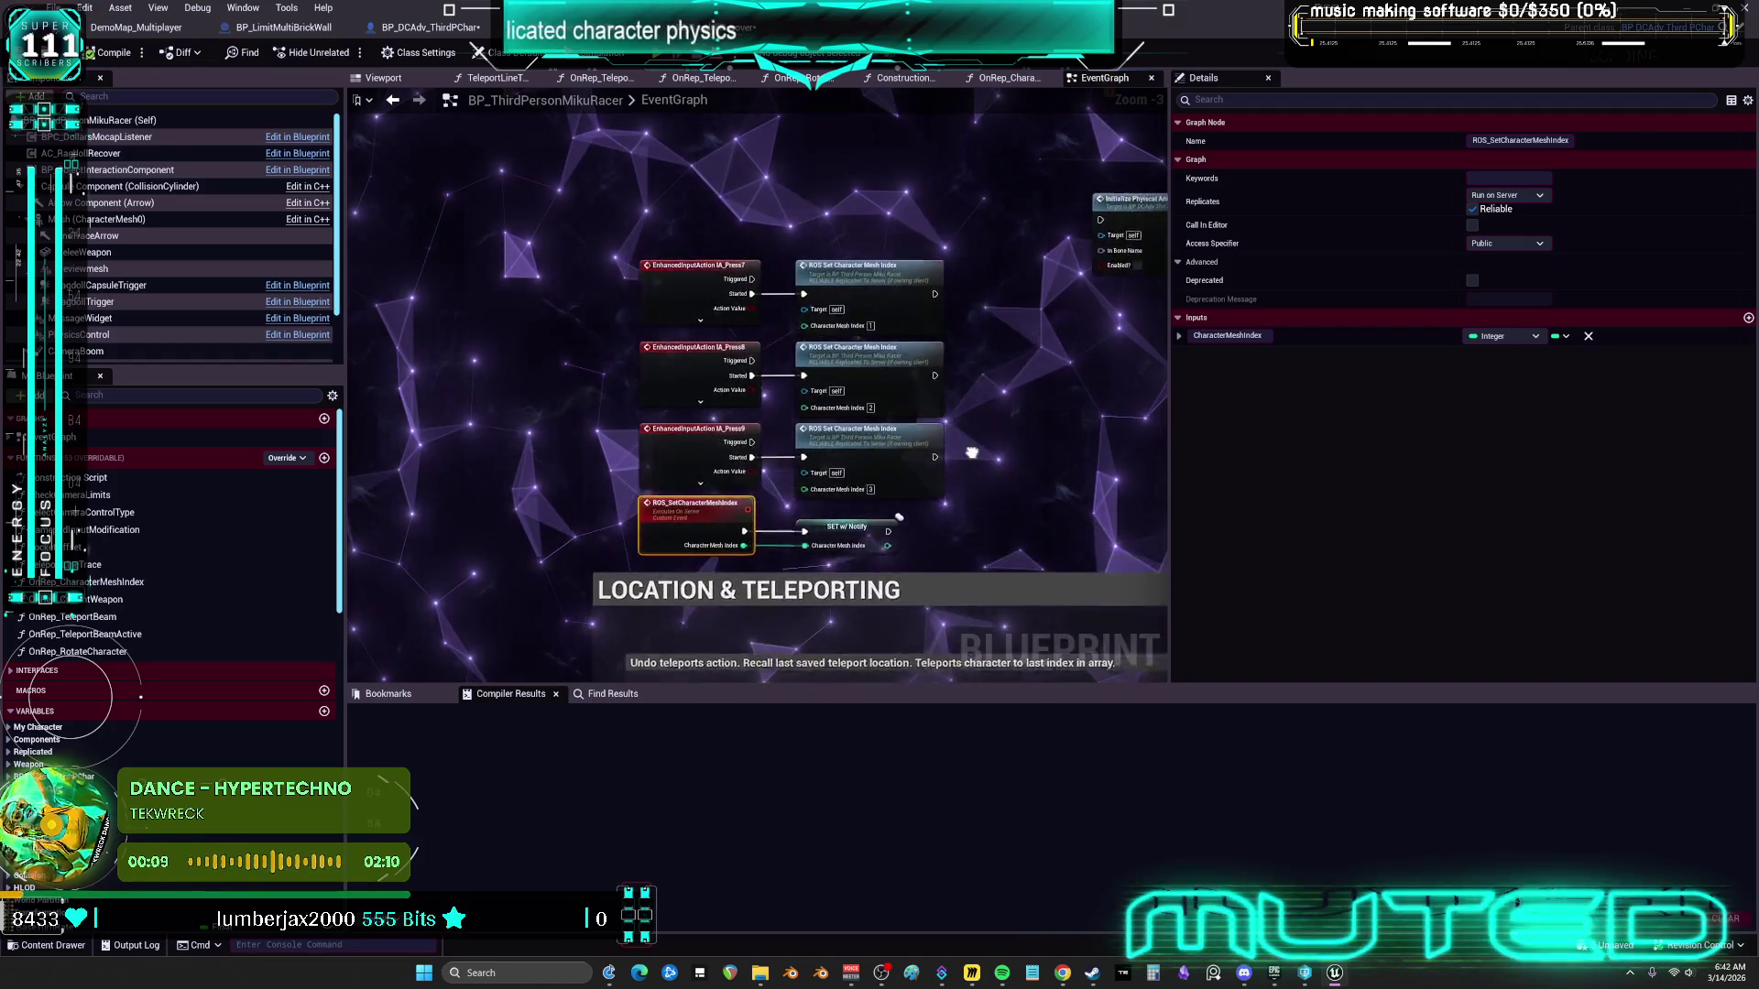
left_click_drag(974, 438, 1034, 478)
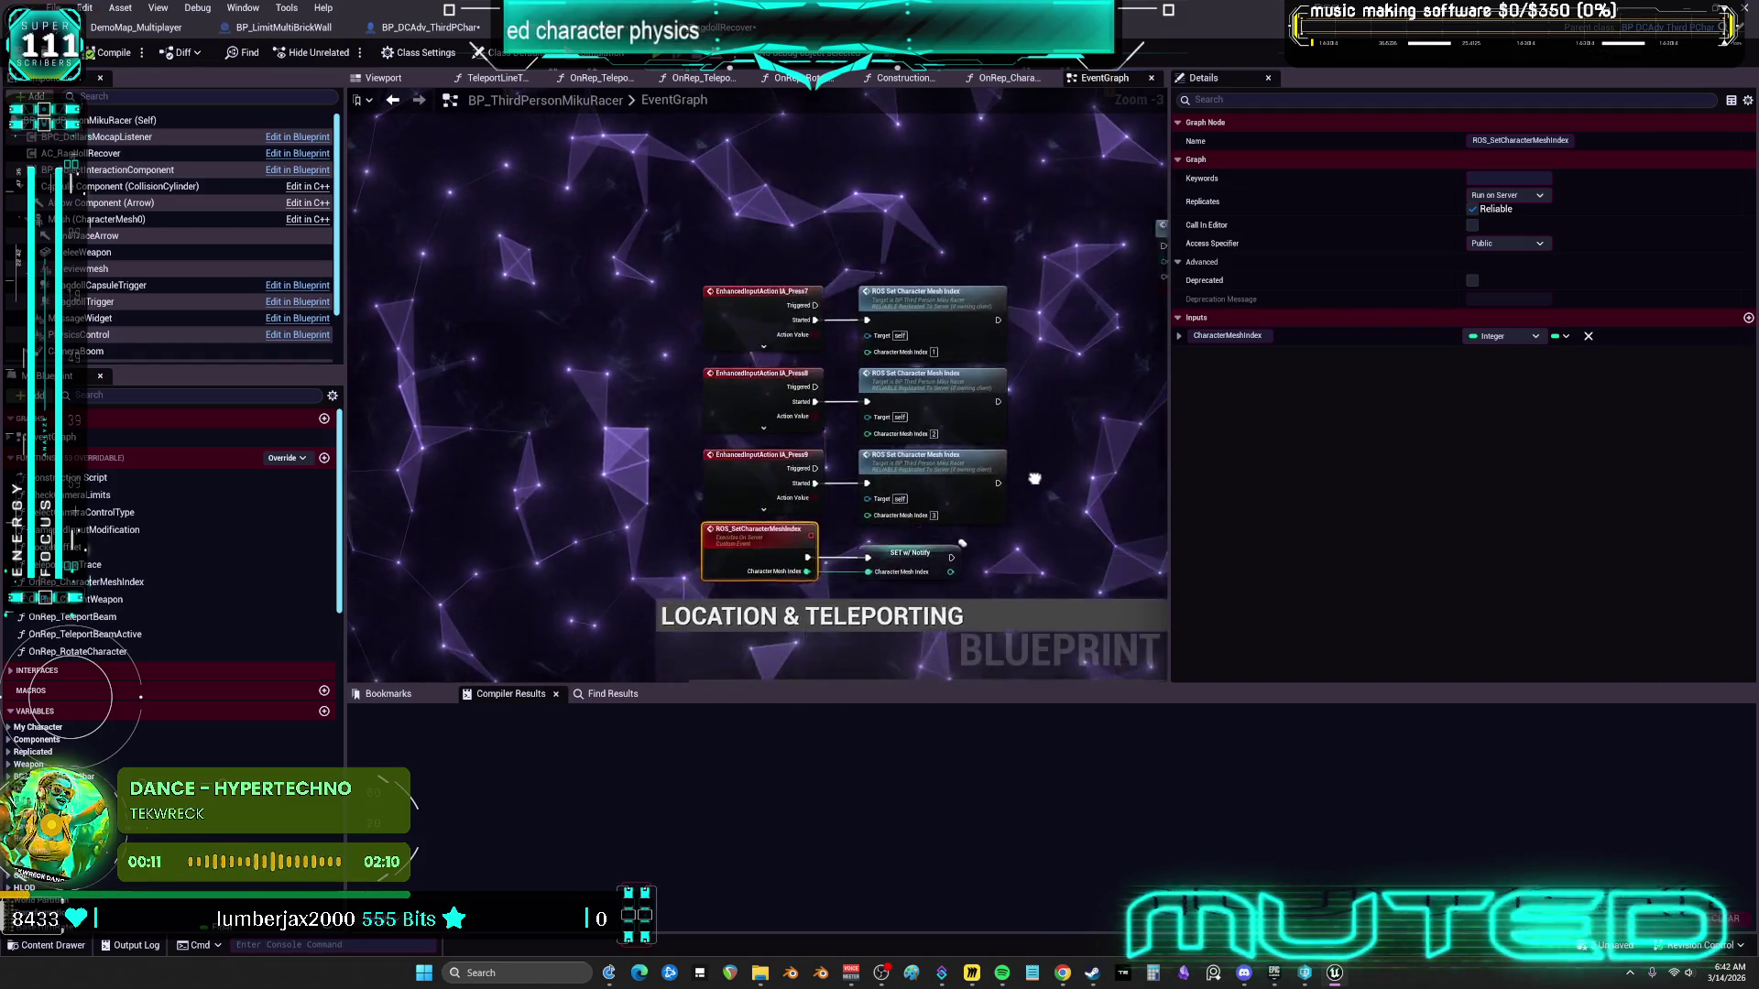
Pan around the MikuRacer event graph to inspect the server mesh index event
left_click_drag(952, 390, 947, 426)
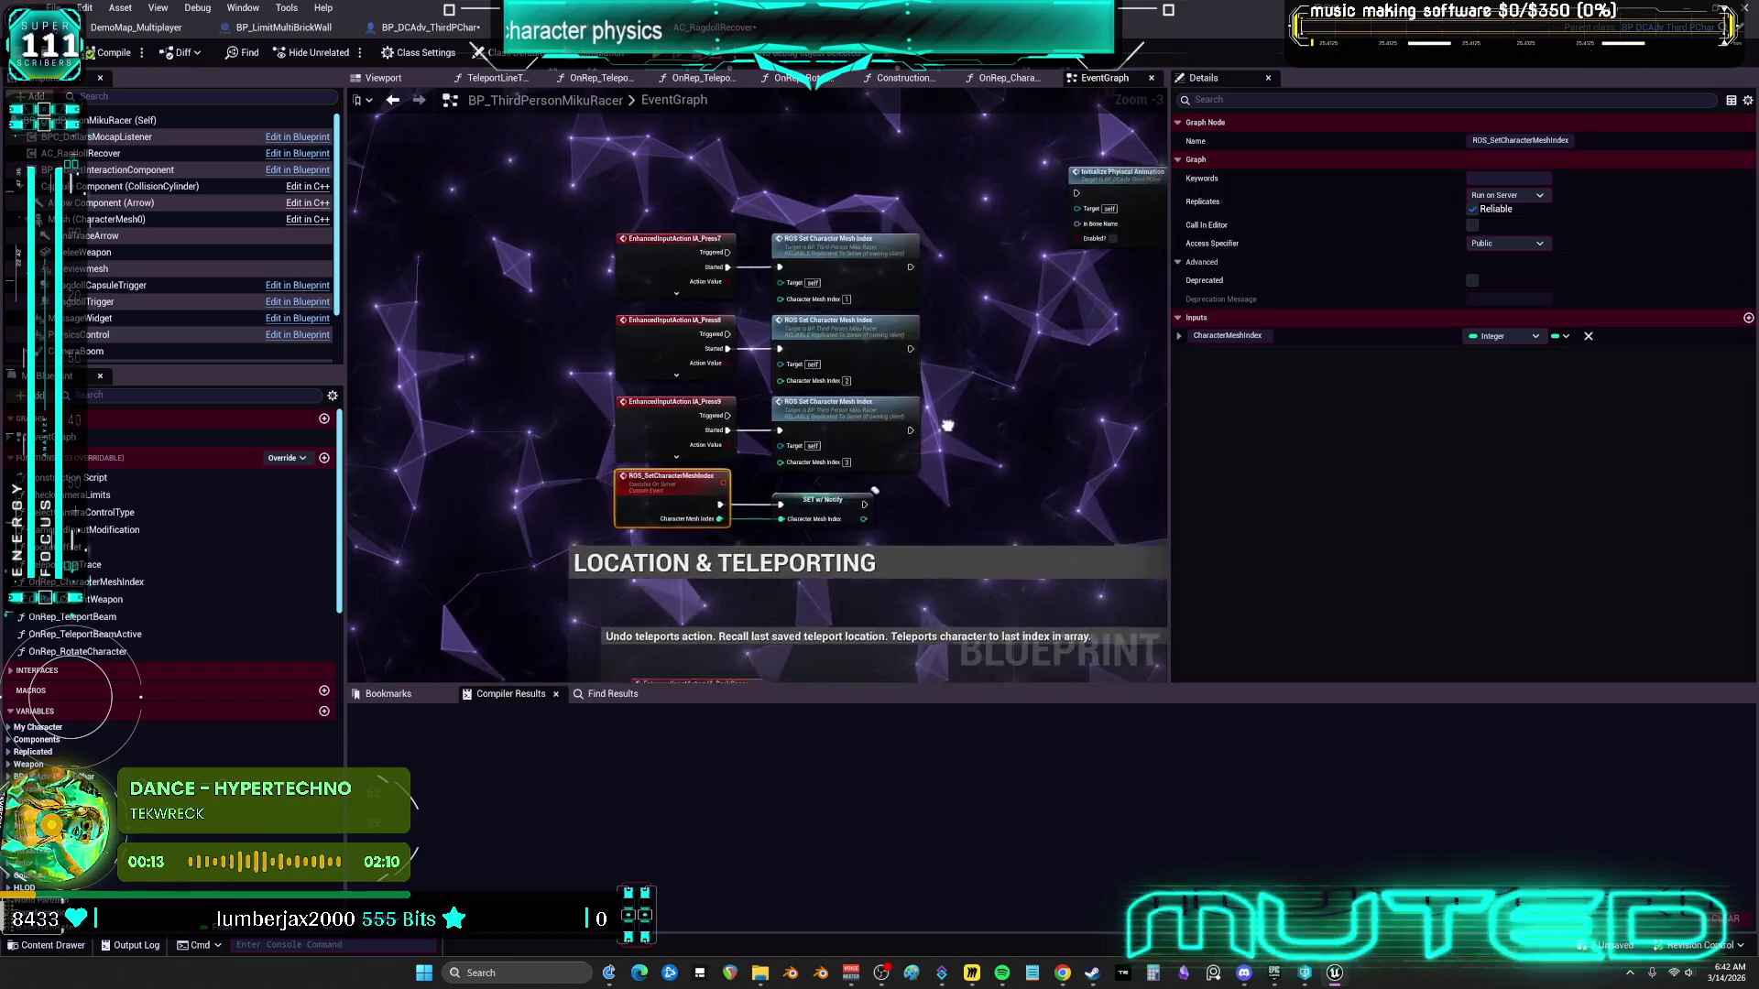
mouse_move(946, 495)
left_mouse_down()
mouse_move(960, 520)
mouse_move(1039, 439)
mouse_move(985, 440)
left_mouse_up()
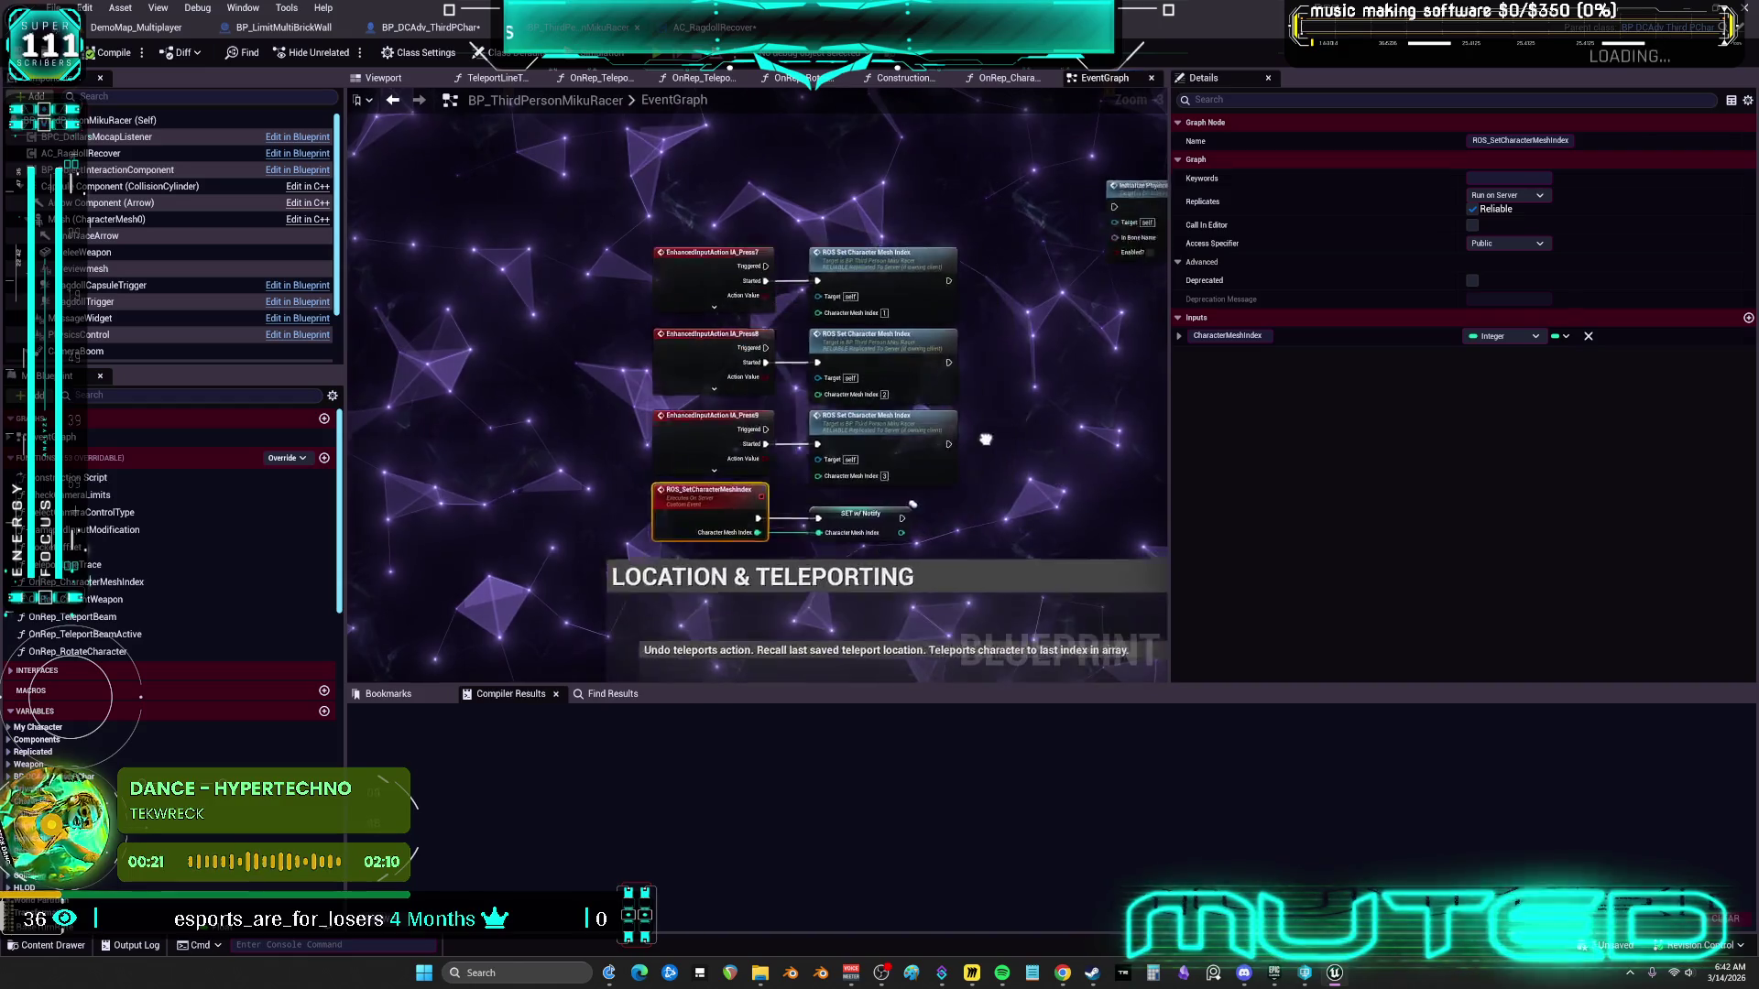
mouse_move(1072, 490)
left_mouse_down()
mouse_move(973, 448)
mouse_move(1068, 455)
left_mouse_up()
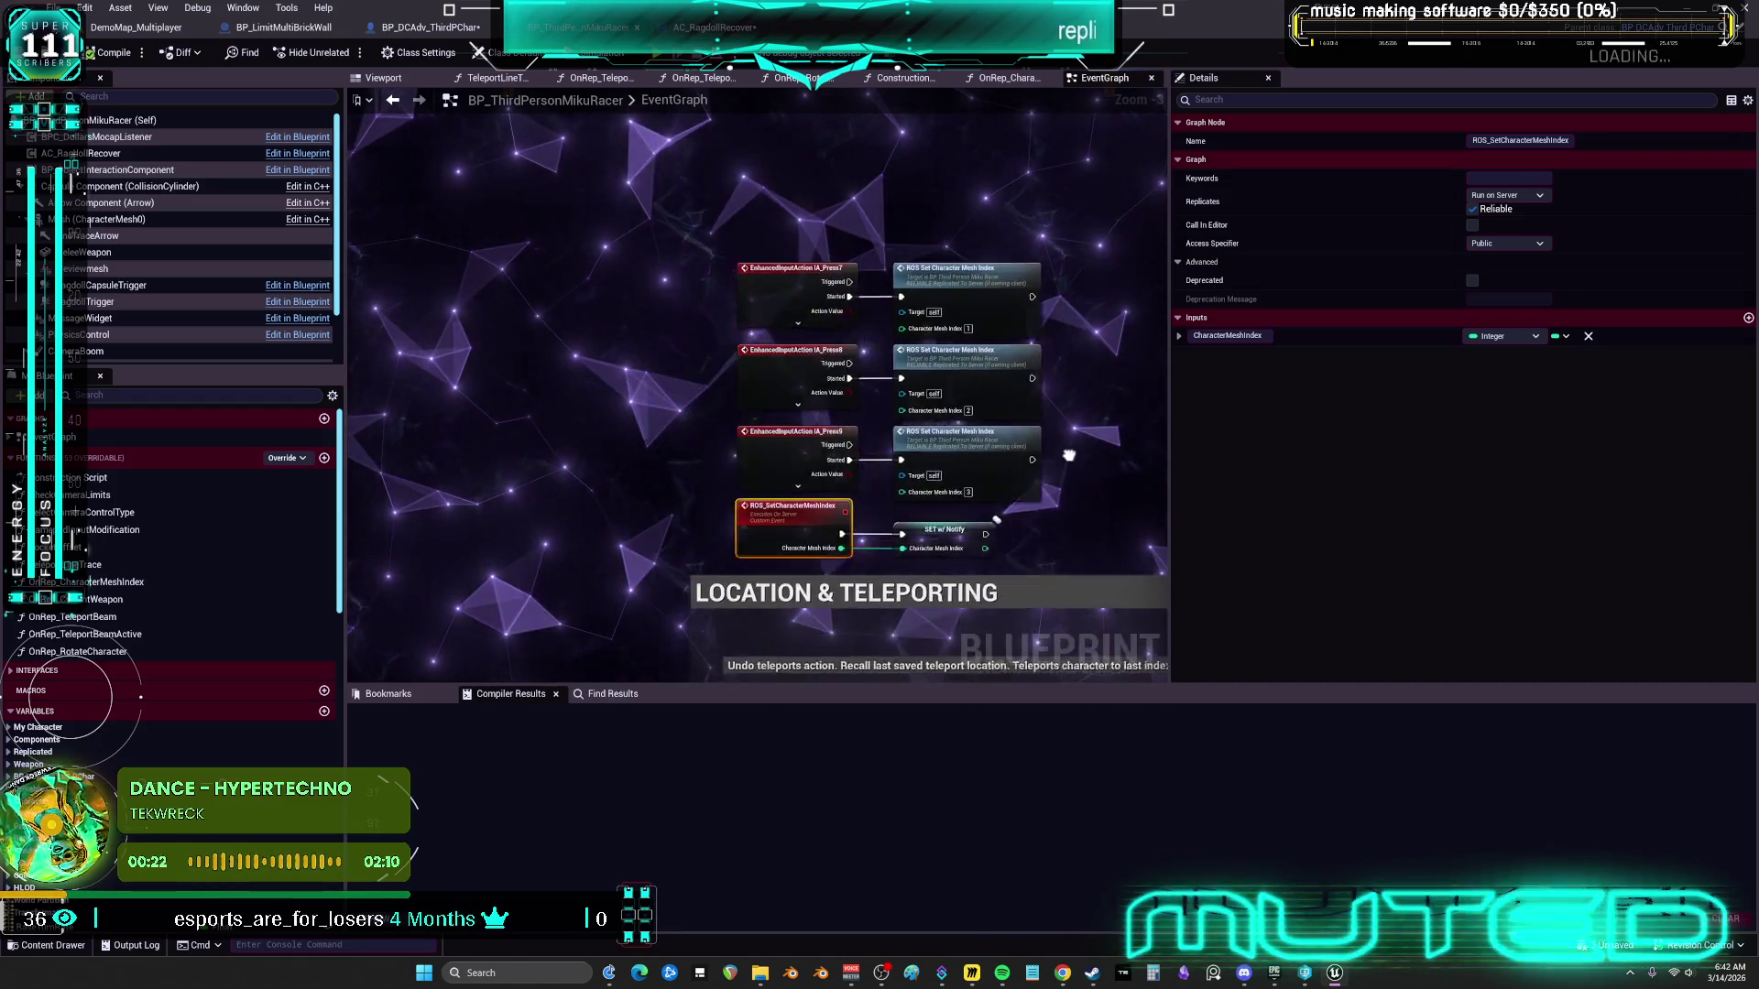
mouse_move(934, 508)
left_mouse_down()
mouse_move(1029, 456)
mouse_move(916, 430)
mouse_move(942, 444)
left_mouse_up()
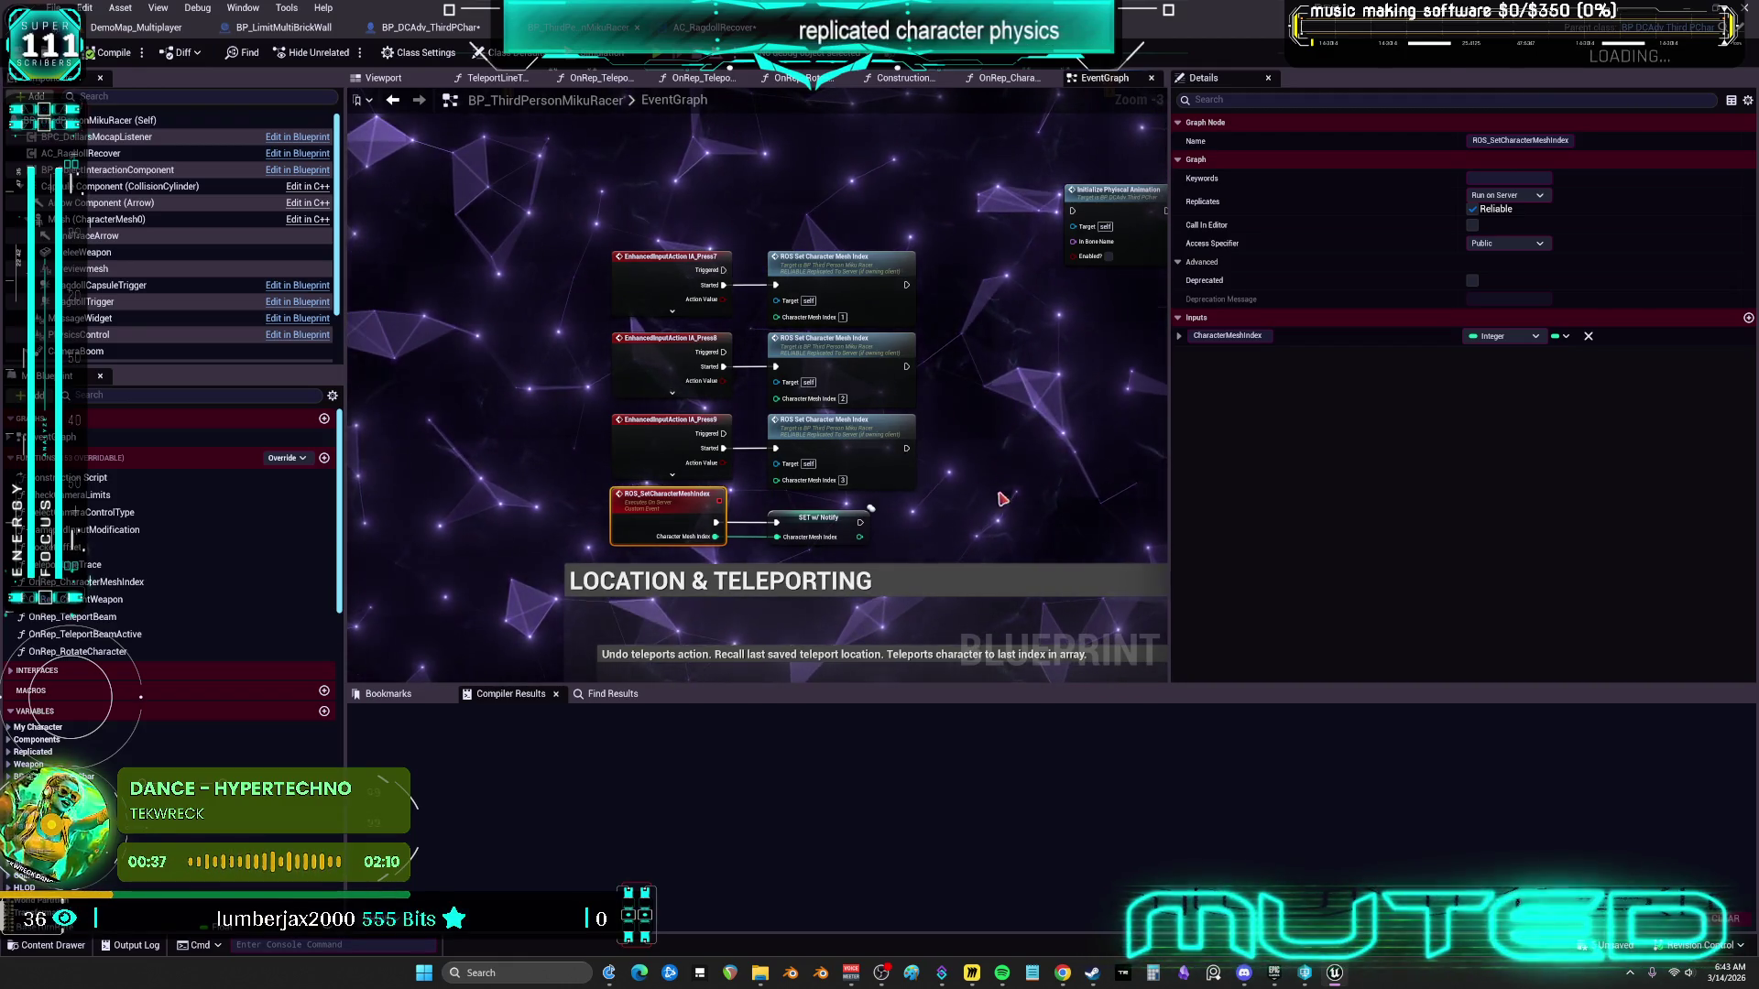
left_click_drag(1004, 482, 991, 470)
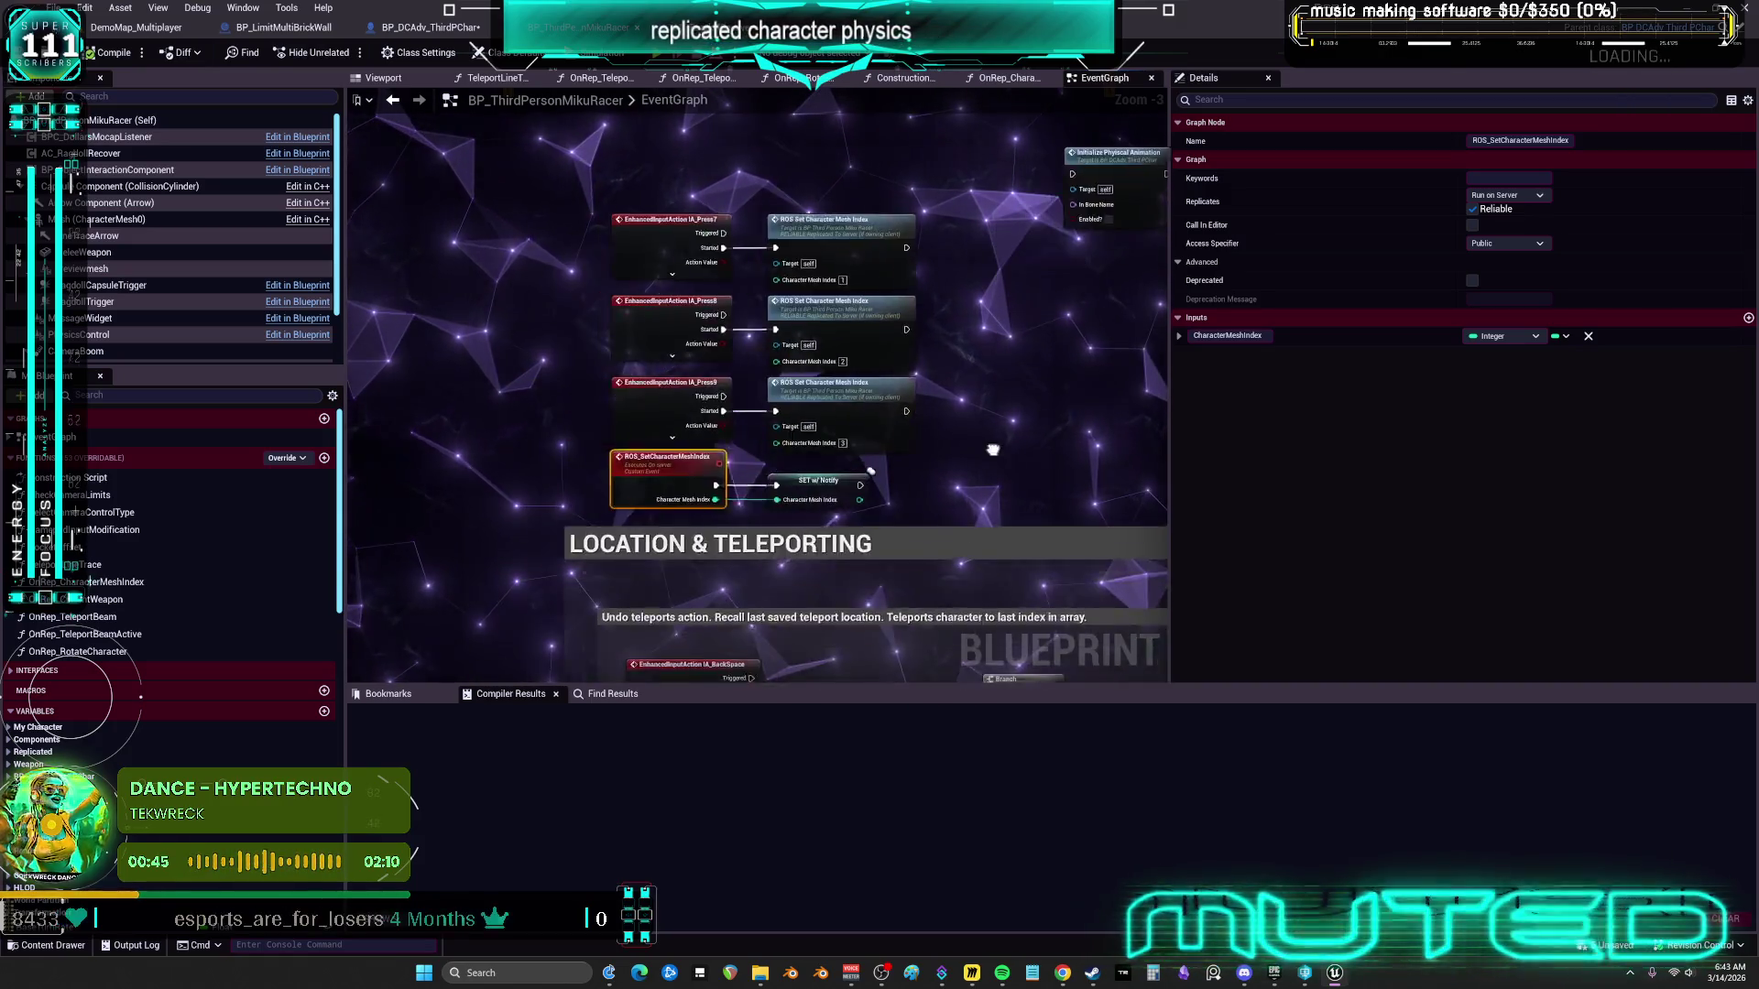
left_click_drag(1010, 537, 913, 509)
left_click_drag(977, 446, 969, 446)
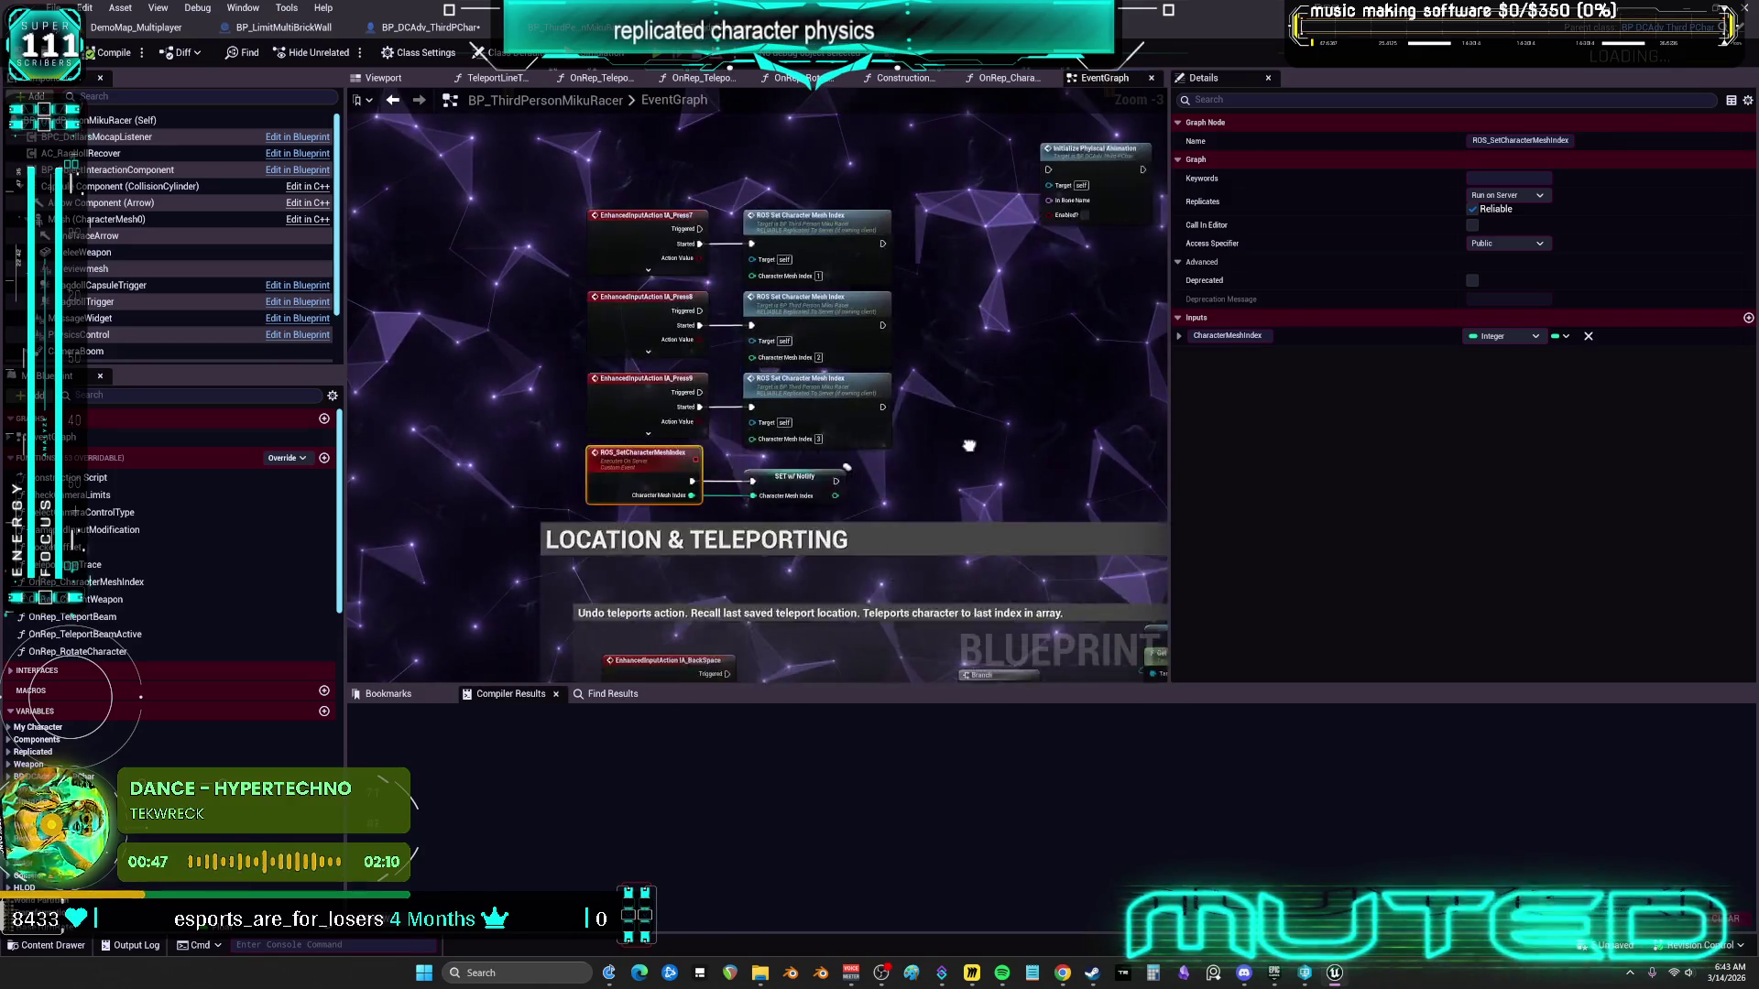
mouse_move(1062, 494)
left_mouse_down()
mouse_move(955, 502)
mouse_move(985, 451)
left_mouse_up()
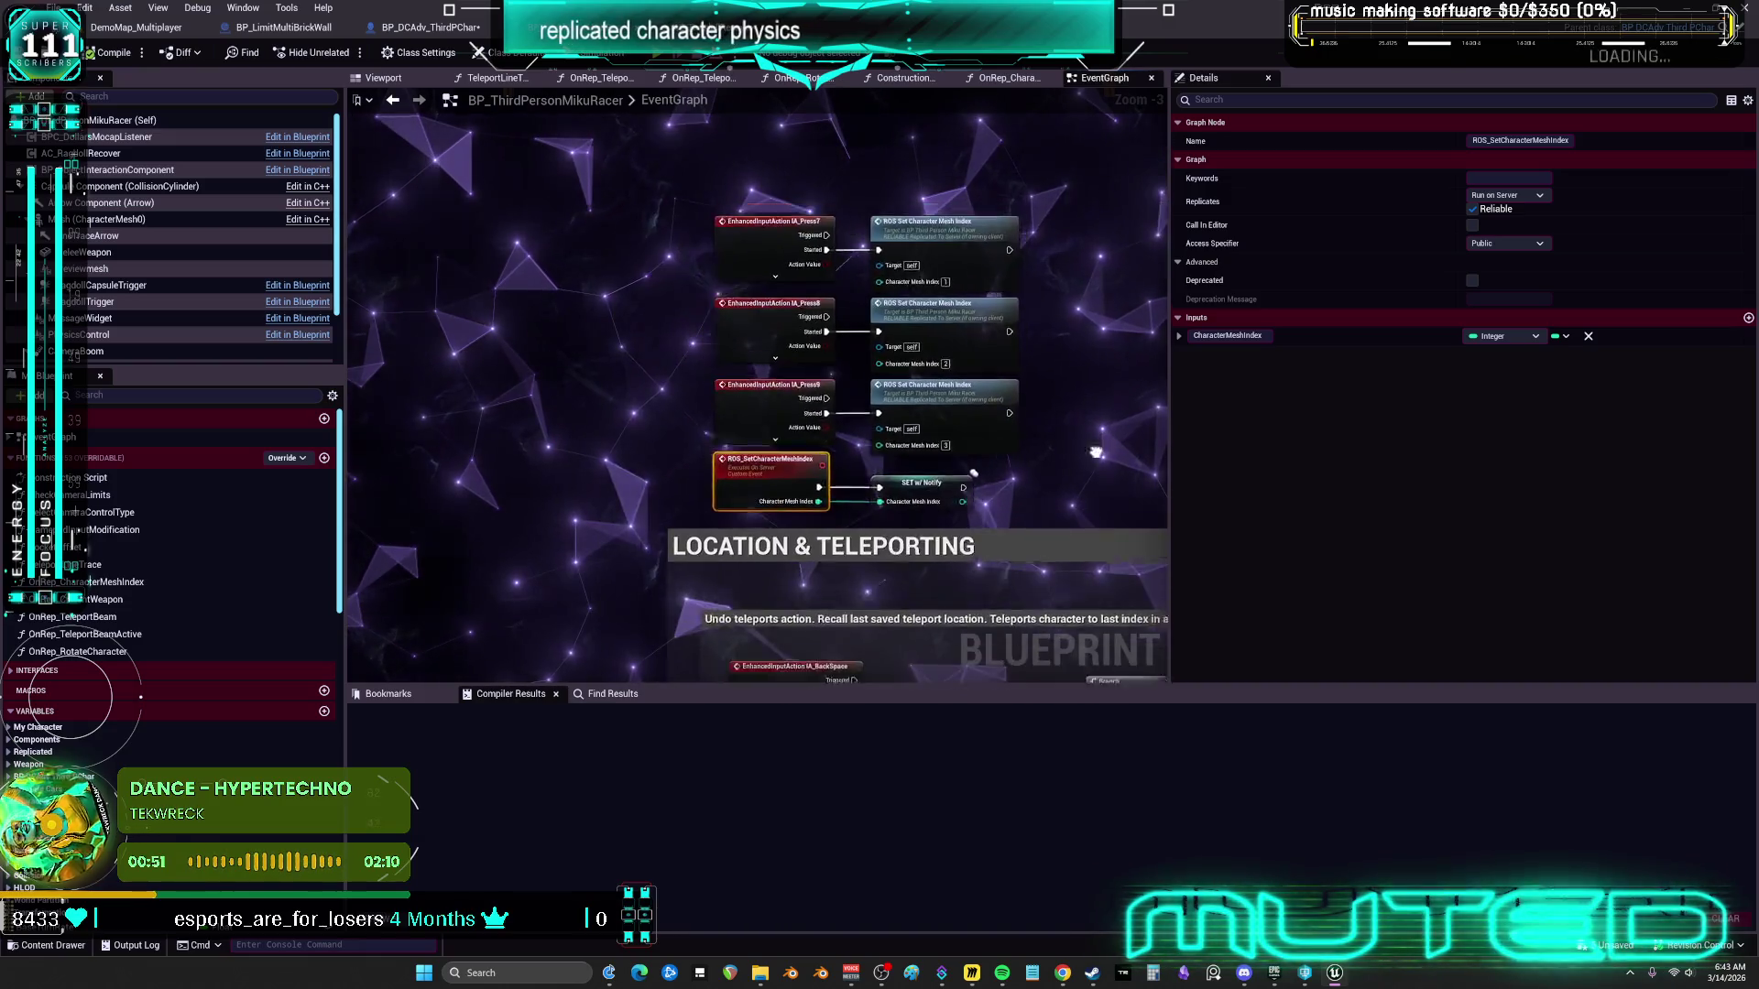
left_click_drag(1089, 522, 1113, 507)
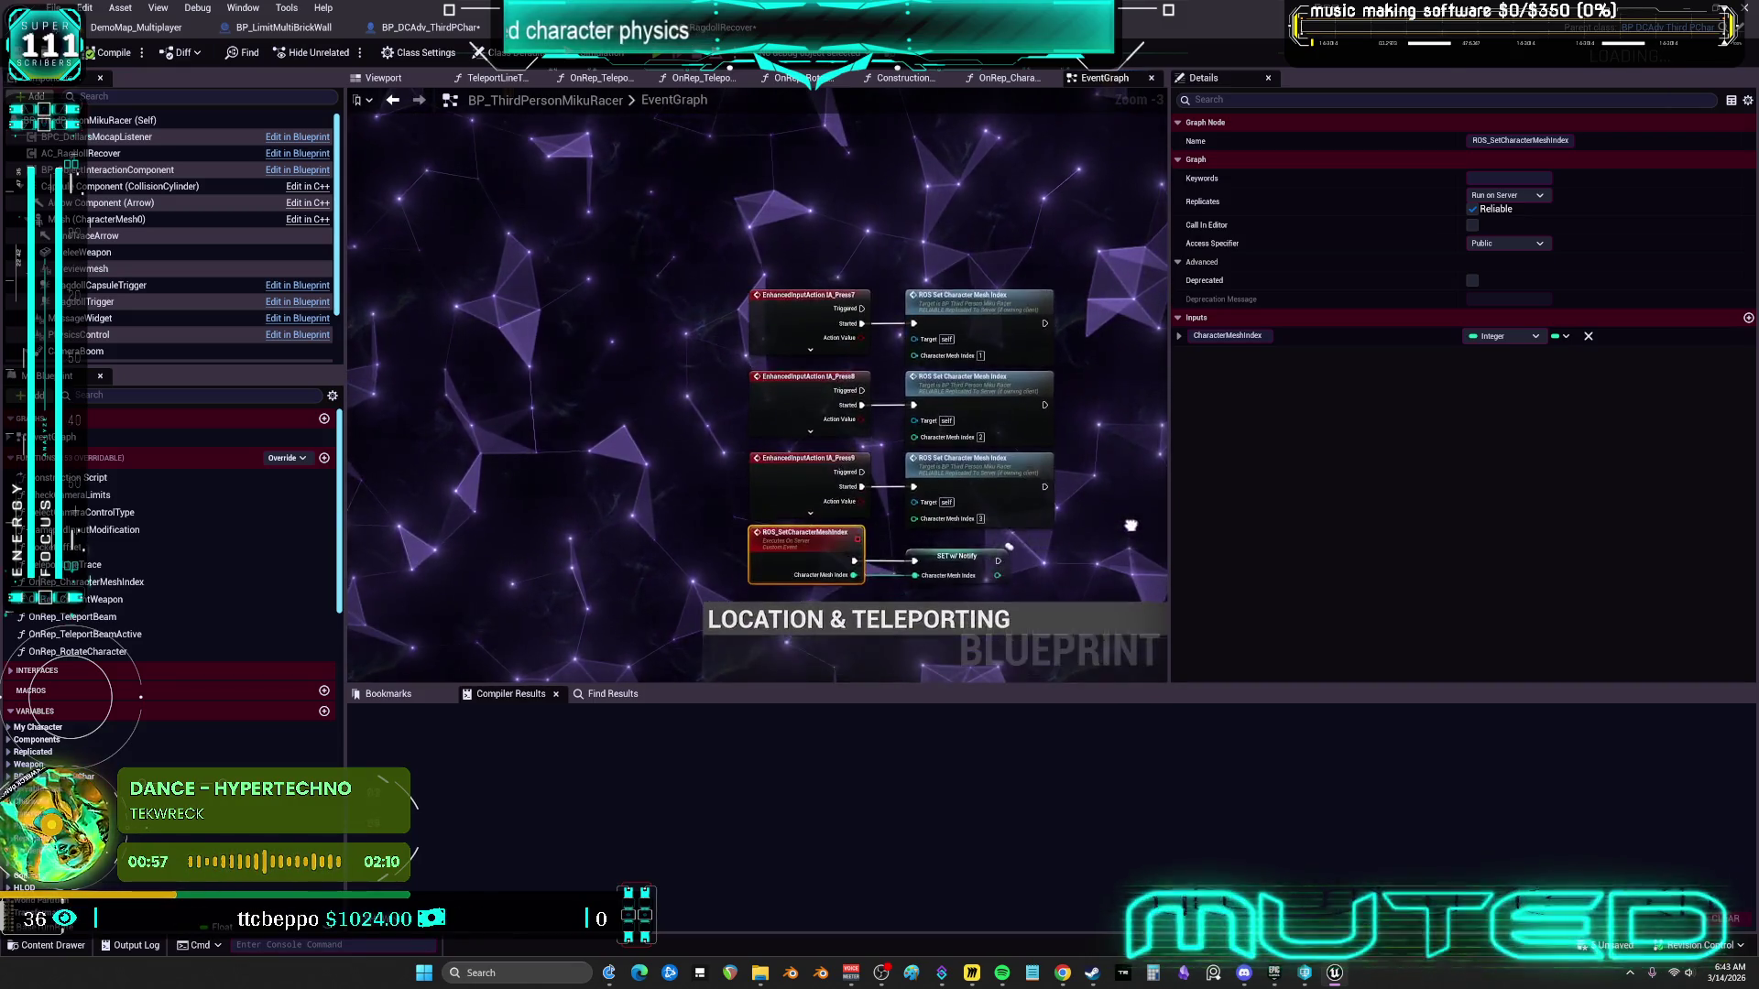
left_click_drag(981, 556, 1159, 532)
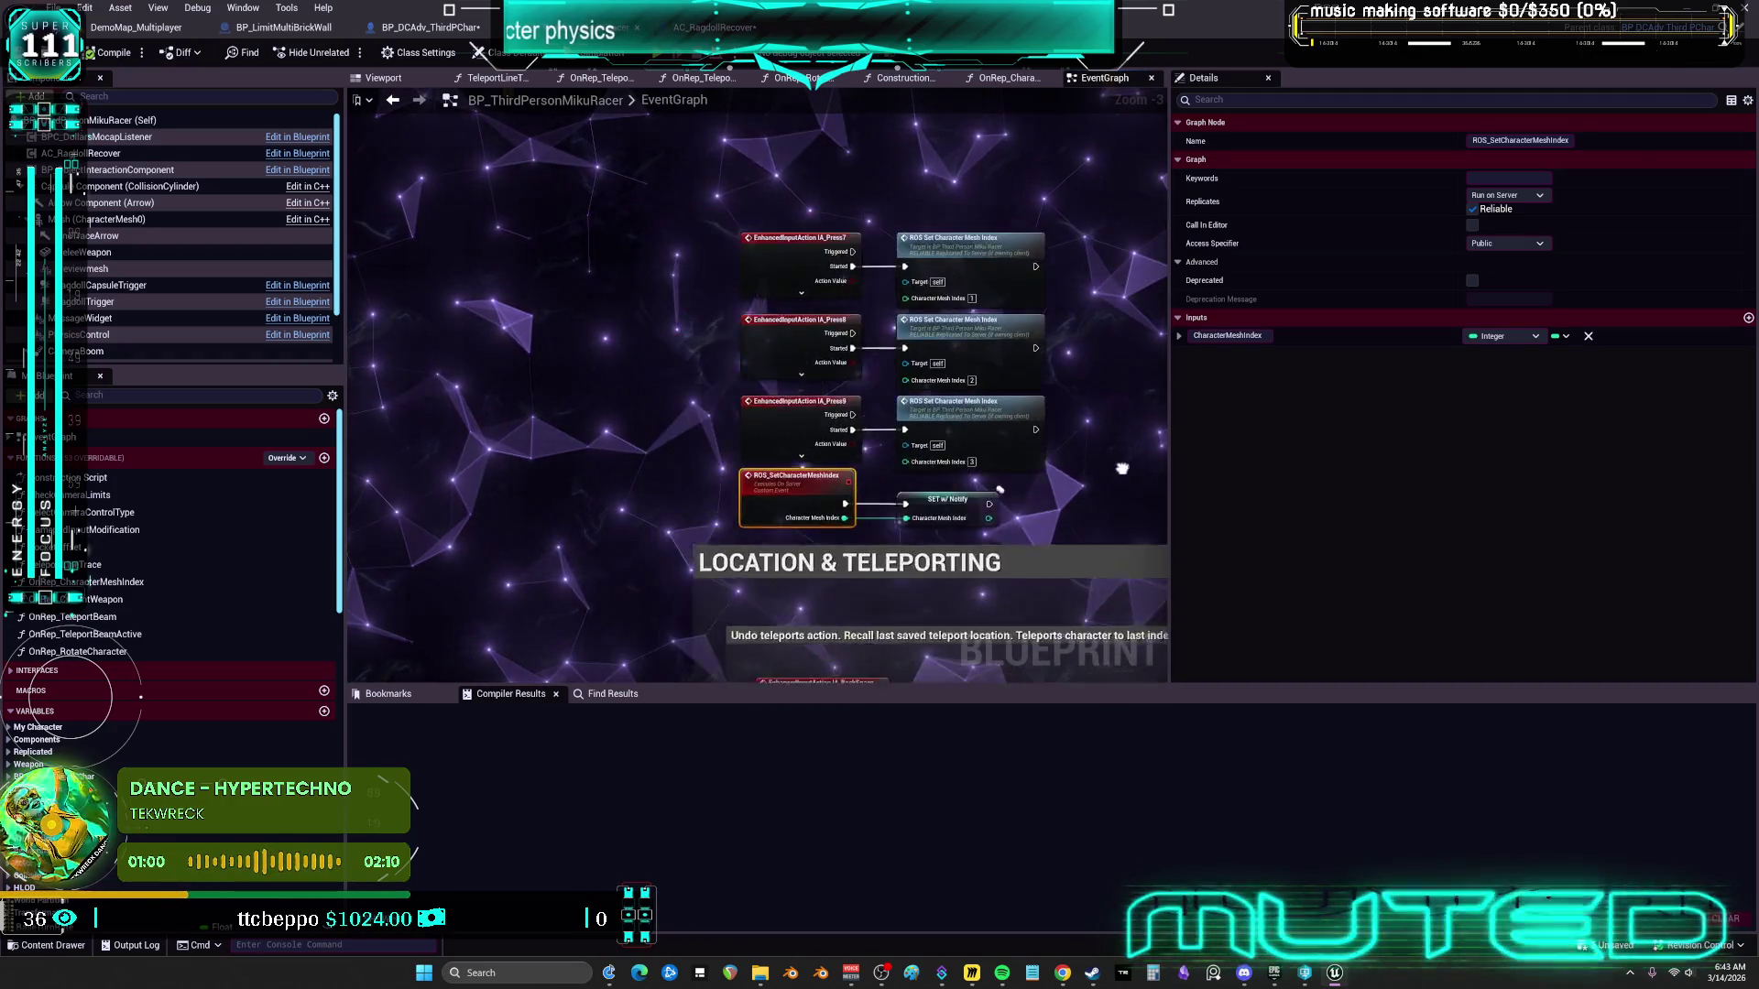
mouse_move(993, 510)
left_mouse_down()
mouse_move(1079, 518)
mouse_move(1078, 444)
mouse_move(1148, 528)
mouse_move(1032, 514)
left_mouse_up()
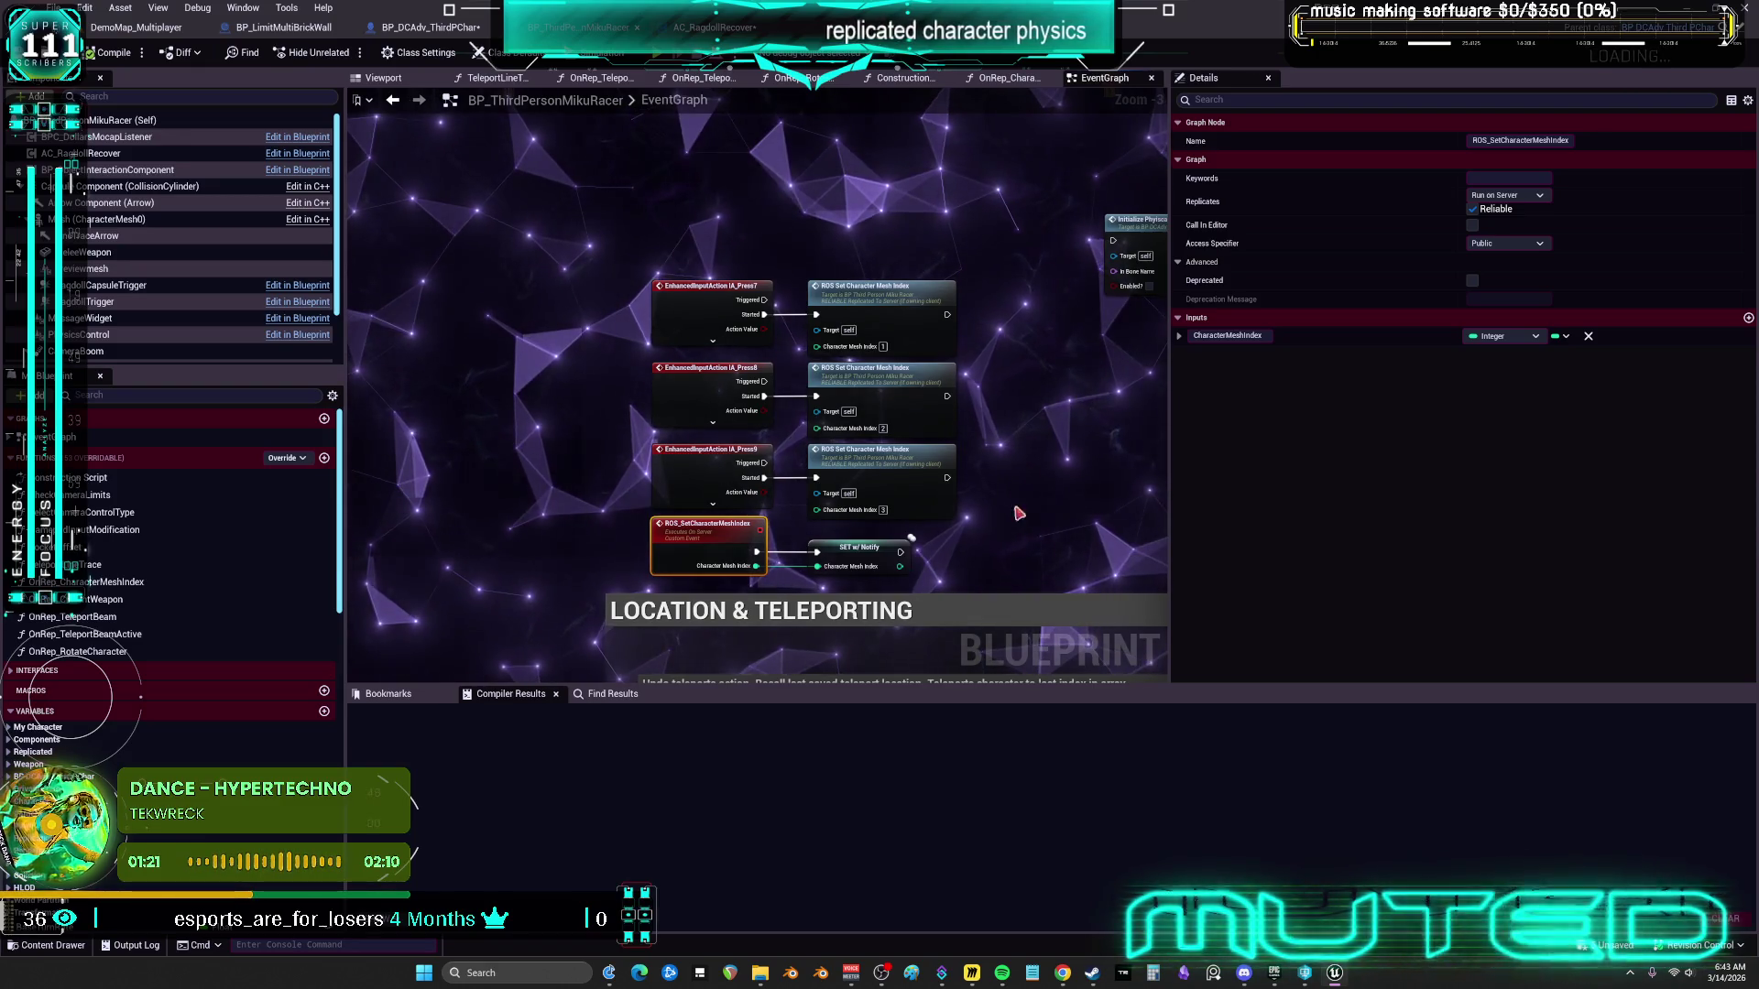
Survey the nearby nodes, then open BP_DCAdv_ThirdPChar's CharacterPhysics graph
mouse_move(1041, 490)
left_mouse_down()
mouse_move(1032, 569)
mouse_move(1041, 538)
mouse_move(1083, 533)
left_mouse_up()
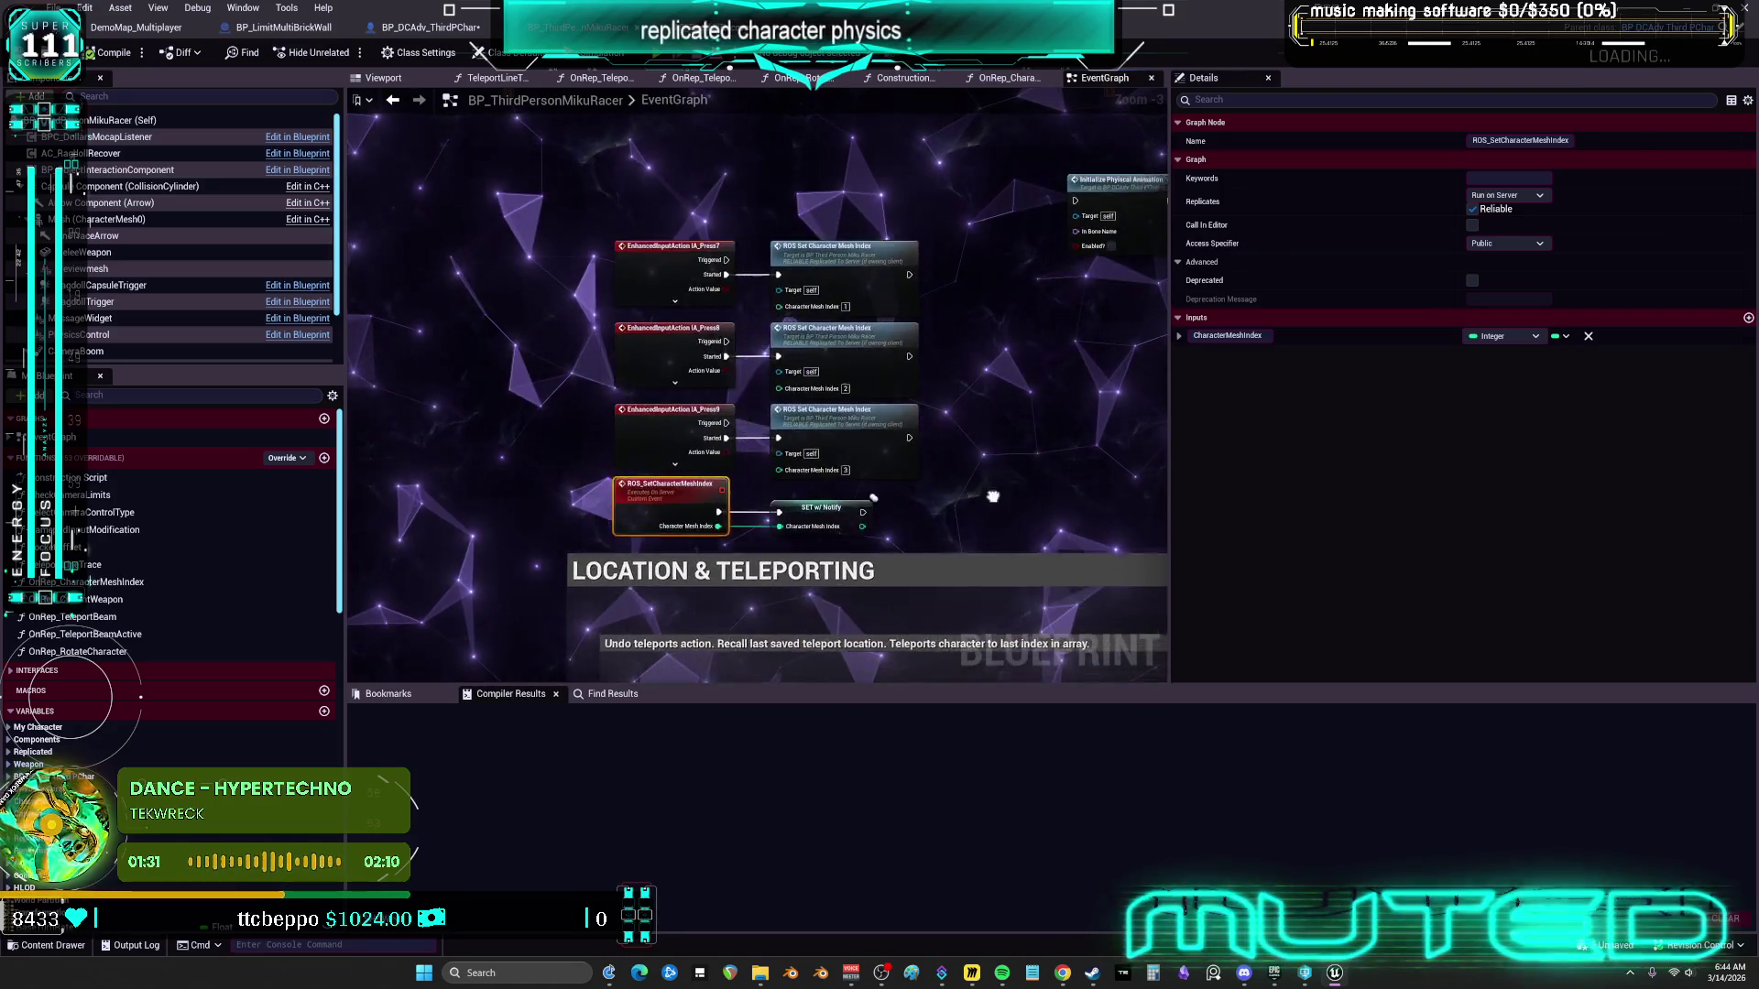
left_click_drag(992, 496, 964, 542)
mouse_move(1111, 535)
left_mouse_down()
mouse_move(1056, 503)
mouse_move(967, 526)
left_mouse_up()
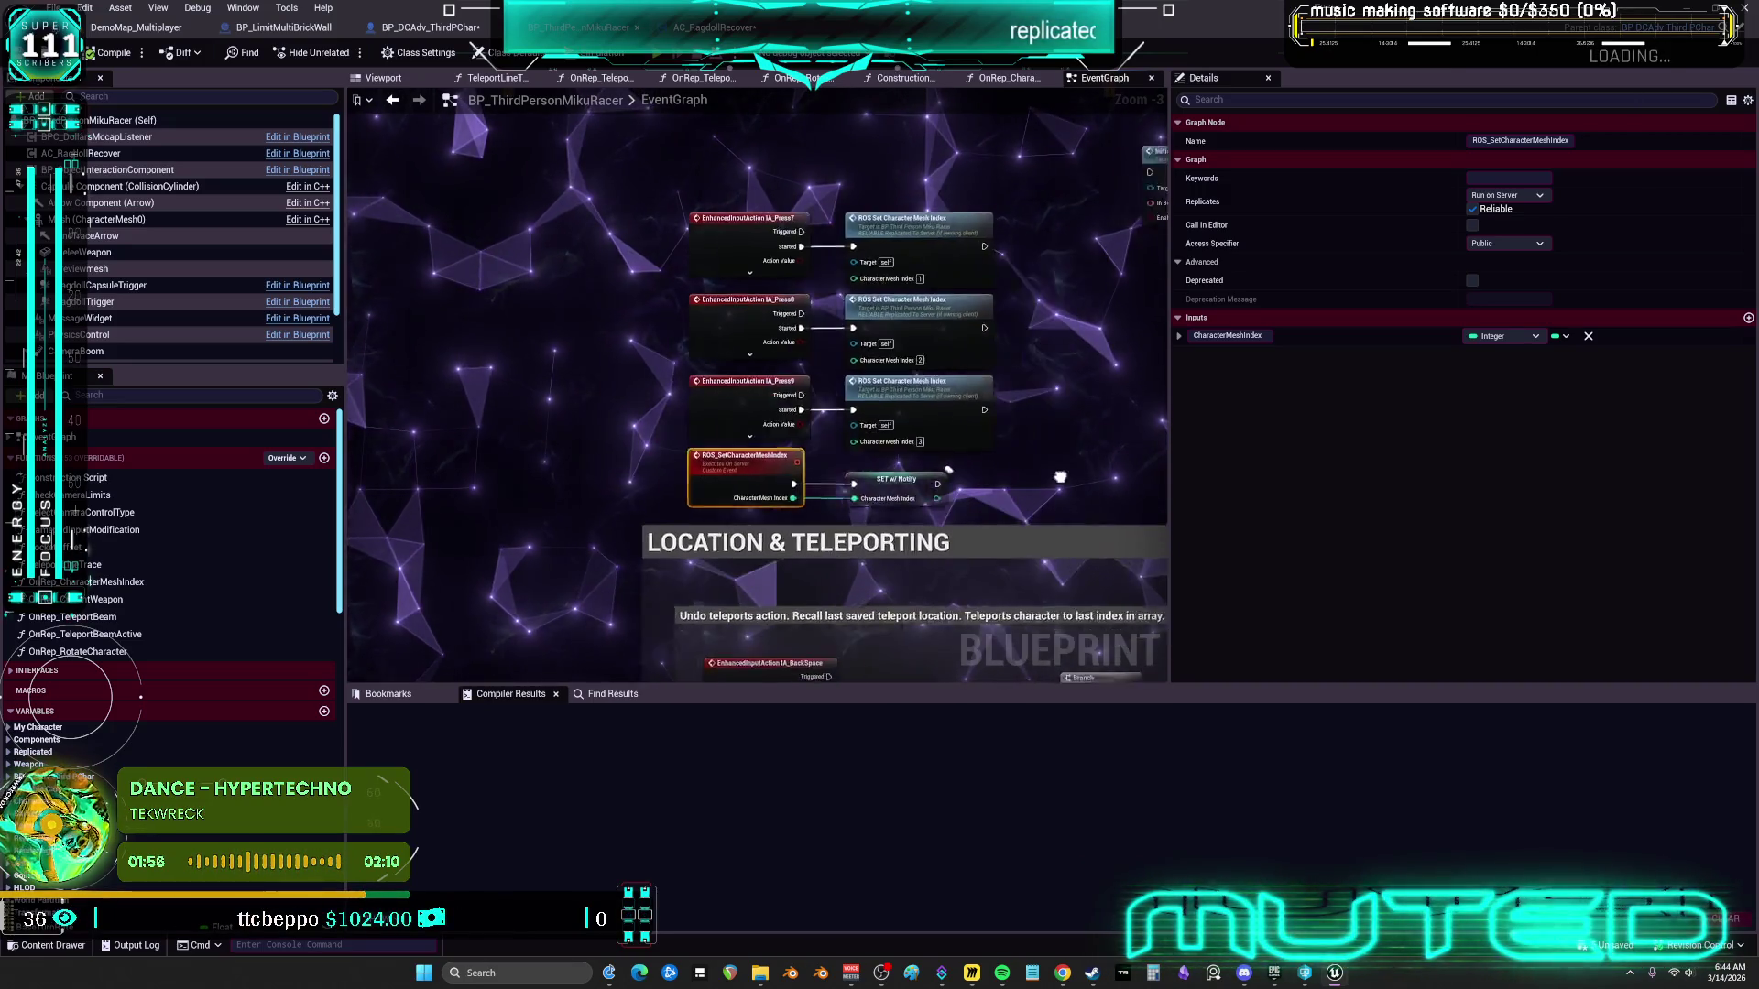
left_click_drag(1060, 477, 995, 501)
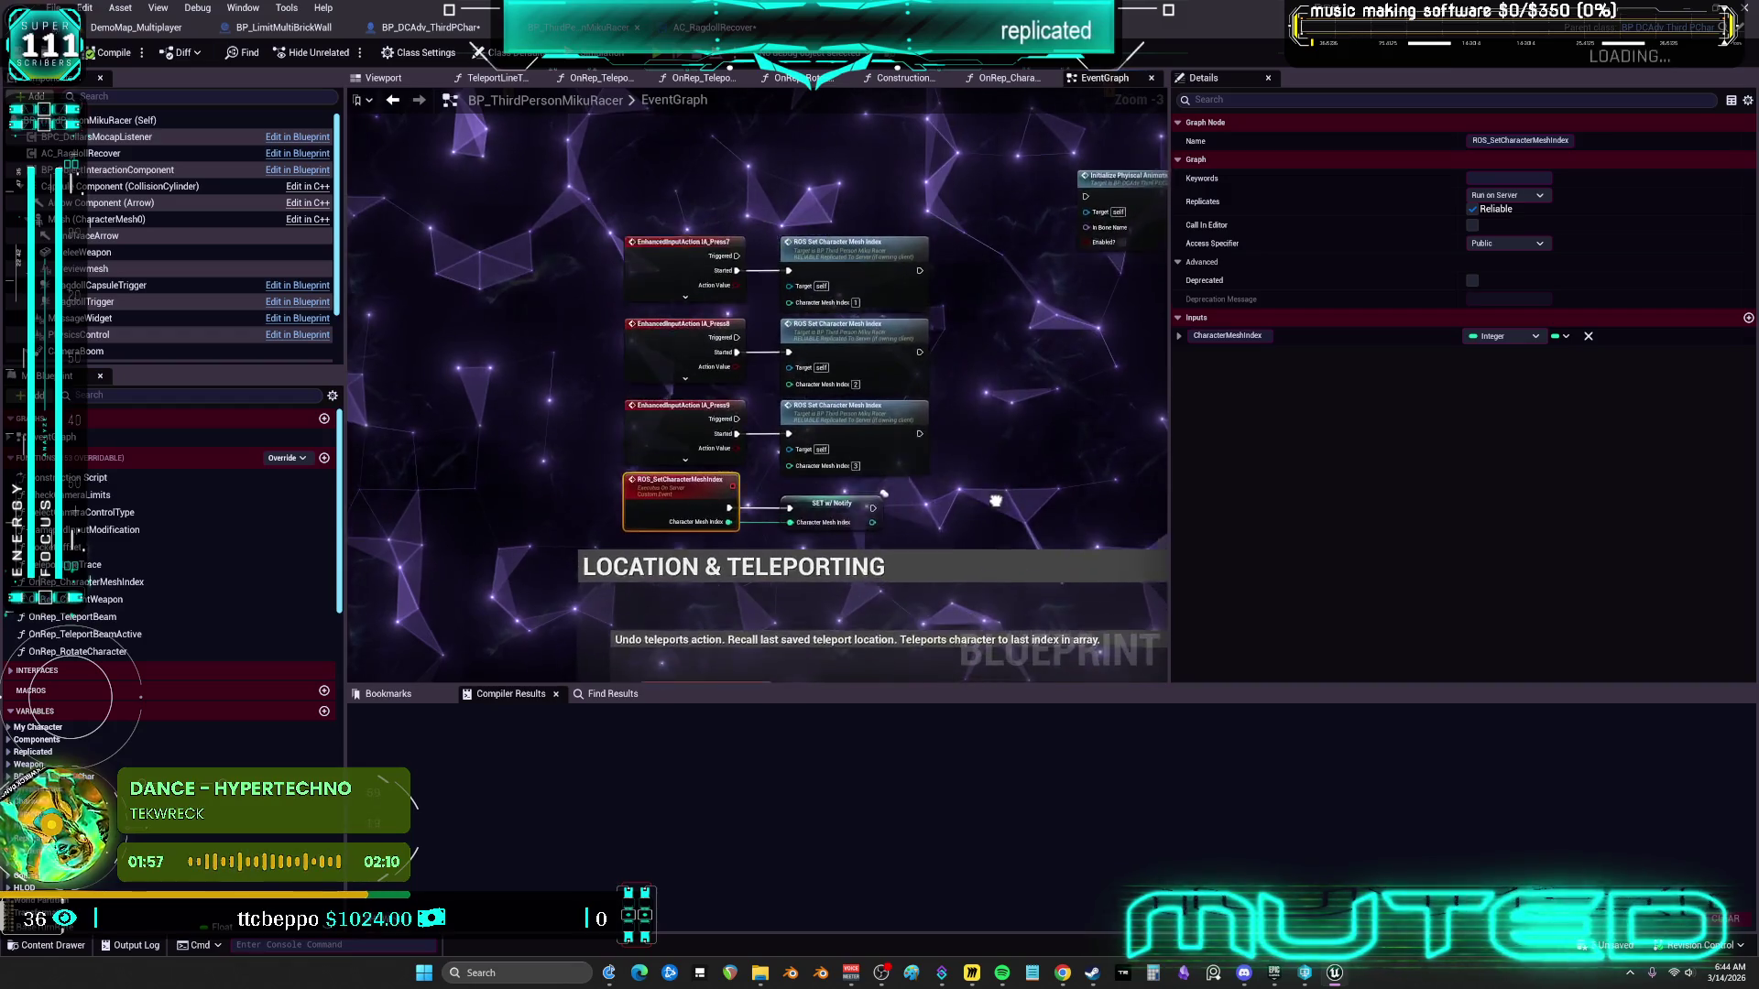
mouse_move(1137, 508)
left_mouse_down()
mouse_move(990, 498)
mouse_move(1079, 491)
mouse_move(1121, 524)
mouse_move(992, 503)
mouse_move(1103, 498)
mouse_move(1074, 490)
left_mouse_up()
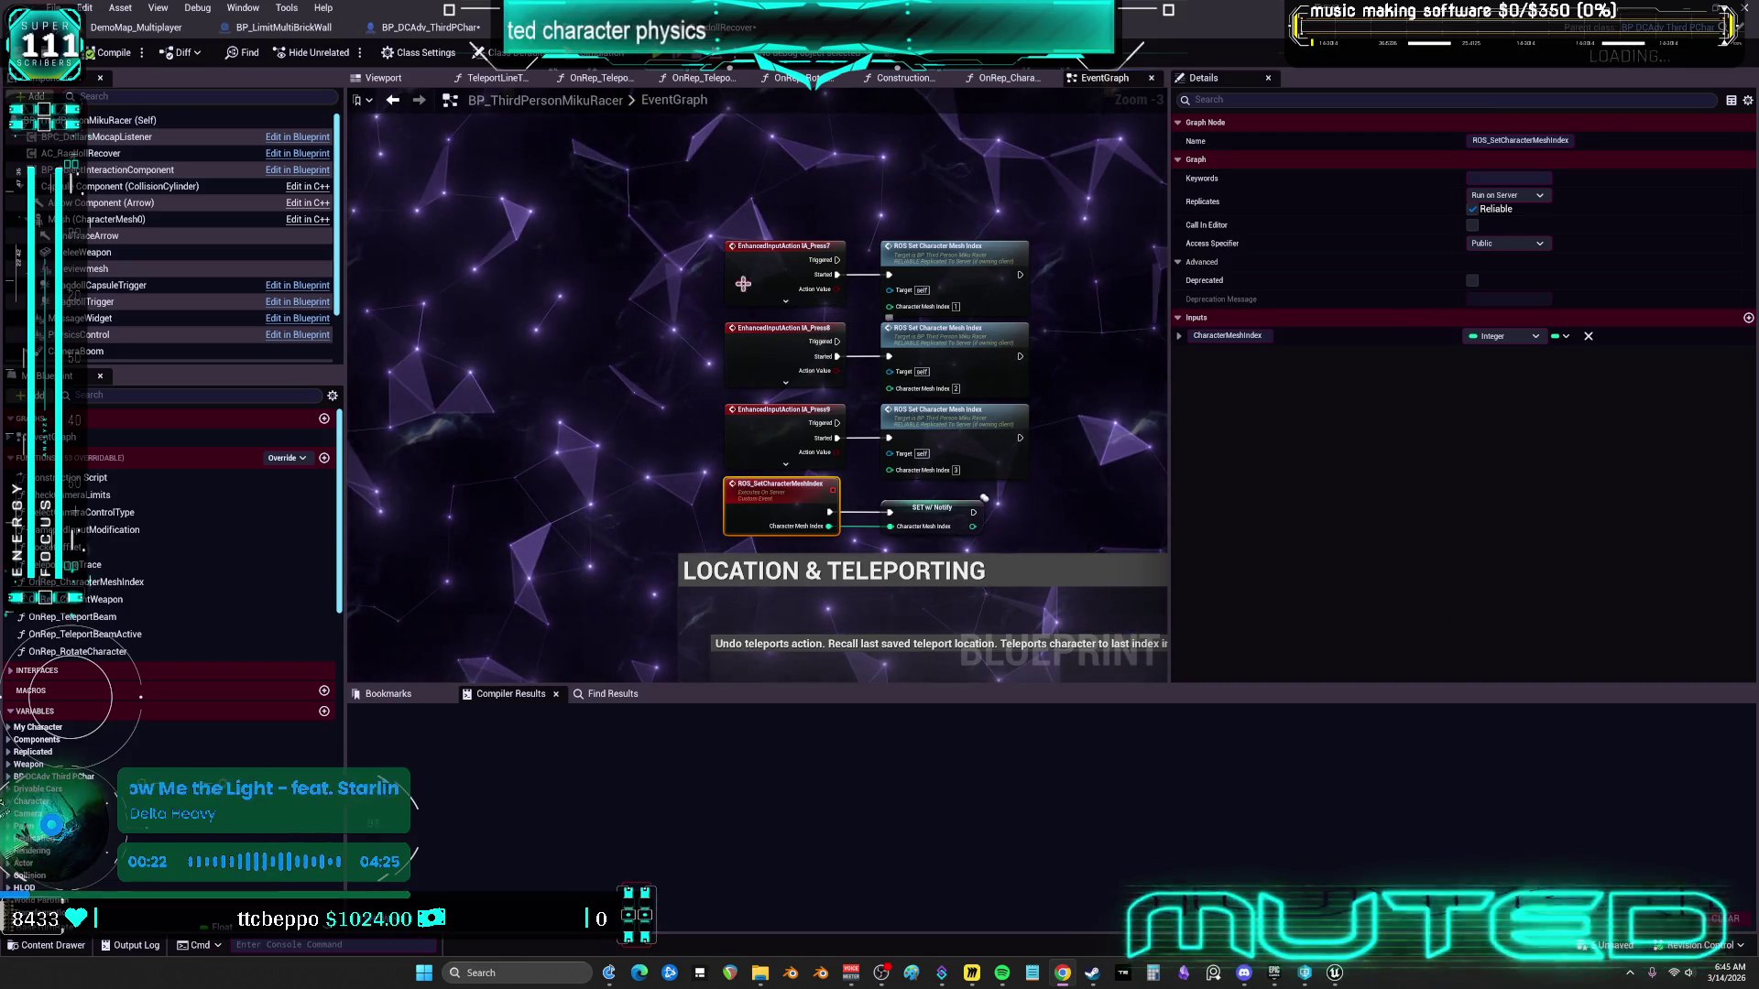
left_click(723, 27)
left_click(430, 26)
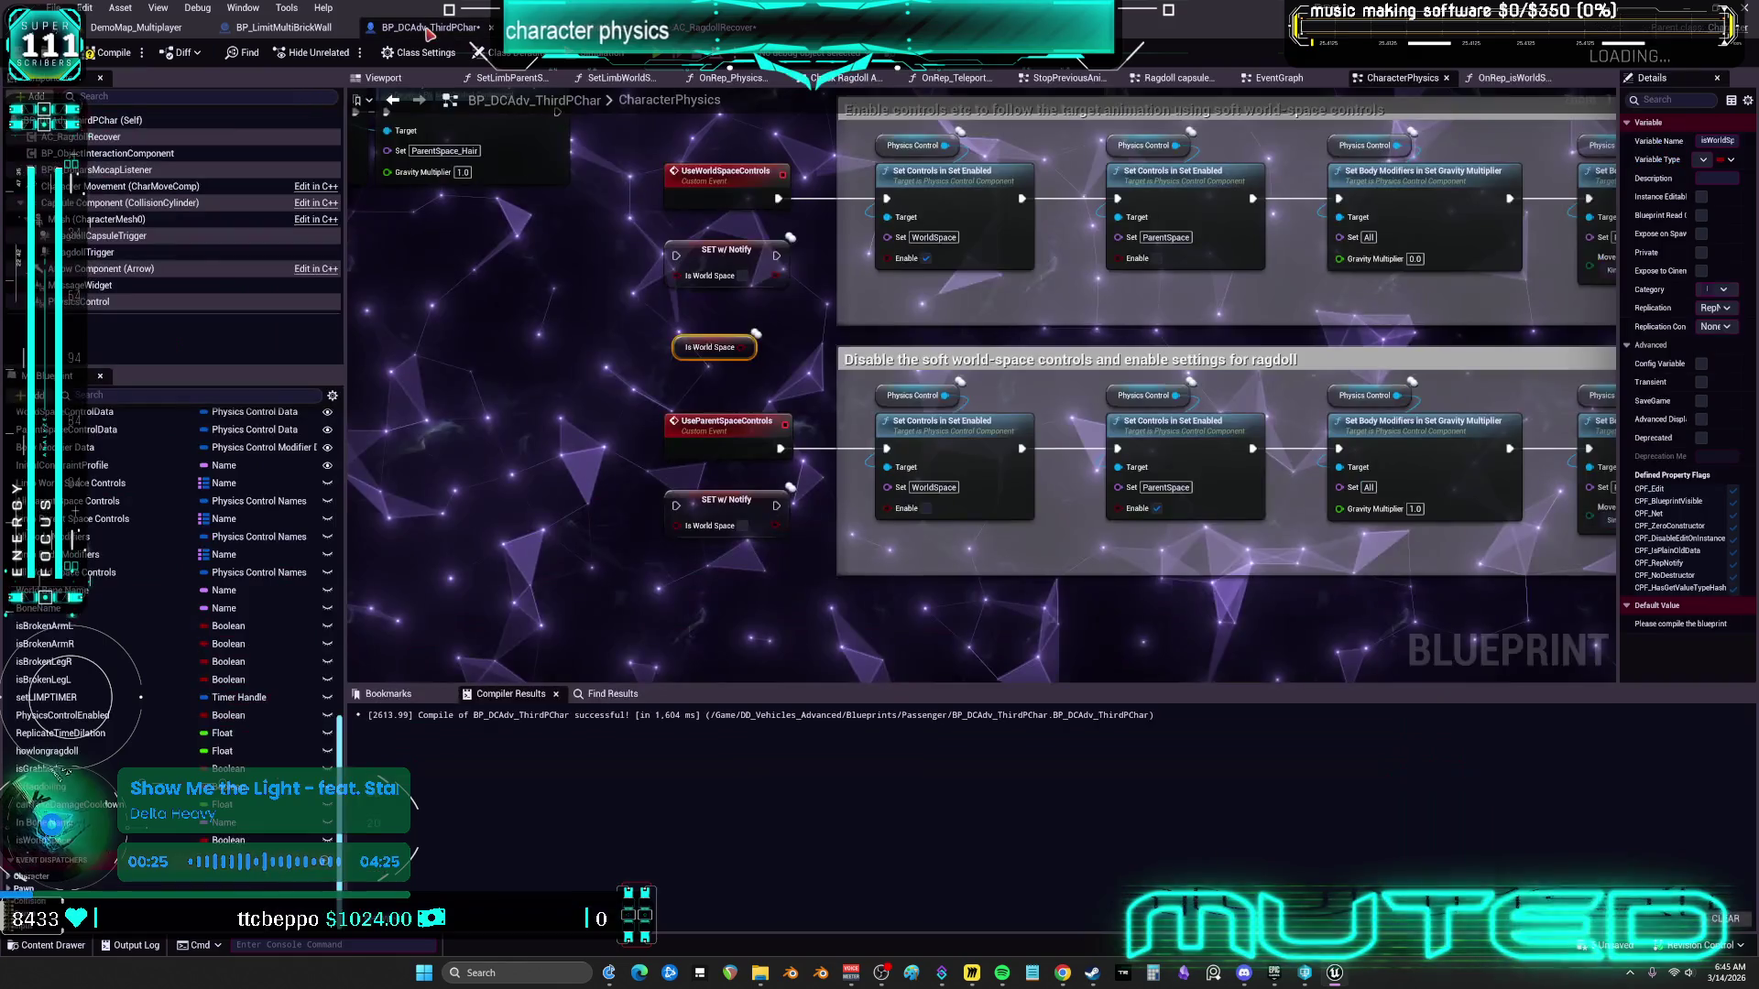
Add a Custom Event named ROS Toggle PhysicsControl with the Is World Space getter below it
right_click(728, 346)
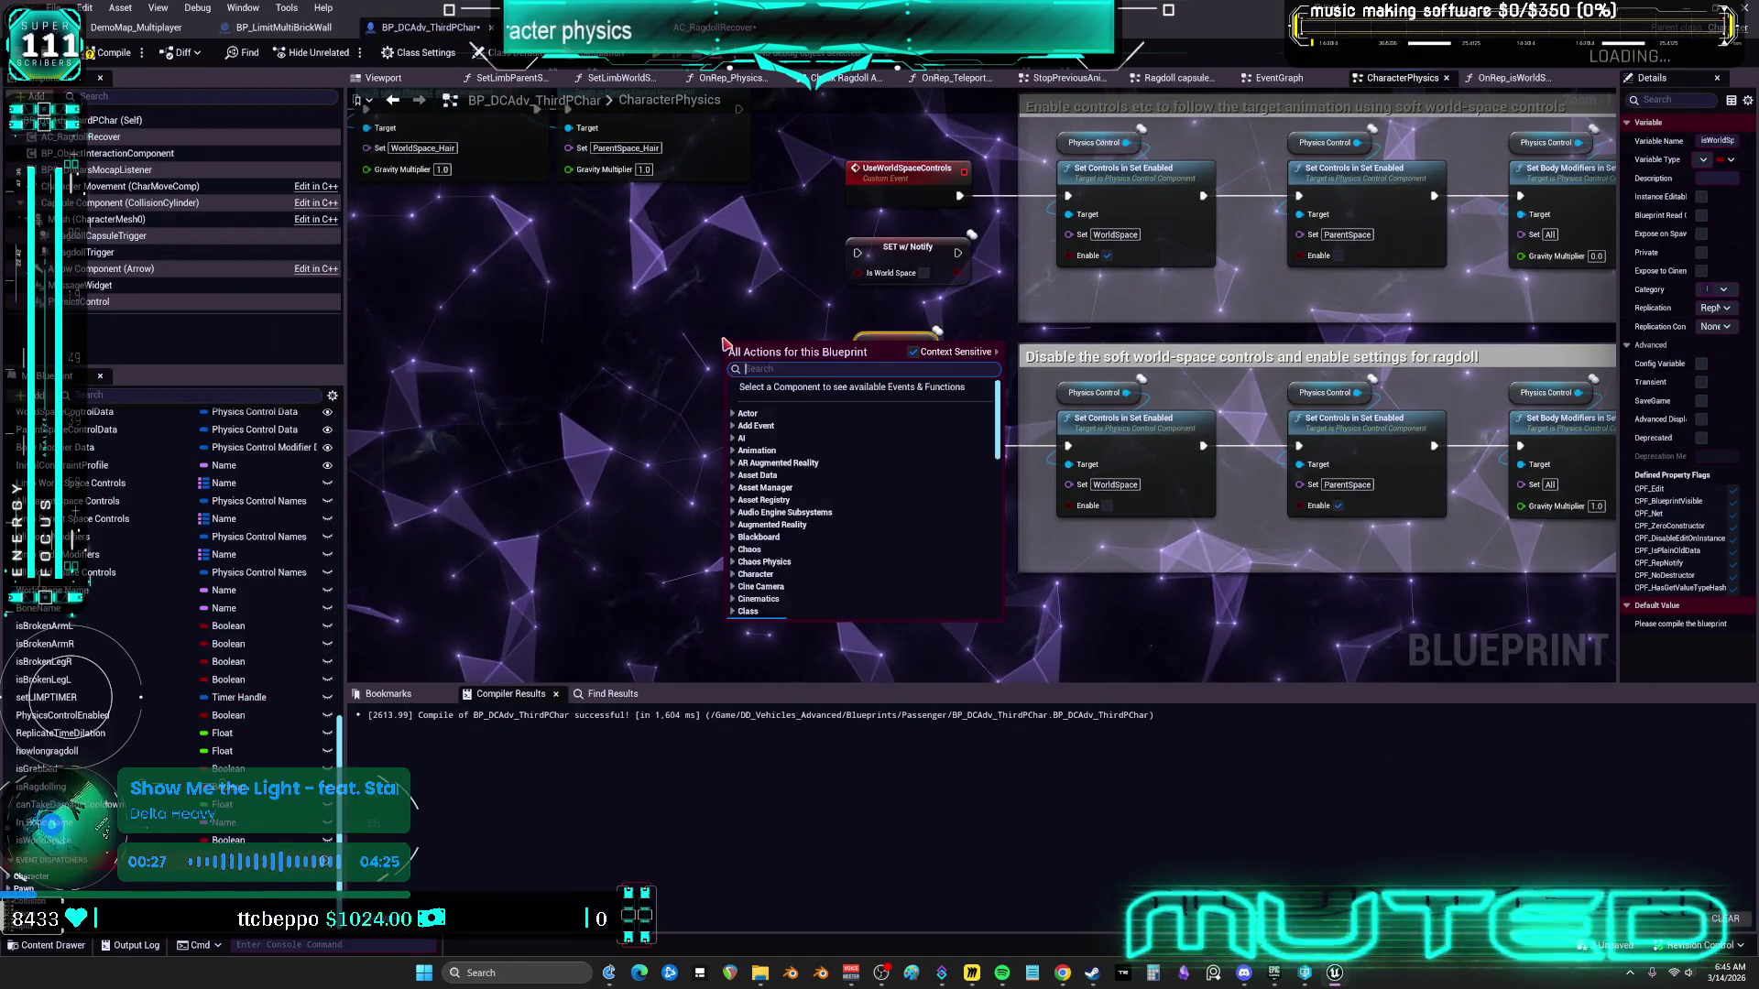
type("CUSTOM")
key("Return")
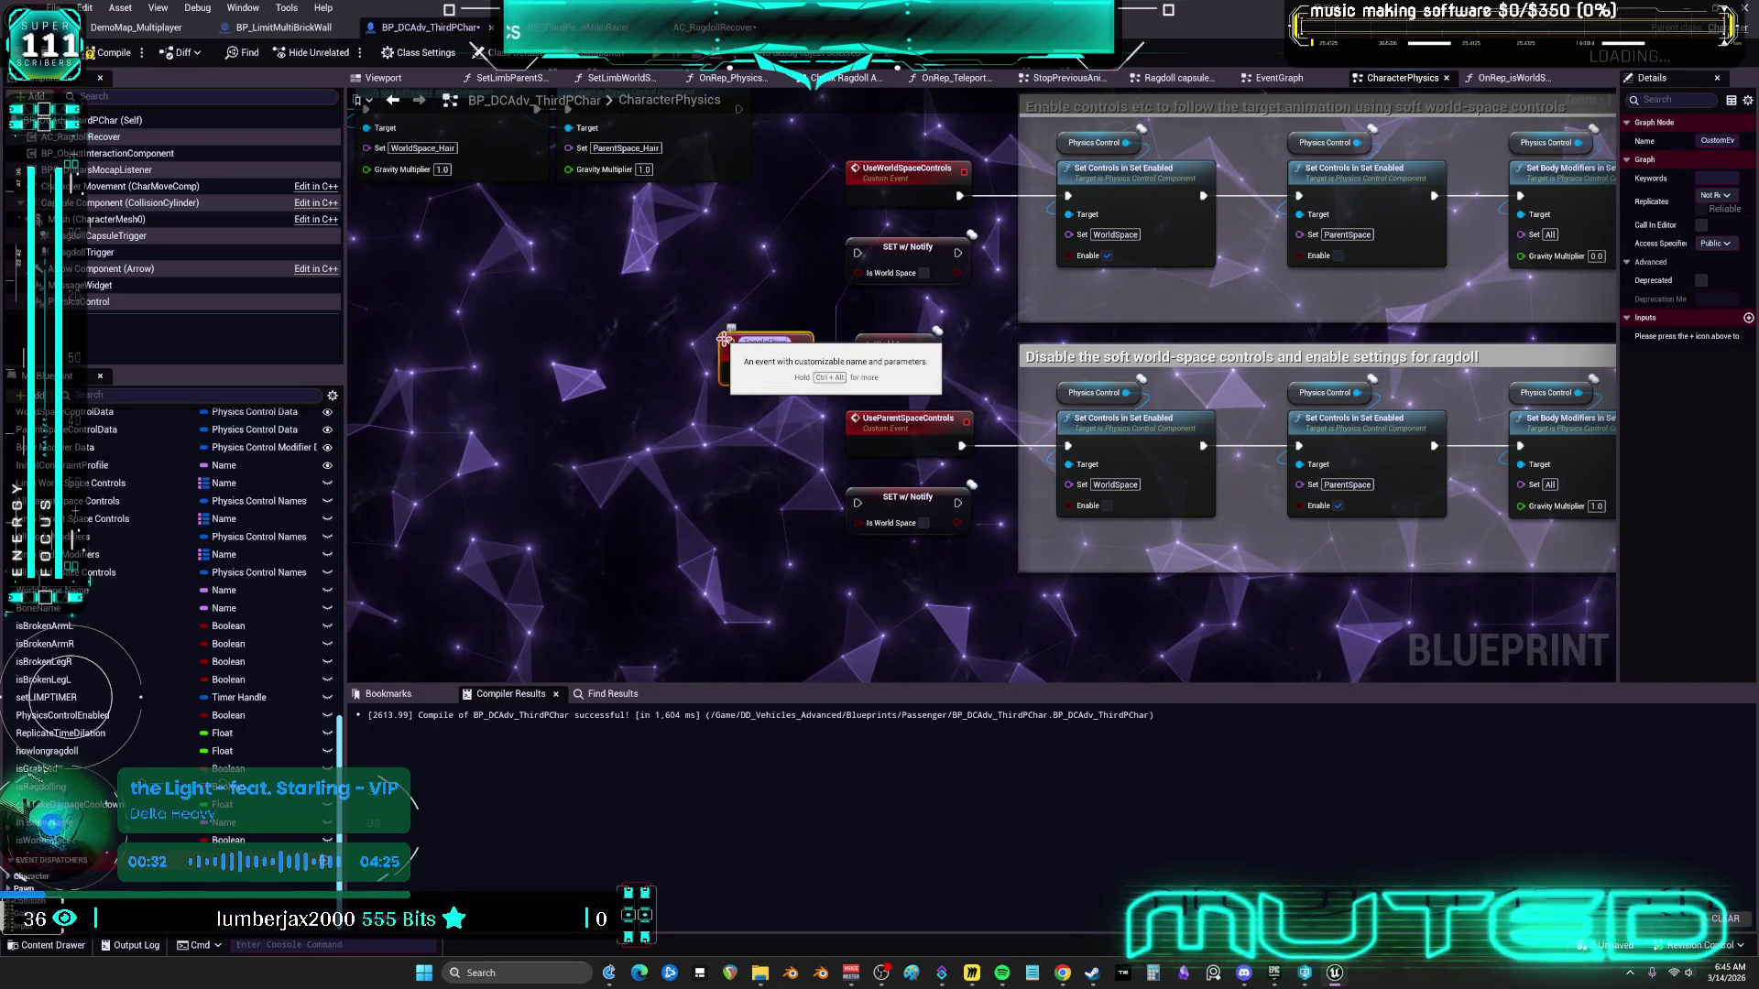
type("plicat")
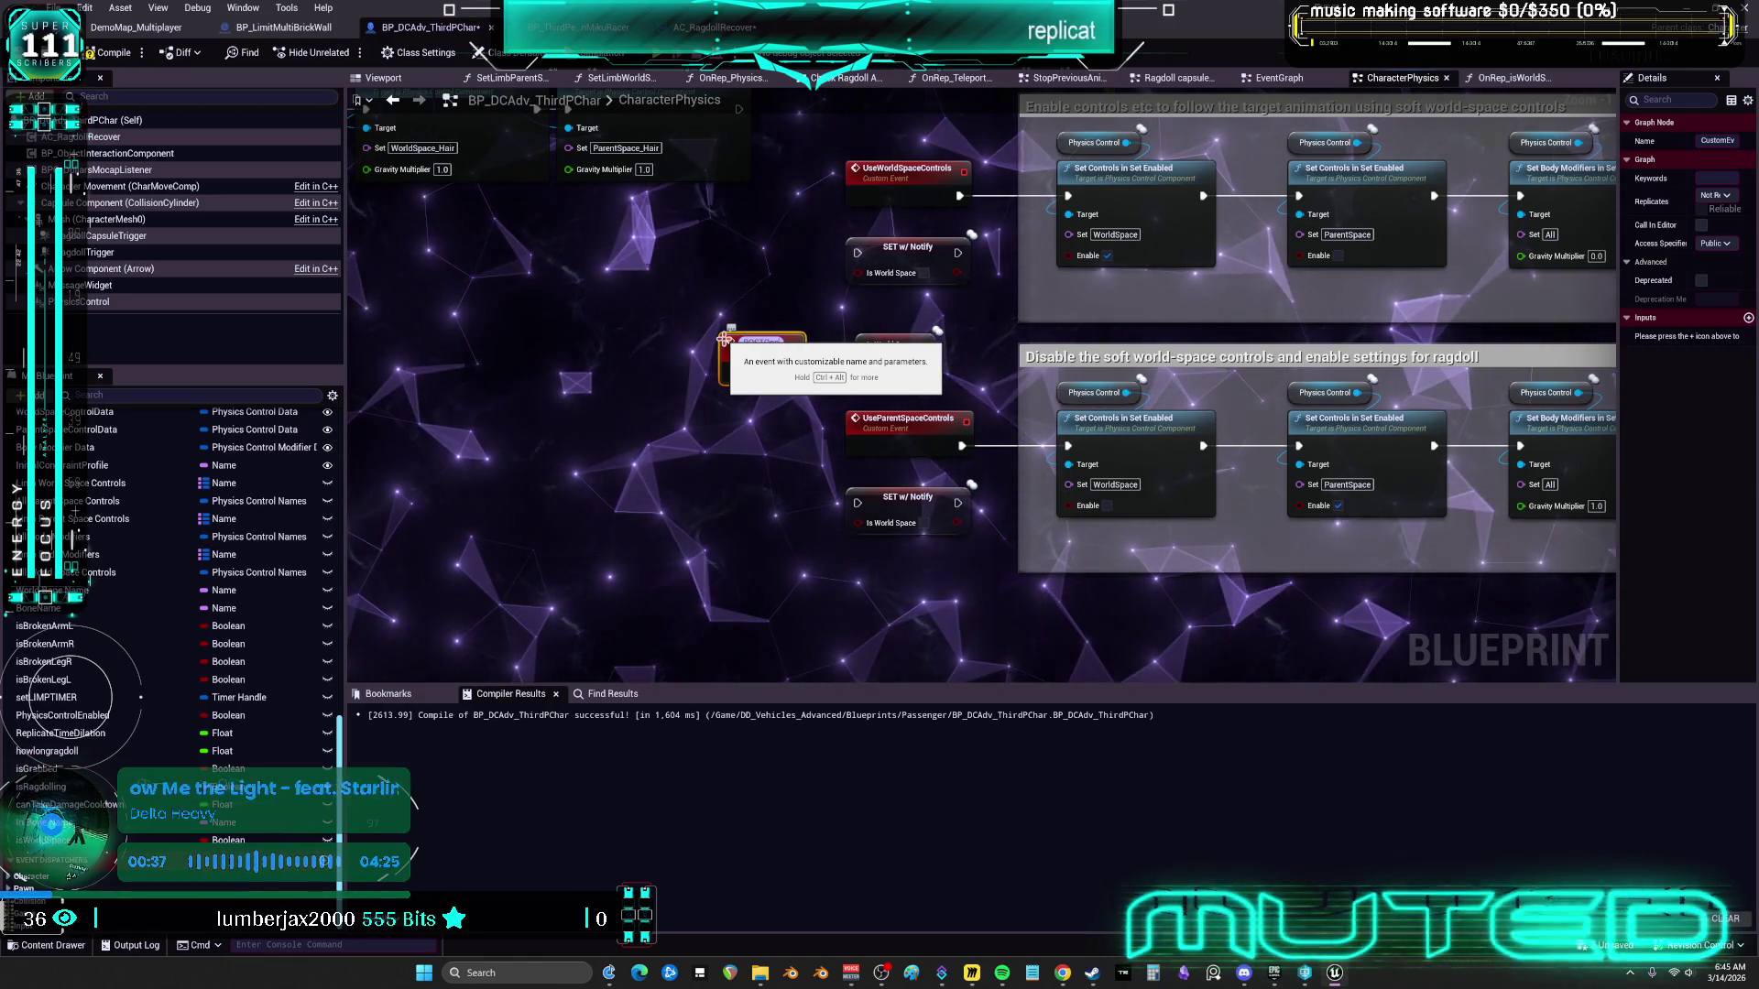
type("ed chara")
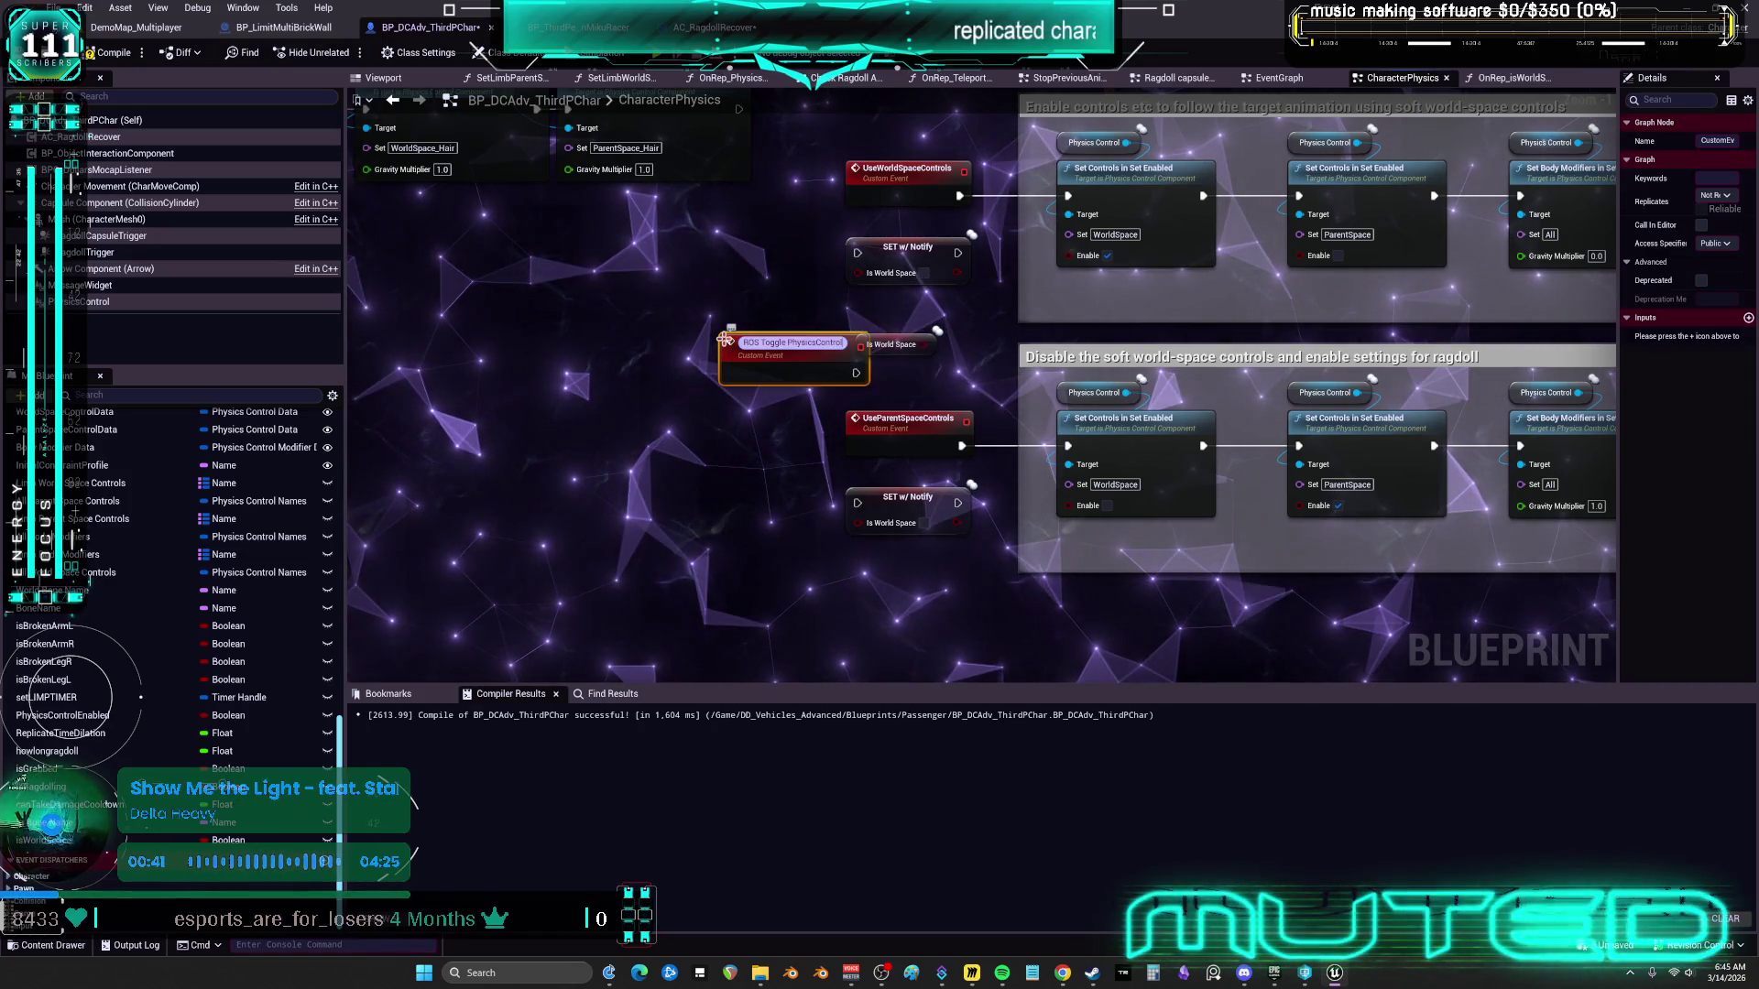
scroll(723, 339, "up", 1)
left_click_drag(733, 341, 595, 328)
mouse_move(885, 356)
left_mouse_down()
mouse_move(679, 409)
mouse_move(633, 445)
left_mouse_up()
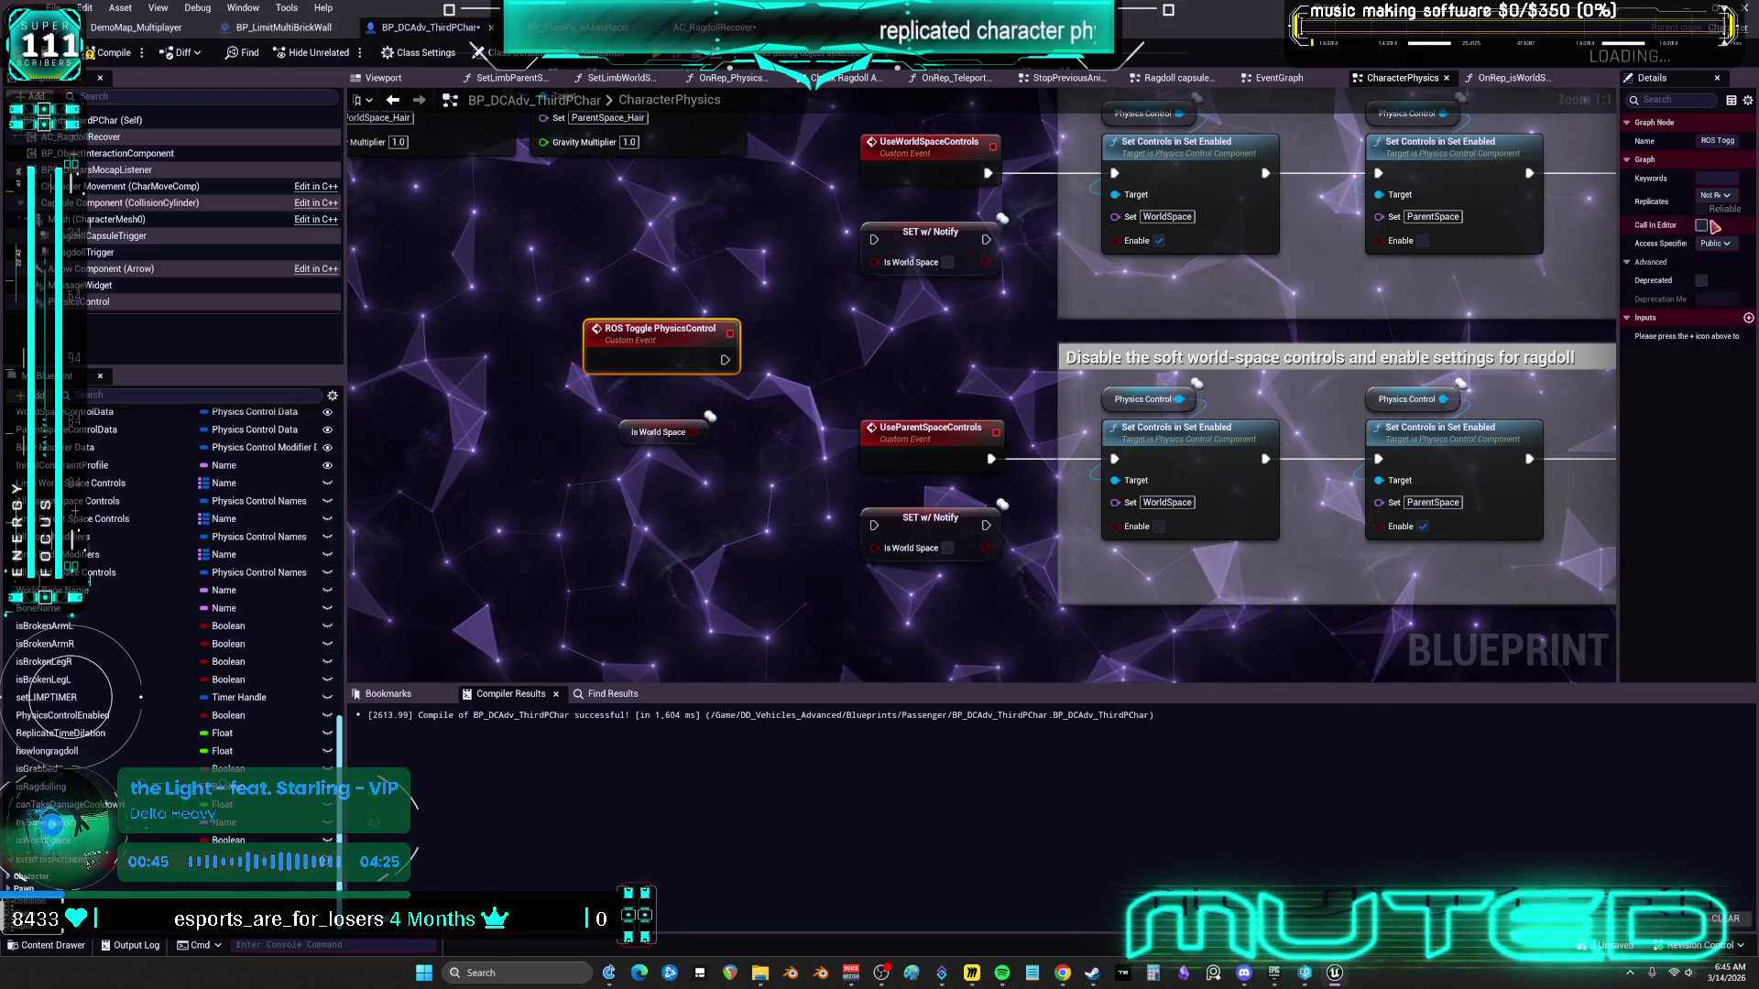
Set the event to Run on Server and Reliable, comparing against the MikuRacer graph
left_click_drag(1619, 258, 1306, 260)
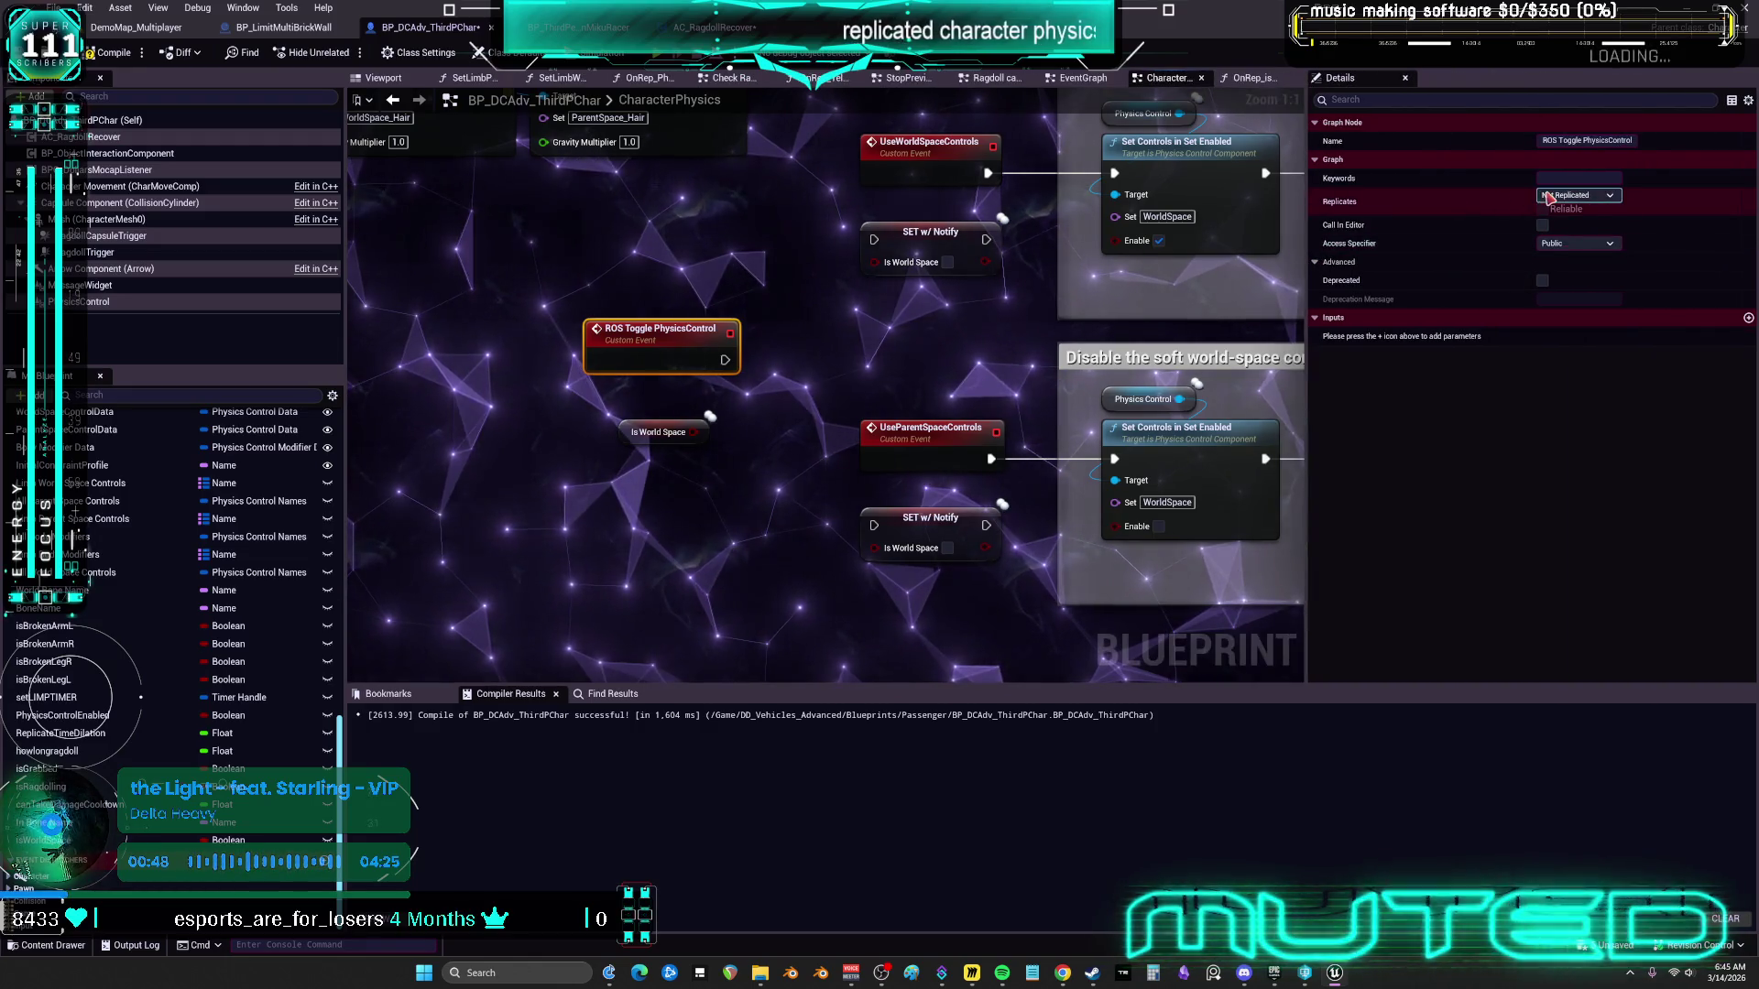
left_click(1577, 195)
left_click(1568, 241)
left_click(1544, 211)
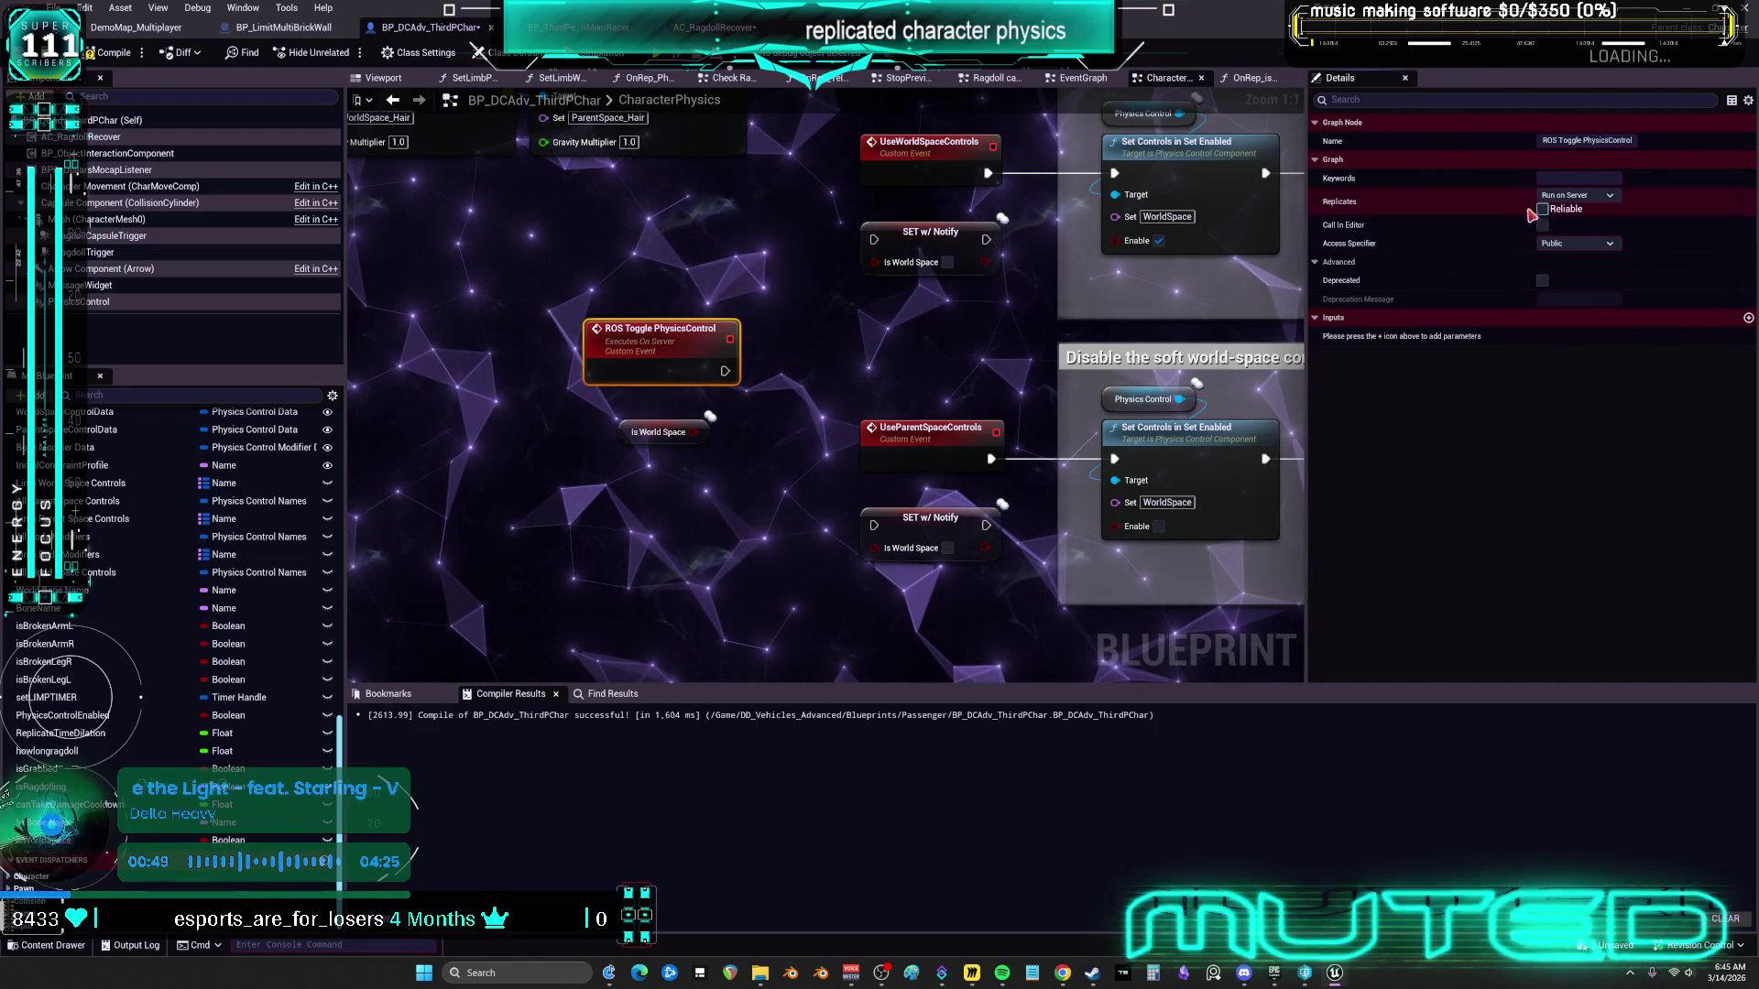
left_click_drag(663, 384, 651, 395)
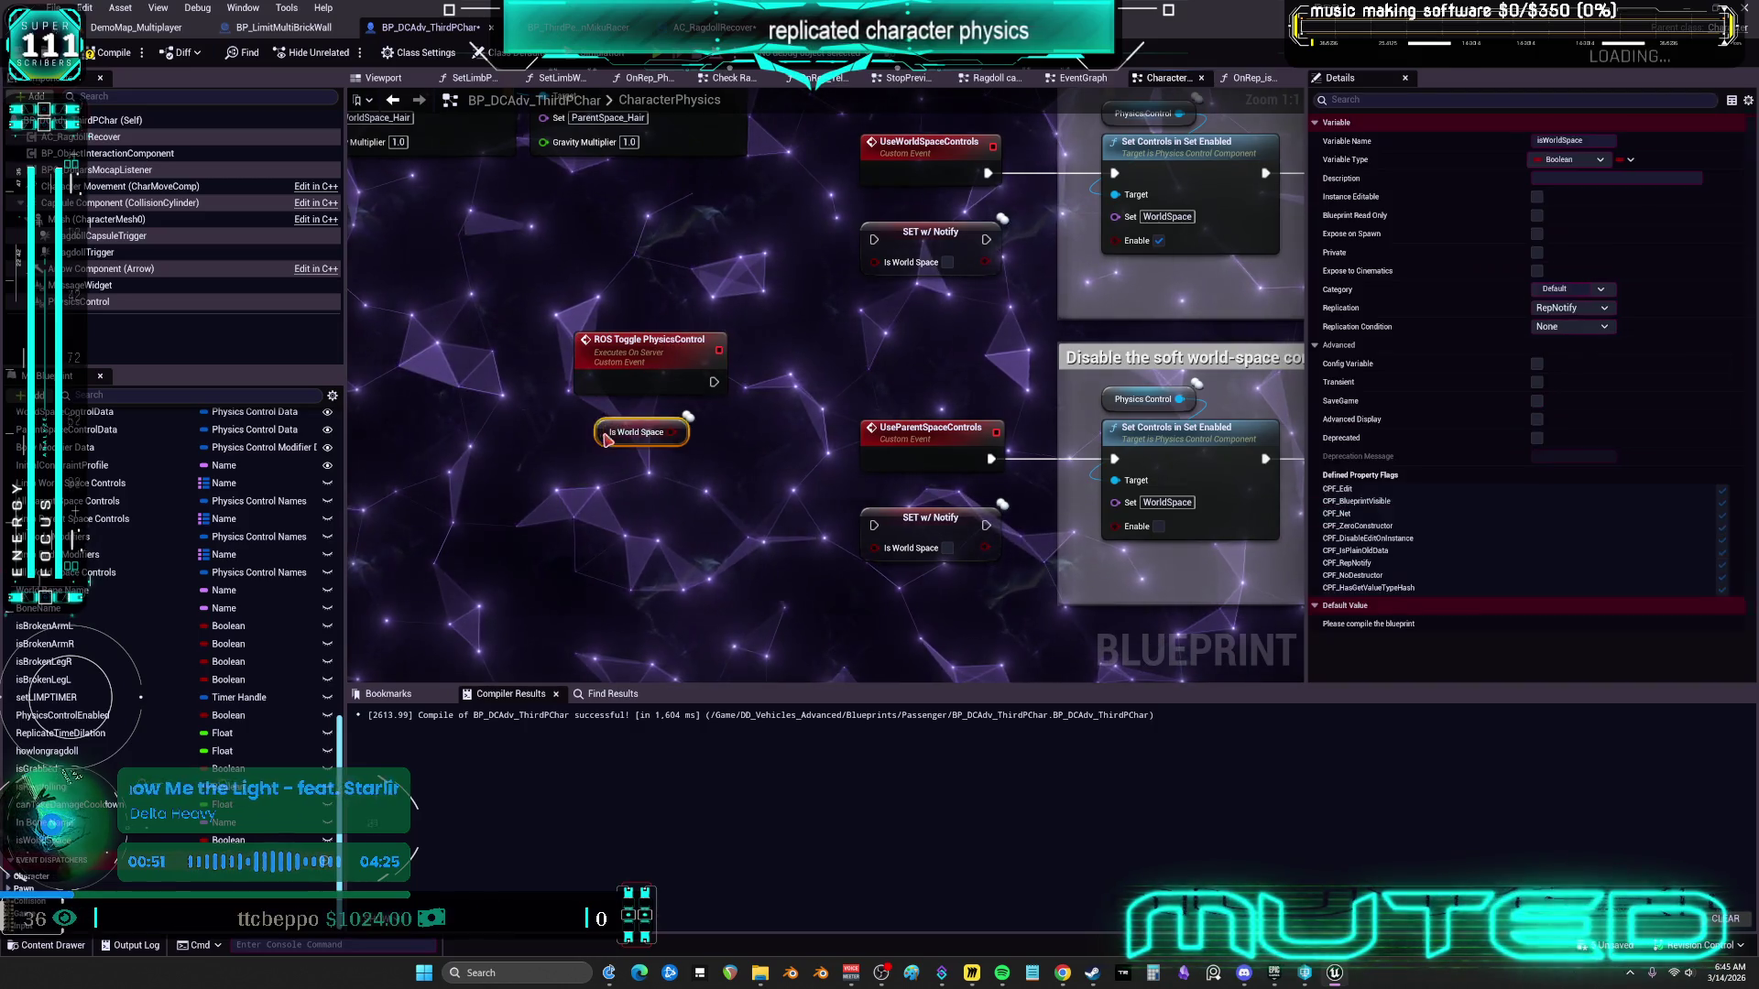
left_click(604, 27)
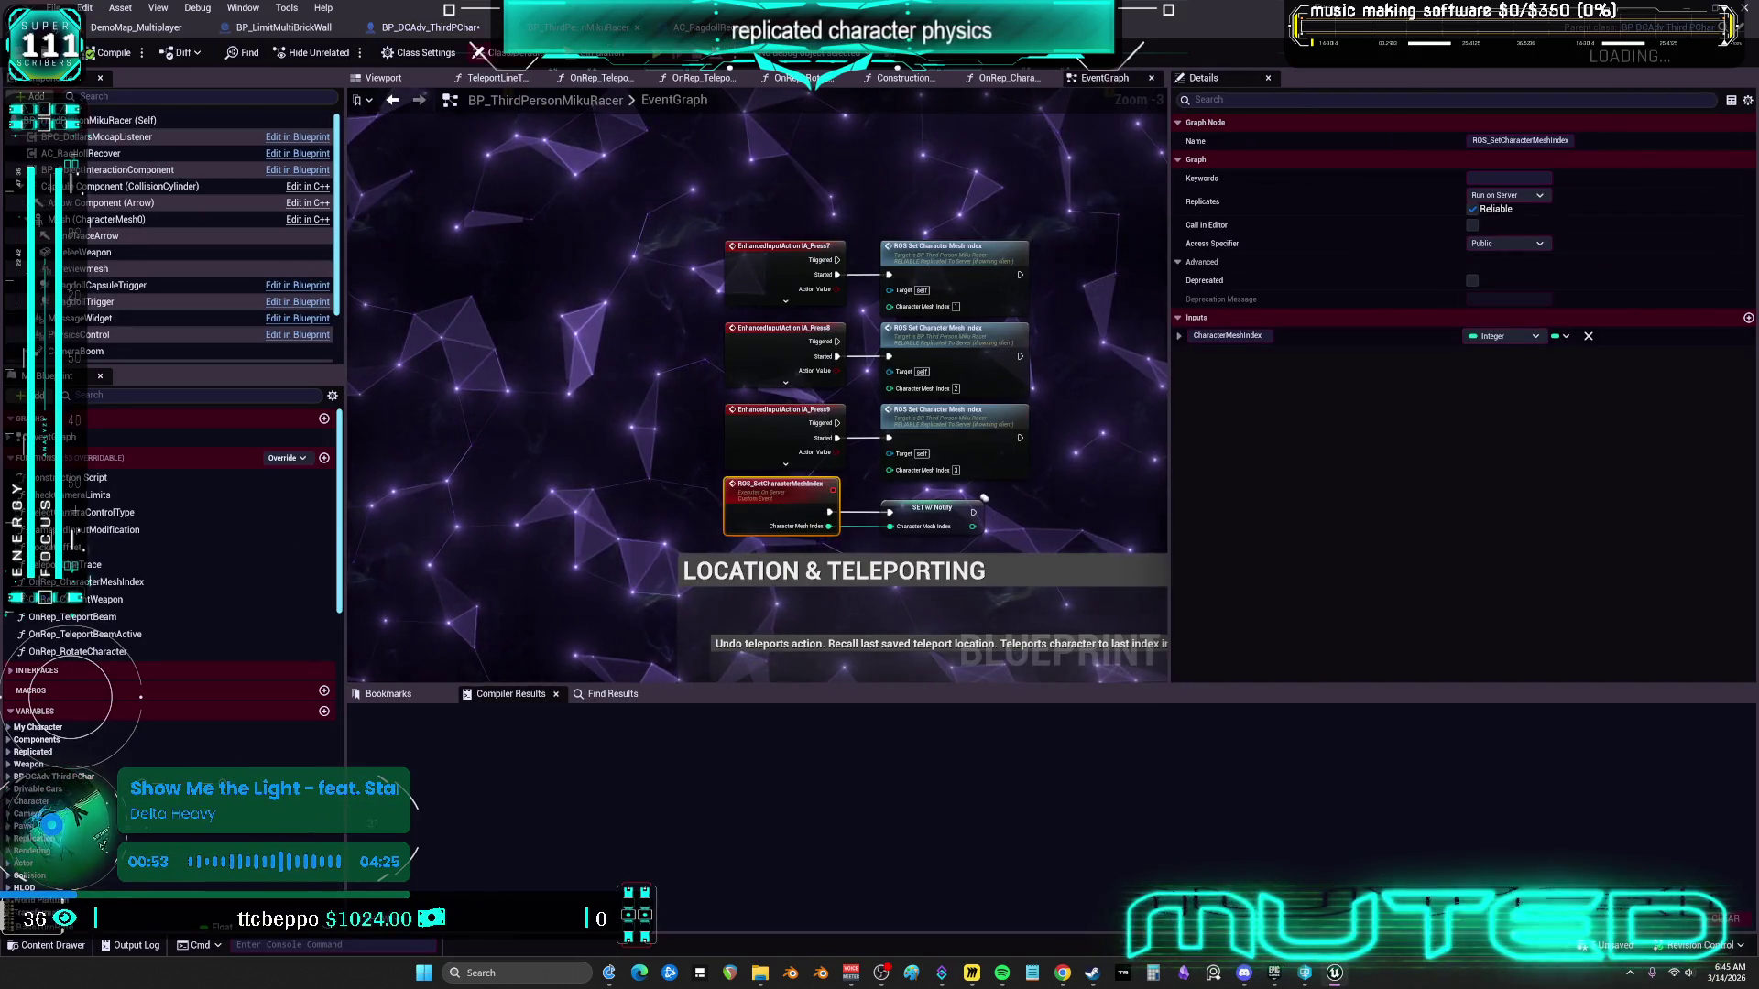
left_click(430, 27)
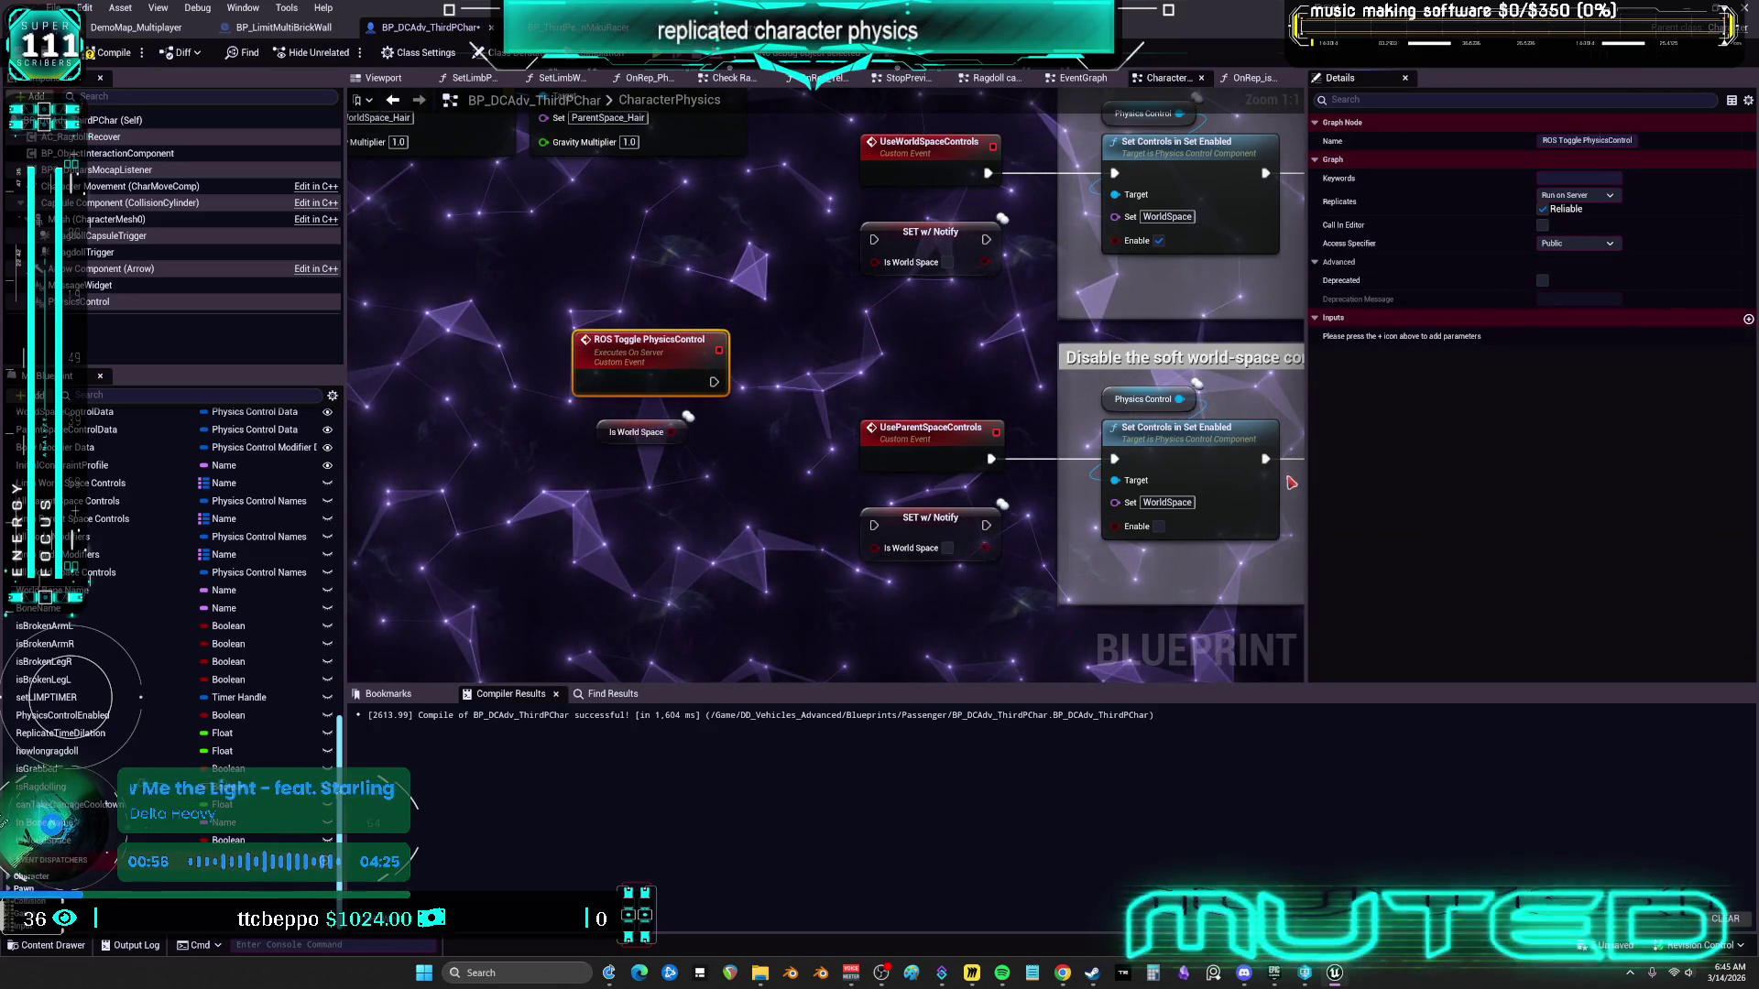
Add a Boolean input named isWorldSpace to the ROS Toggle PhysicsControl event
left_click(1748, 318)
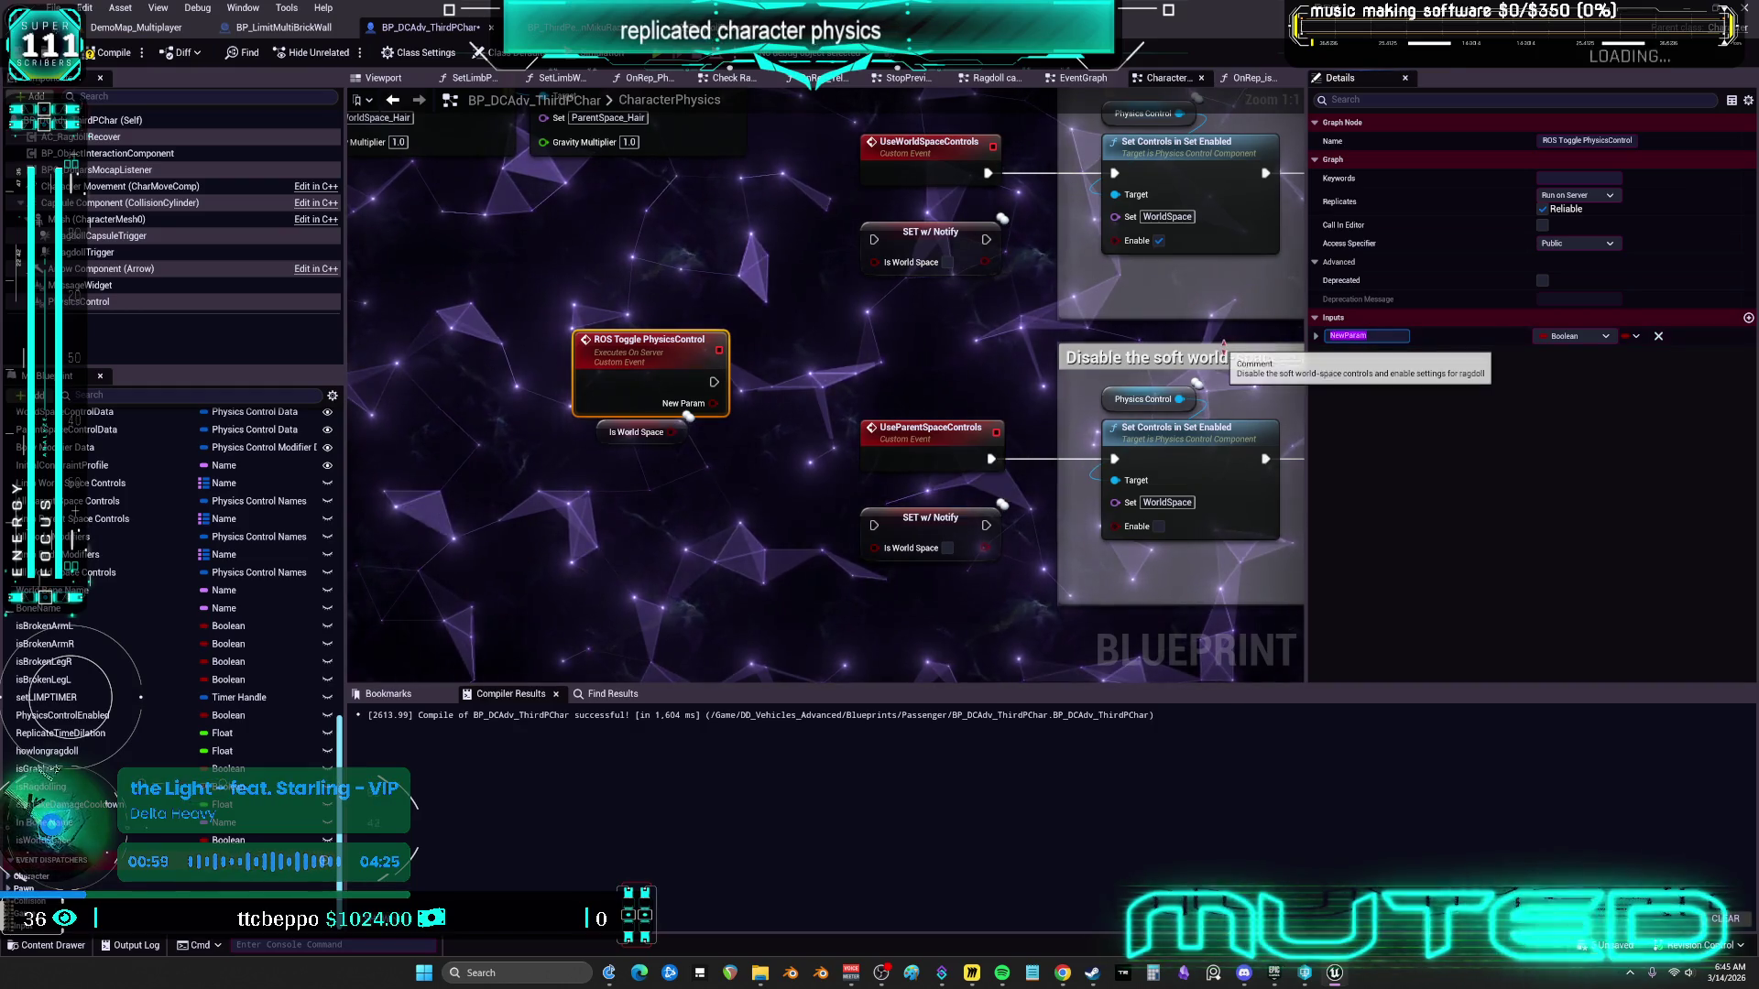
type("si")
key("BackSpace")
key("BackSpace")
type("isWo")
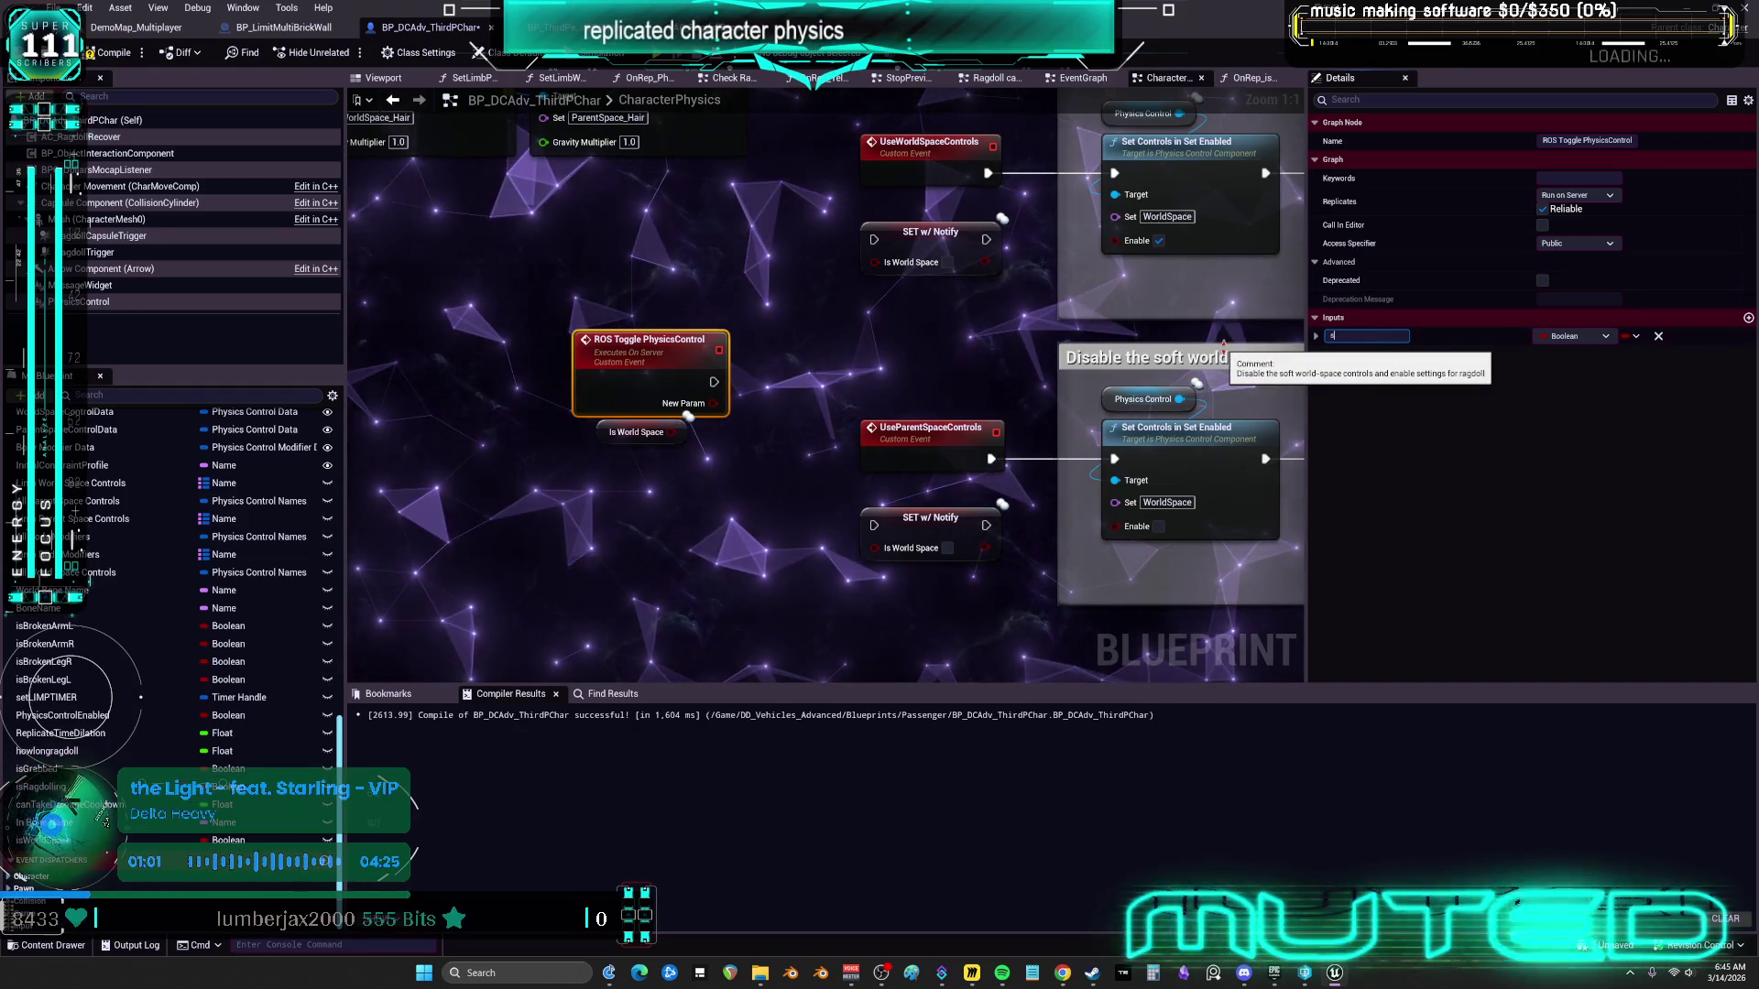
key("BackSpace")
key("BackSpace")
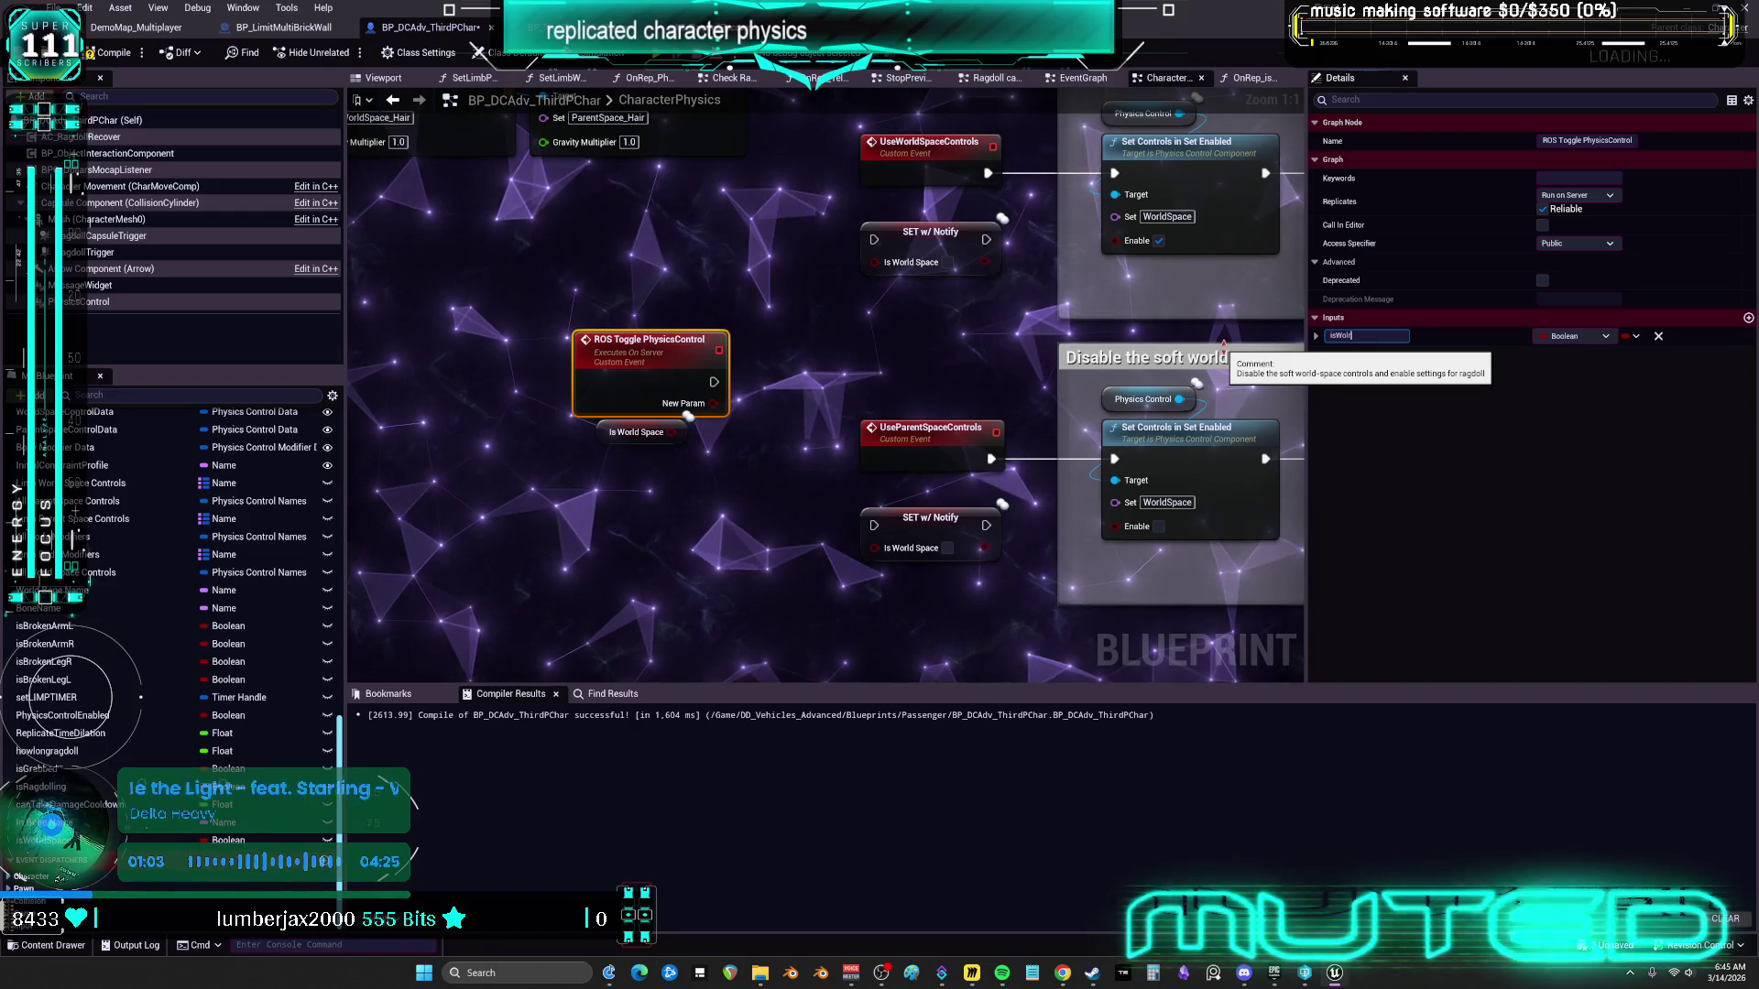
type("dSpace")
key("Return")
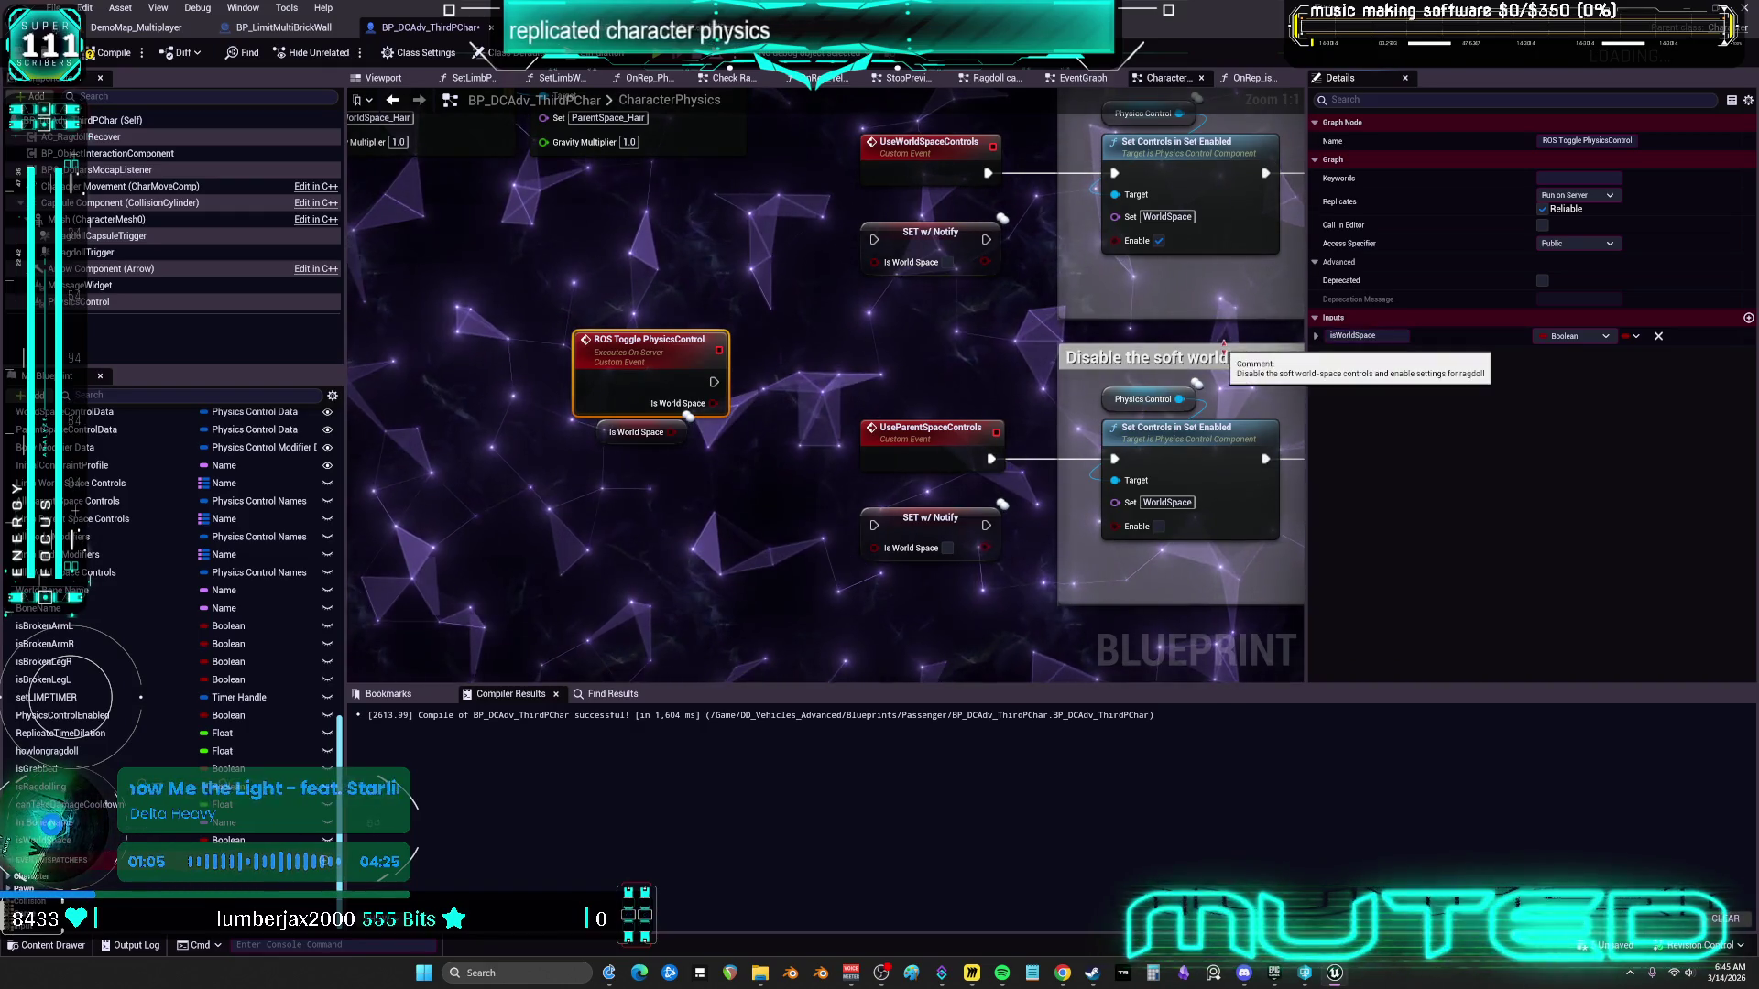
Feed the event's isWorldSpace input into an Is World Space SET w/ Notify node
mouse_move(724, 341)
left_mouse_down()
mouse_move(798, 366)
mouse_move(787, 377)
mouse_move(786, 349)
mouse_move(785, 372)
left_mouse_up()
left_click_drag(641, 341, 673, 308)
left_click(857, 347, "shift")
left_click_drag(857, 347, 942, 315)
left_click(923, 524)
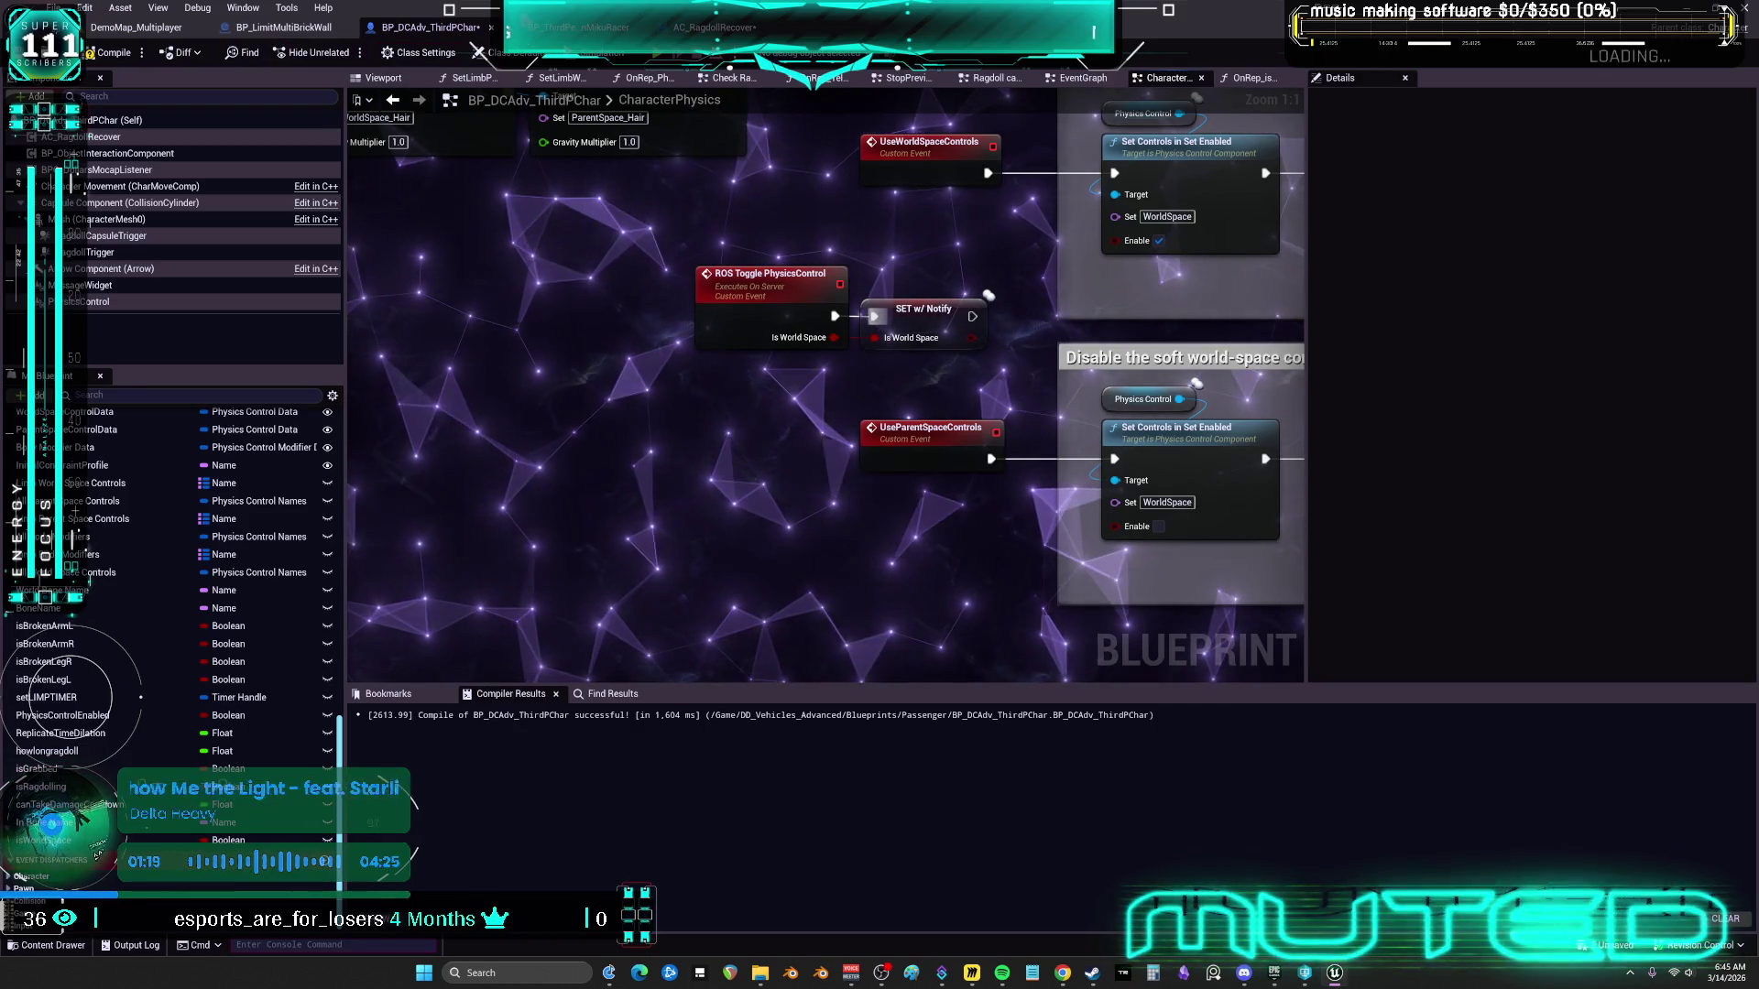
Compare with the ROS_SetCharacterMeshIndex event, then open AC_RagdollRecover's RagdollEndNodes graph
left_click(604, 29)
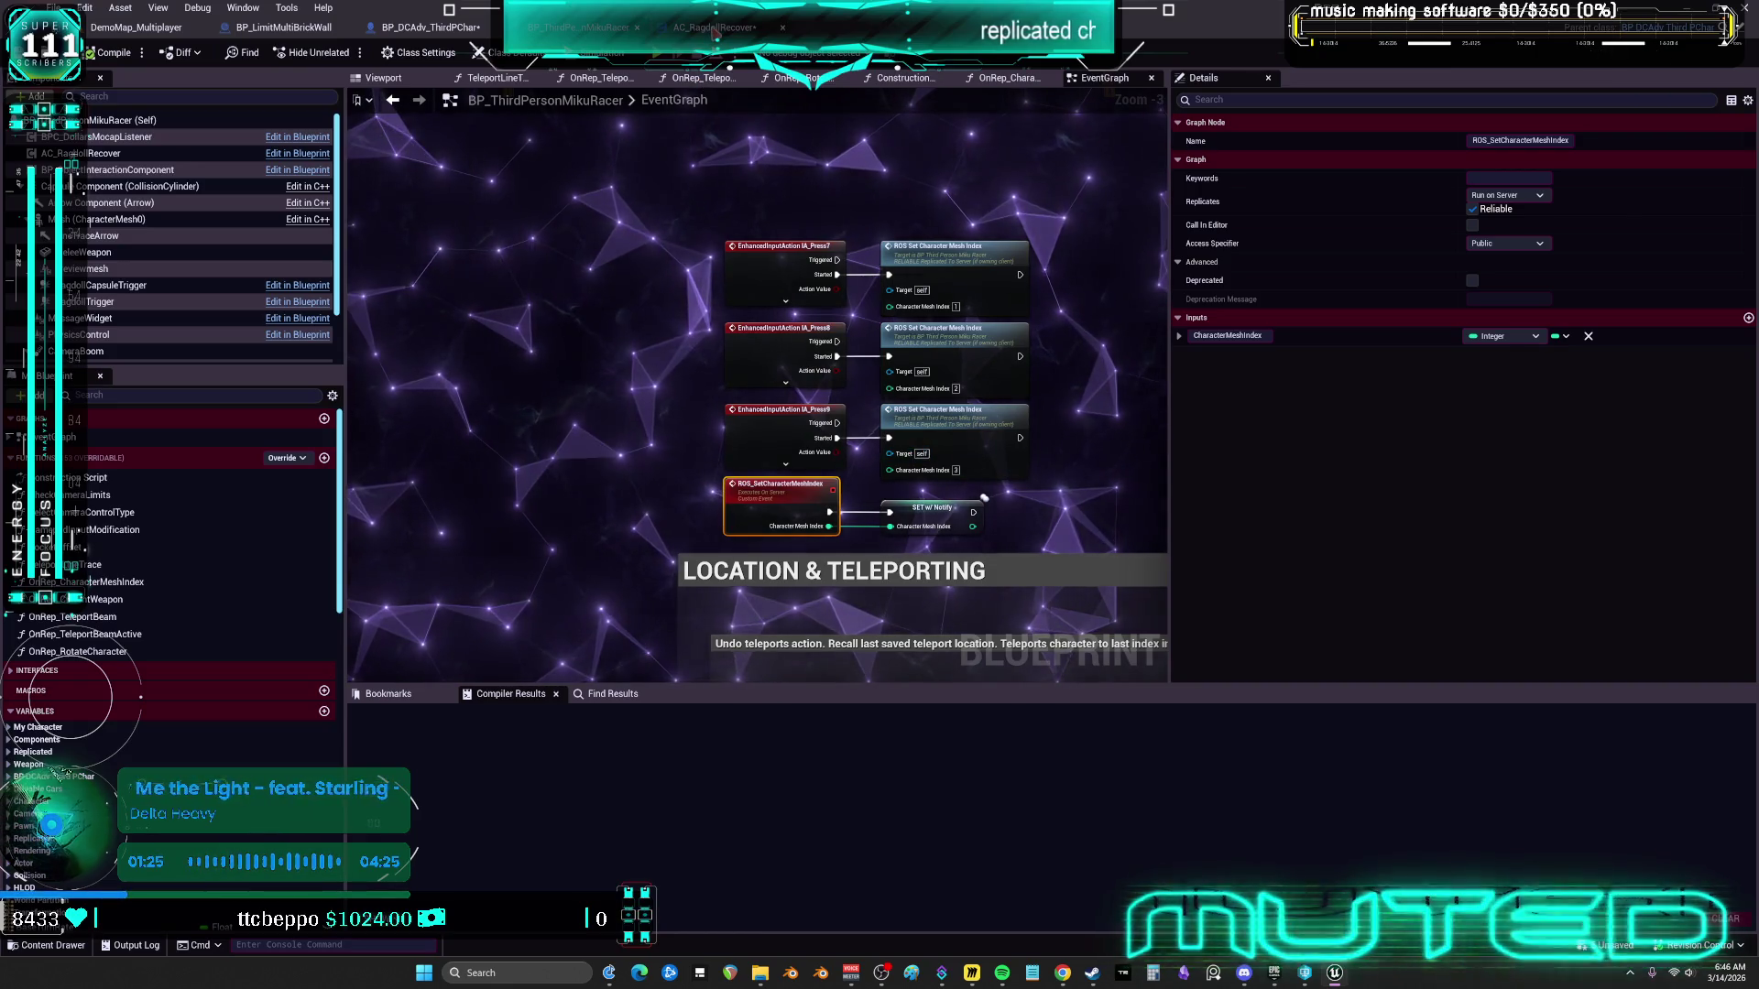
left_click(431, 27)
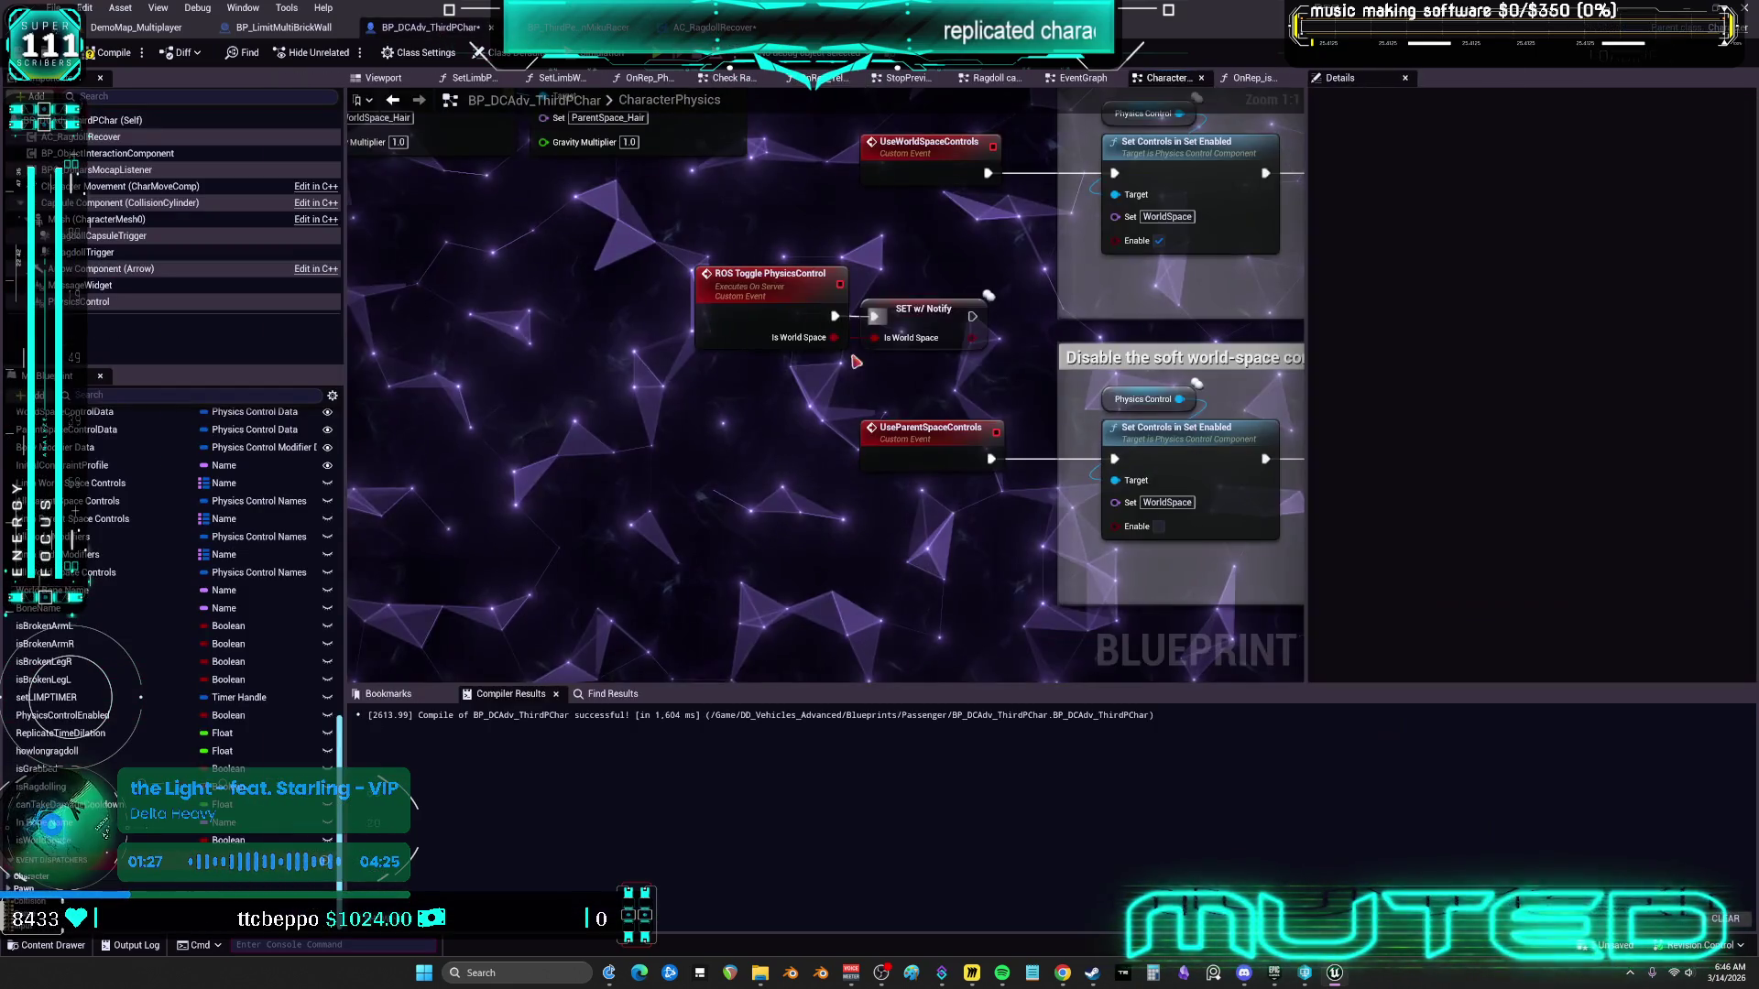
left_click(769, 273)
key("F2")
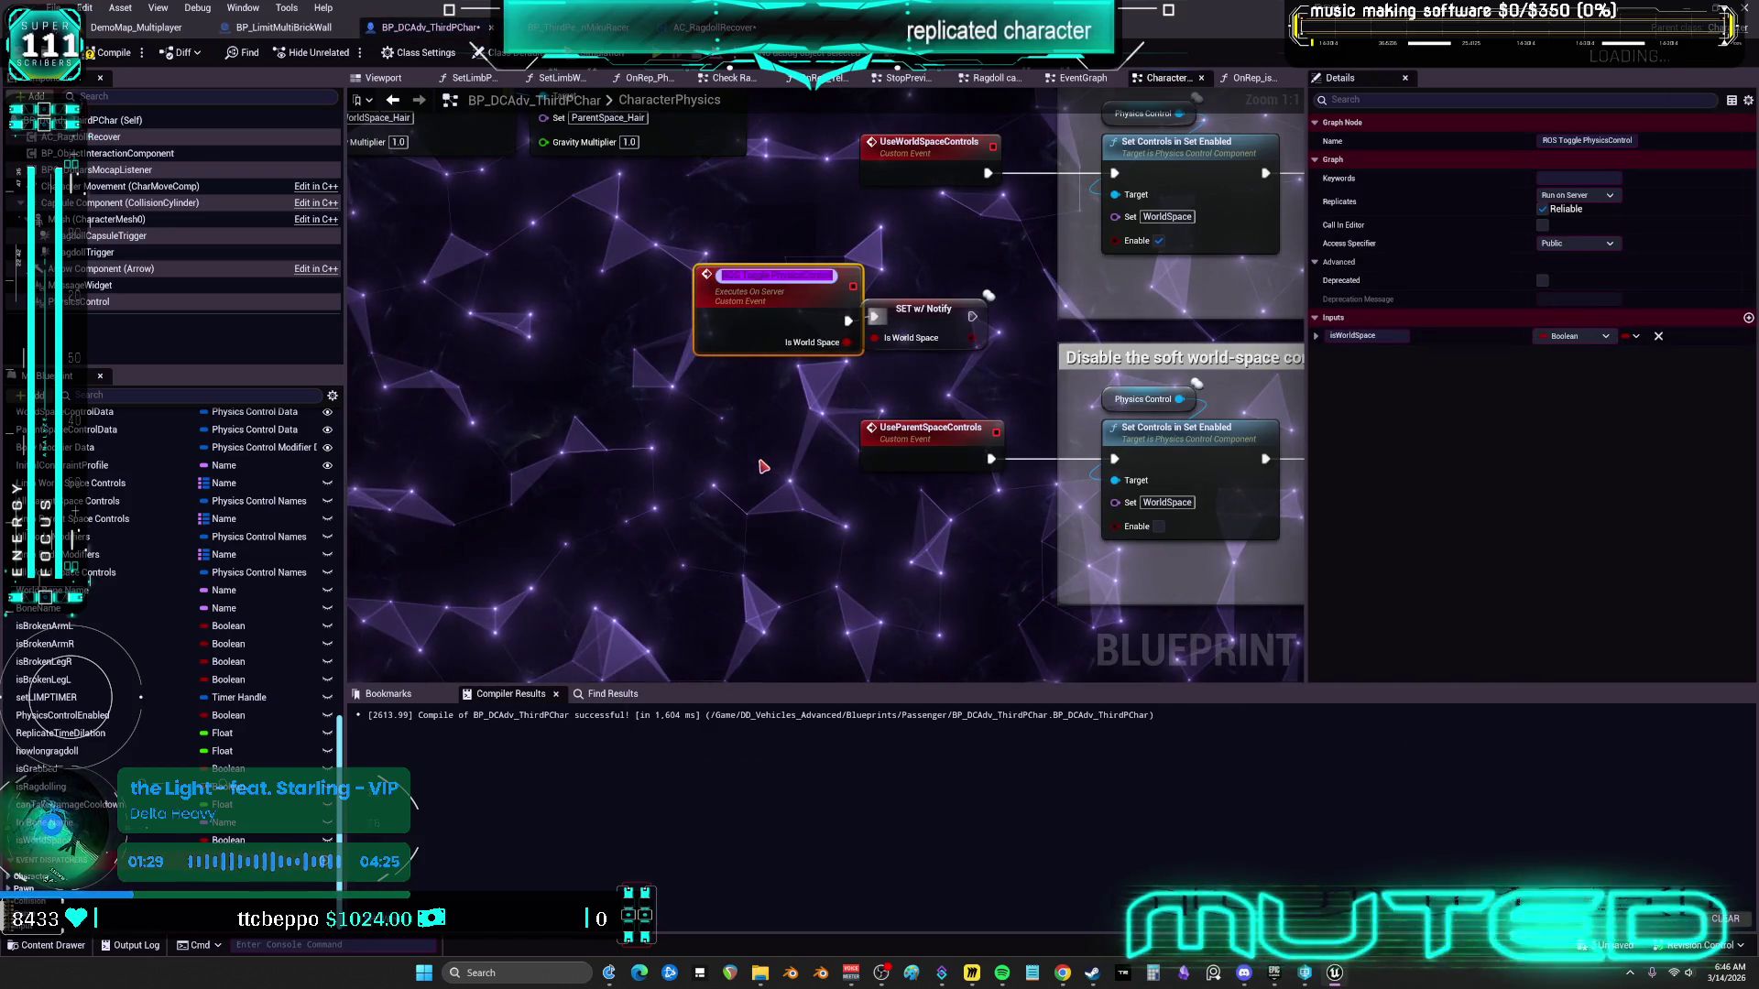
left_click(763, 466)
scroll(763, 466, "down", 4)
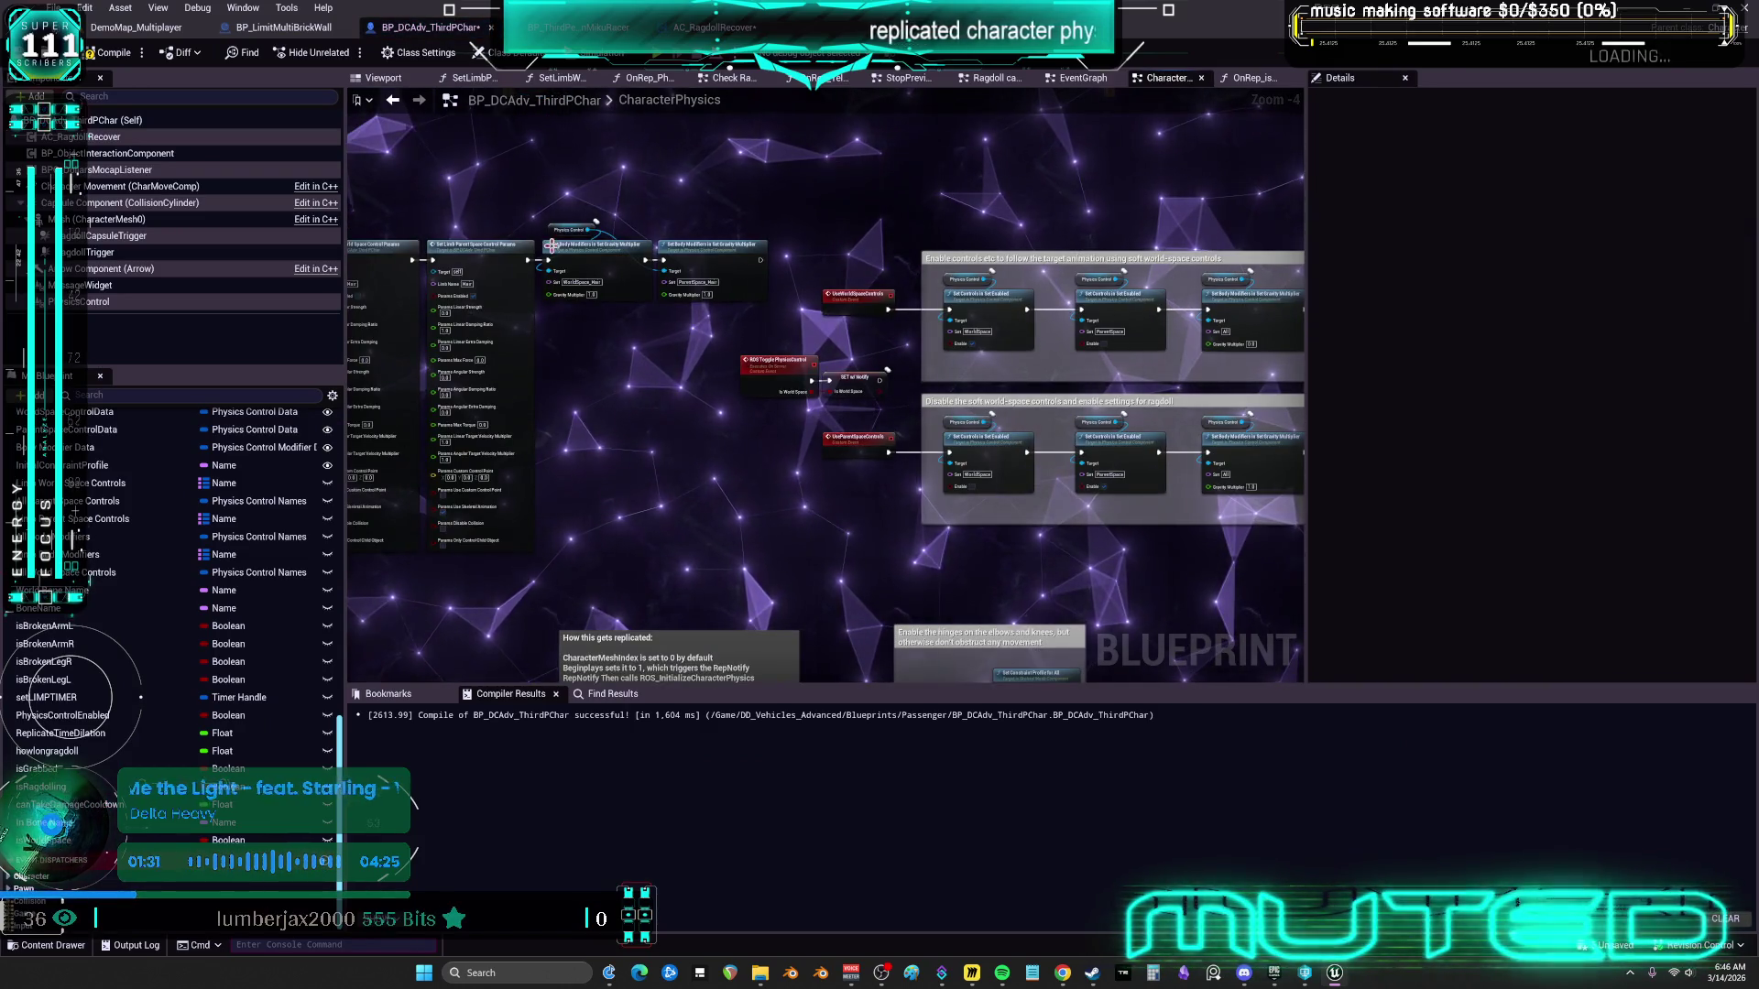
left_click(714, 26)
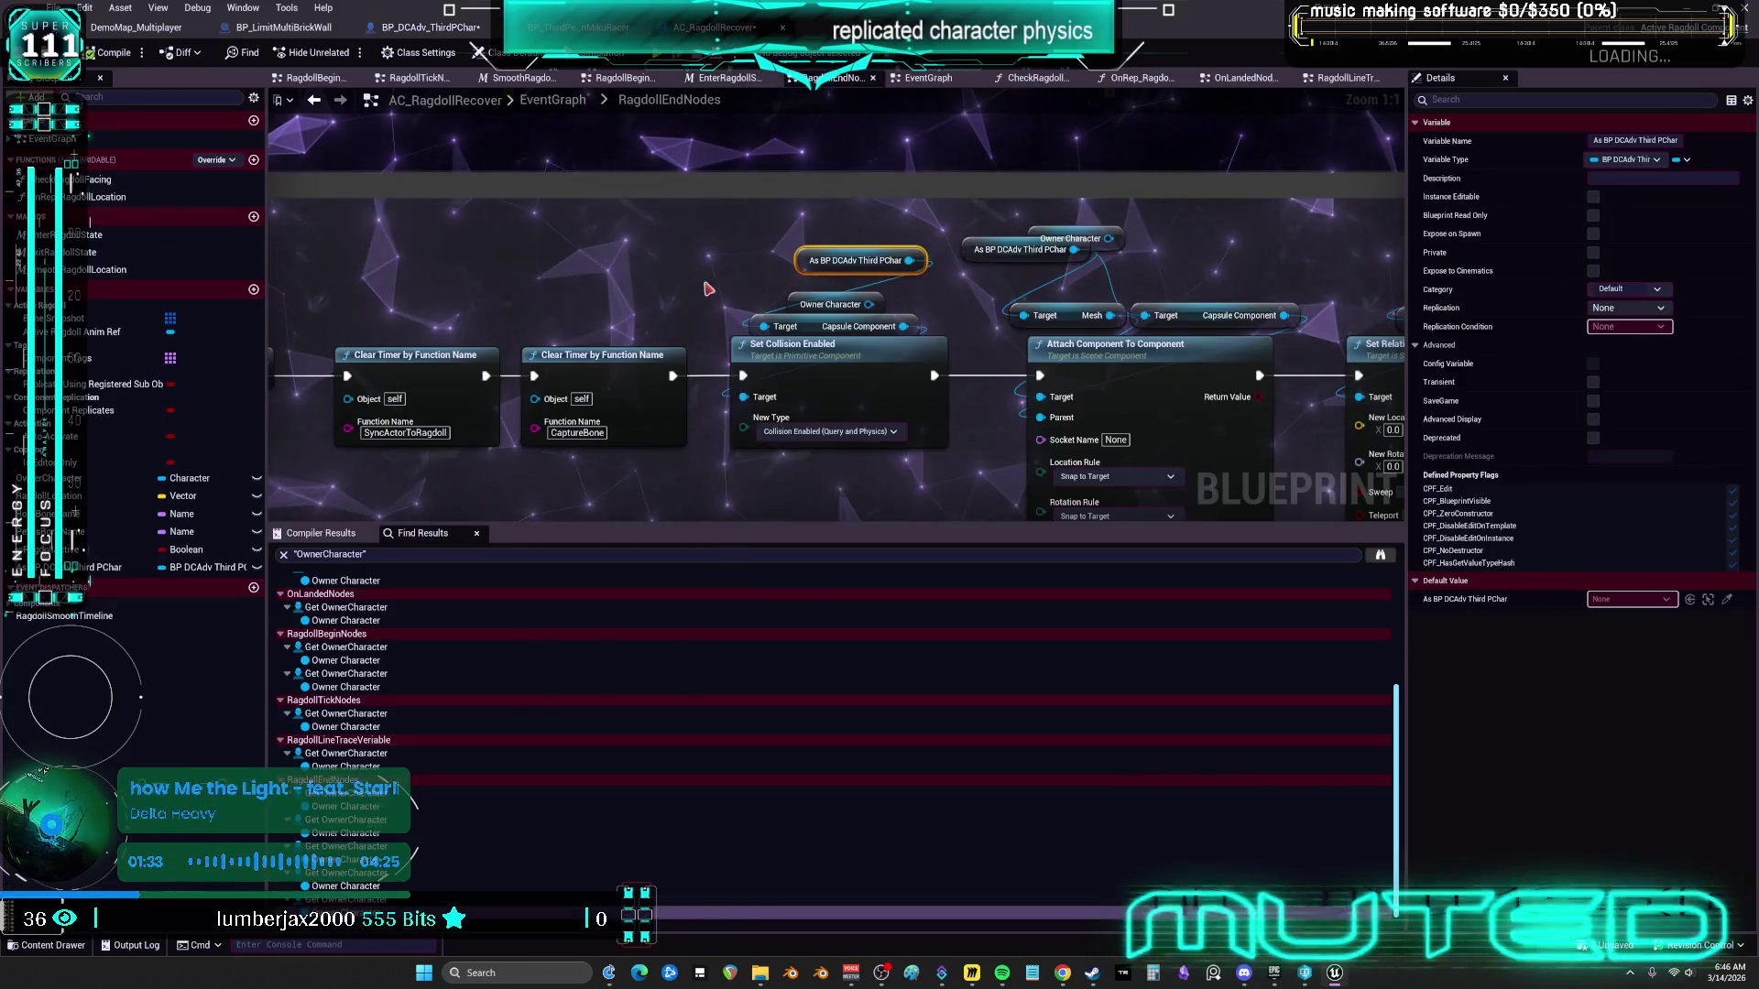
In the EventGraph, get the BP DCAdv Third PChar reference and call ROS Toggle Physics Control on it
scroll(757, 420, "down", 2)
left_click_drag(766, 373, 807, 292)
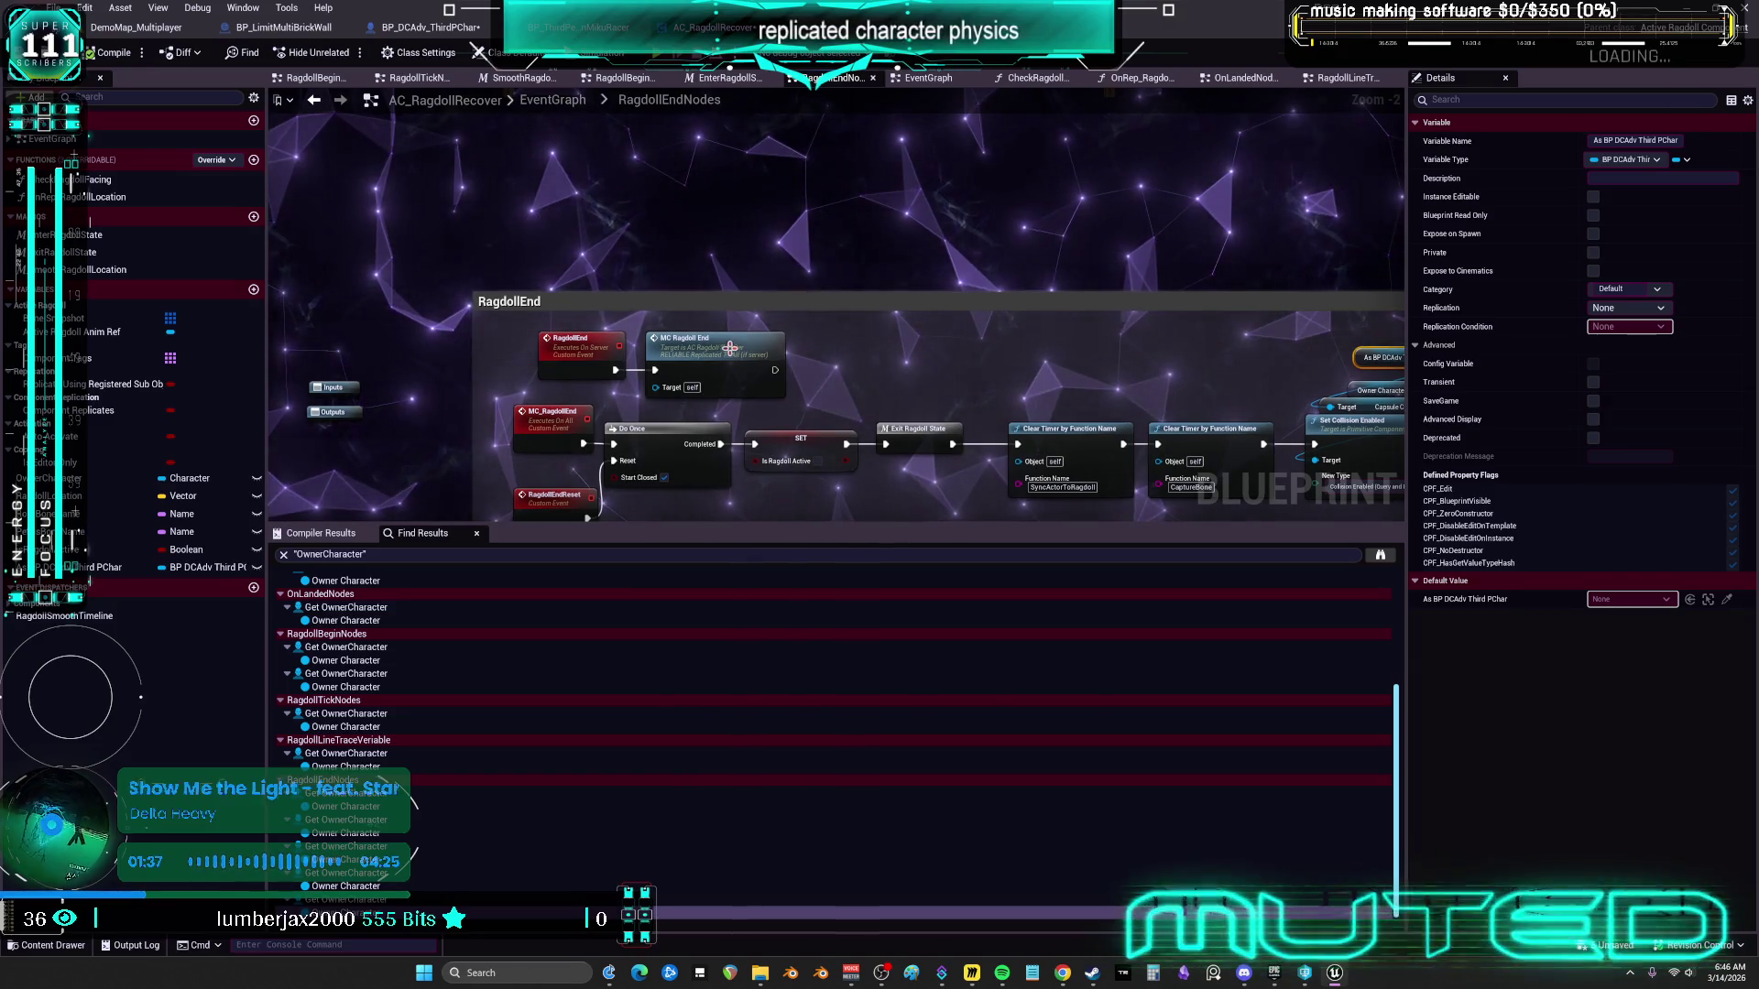
scroll(723, 350, "down", 5)
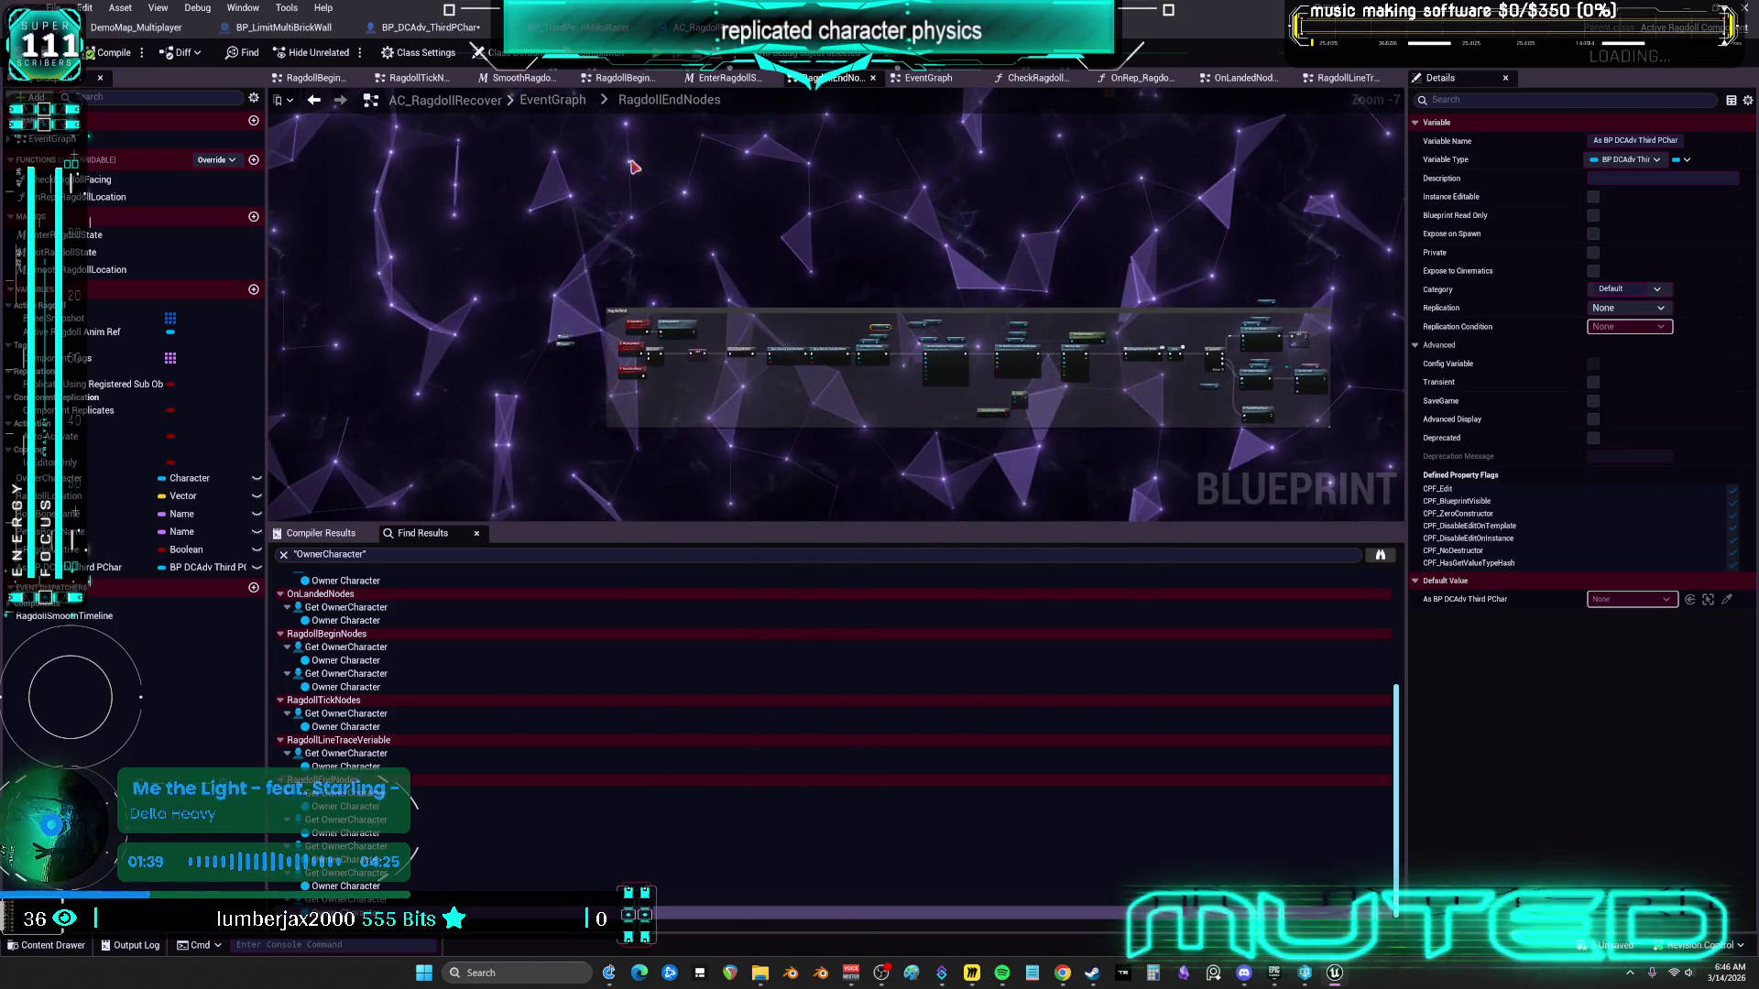
left_click(561, 103)
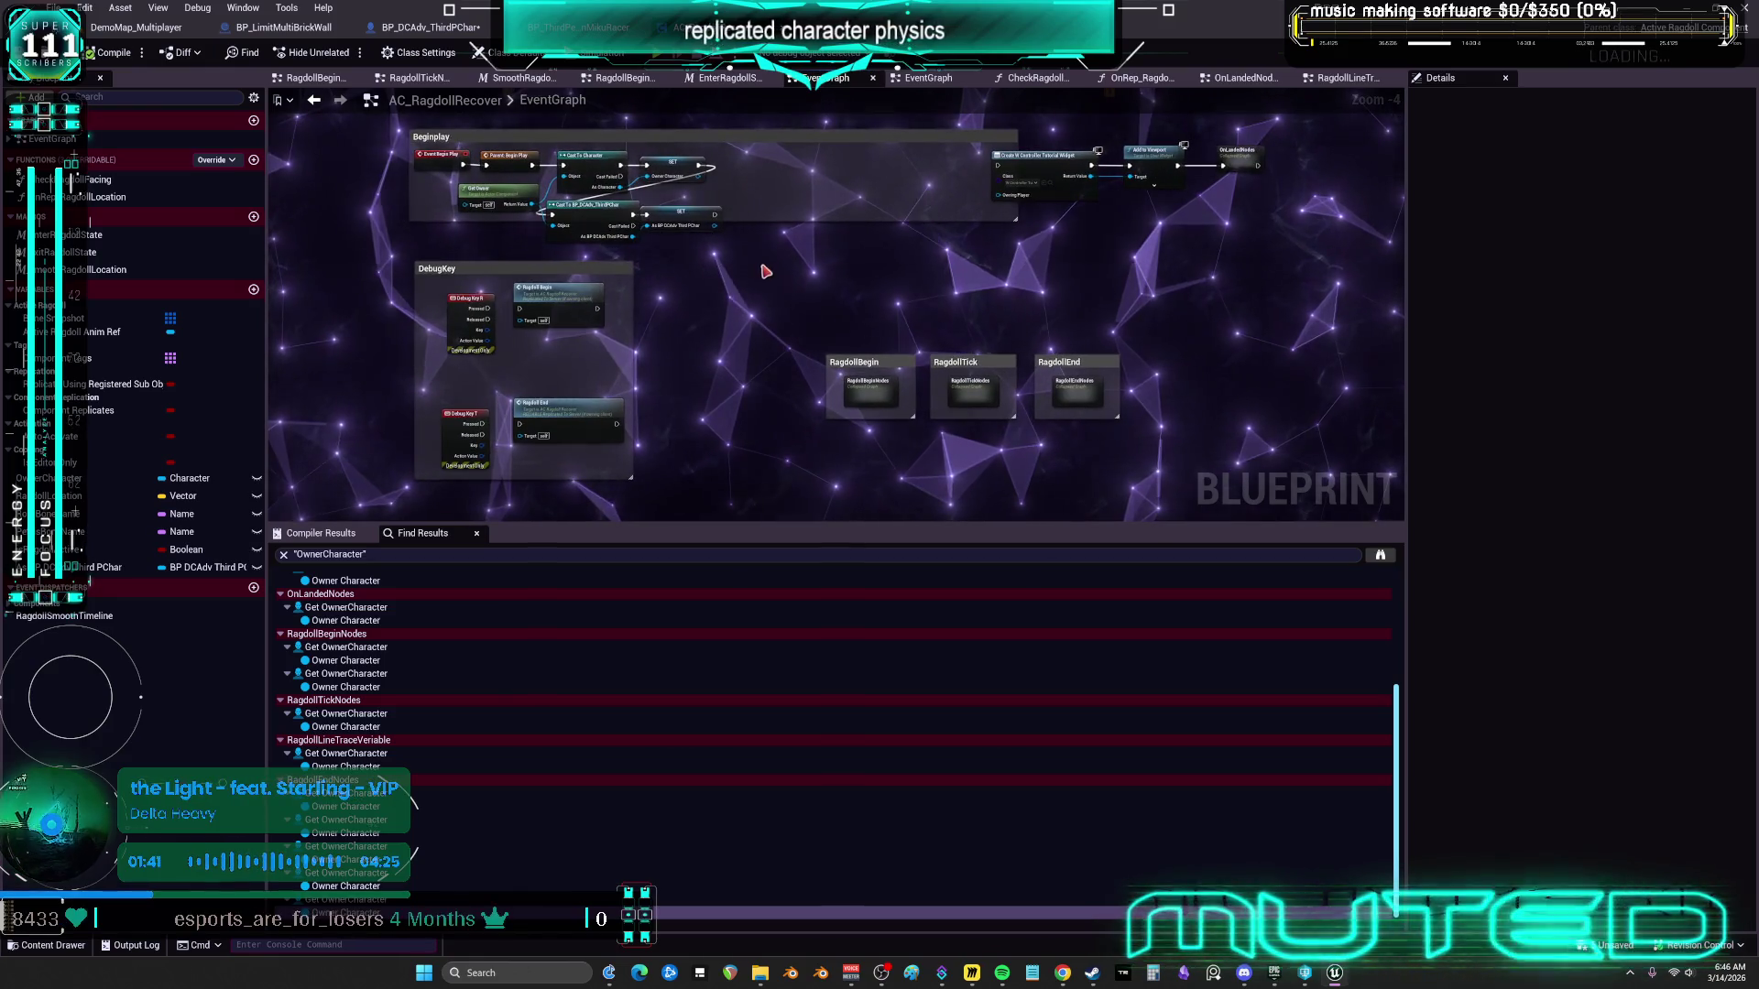
scroll(749, 296, "up", 3)
mouse_move(1024, 373)
left_mouse_down()
mouse_move(607, 361)
mouse_move(617, 230)
left_mouse_up()
left_click_drag(110, 567, 593, 335)
left_click(641, 344)
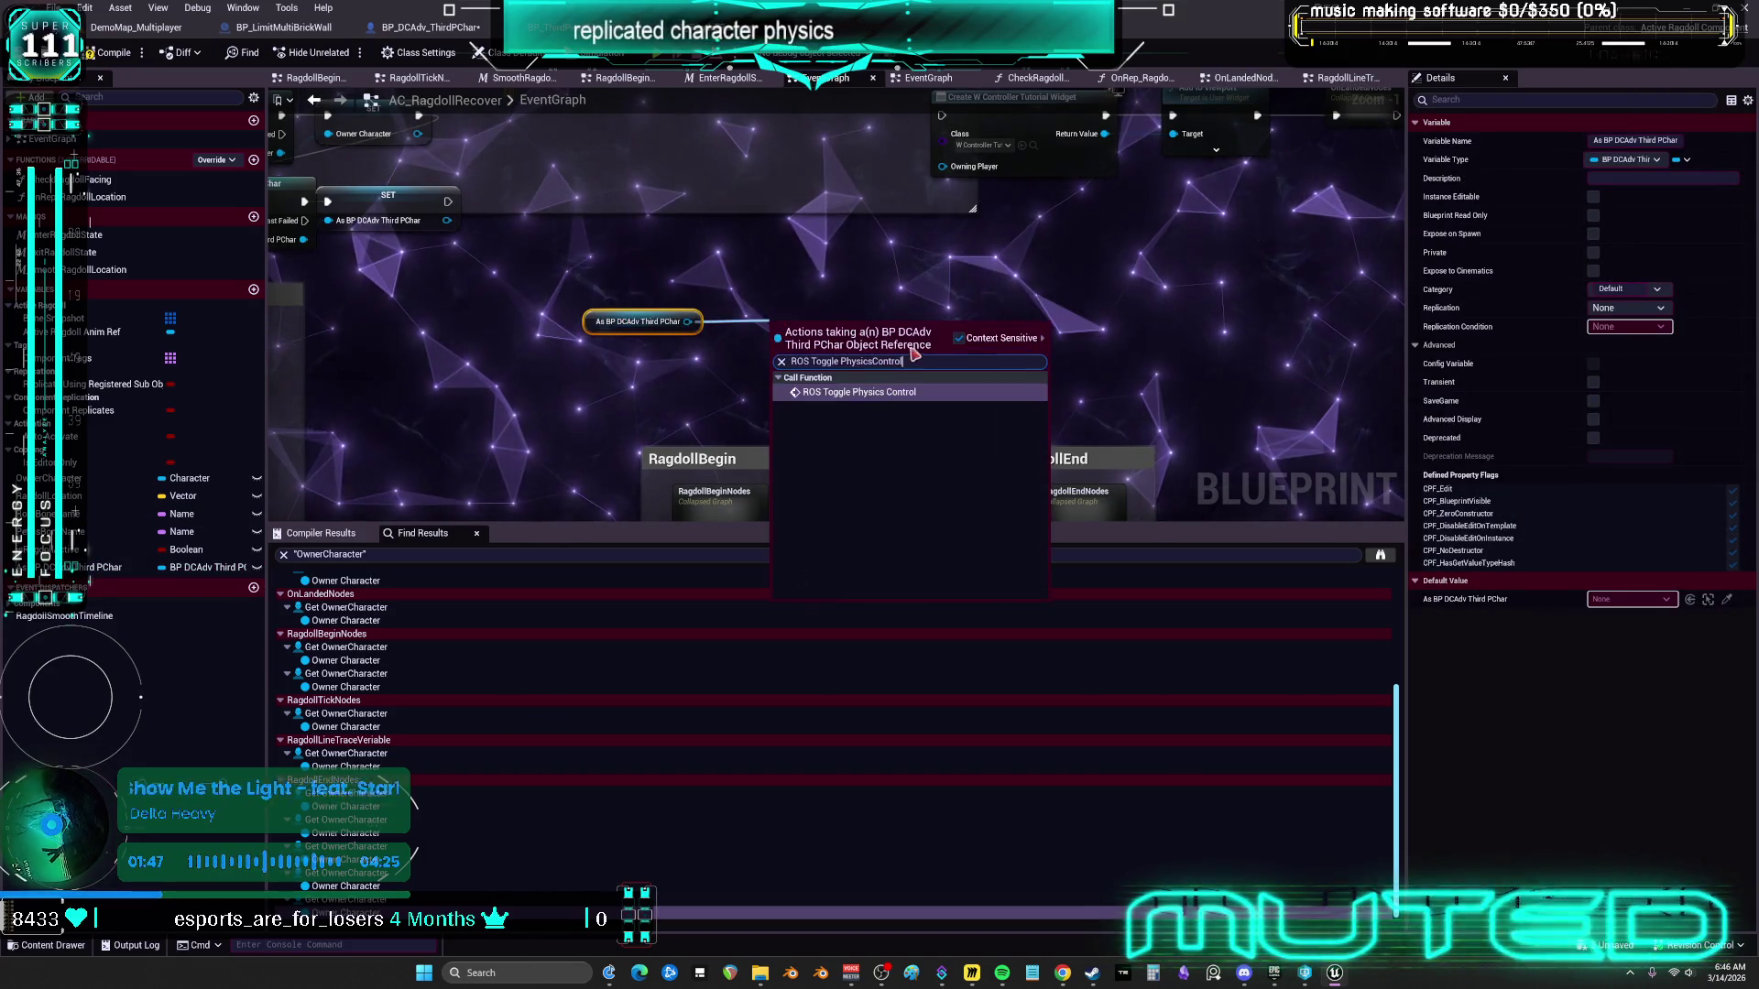
left_click_drag(886, 399, 769, 322)
left_click(875, 360)
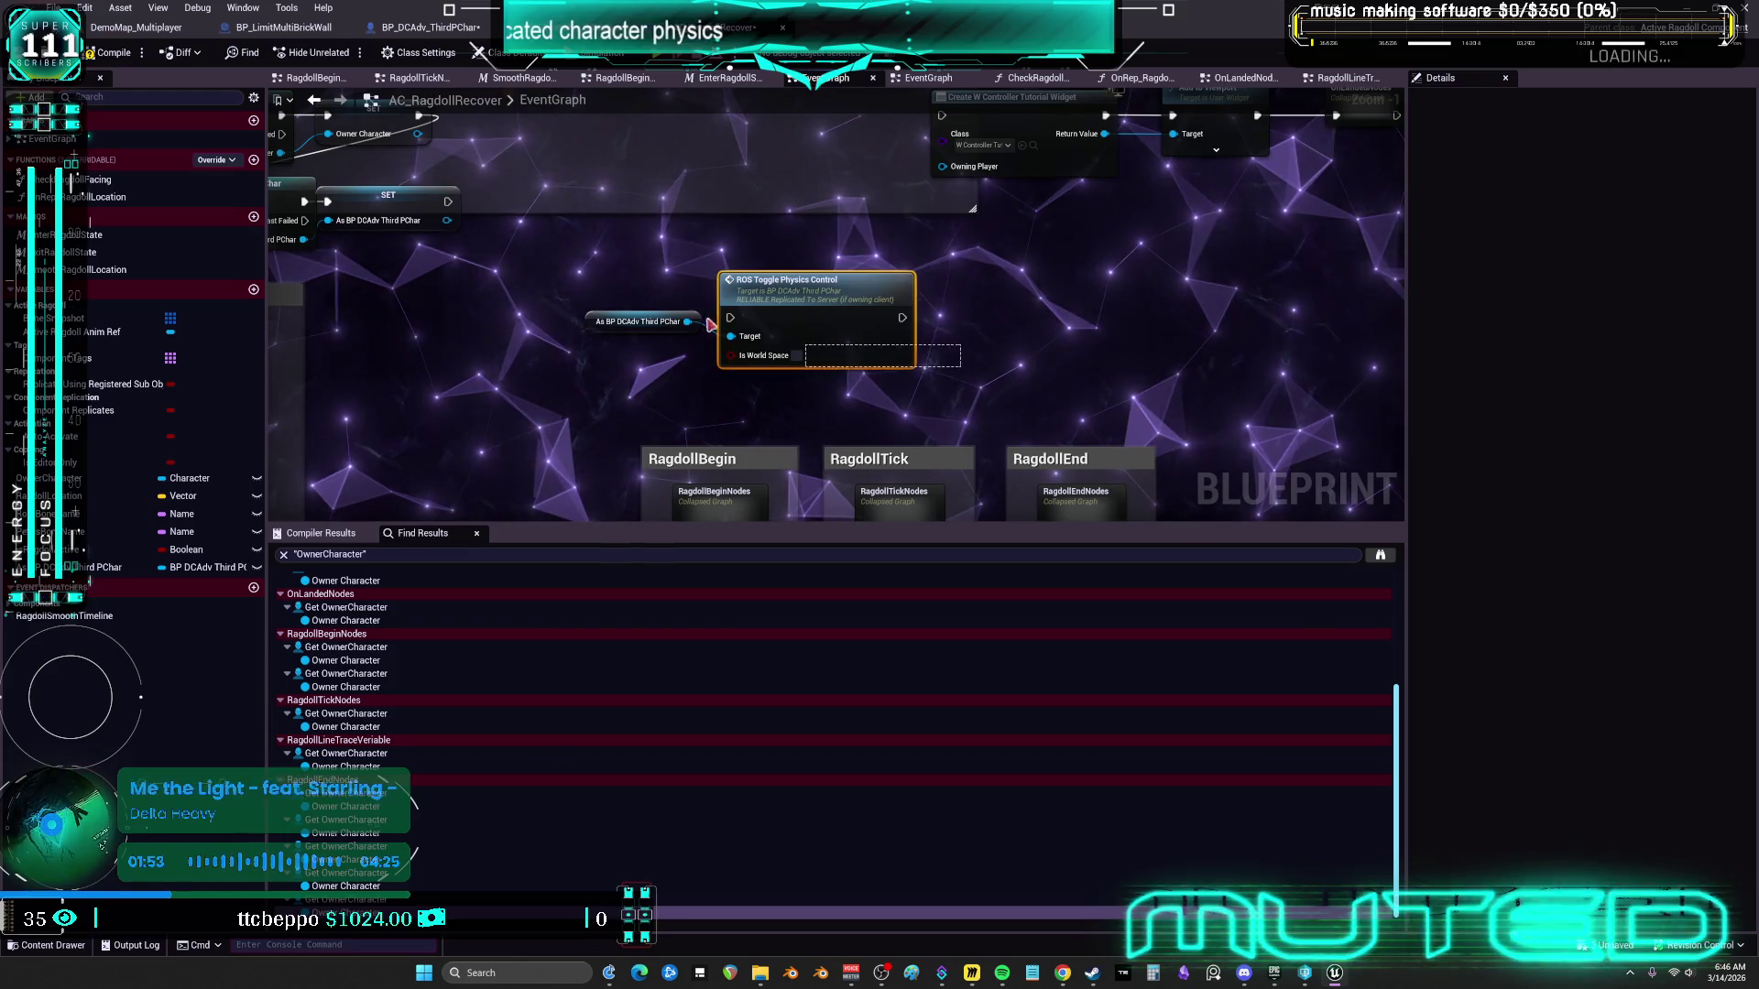
Jump from the DebugKey group's Ragdoll Begin call to the RagdollBegin event definition
scroll(705, 290, "down", 2)
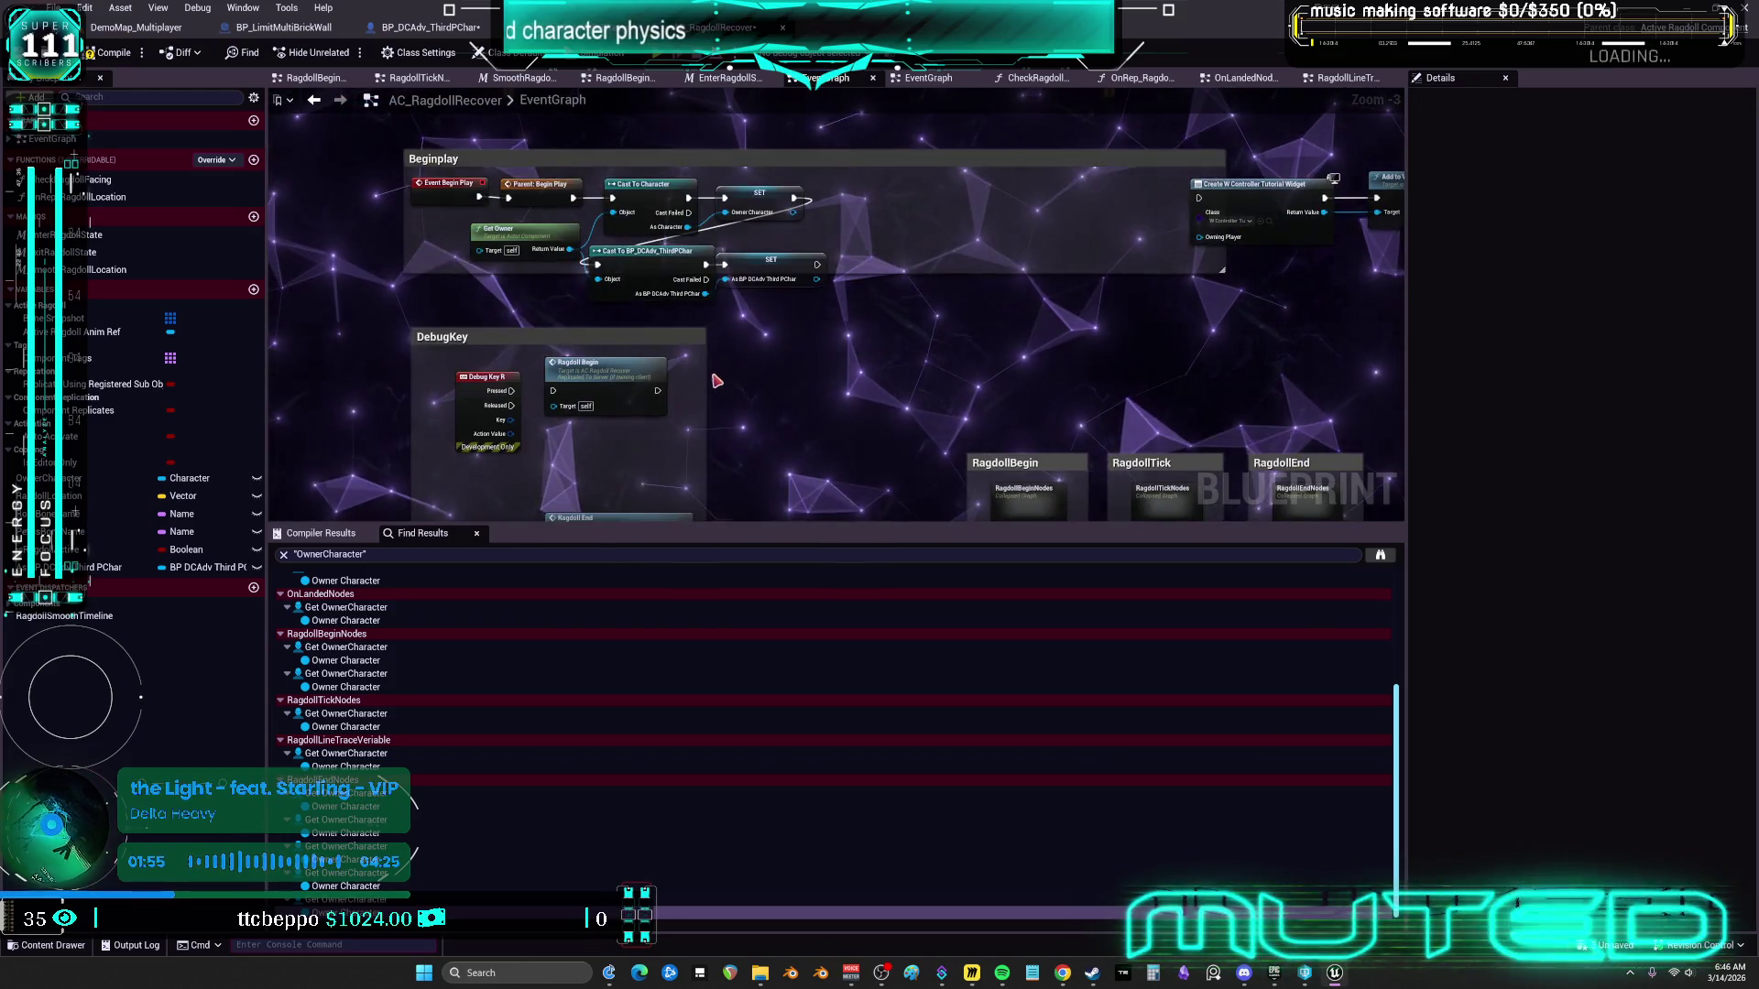
left_click_drag(716, 380, 867, 276)
left_click(769, 273)
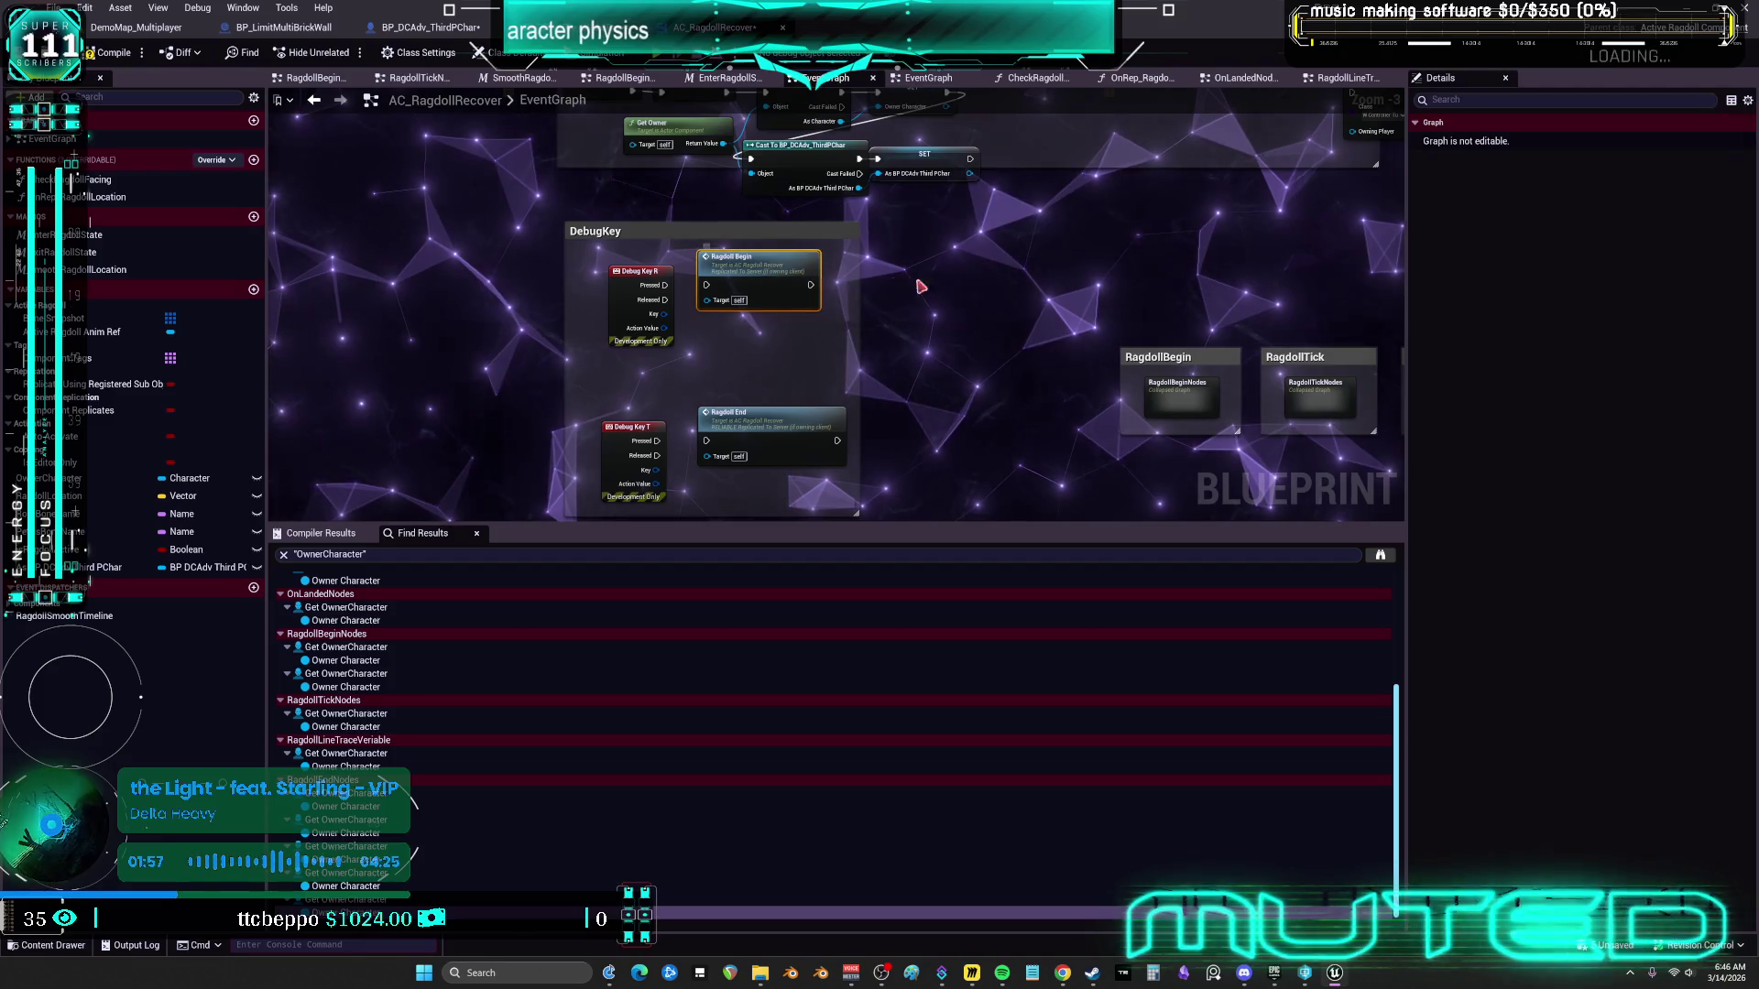
double_click(799, 266)
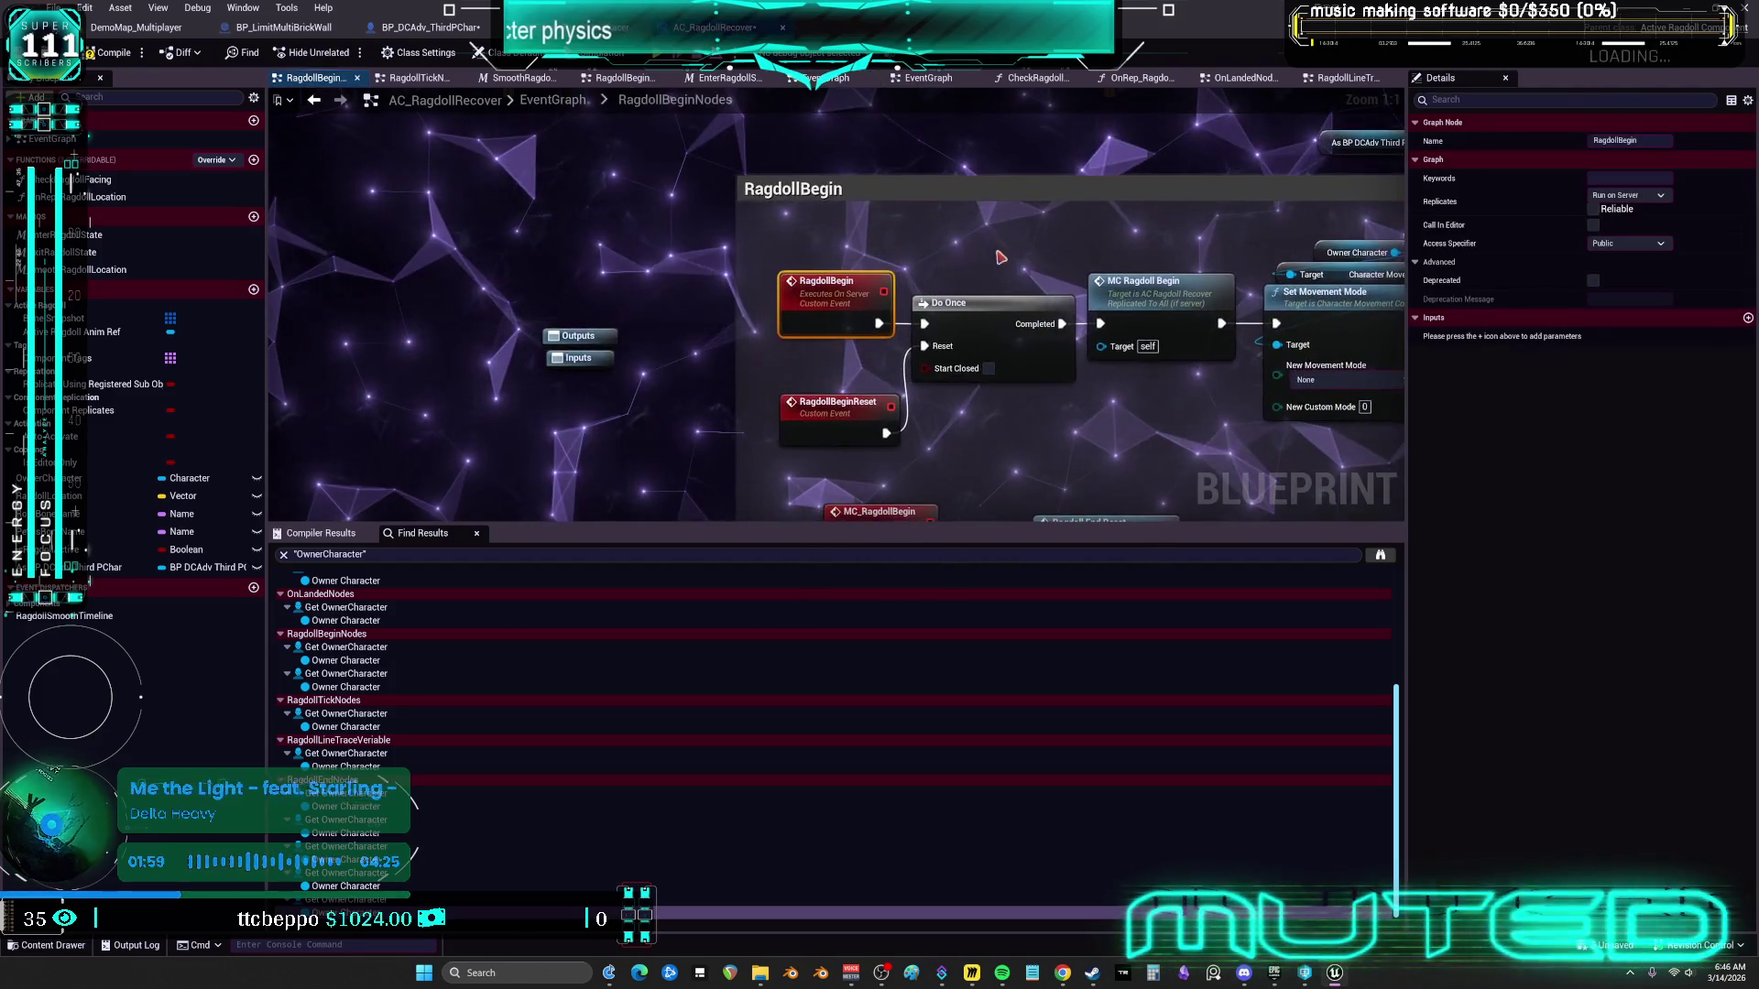
Paste the character getter and ROS Toggle Physics Control after Do Once, wired into MC Ragdoll Begin
mouse_move(710, 293)
left_mouse_down()
mouse_move(782, 303)
mouse_move(891, 278)
mouse_move(907, 375)
mouse_move(838, 335)
left_mouse_up()
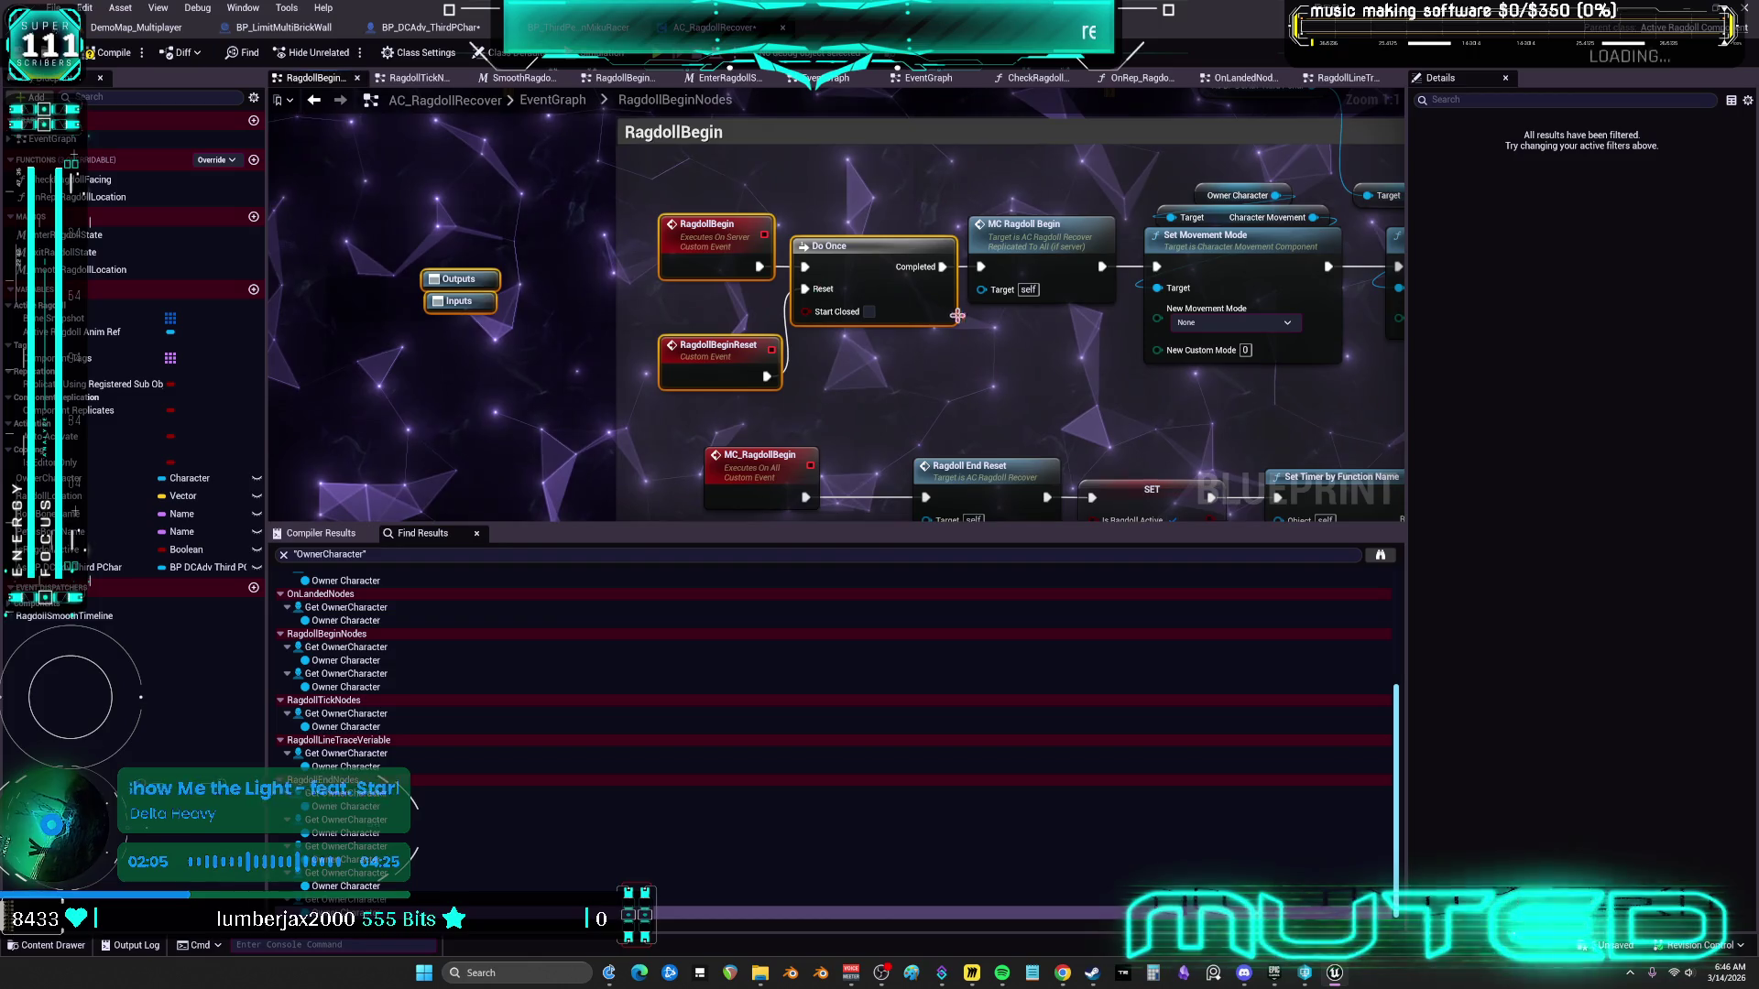
left_click(801, 311)
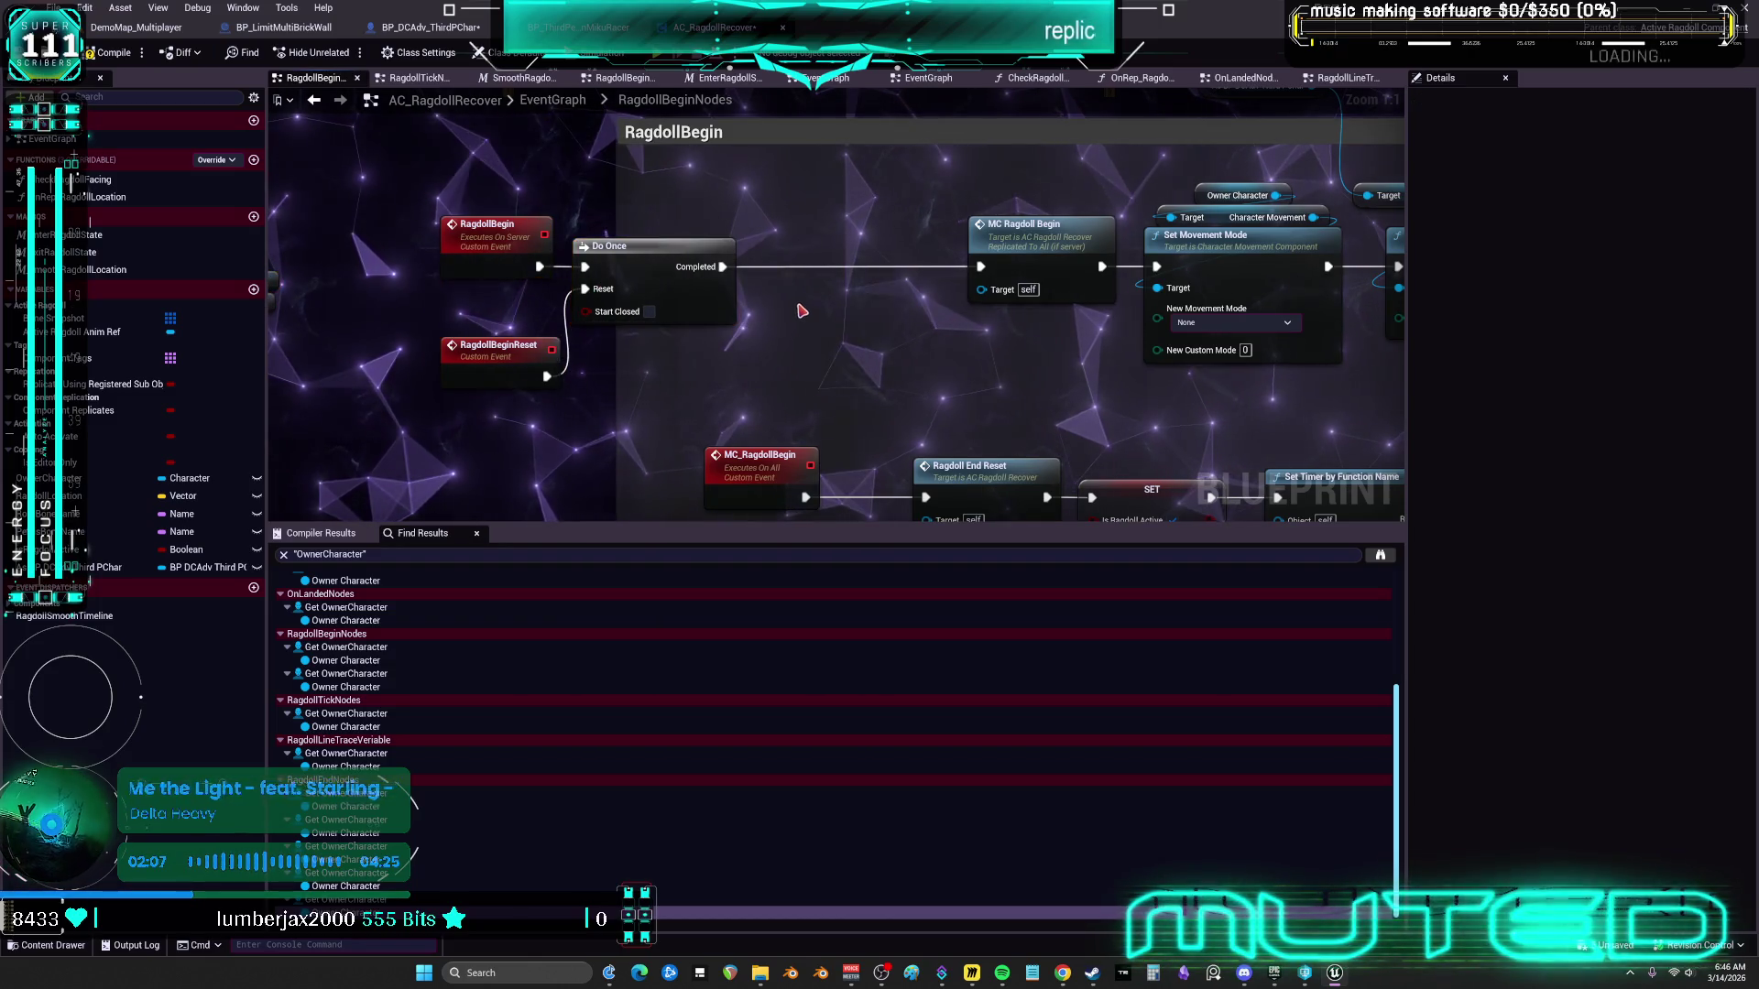
key("ctrl+v")
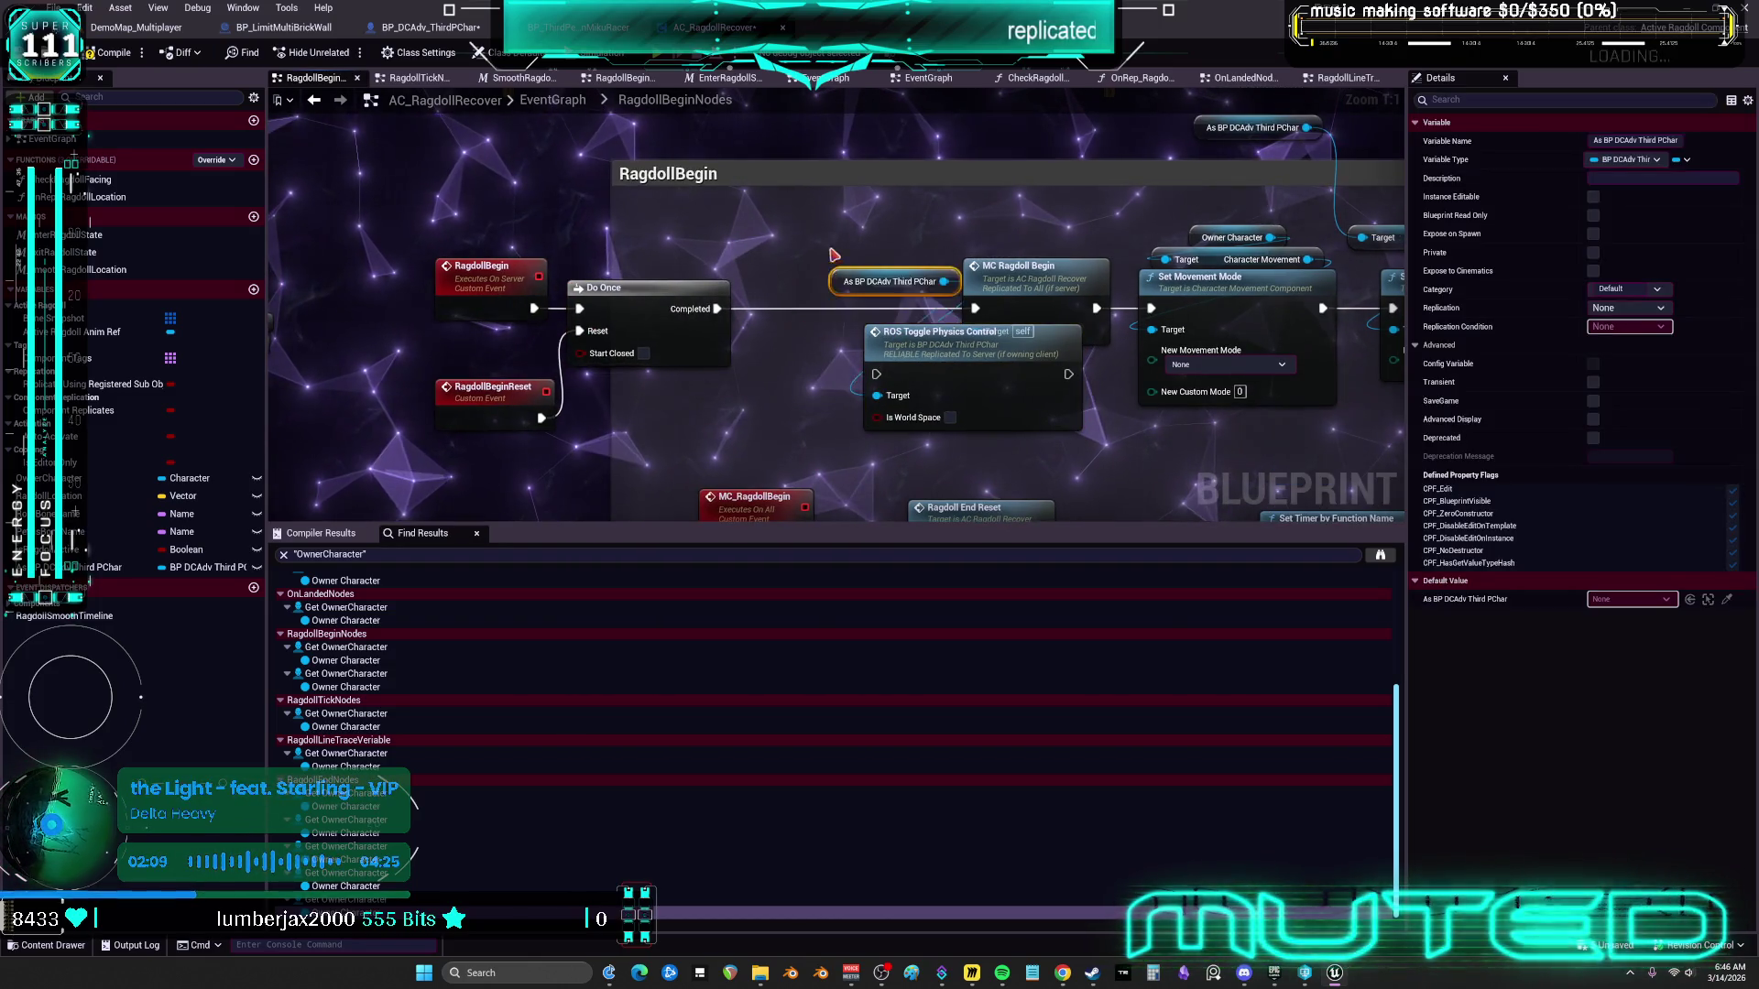
left_click_drag(909, 354, 784, 333)
mouse_move(828, 252)
left_mouse_down()
mouse_move(762, 296)
mouse_move(785, 284)
left_mouse_up()
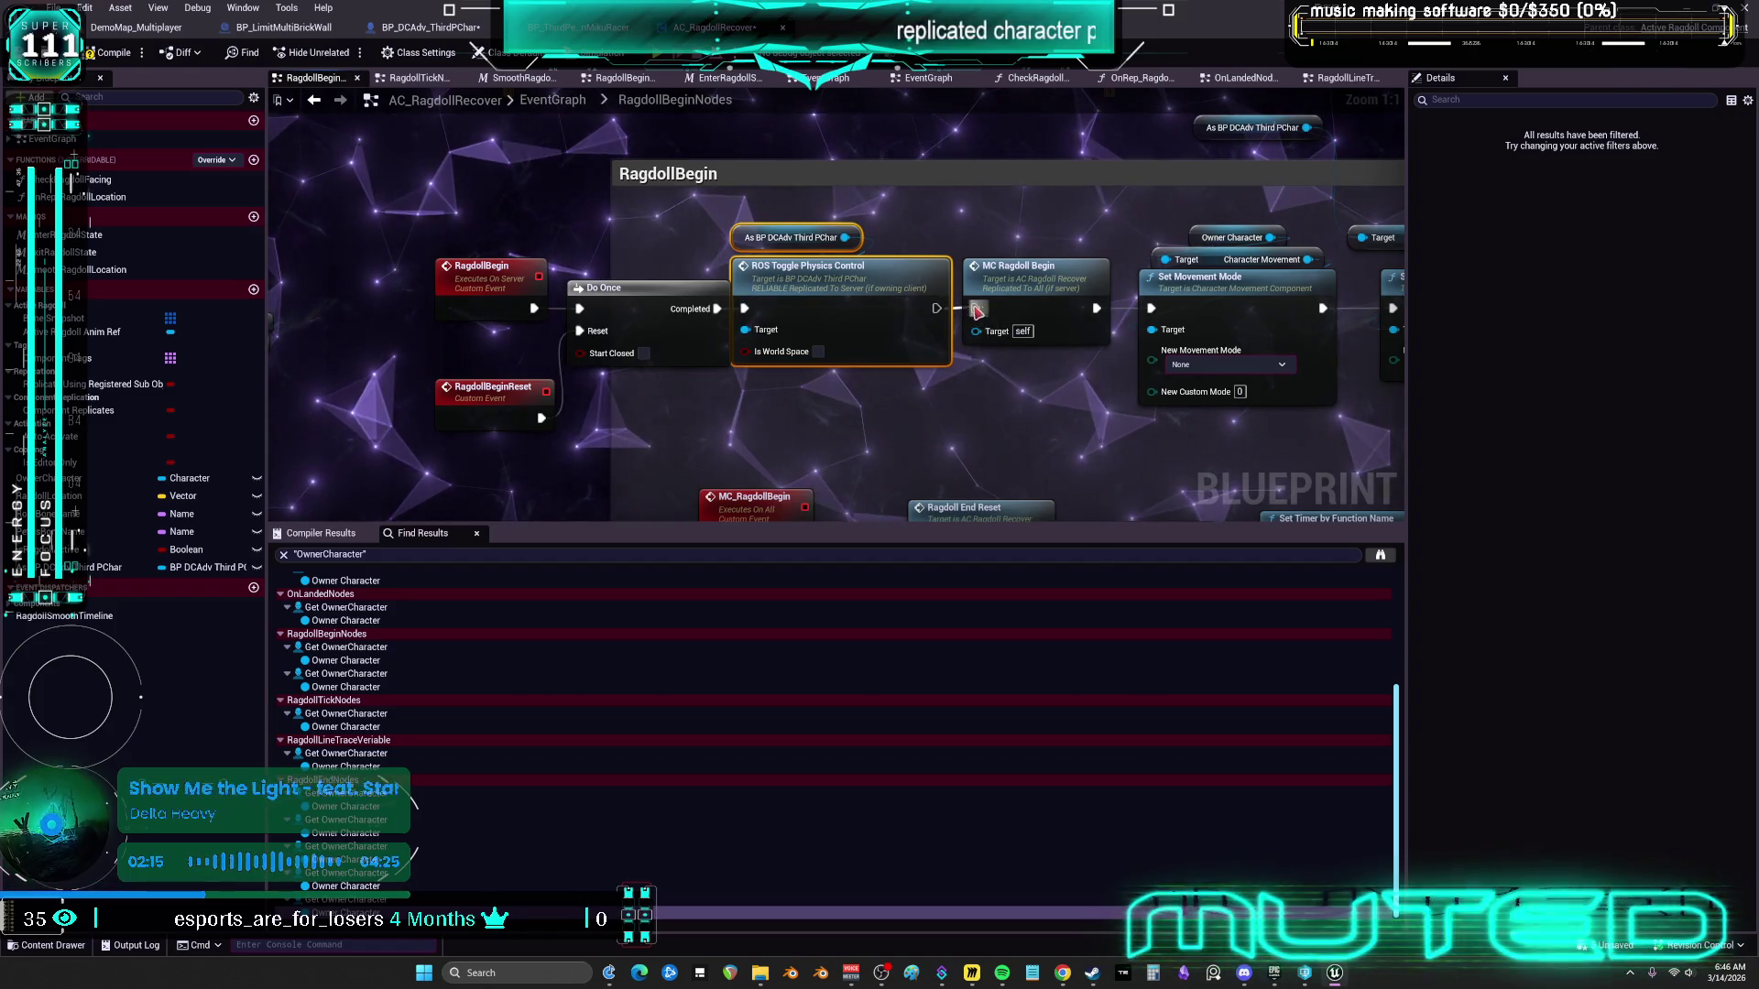
left_click_drag(977, 311, 976, 308)
Shift the RagdollBegin events and Do Once left, then review the rest of the chain
left_click_drag(597, 458, 536, 275)
left_click_drag(590, 280, 577, 277)
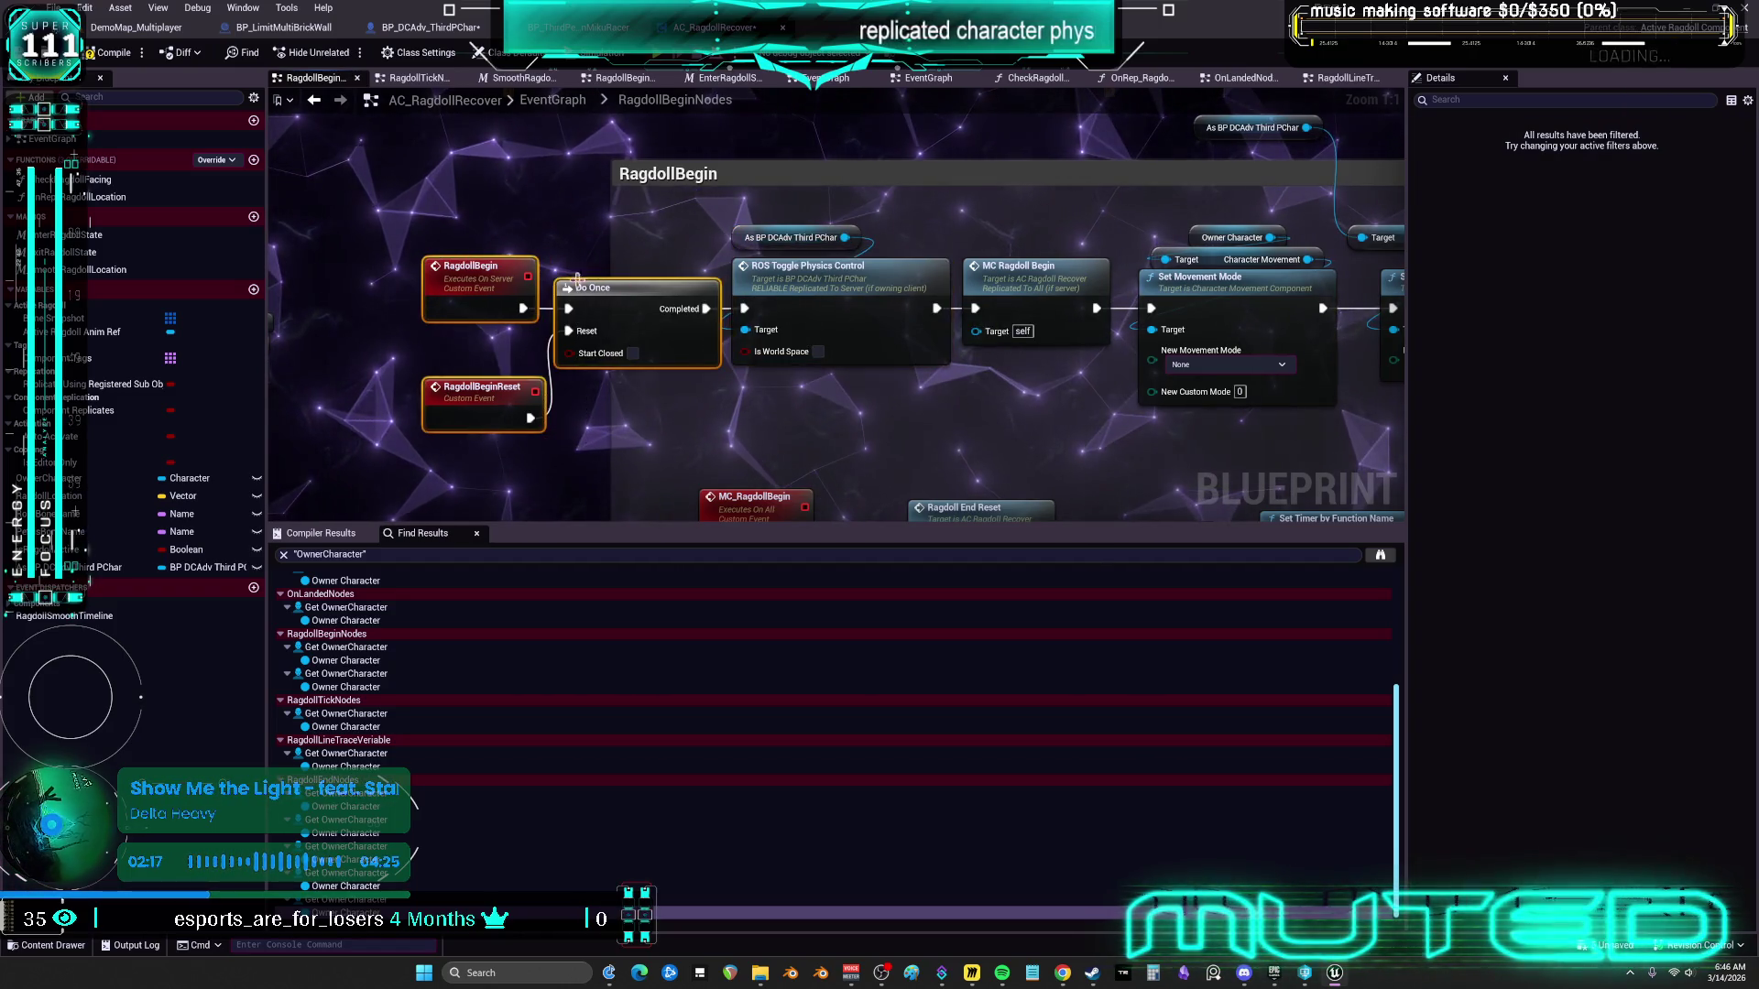
scroll(930, 293, "down", 3)
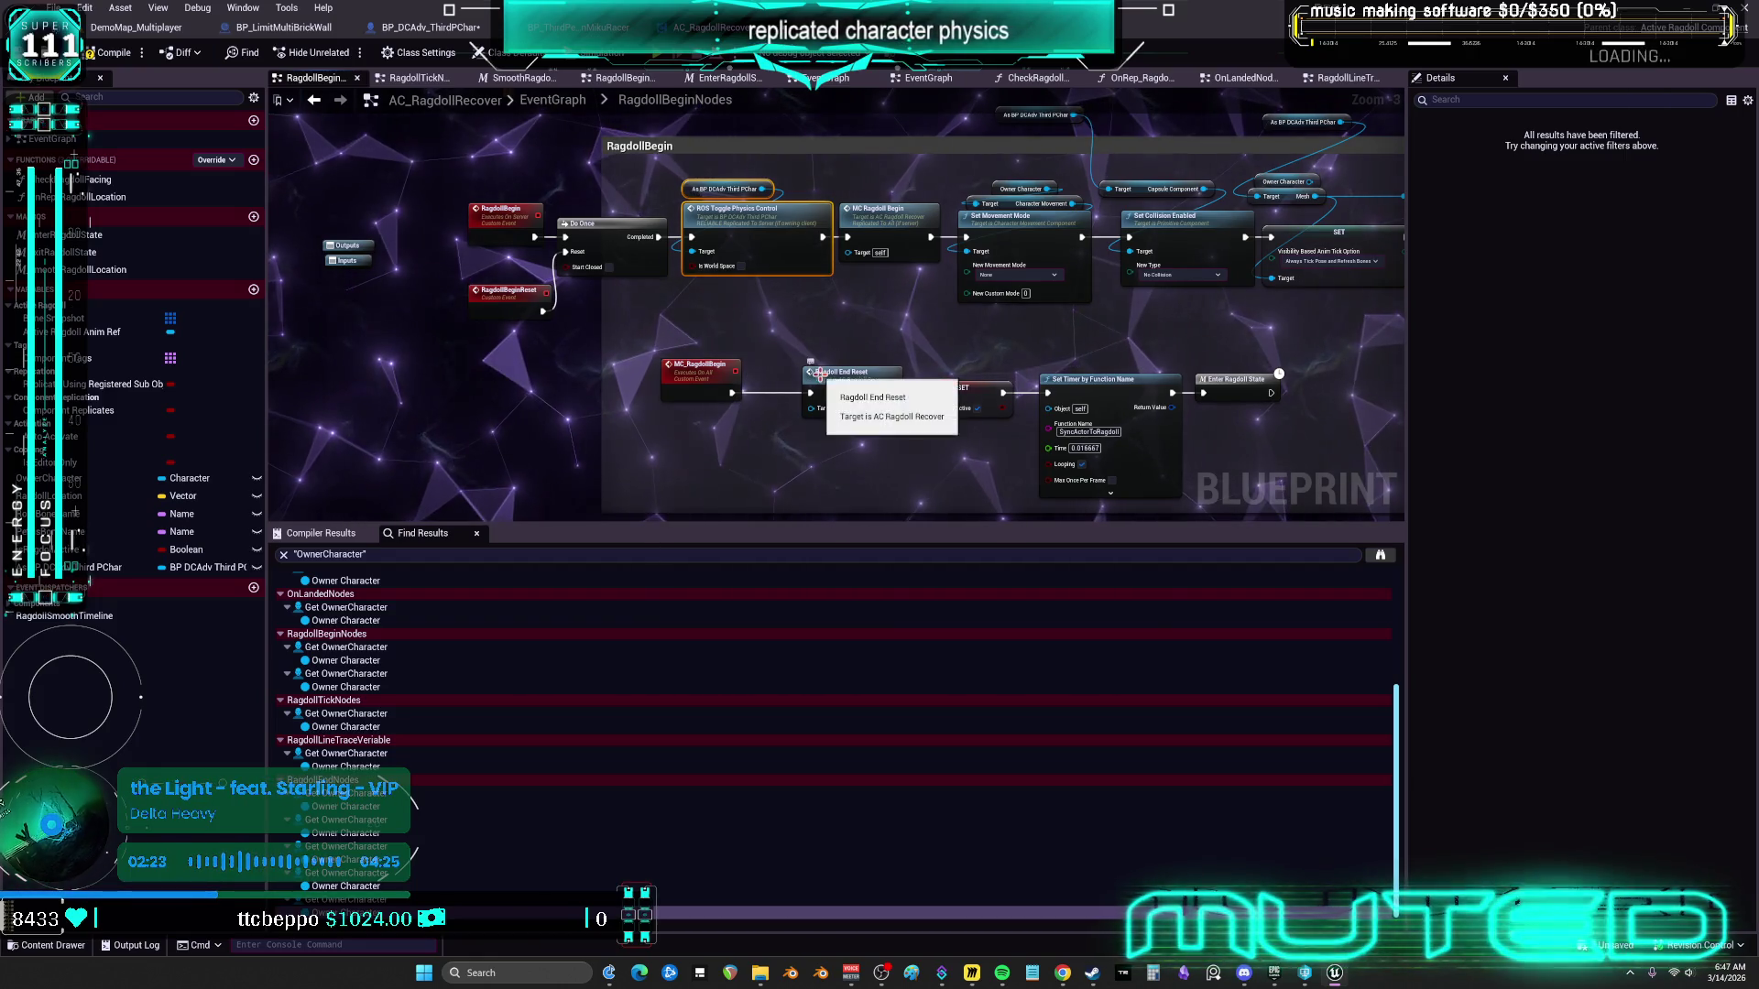
left_click(978, 401)
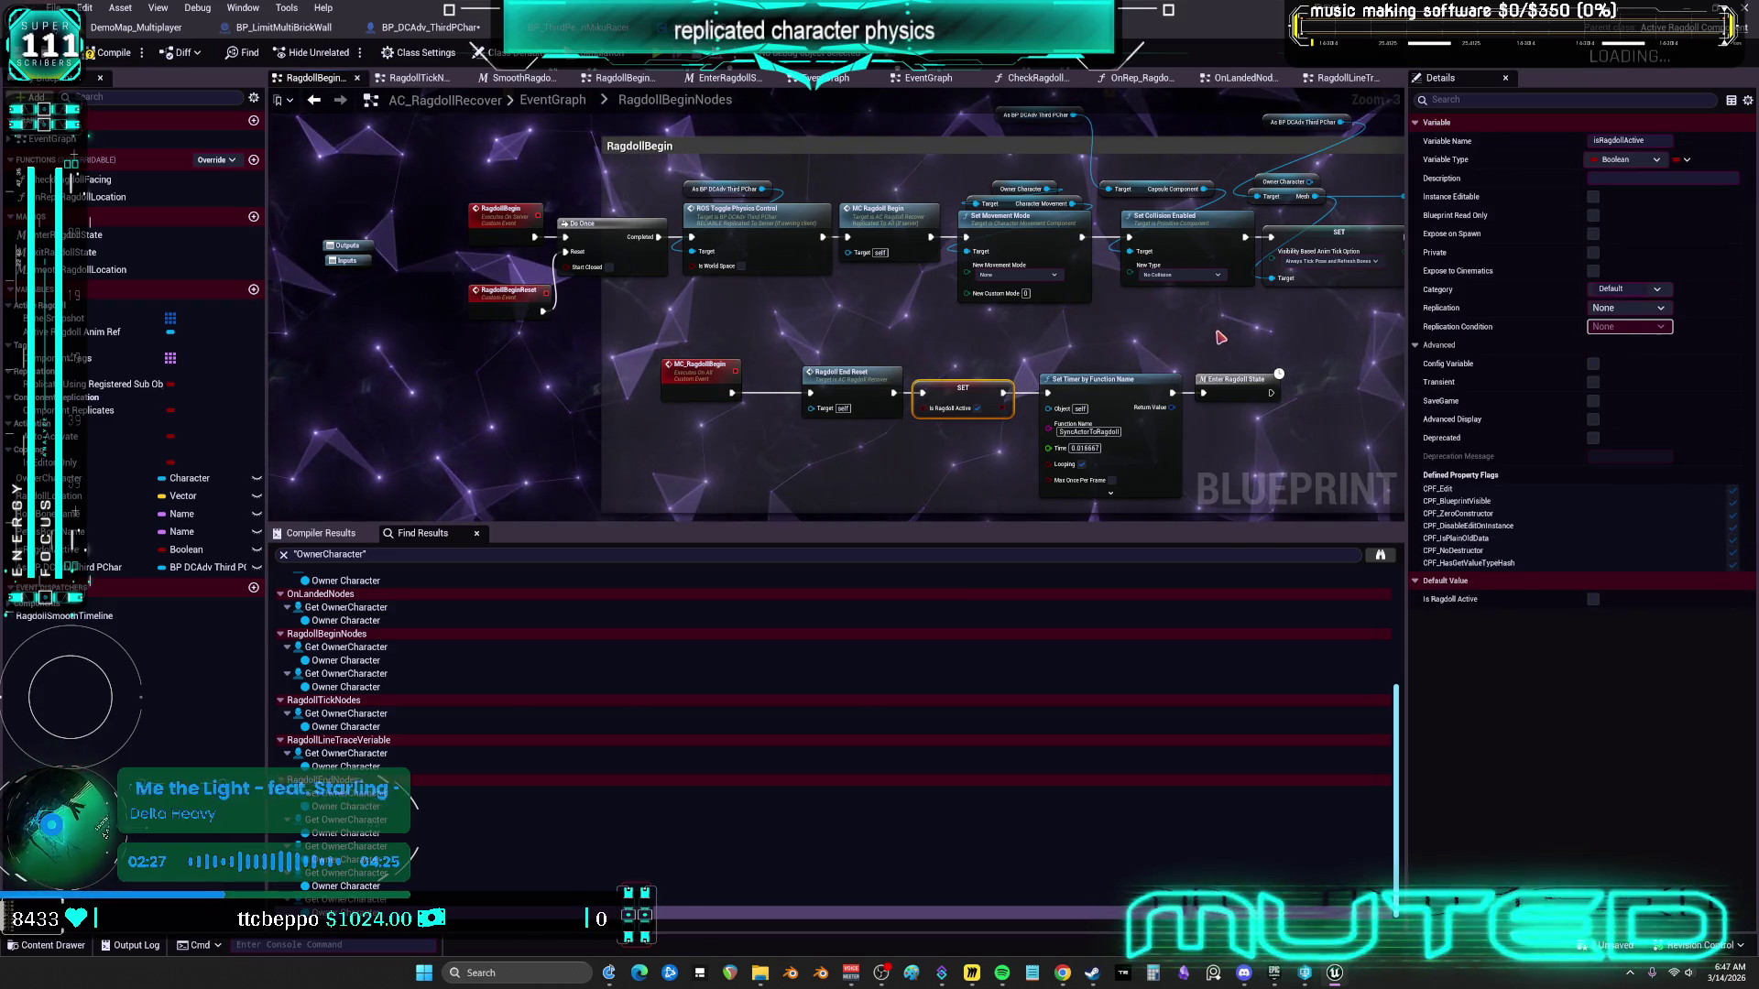
mouse_move(1214, 338)
left_mouse_down()
mouse_move(1038, 353)
mouse_move(380, 341)
mouse_move(1058, 314)
left_mouse_up()
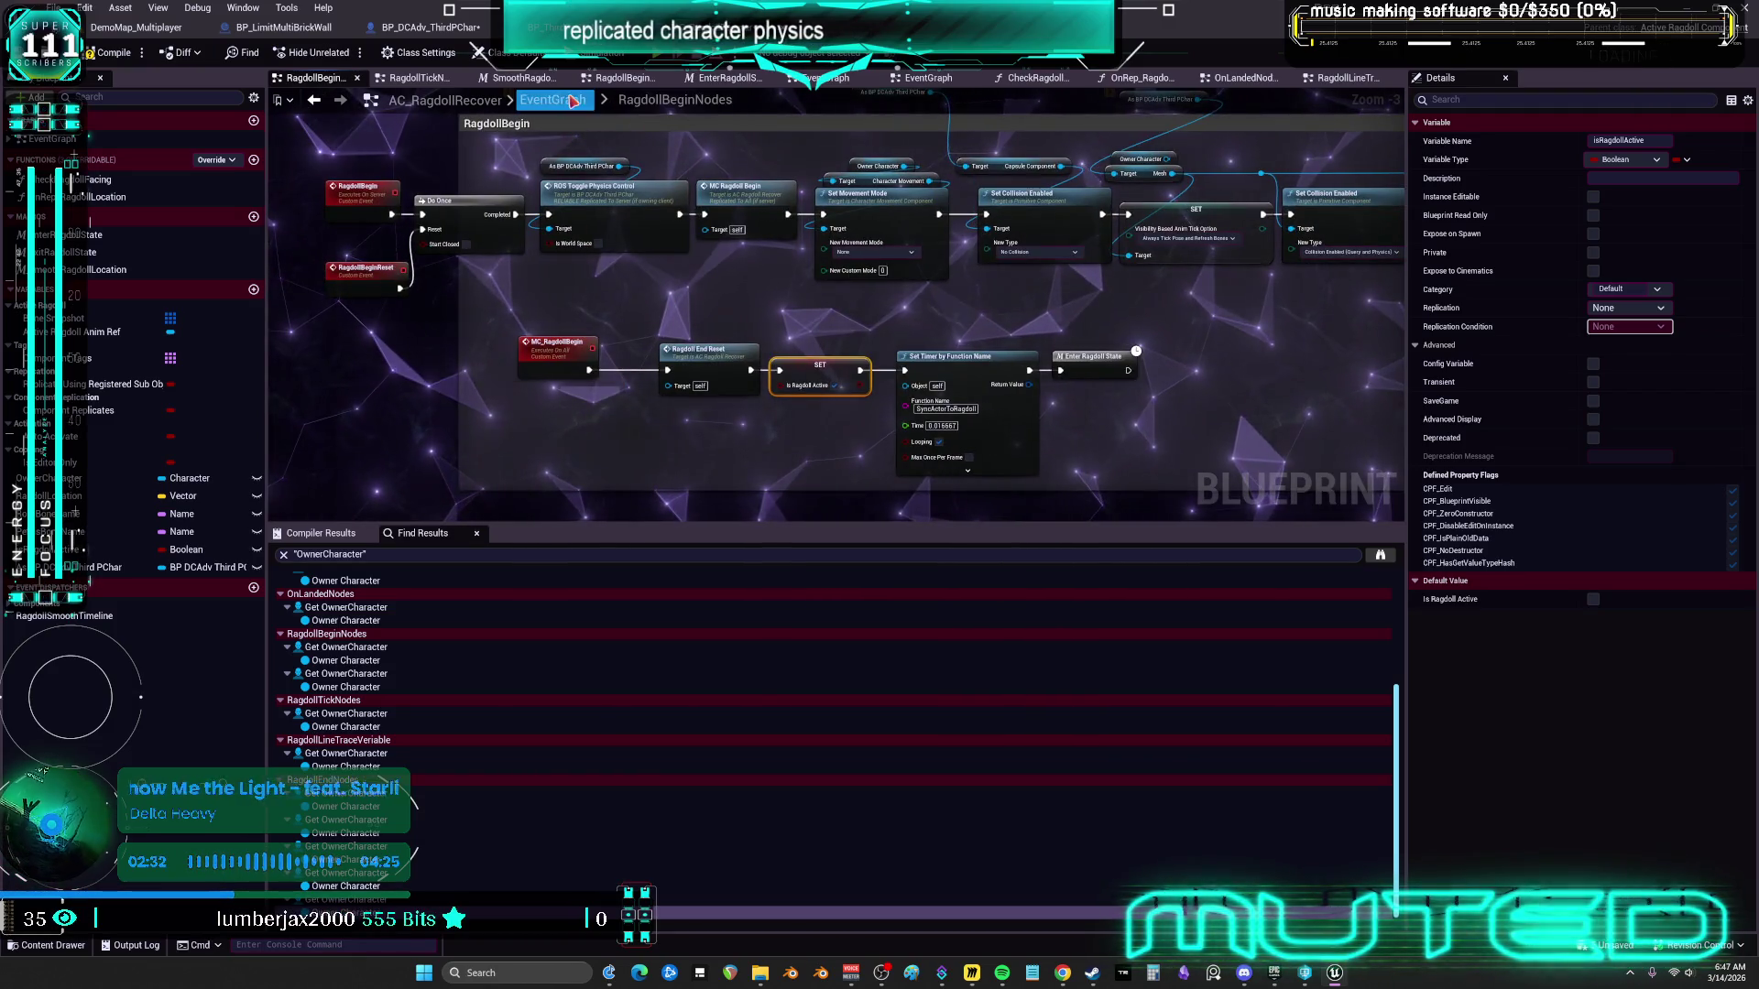
Paste the character getter and ROS Toggle Physics Control into the RagdollEndNodes collapsed graph
left_click(573, 101)
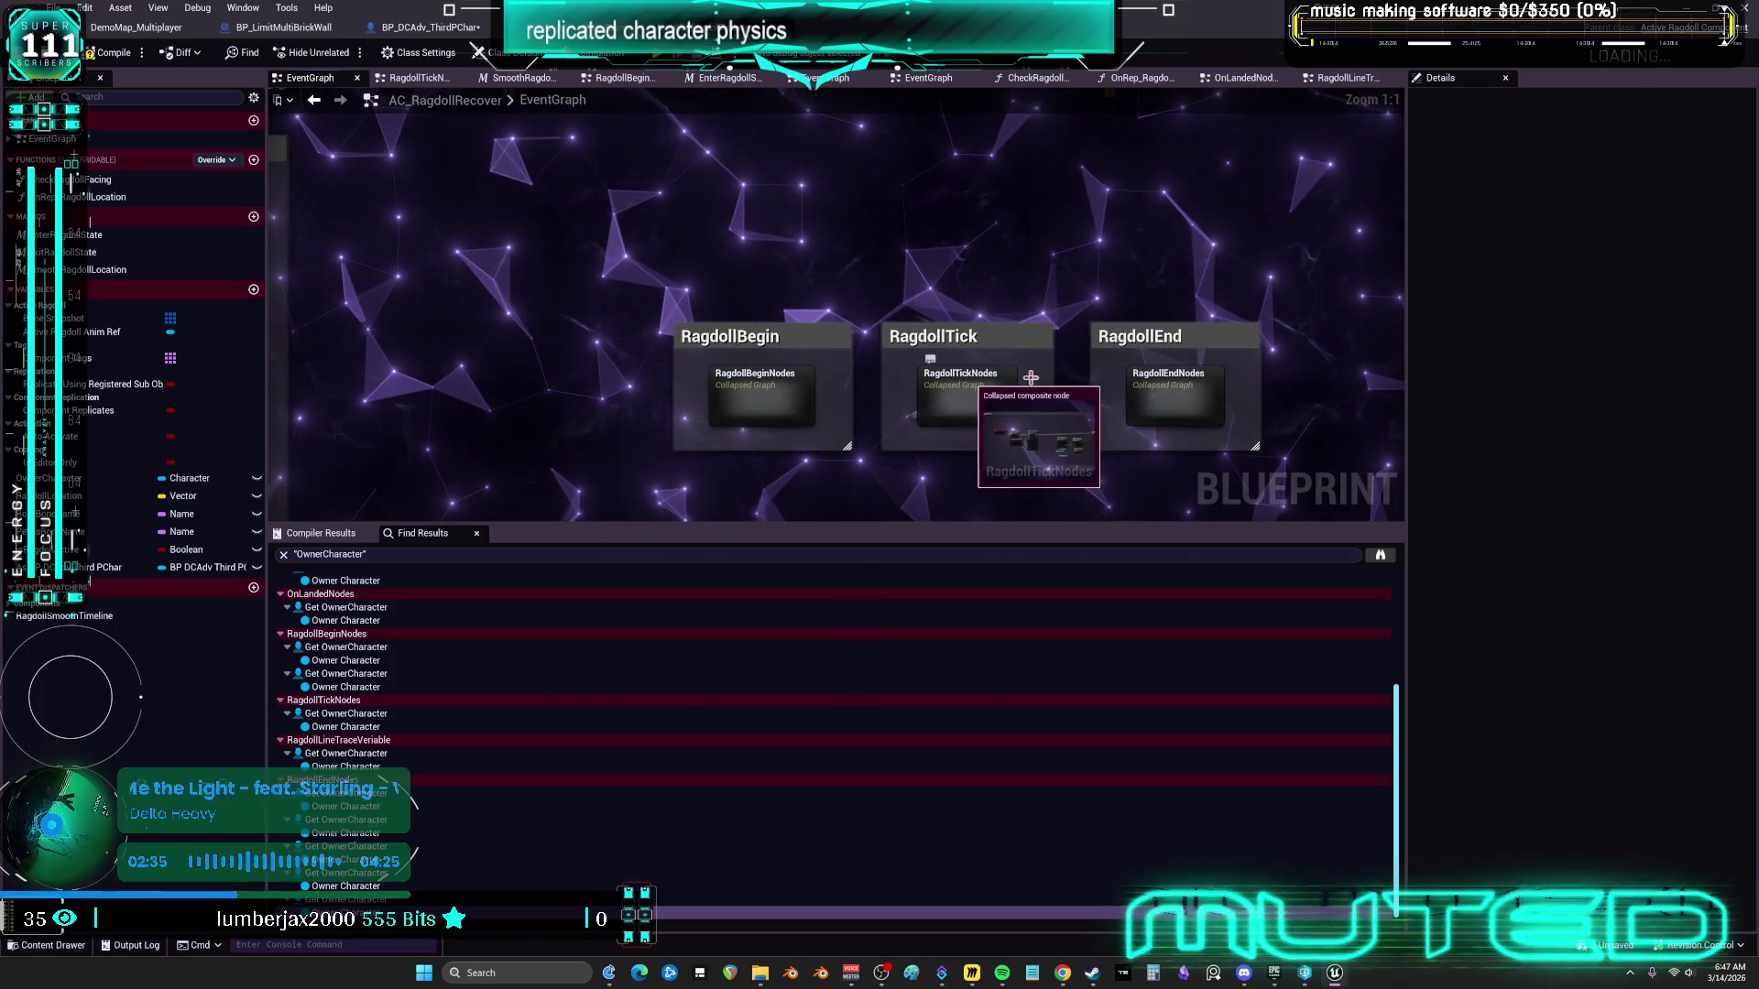
double_click(1170, 381)
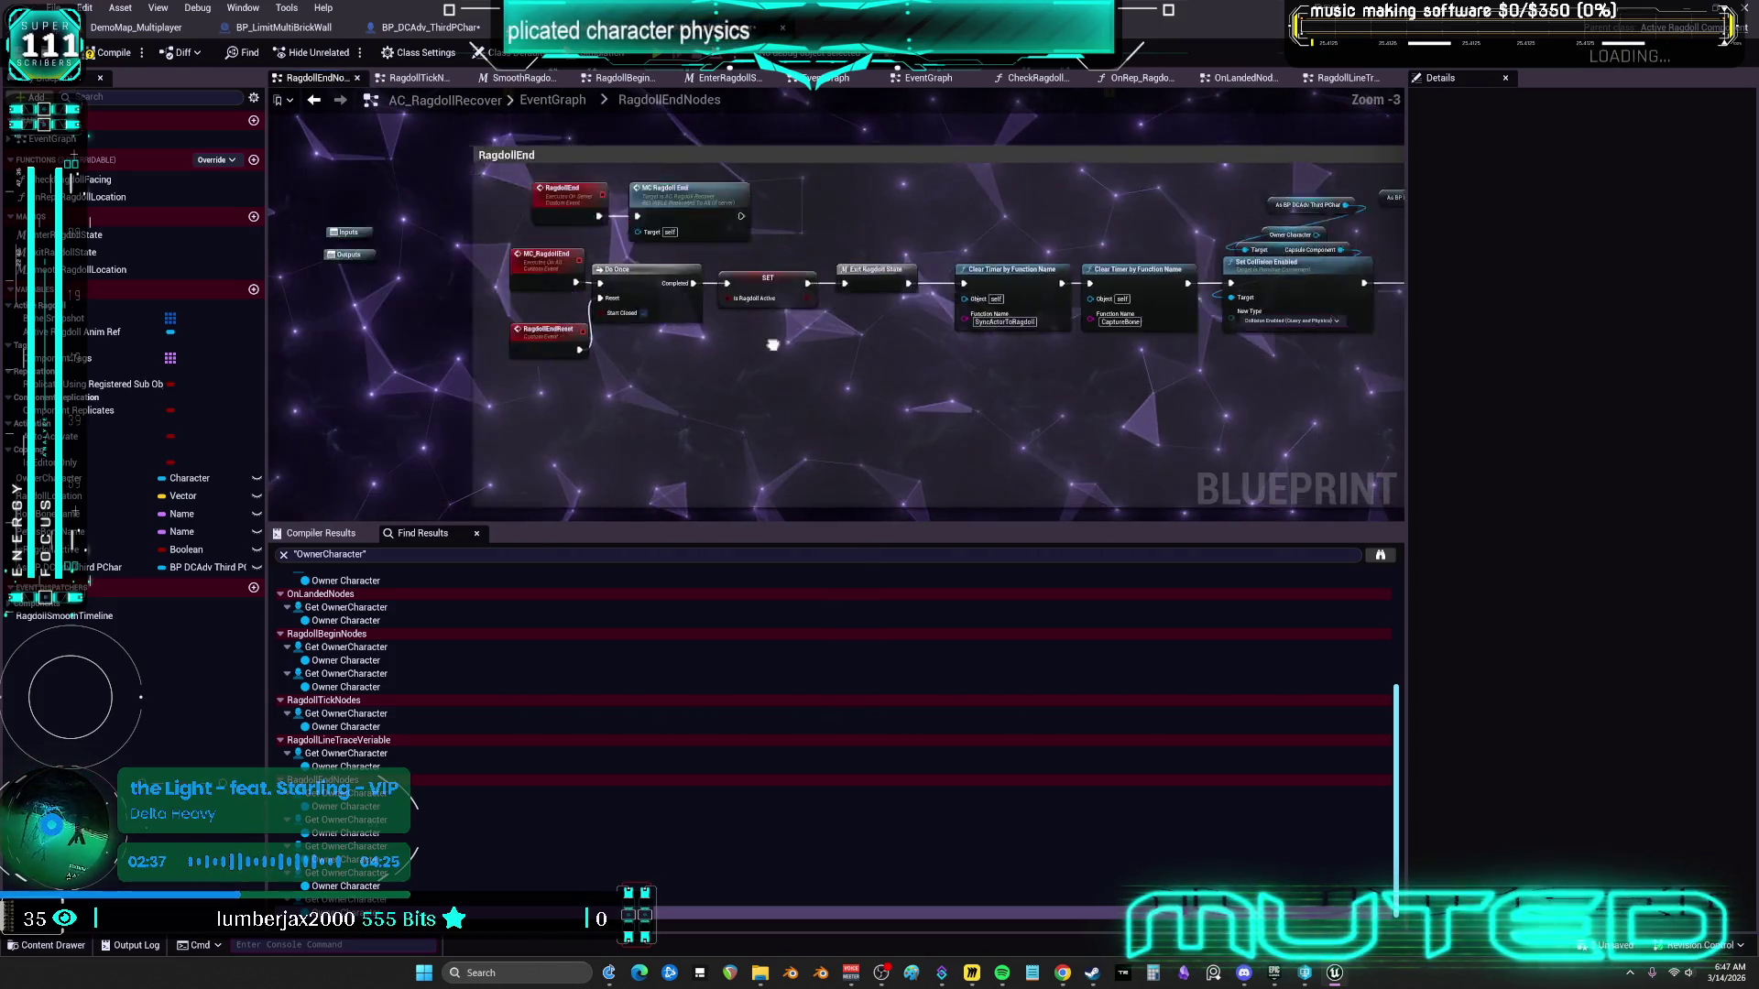
key("ctrl+v")
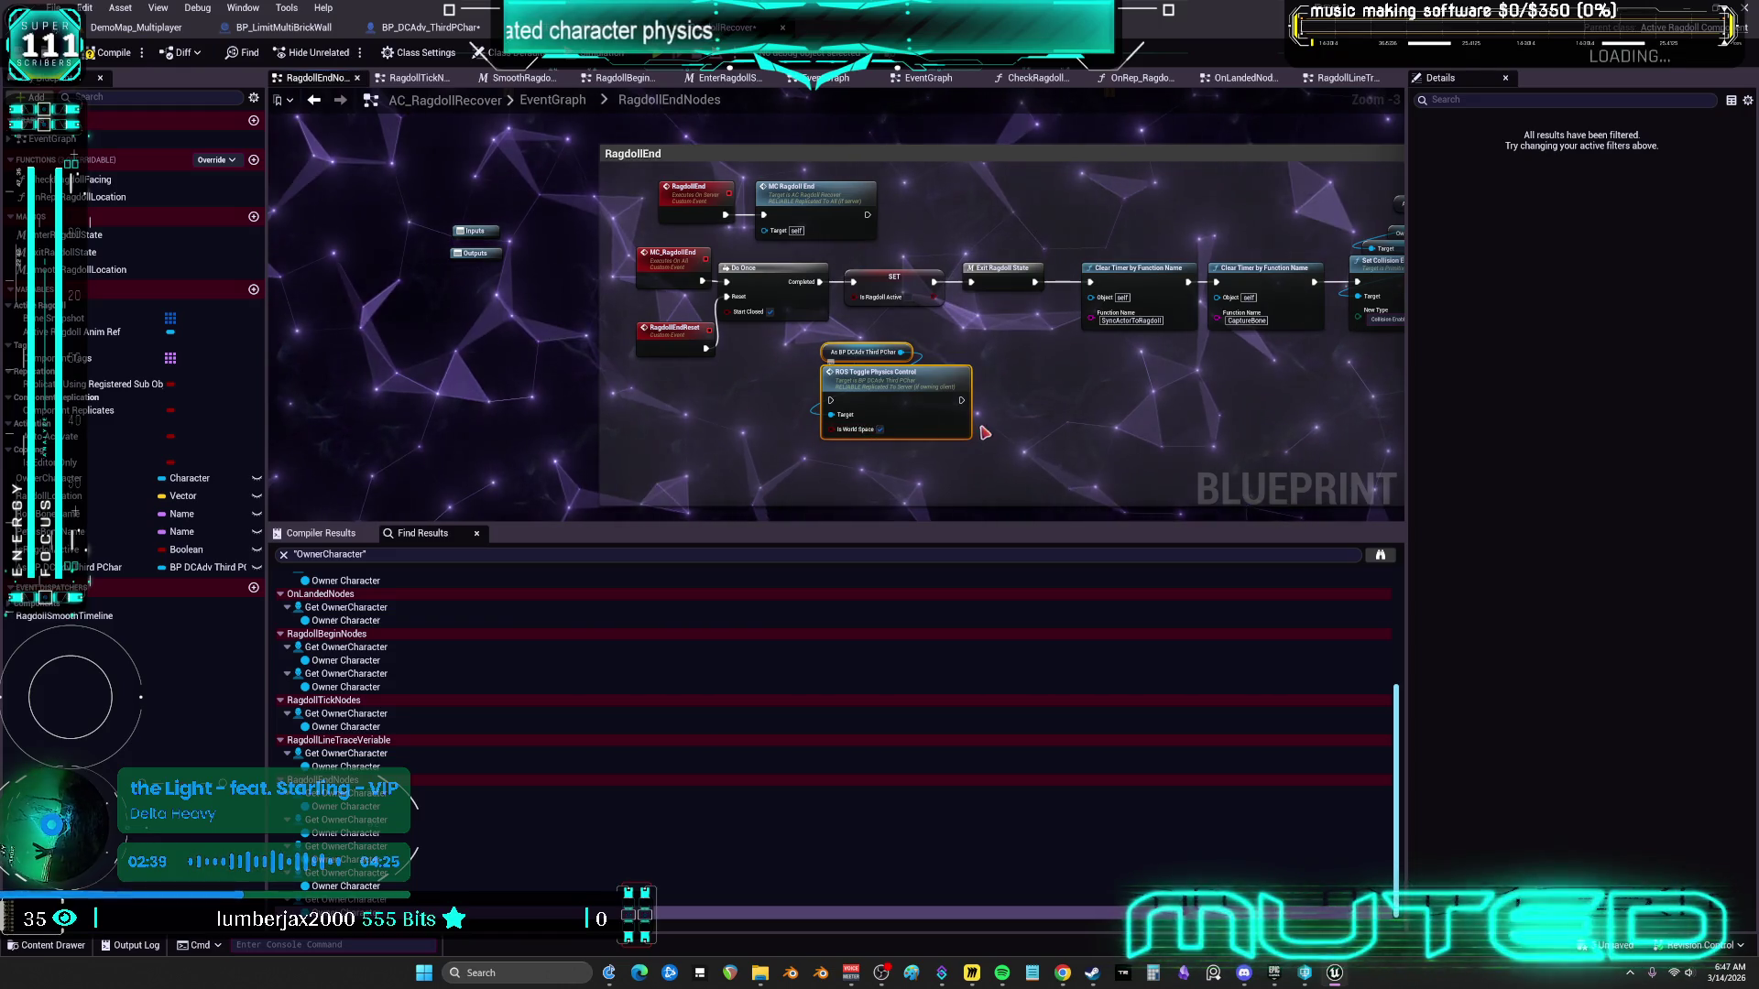
left_click_drag(1023, 464, 859, 353)
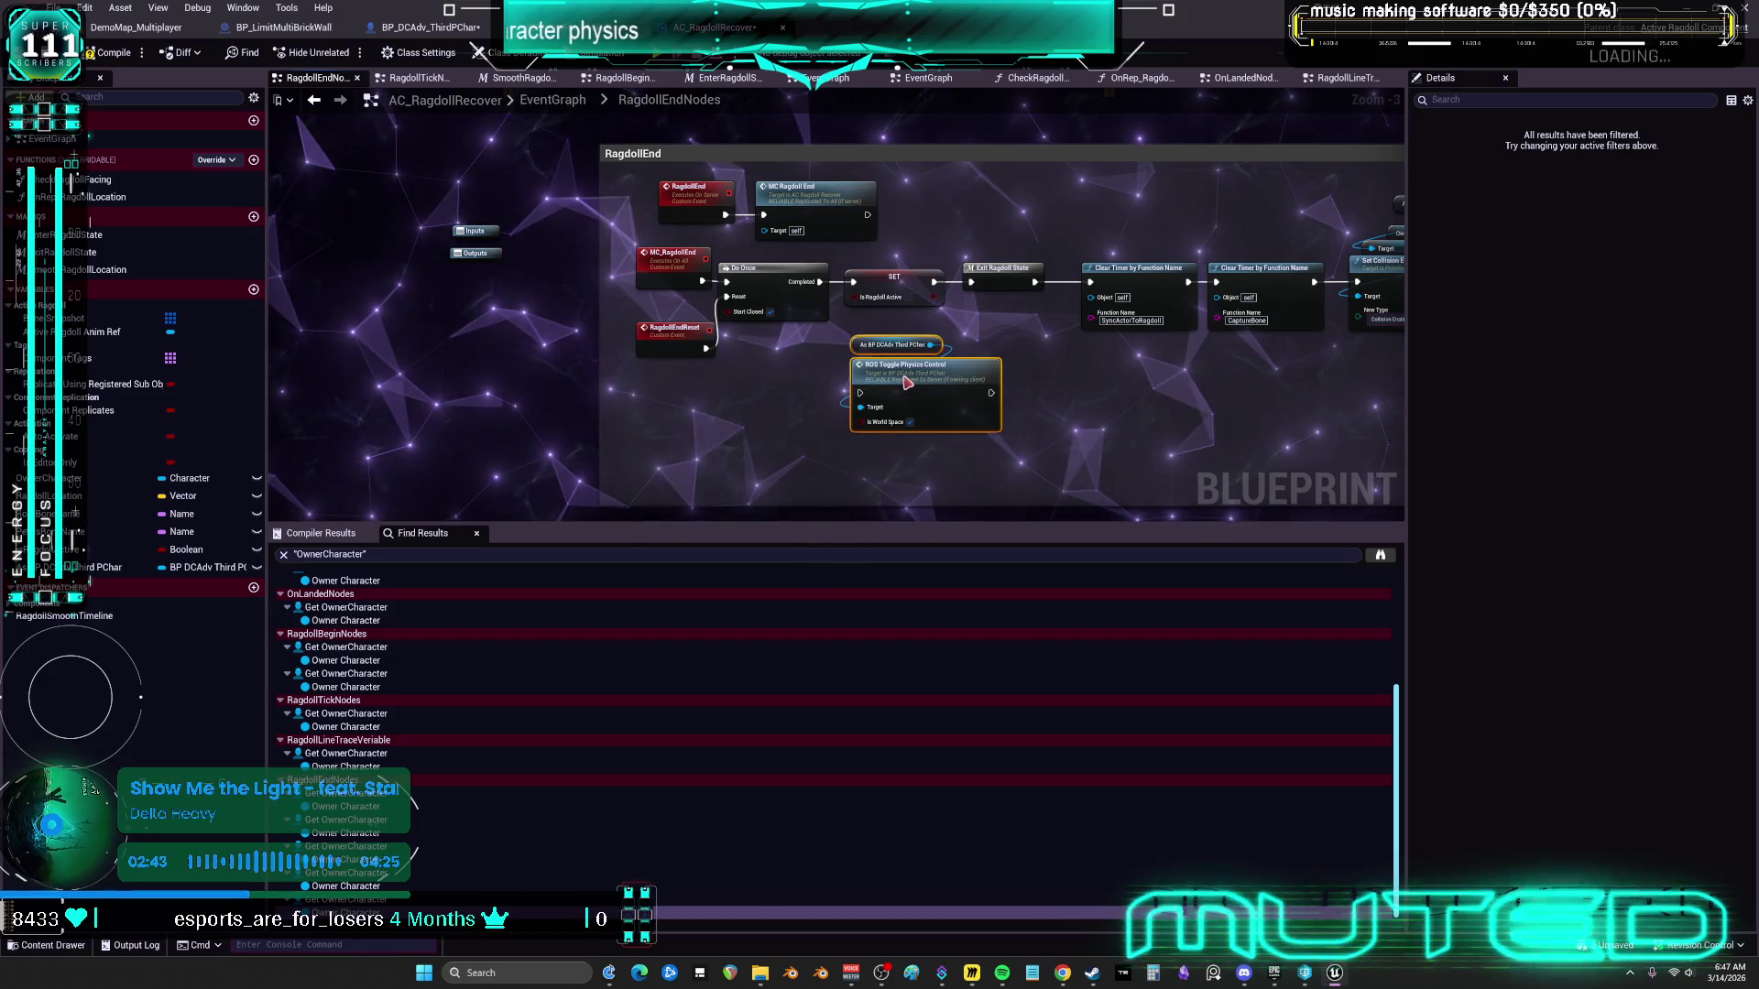
left_click_drag(1048, 331, 937, 331)
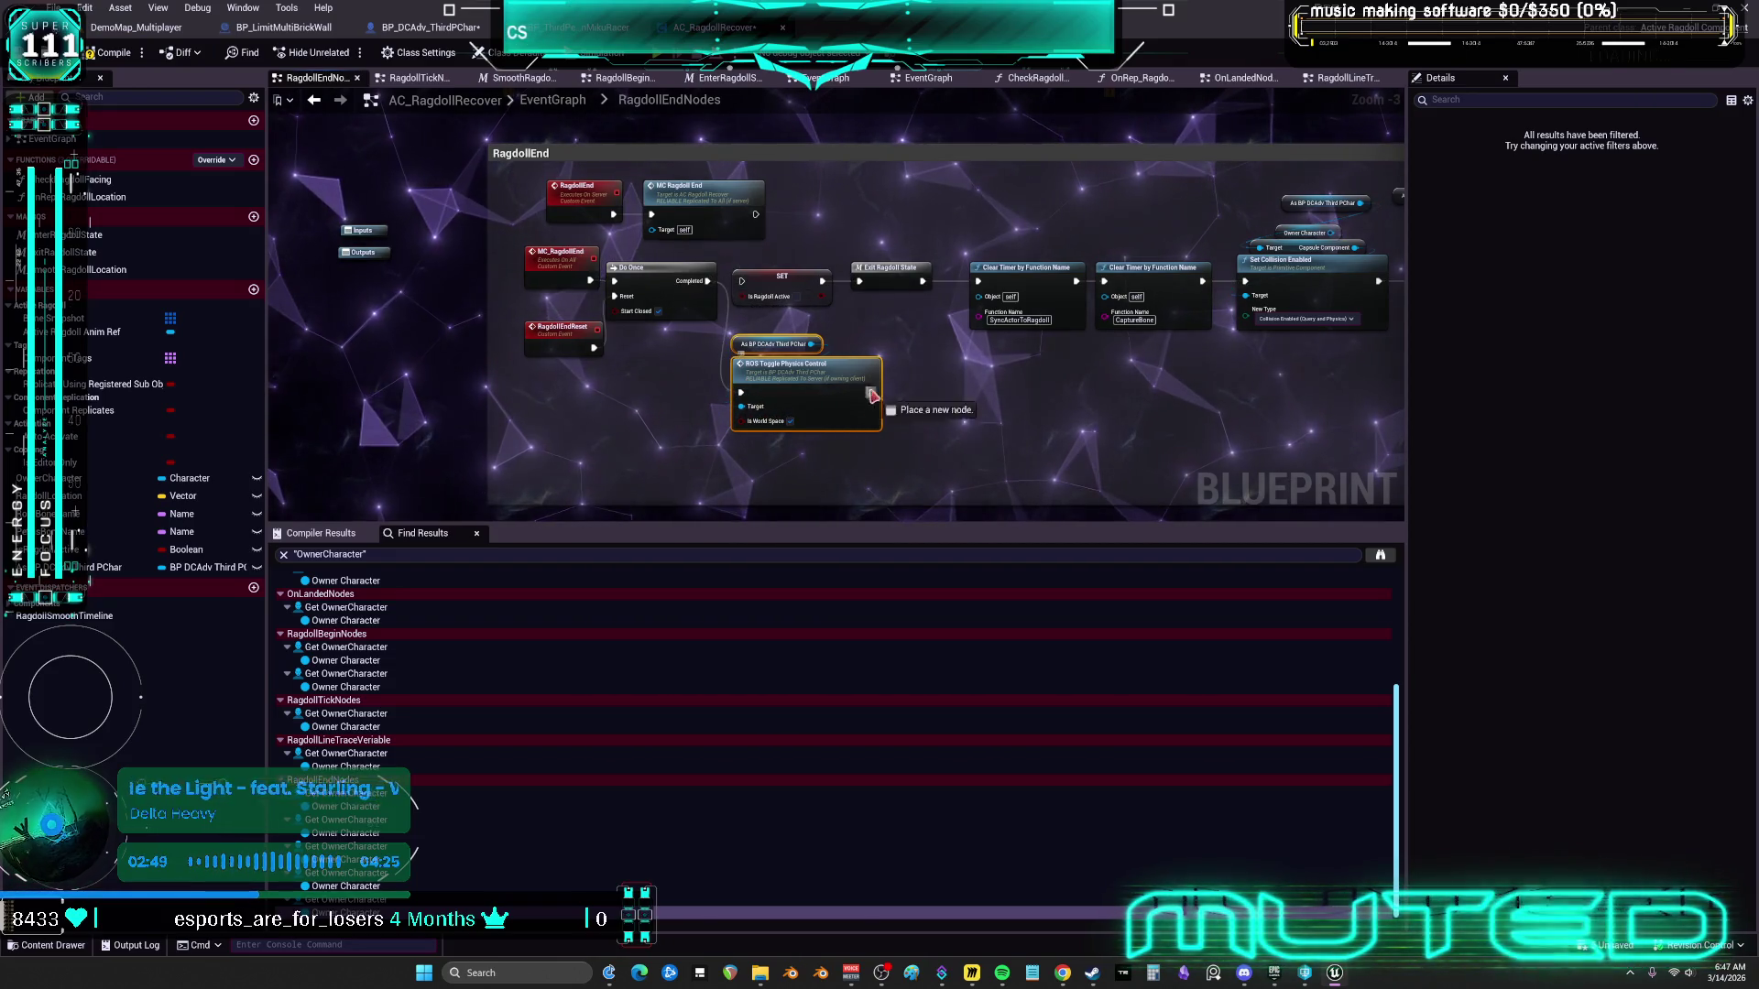
left_click_drag(827, 280, 965, 280)
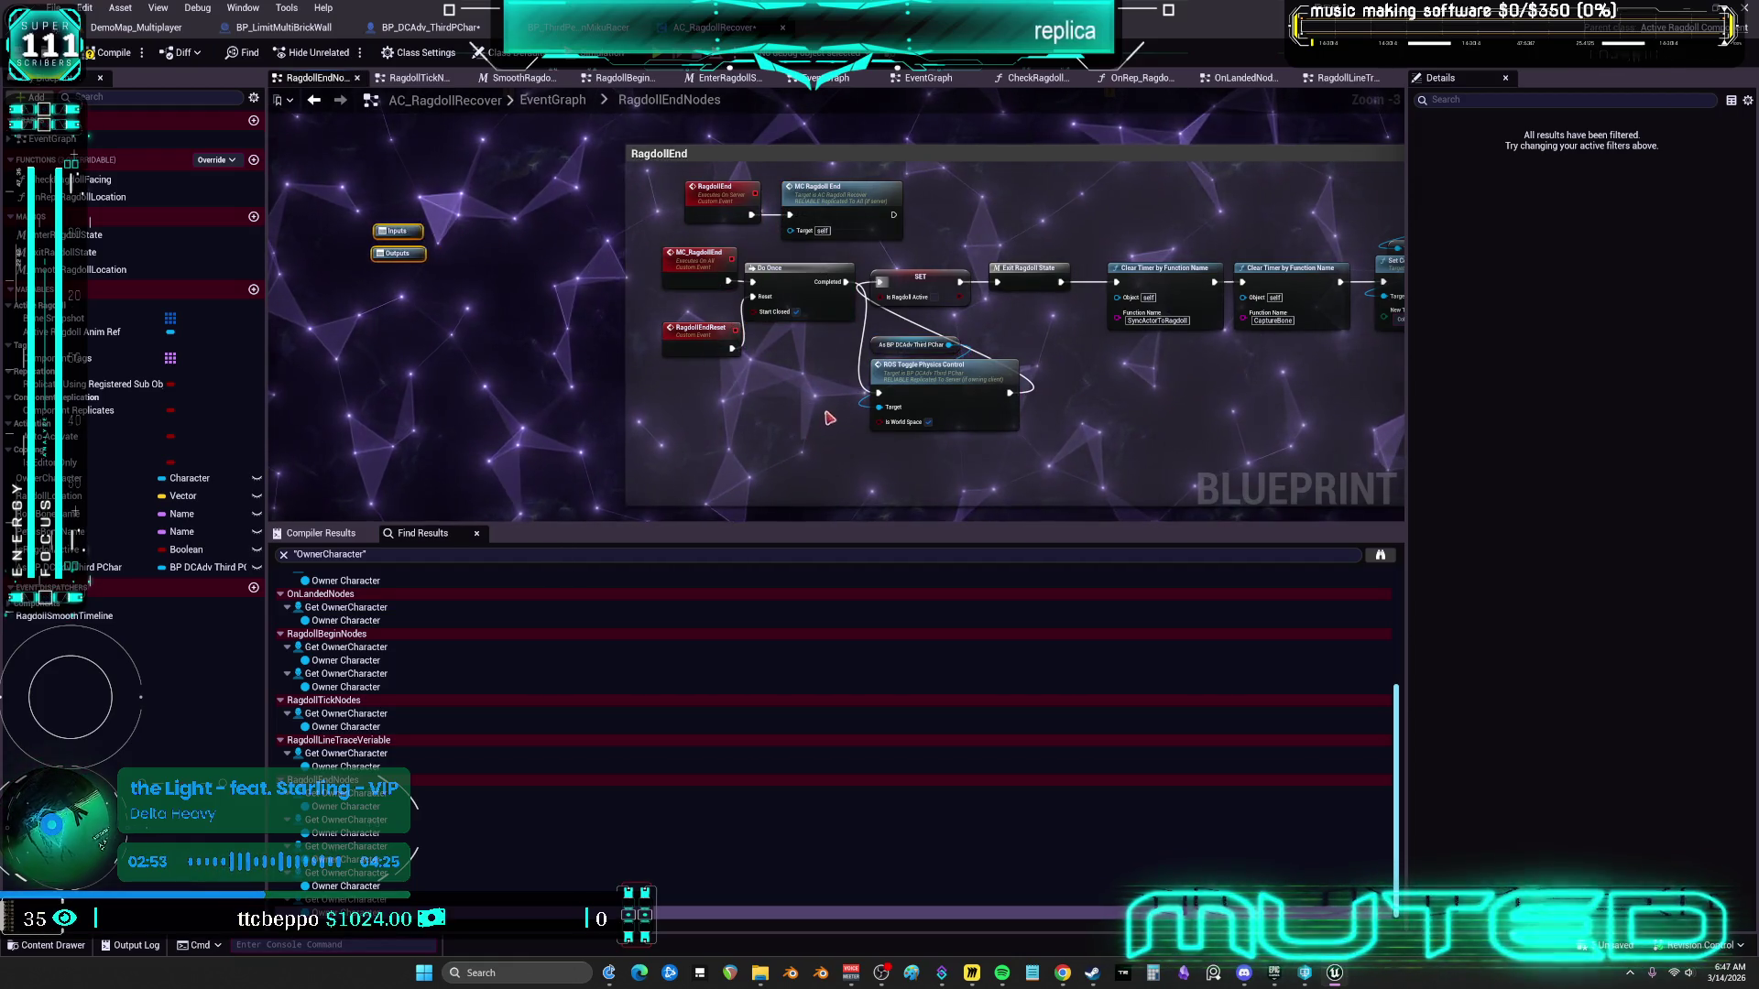
key("ctrl+z")
Make room between Do Once and SET and line up the toggle call there
mouse_move(925, 385)
left_mouse_down()
mouse_move(783, 326)
mouse_move(790, 304)
left_mouse_up()
left_click(1003, 269)
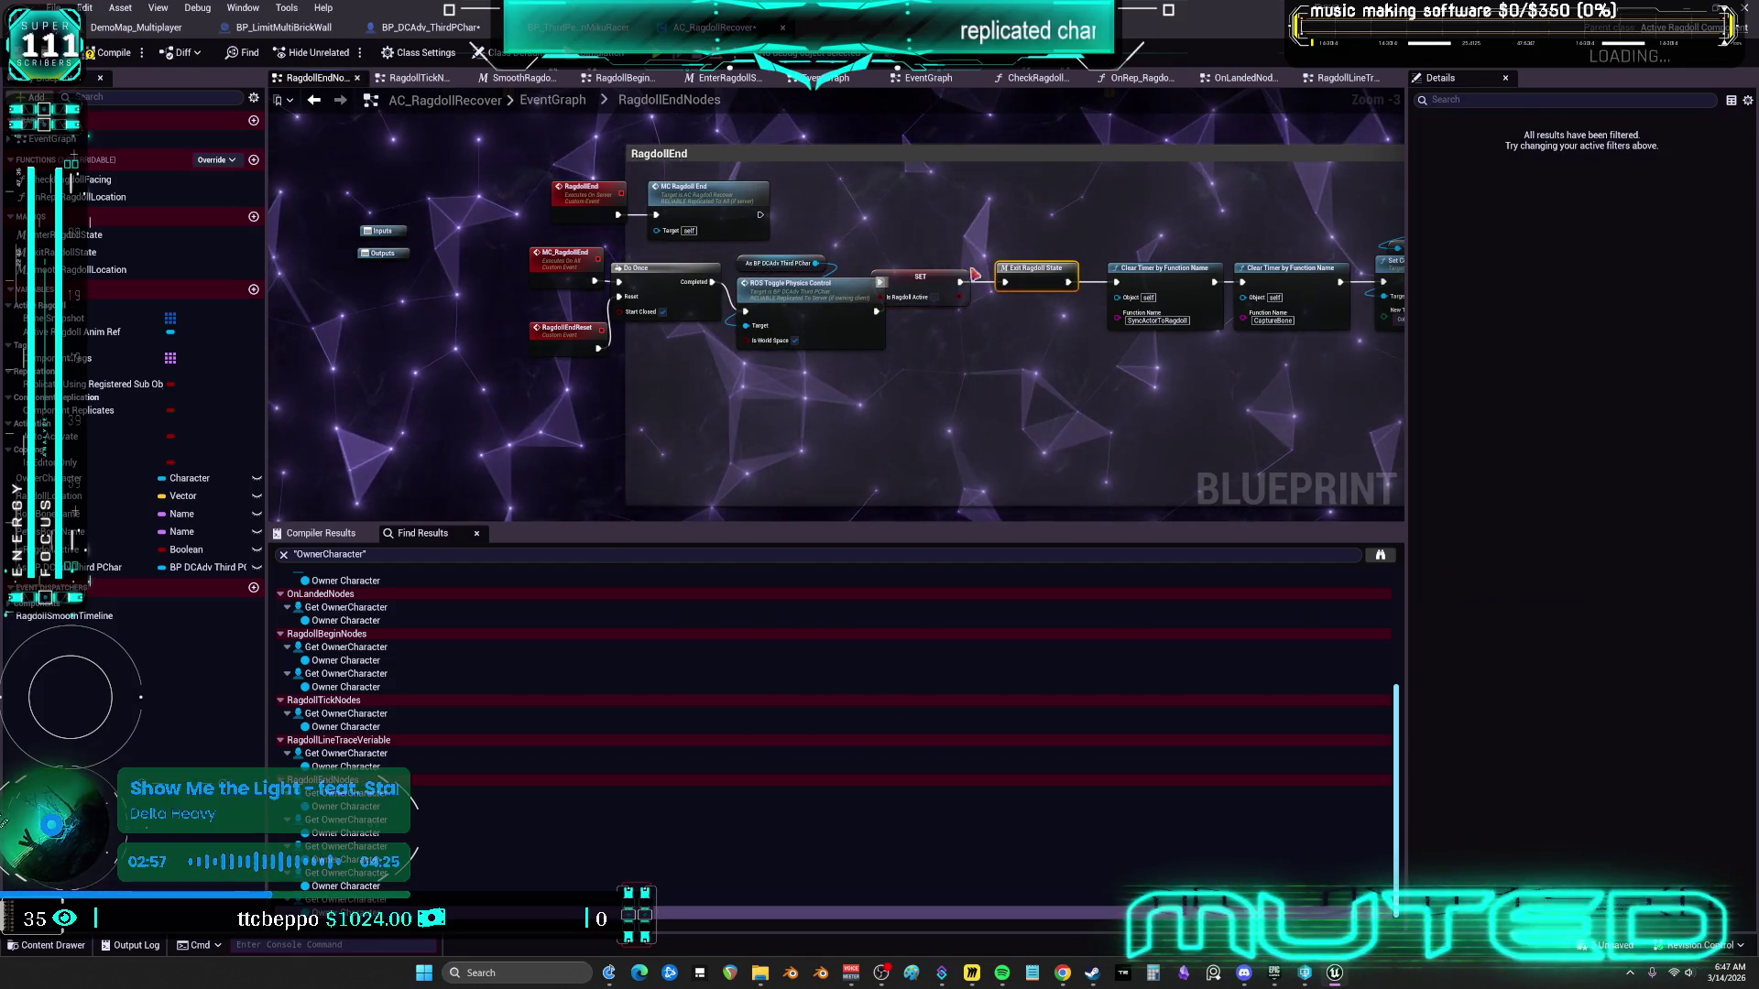
left_click_drag(806, 321, 805, 314)
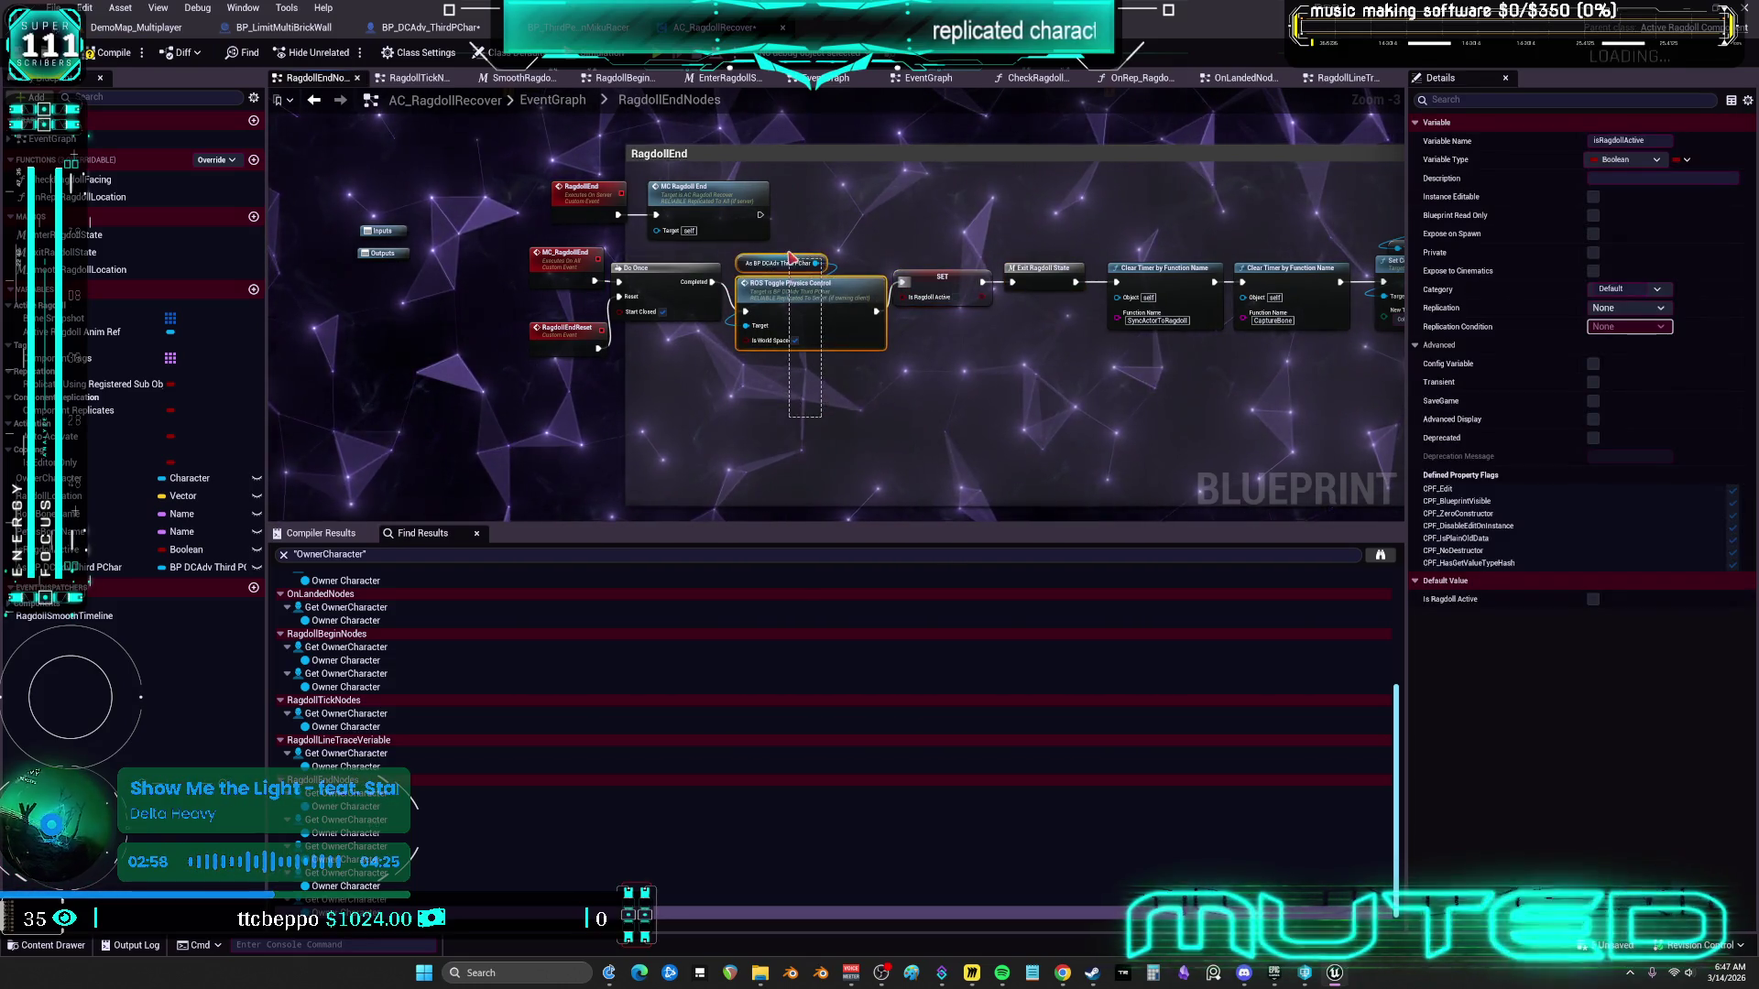
left_click(881, 244)
scroll(875, 265, "up", 2)
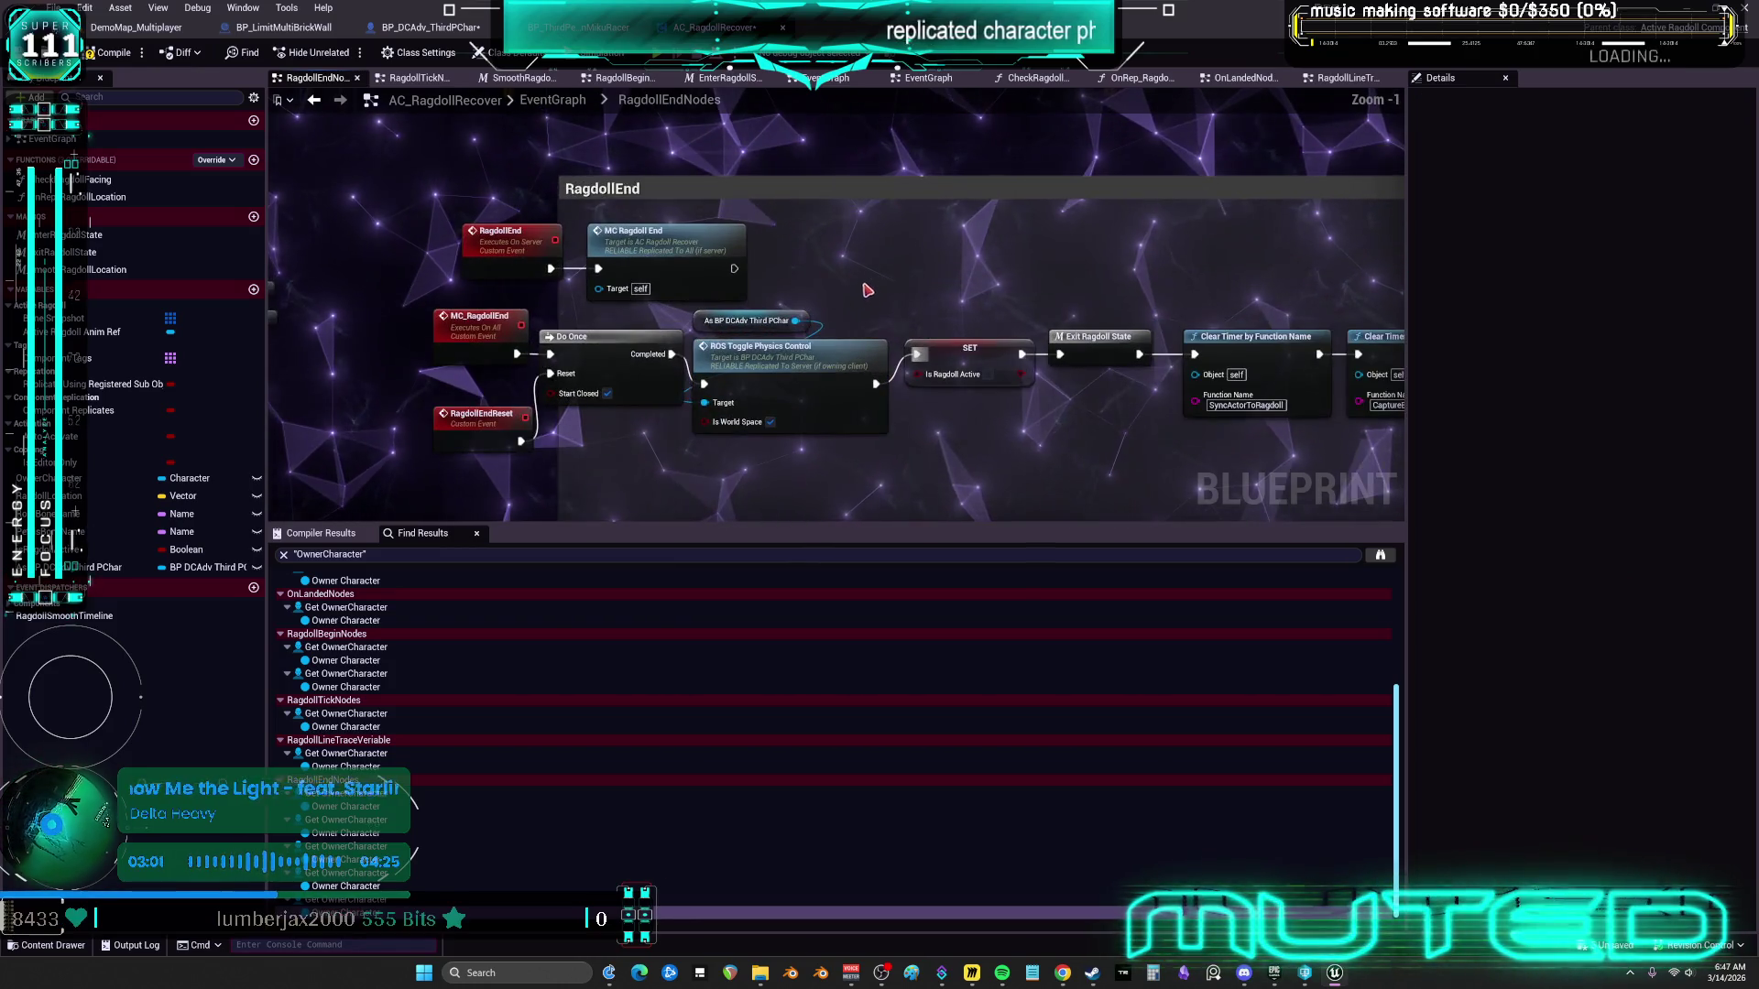
mouse_move(1081, 283)
left_mouse_down()
mouse_move(789, 293)
mouse_move(824, 302)
mouse_move(871, 237)
left_mouse_up()
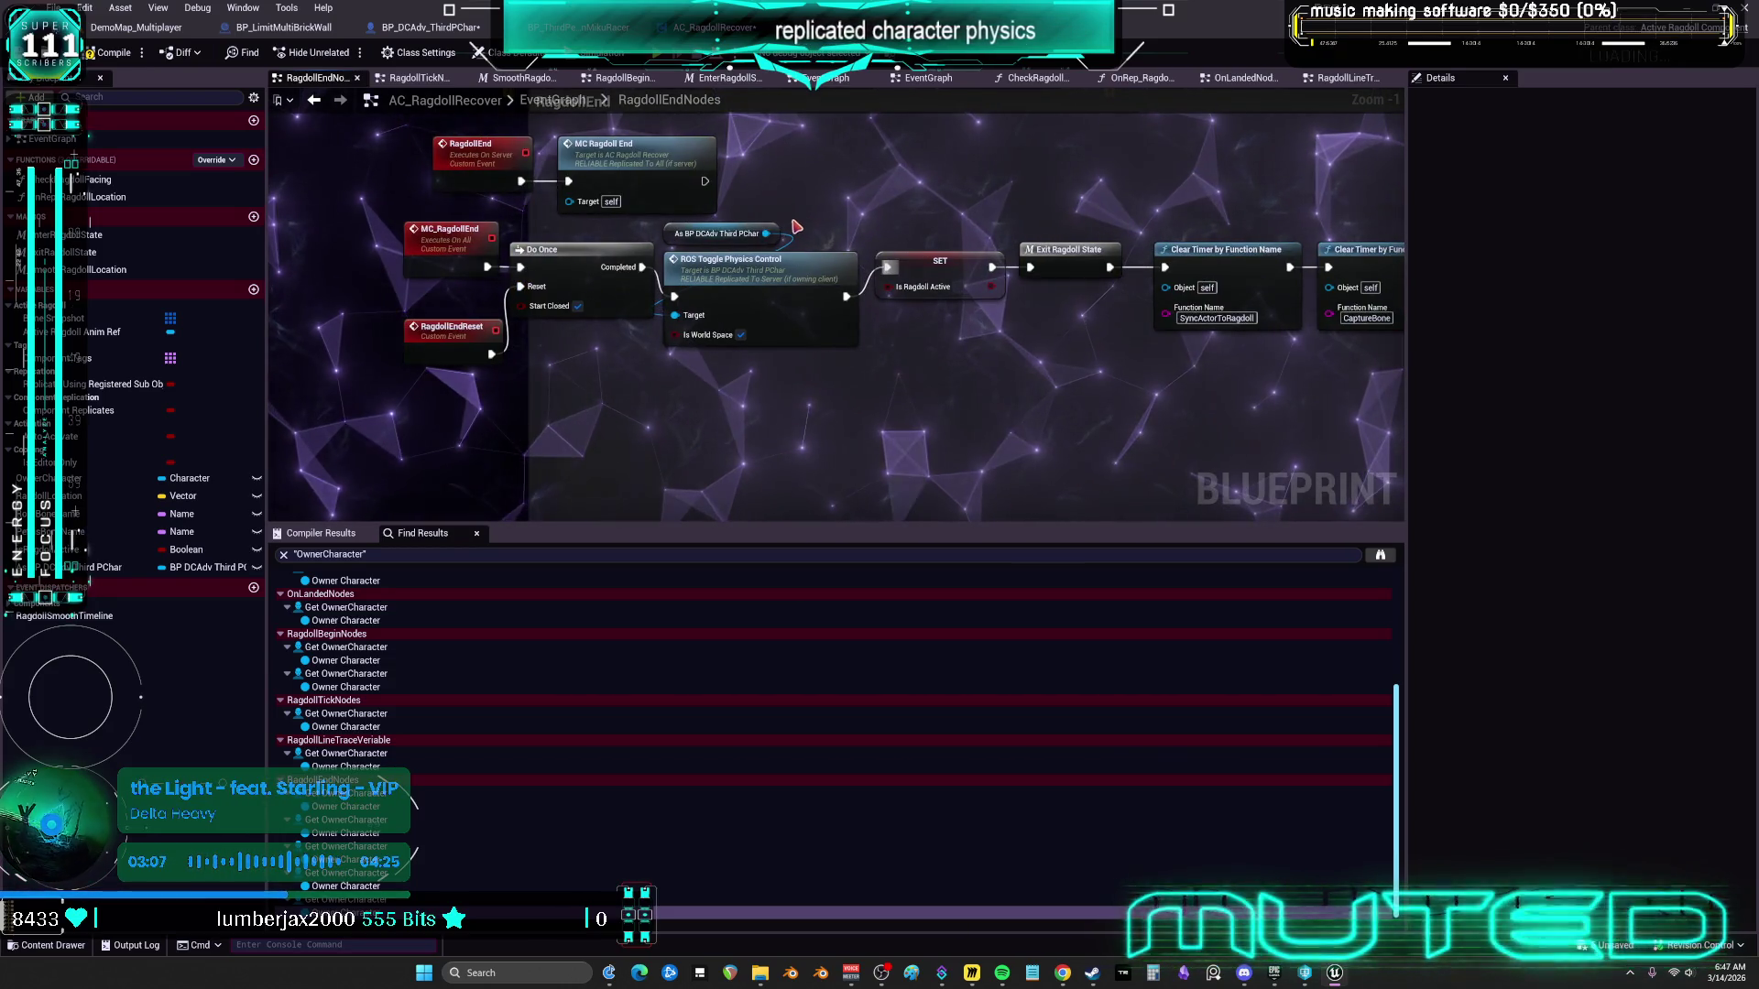
left_click_drag(799, 240, 824, 279)
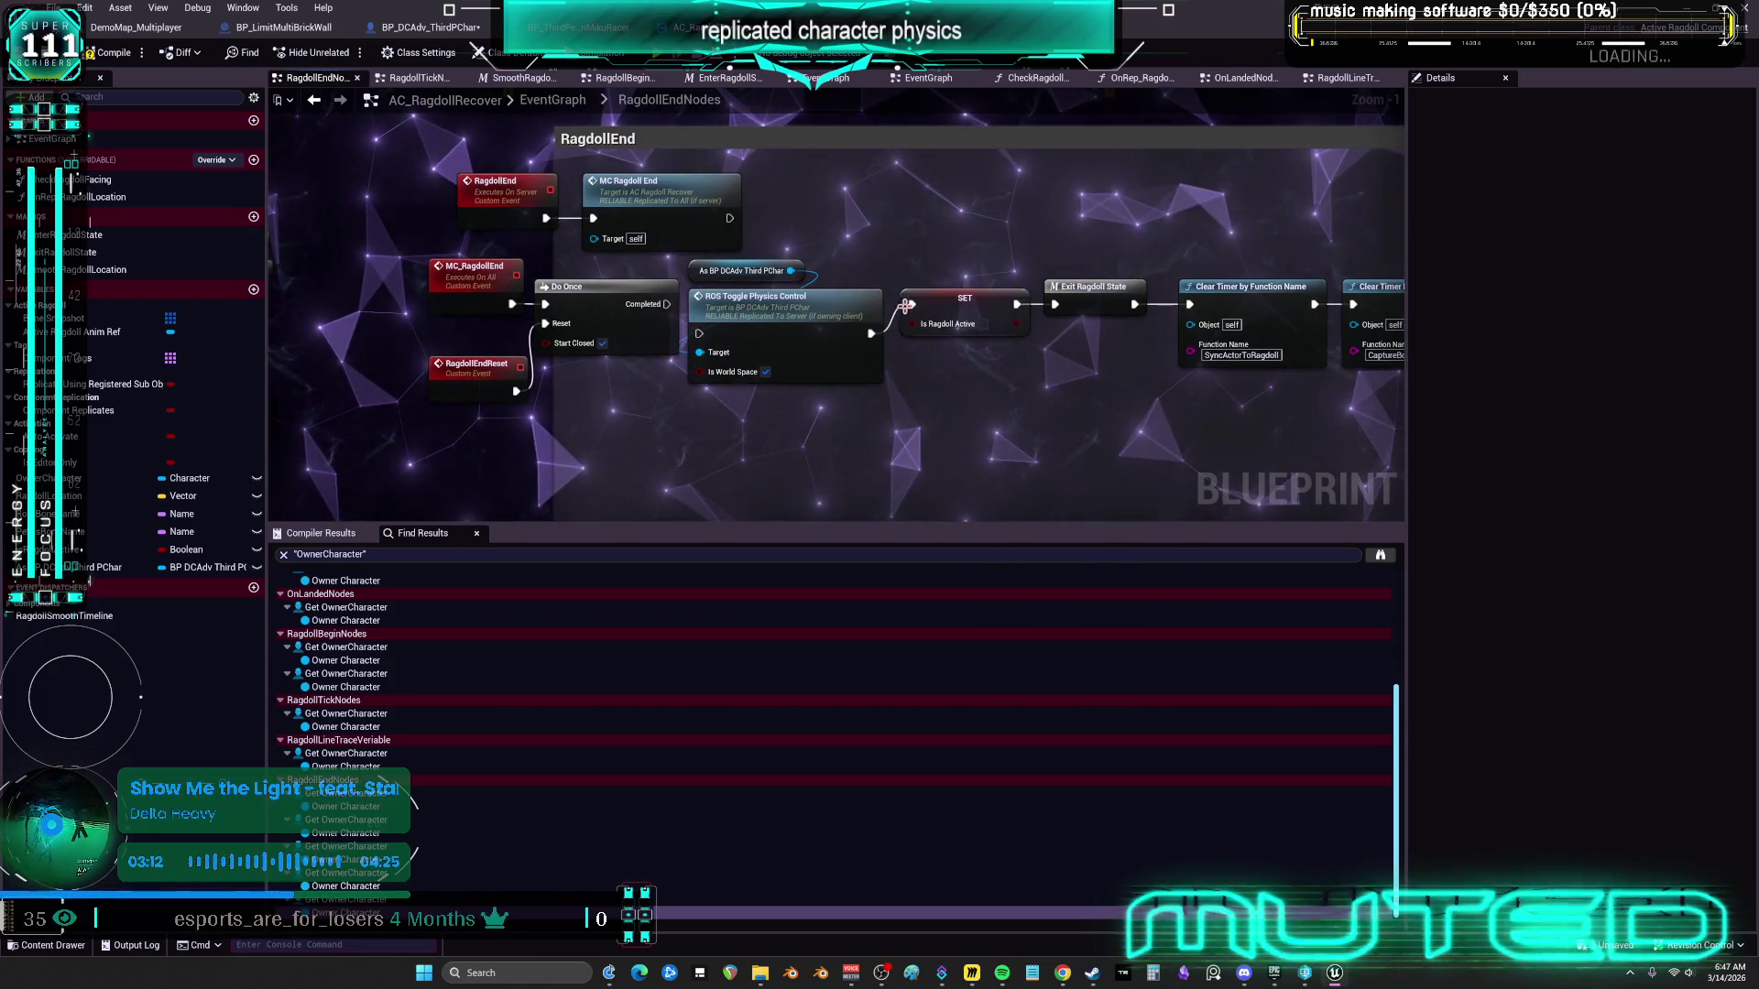
Wire RagdollEnd into ROS Toggle Physics Control, then on to MC Ragdoll End
left_click_drag(678, 261, 893, 339)
left_click_drag(786, 306, 835, 223)
left_click_drag(729, 219, 766, 218)
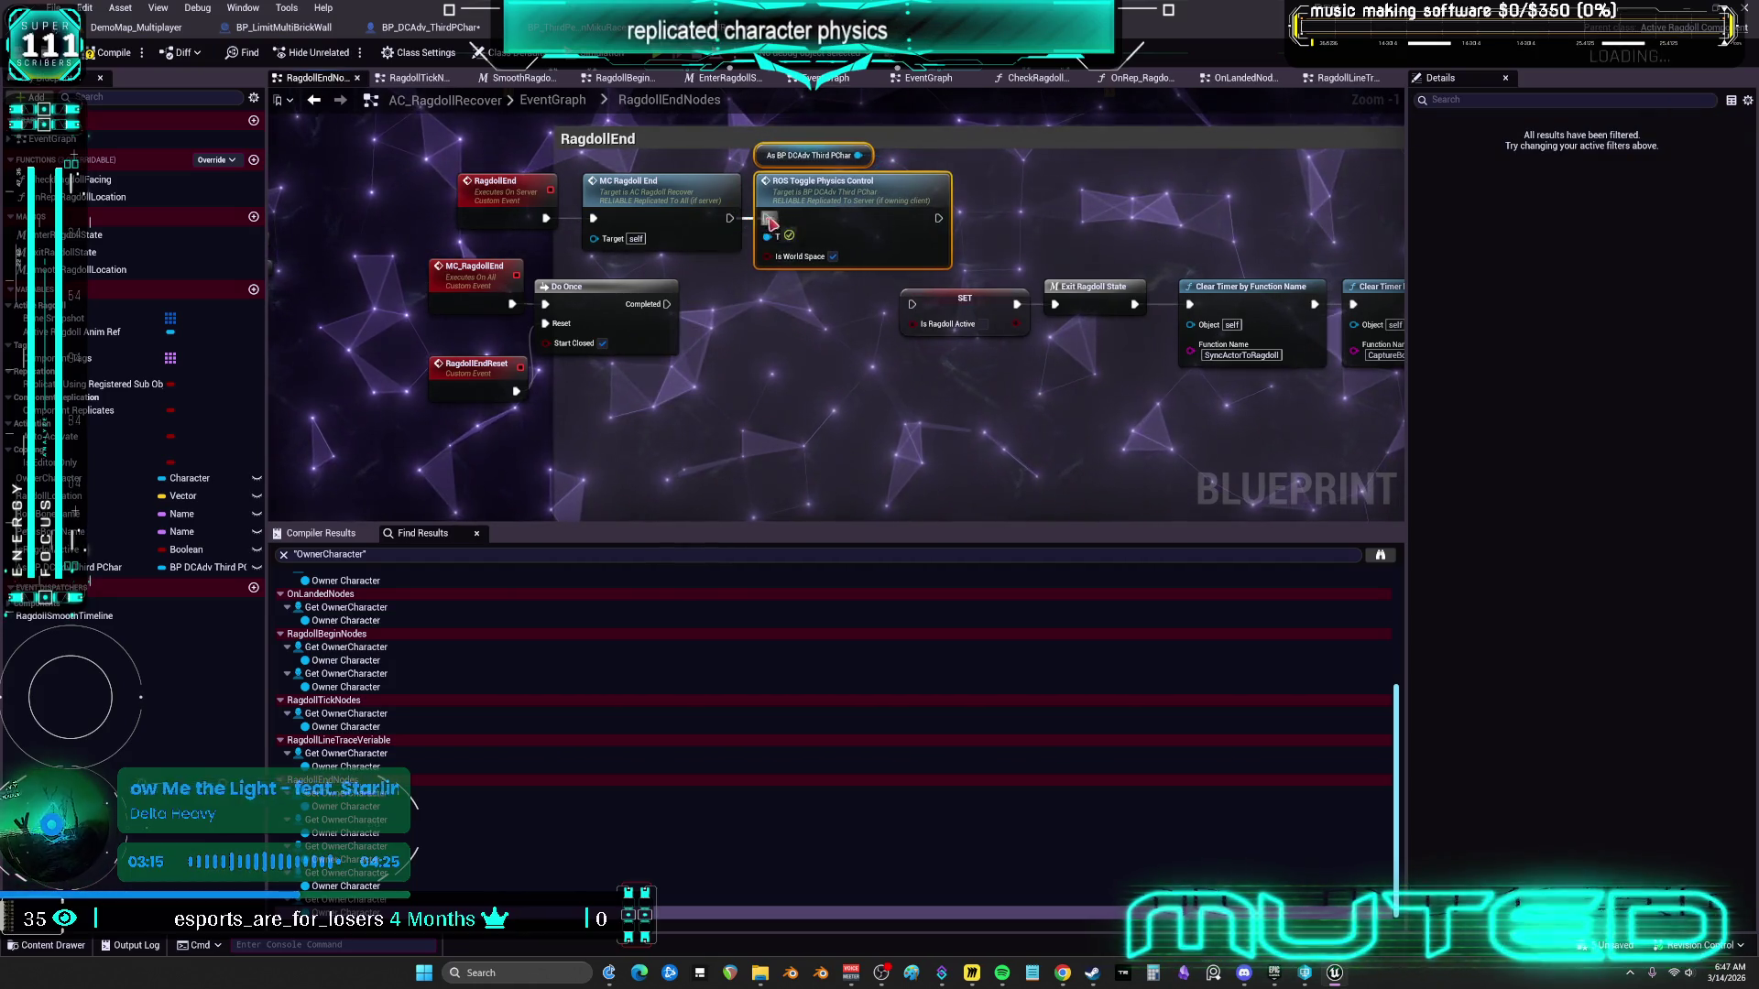
mouse_move(598, 220)
left_mouse_down()
mouse_move(618, 269)
mouse_move(1084, 263)
left_mouse_up()
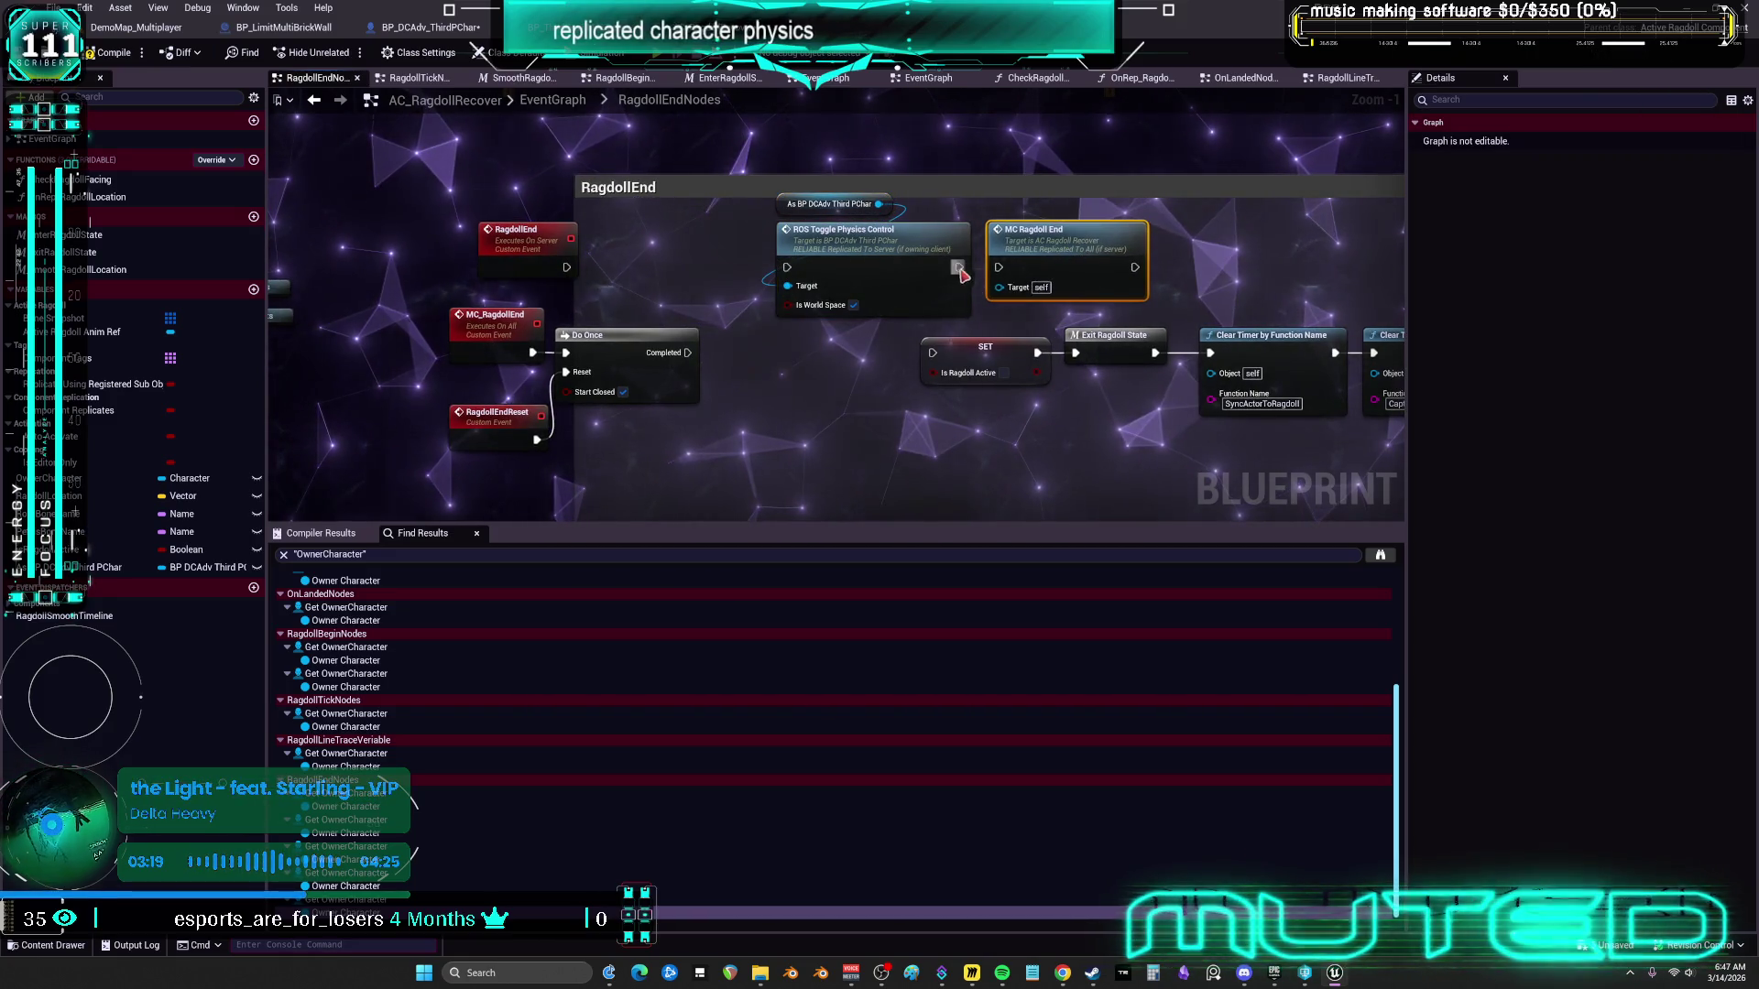
left_click_drag(958, 266, 998, 266)
left_click_drag(566, 266, 786, 266)
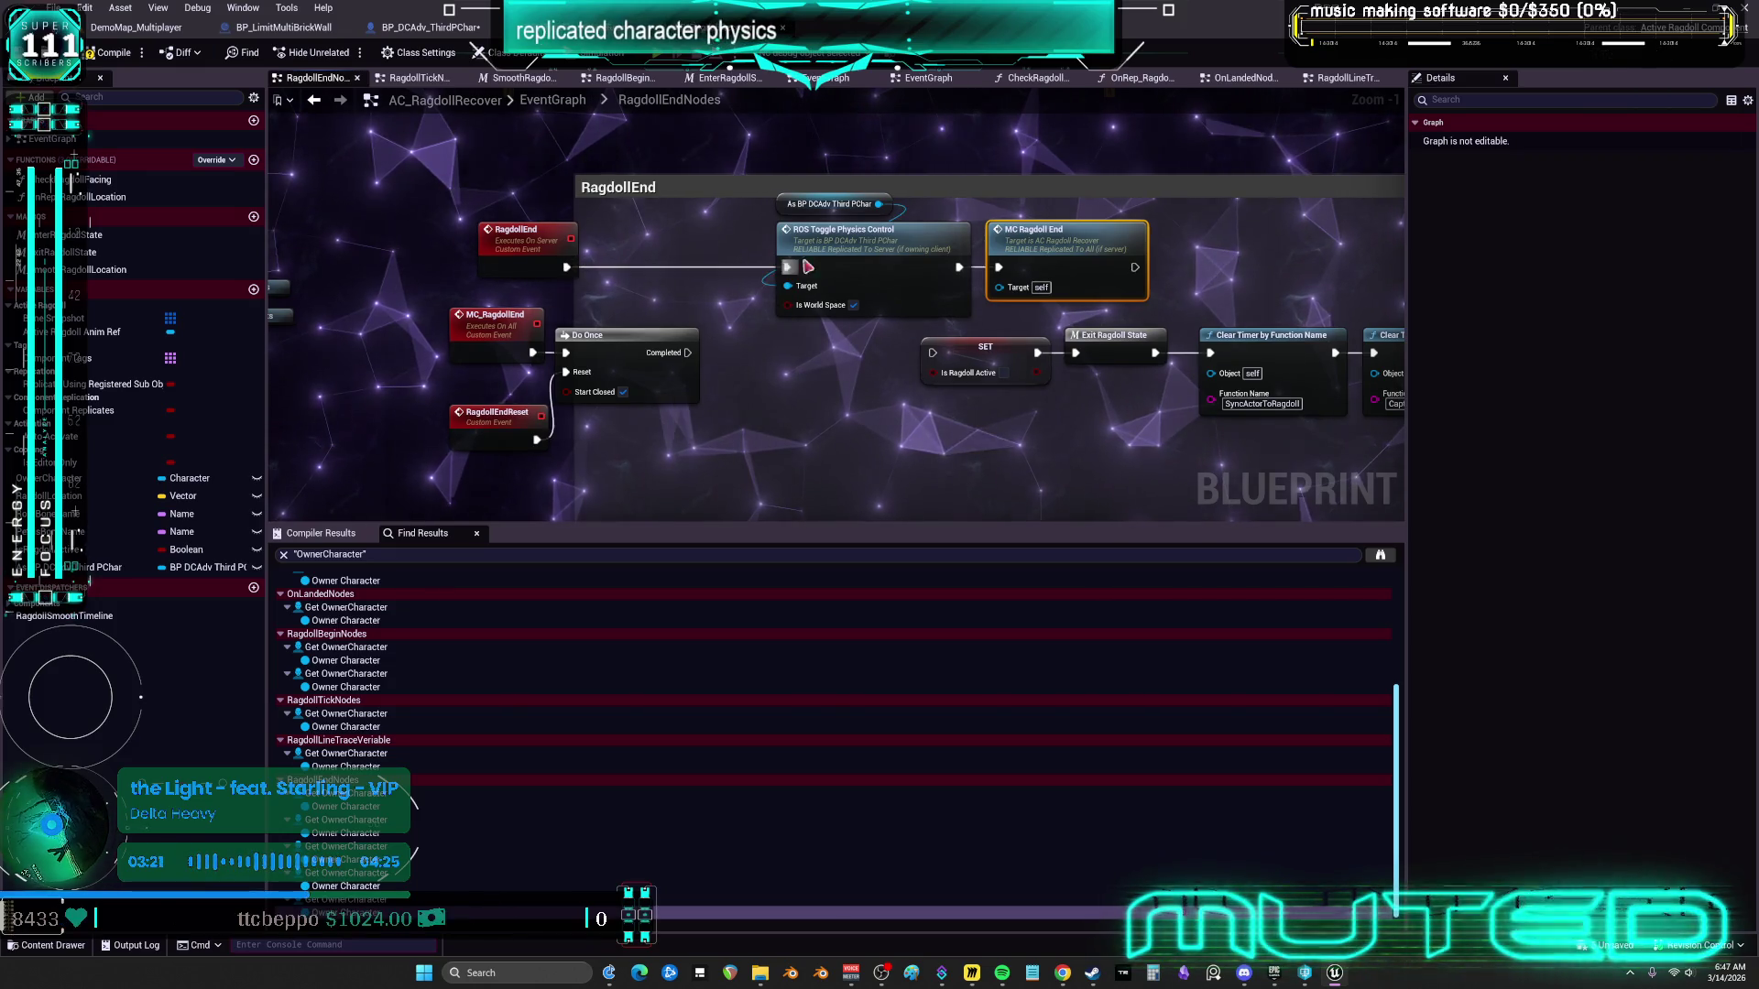
Shift the toggle call, cast and MC Ragdoll End left to tidy the RagdollEnd chain
left_click(852, 241, "shift")
left_click(829, 203, "shift")
left_click_drag(829, 204, 664, 203)
left_click_drag(687, 353, 932, 353)
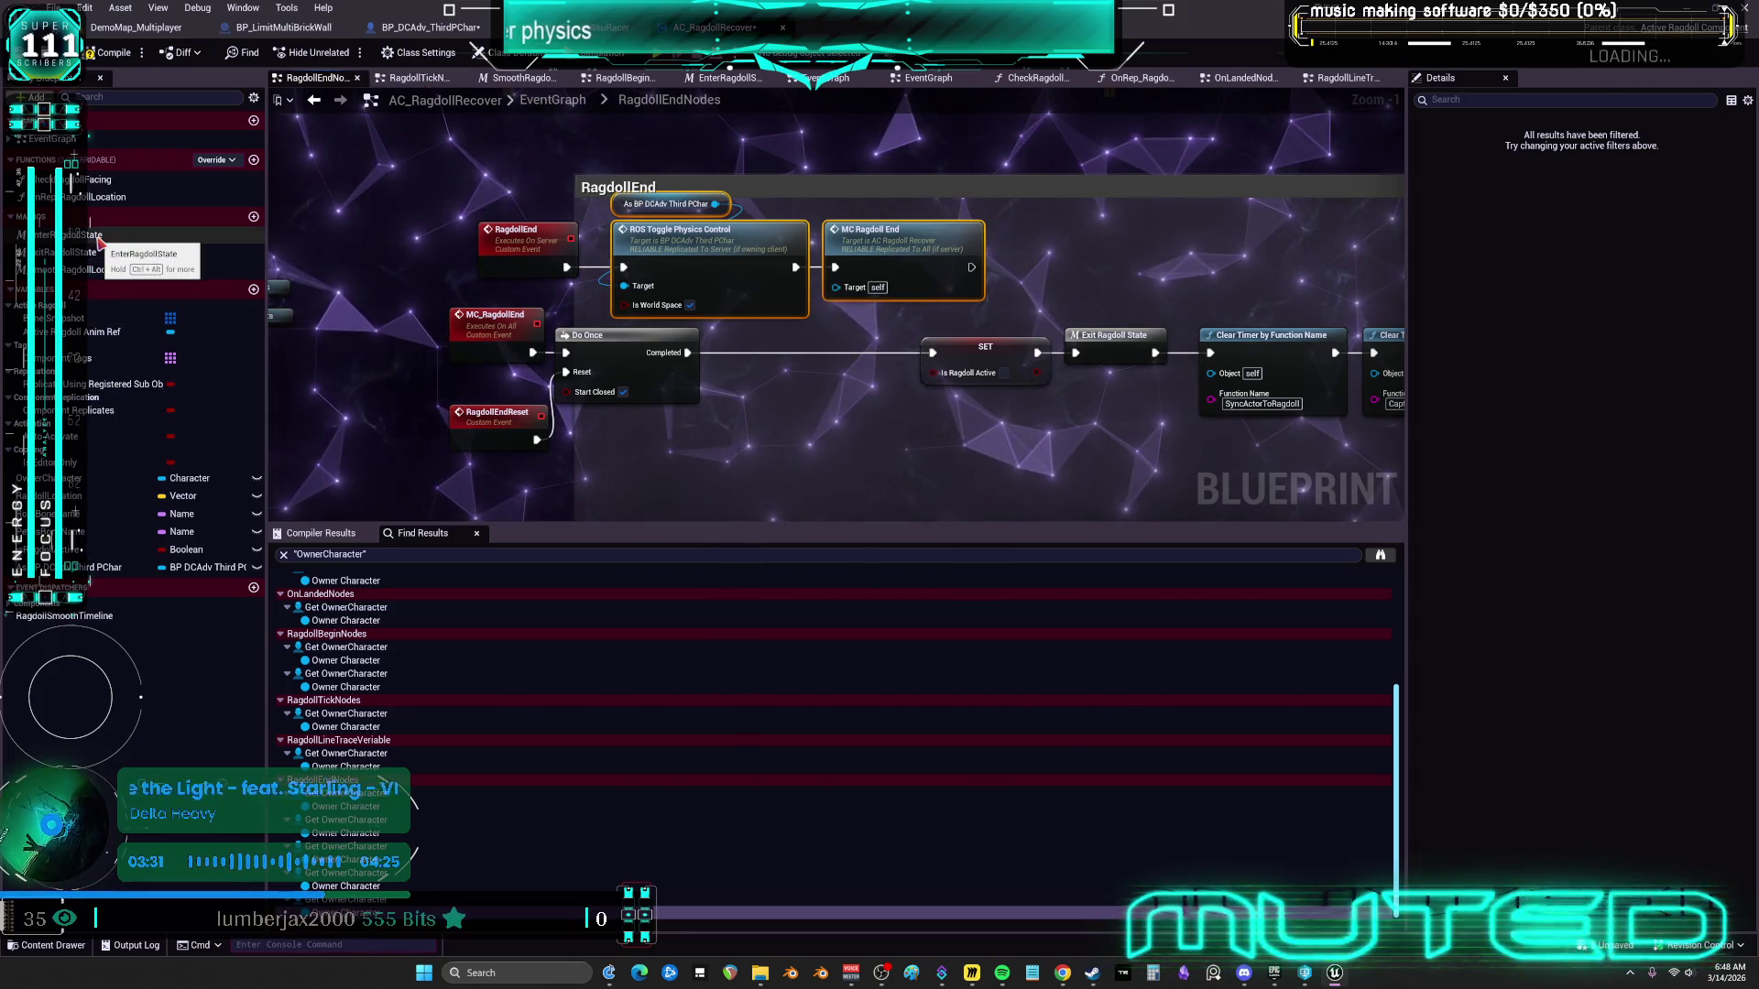
left_click(547, 101)
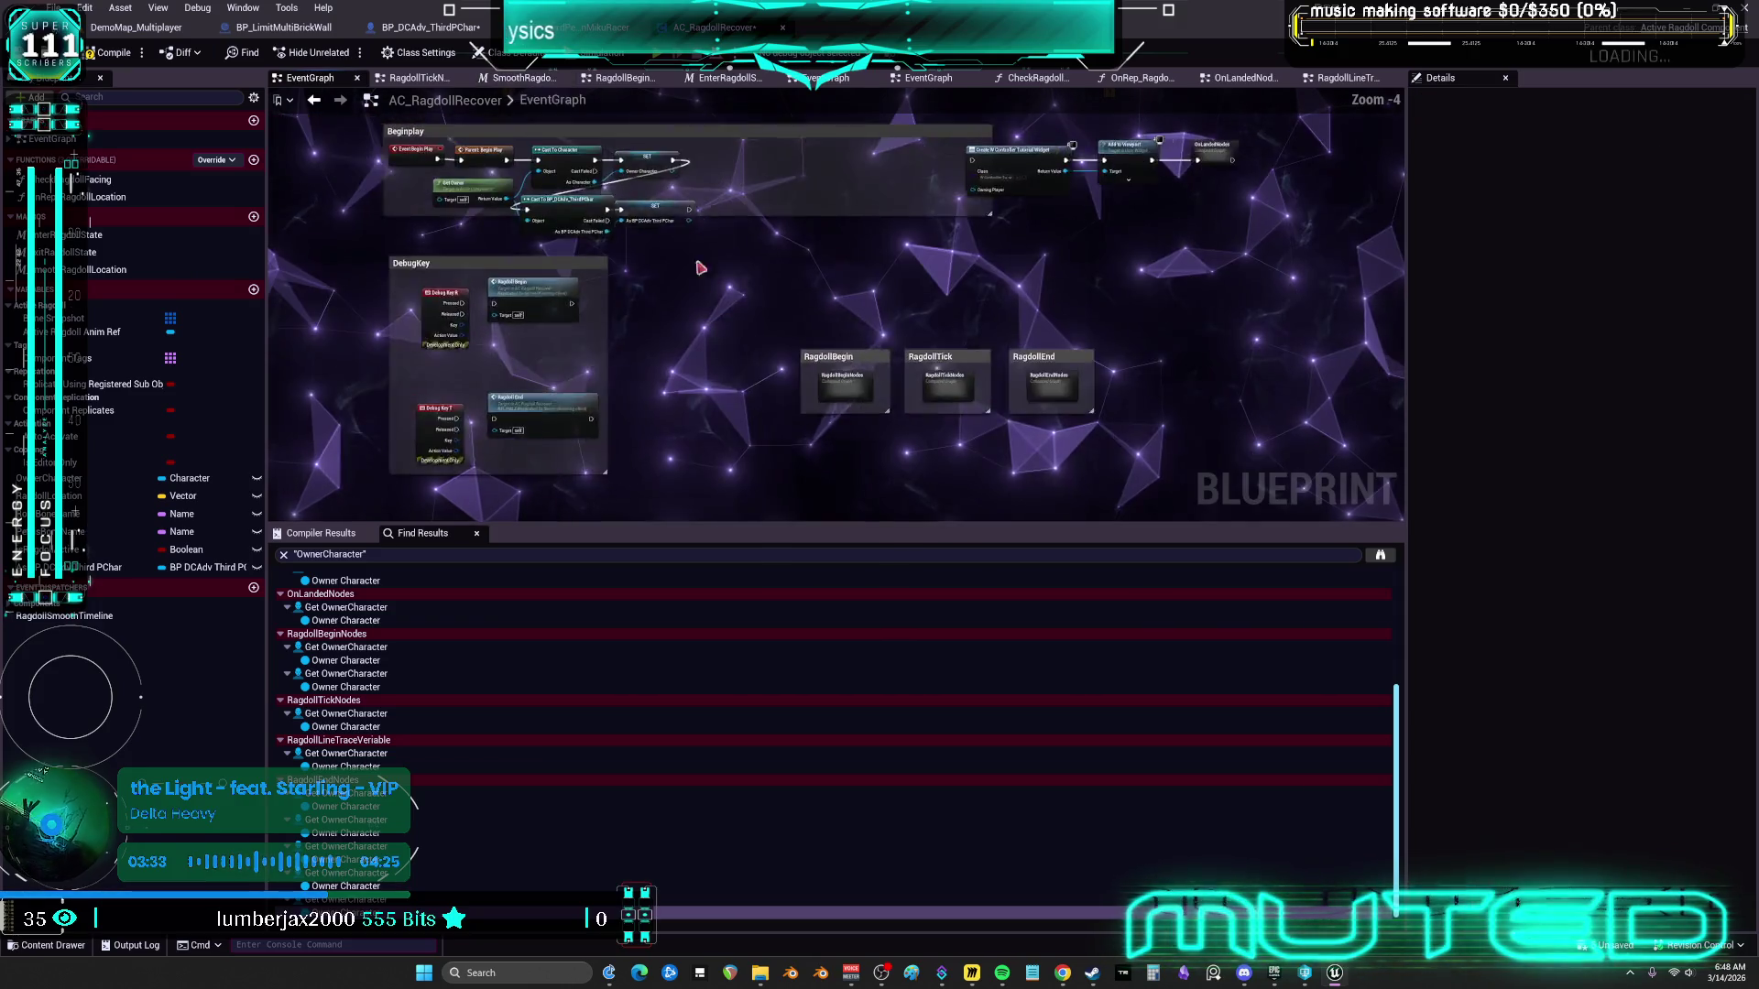
Review the RagdollBeginNodes chain, then return to BP_DCAdv_ThirdPChar's CharacterPhysics graph
double_click(864, 389)
scroll(624, 308, "up", 2)
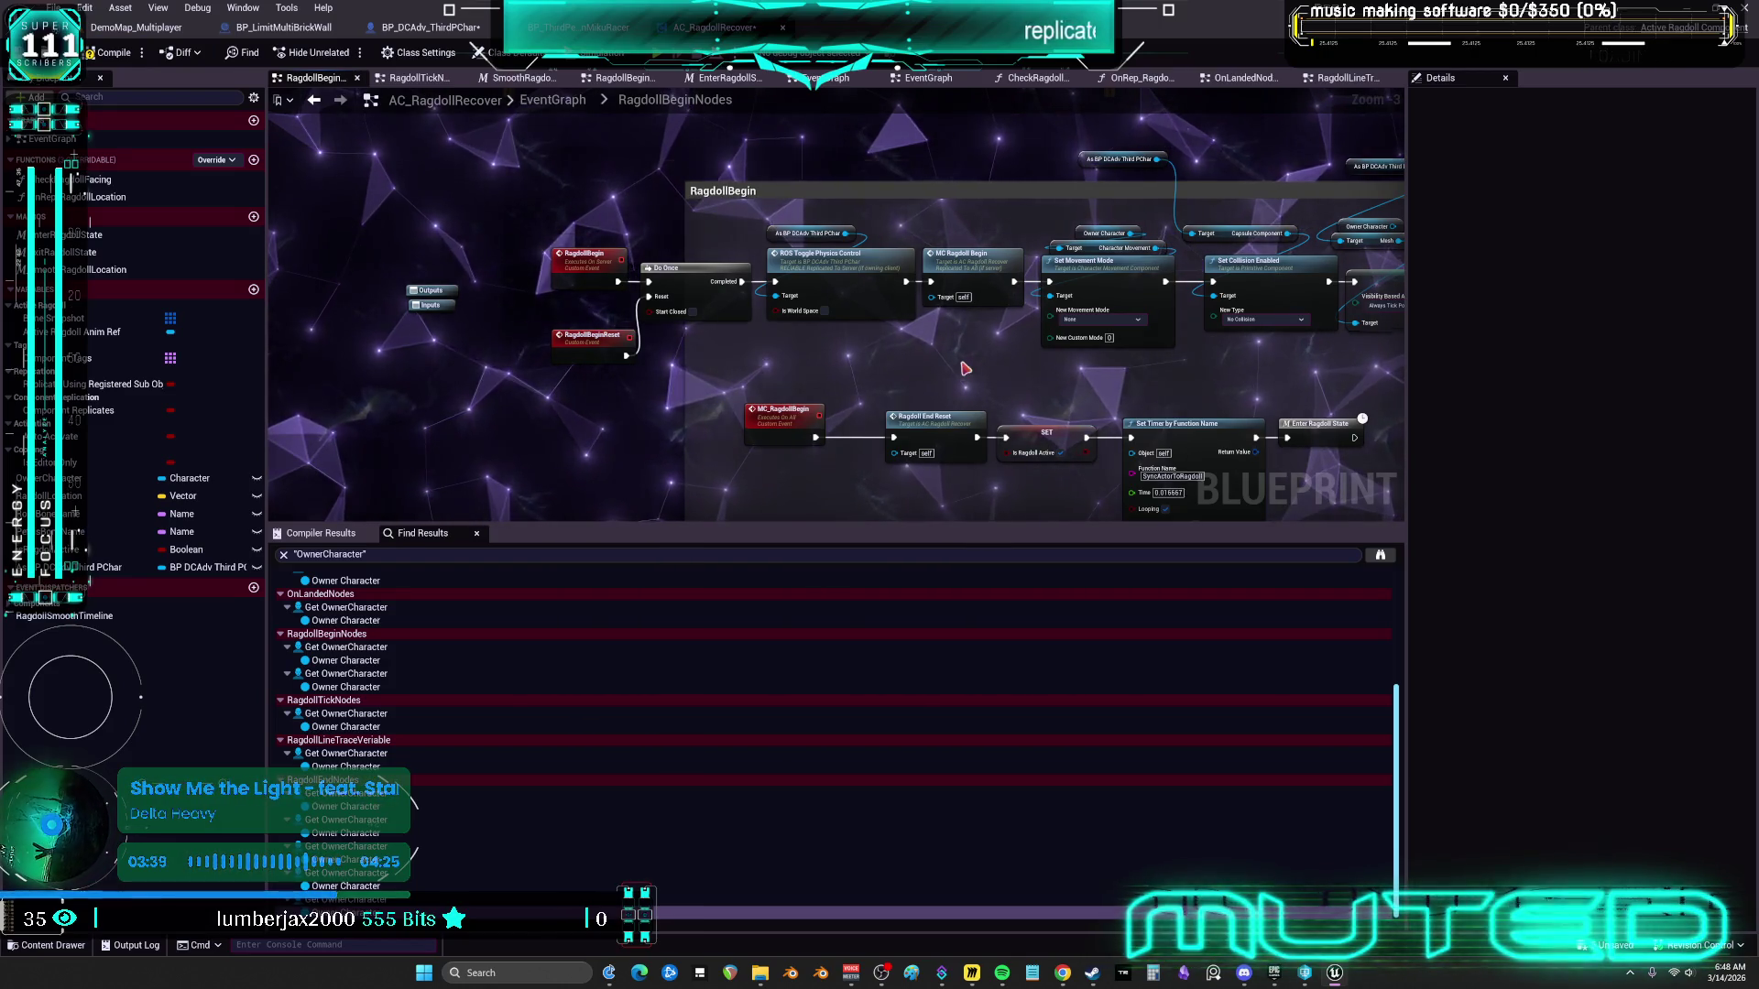
scroll(965, 368, "up", 2)
left_click_drag(962, 359, 774, 427)
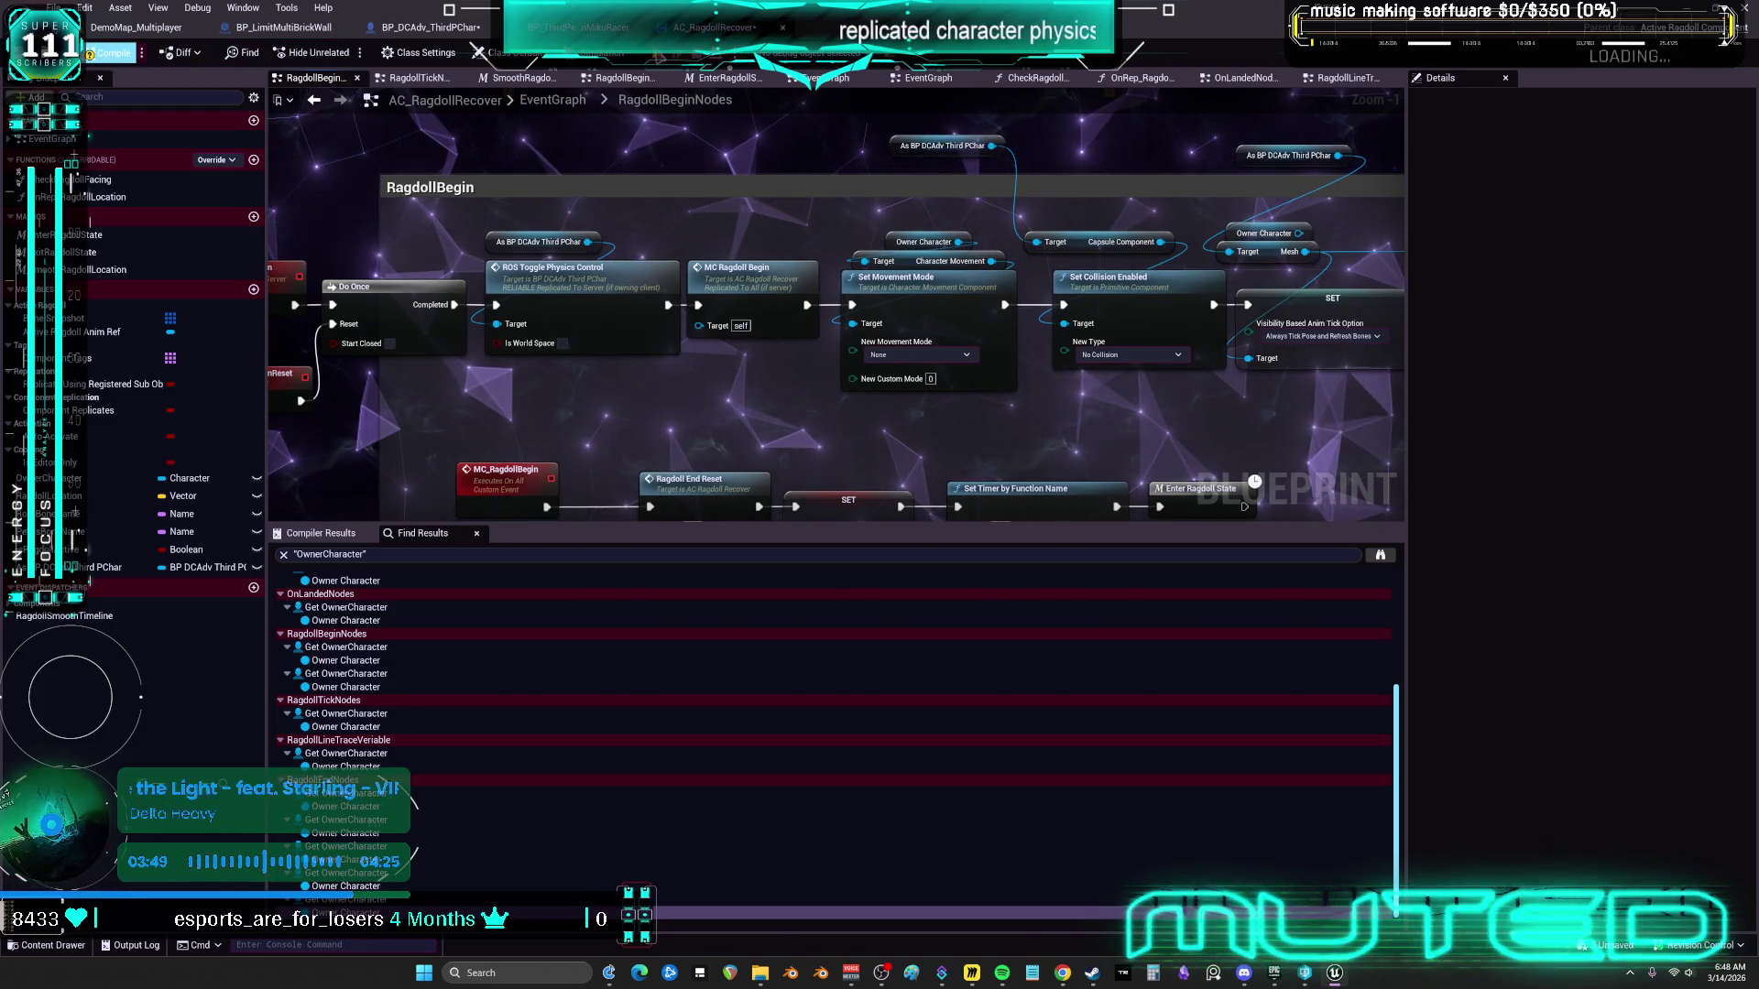
left_click(429, 28)
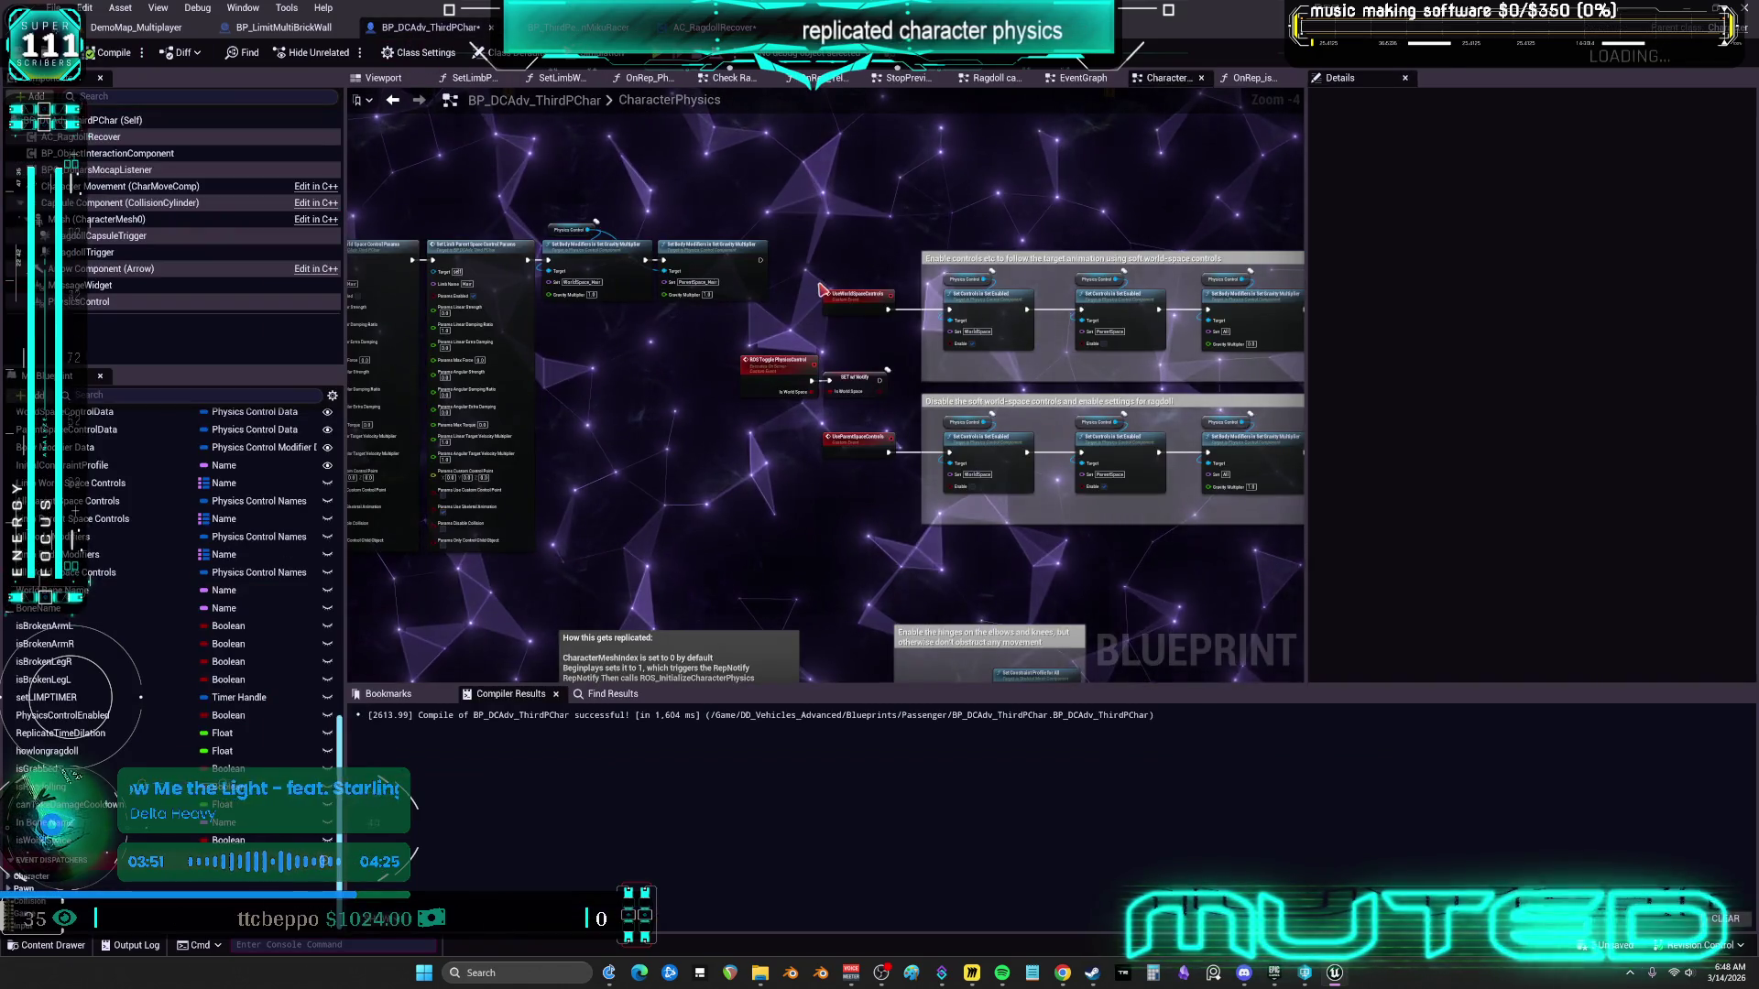
Place SET w/ Notify beside ROS Toggle PhysicsControl and open OnRep_CharacterMeshIndex for reference
left_click_drag(865, 339, 691, 332)
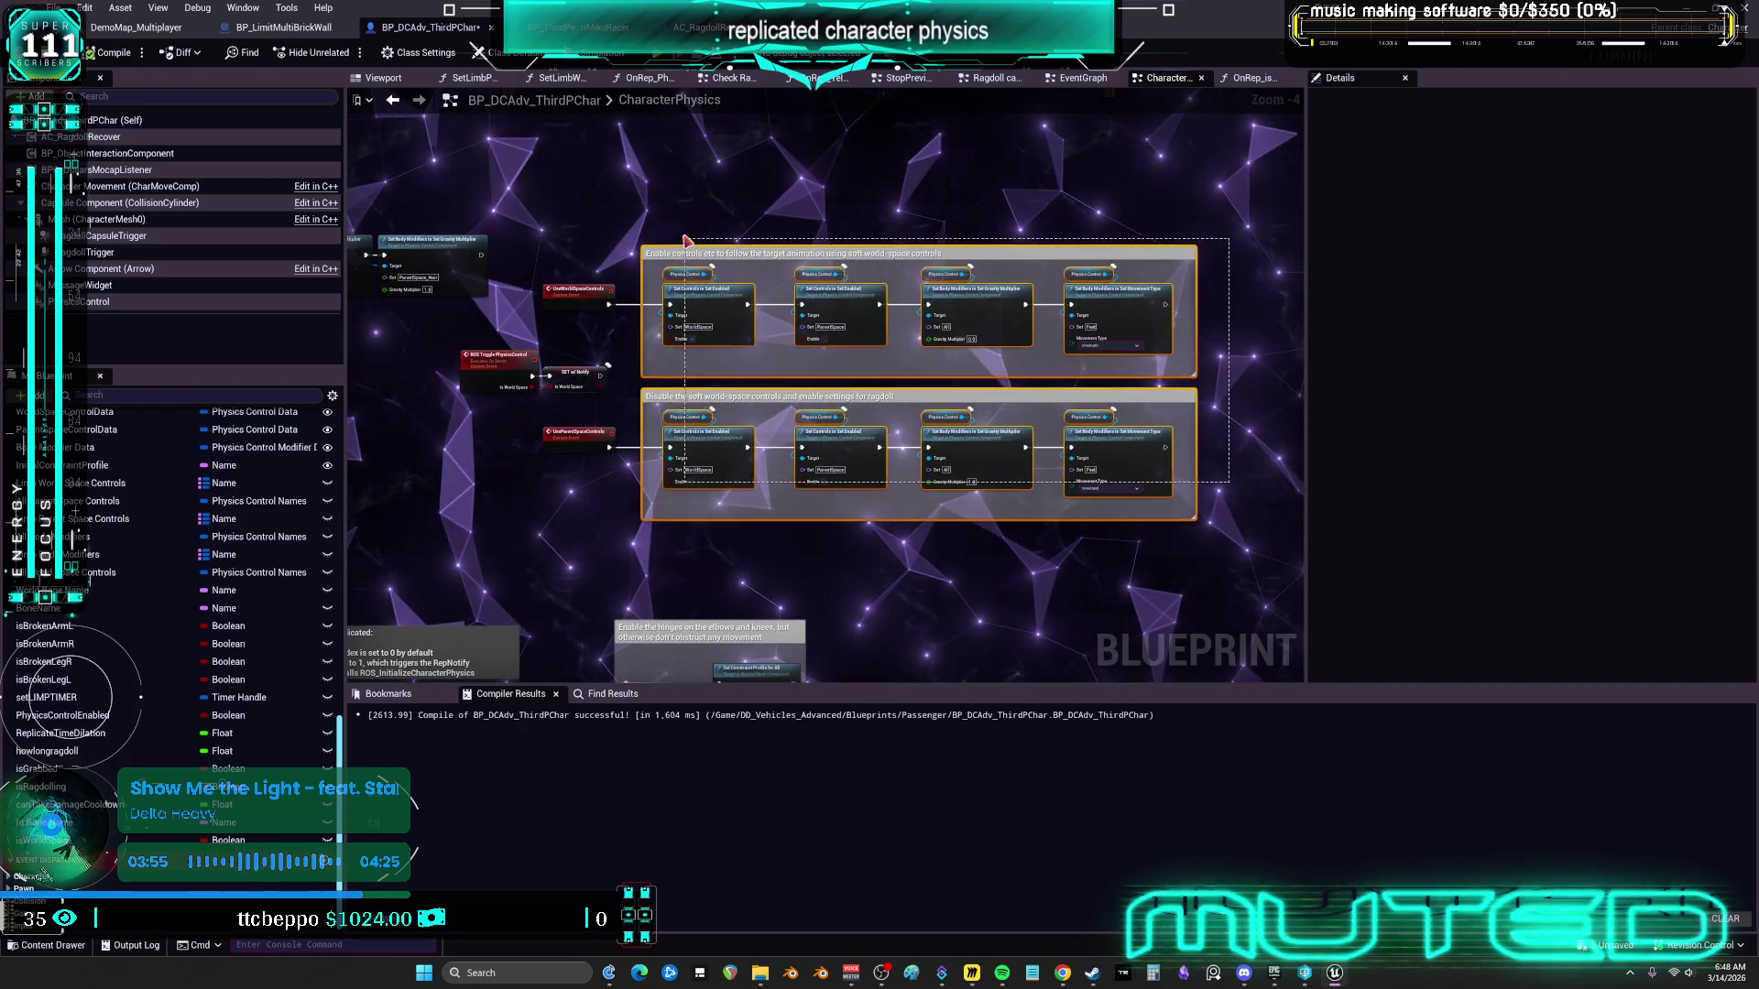
key("Delete")
key("ctrl+z")
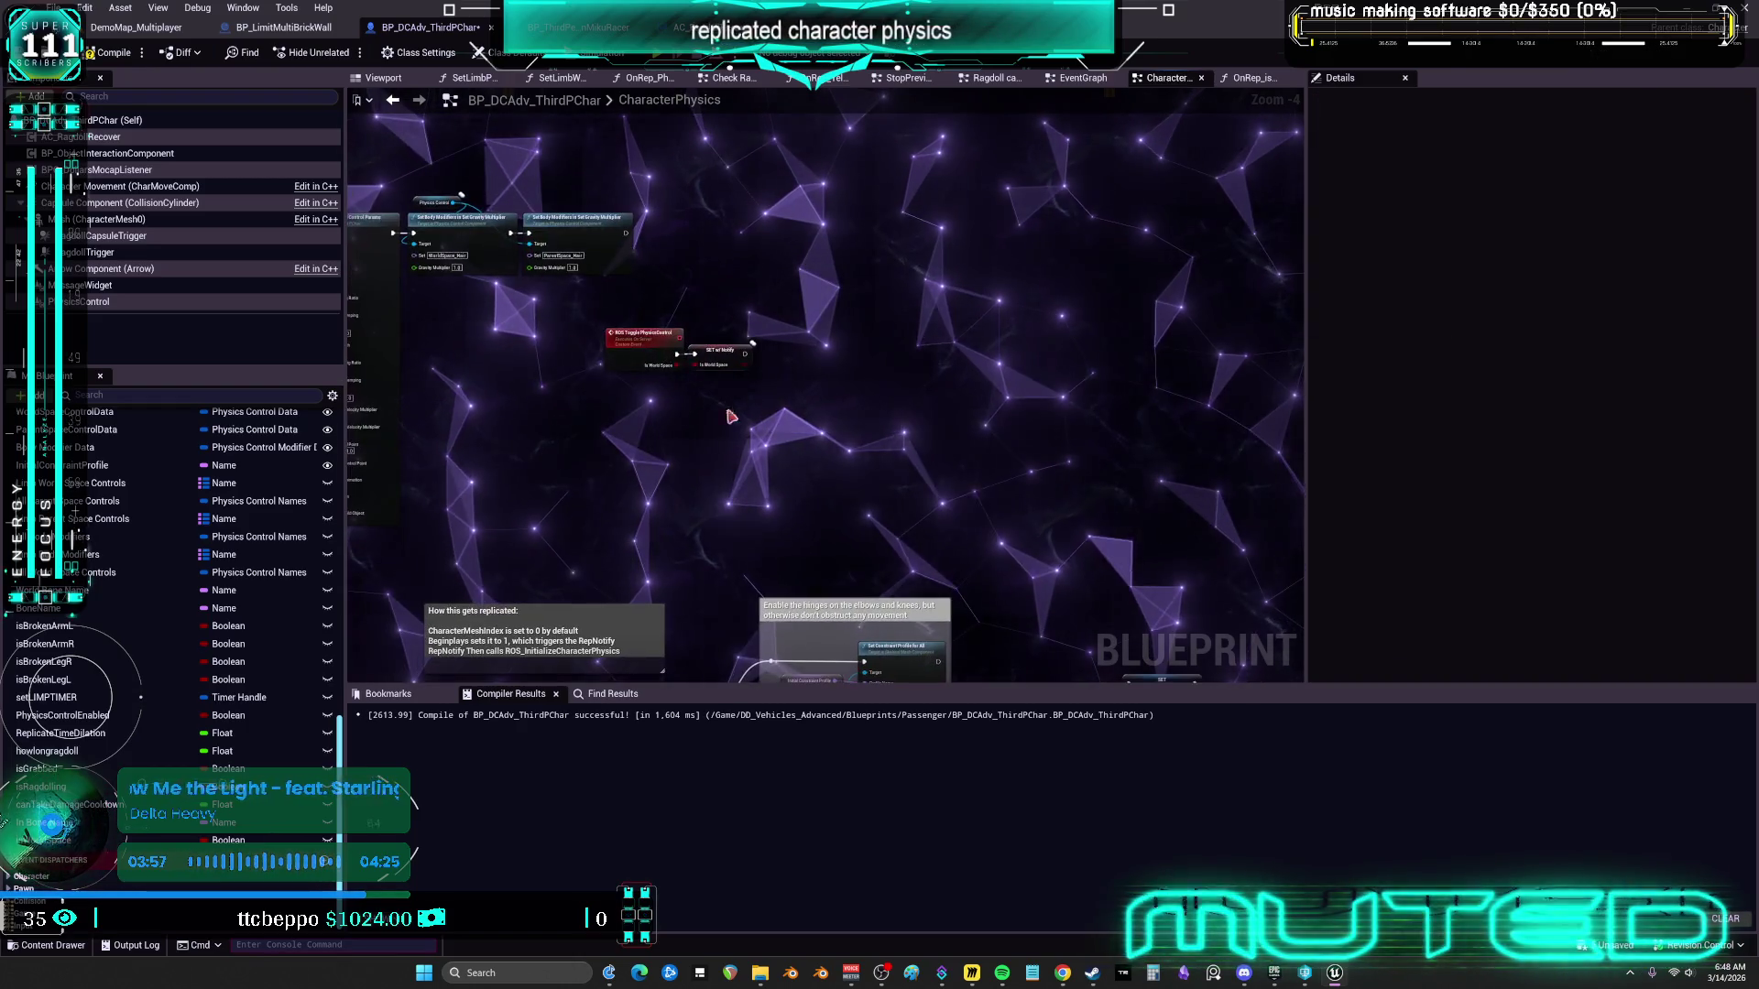
scroll(898, 293, "down", 3)
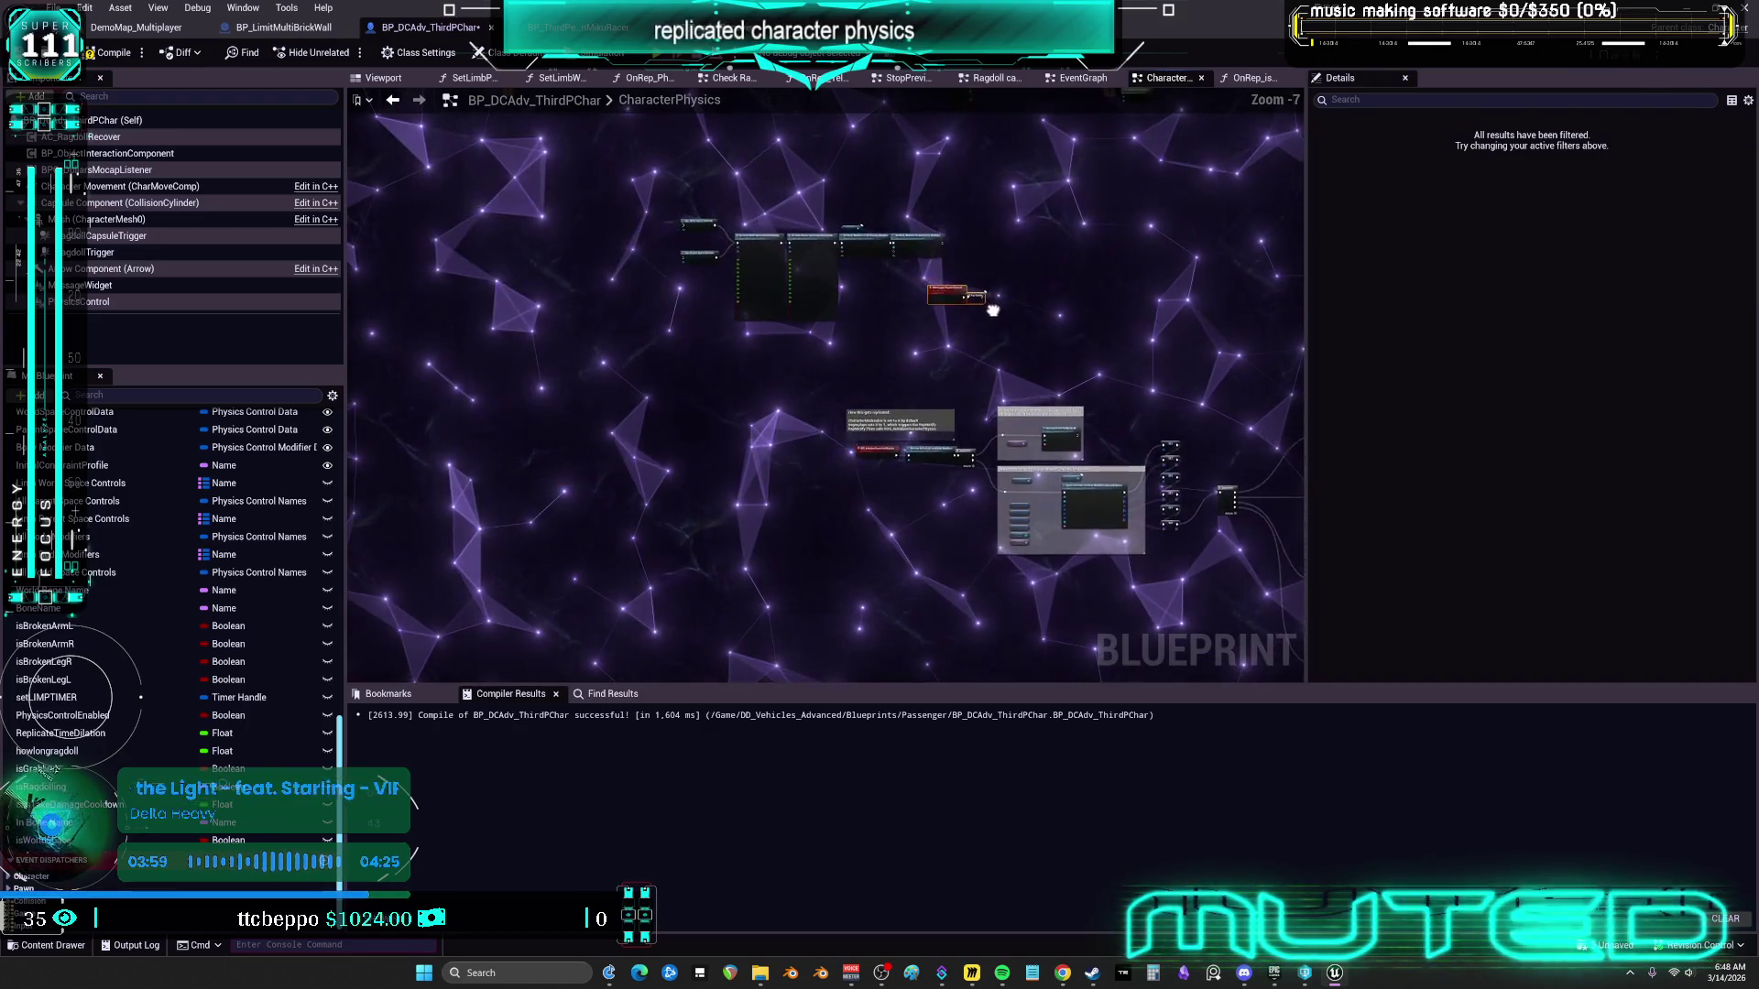
scroll(810, 480, "up", 7)
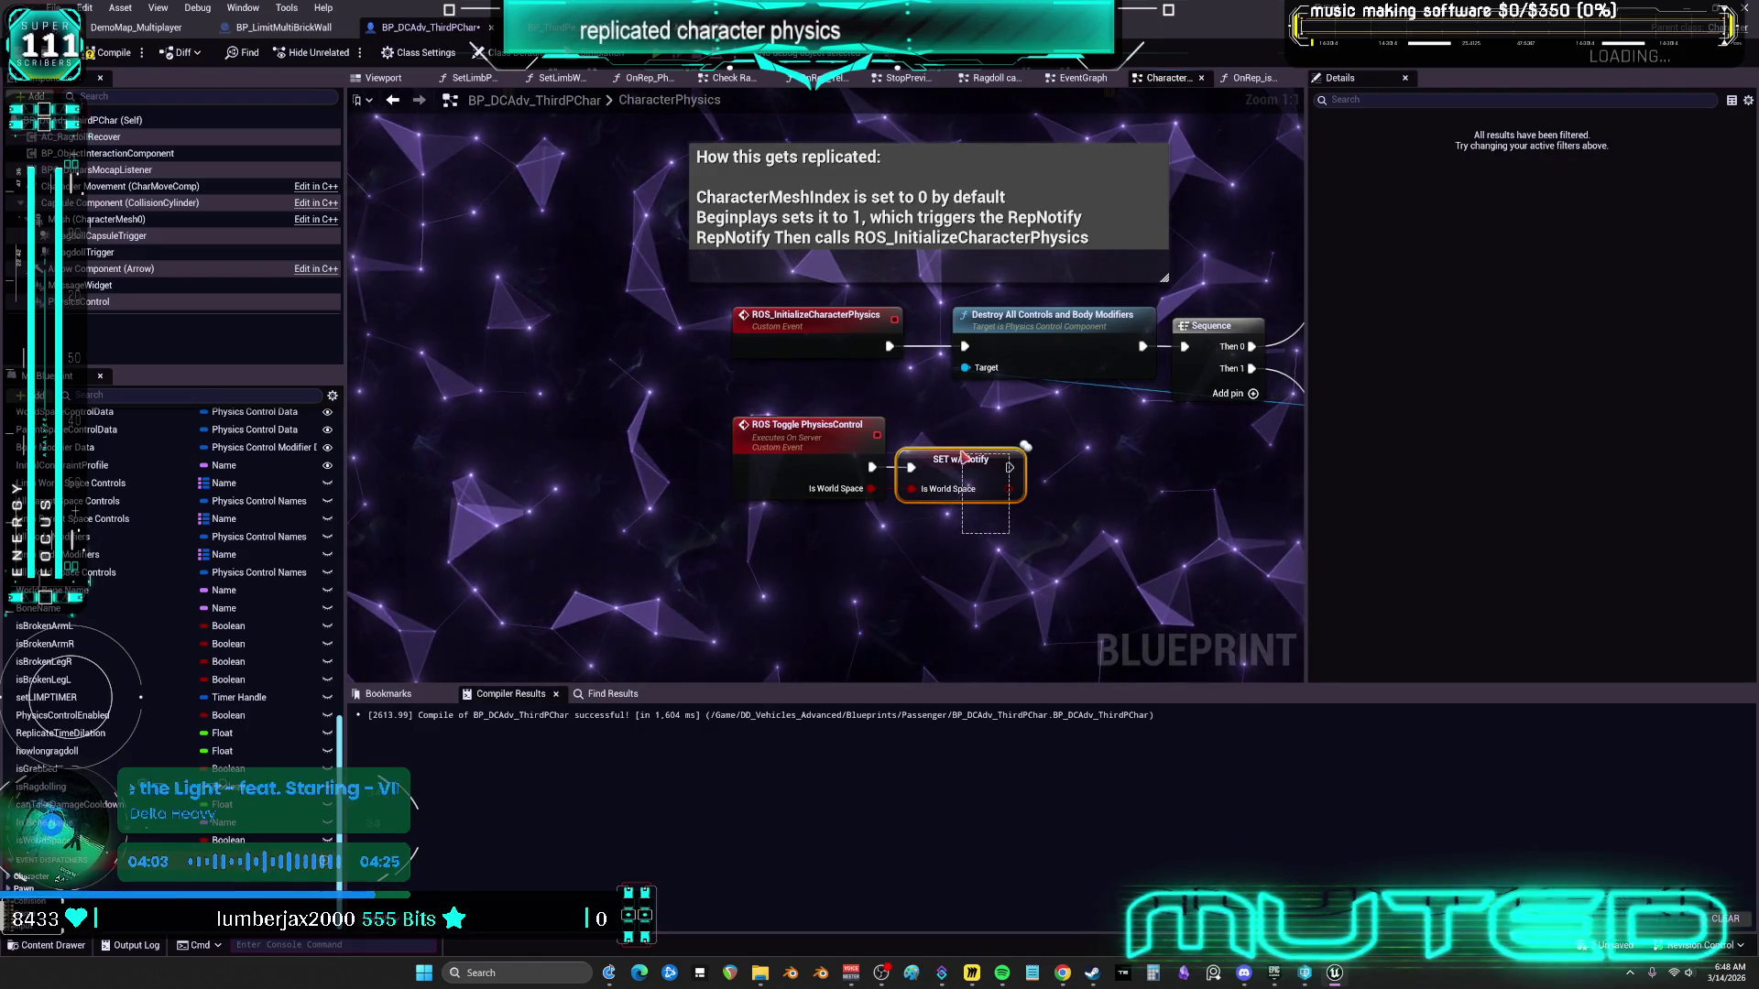
left_click_drag(964, 456, 973, 446)
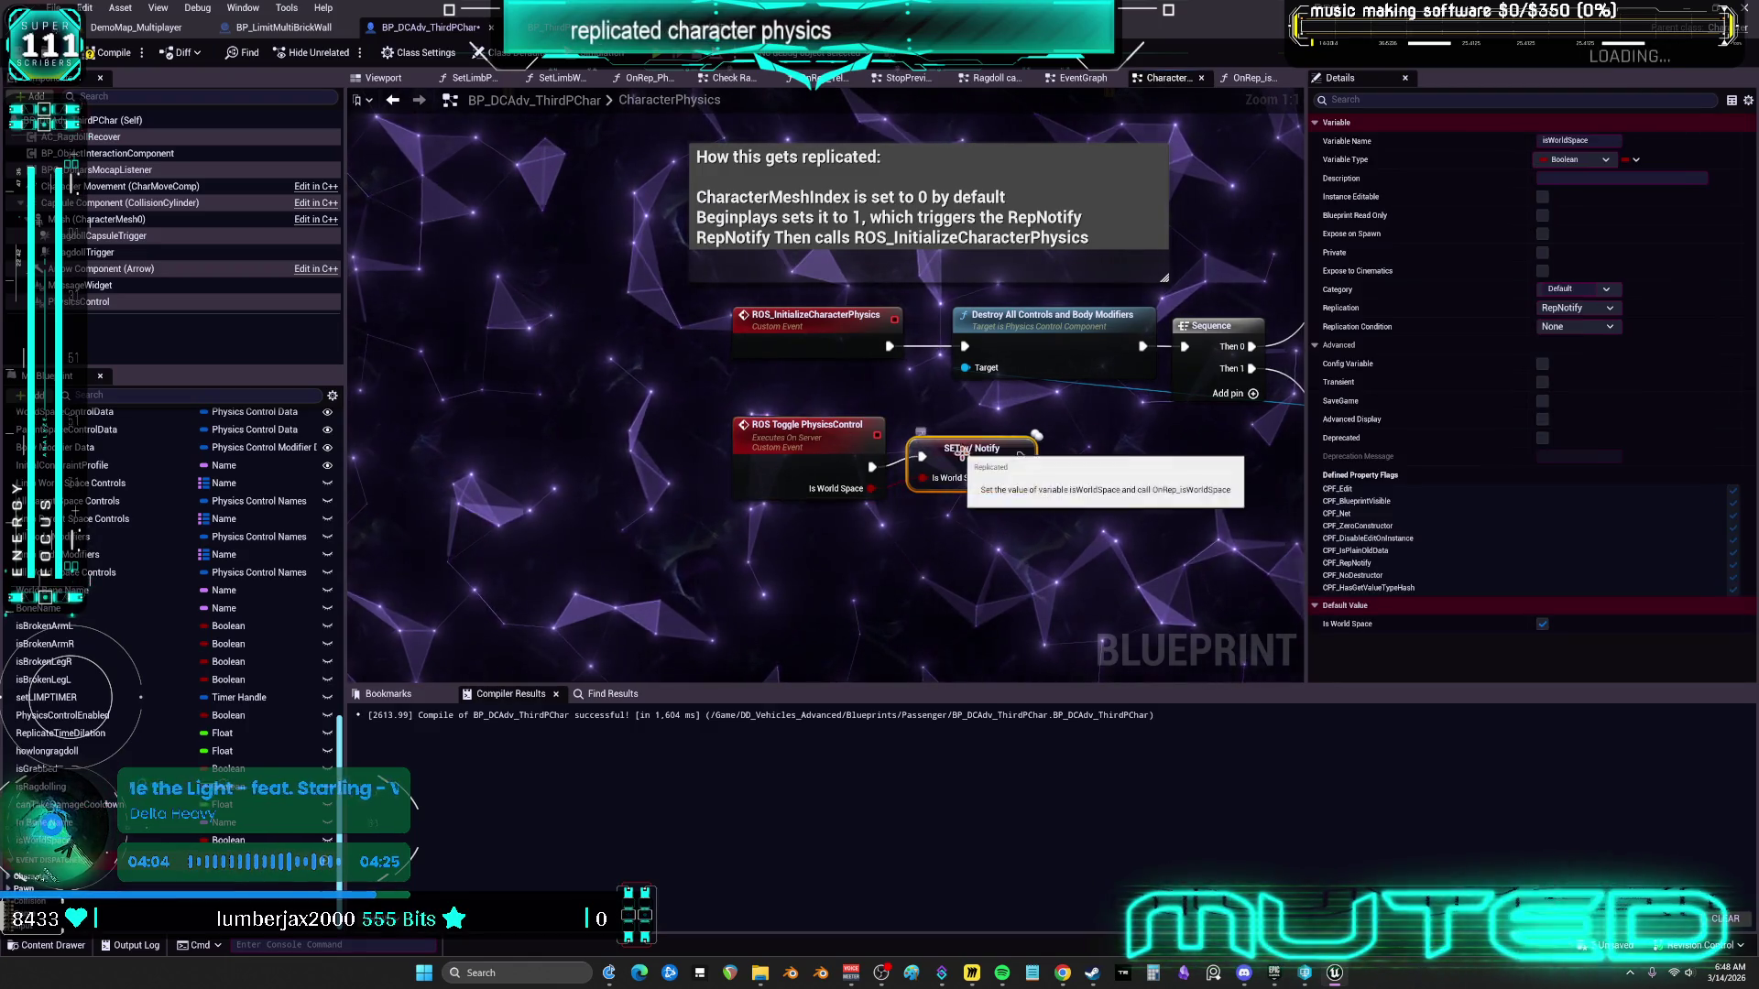
left_click(1169, 524)
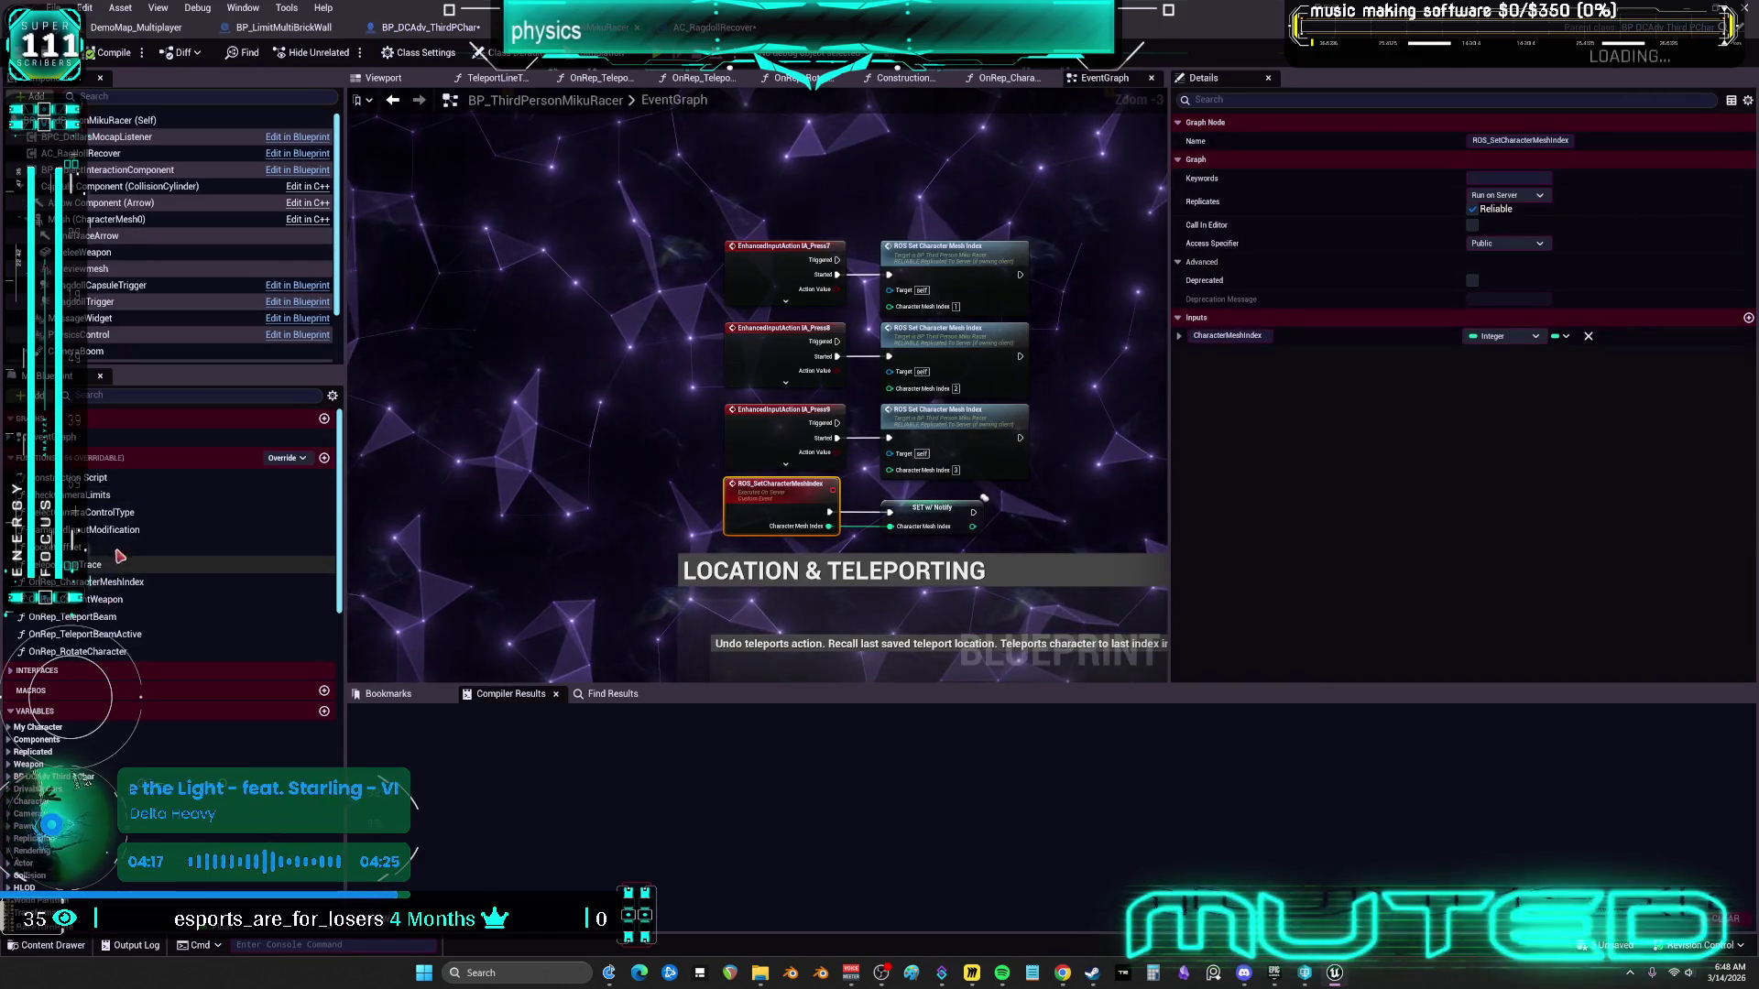
double_click(108, 583)
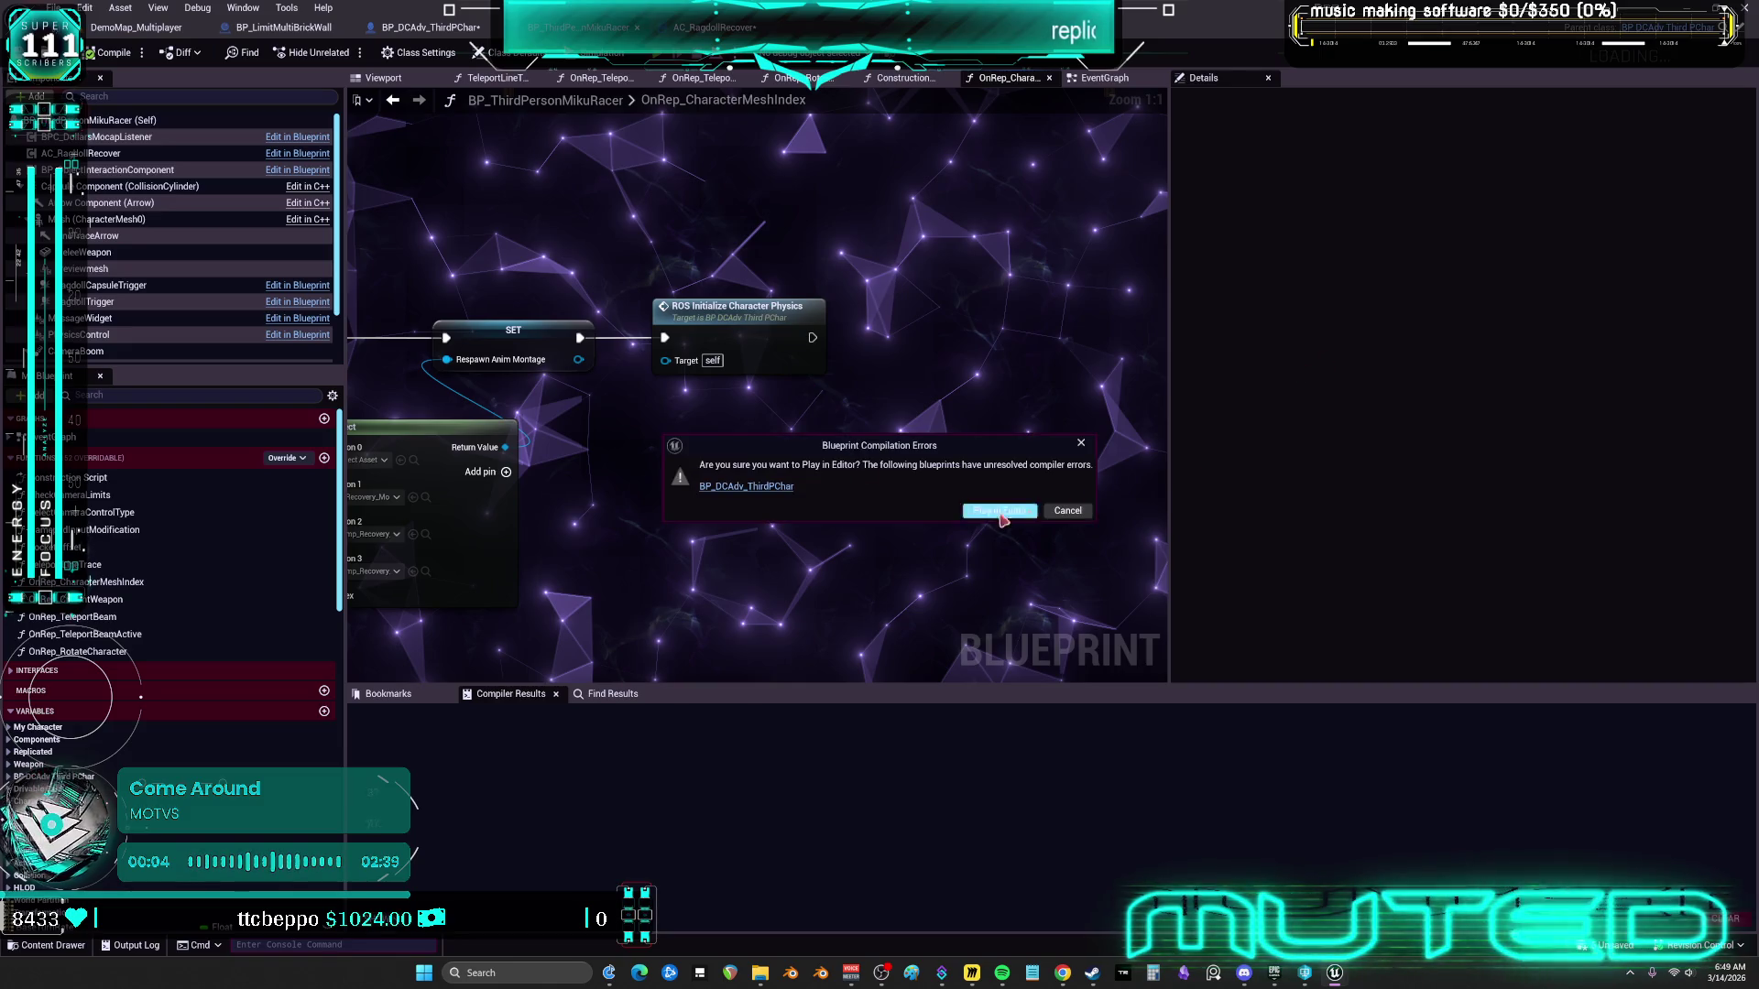
Compile BP_DCAdv_ThirdPChar and inspect the Physics Control reference node in CharacterPhysics
left_click(431, 26)
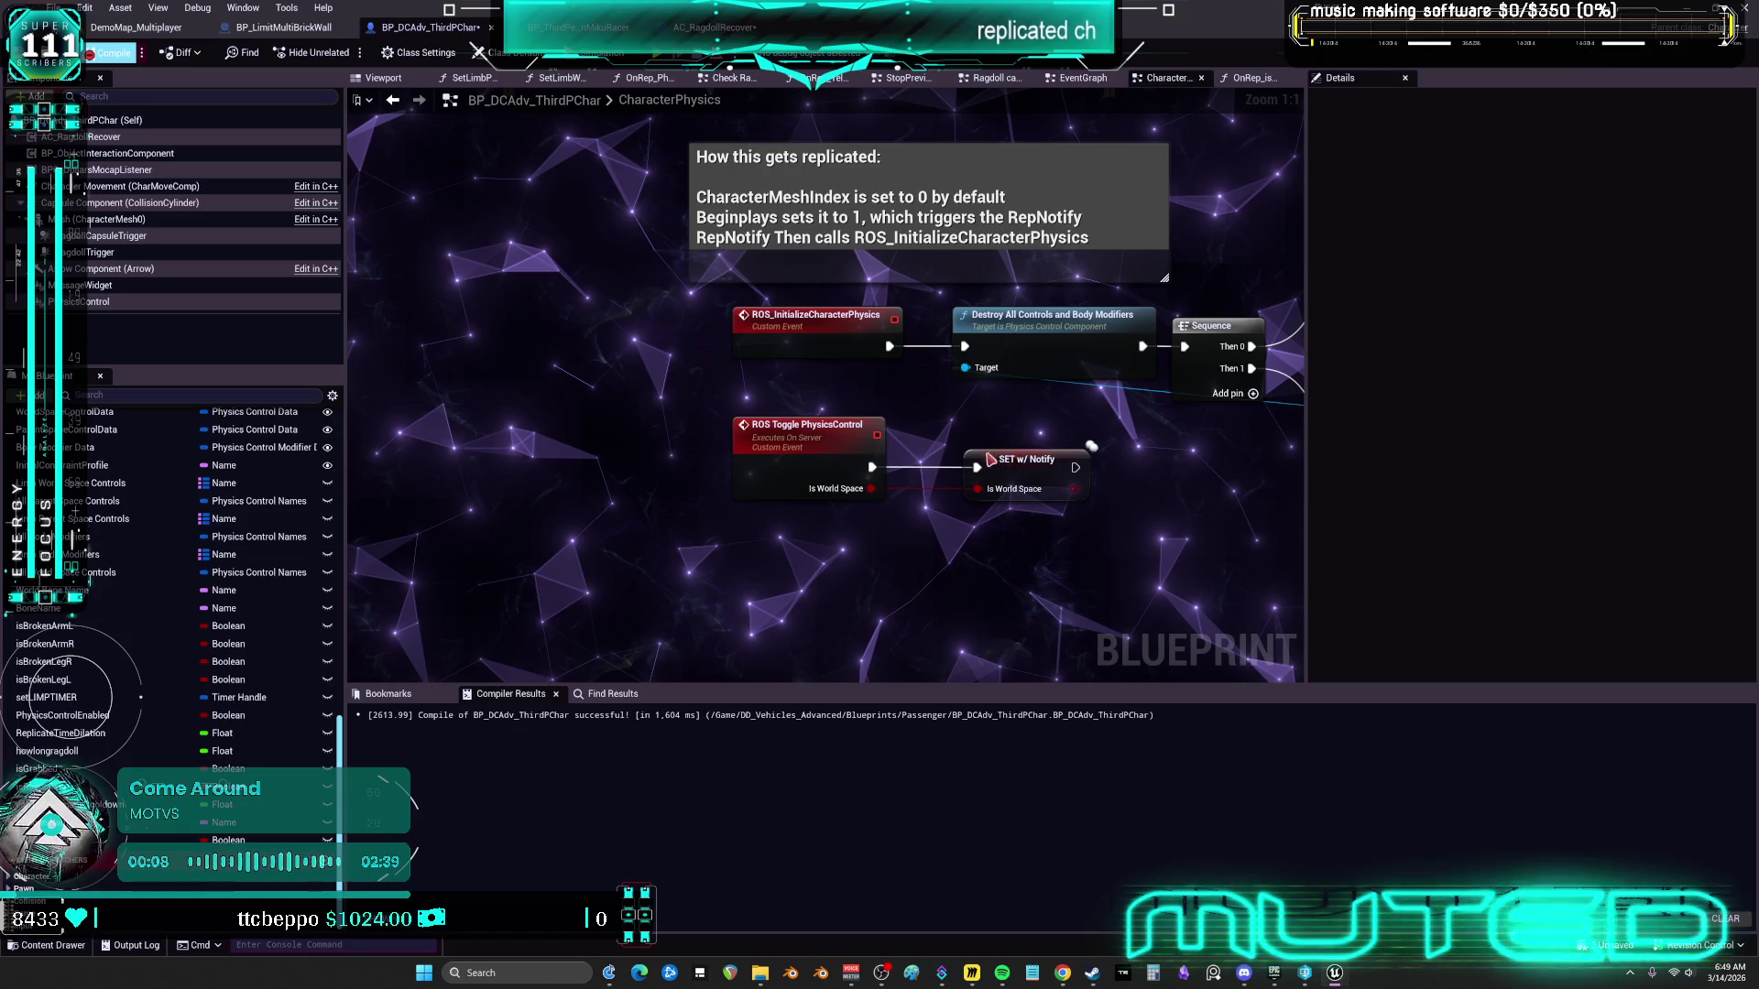
left_click(110, 53)
right_click(733, 474)
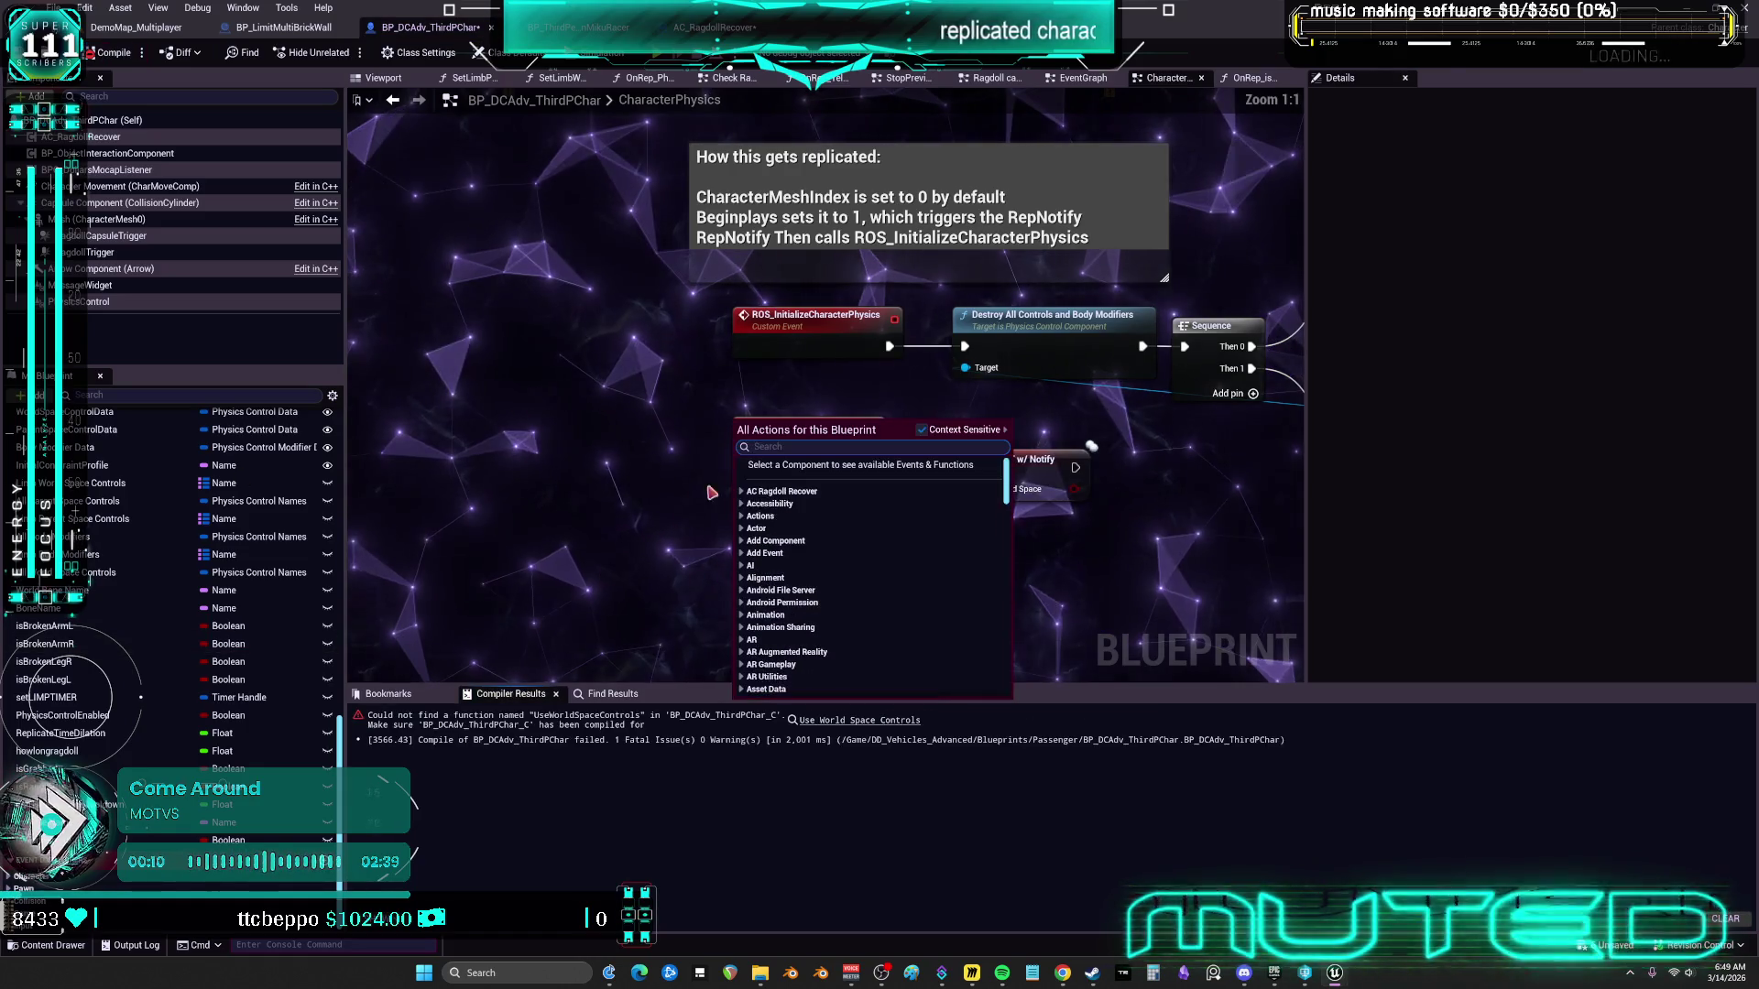
key("Escape")
scroll(751, 462, "down", 3)
scroll(751, 463, "up", 3)
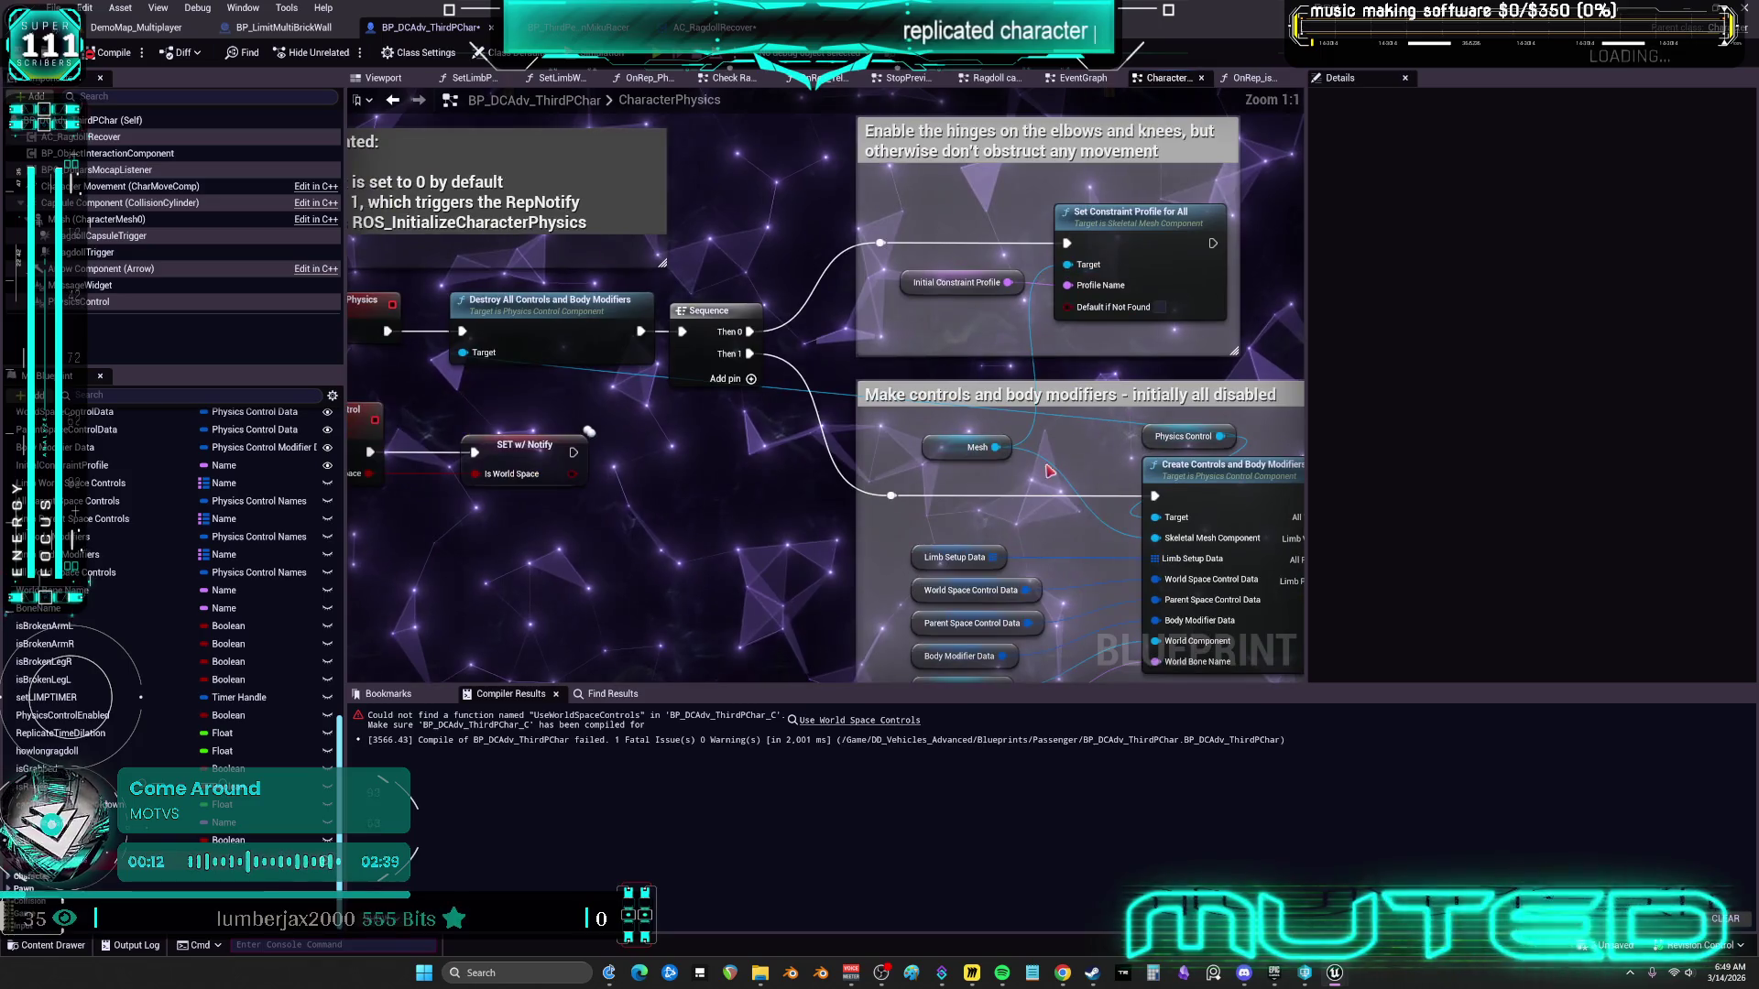
left_click(1182, 436)
left_click_drag(646, 536, 872, 516)
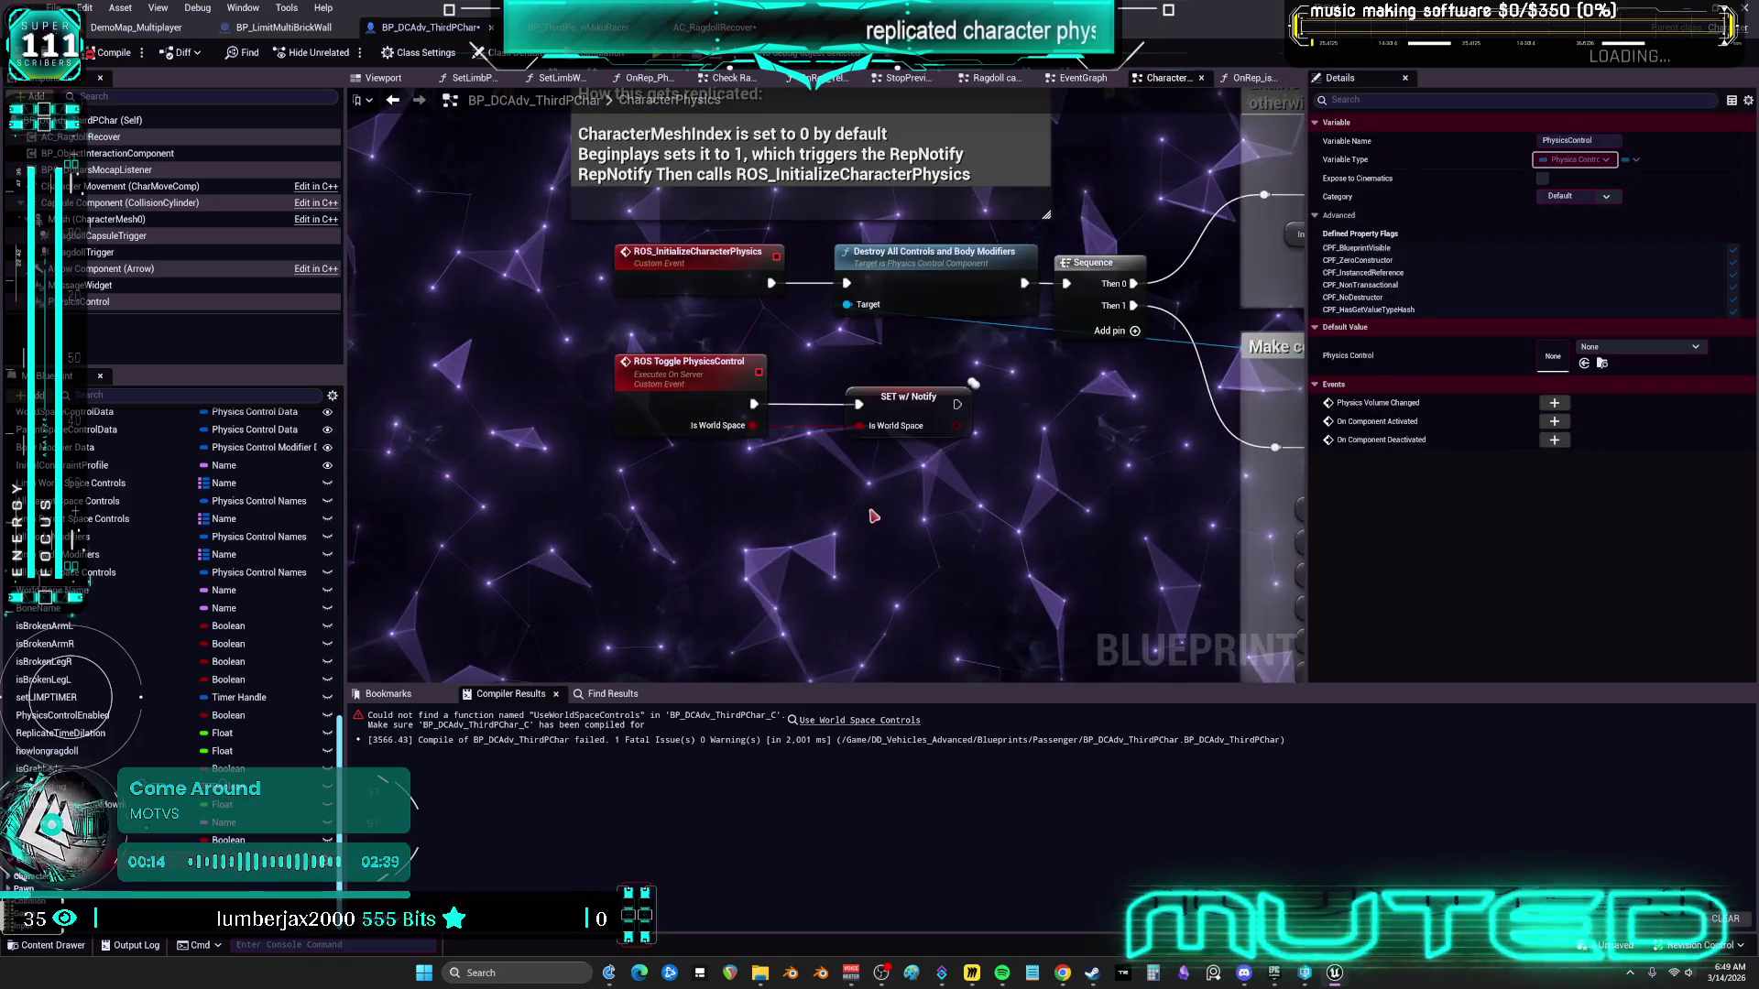
Locate the Use World Space Controls node causing the compile error, examining its feet world-space comment
left_click(808, 721)
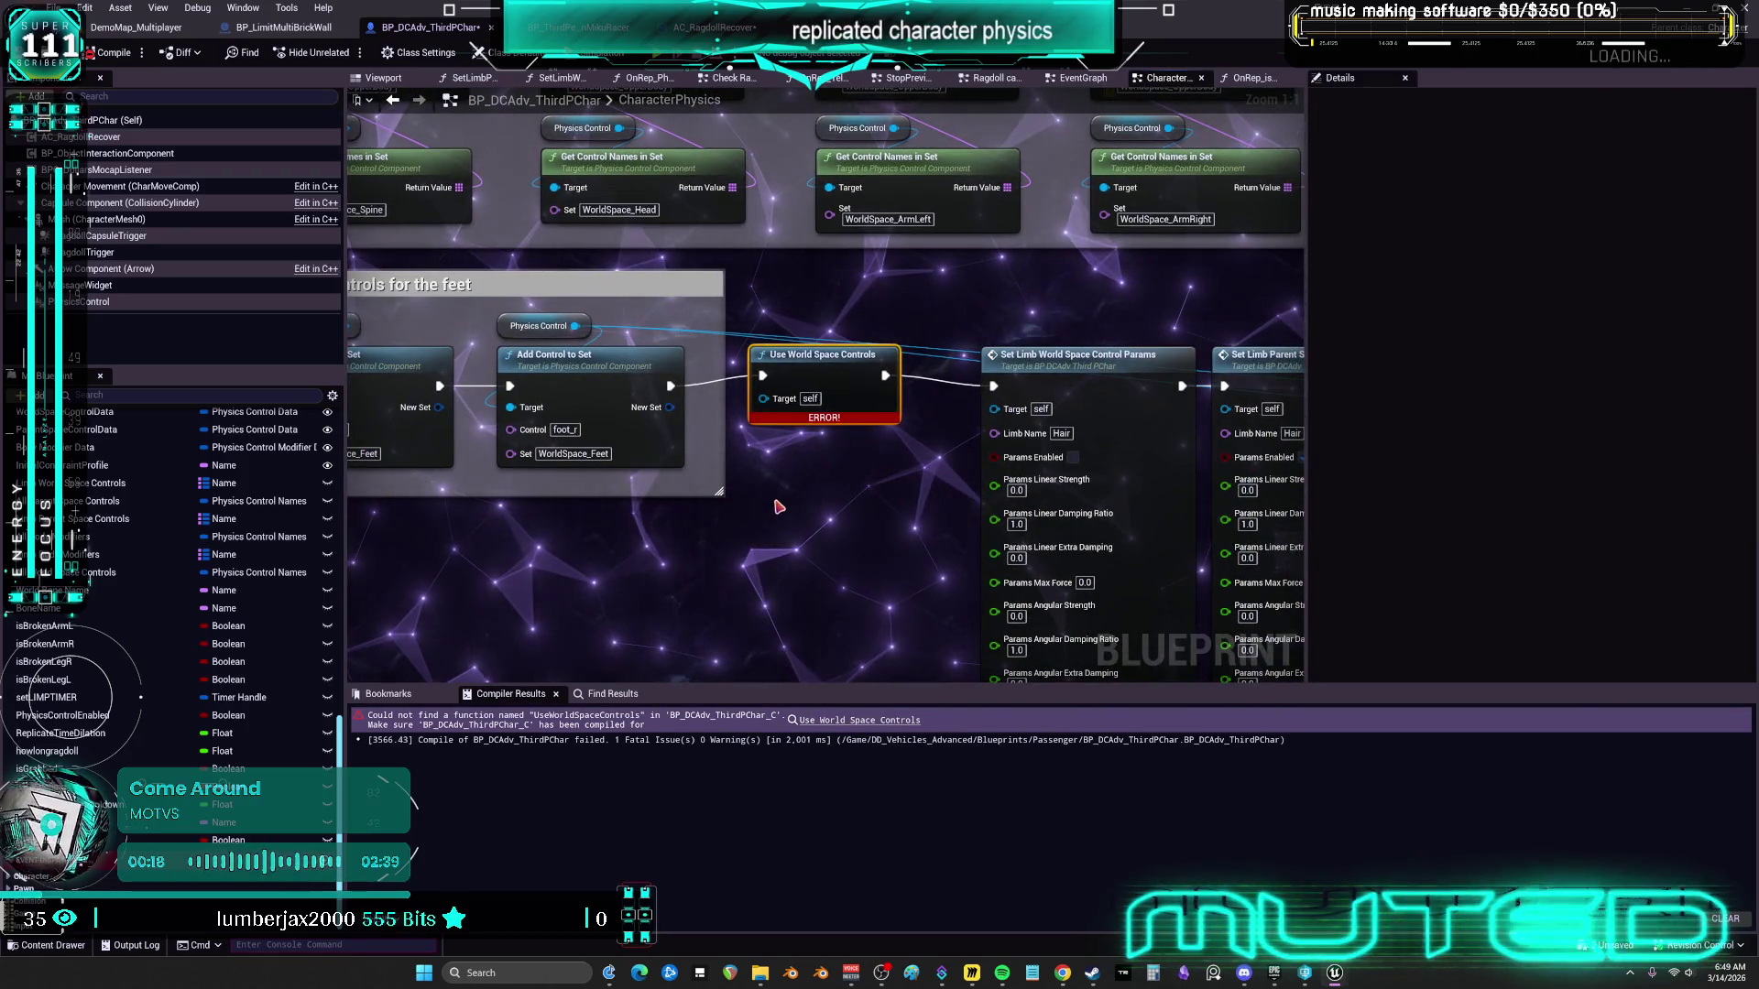
left_click_drag(818, 495, 1121, 479)
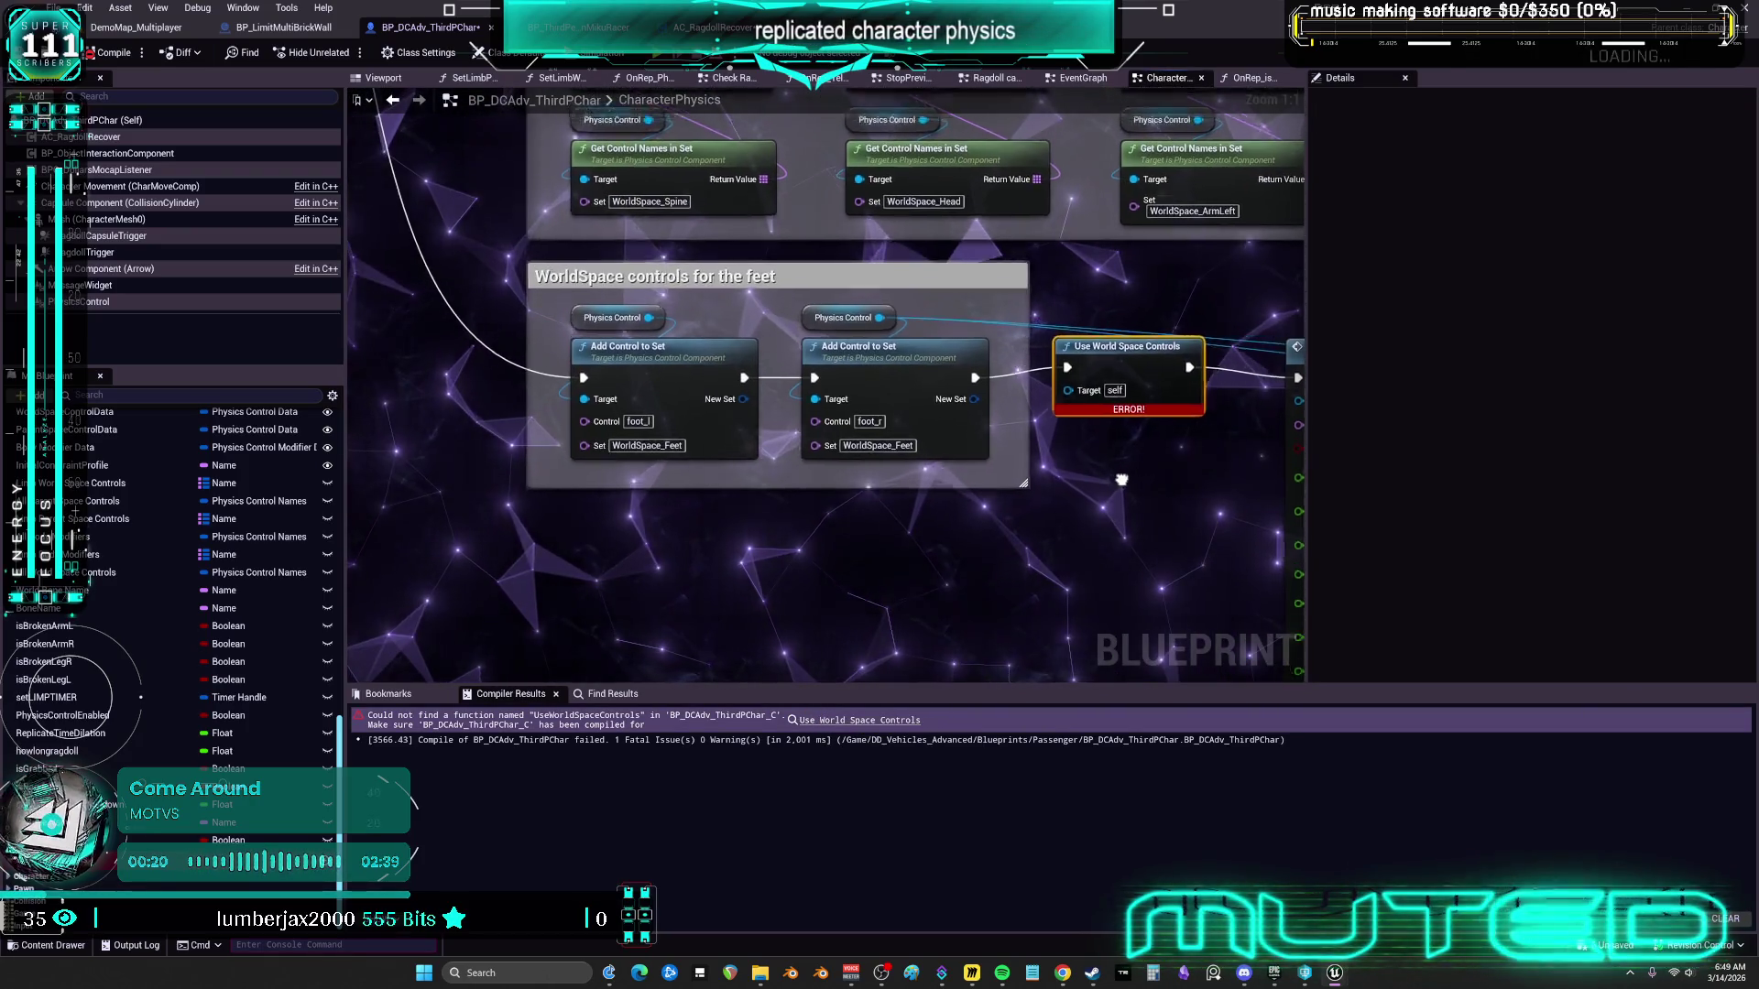
mouse_move(967, 493)
left_mouse_down()
mouse_move(1049, 509)
mouse_move(951, 509)
left_mouse_up()
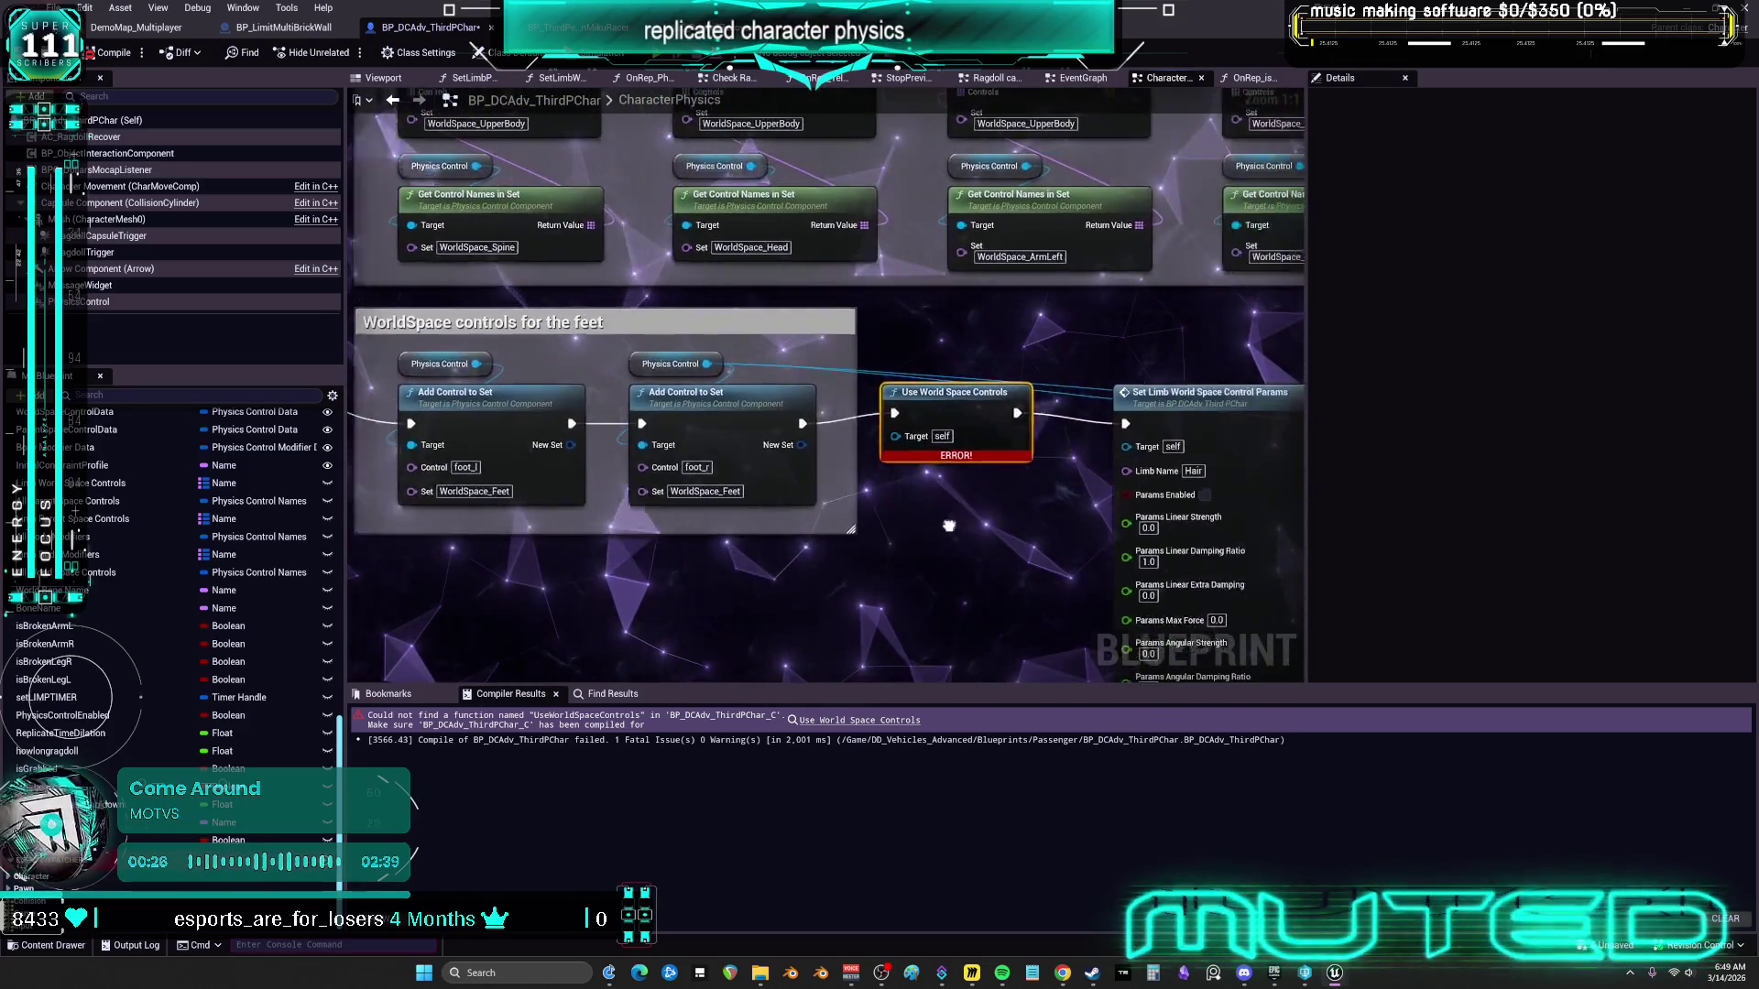
left_click_drag(877, 544, 936, 510)
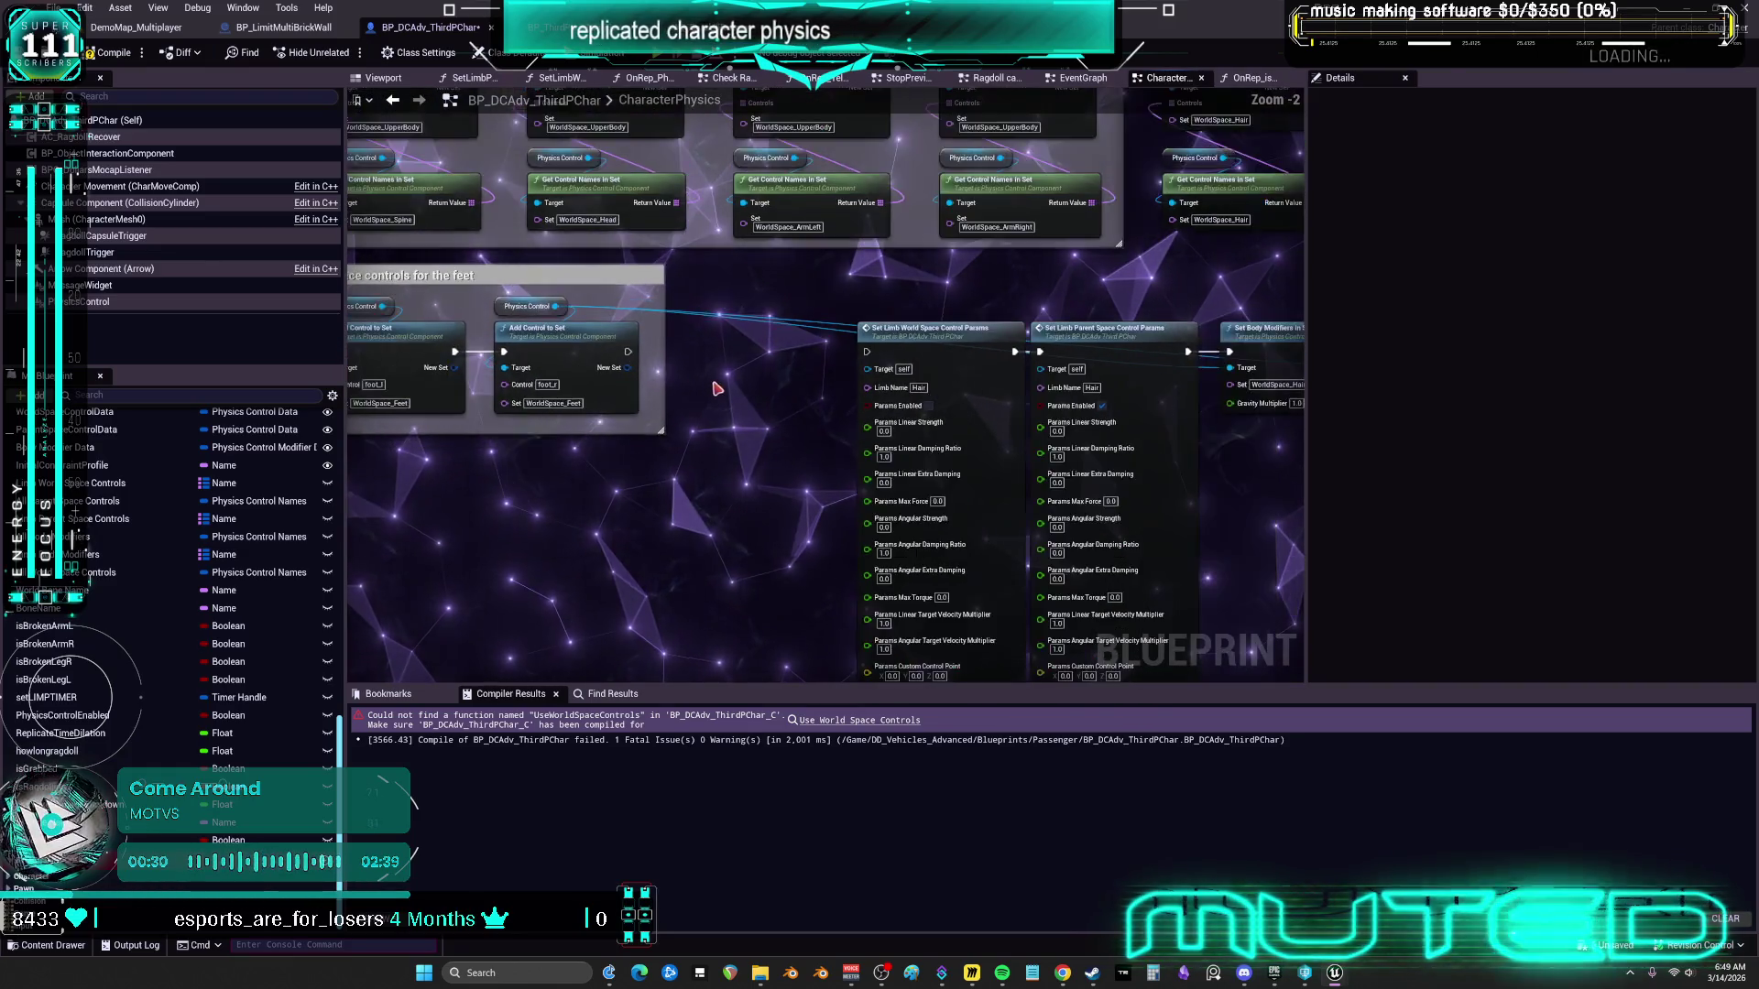
left_click_drag(858, 403, 850, 394)
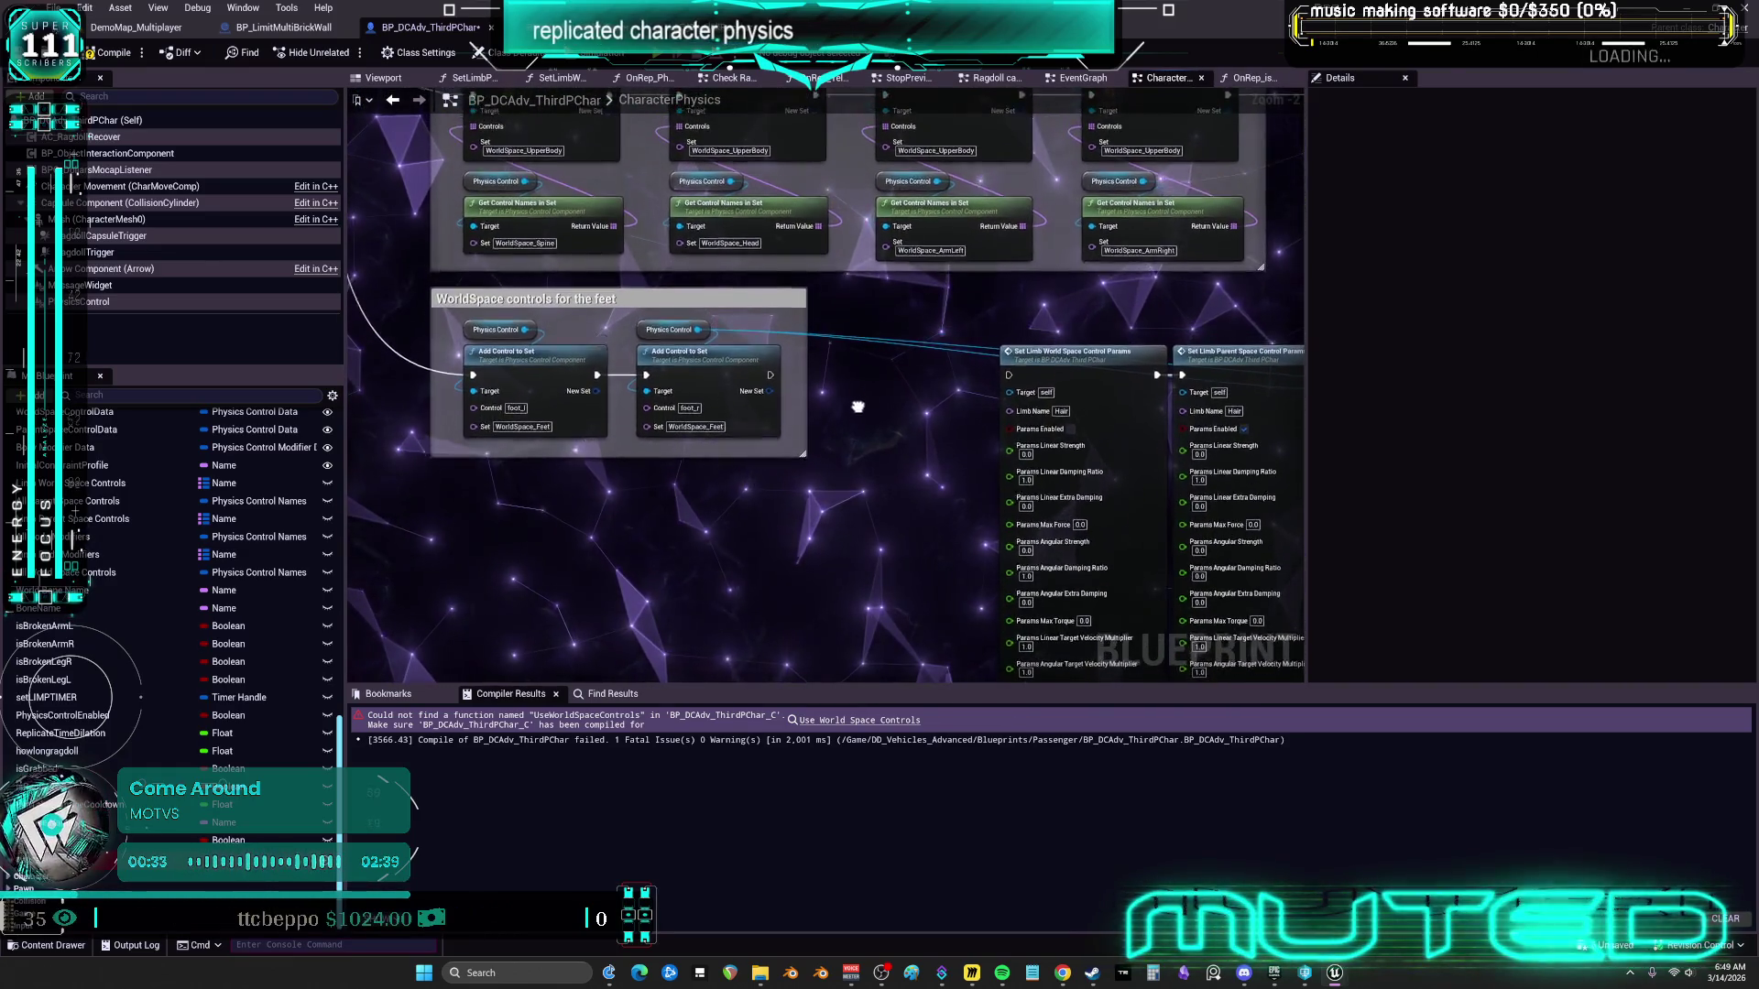
mouse_move(55, 840)
left_mouse_down()
mouse_move(708, 594)
mouse_move(832, 456)
left_mouse_up()
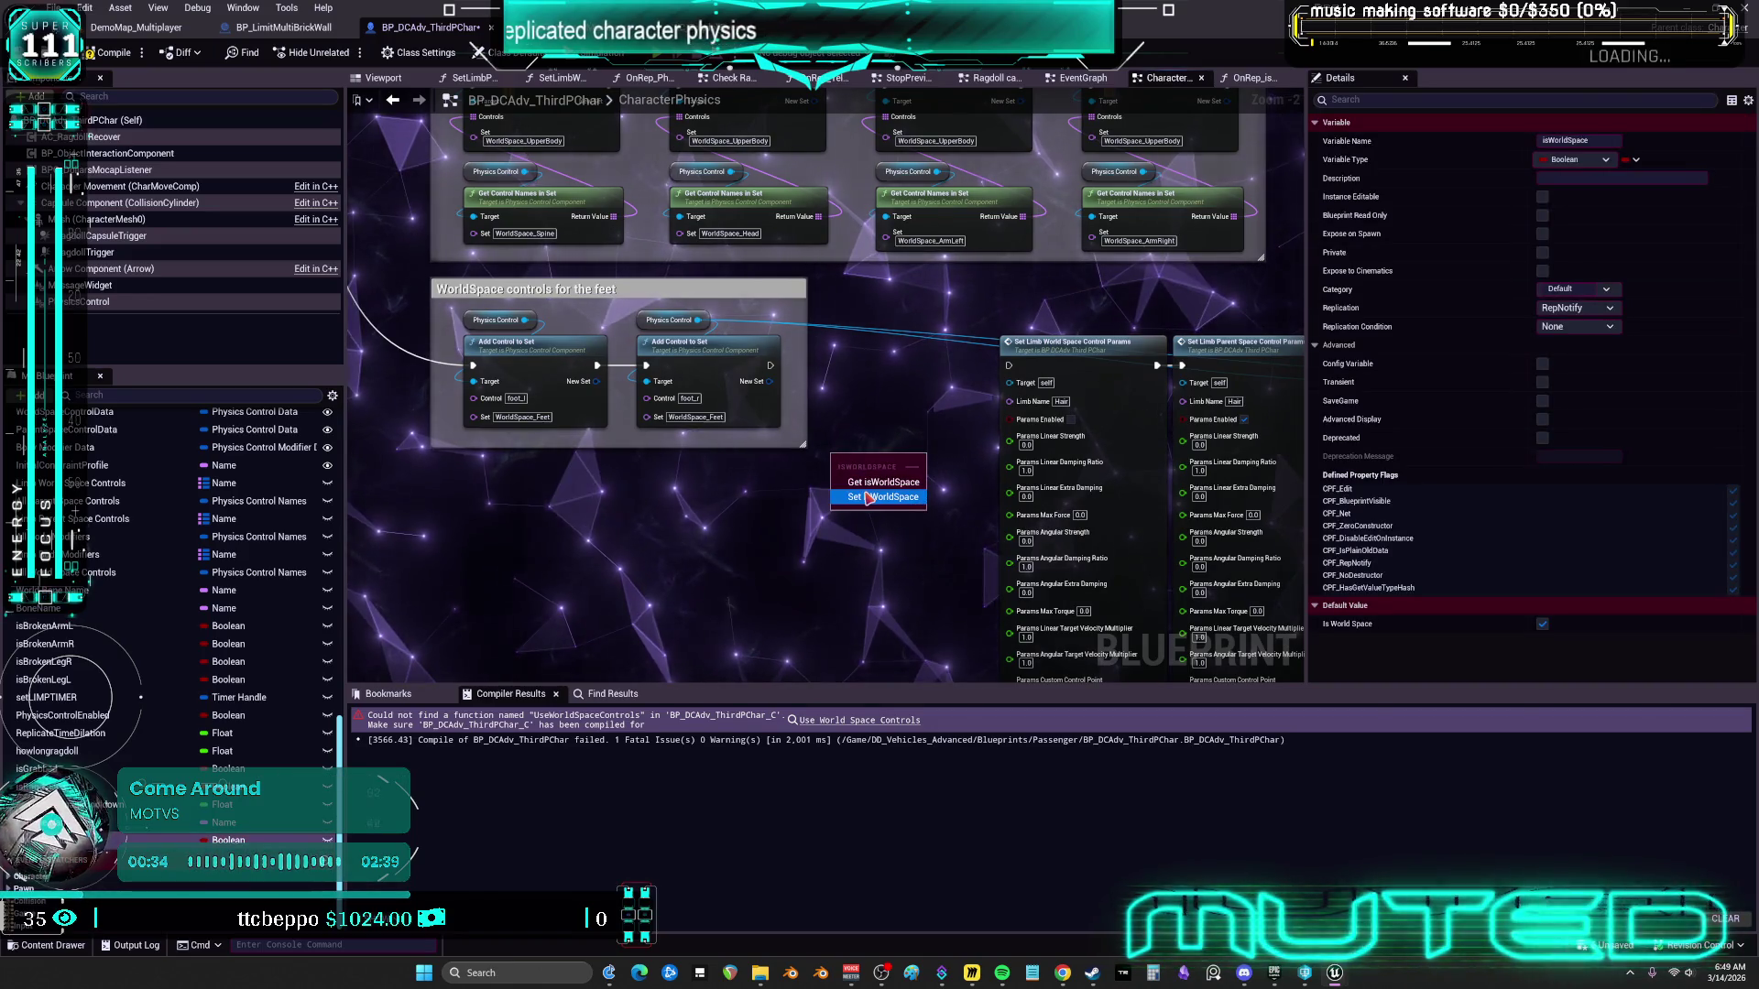
left_click(805, 365)
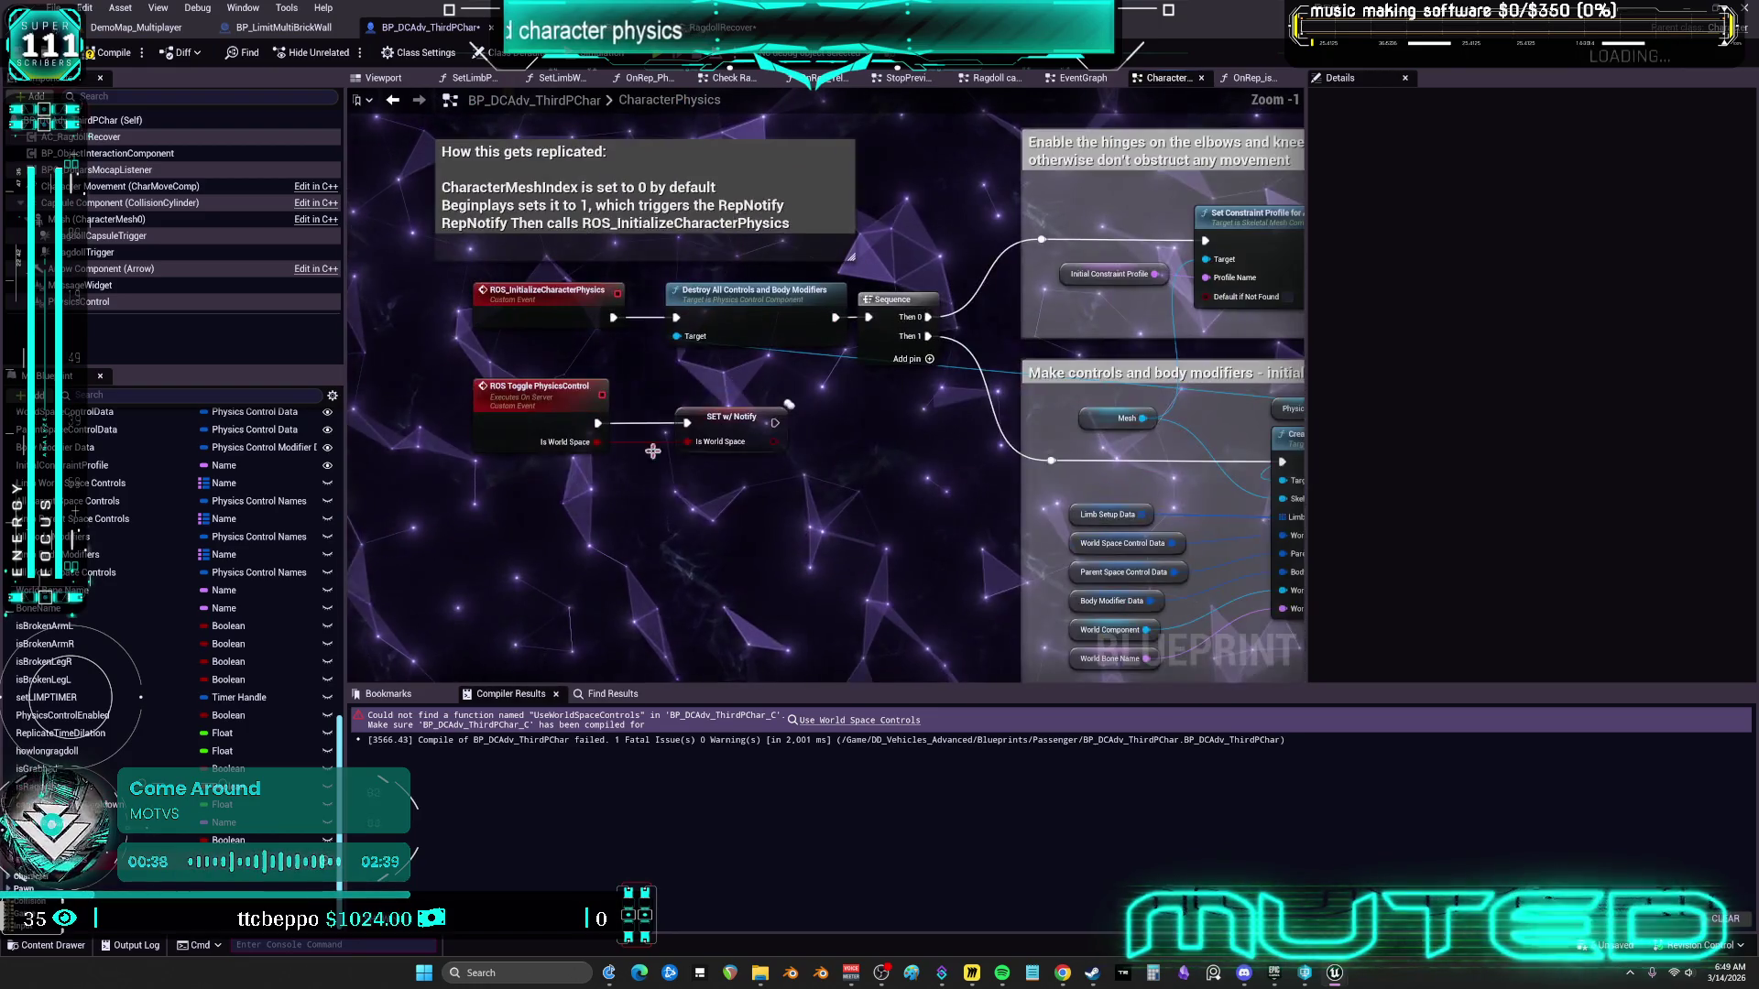
scroll(948, 500, "down", 3)
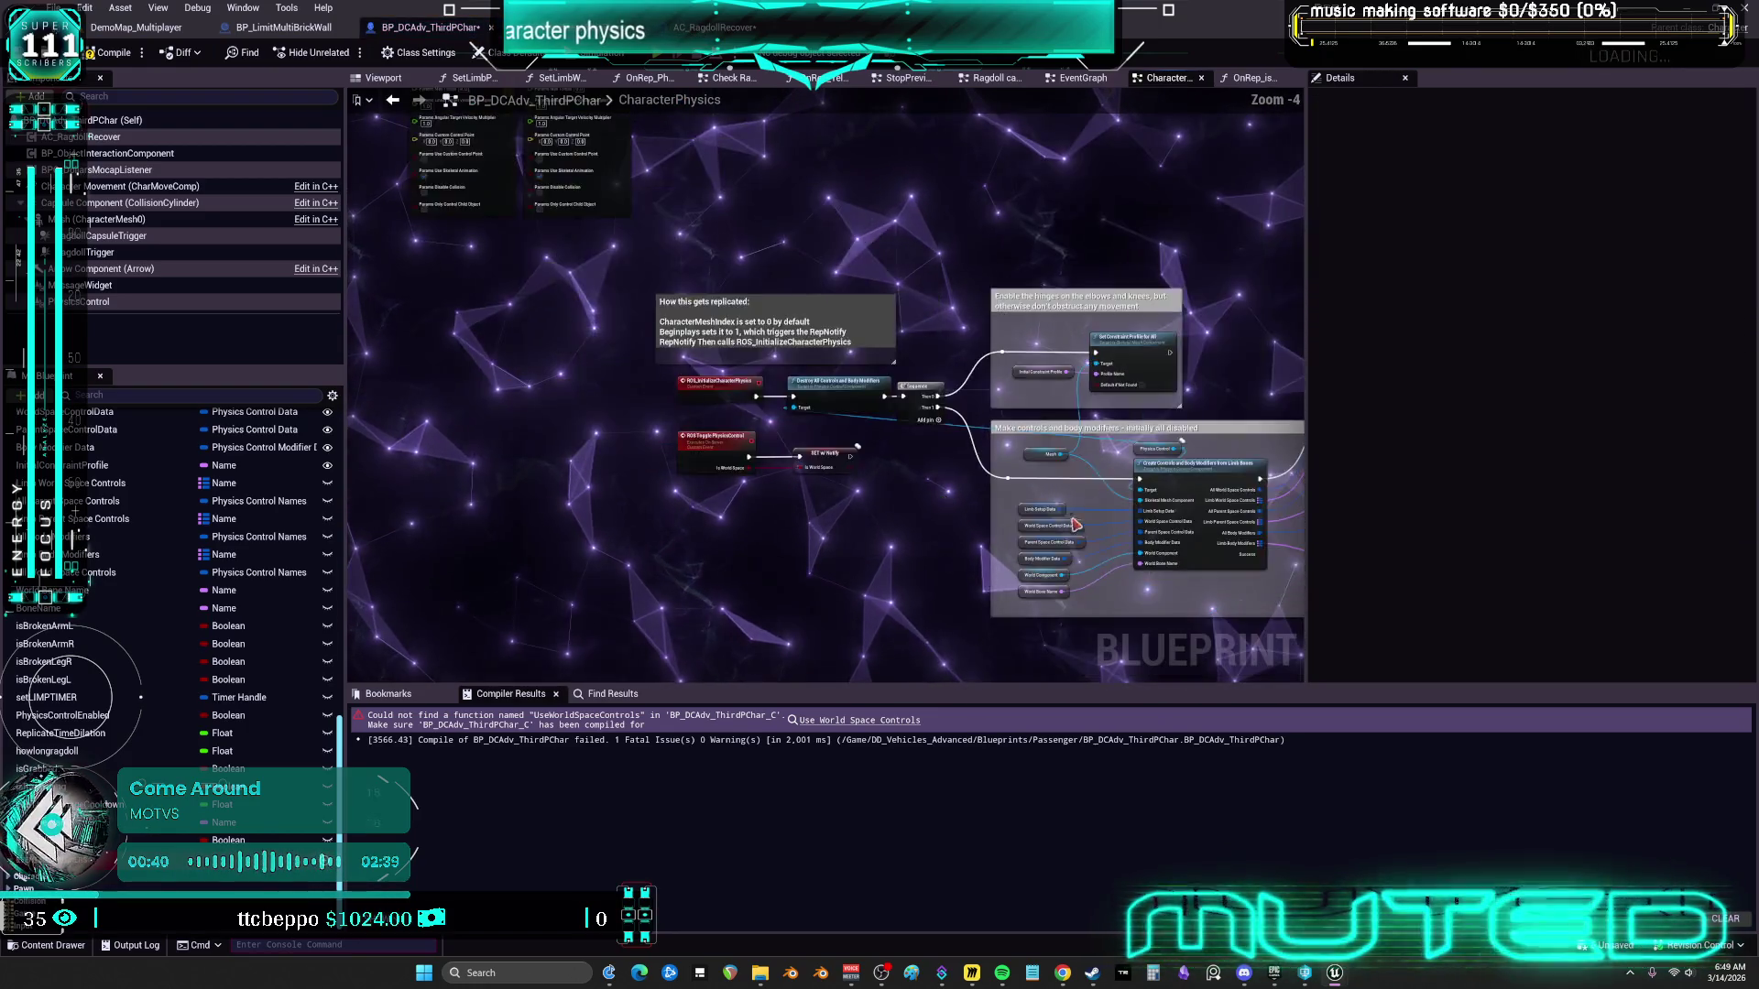
scroll(783, 349, "up", 2)
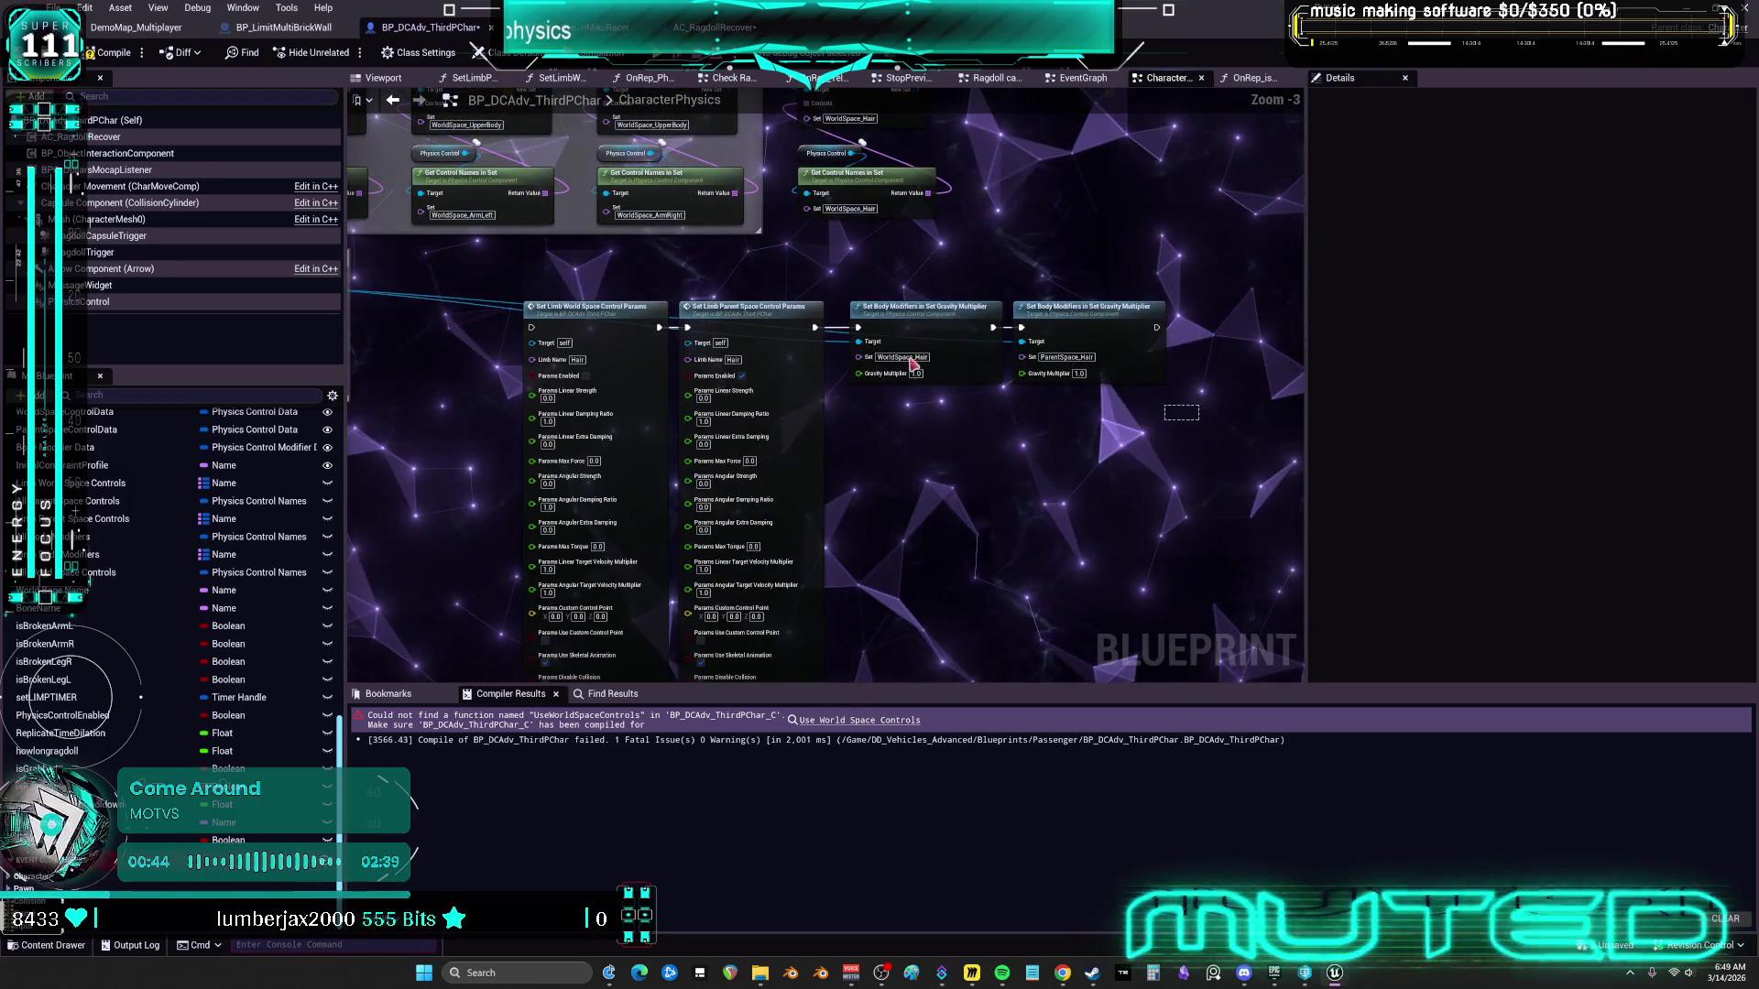
Select the four limb control function nodes, then open the OnRep_isWorldSpace function
left_click_drag(1191, 416, 567, 302)
left_click_drag(567, 305, 574, 305)
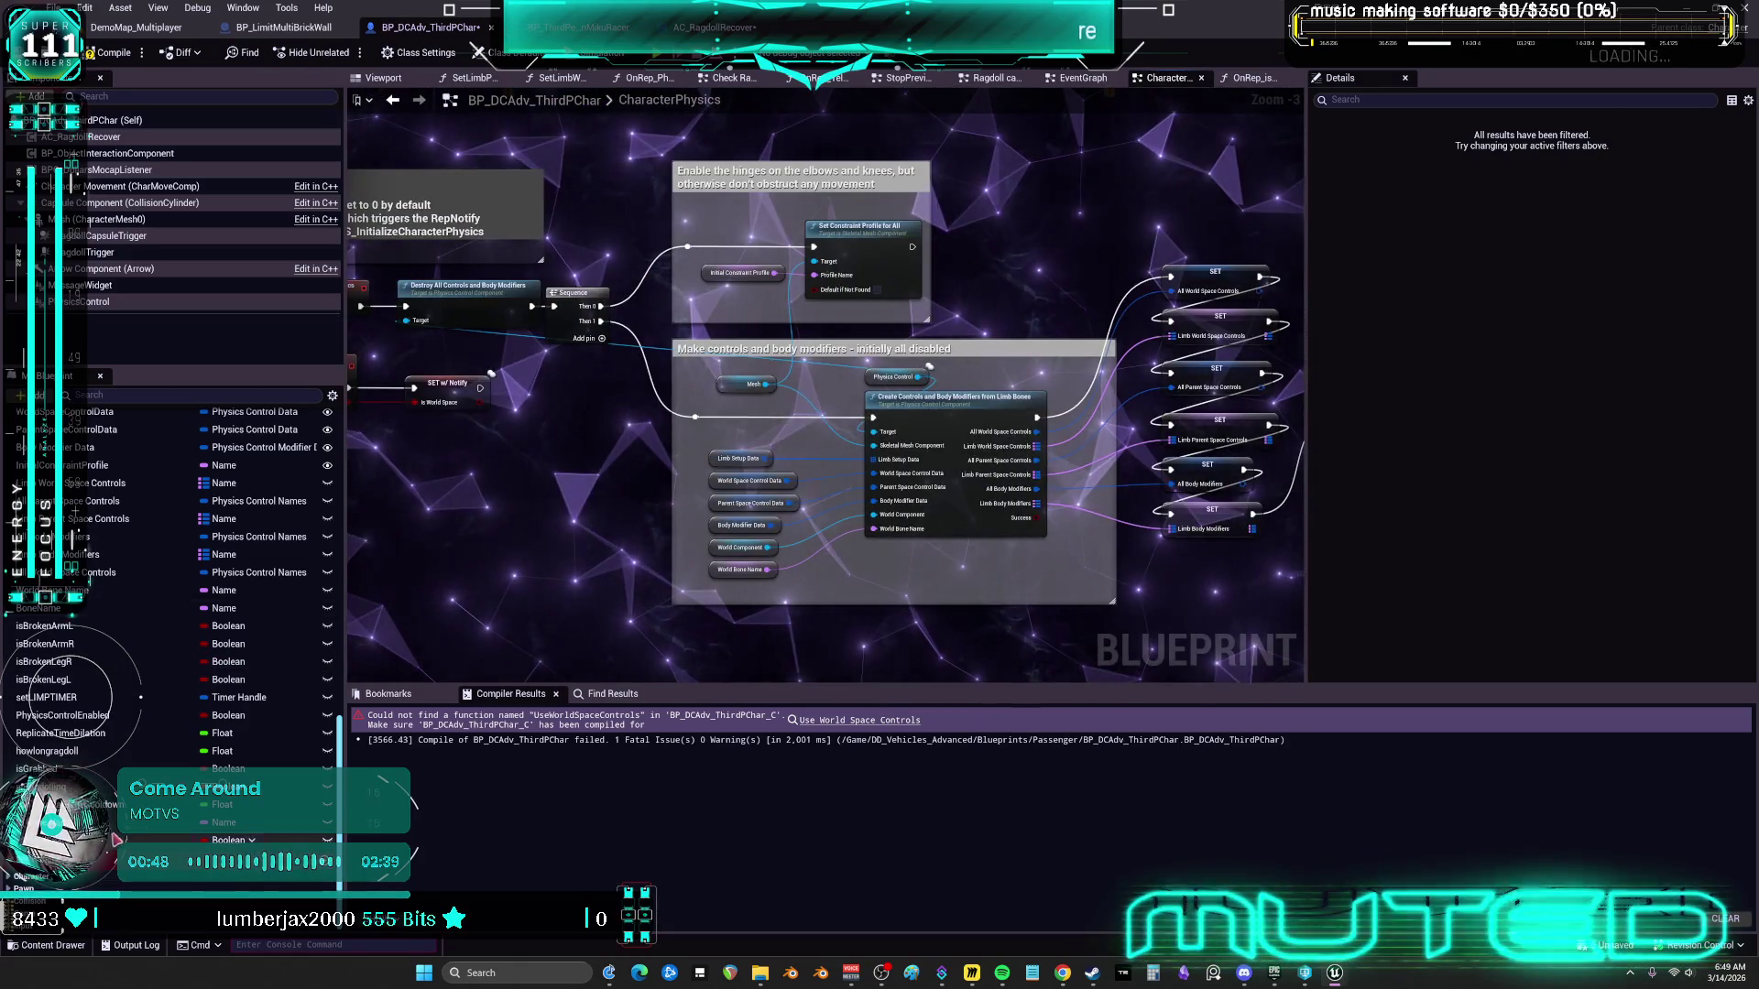
scroll(163, 604, "up", 5)
scroll(163, 603, "up", 3)
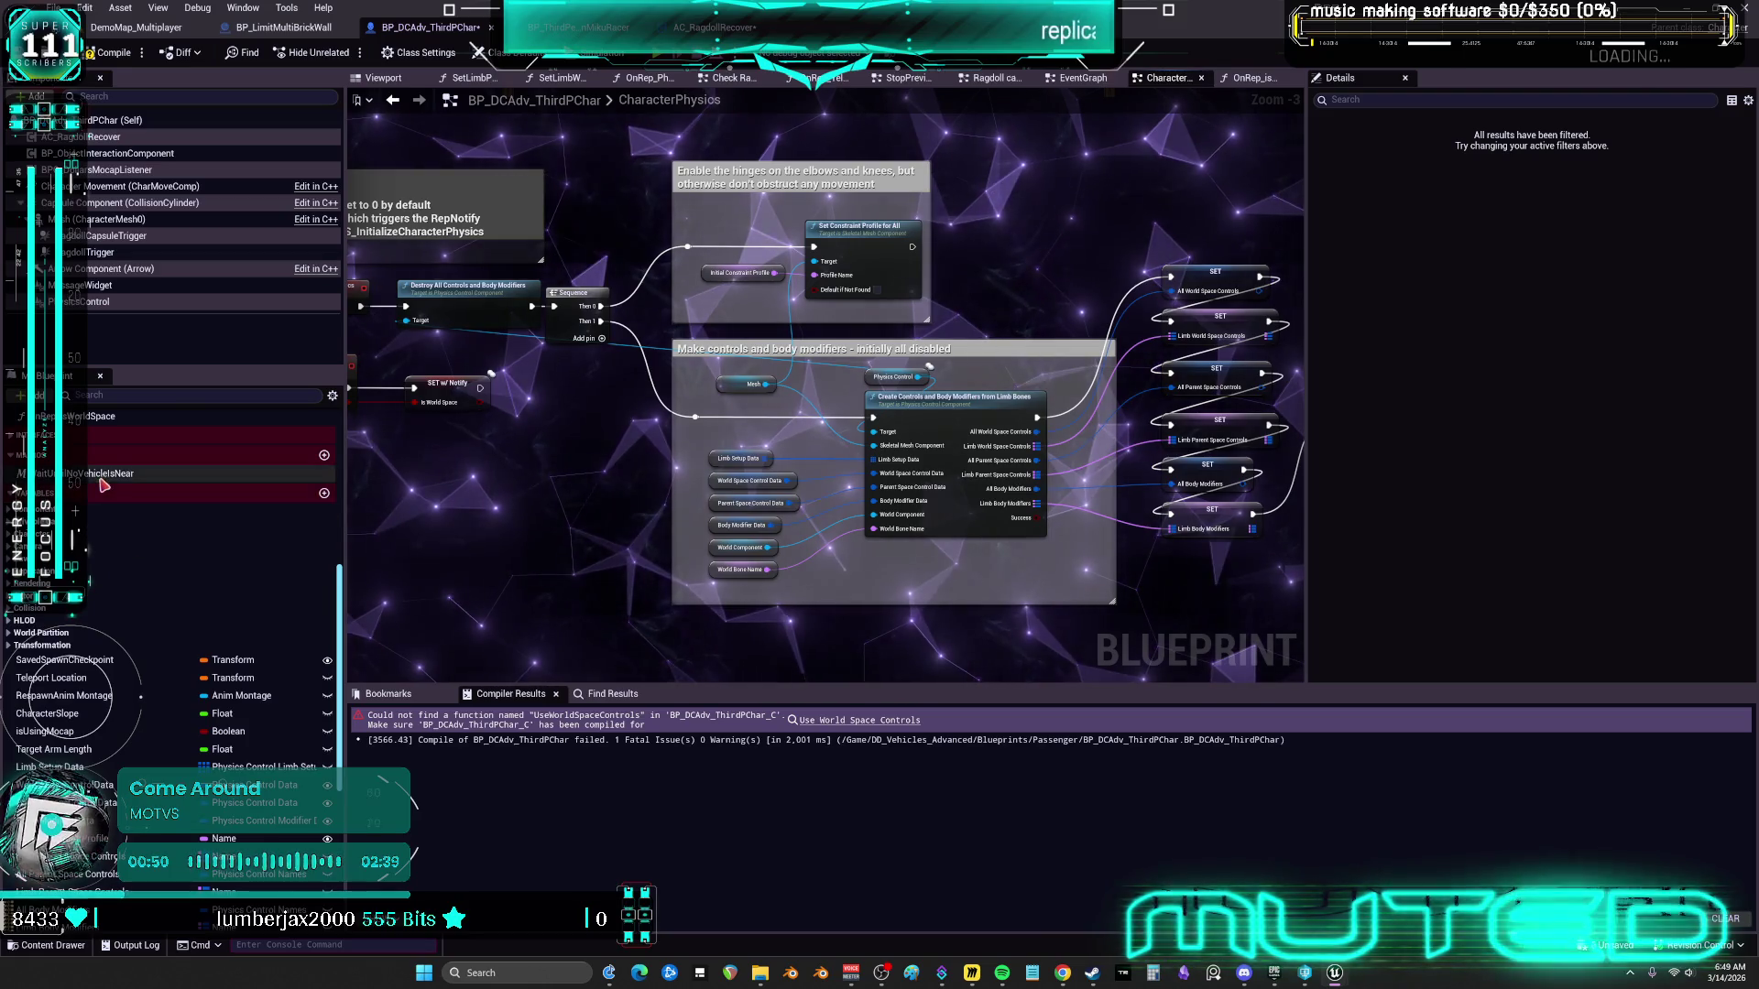
double_click(100, 526)
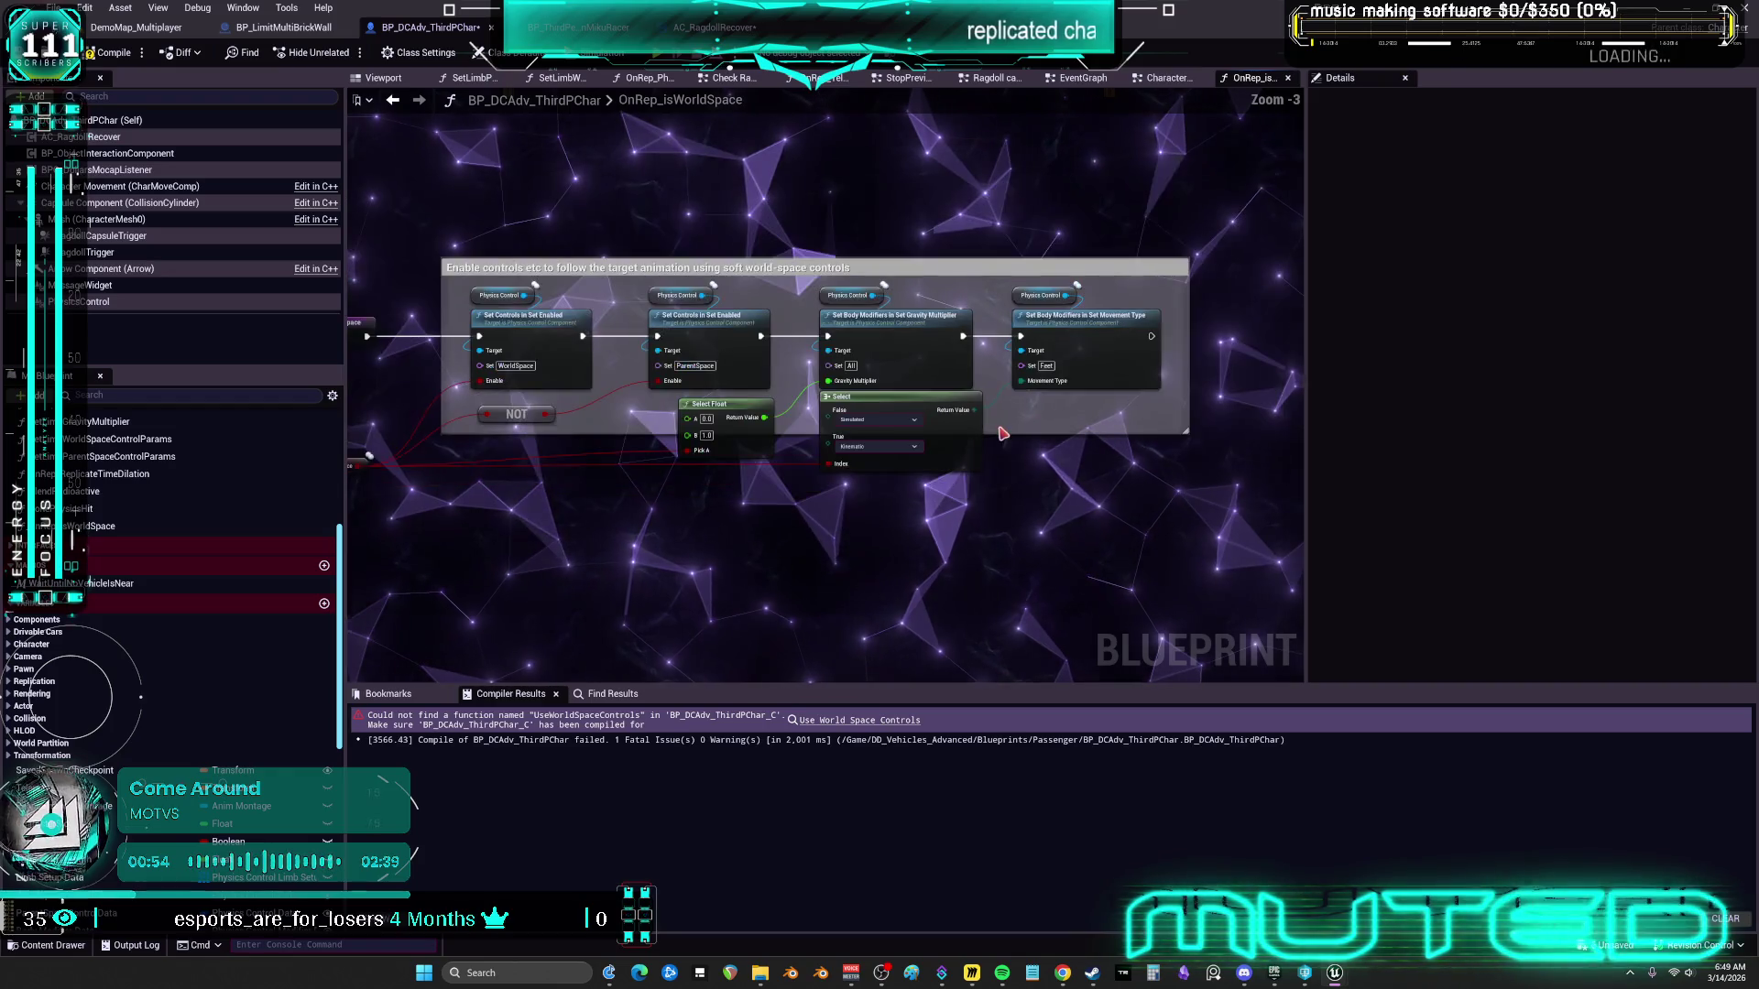
Shift the CharacterPhysics comment box and its nodes down slightly to tidy the graph
left_click_drag(1205, 539, 746, 432)
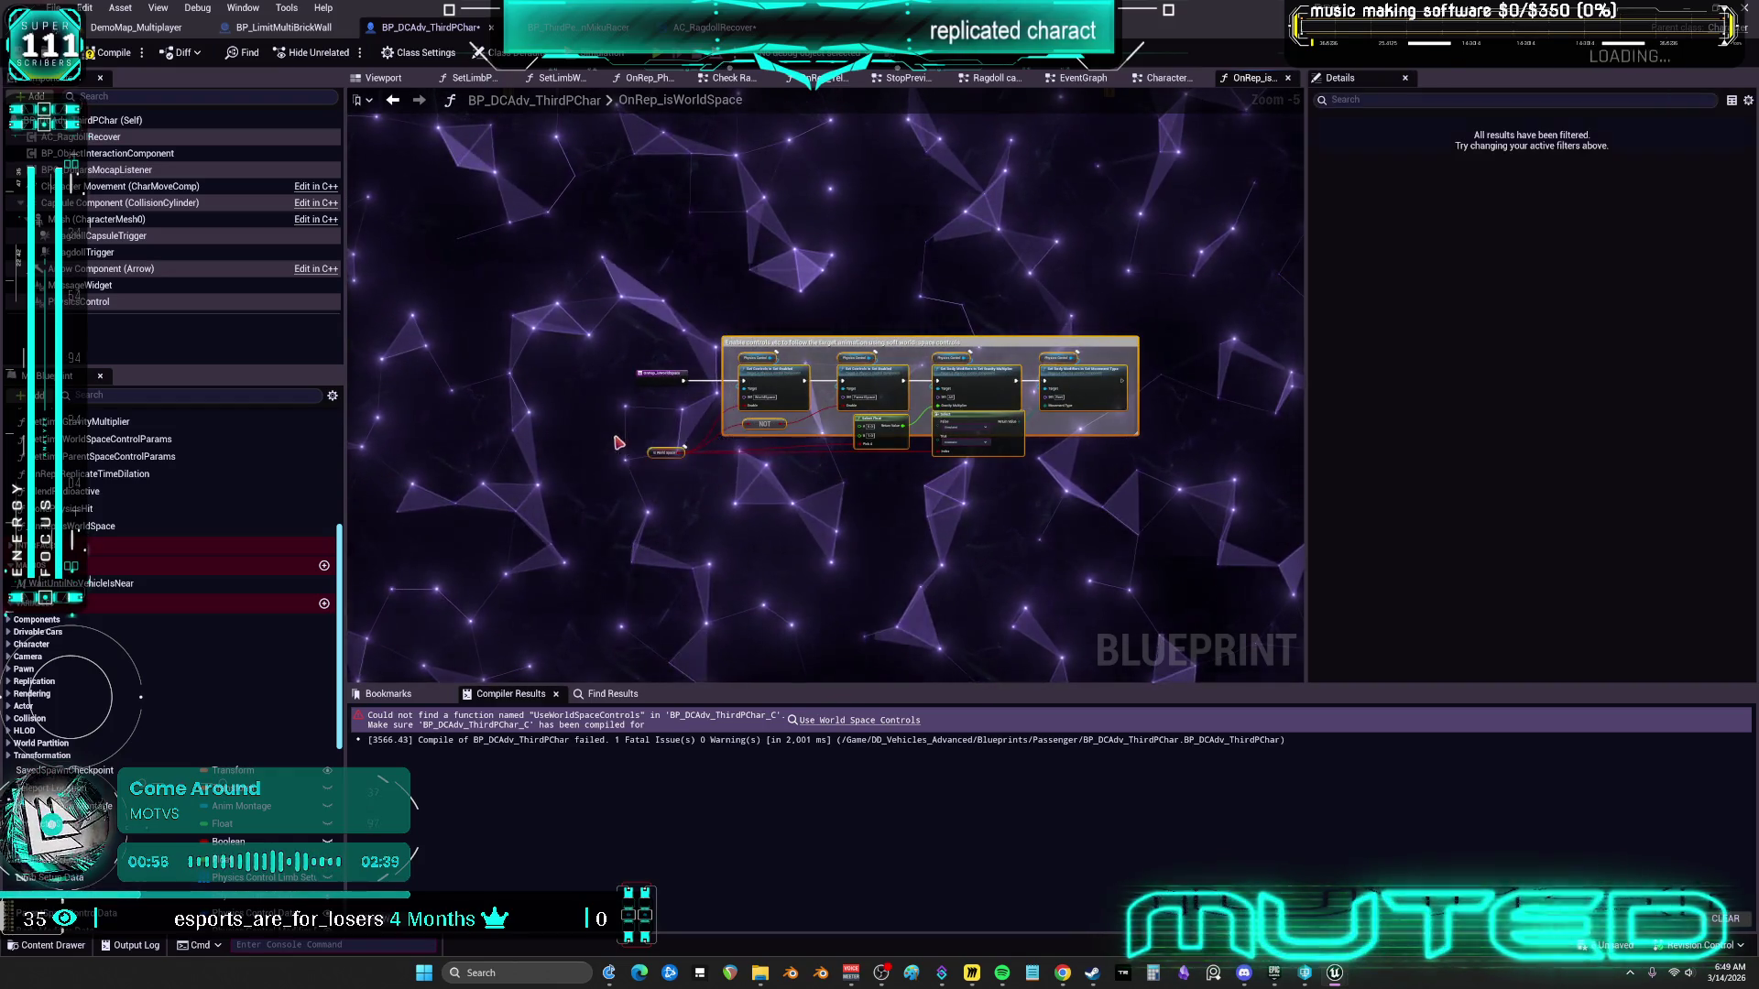
scroll(618, 443, "up", 3)
key("alt+Left")
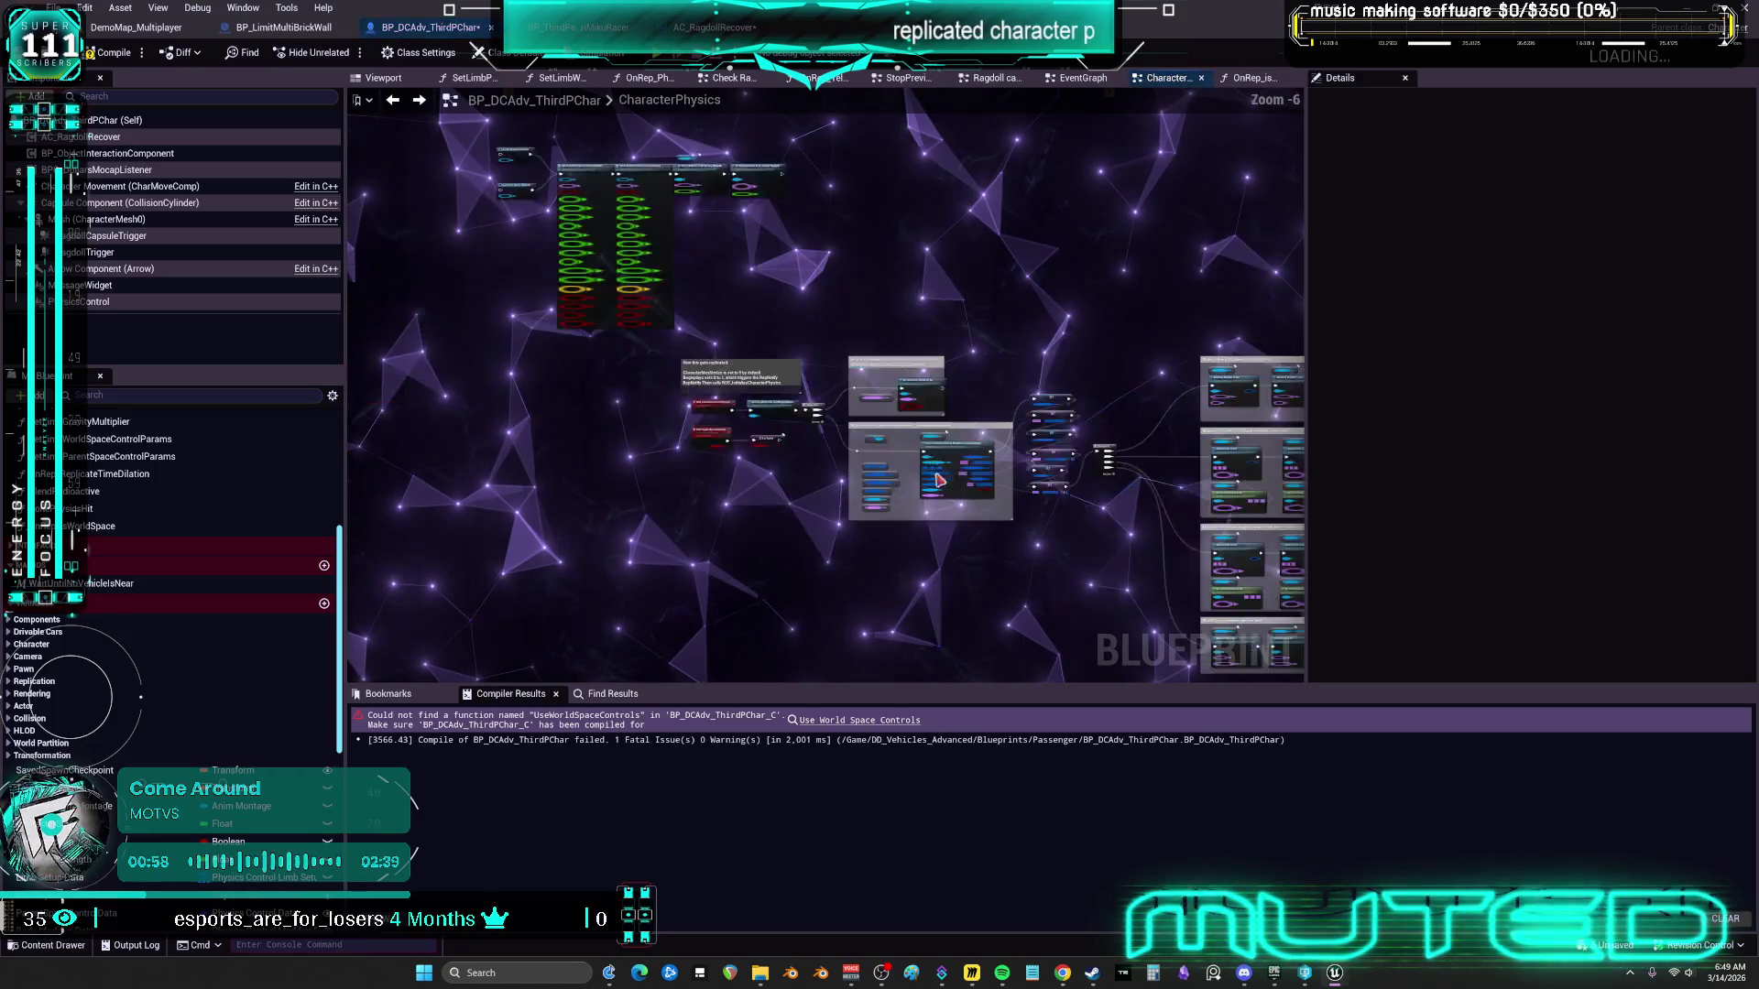
scroll(915, 458, "down", 1)
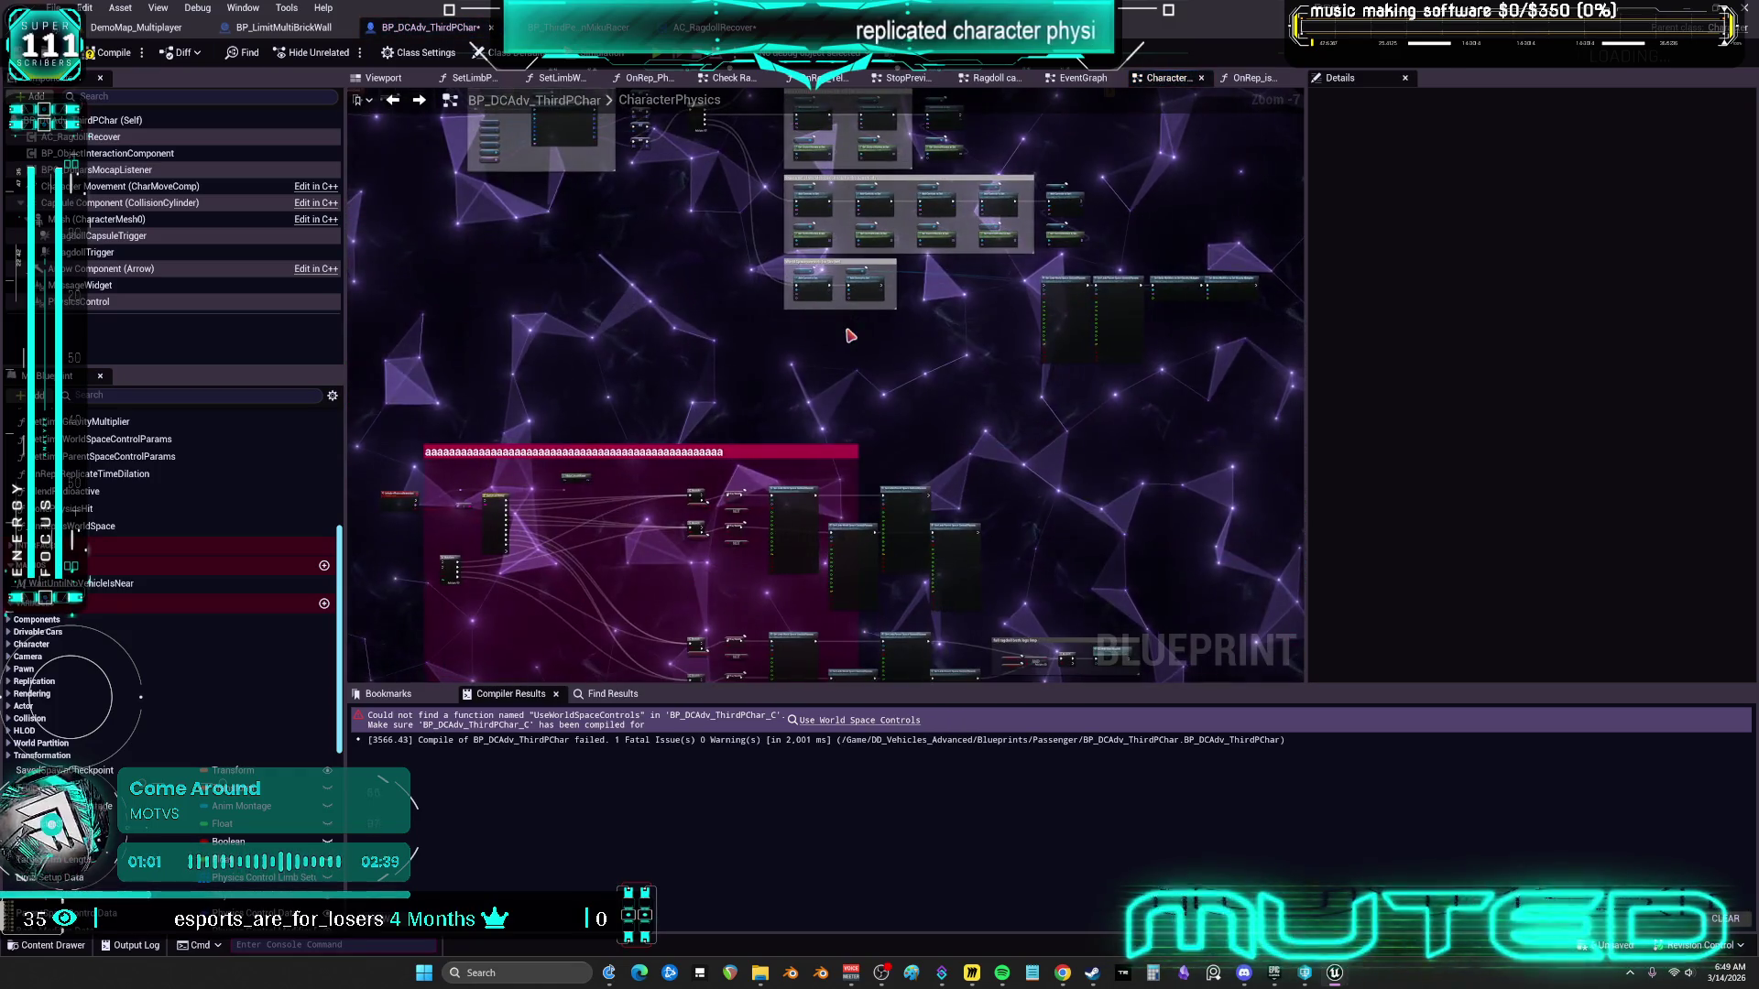
scroll(916, 293, "up", 4)
left_click_drag(996, 343, 996, 350)
mouse_move(861, 172)
left_mouse_down()
mouse_move(1007, 238)
mouse_move(719, 240)
mouse_move(1017, 275)
mouse_move(1039, 366)
mouse_move(710, 296)
left_mouse_up()
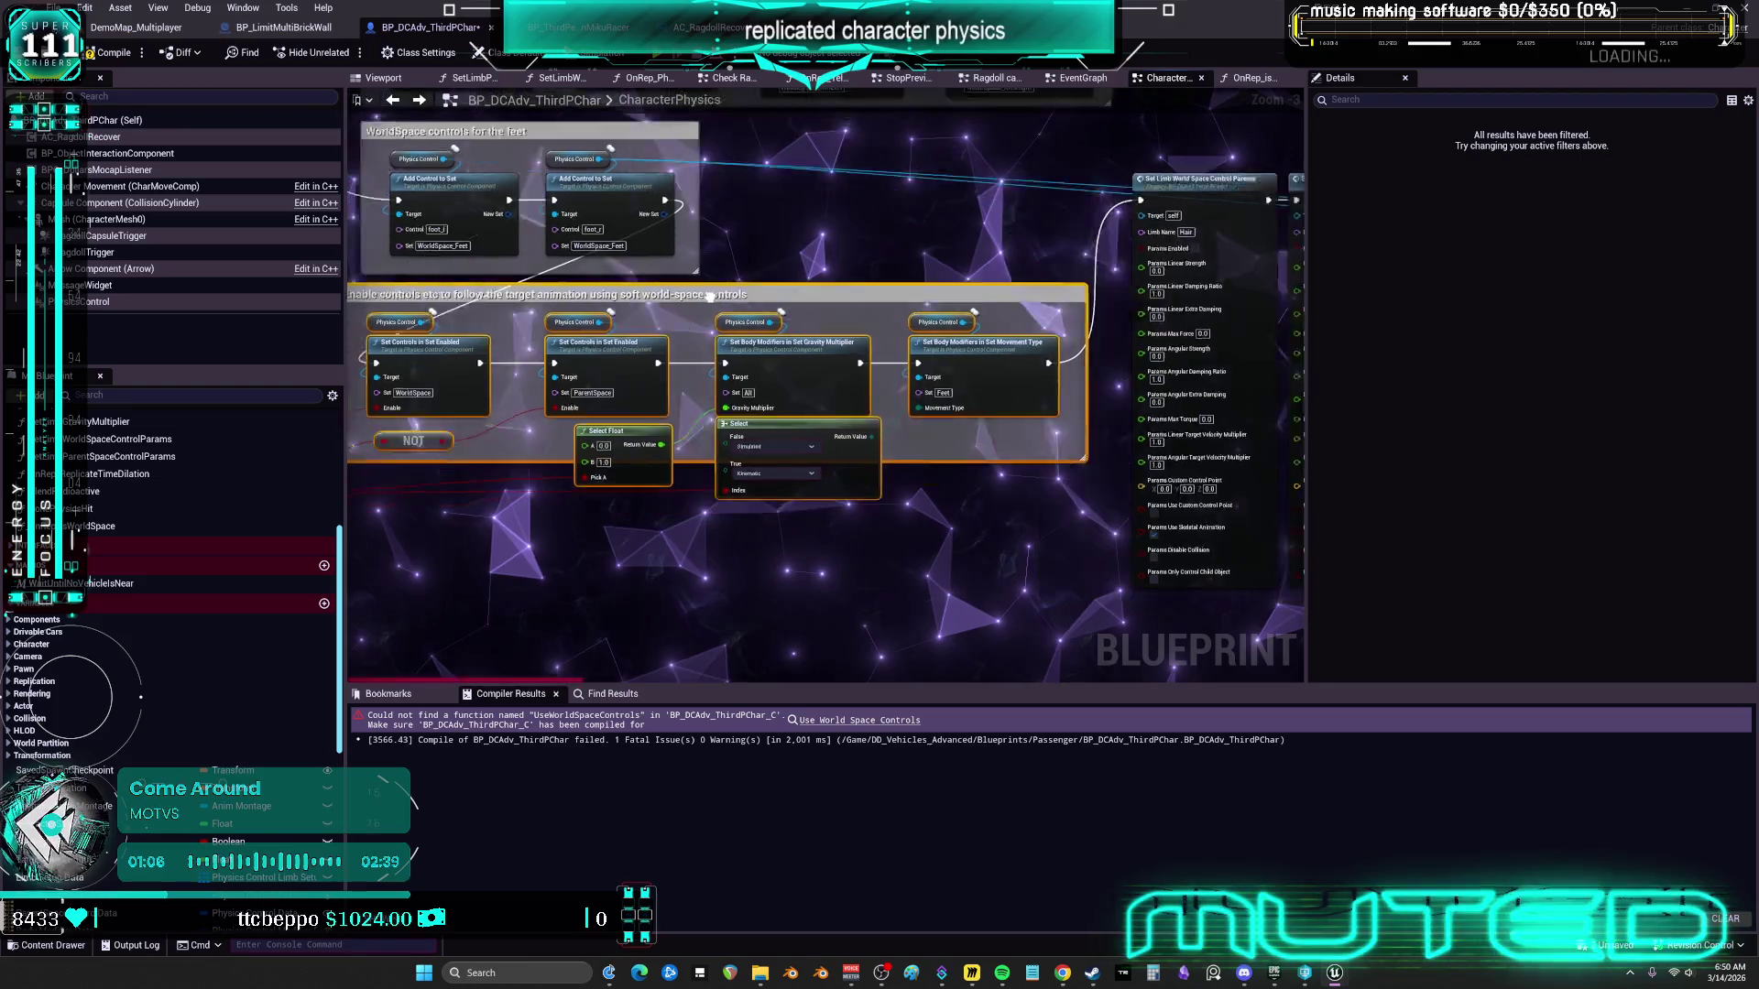
scroll(710, 295, "up", 3)
Compile BP_DCAdv_ThirdPChar and launch a multiplayer play test with Alt+P
left_click(490, 499)
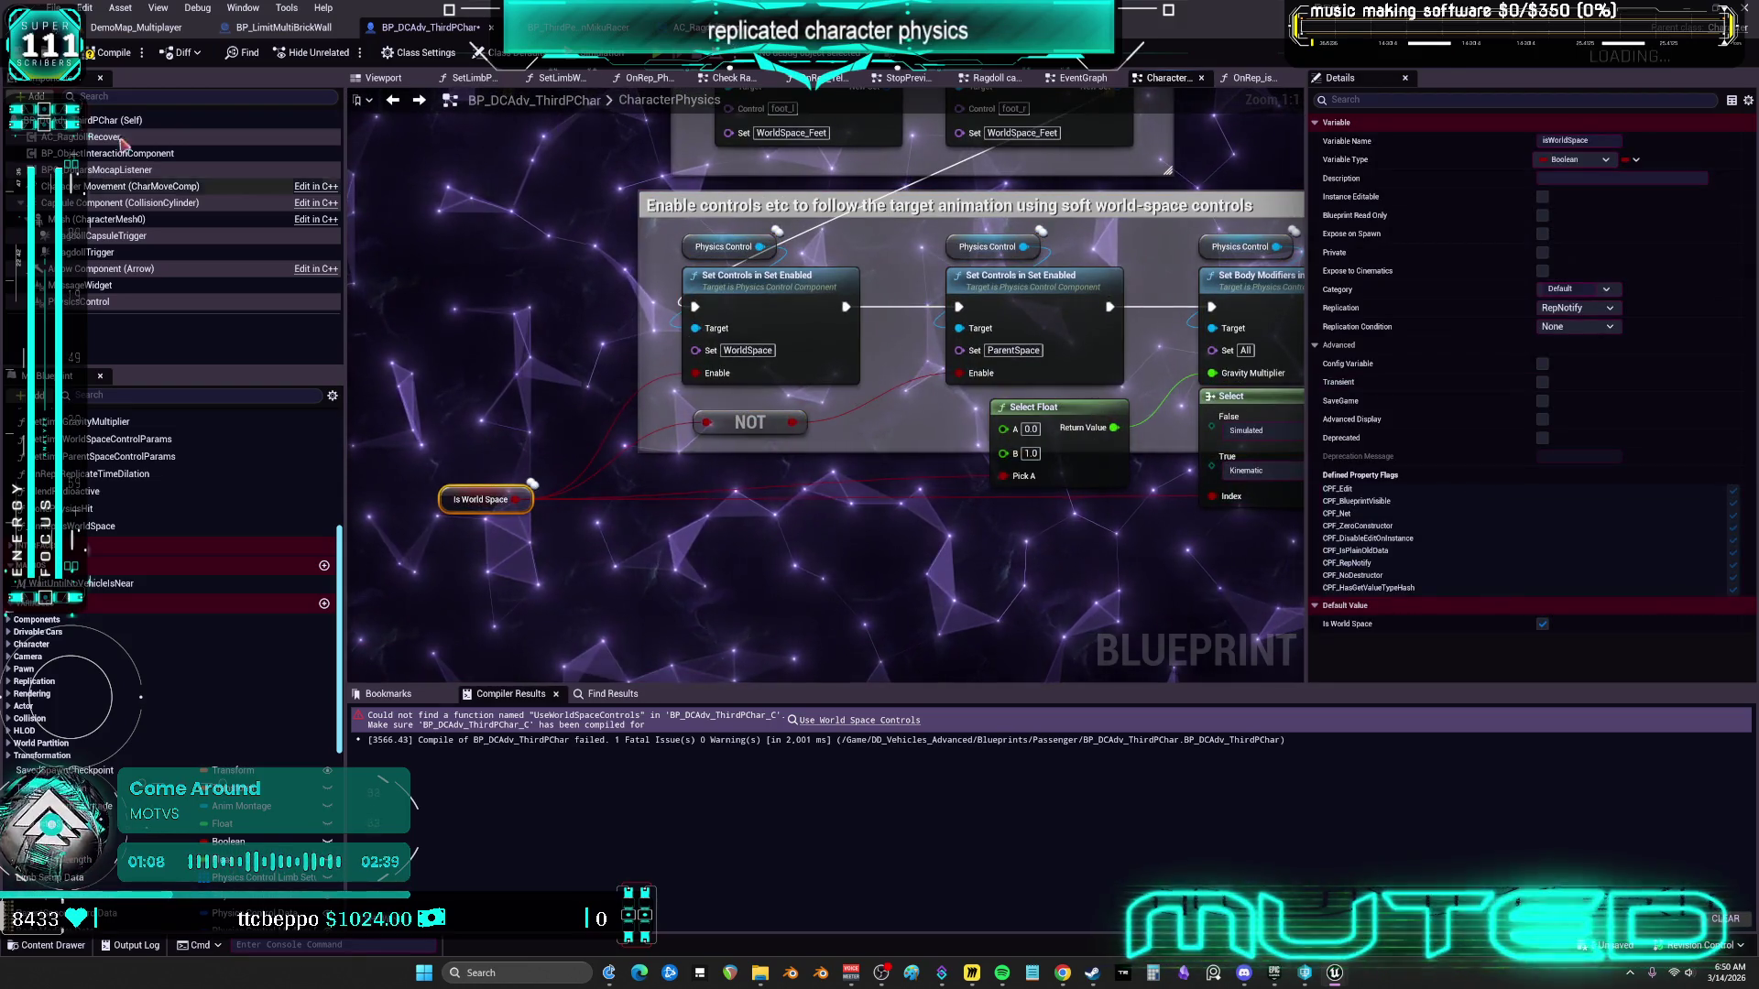
left_click(115, 52)
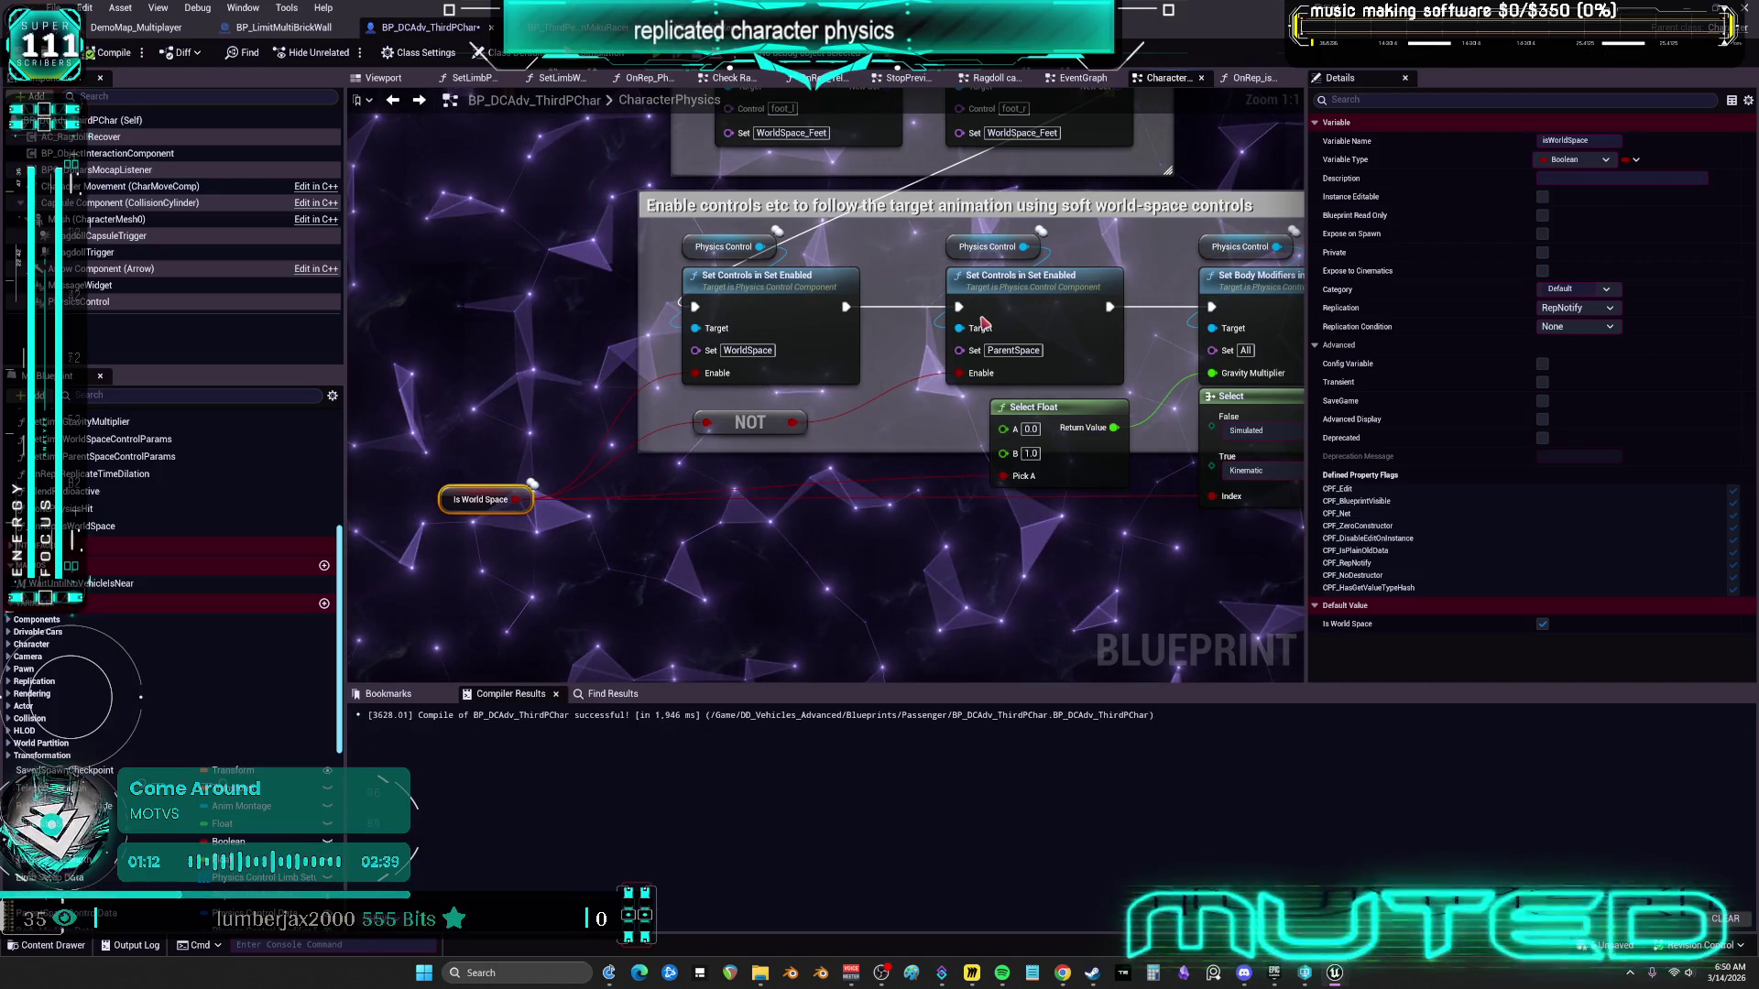
key("alt+p")
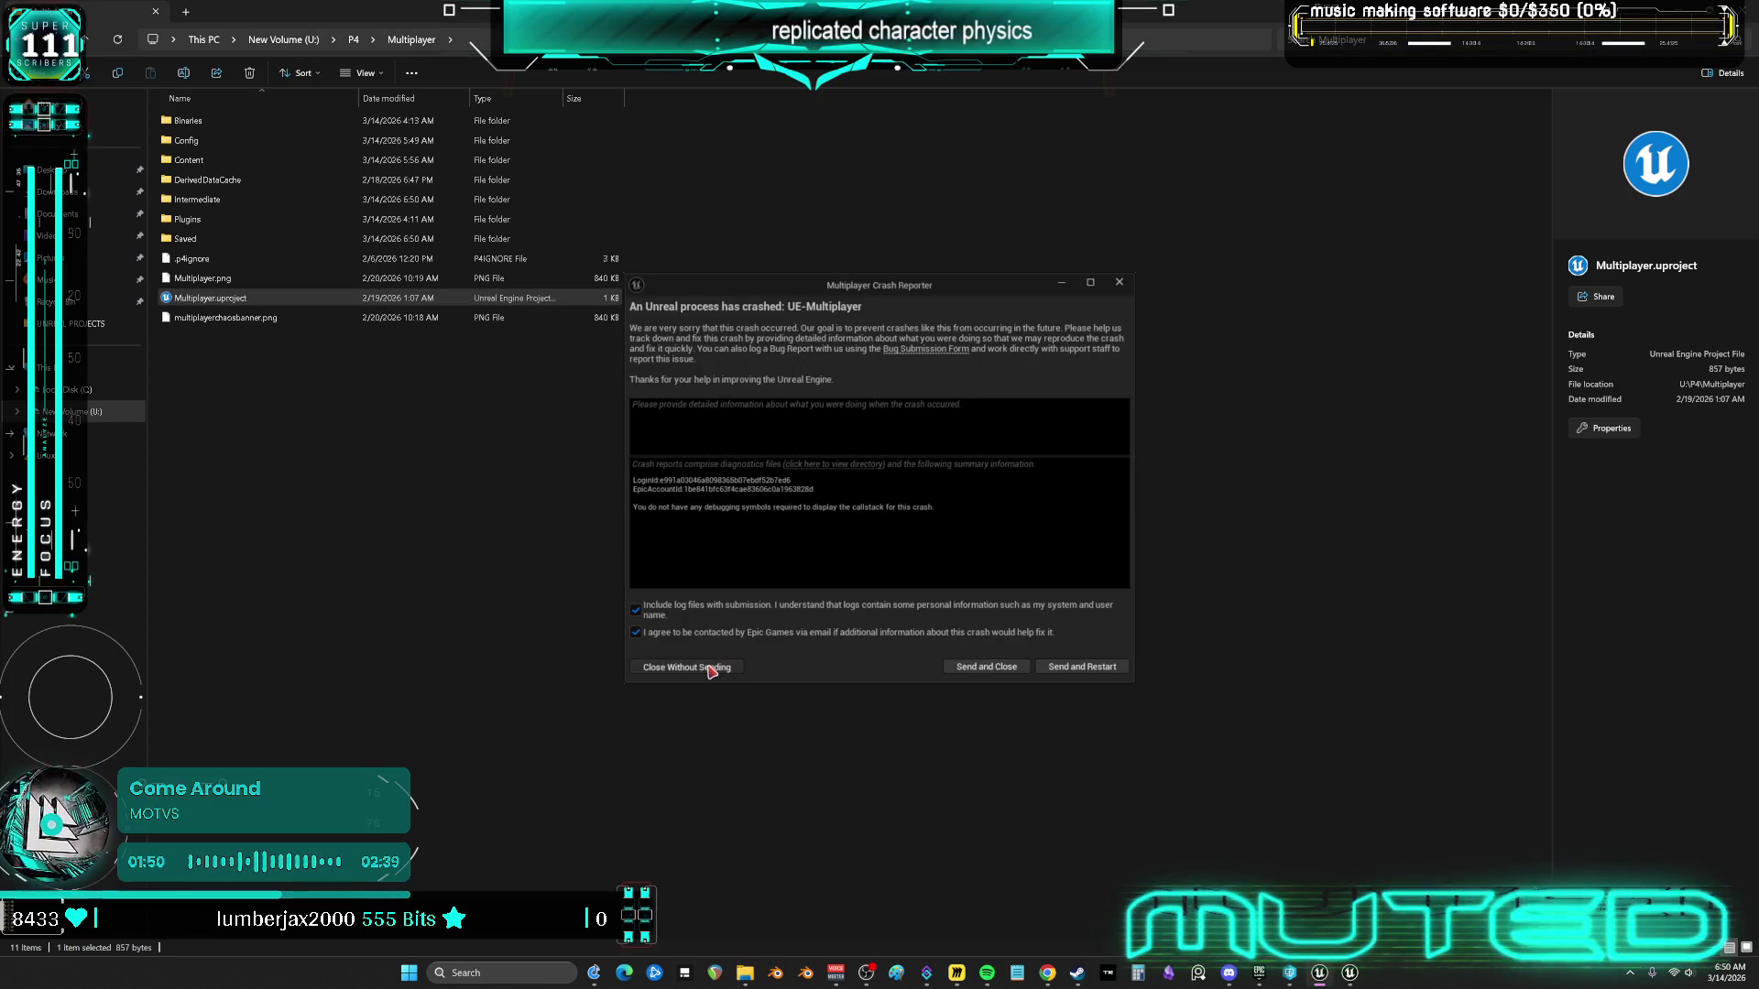
Close the crash report unsent, relaunch Unreal, and restore all five auto-saved packages
left_click(710, 669)
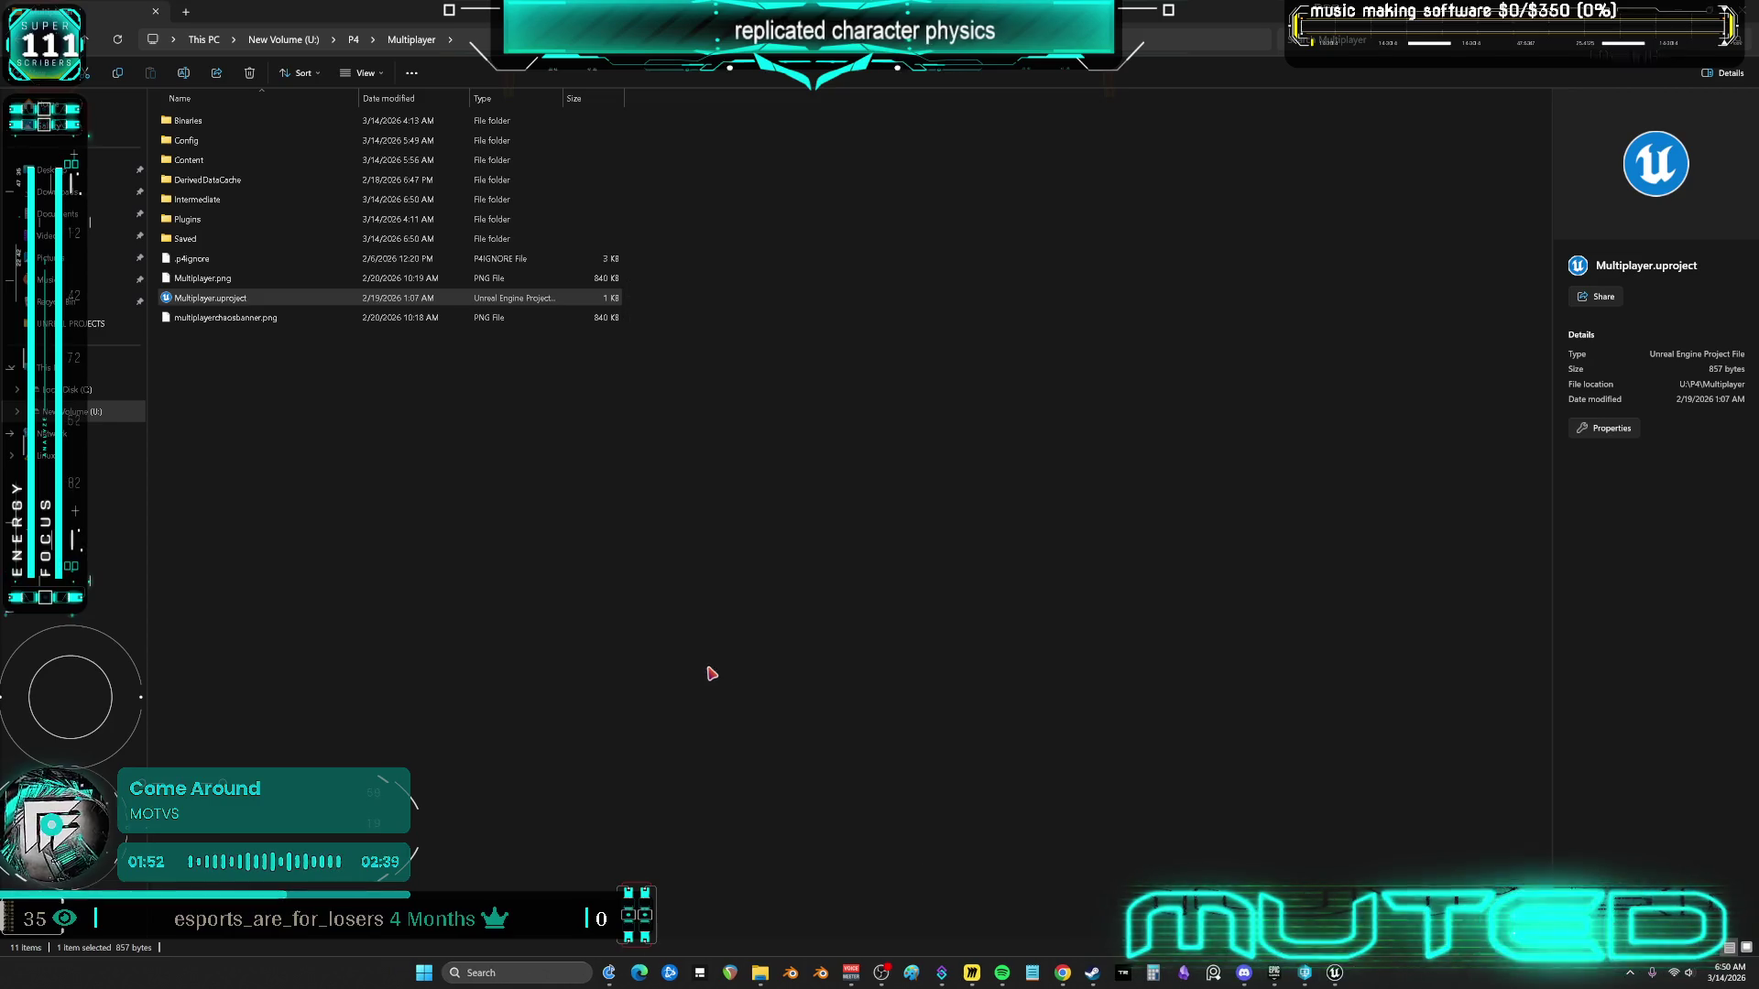
left_click(1337, 975)
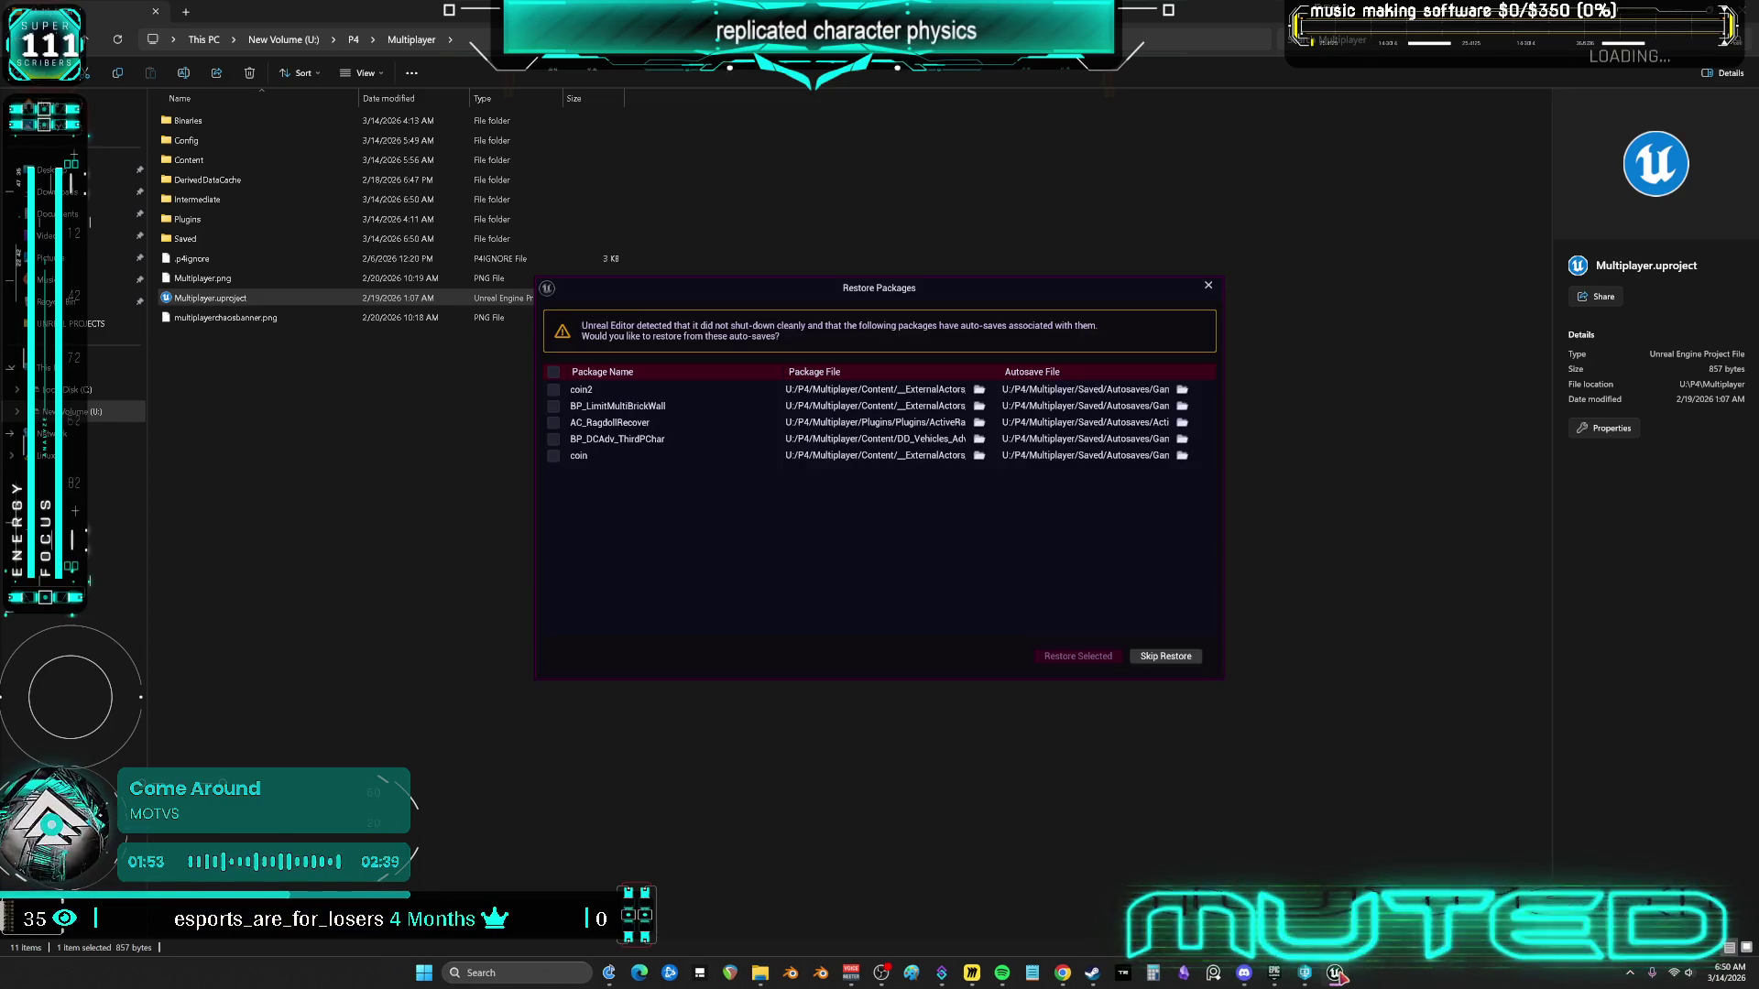
left_click(553, 372)
left_click(1077, 661)
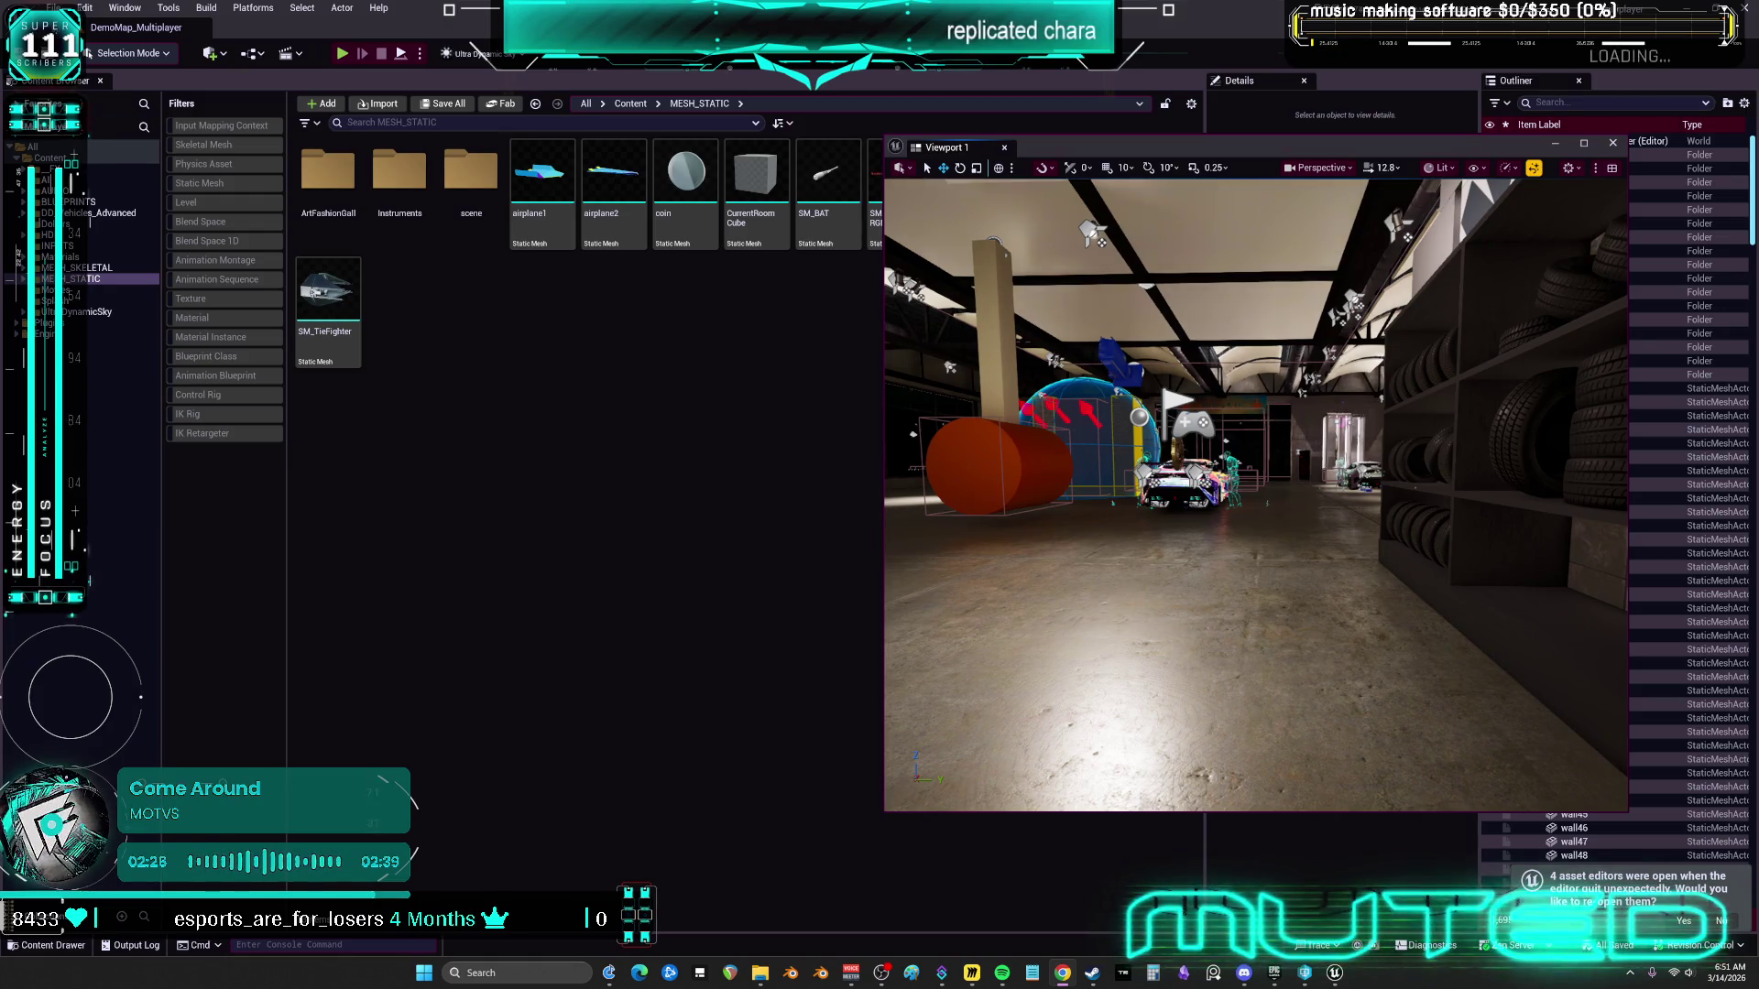
Place a coin outdoors at scale 5.66, stand it upright, raise it, and duplicate it as coin2
mouse_move(1226, 692)
left_mouse_down()
mouse_move(1227, 723)
mouse_move(1209, 719)
mouse_move(1196, 641)
mouse_move(1176, 641)
left_mouse_up()
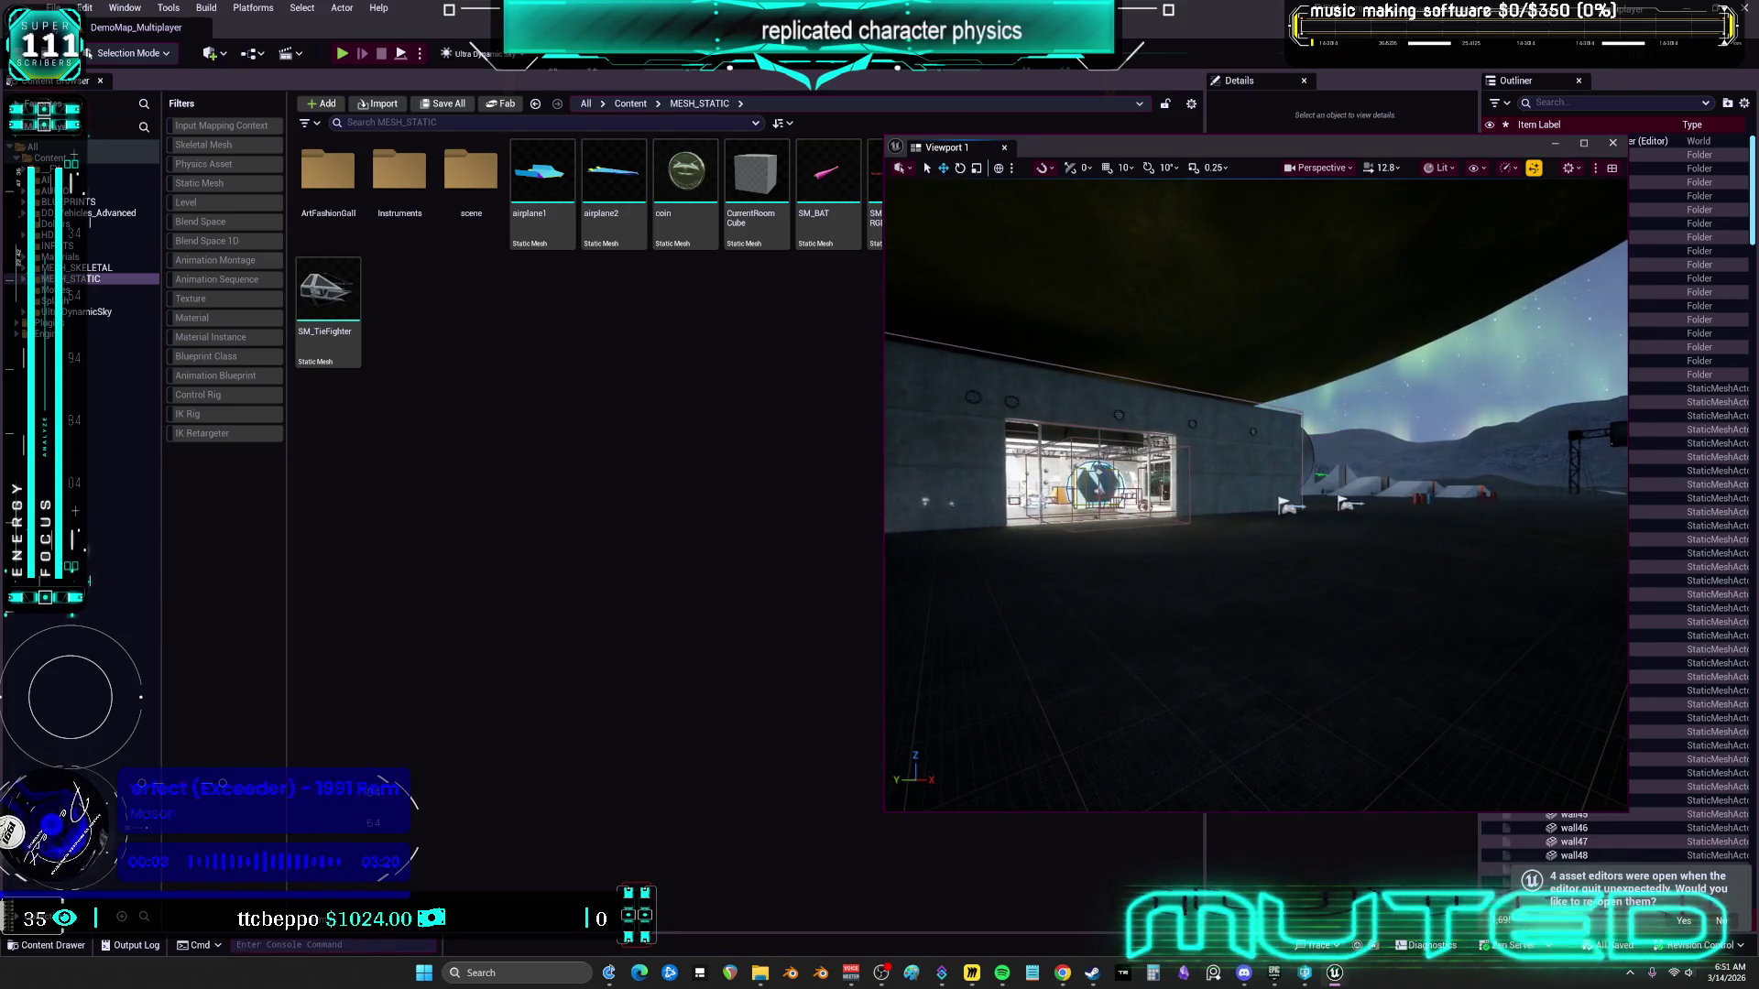
mouse_move(686, 183)
left_mouse_down()
mouse_move(1157, 569)
mouse_move(1185, 550)
mouse_move(1182, 568)
left_mouse_up()
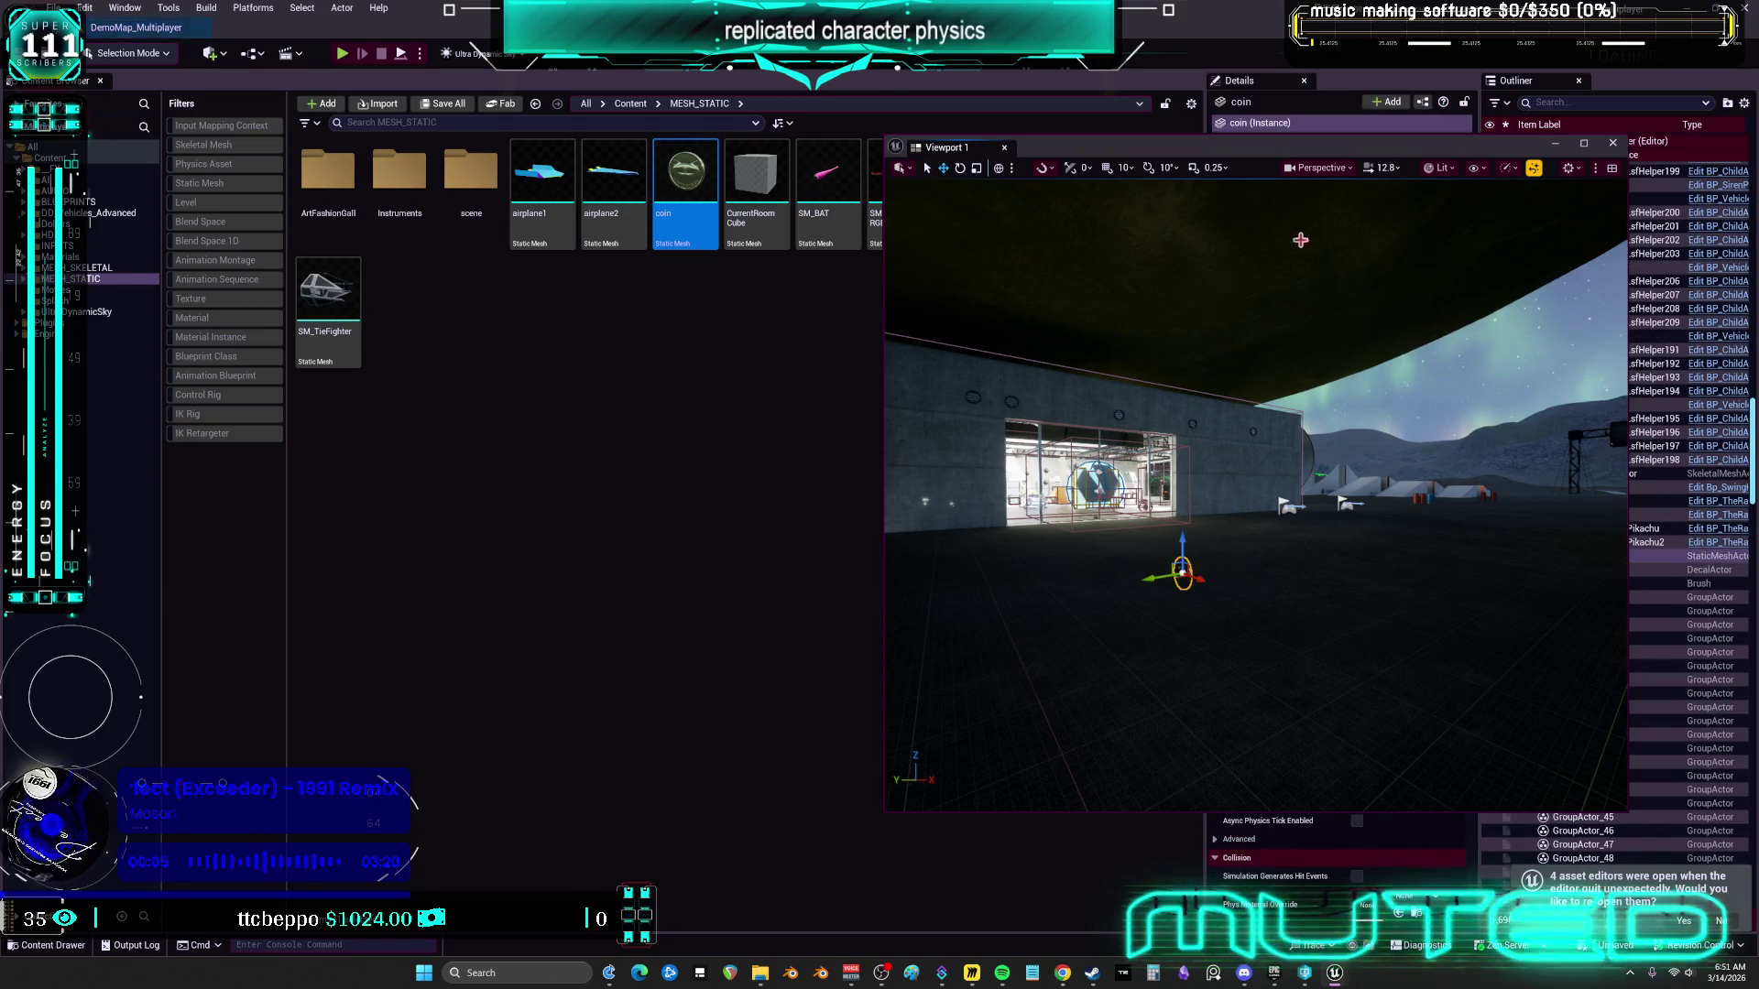
left_click_drag(1145, 146, 540, 162)
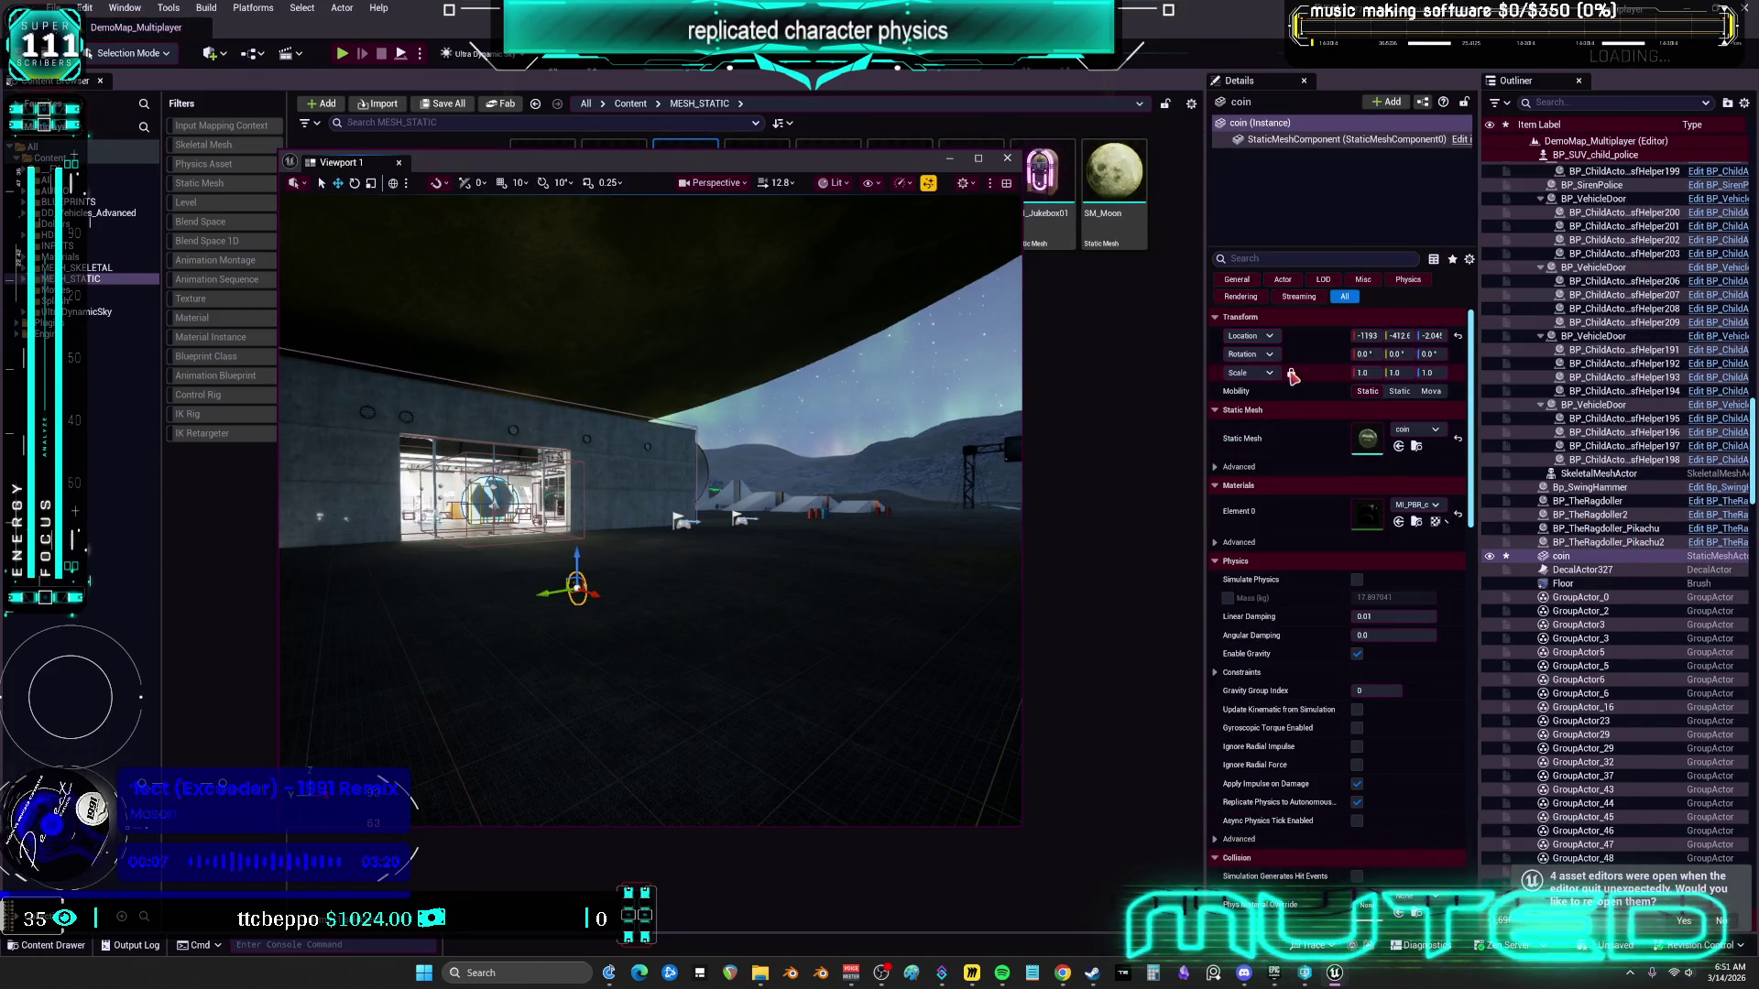
left_click_drag(1365, 372, 1448, 372)
mouse_move(632, 535)
left_mouse_down()
mouse_move(579, 458)
mouse_move(550, 472)
mouse_move(596, 499)
mouse_move(734, 486)
mouse_move(736, 550)
mouse_move(687, 469)
mouse_move(724, 465)
mouse_move(701, 469)
left_mouse_up()
key("w")
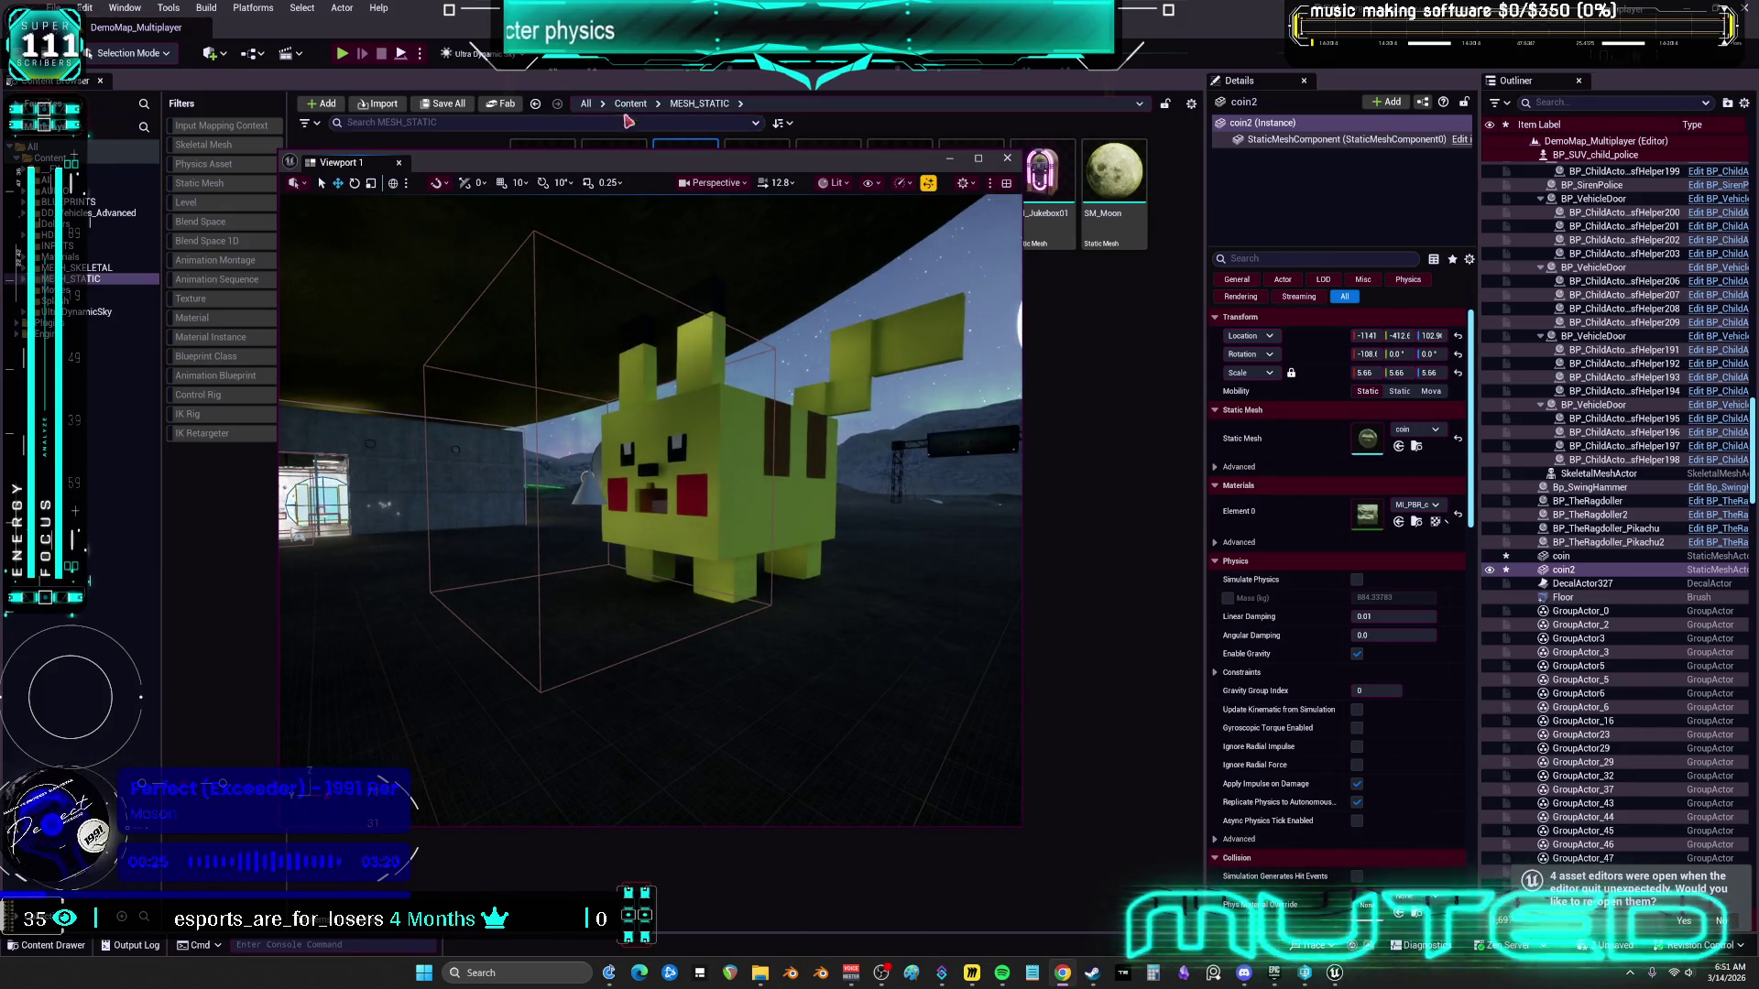
Open the DD_Vehicles_Advanced folder filtered to Blueprint Class assets
left_click_drag(822, 163, 957, 386)
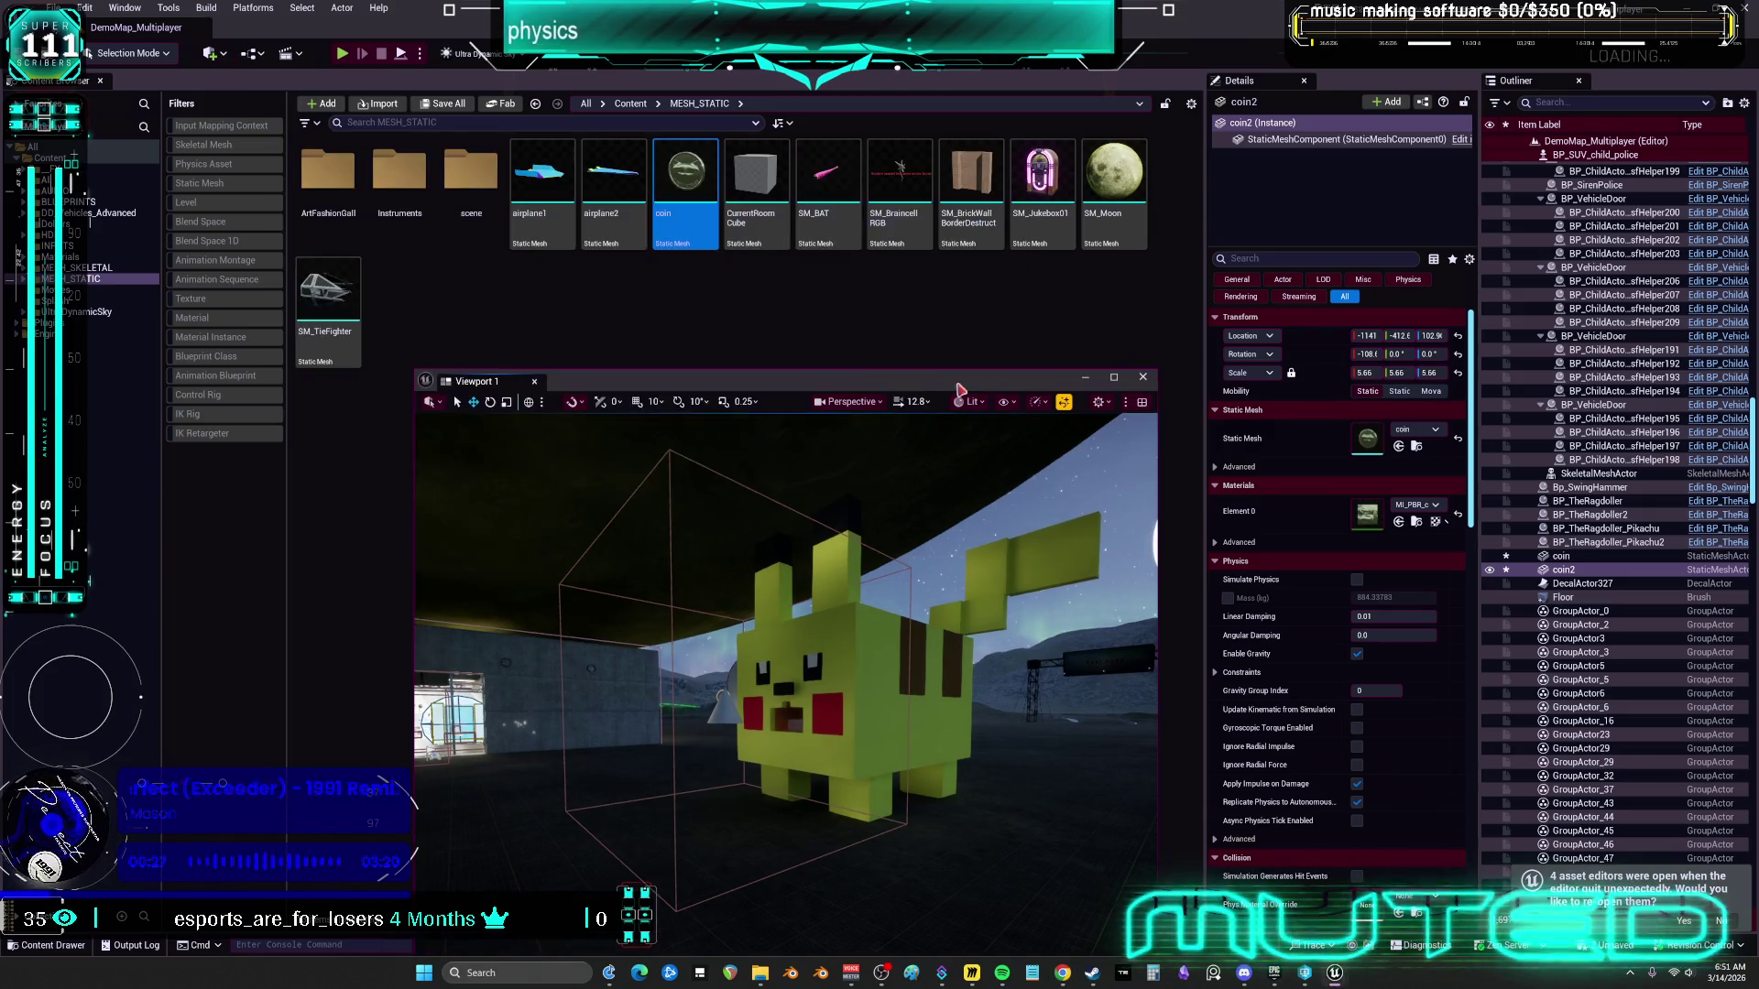
left_click(110, 212)
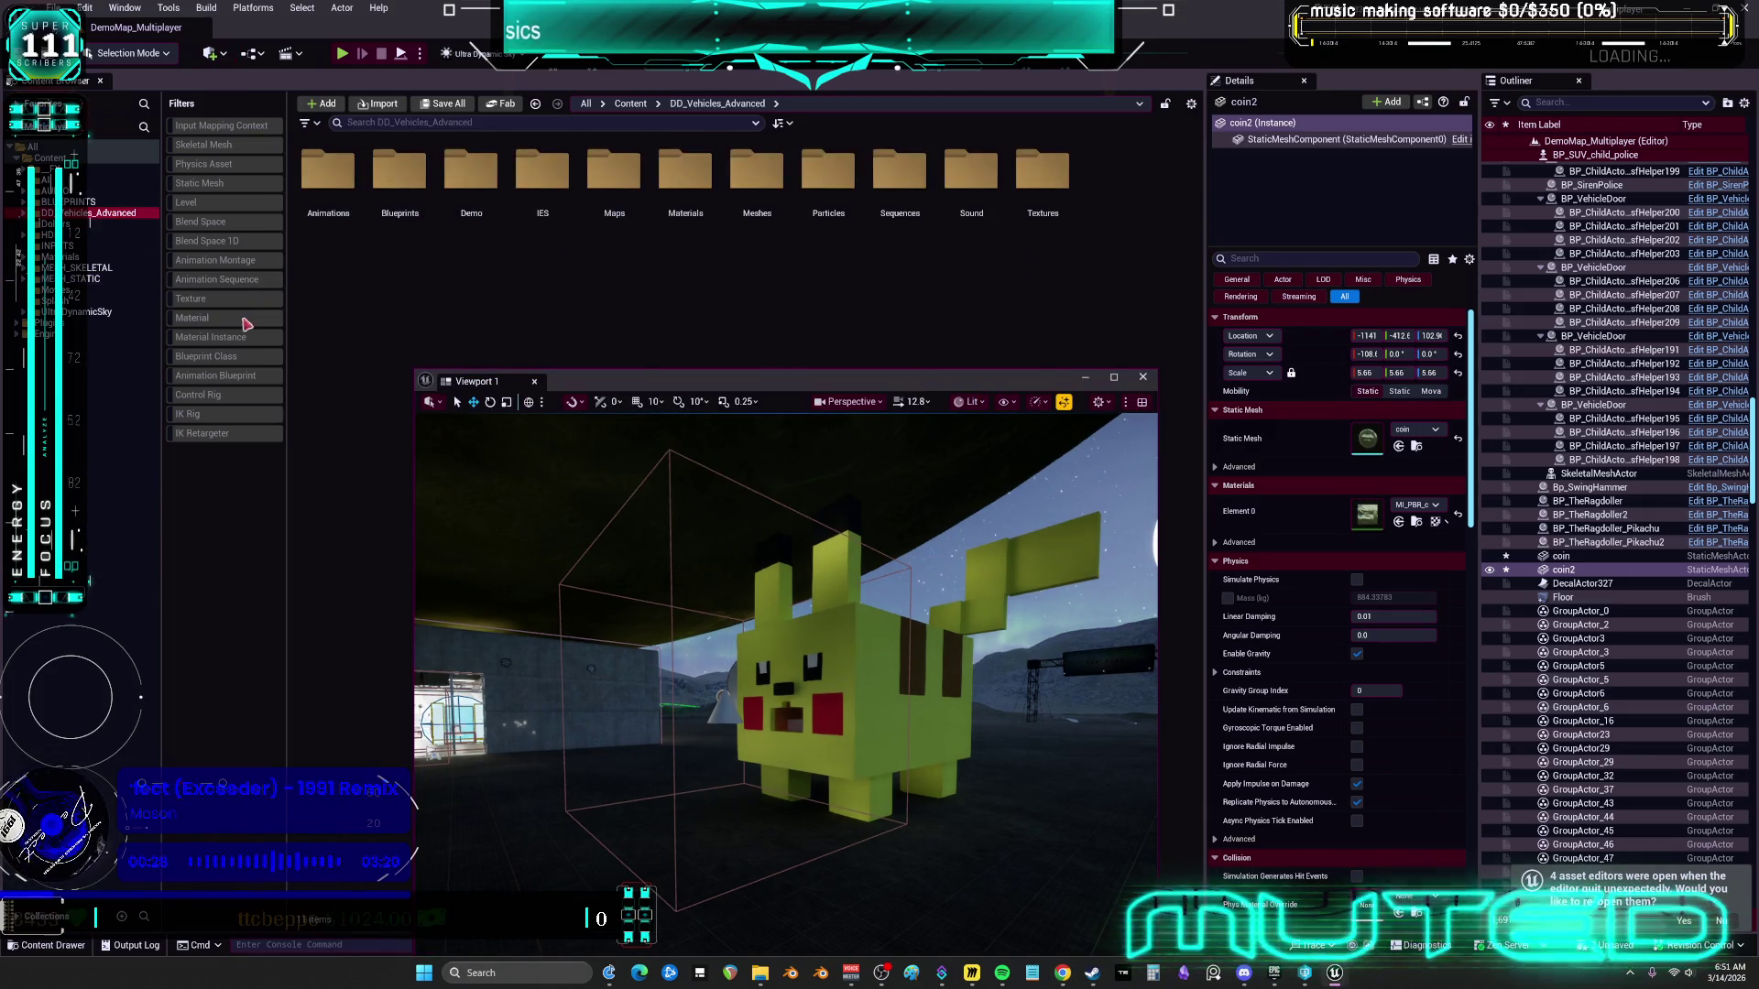
left_click(220, 358)
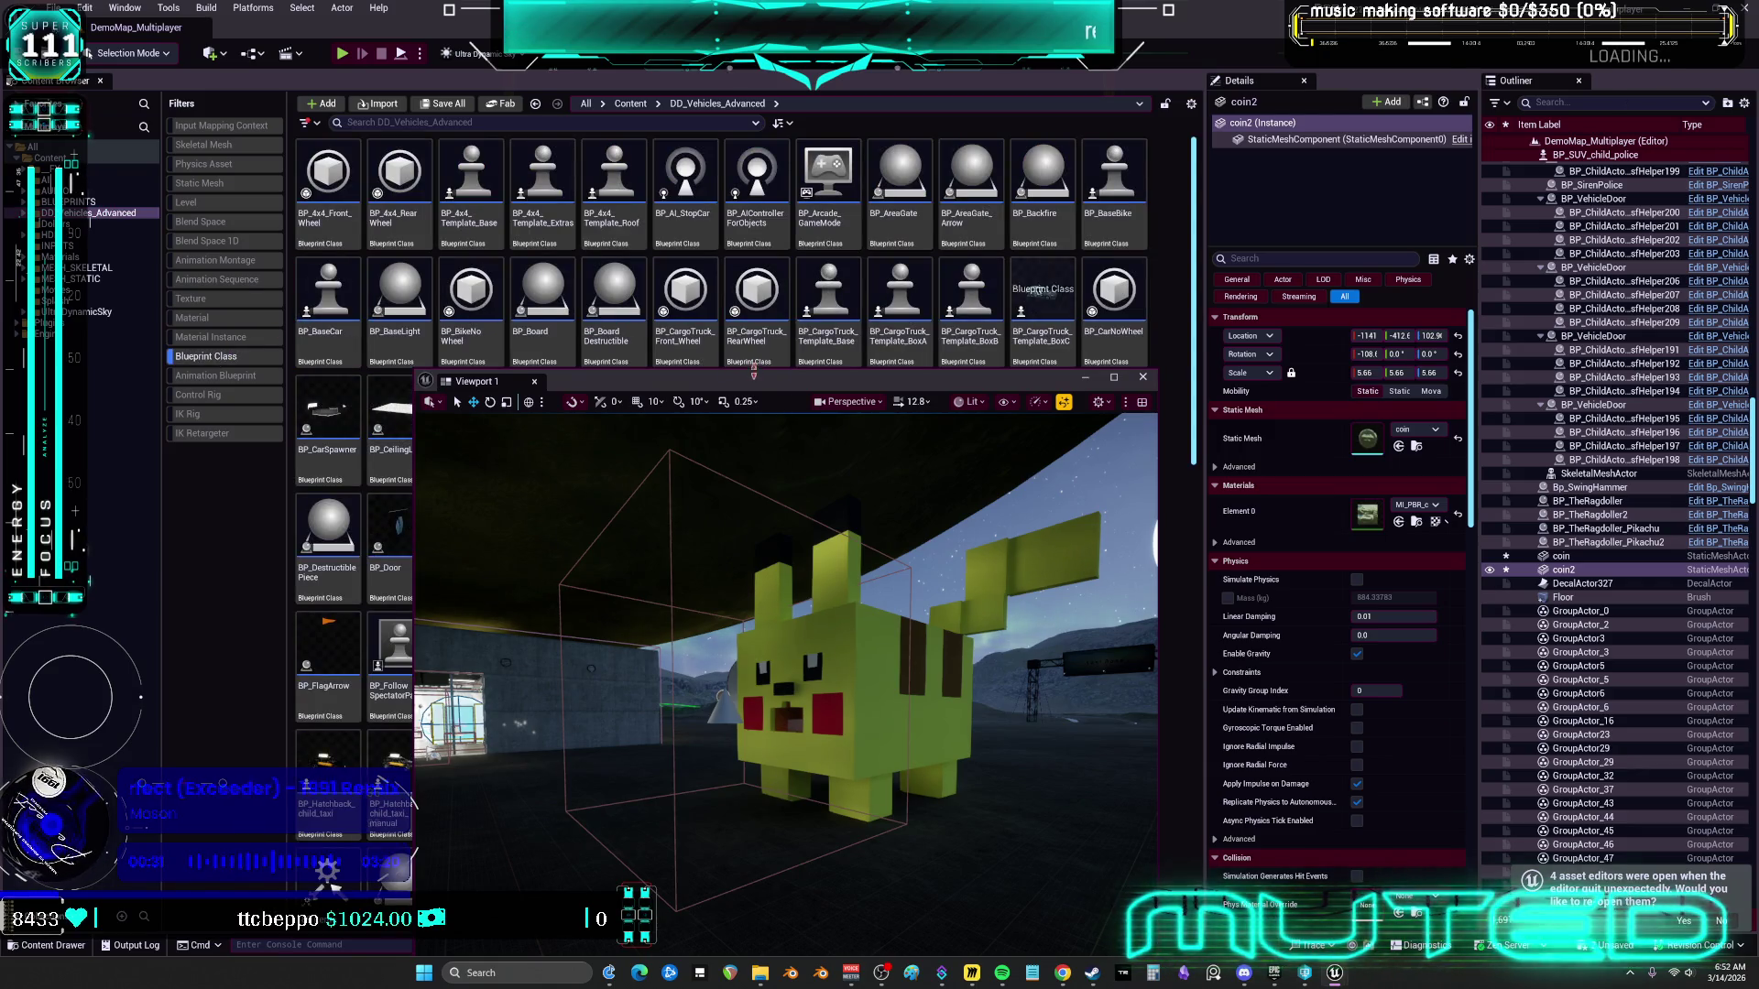
Open BP_DCAdv_ThirdPChar's CharacterPhysics graph and pan to the UseWorldSpaceControls events
left_click_drag(751, 381, 742, 592)
left_click(777, 502)
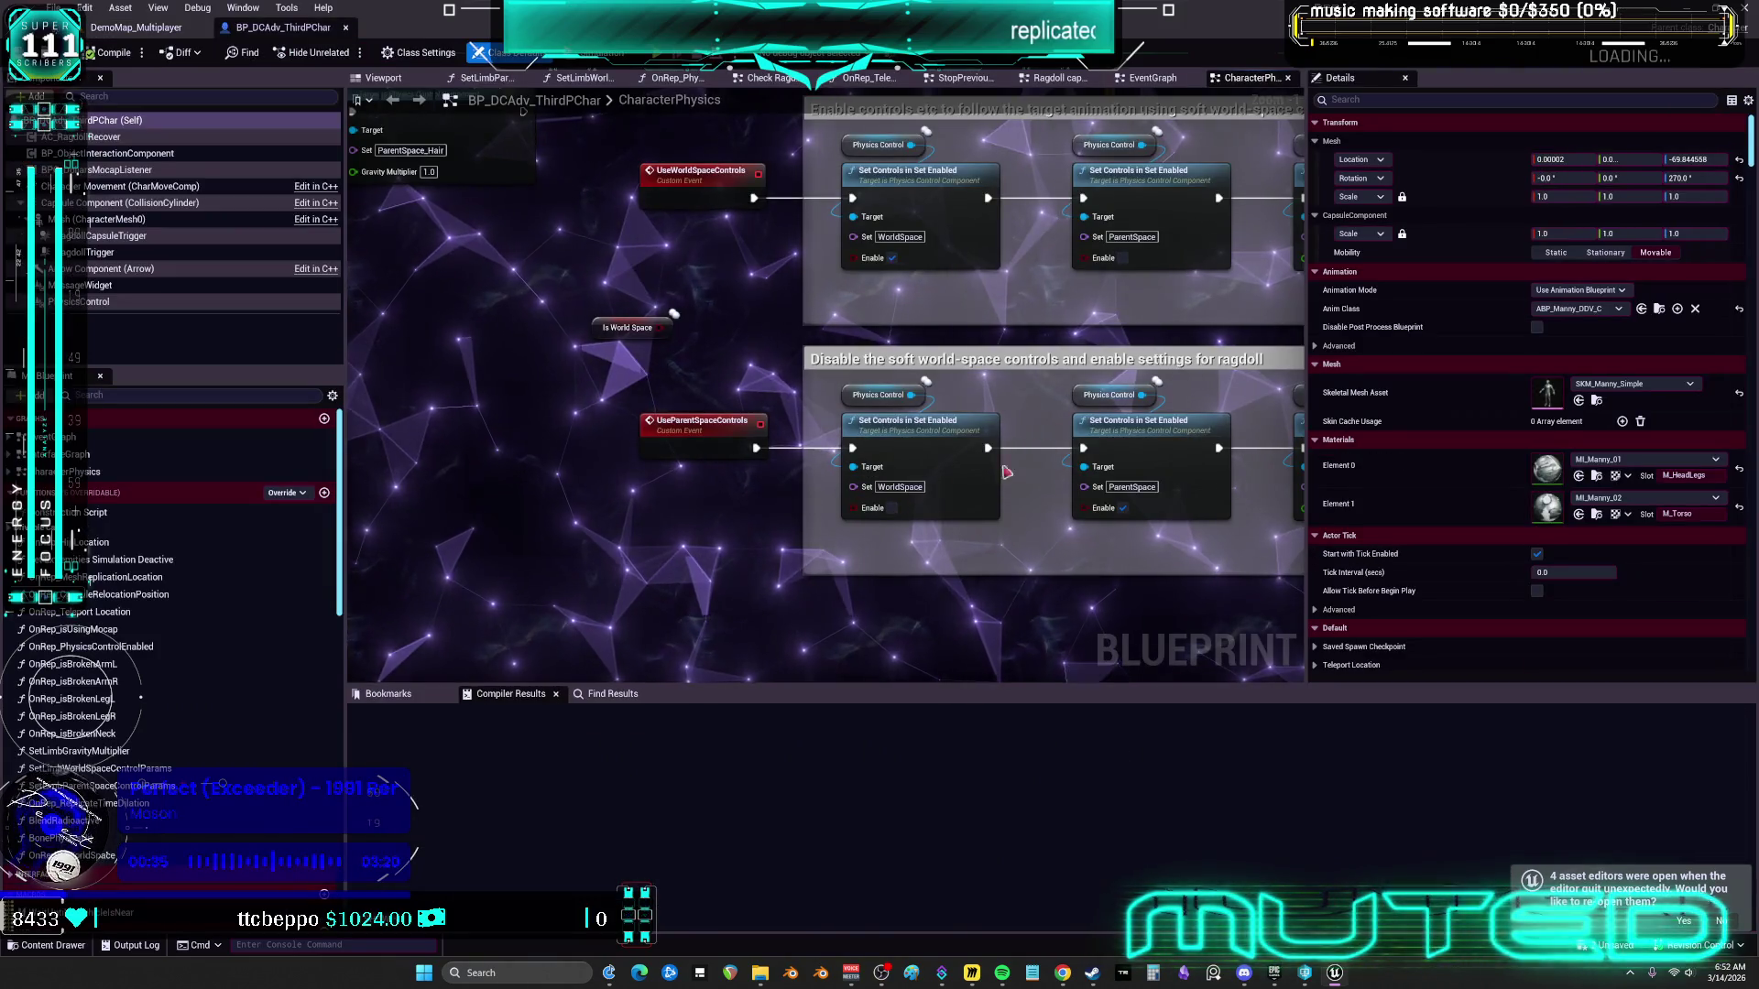
mouse_move(752, 346)
left_mouse_down()
mouse_move(948, 367)
mouse_move(885, 332)
mouse_move(1015, 376)
mouse_move(948, 304)
left_mouse_up()
scroll(947, 304, "up", 4)
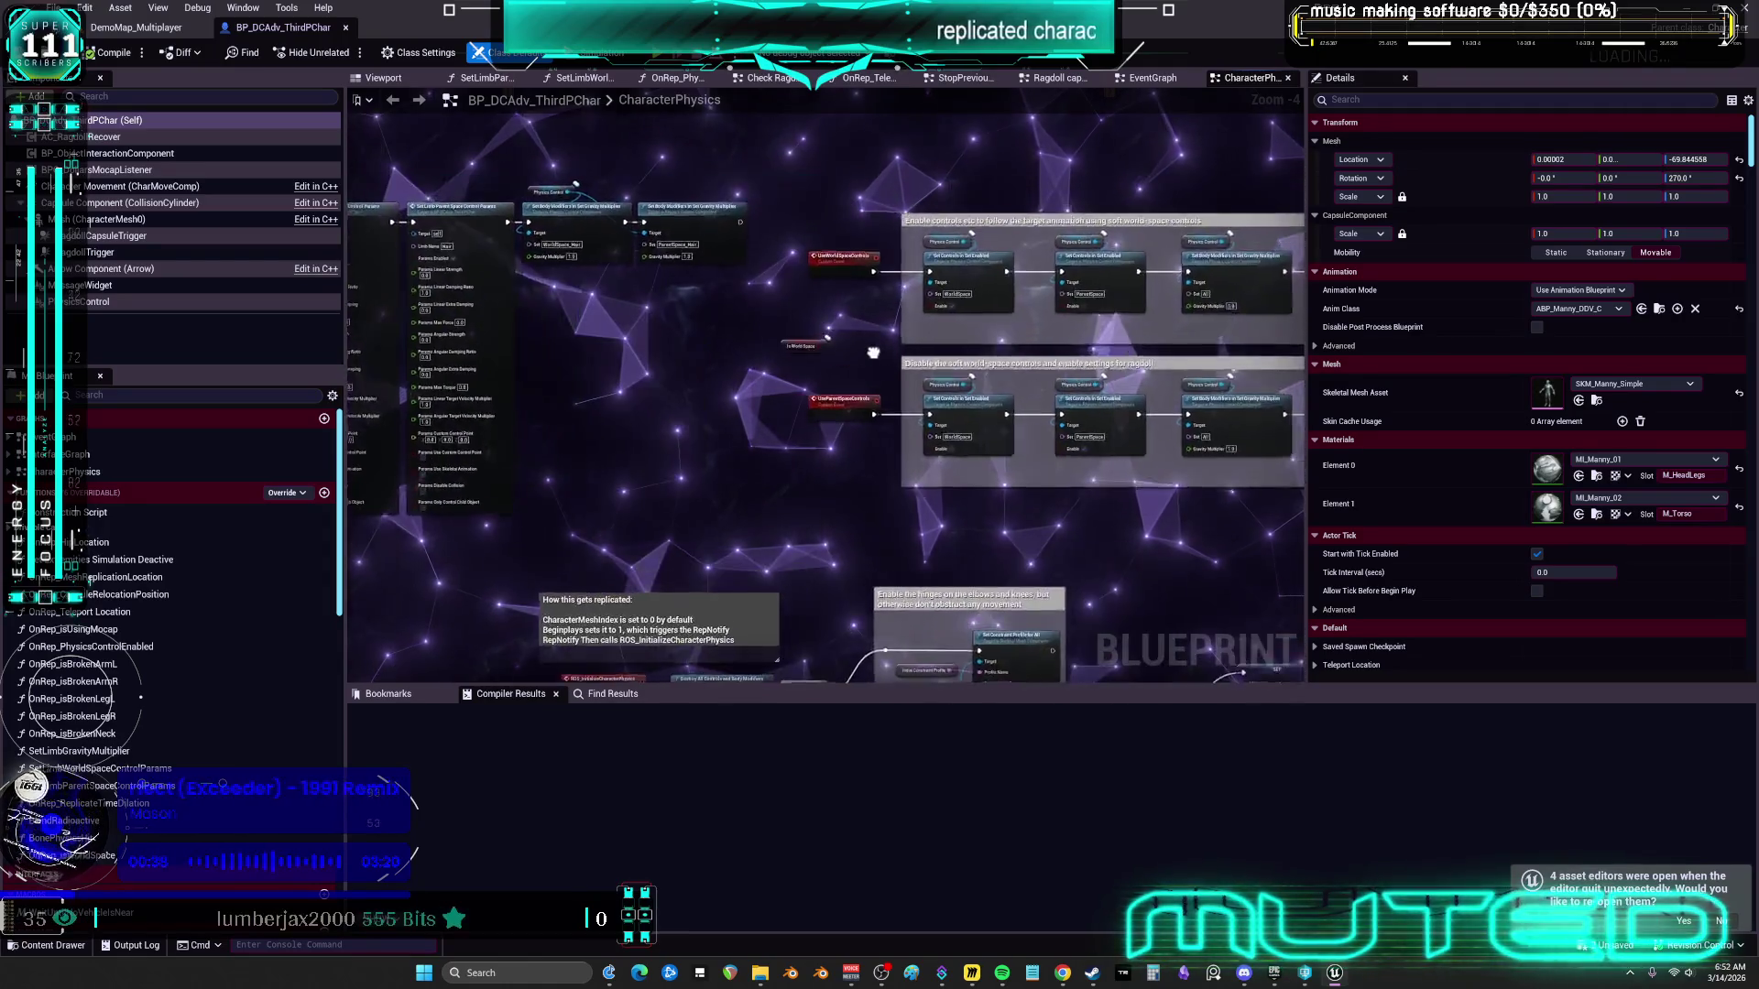
right_click(806, 340)
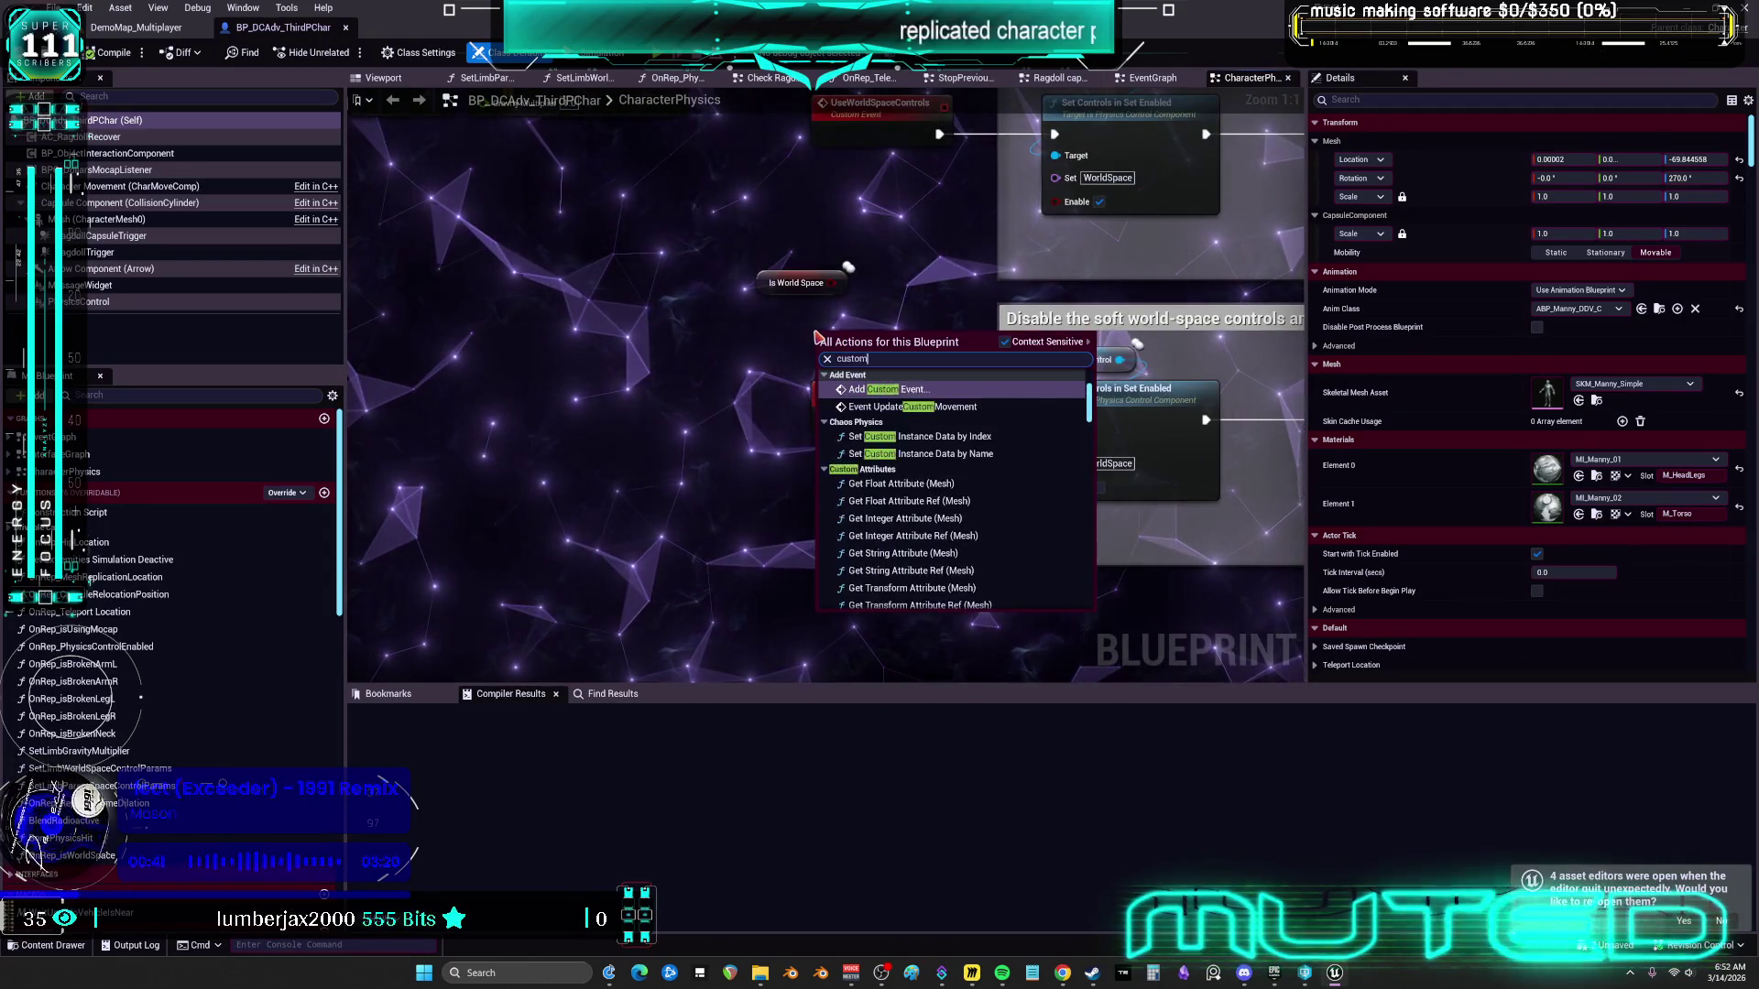
Create a custom event named ROS TogglePhysicsControlSpace above the Is World Space getter
key("Escape")
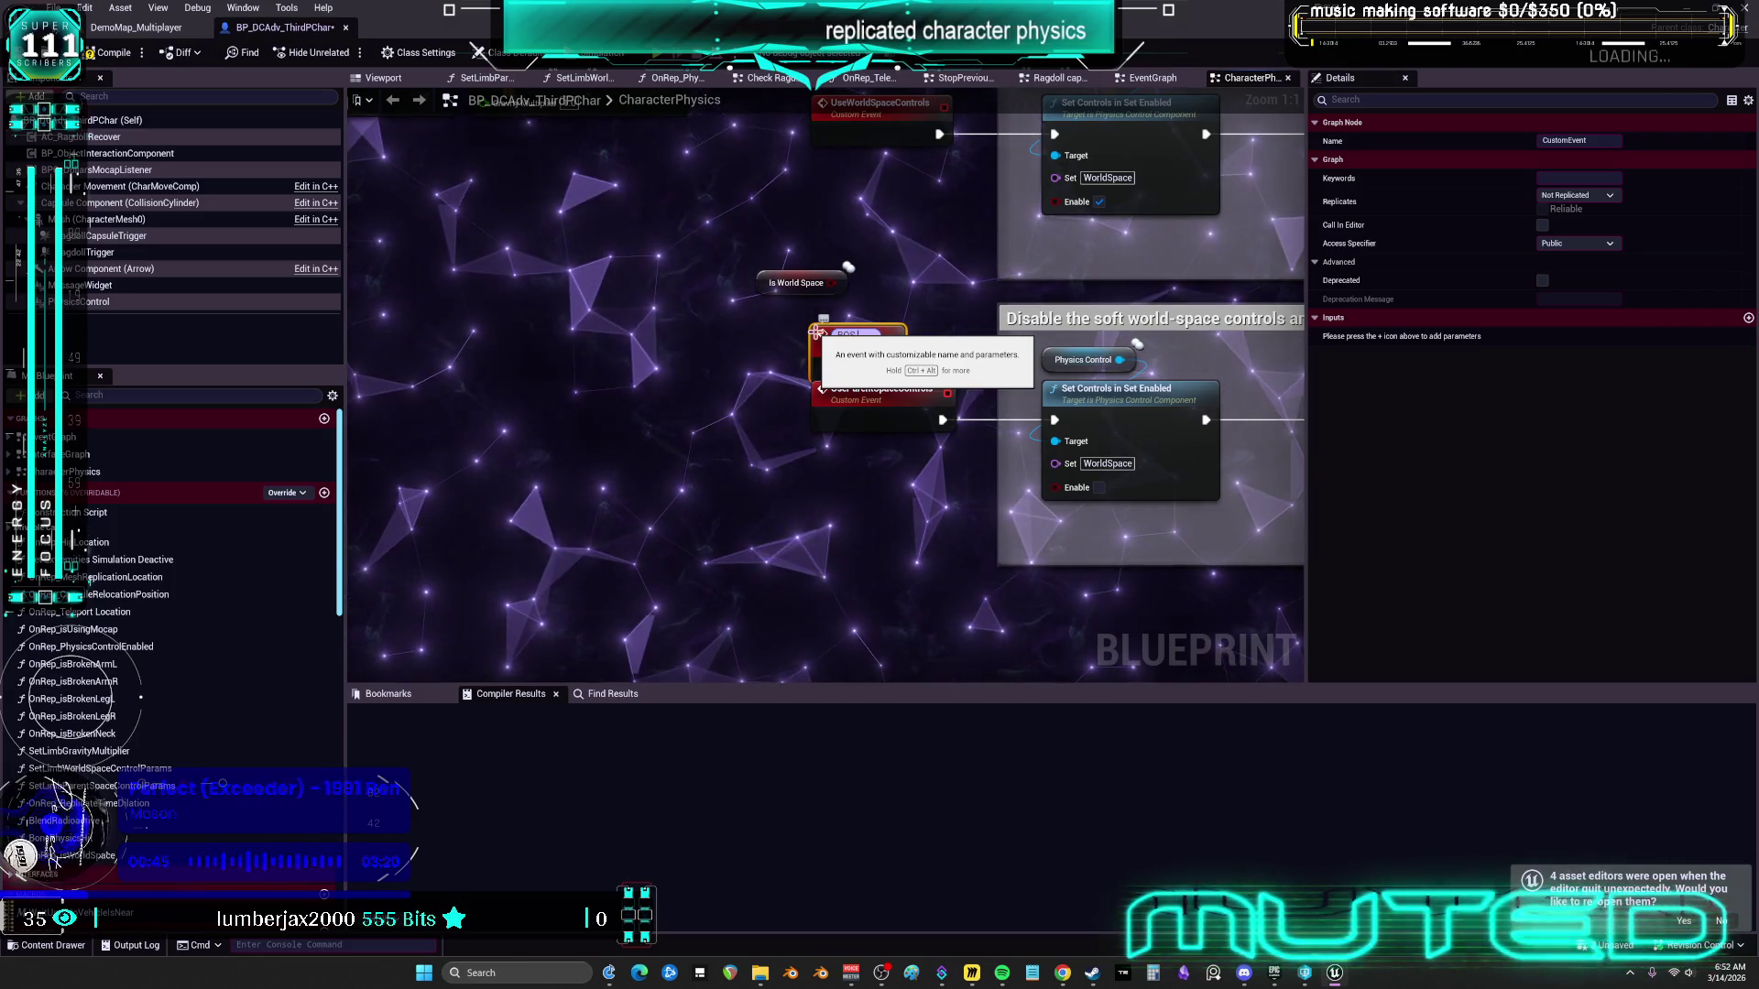
type("g")
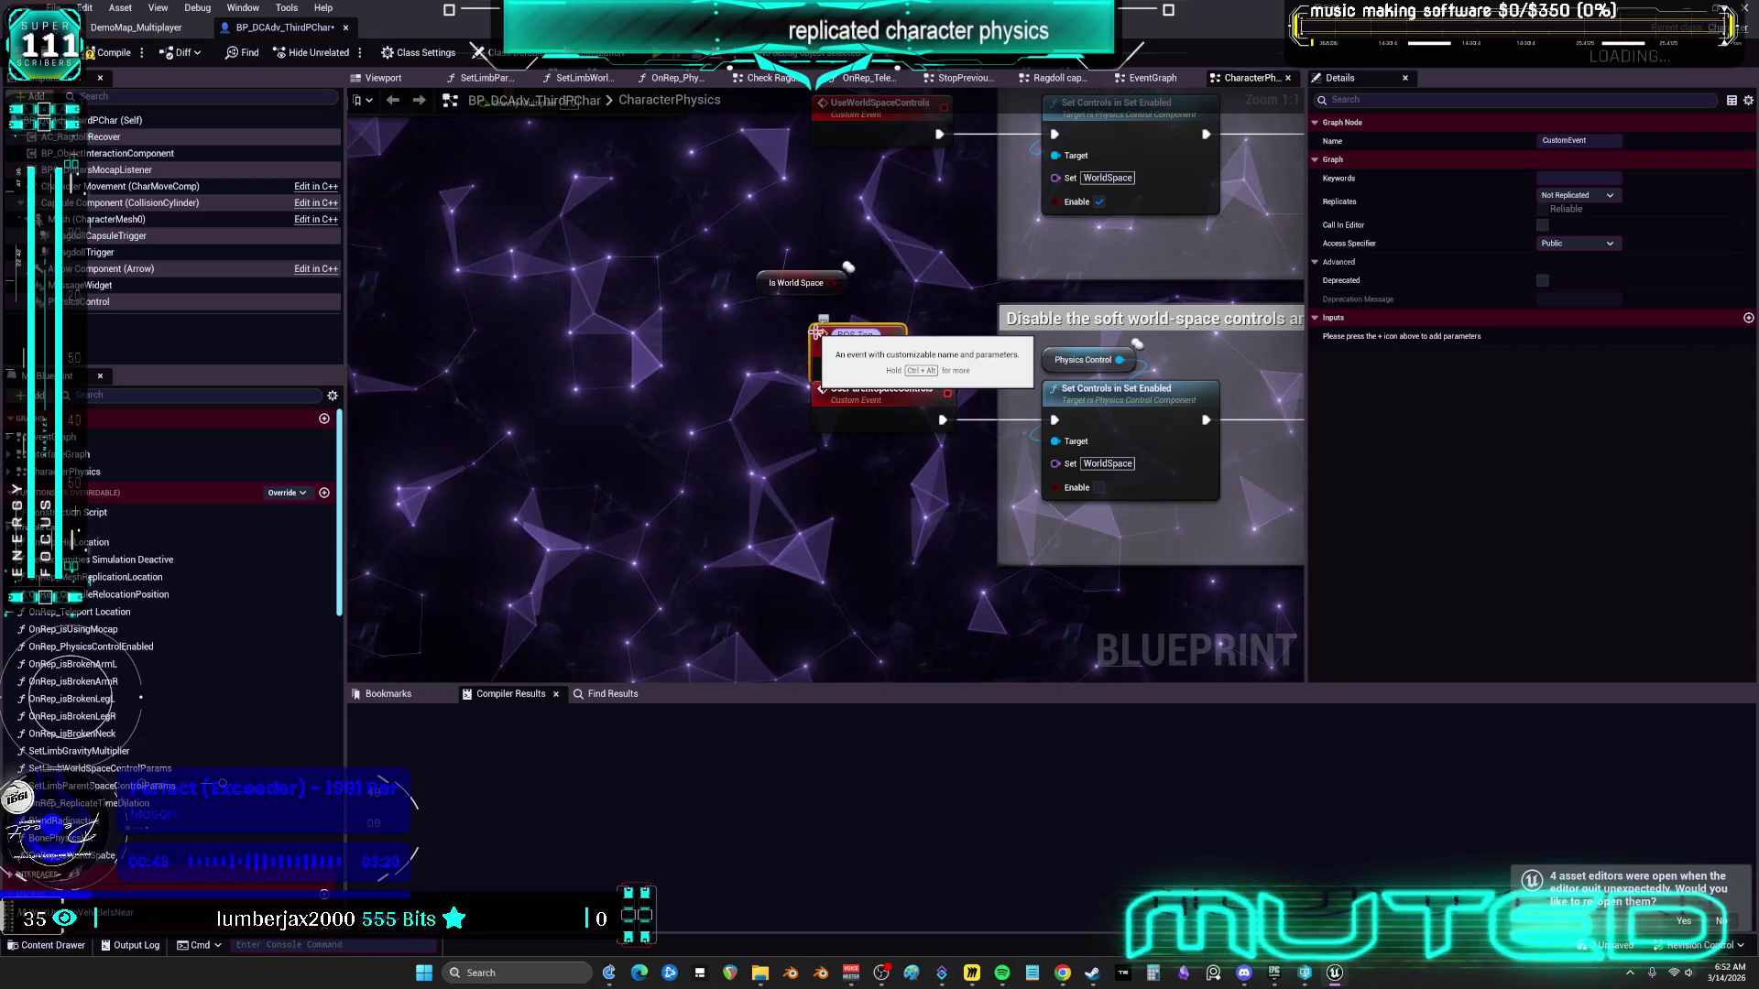
type("lePhysicsControlSpace")
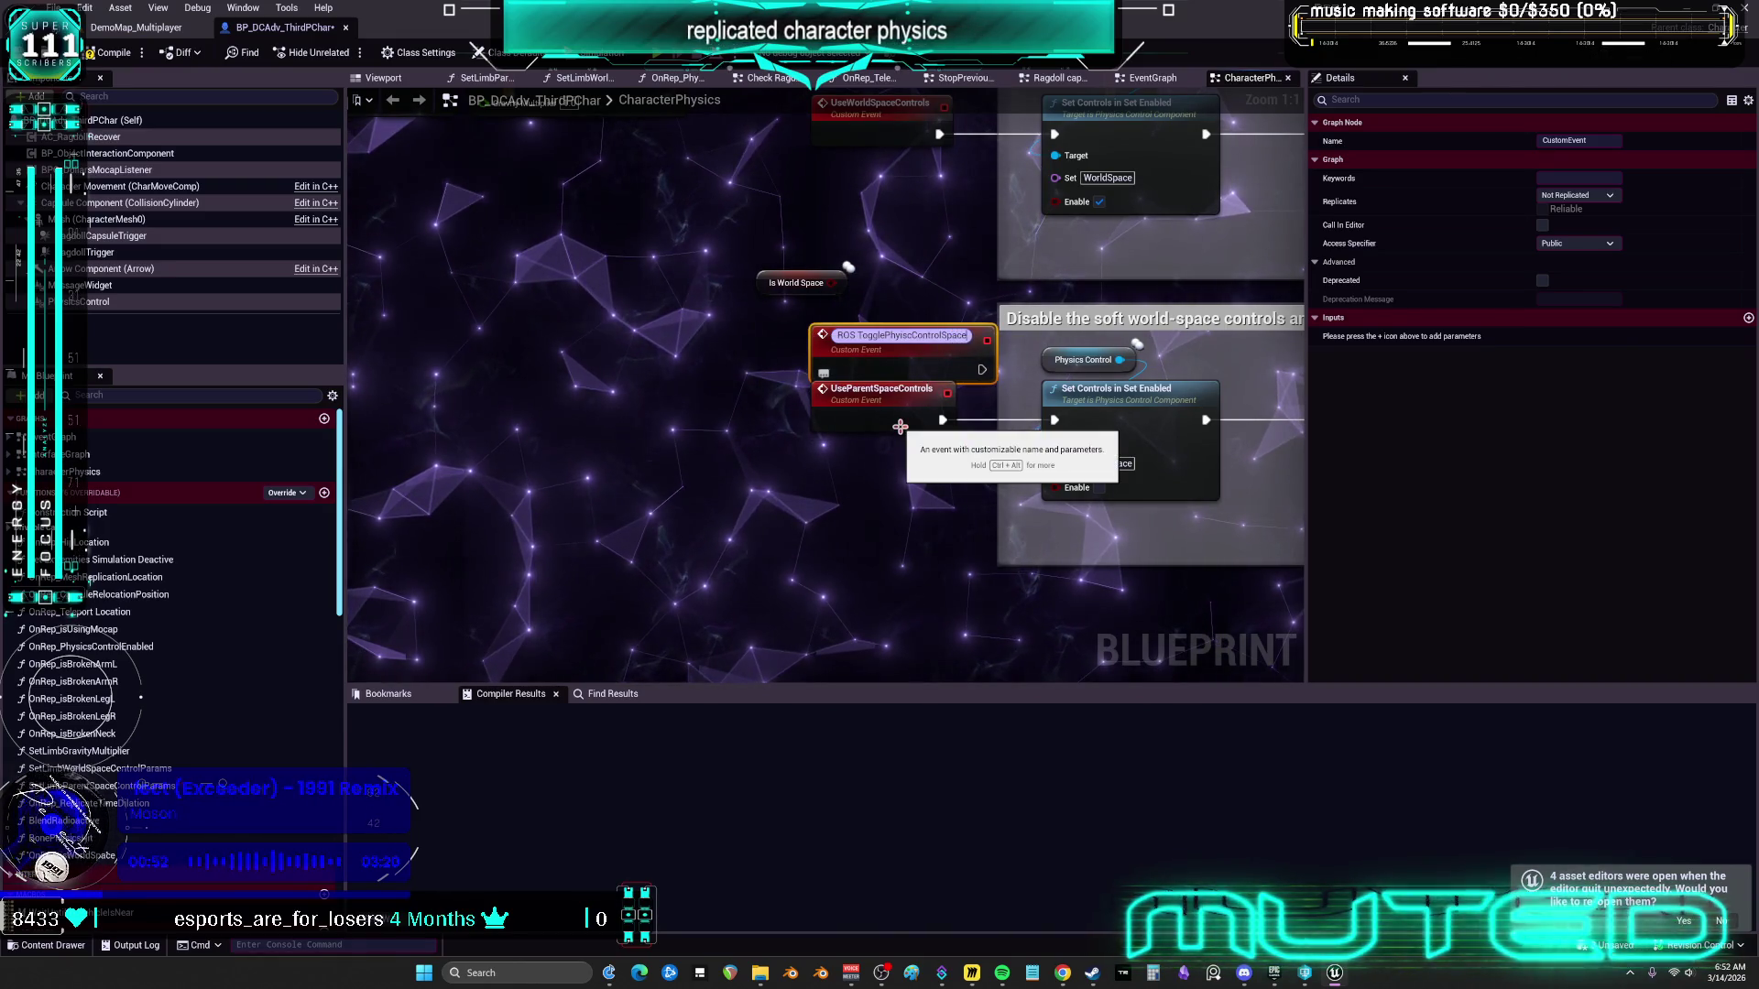
key("Return")
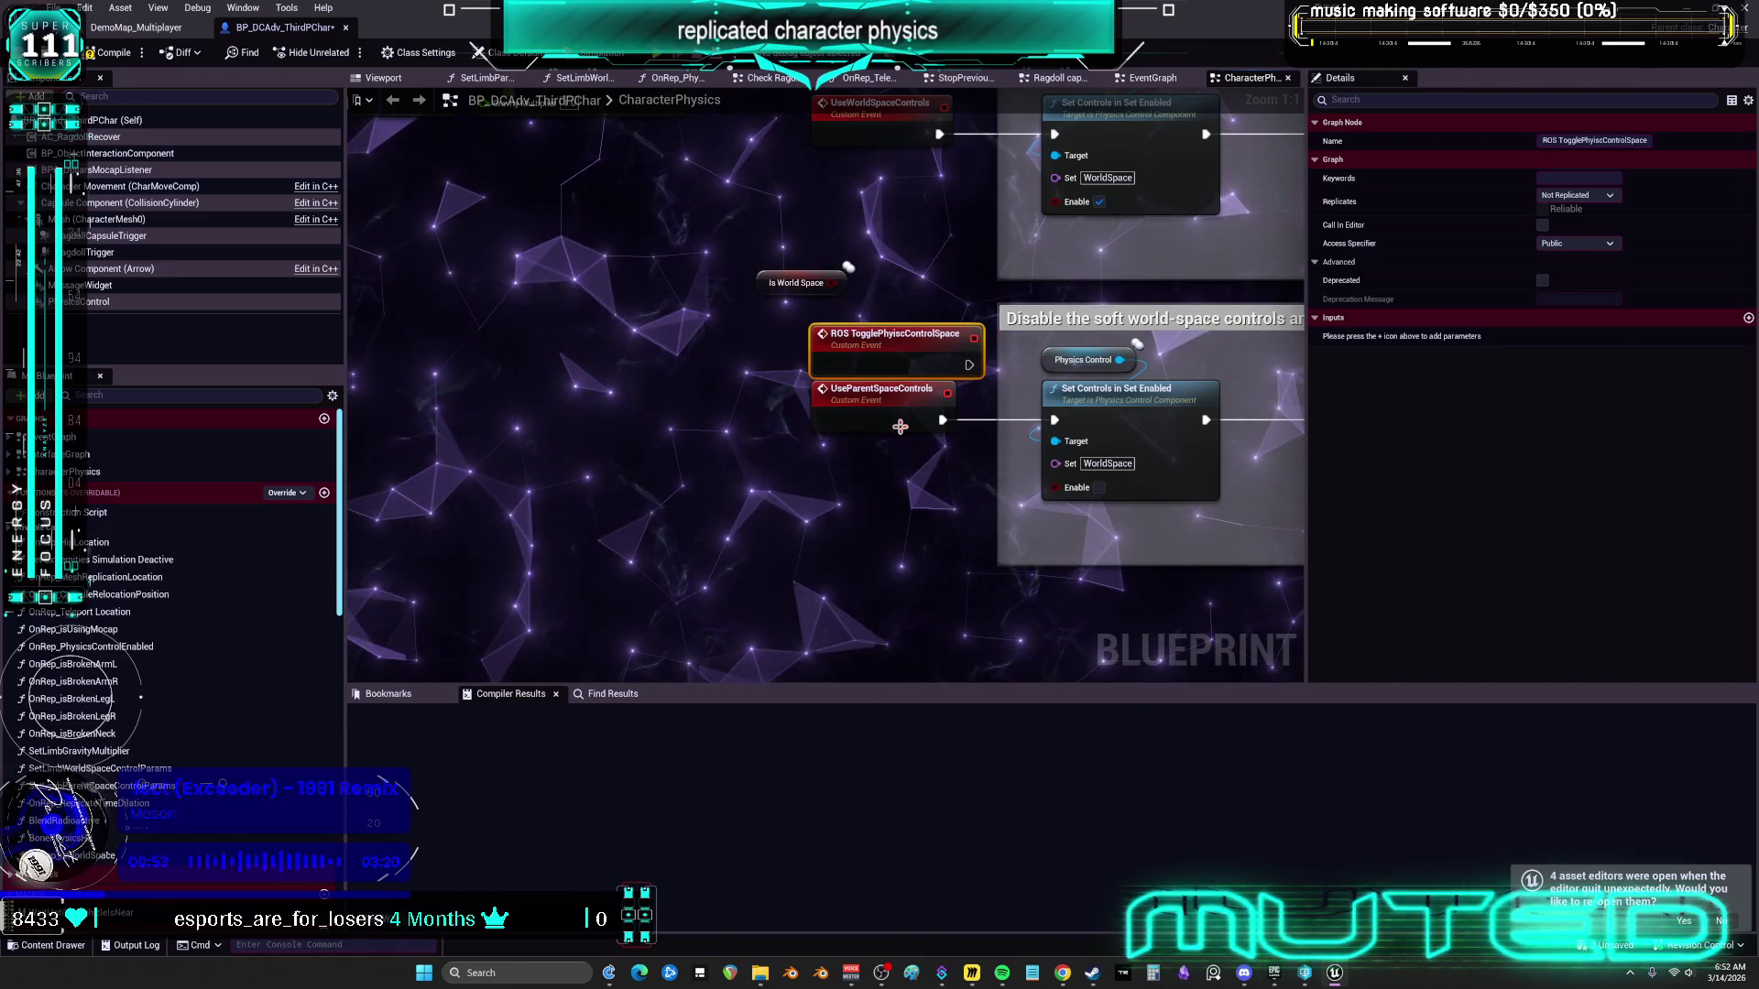
double_click(835, 335)
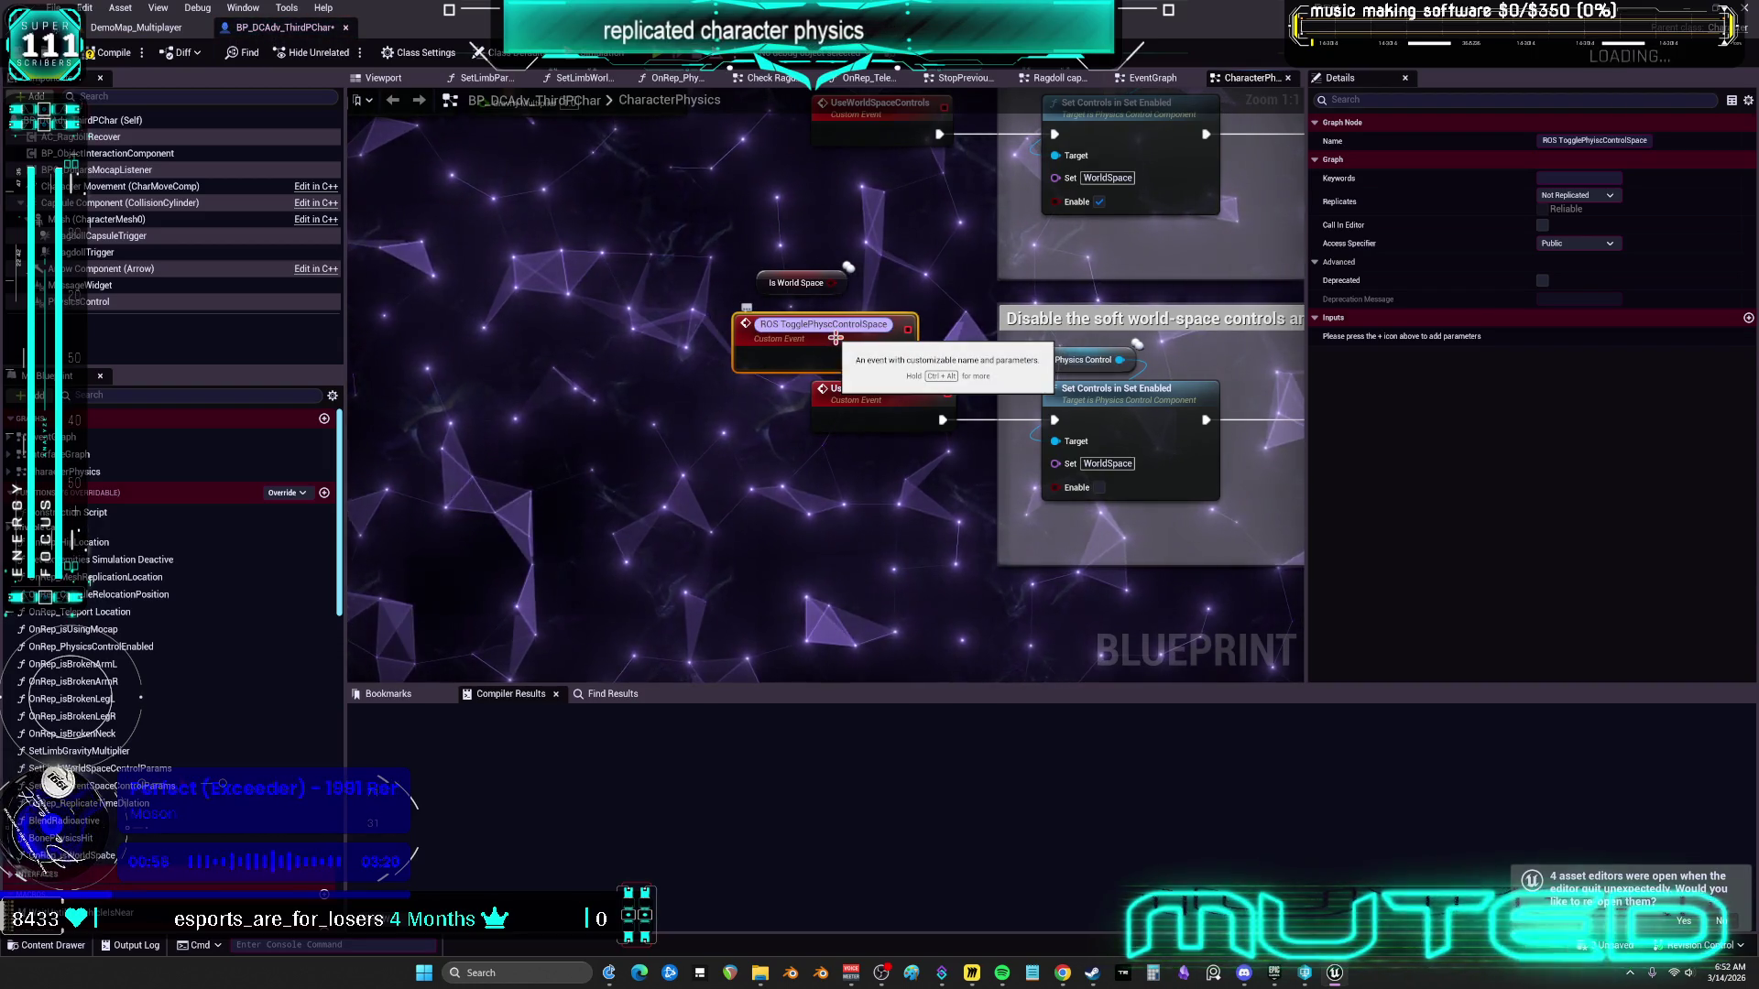
type("i")
key("Return")
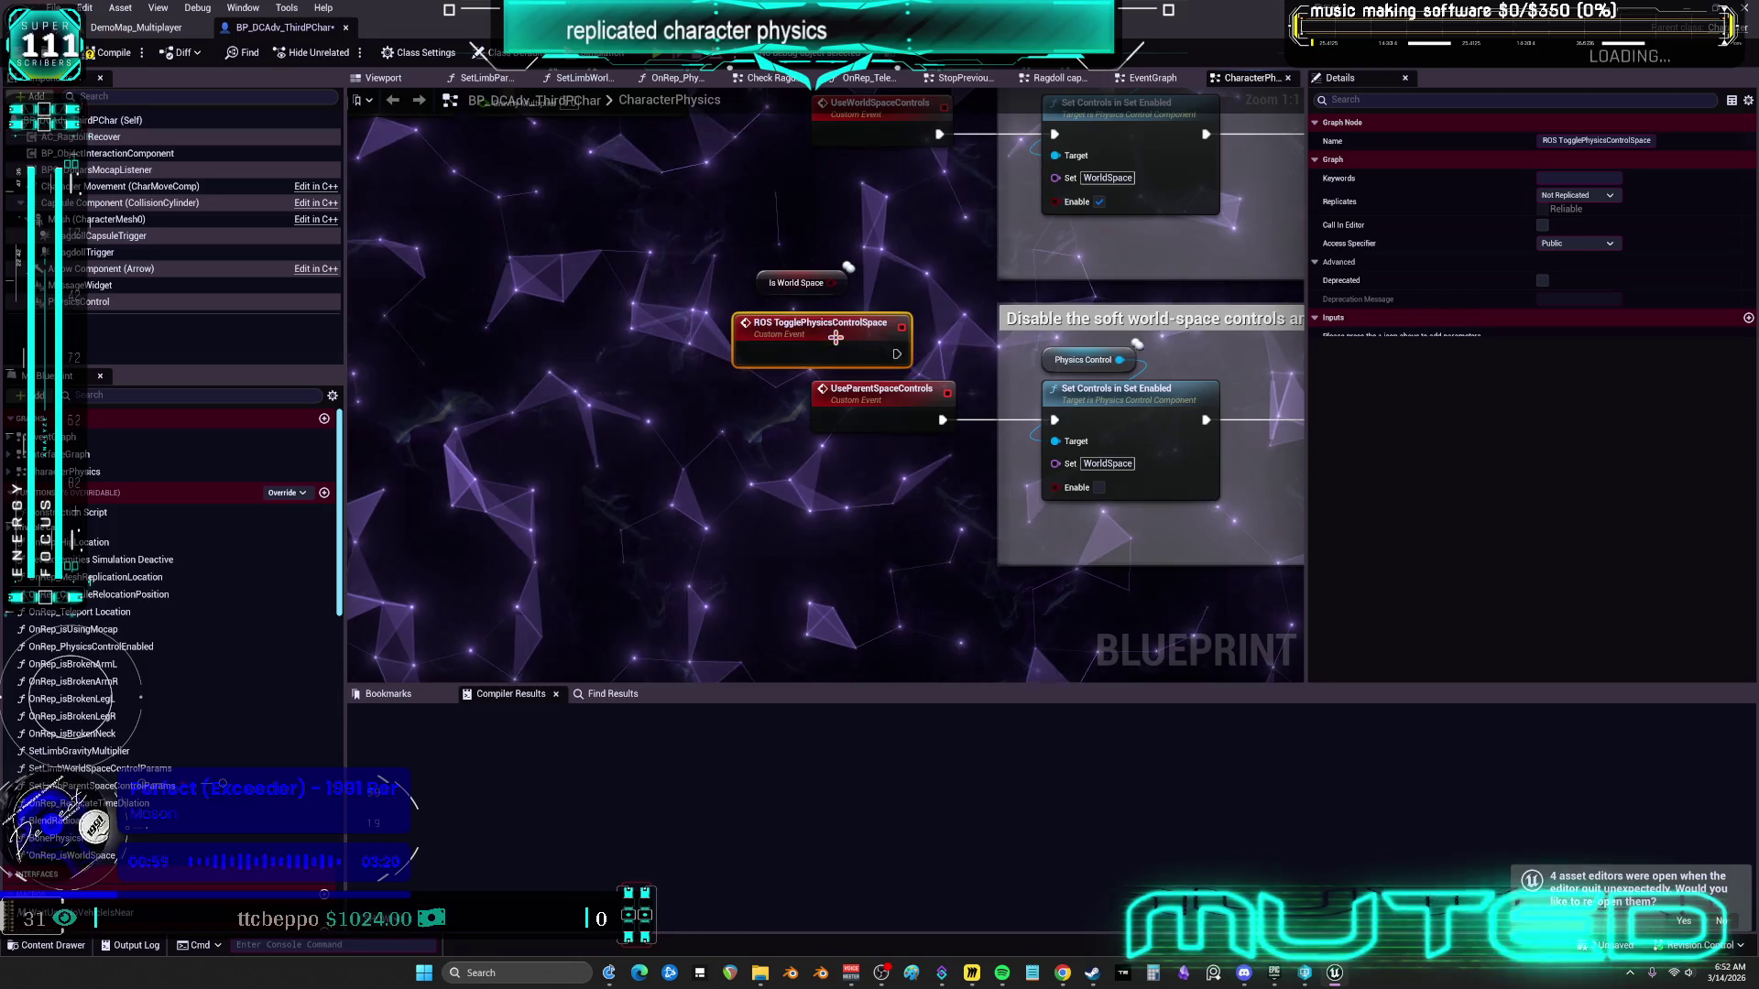
left_click_drag(632, 277, 632, 189)
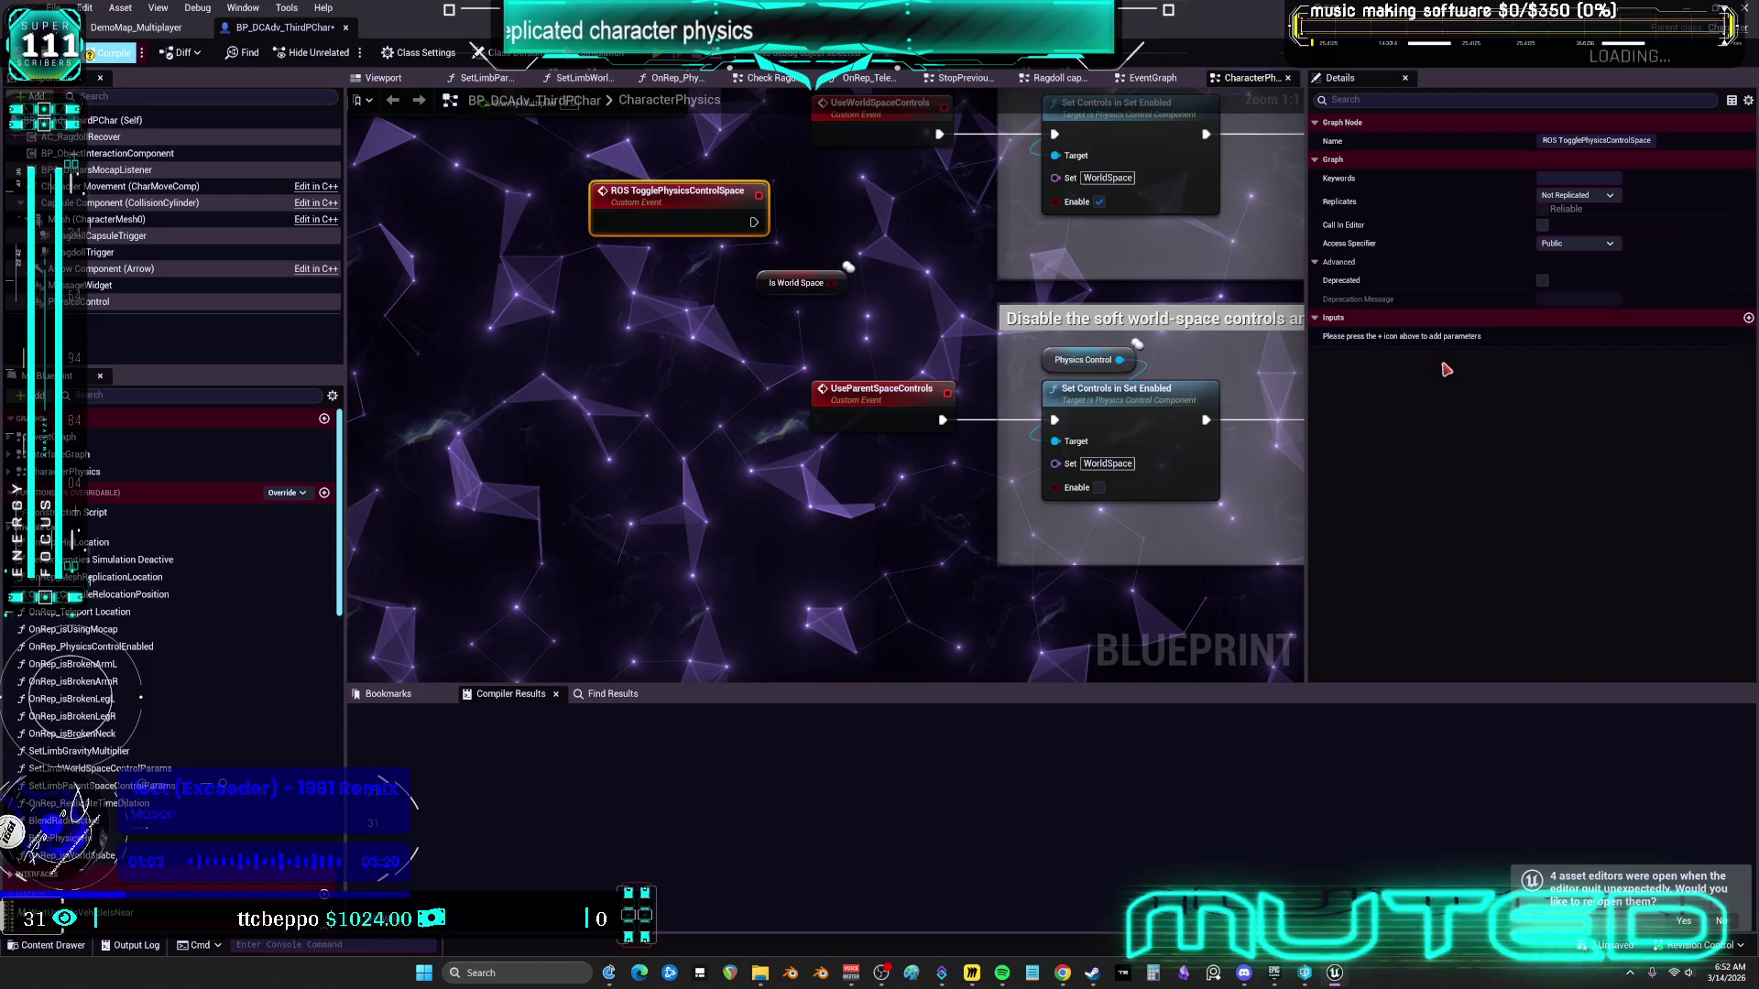
Give the event a Boolean input isWorldControls and add a SET w/ Notify for Is World Space
left_click(1747, 320)
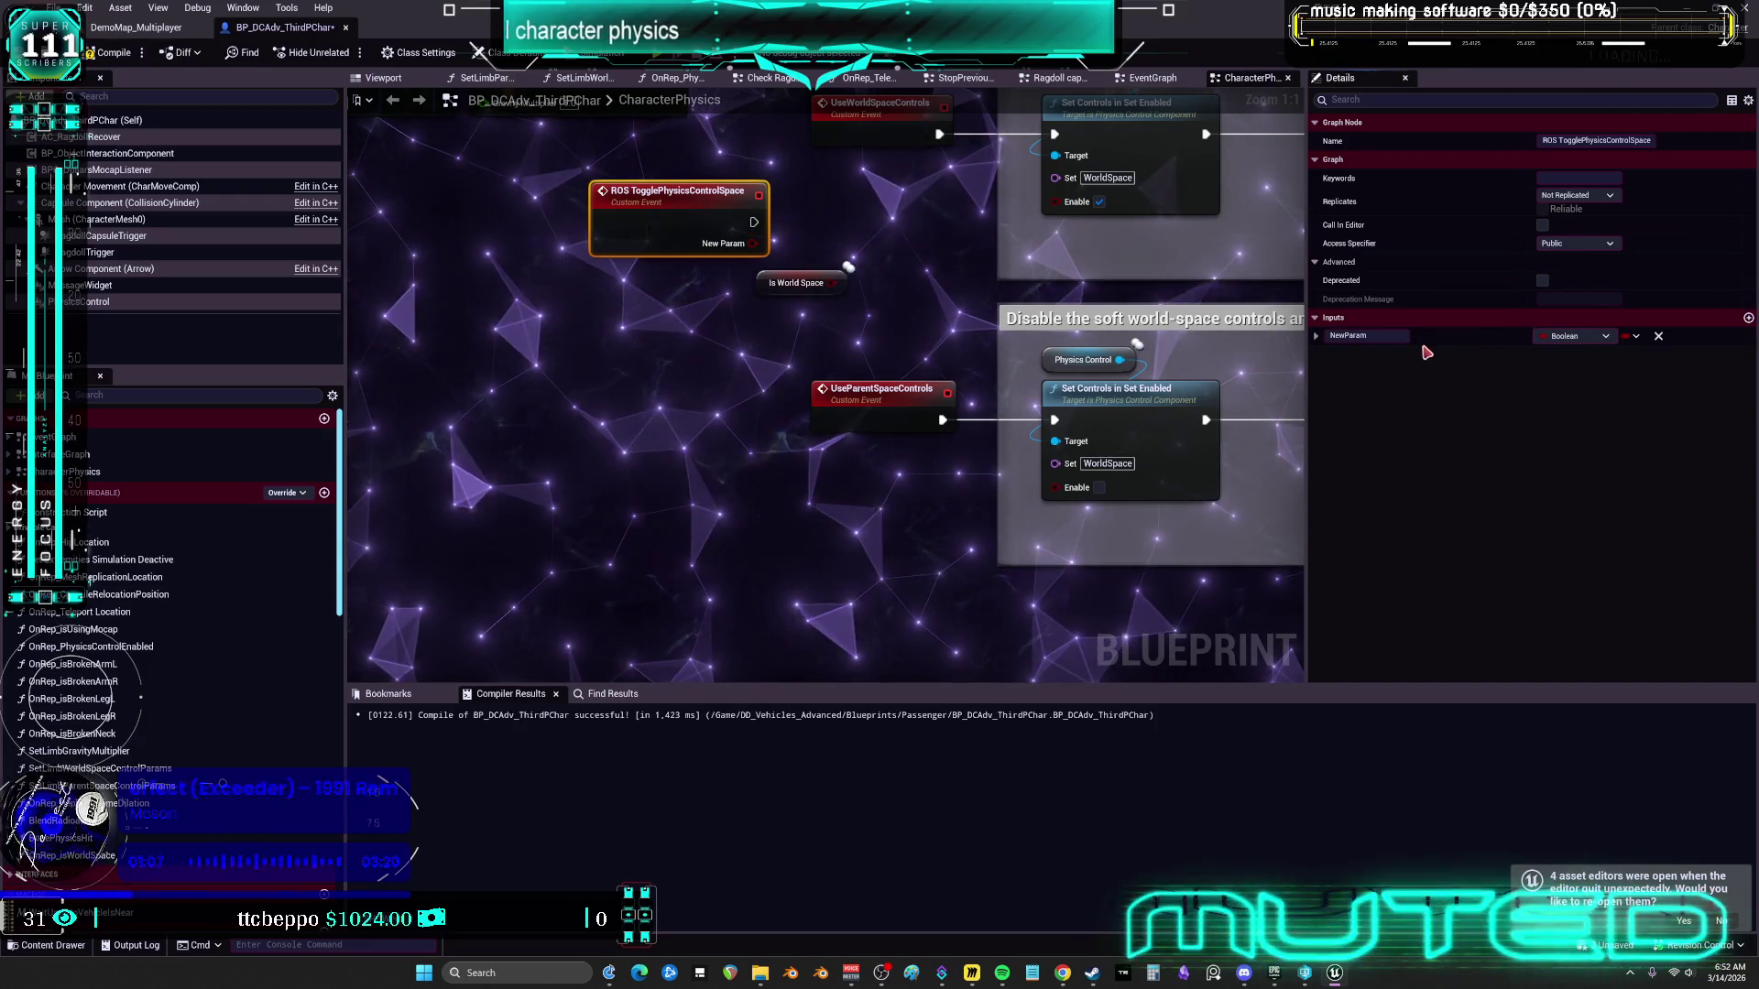
type("isWo")
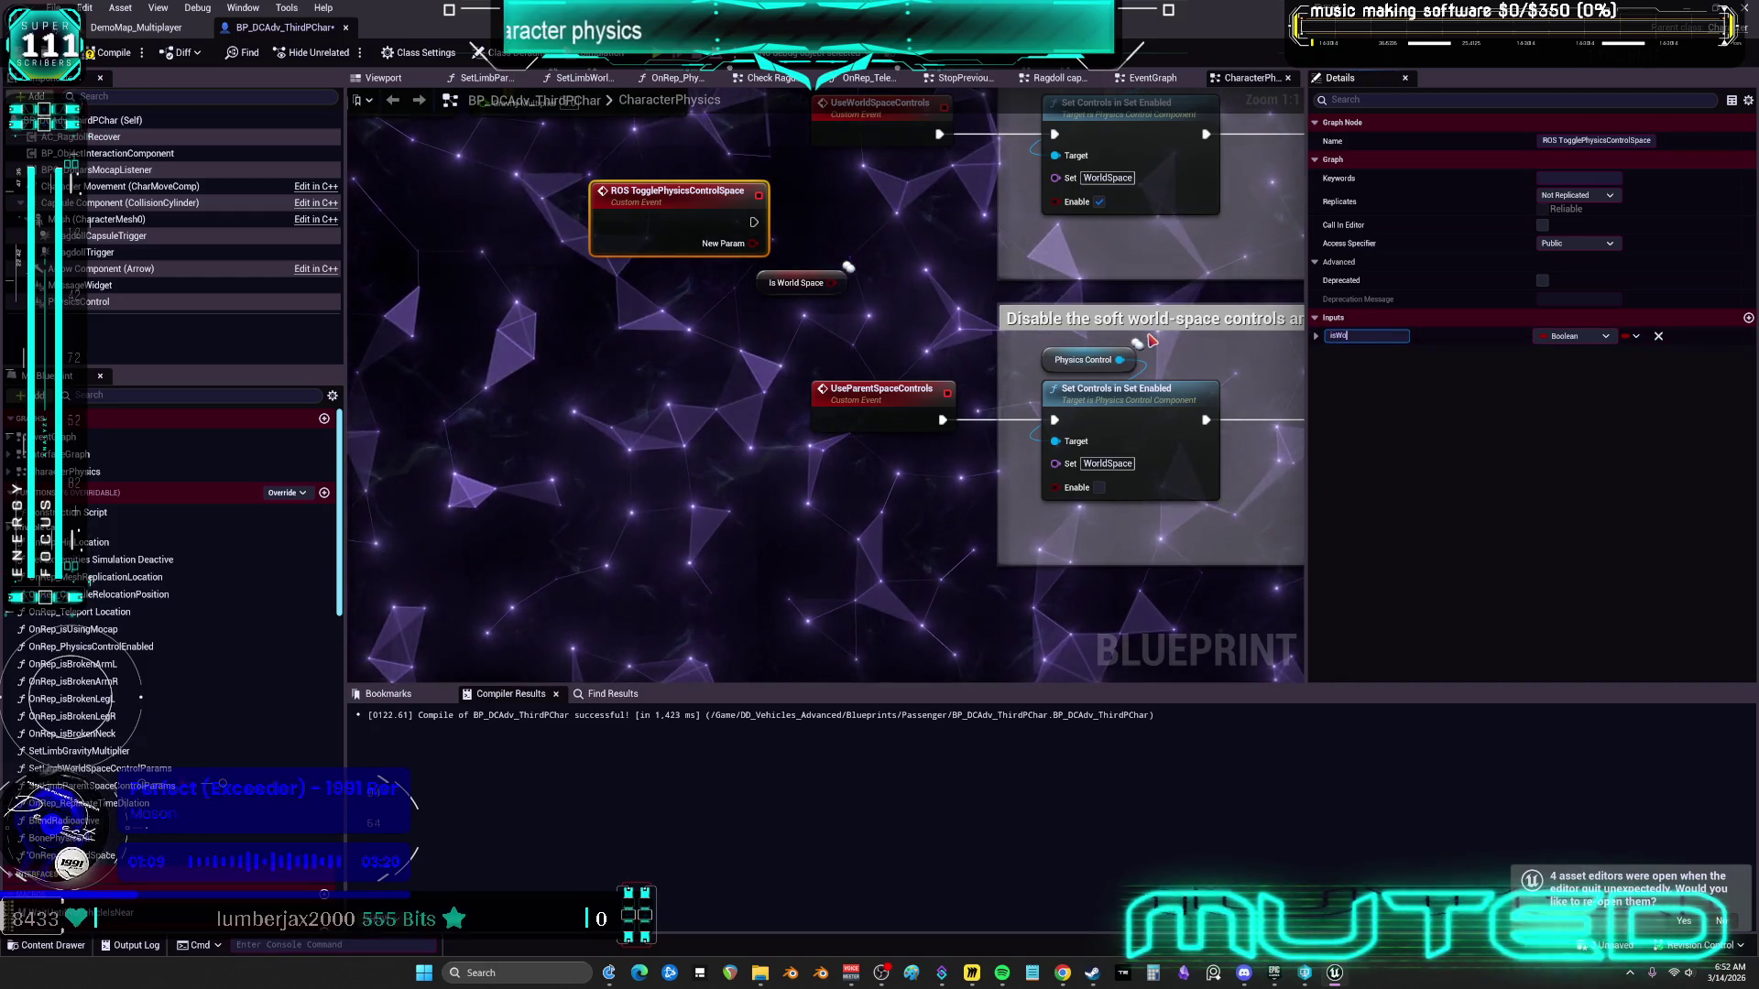
type("rldSontrols")
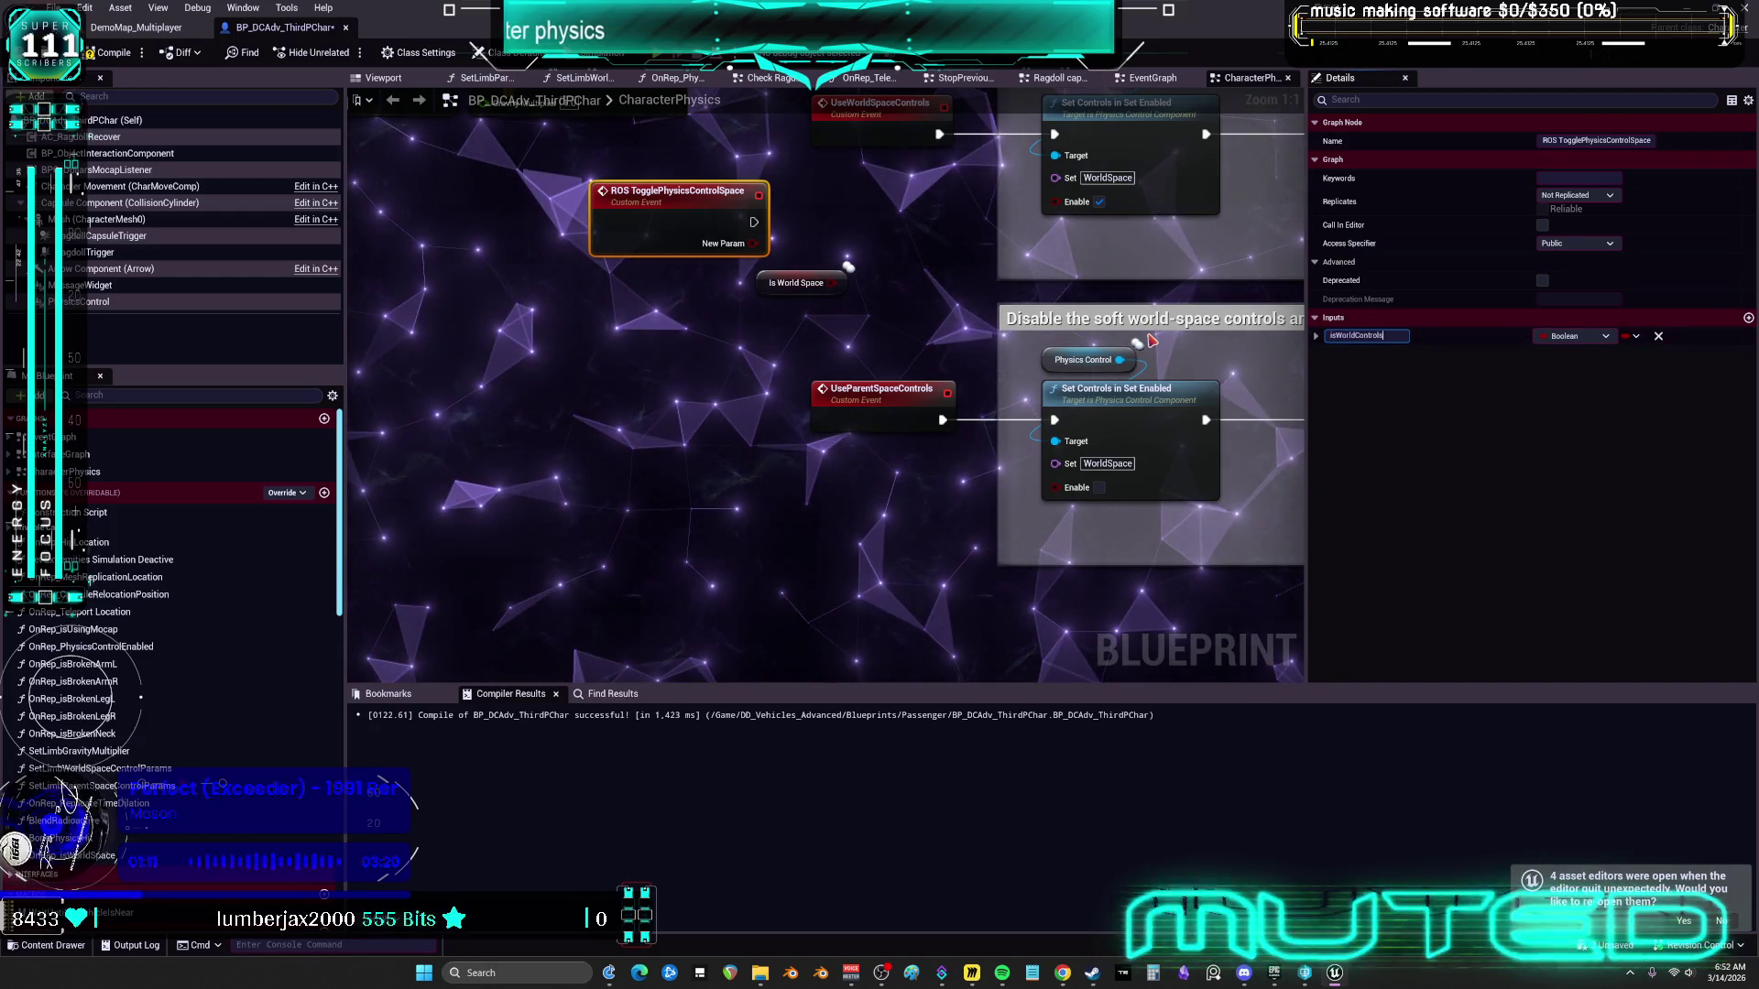
key("Return")
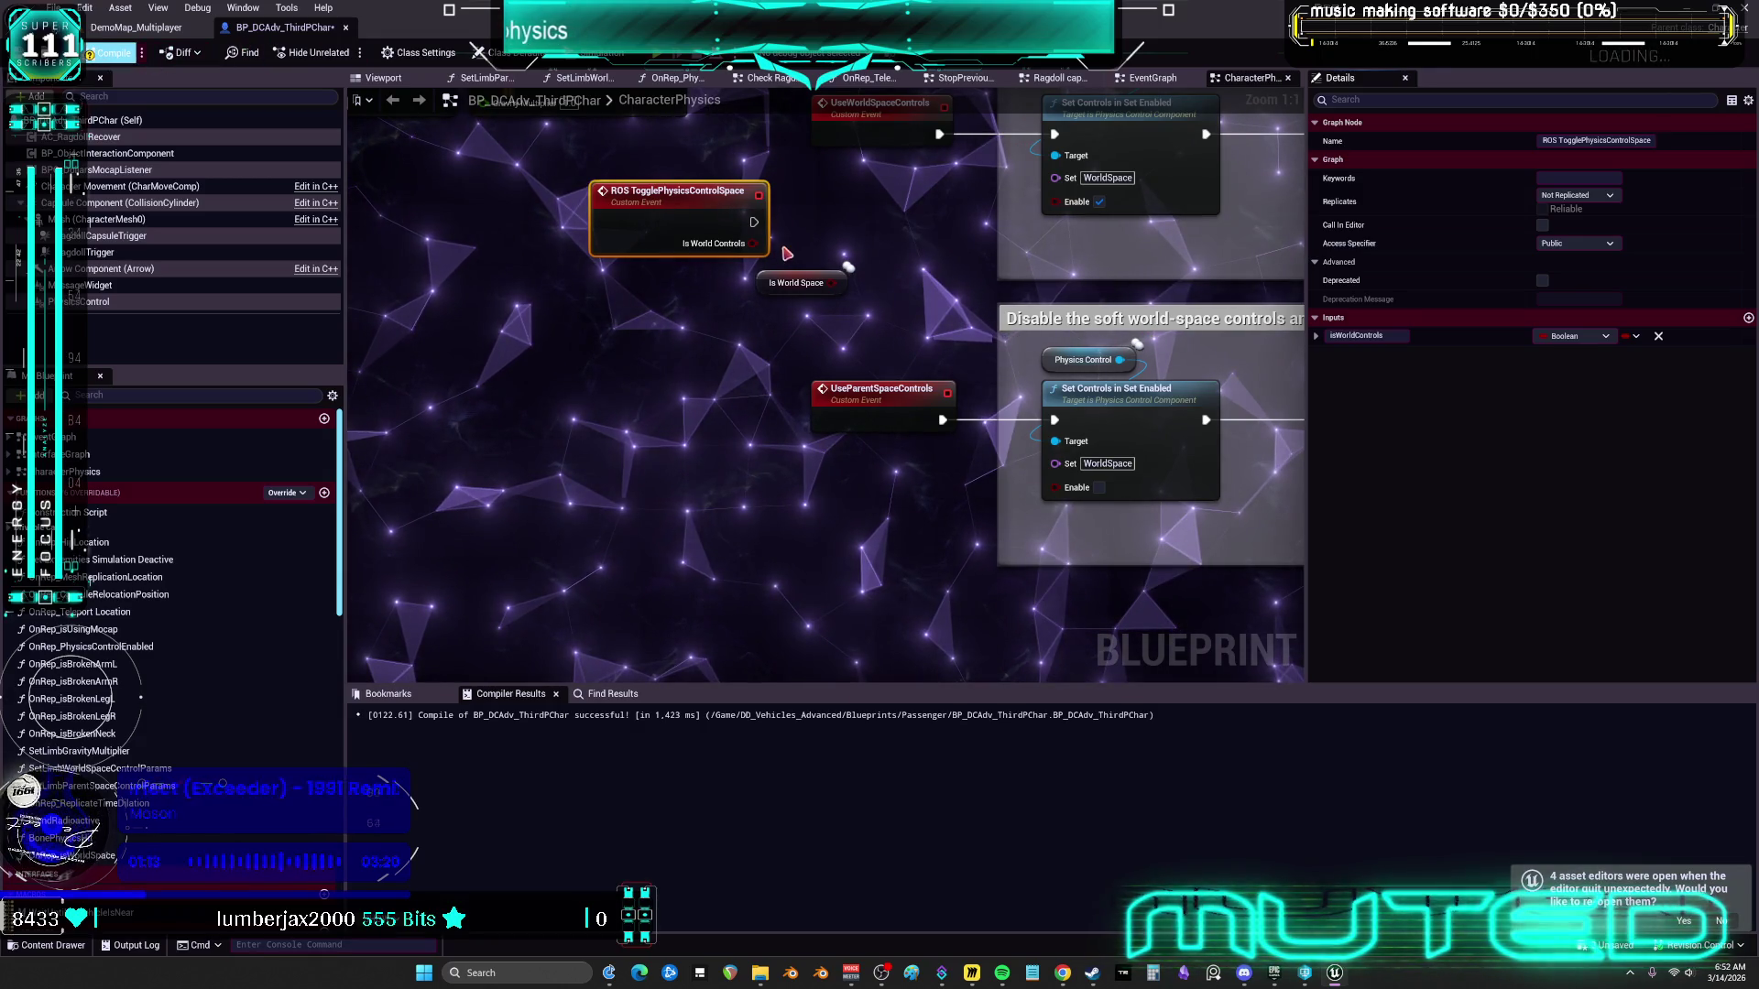
left_click_drag(850, 149, 868, 240)
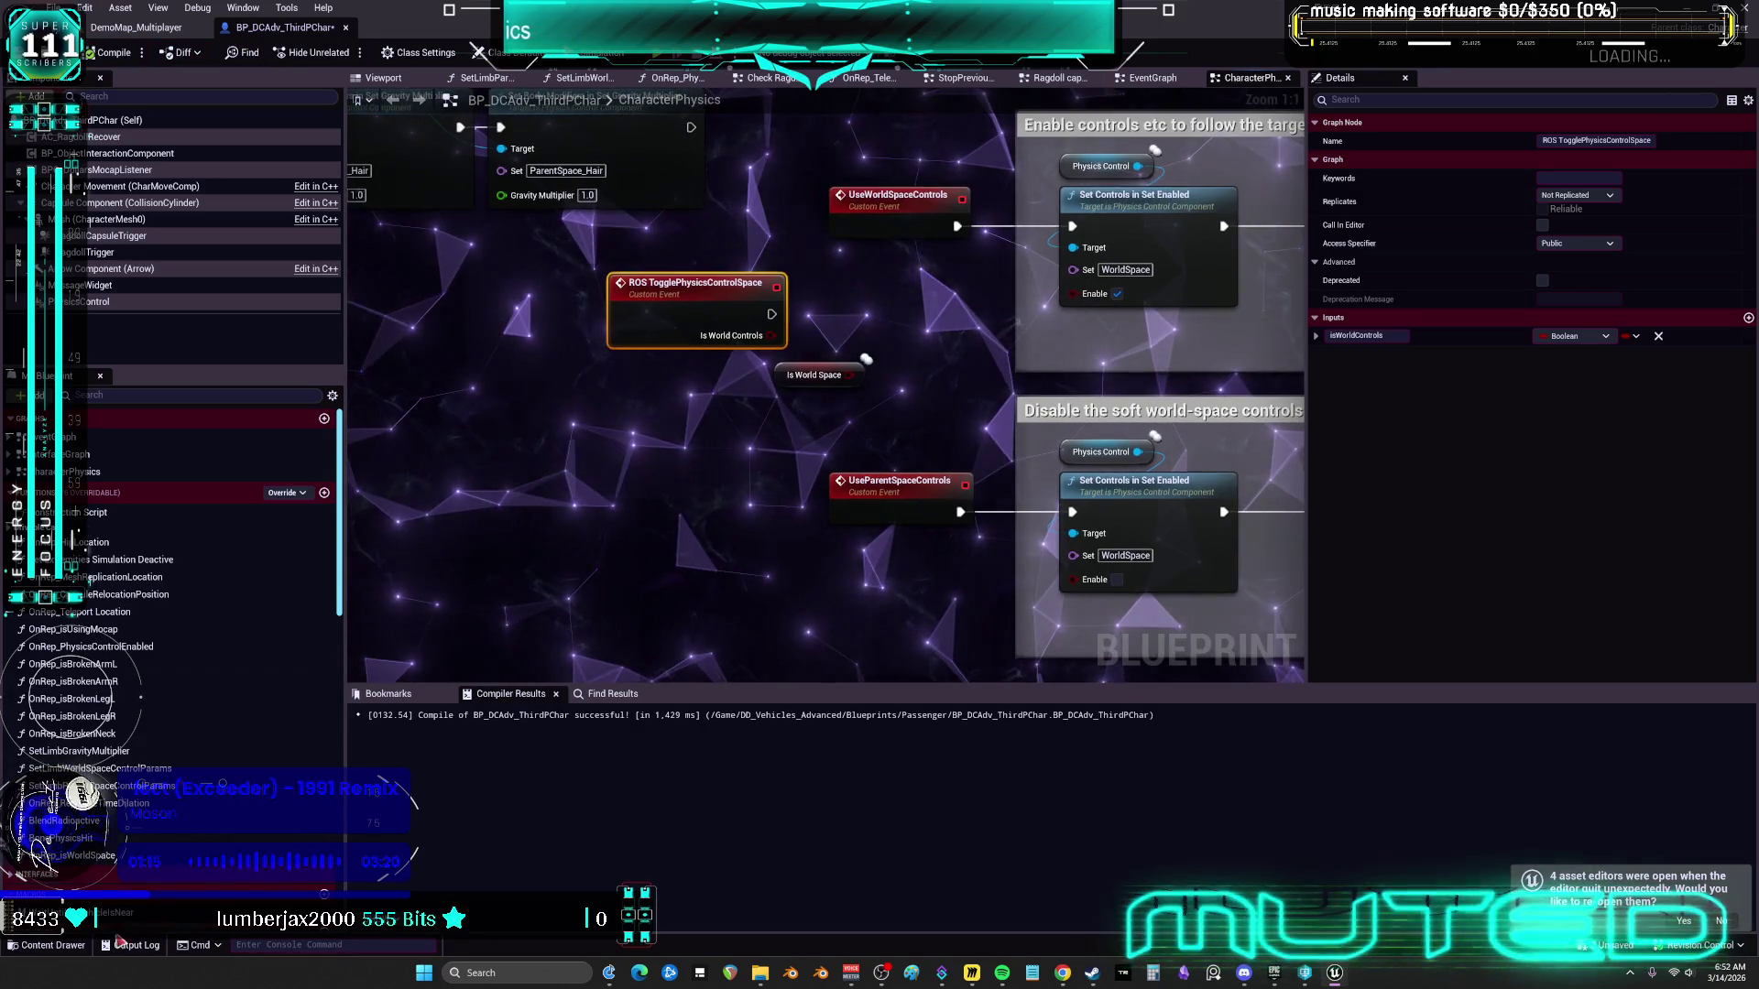
scroll(117, 784, "down", 4)
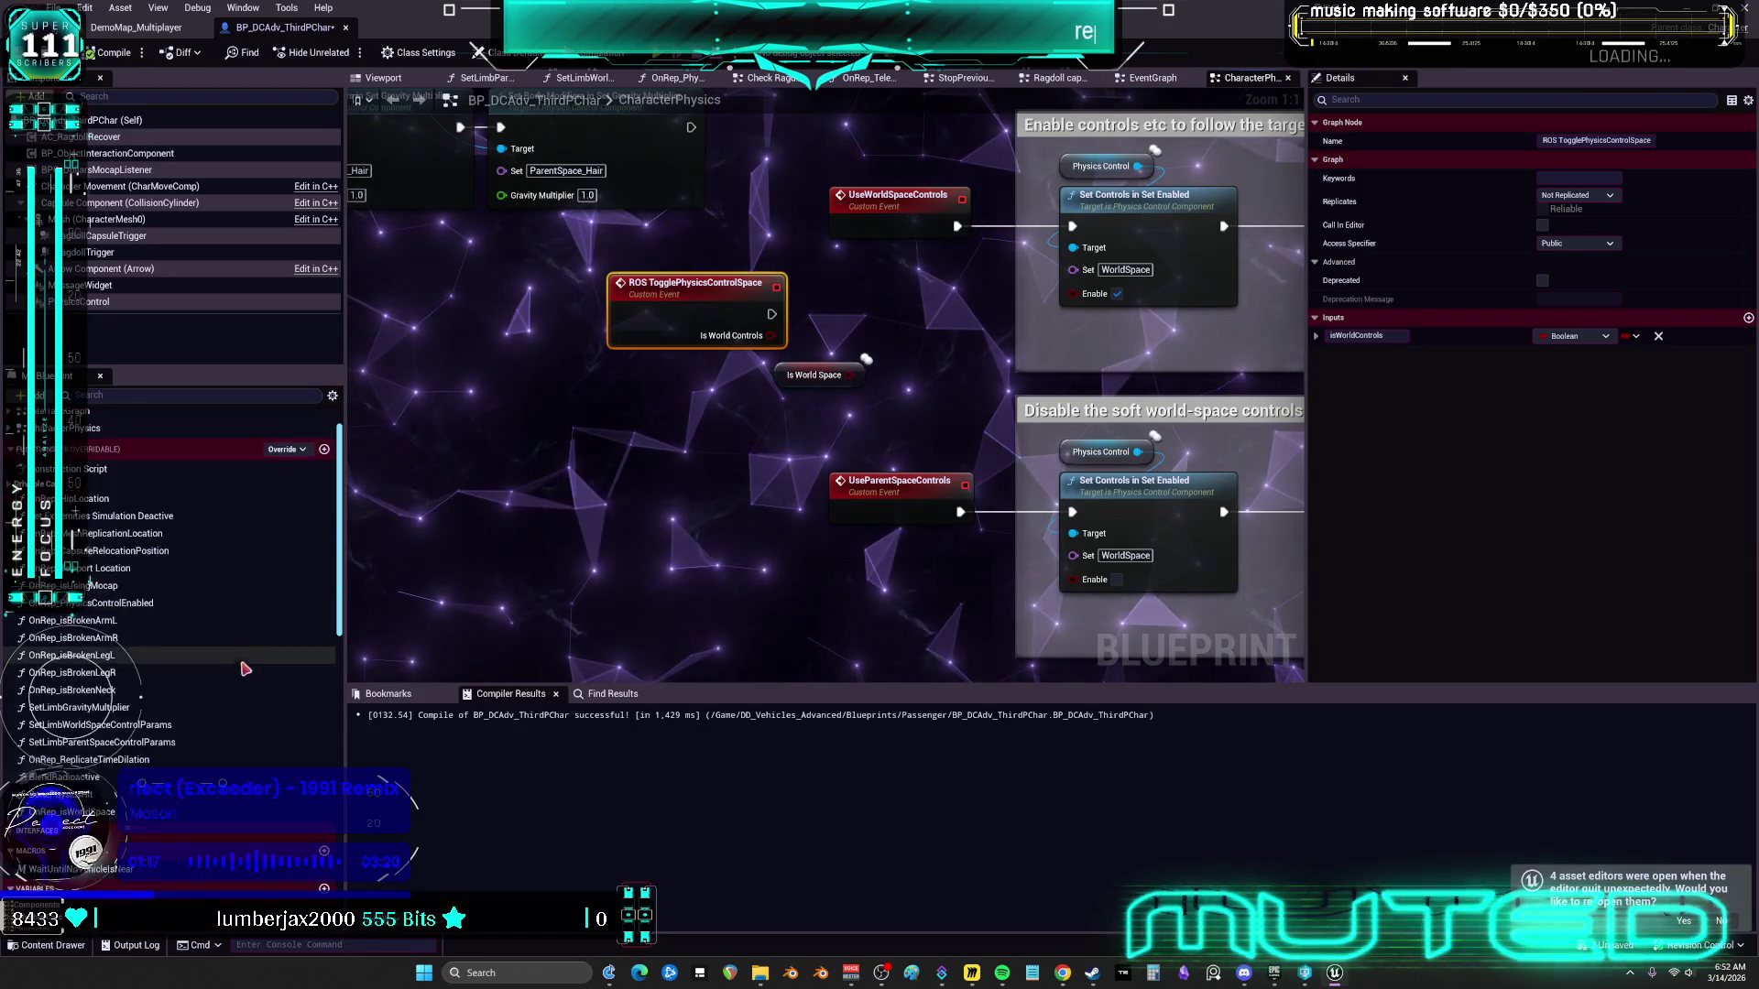
scroll(117, 784, "down", 10)
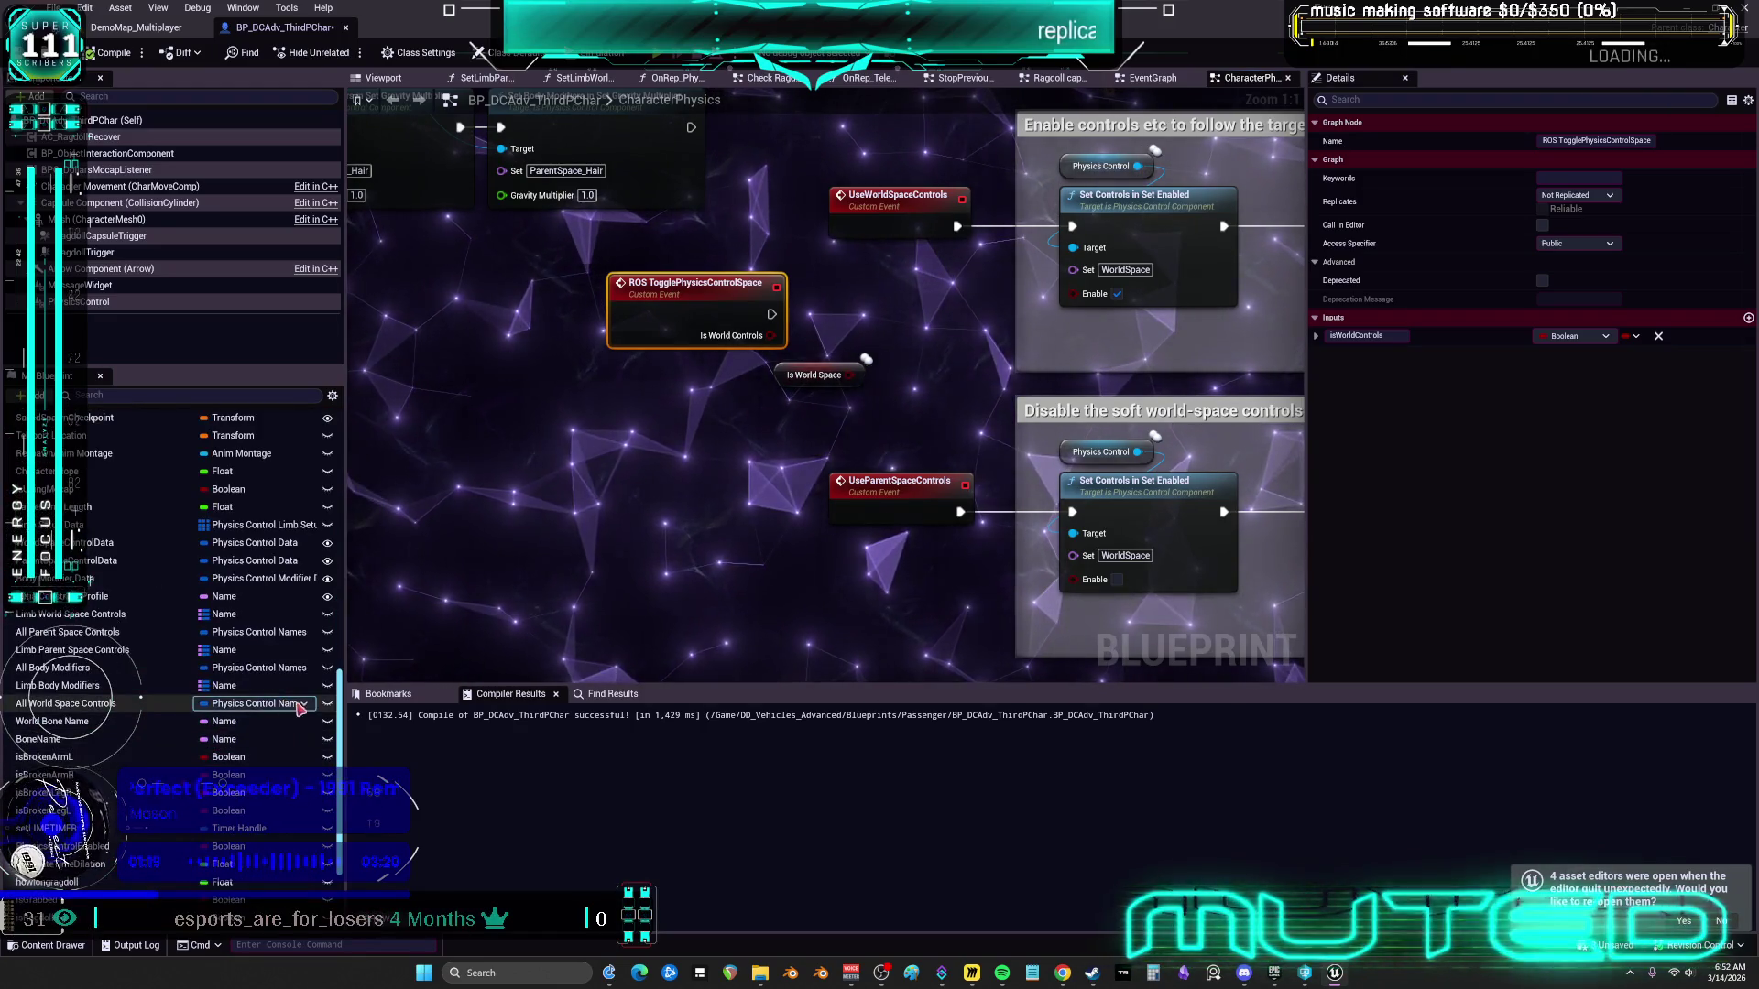
left_click(50, 840)
Wire the event exec and Is World Controls into SET w/ Notify Is World Space, deleting the unused getter
mouse_move(51, 840)
left_mouse_down()
mouse_move(865, 316)
mouse_move(871, 346)
left_mouse_up()
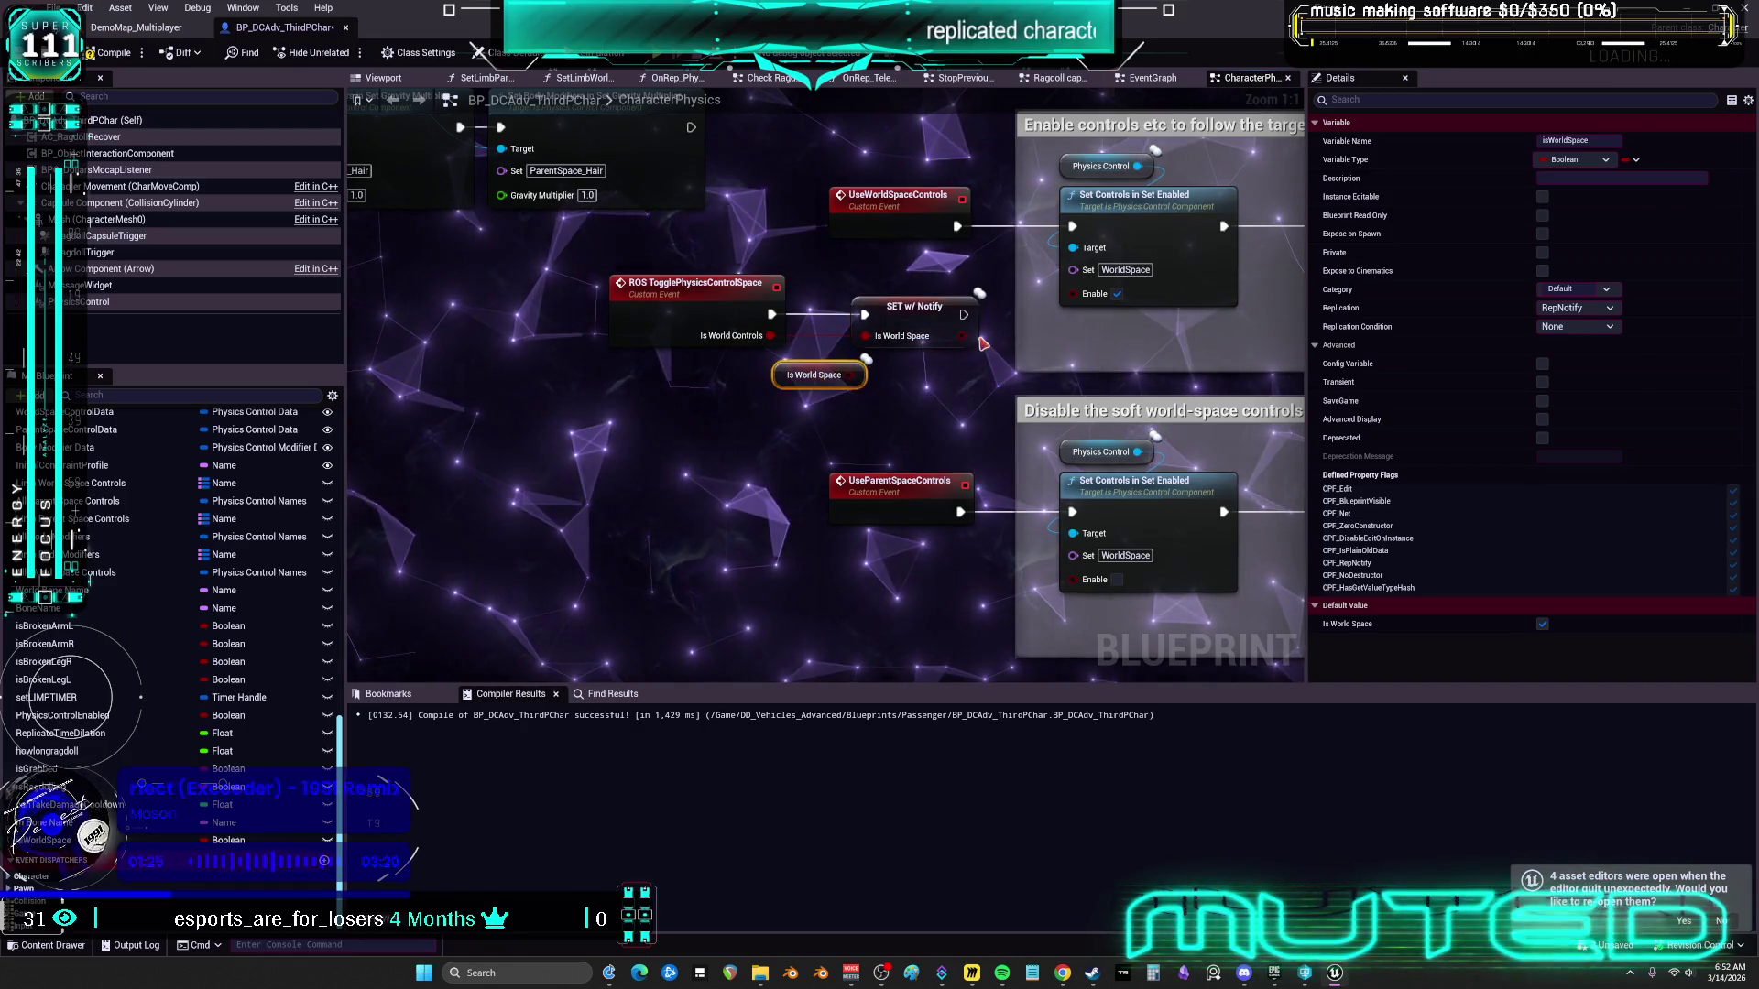
key("Delete")
scroll(562, 388, "down", 4)
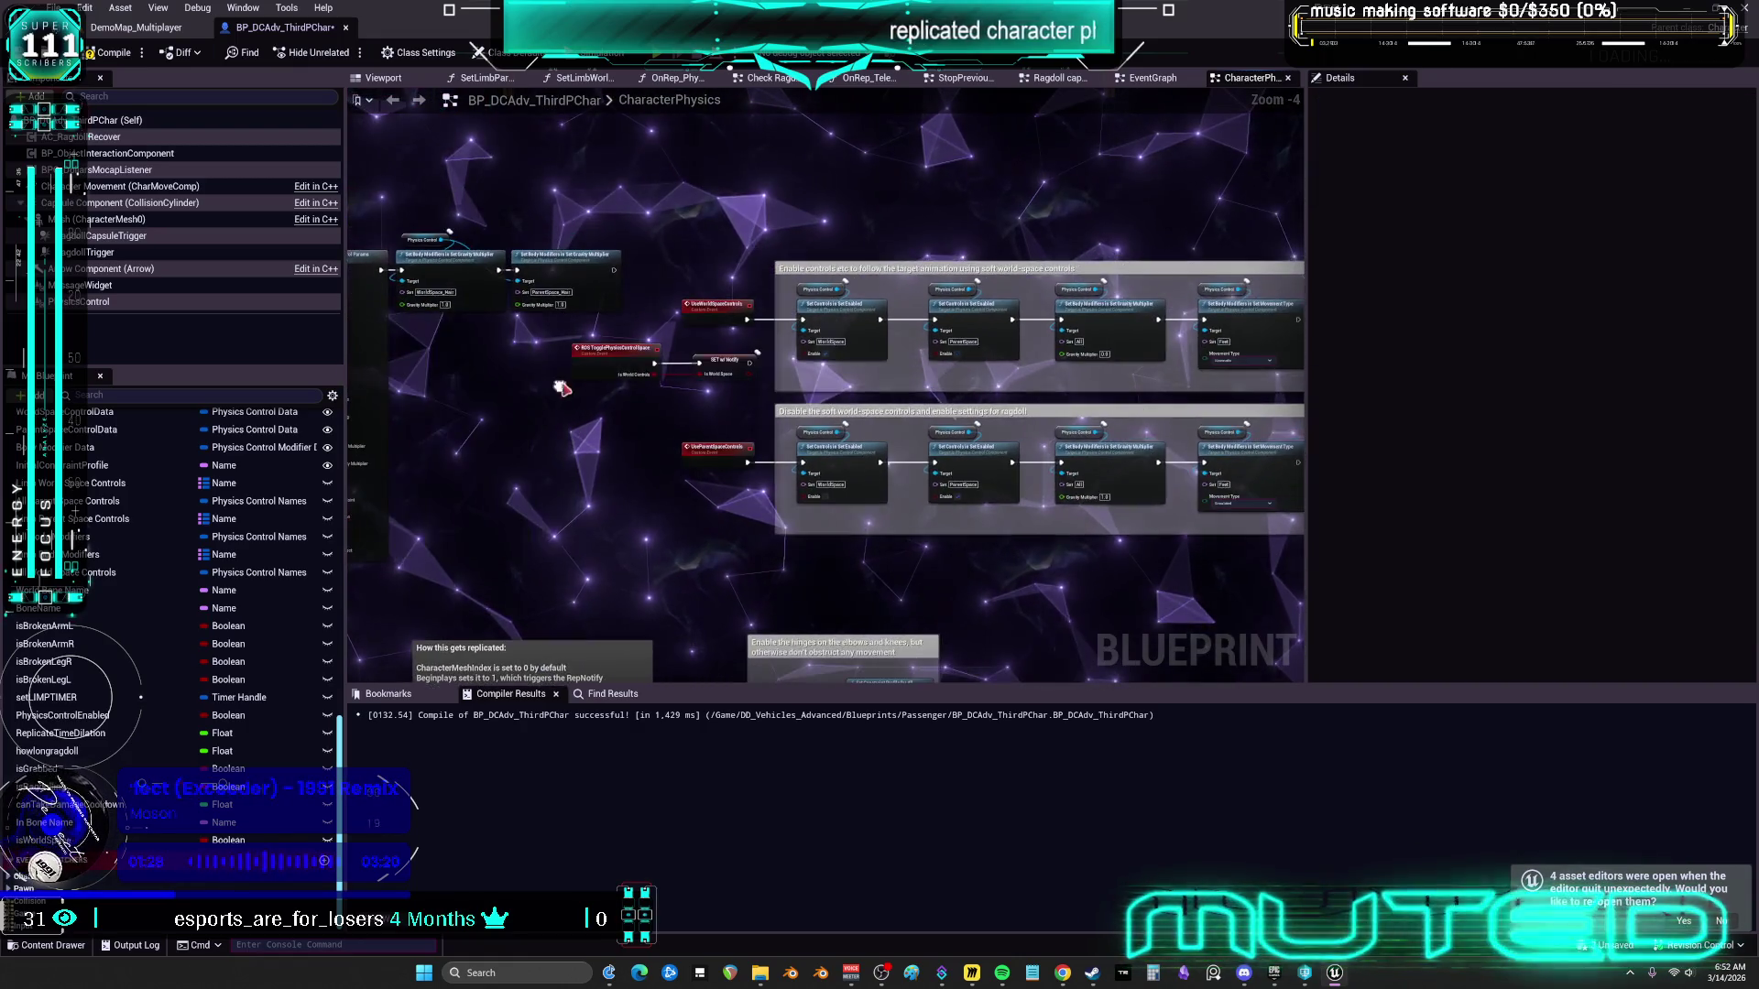
Select both control comment groups together with the UseParentSpaceControls event
left_click_drag(1044, 605, 449, 247)
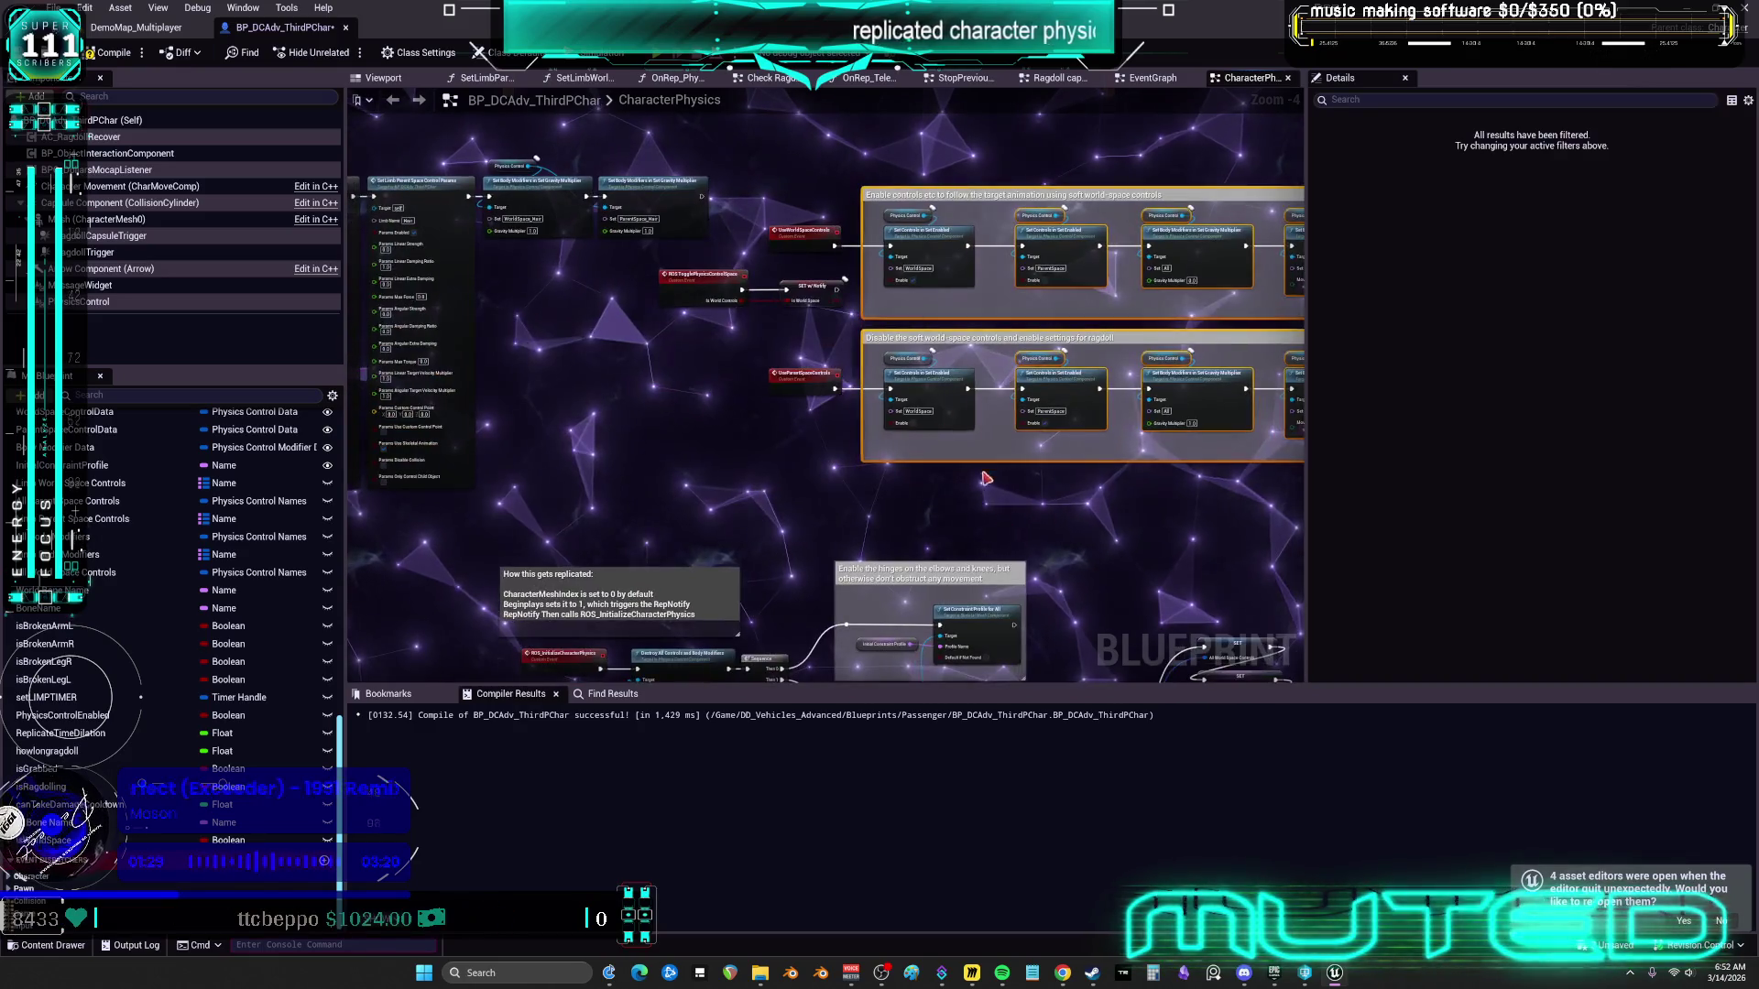
left_click(803, 379, "ctrl")
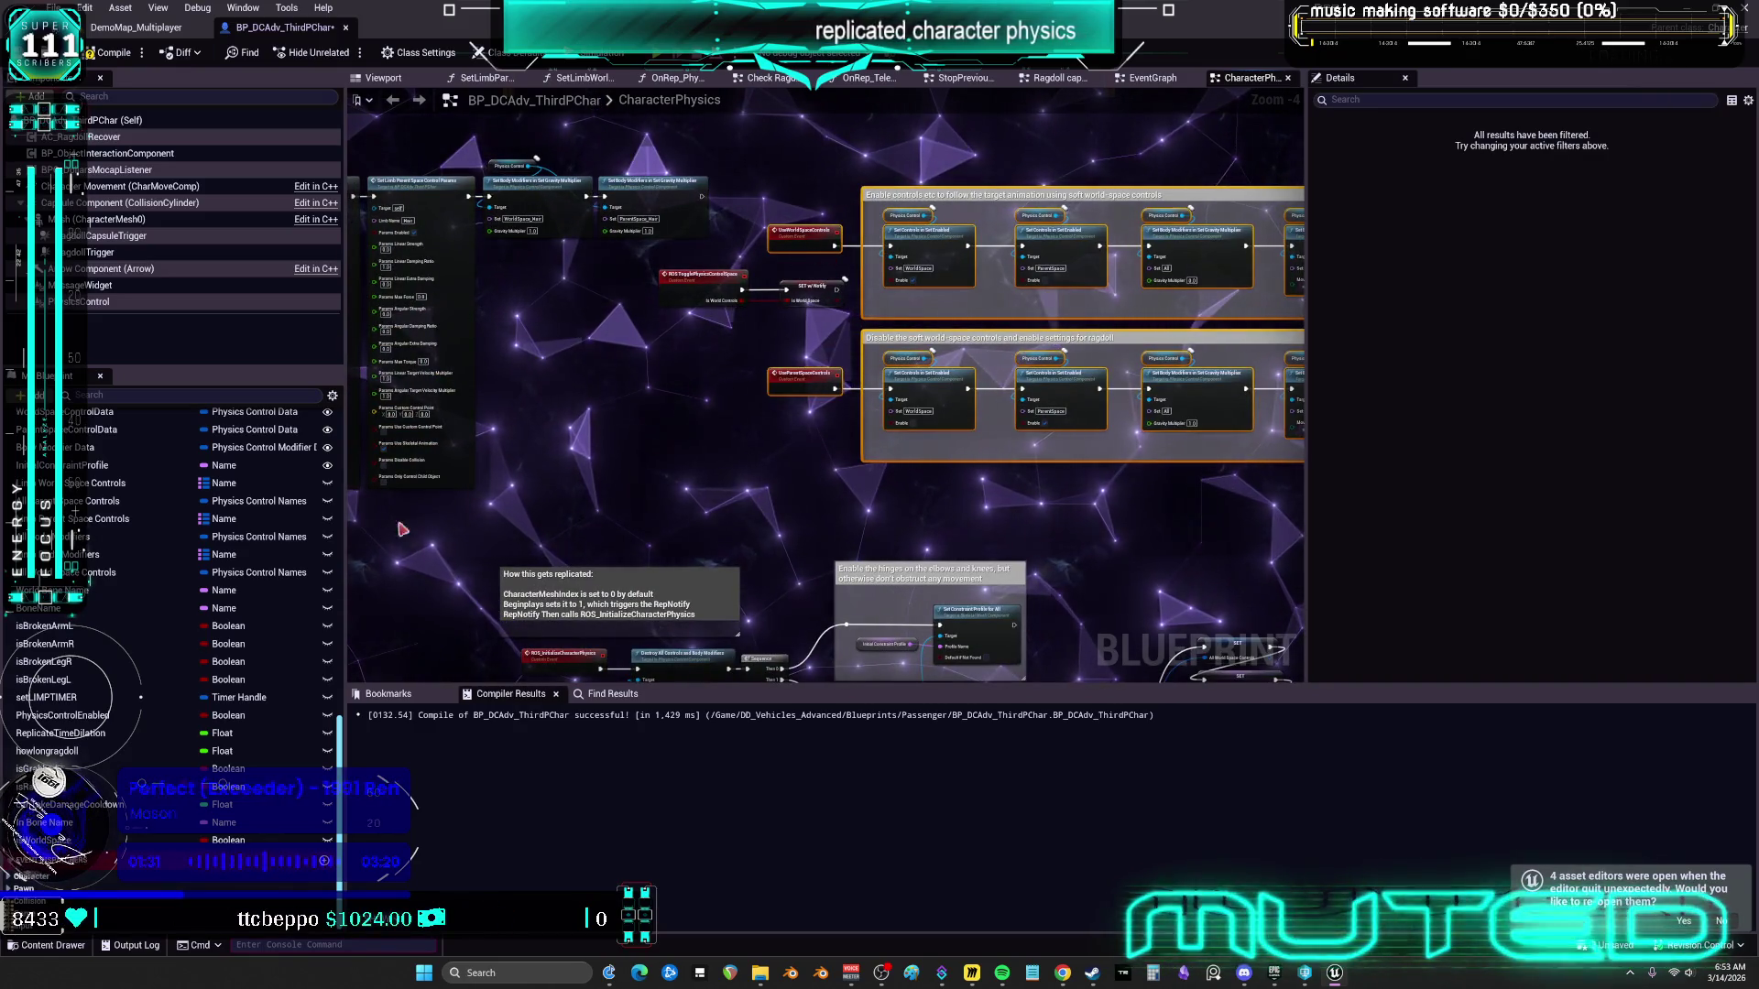
scroll(203, 519, "up", 6)
scroll(204, 518, "up", 3)
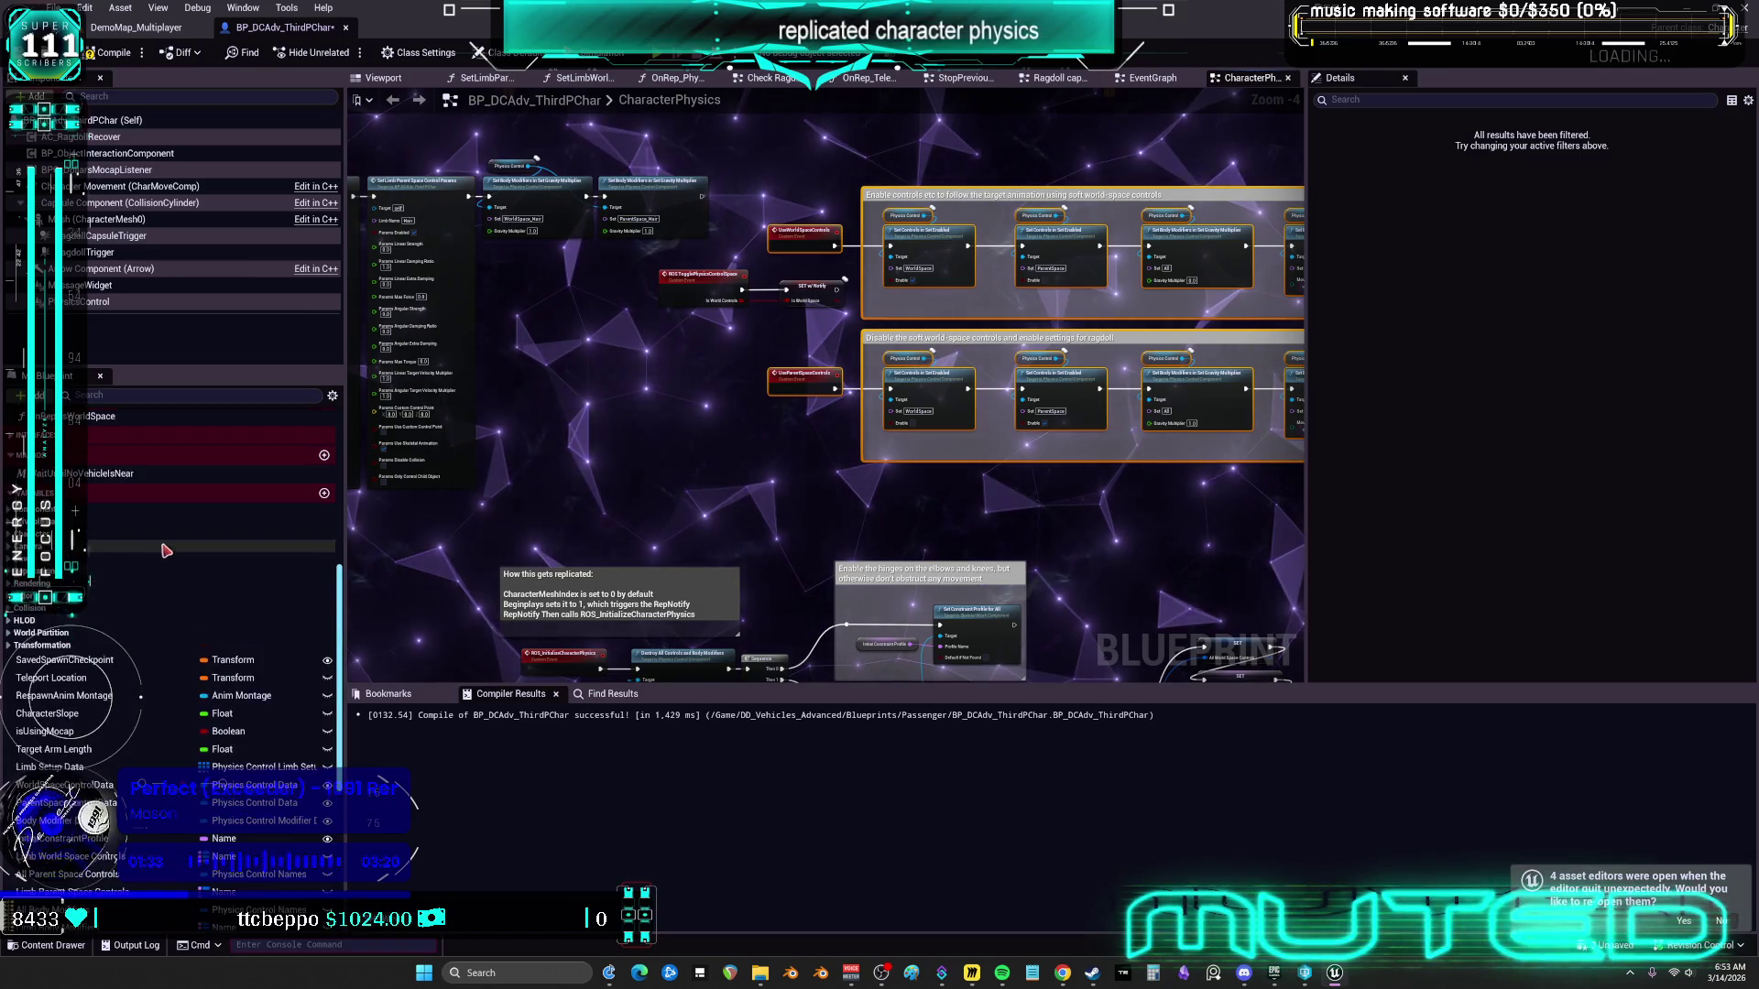
In OnRep_isWorldSpace, connect the function entry to the first Set Controls node
double_click(103, 570)
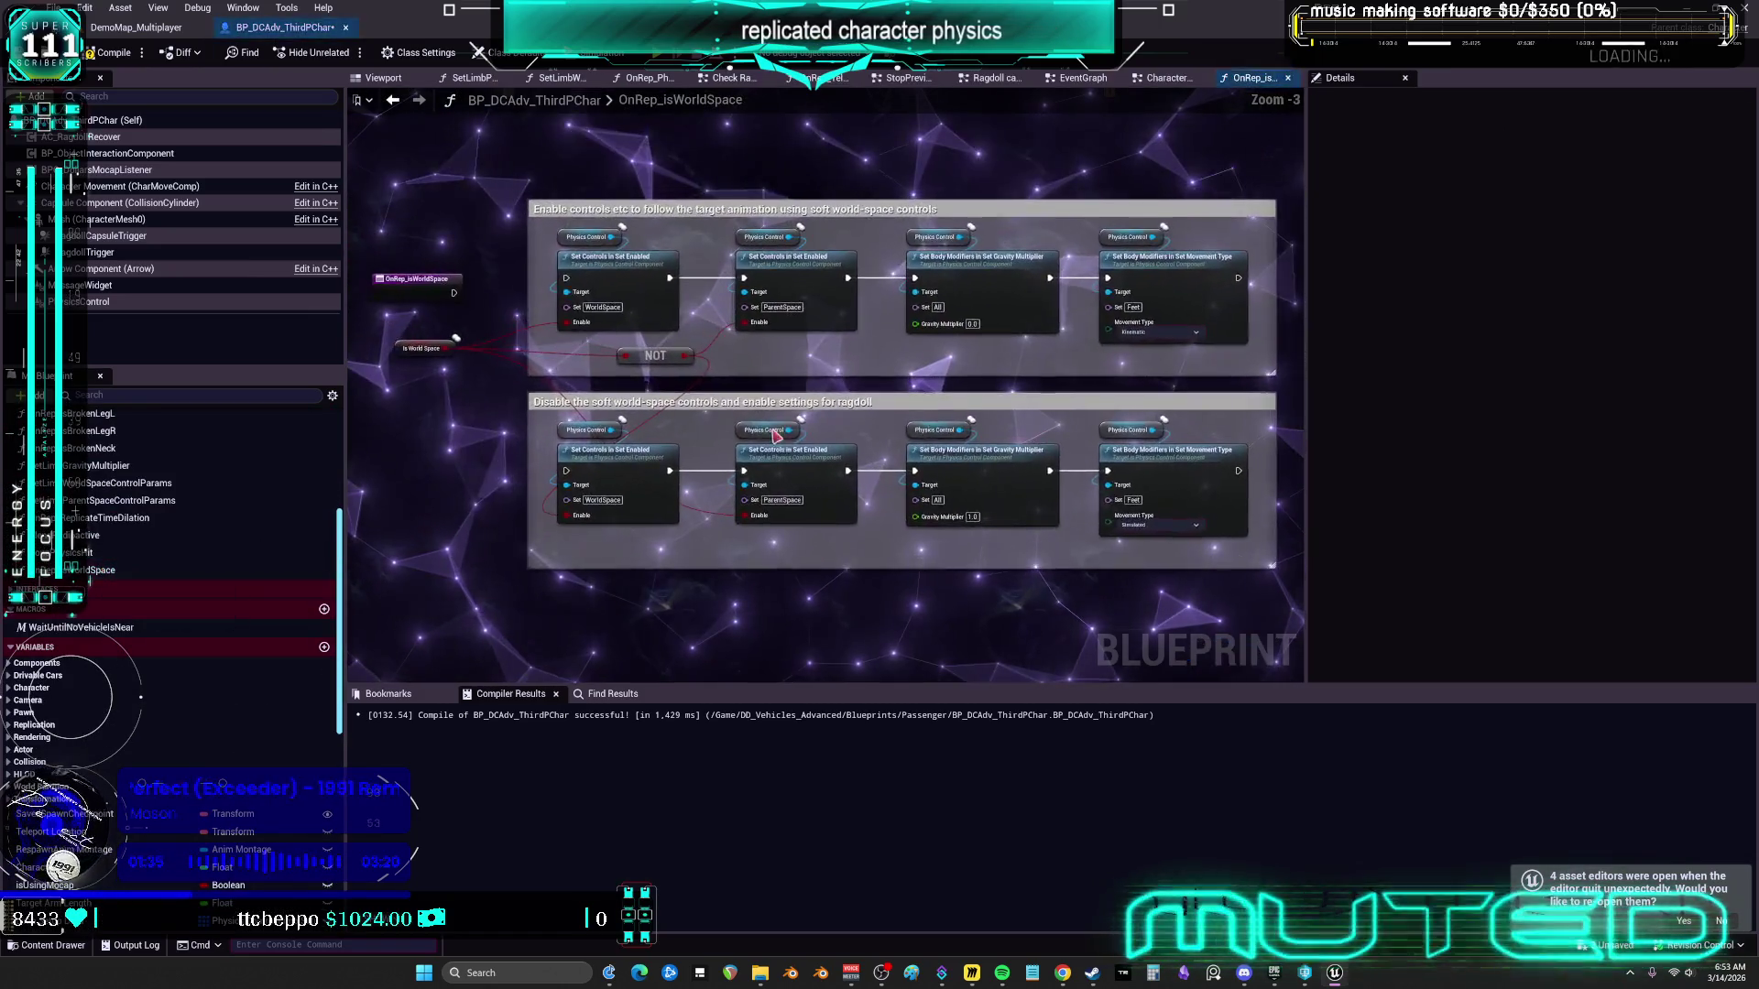
scroll(451, 294, "up", 2)
left_click_drag(583, 279, 594, 270)
left_click_drag(406, 292, 417, 282)
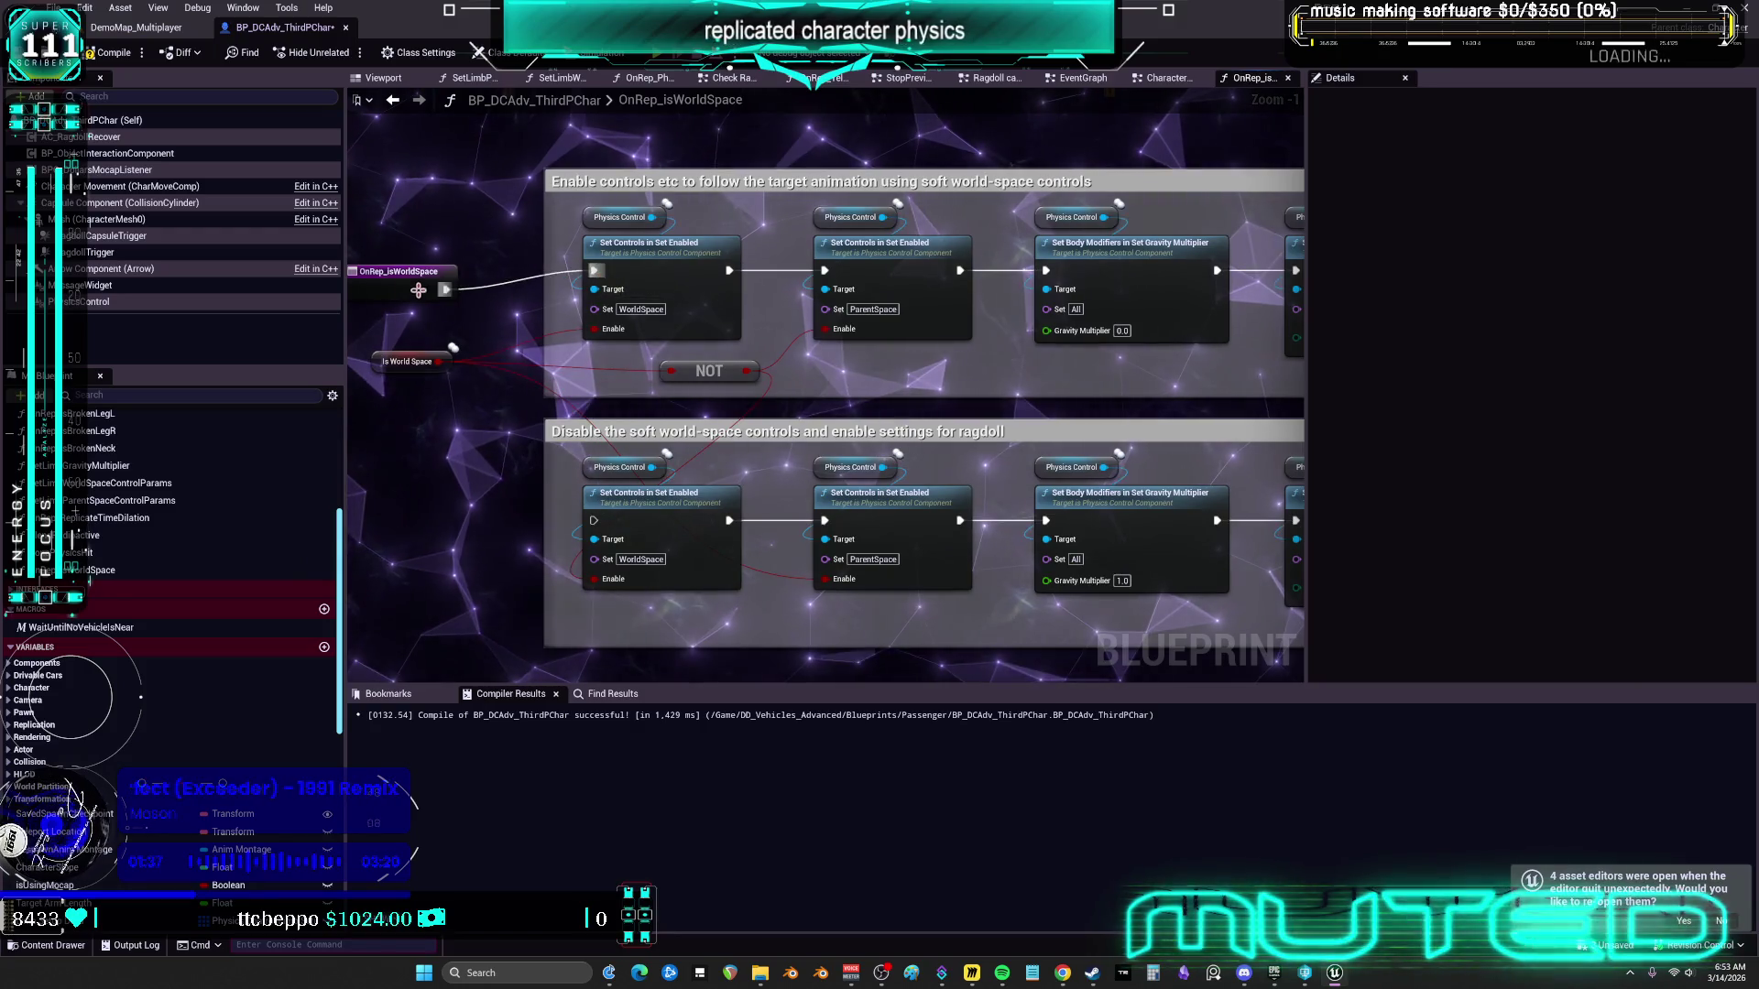
scroll(896, 329, "down", 1)
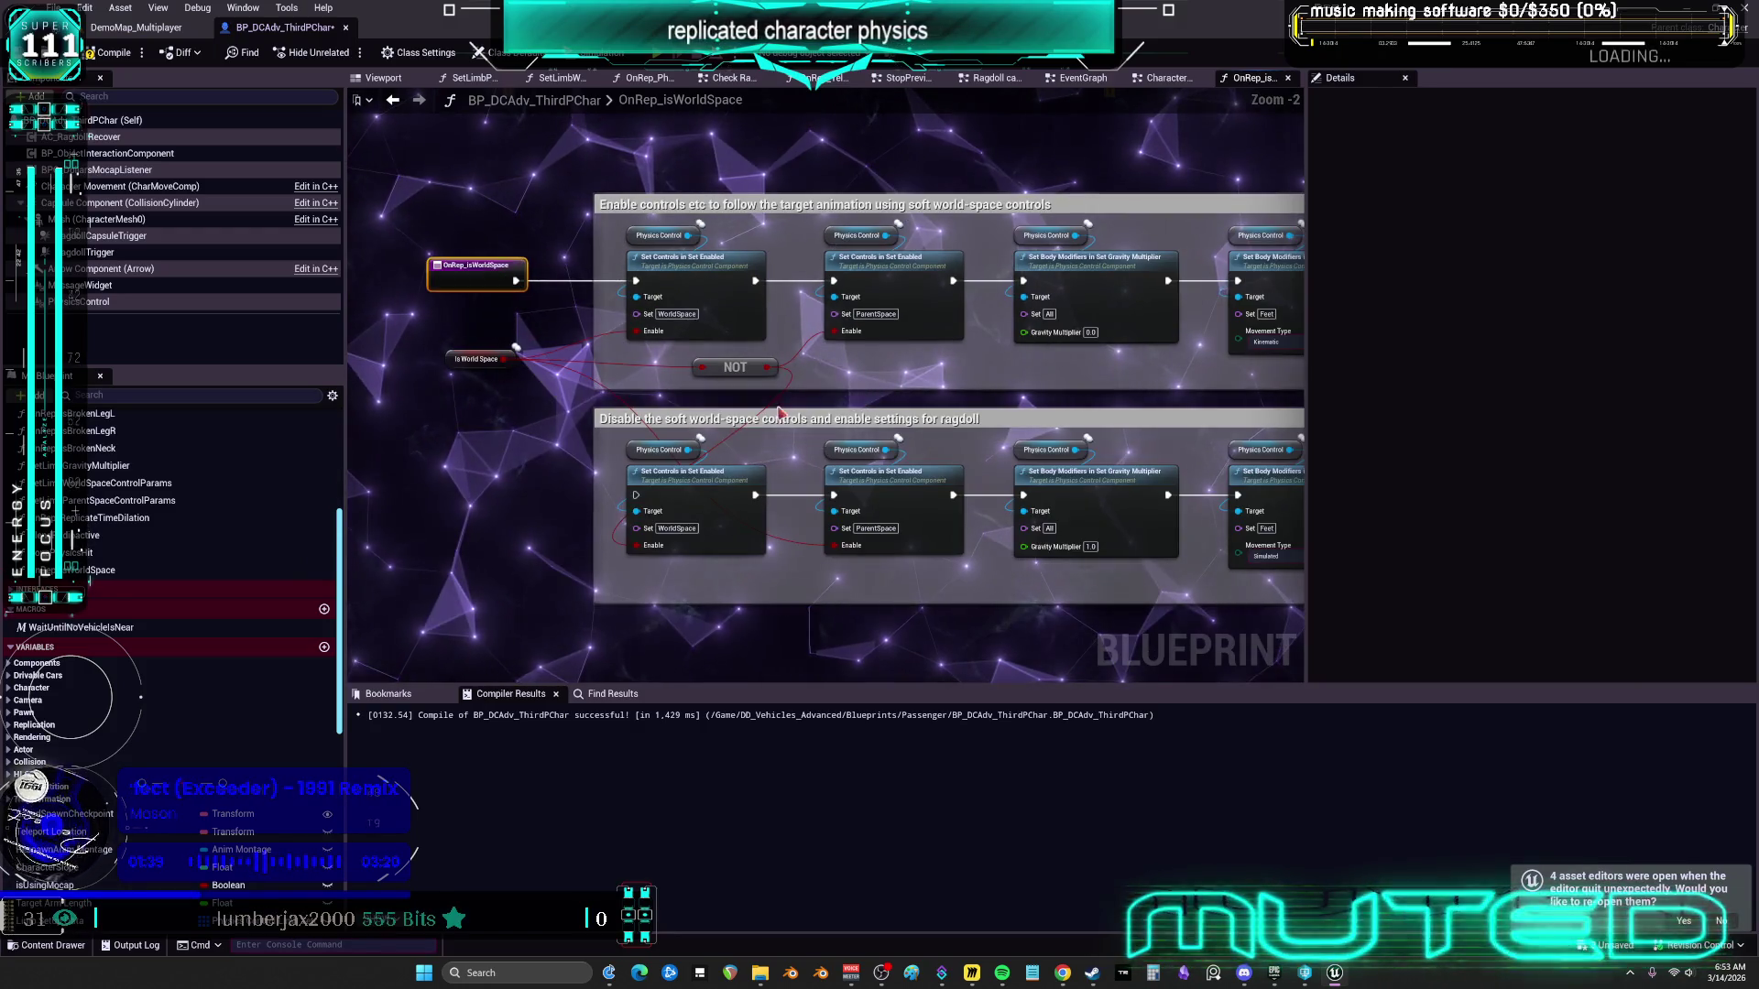
Feed Gravity Multiplier from a new Select Float node
left_click_drag(939, 381, 936, 379)
type("select")
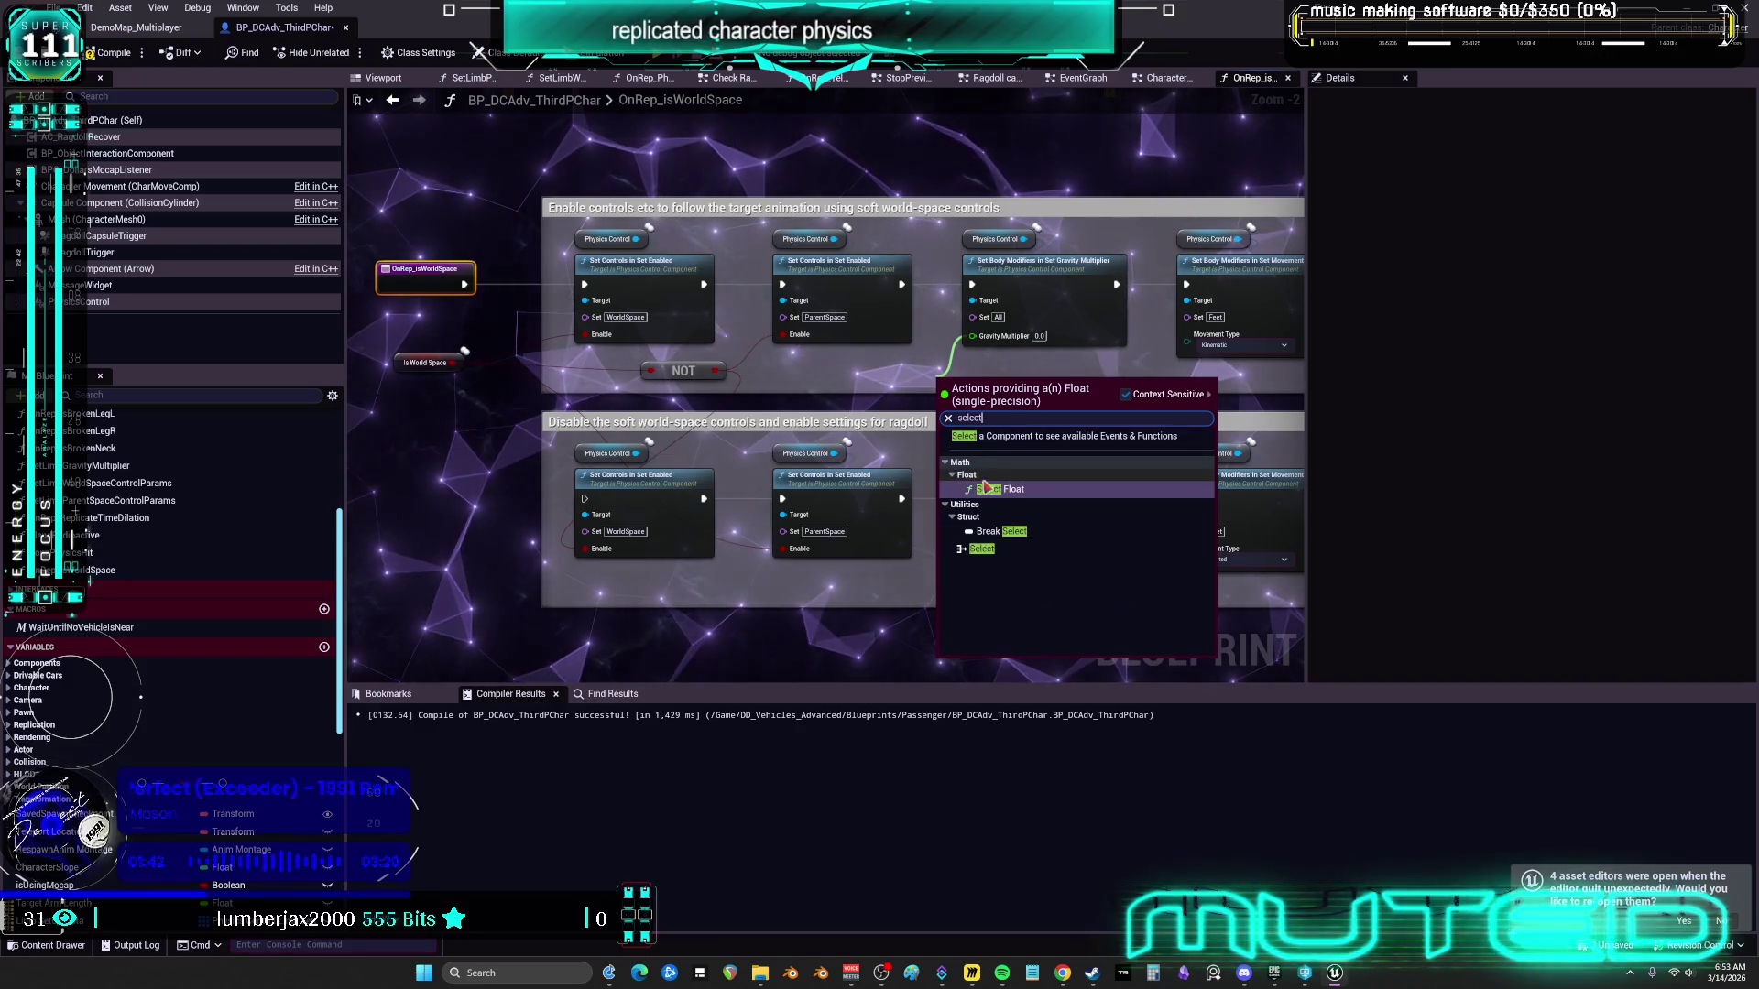
left_click(985, 488)
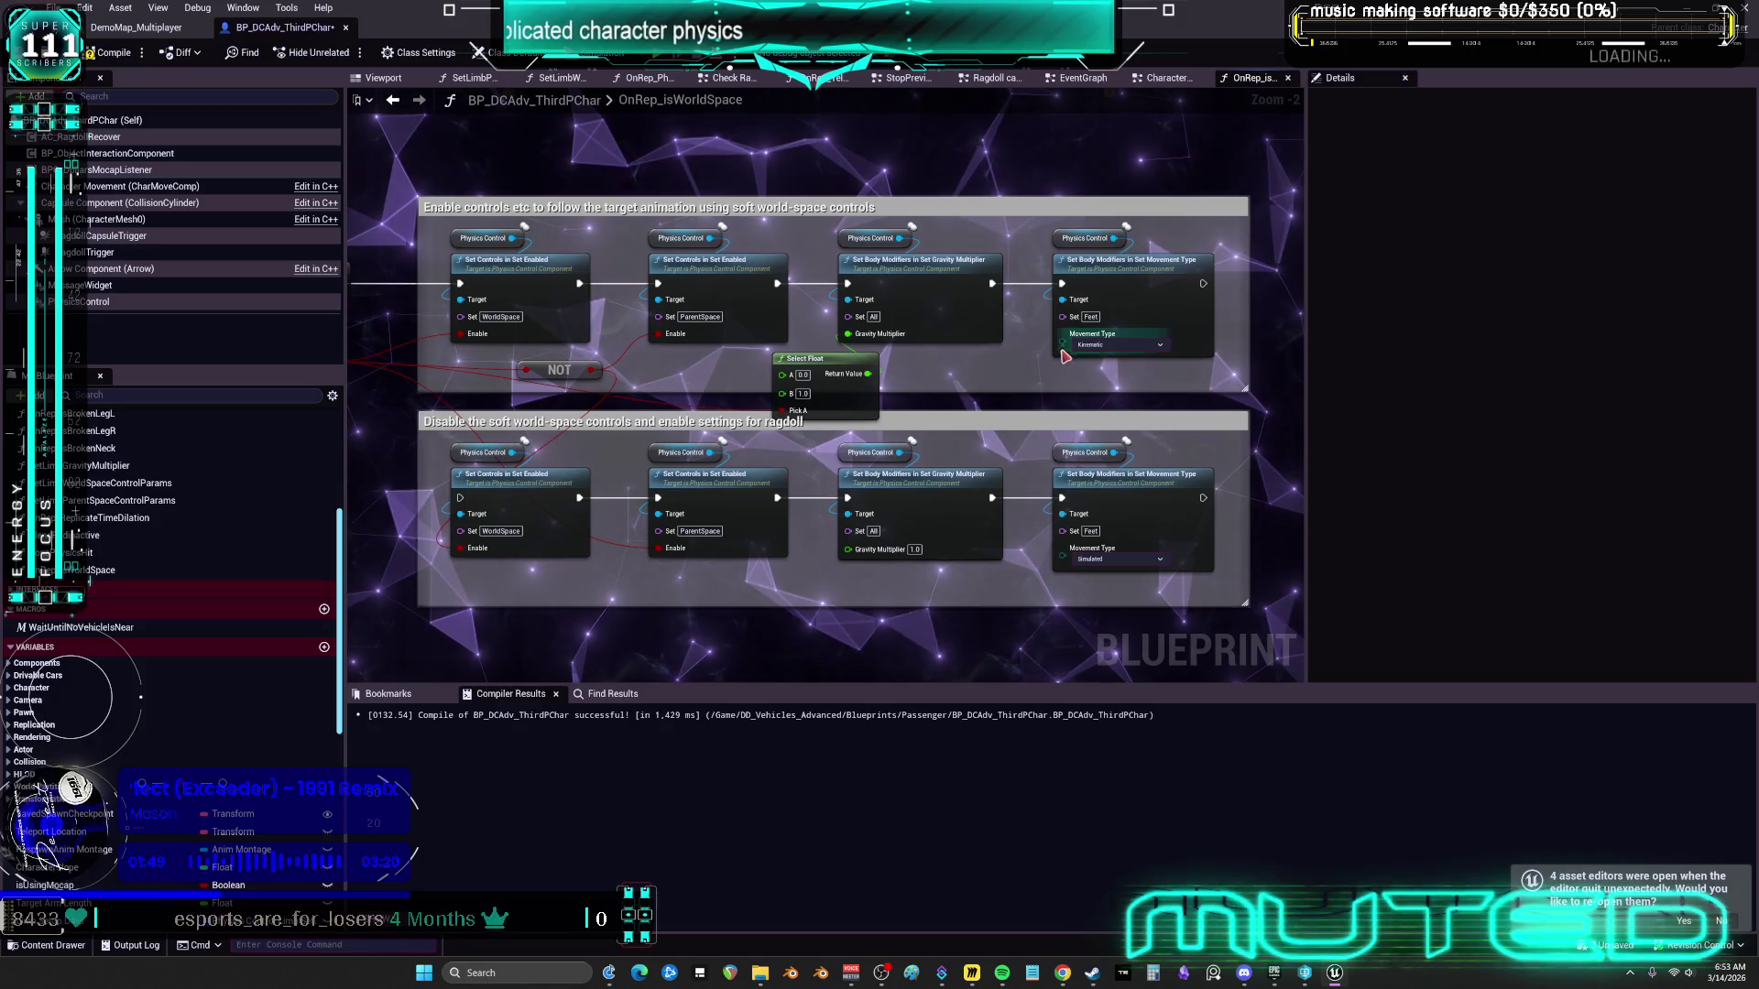
Feed Movement Type from a Select node and set its movement type for the true case
left_click_drag(1063, 342, 1007, 392)
type("select")
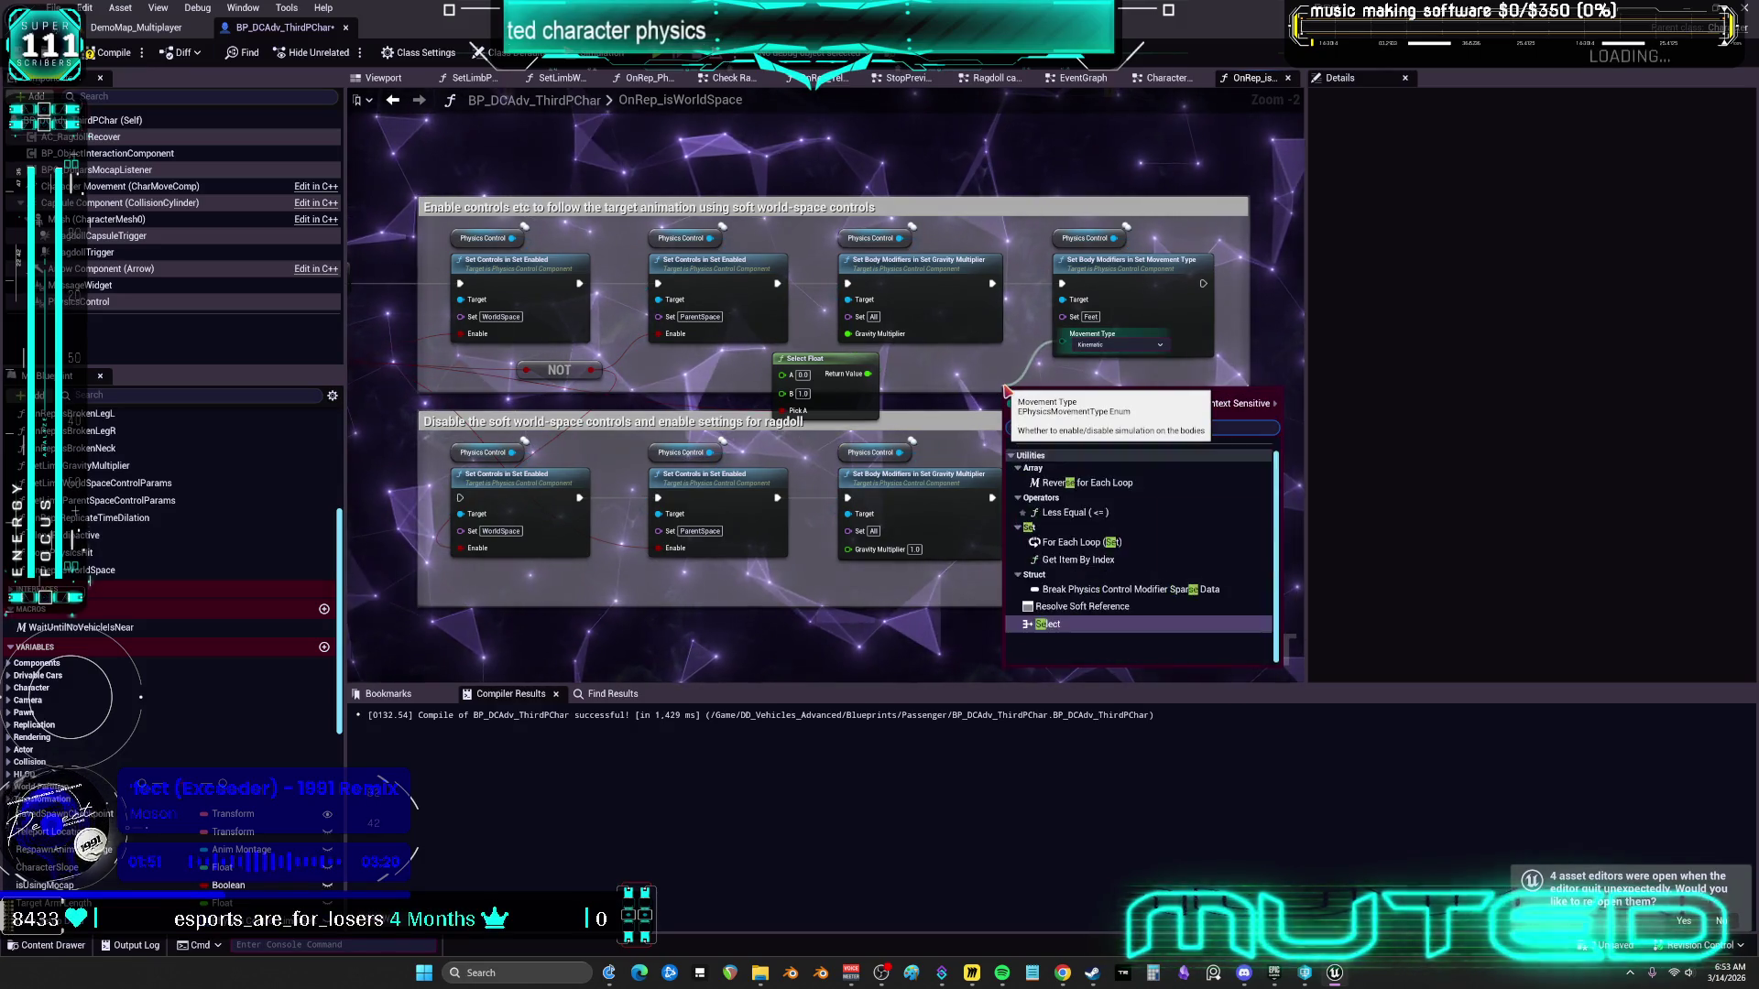
left_click(1046, 486)
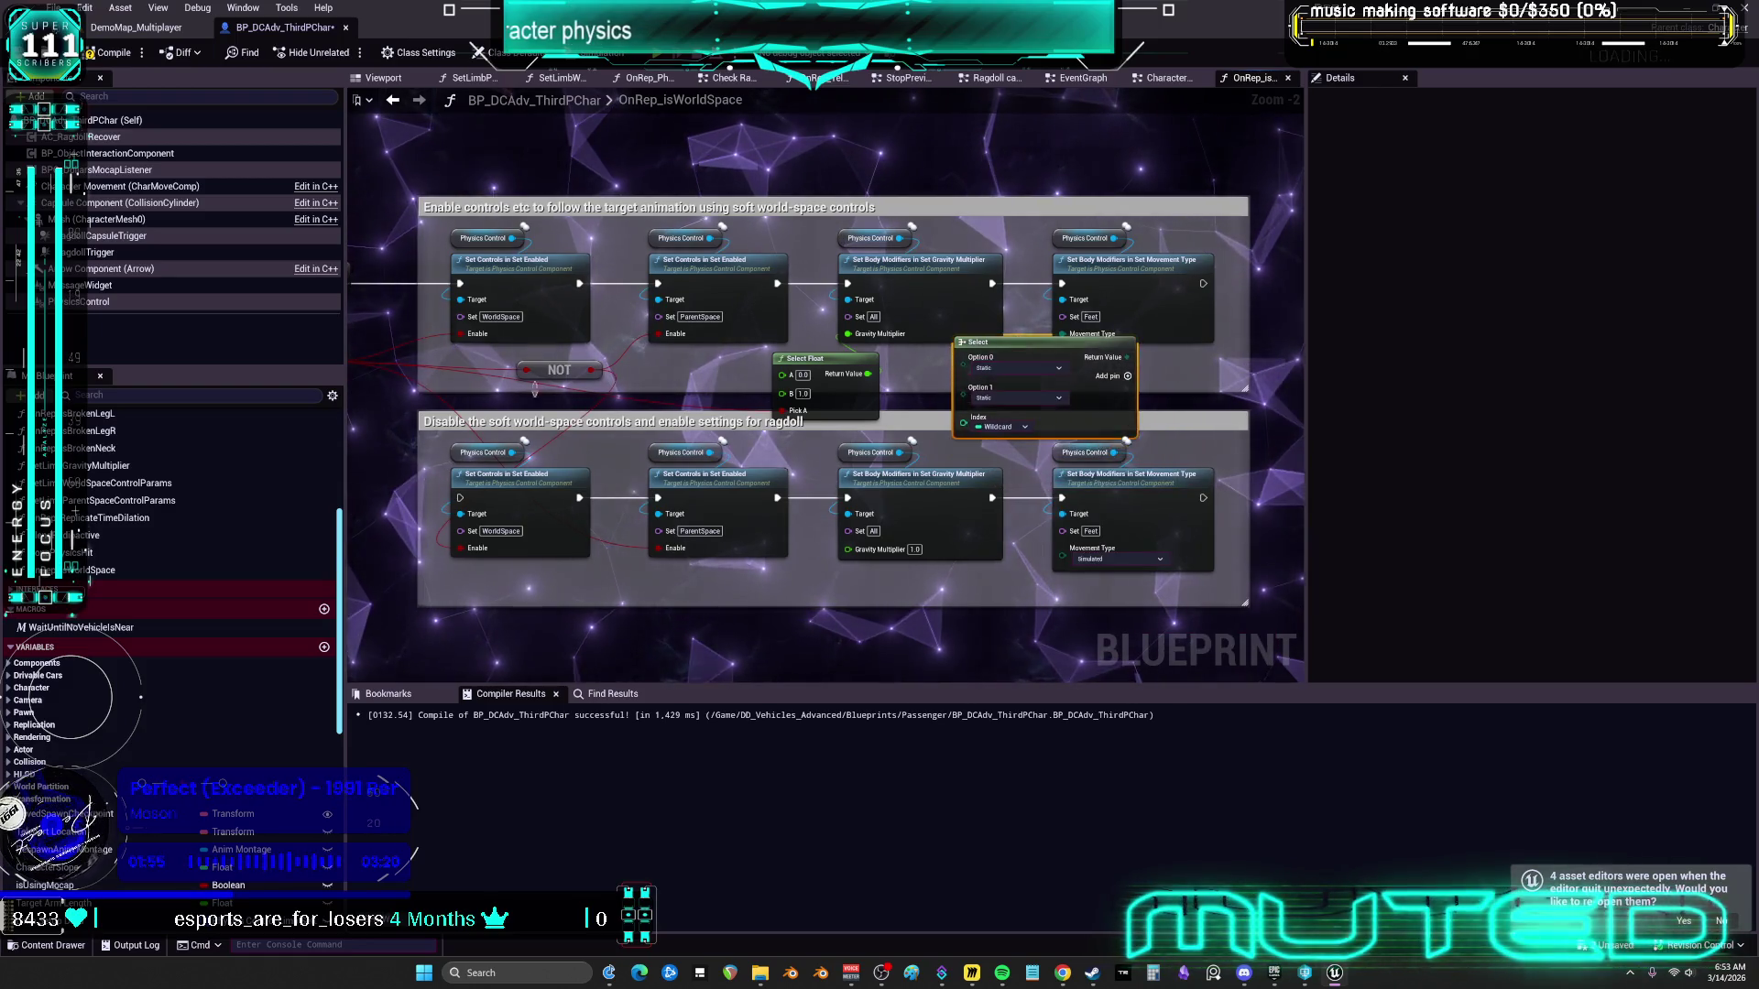
left_click_drag(535, 388, 552, 381)
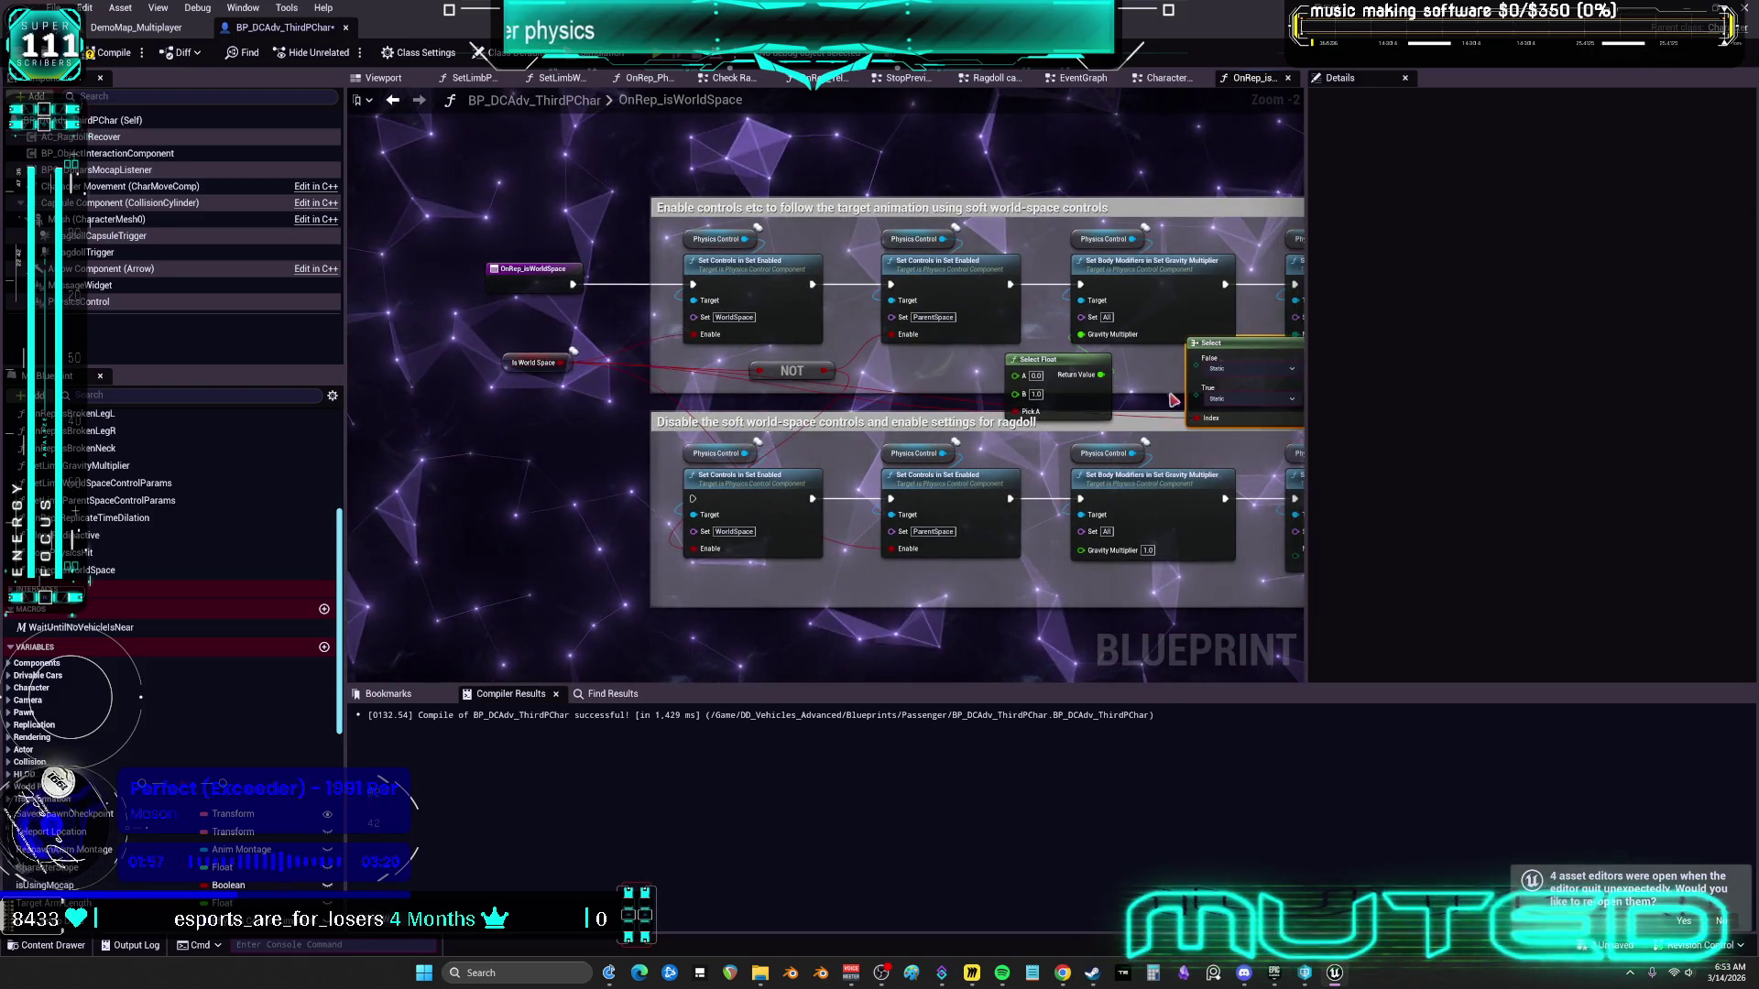
scroll(982, 407, "up", 2)
left_click(982, 408)
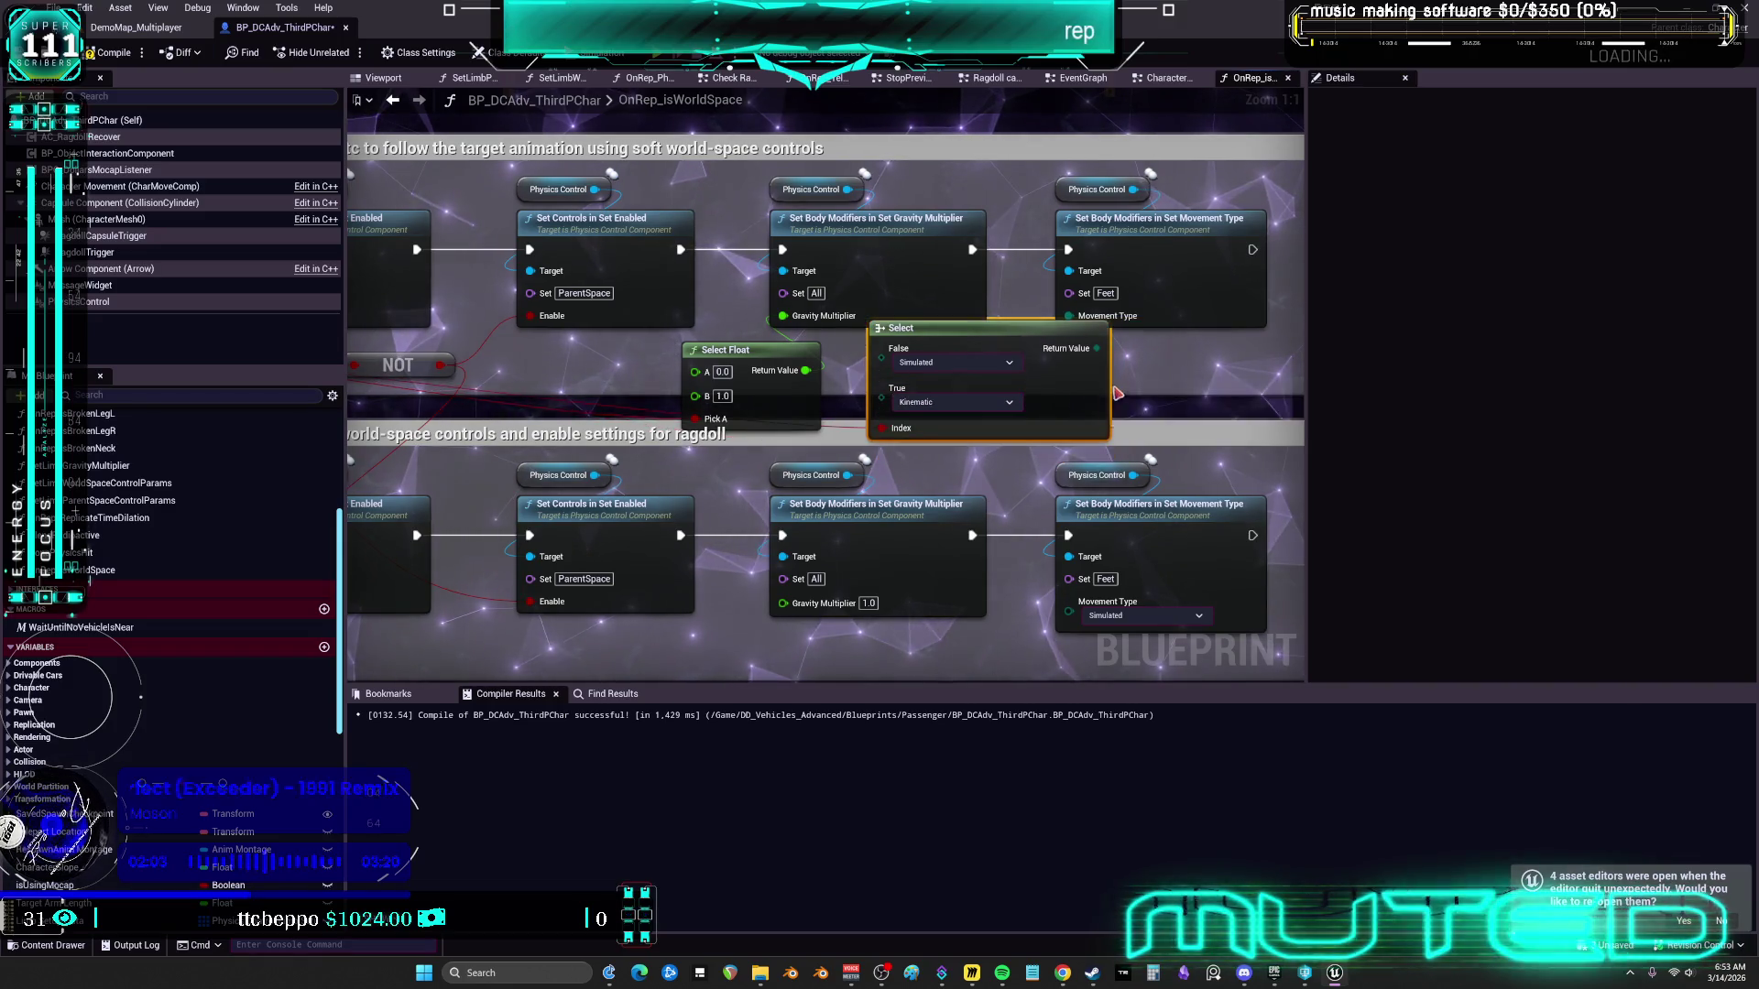
scroll(1053, 204, "down", 4)
Delete the lower ragdoll comment group and its nodes, then arrange both Select nodes
left_click_drag(1220, 487, 1166, 321)
key("Delete")
left_click_drag(1178, 471, 636, 342)
key("Delete")
scroll(857, 348, "up", 3)
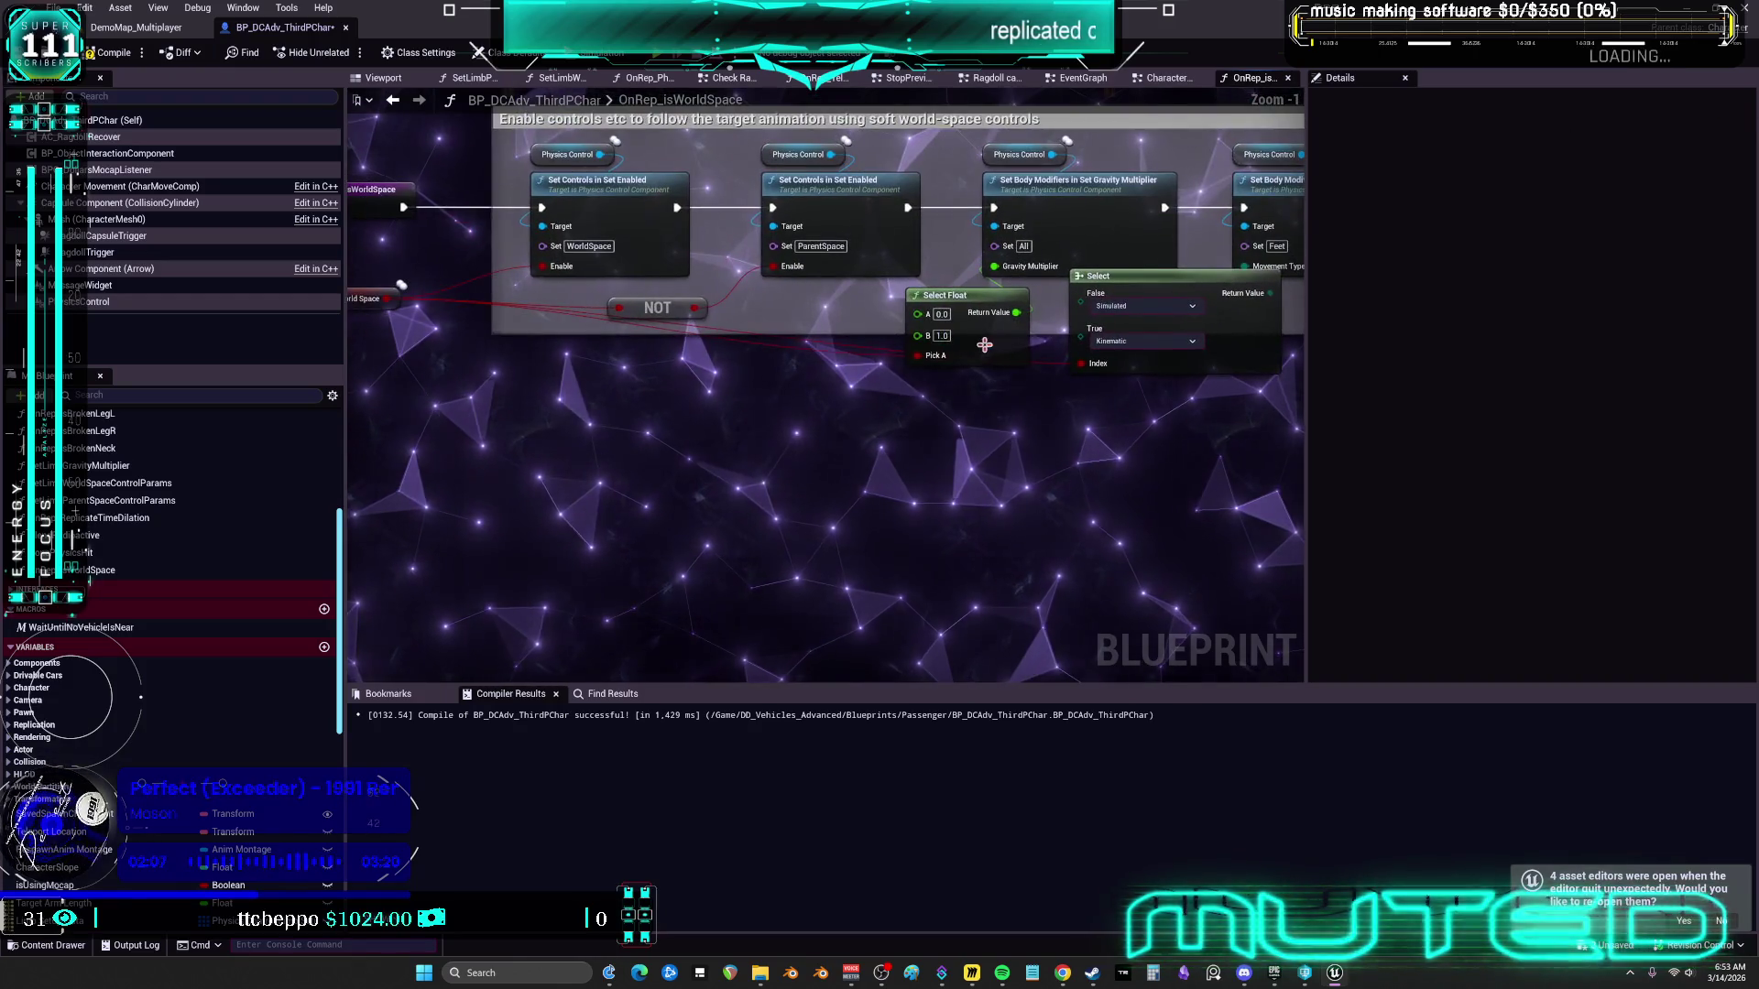
left_click_drag(943, 311, 888, 322)
mouse_move(1172, 293)
left_mouse_down()
mouse_move(1034, 408)
mouse_move(1300, 397)
mouse_move(1296, 353)
left_mouse_up()
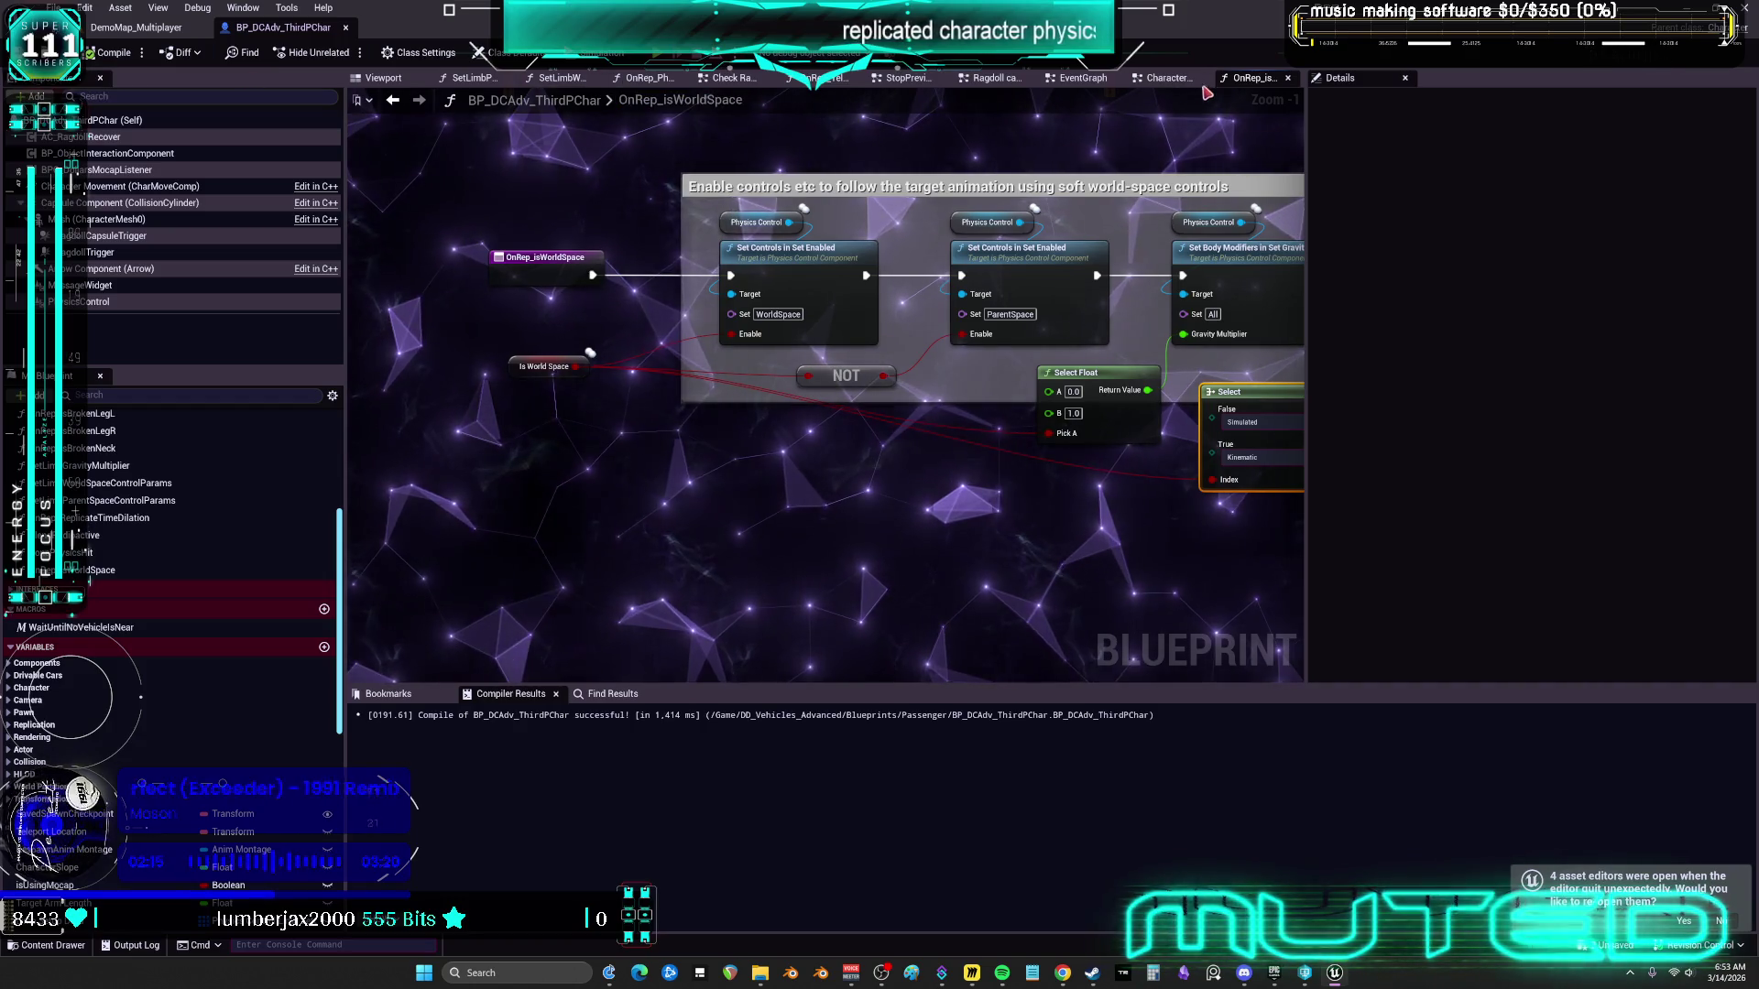
In CharacterPhysics, delete UseWorldSpaceControls, UseParentSpaceControls and their comment groups
left_click(1164, 80)
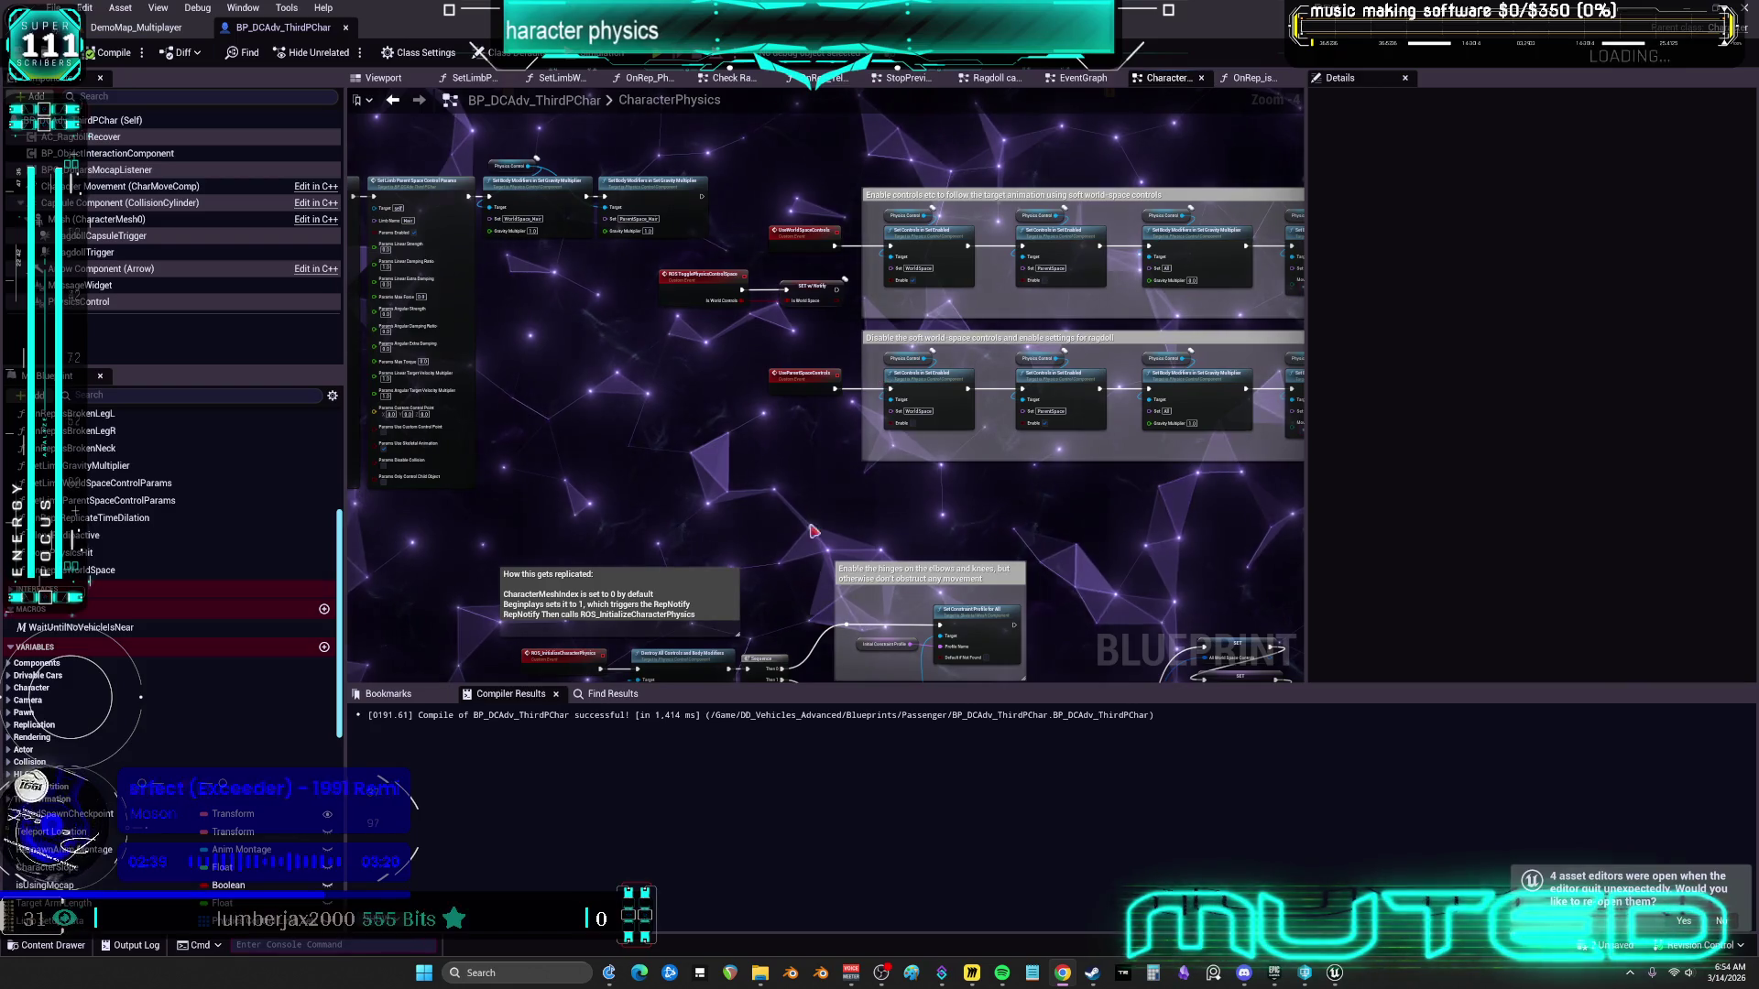
left_click_drag(1076, 376, 926, 371)
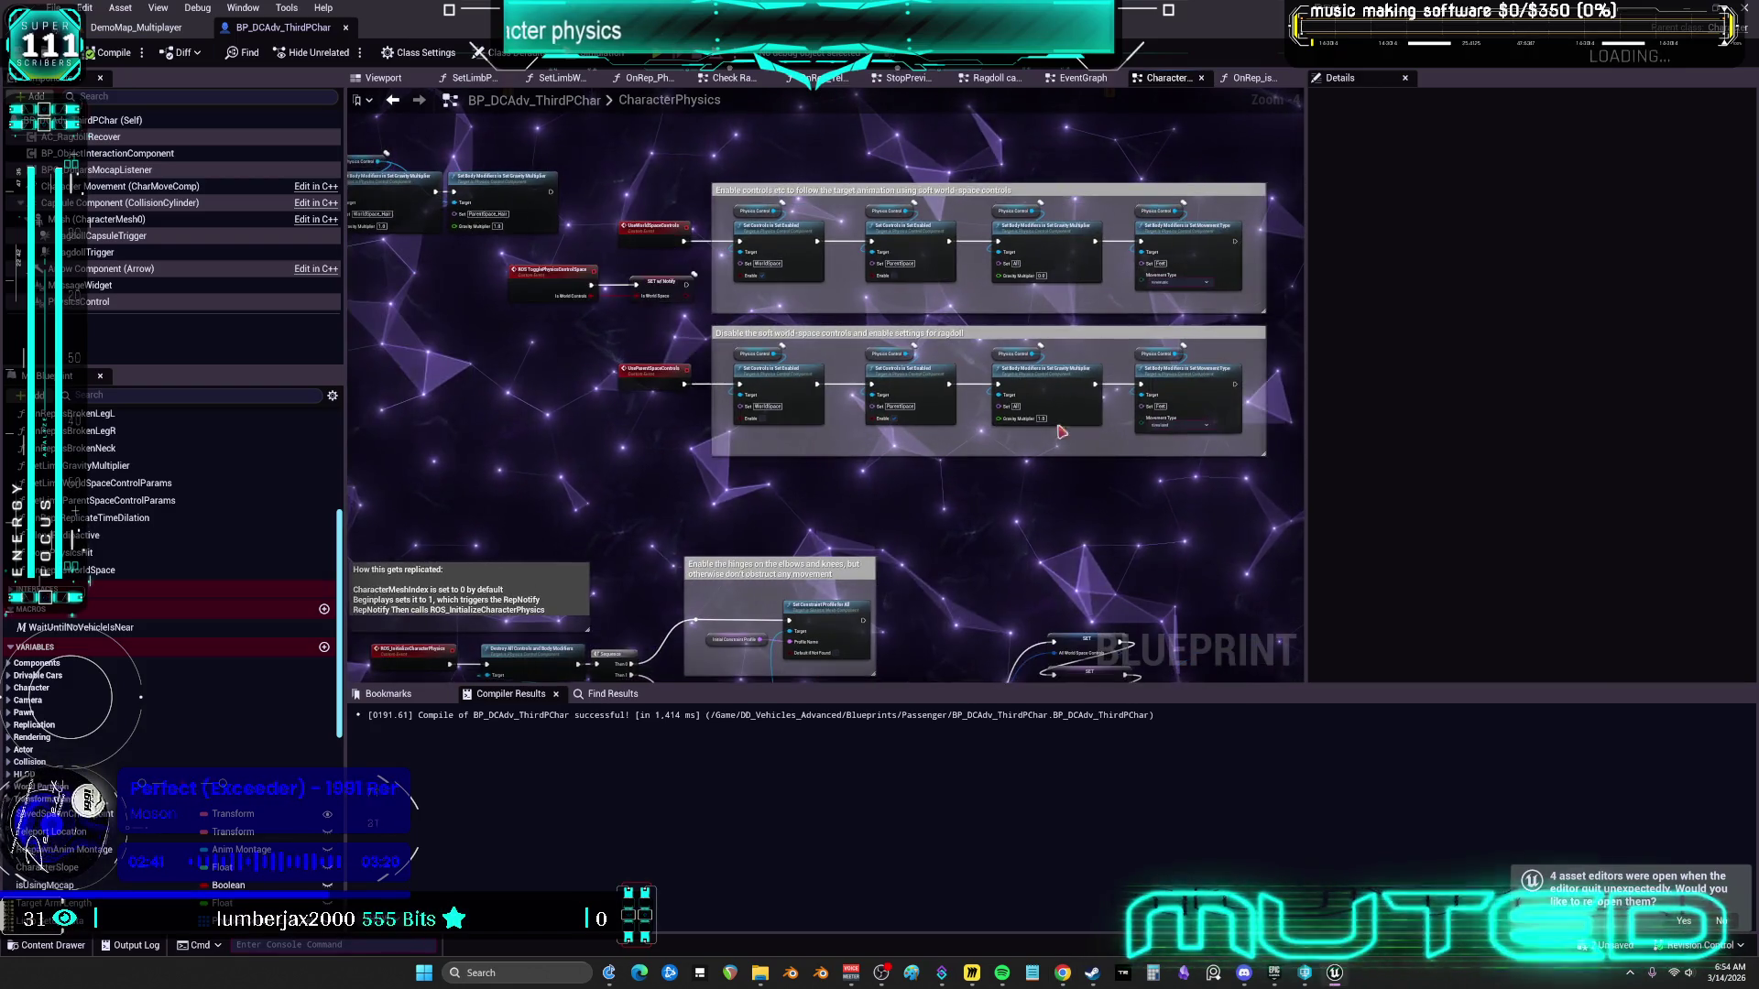
left_click_drag(1255, 465, 614, 322)
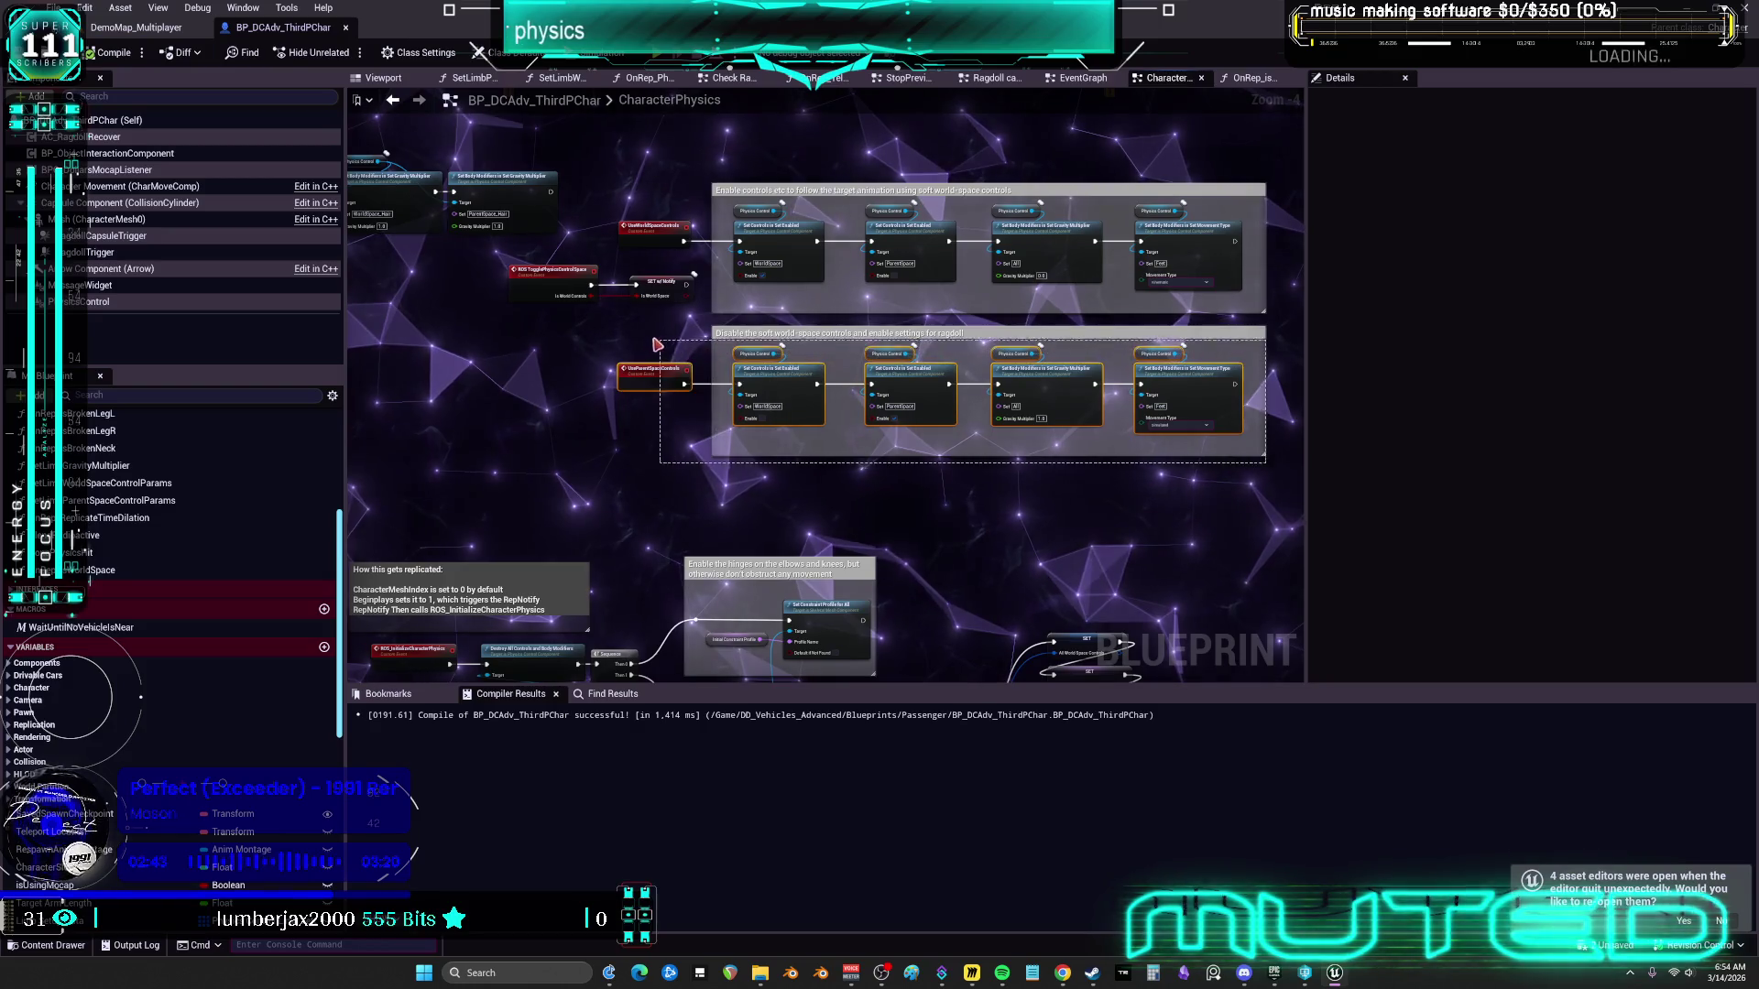
key("Delete")
left_click_drag(1278, 319, 705, 179)
key("Delete")
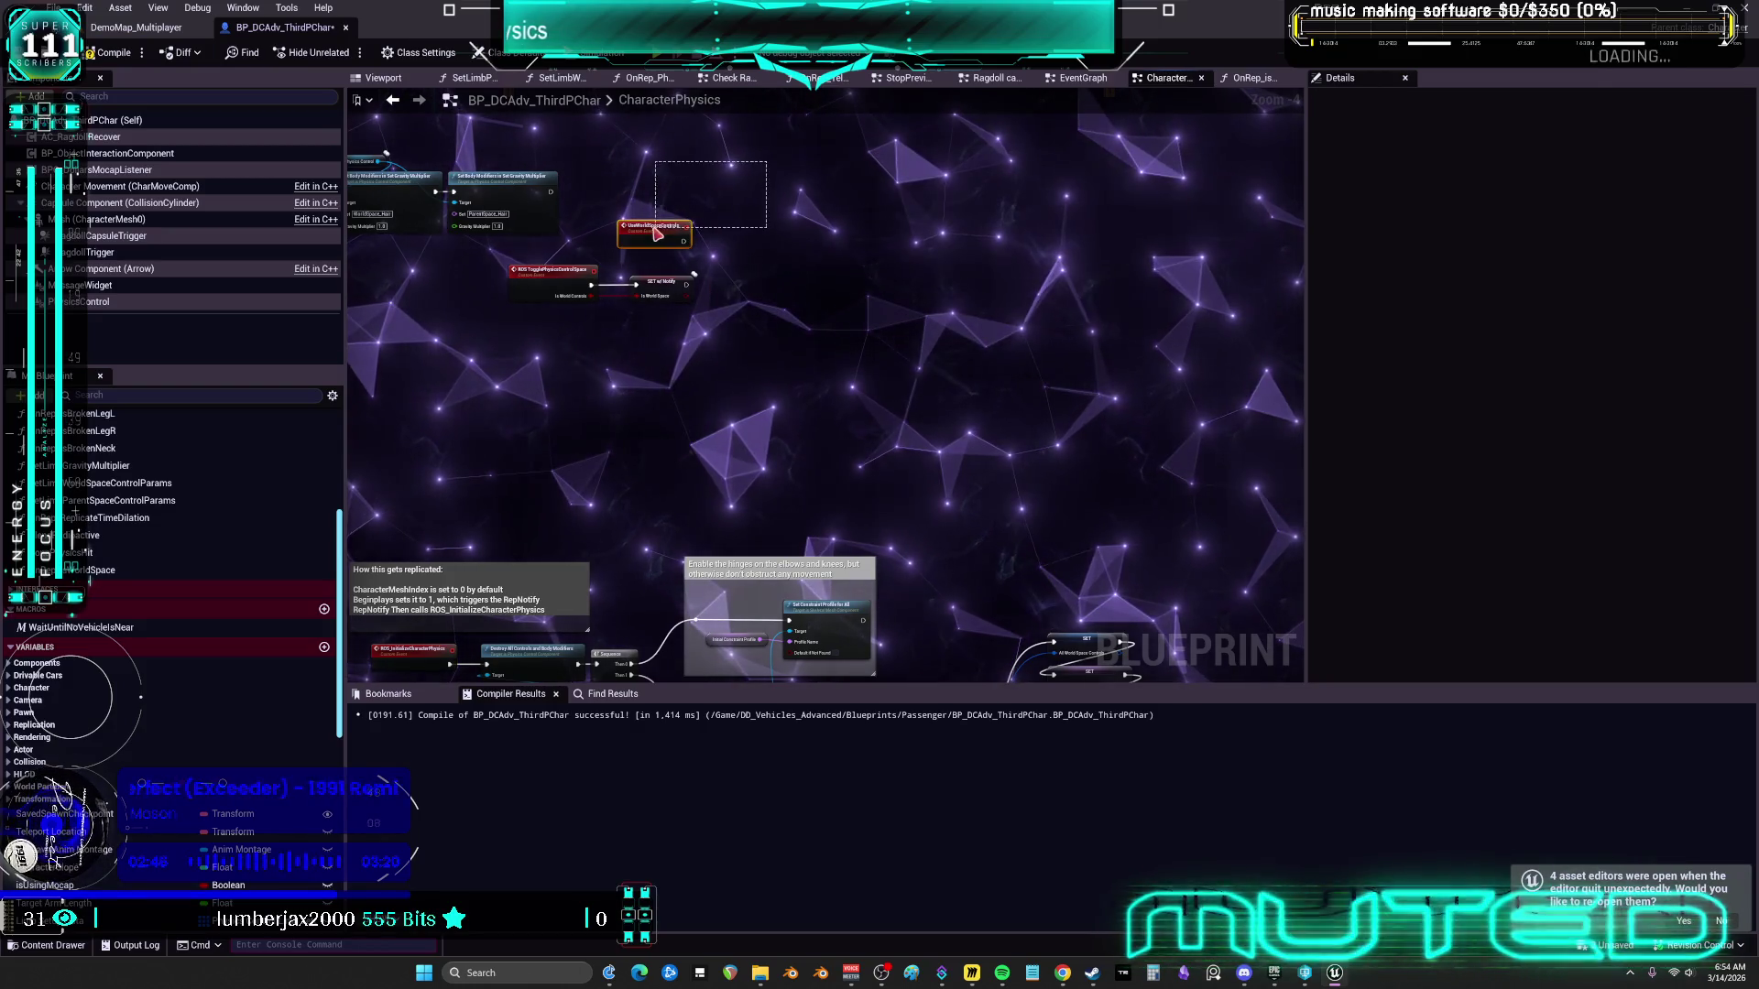
left_click(655, 233)
left_click_drag(714, 302, 888, 287)
key("Delete")
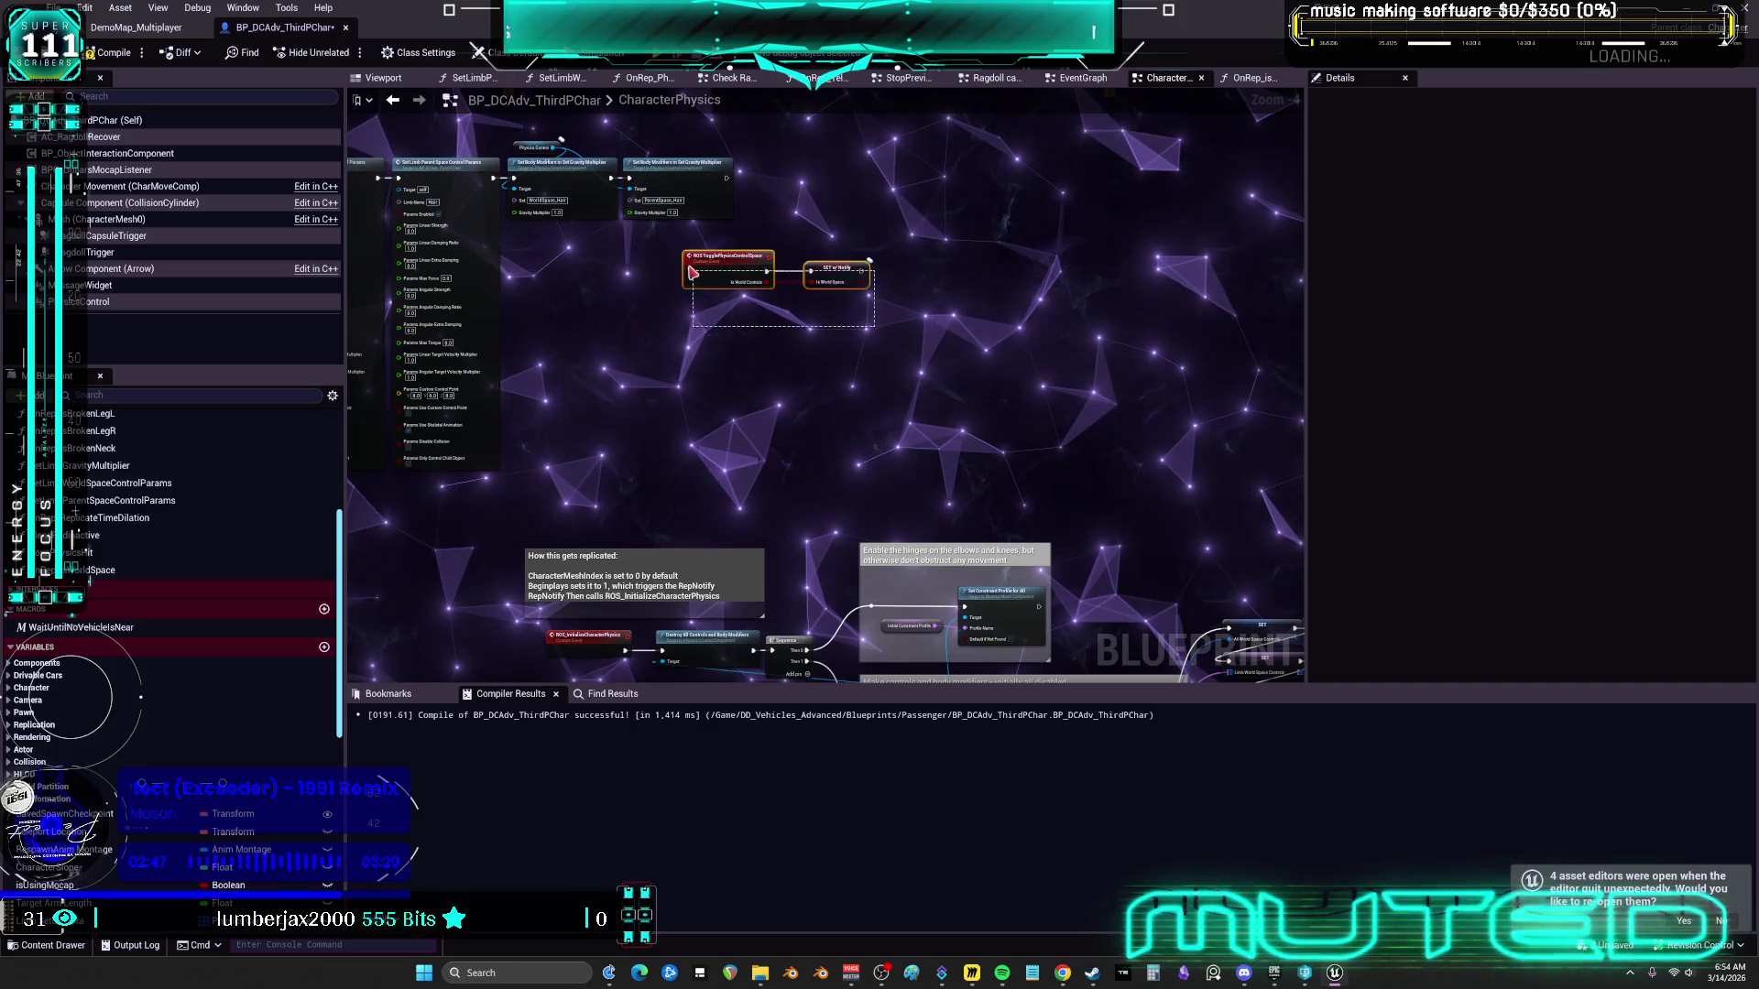
Try moving the toggle event nodes beside the replication comment, then undo it
left_click_drag(693, 272, 618, 409)
scroll(822, 410, "up", 2)
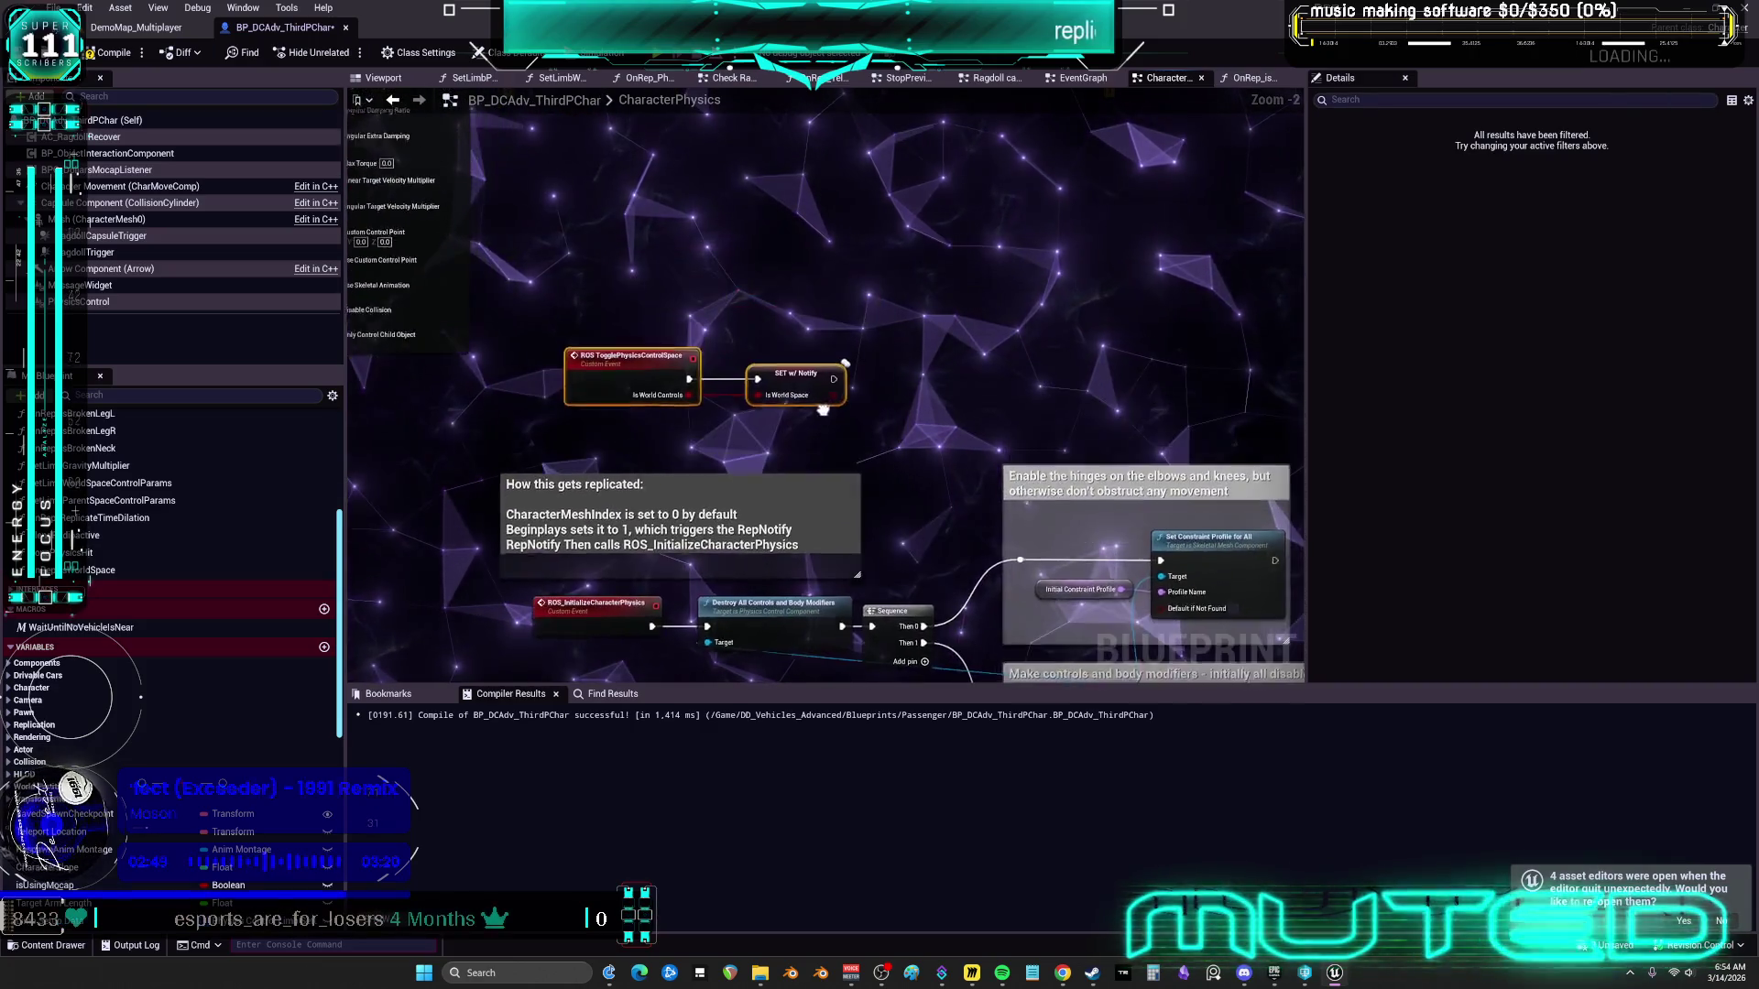
scroll(822, 409, "down", 3)
key("ctrl+z")
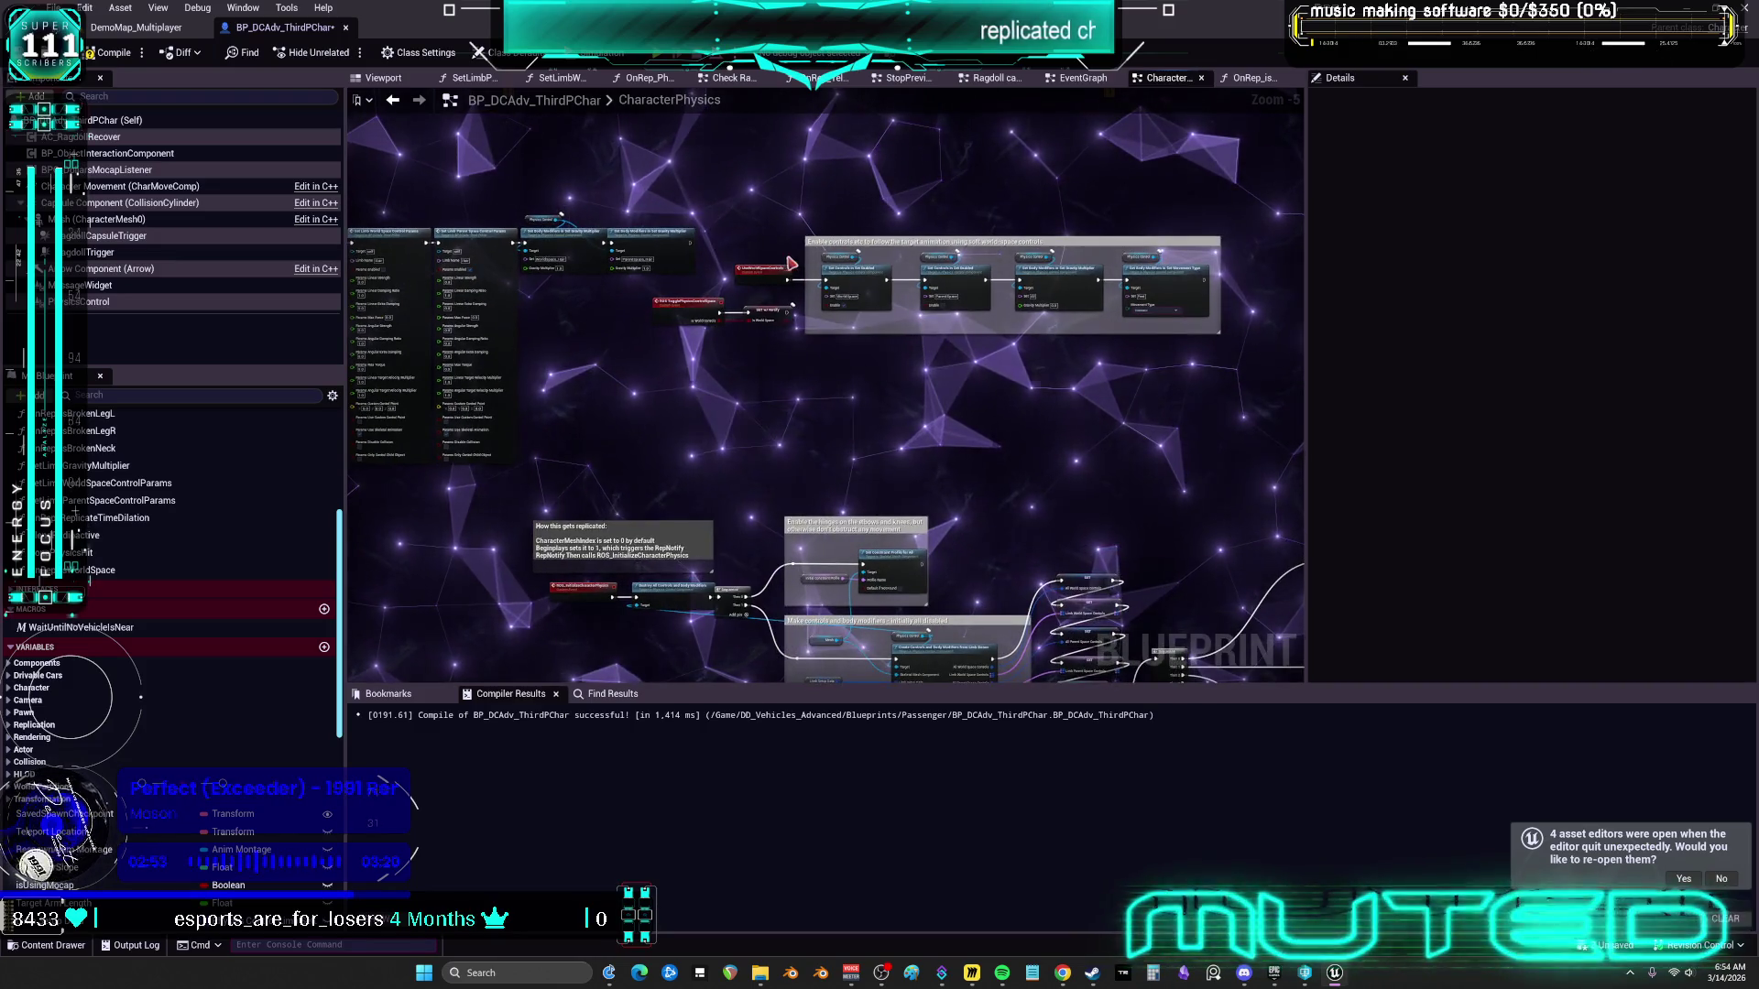
scroll(1086, 312, "up", 1)
scroll(921, 345, "down", 4)
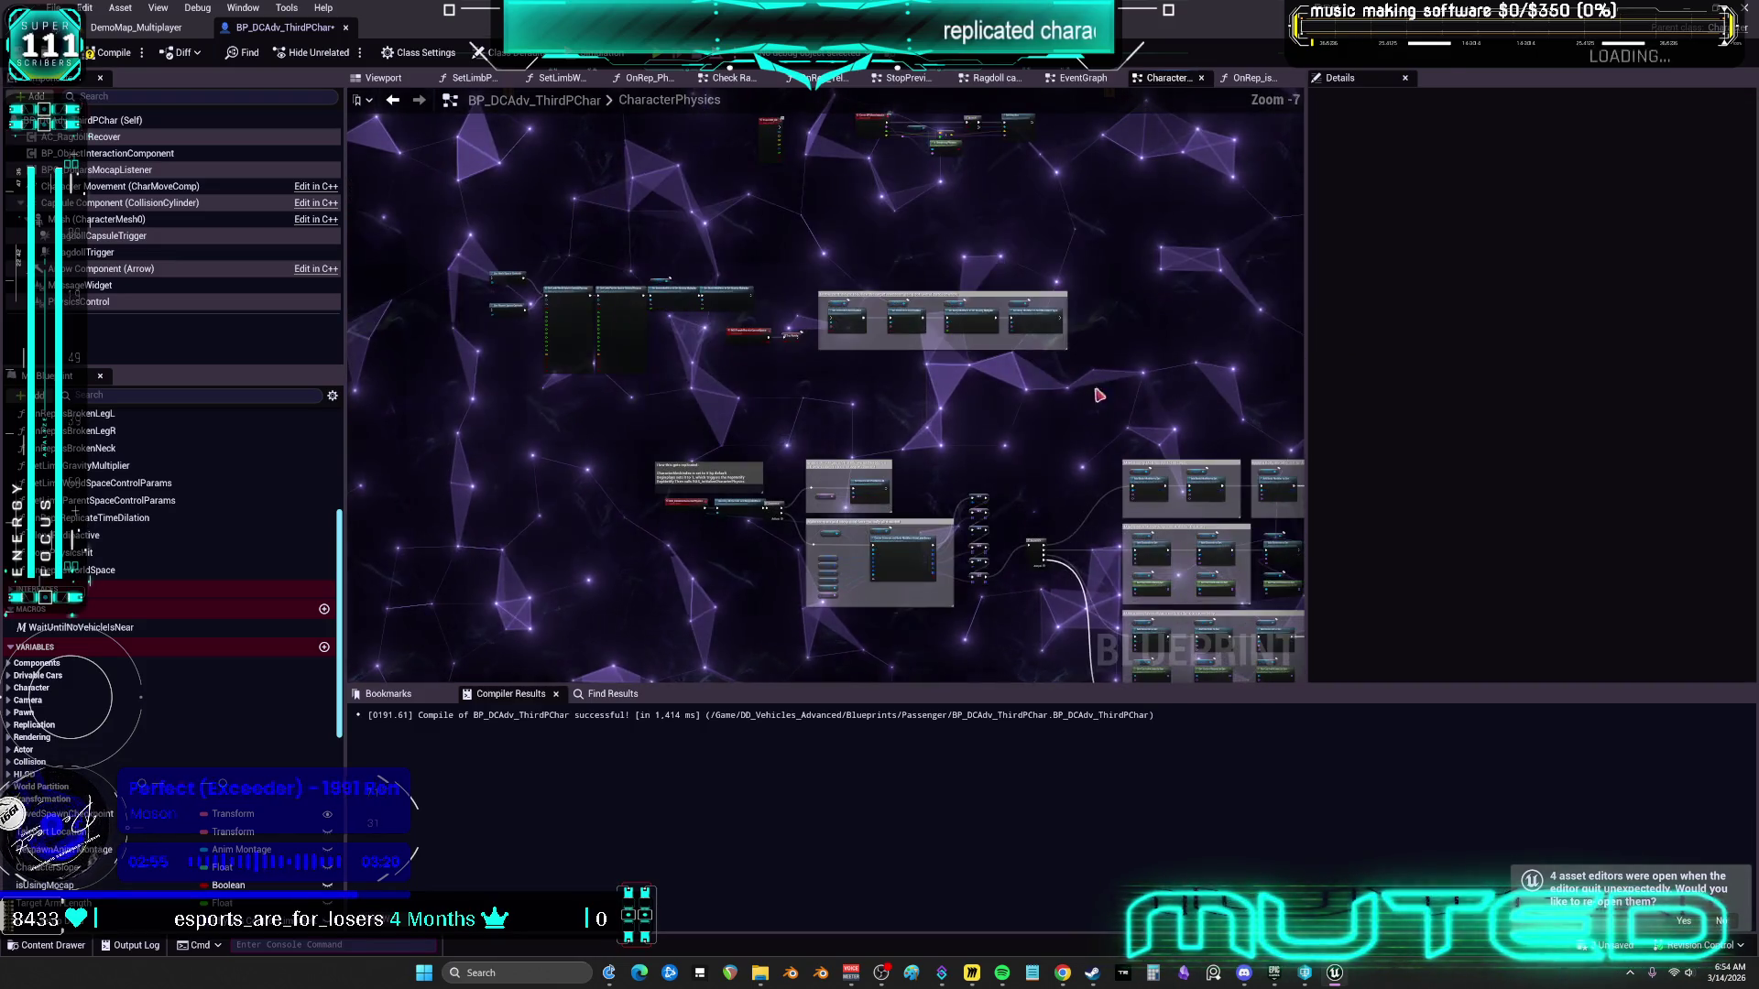
Move the enable-controls group below the feet controls and recompile the blueprint
left_click_drag(504, 131, 699, 872)
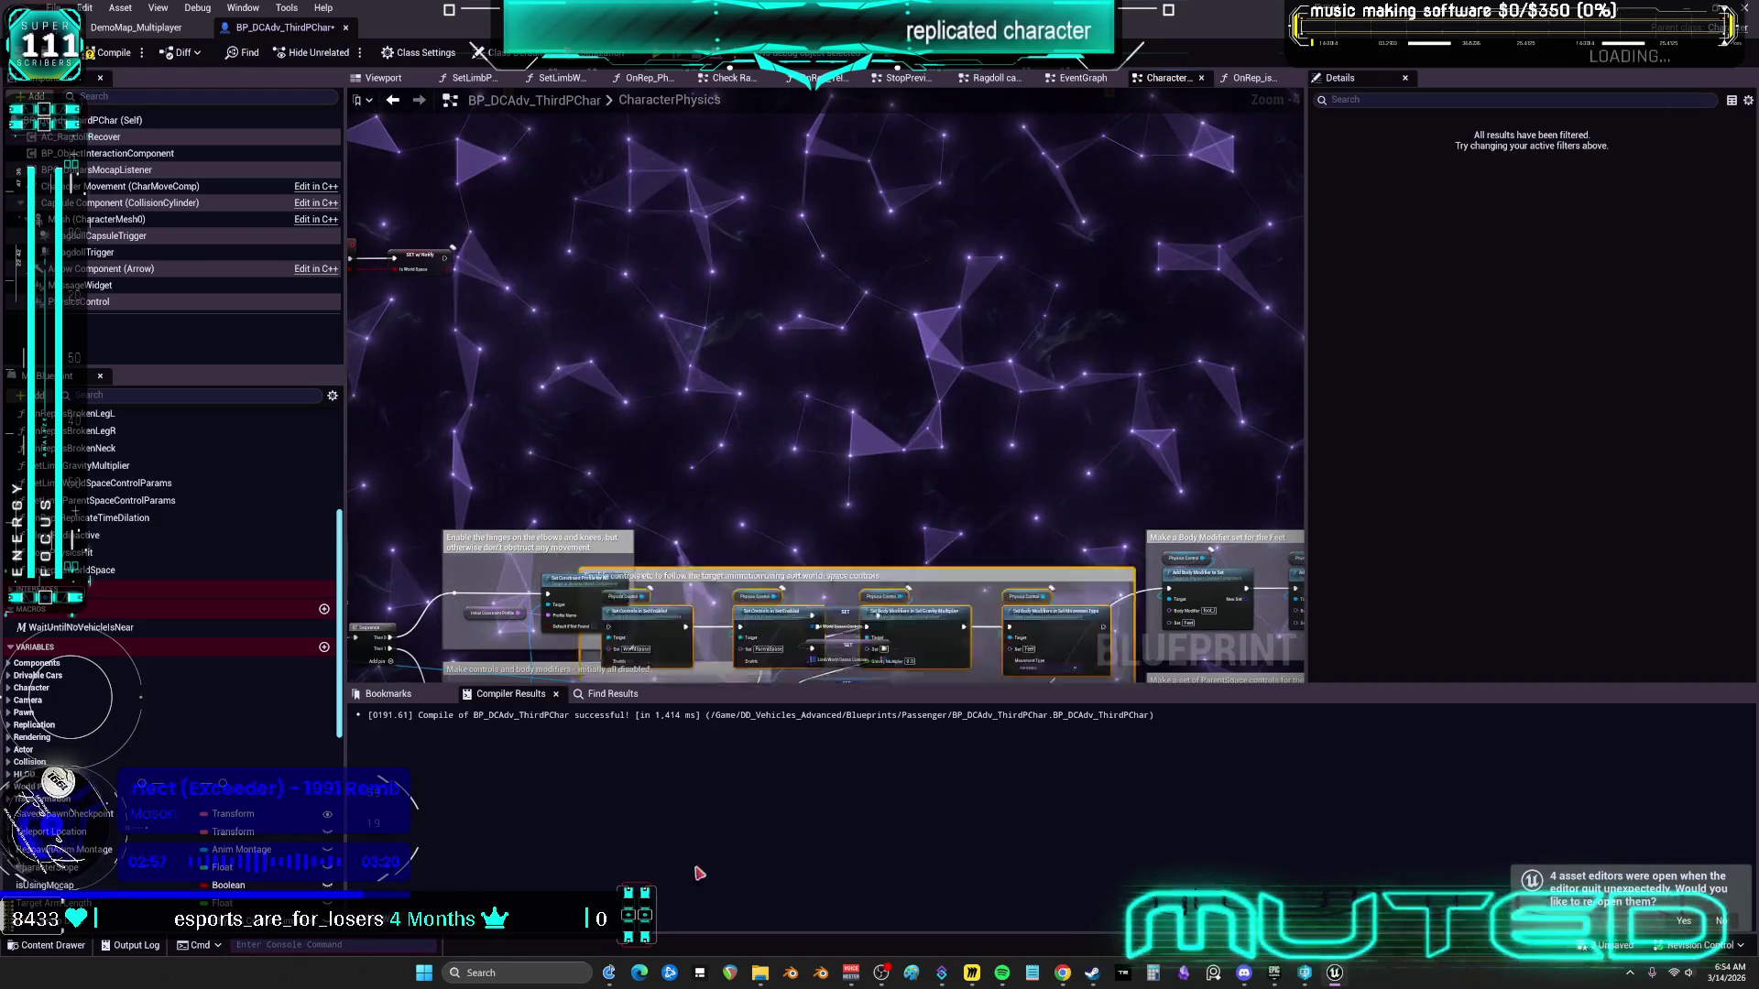
scroll(824, 384, "up", 3)
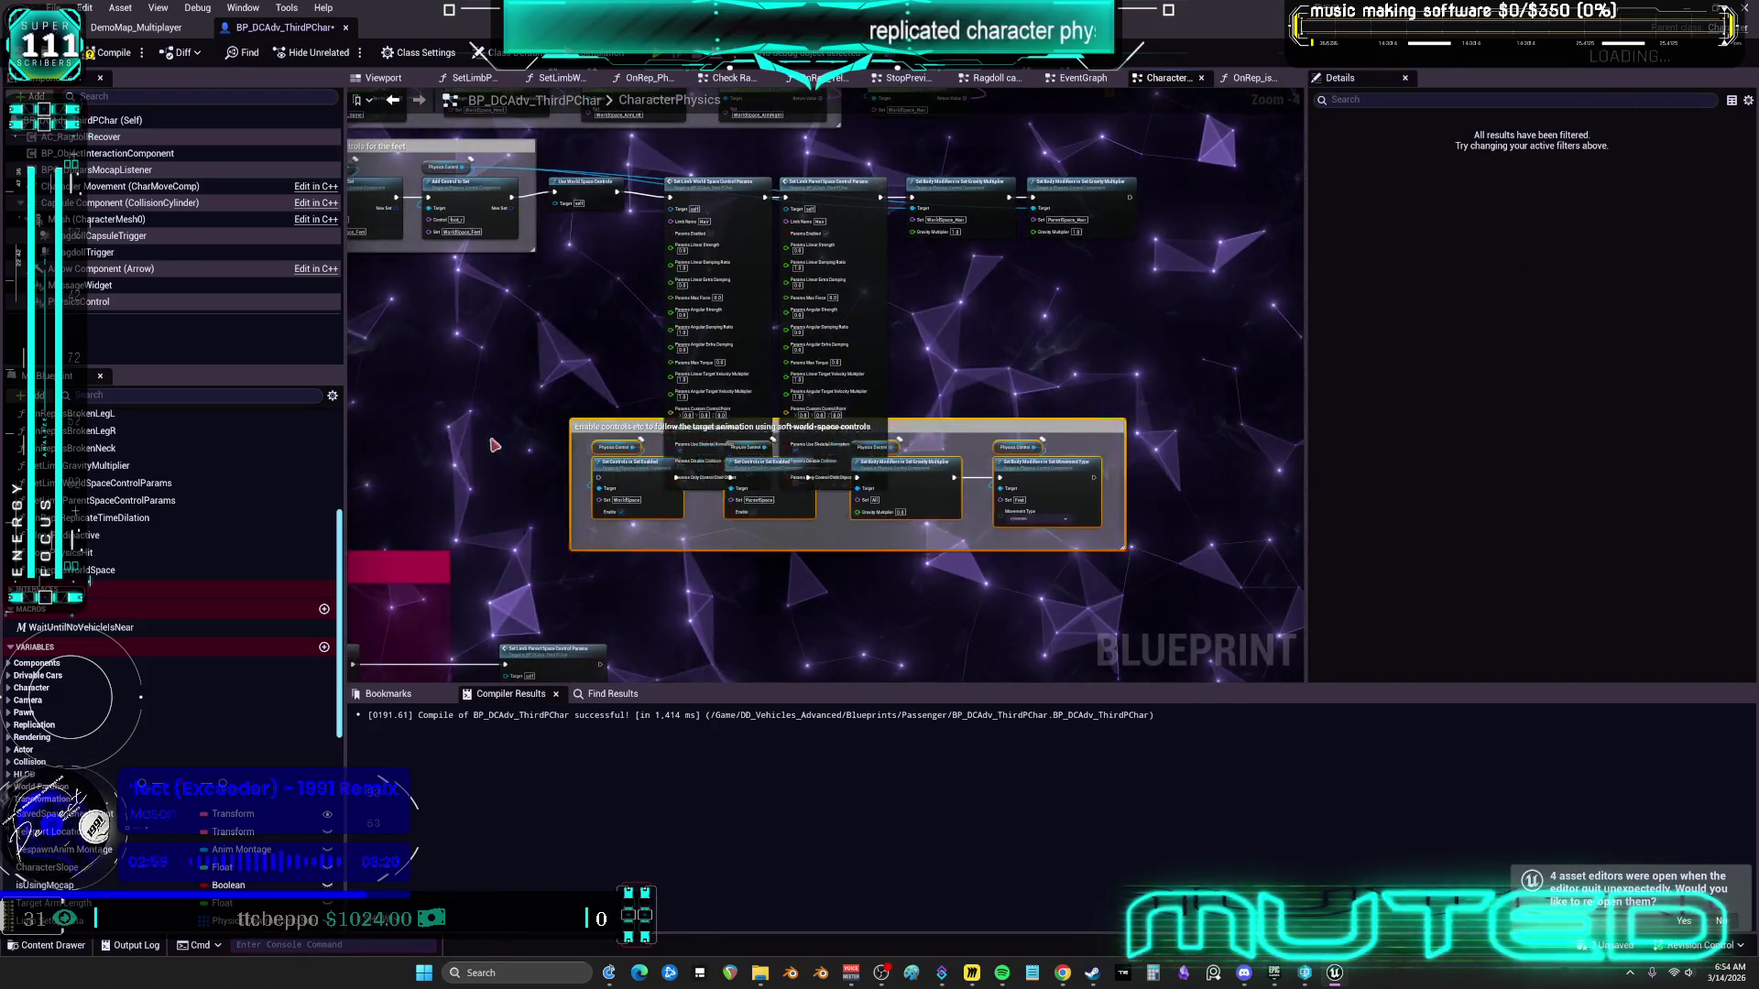
left_click_drag(721, 463, 979, 357)
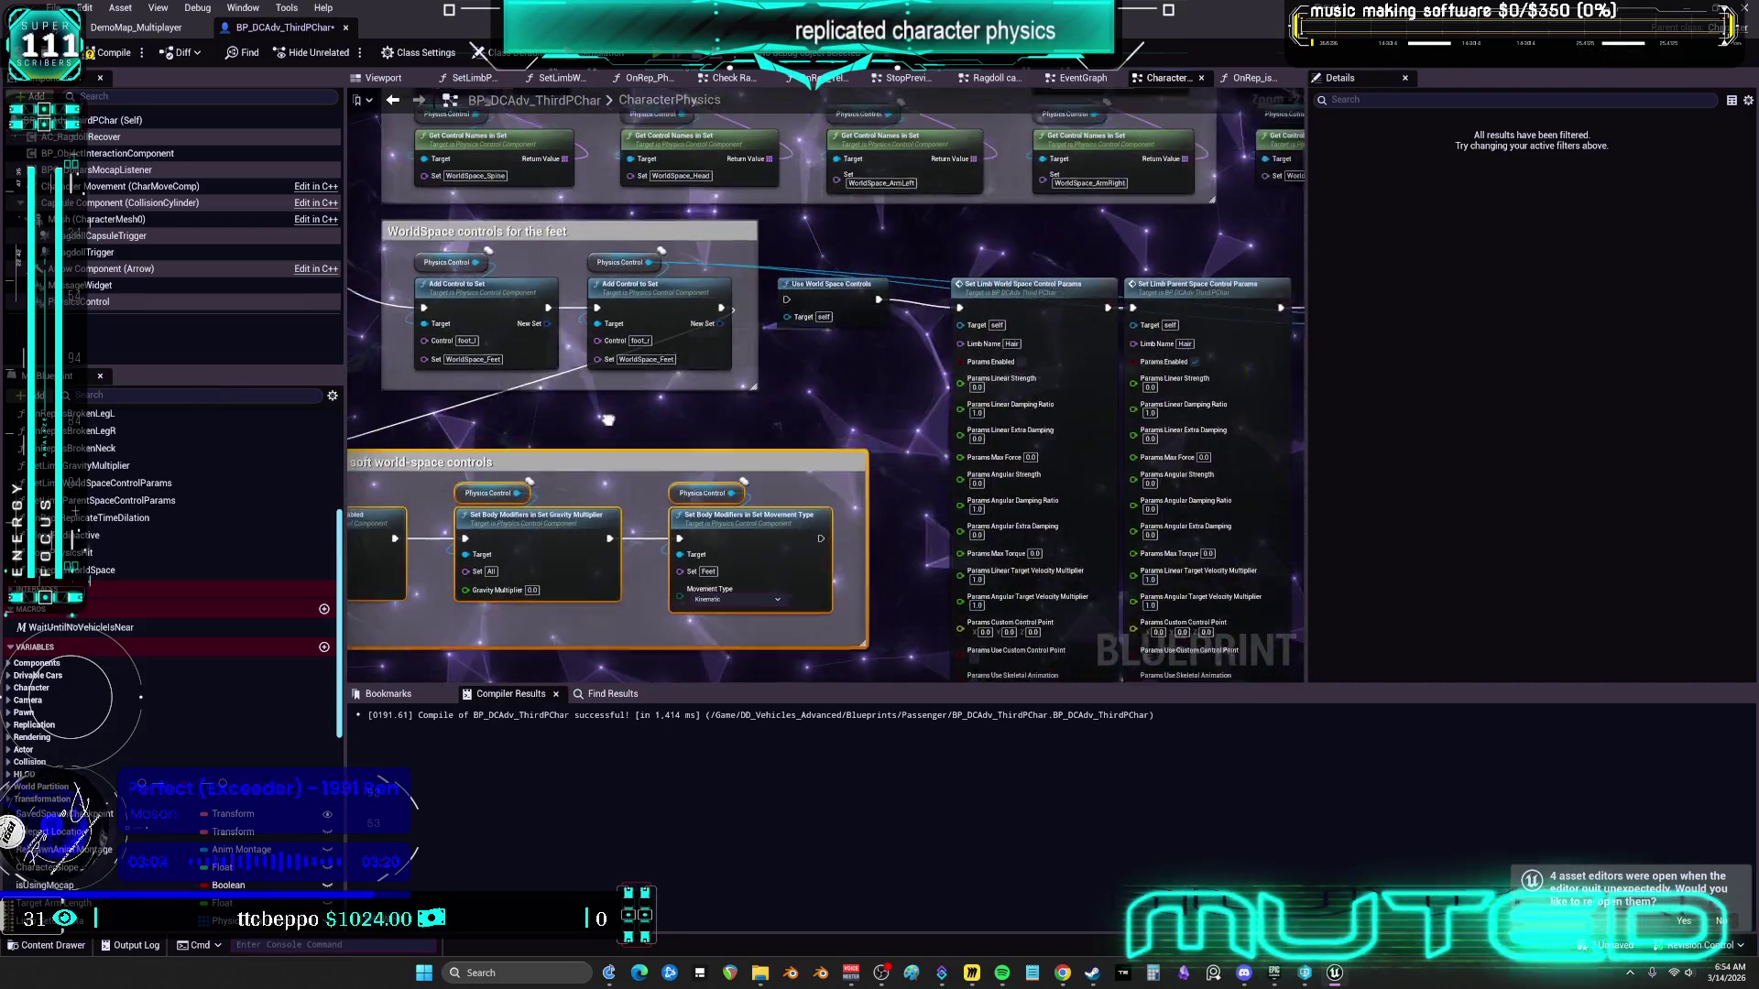
scroll(946, 318, "down", 2)
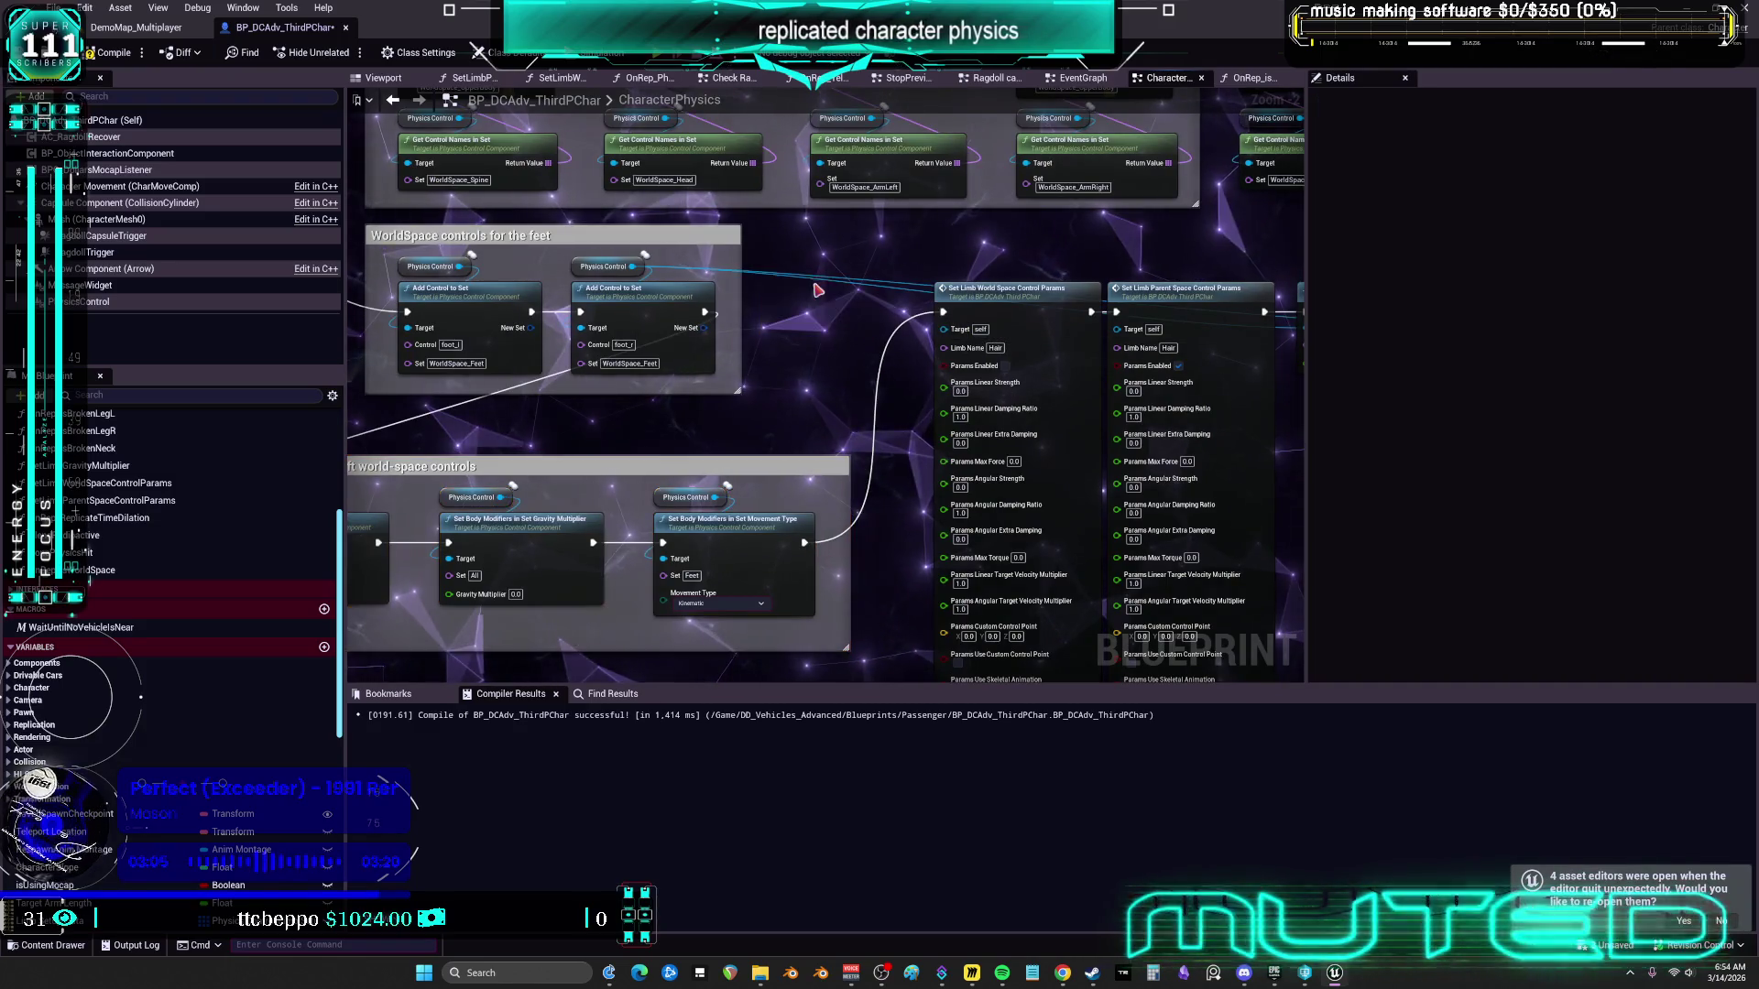
left_click(112, 53)
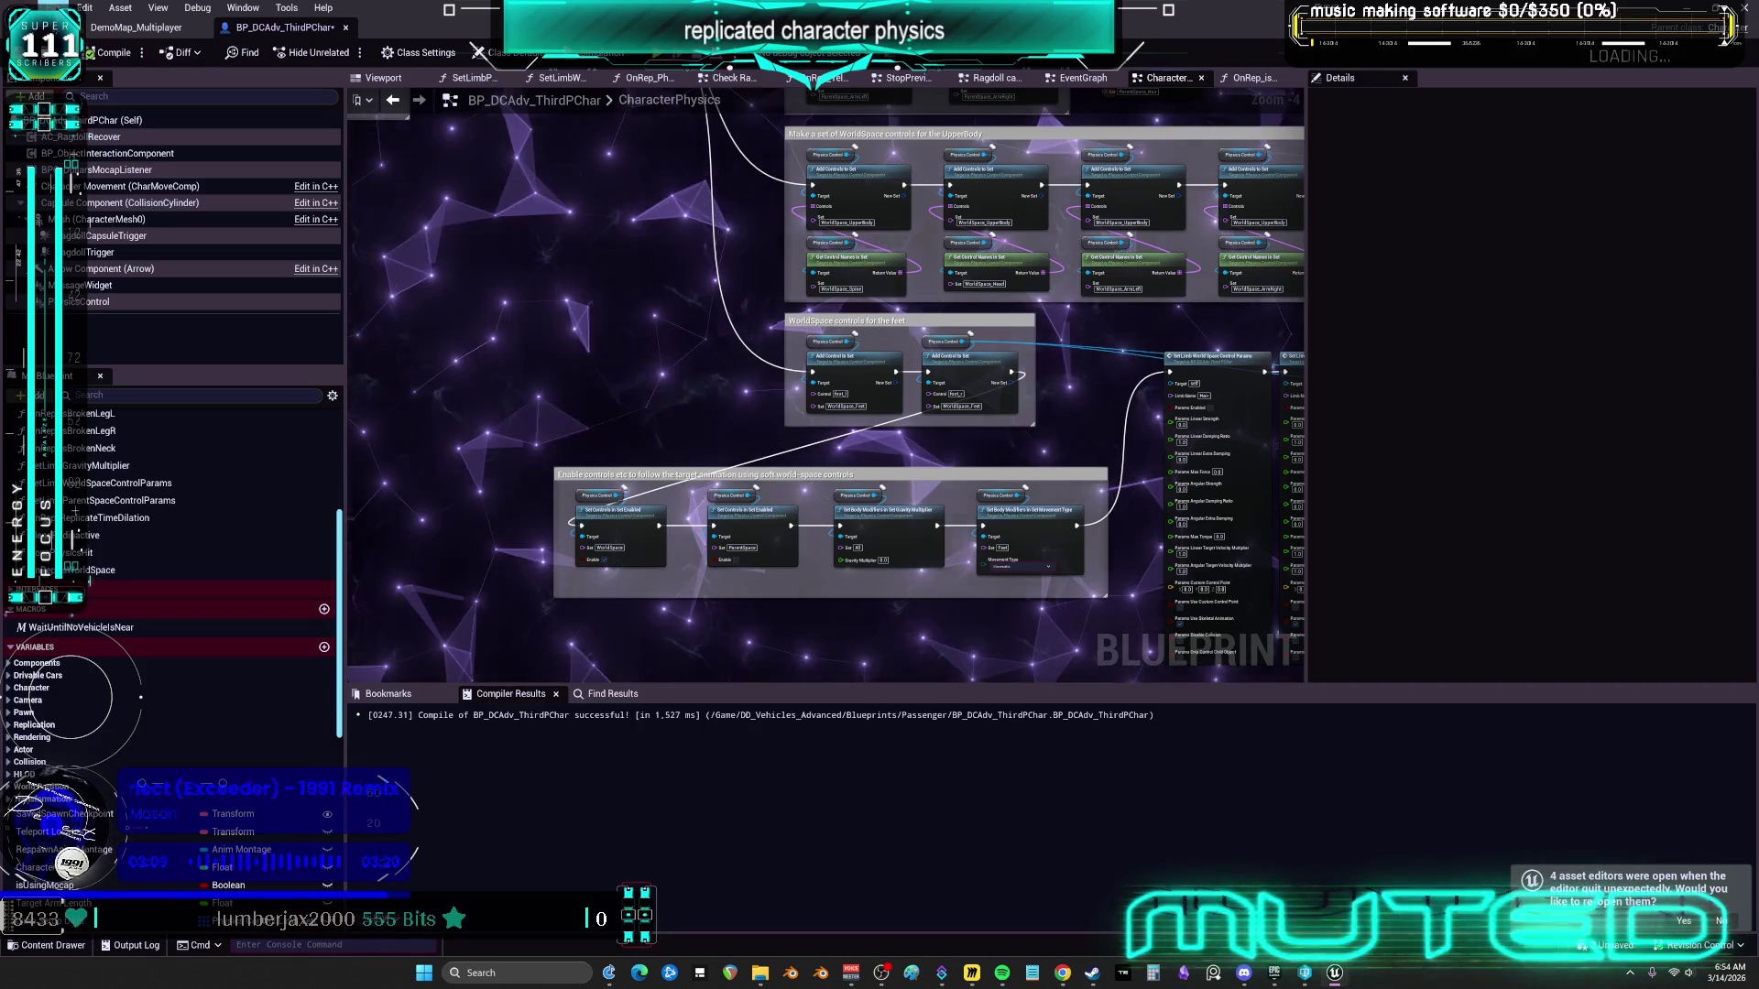